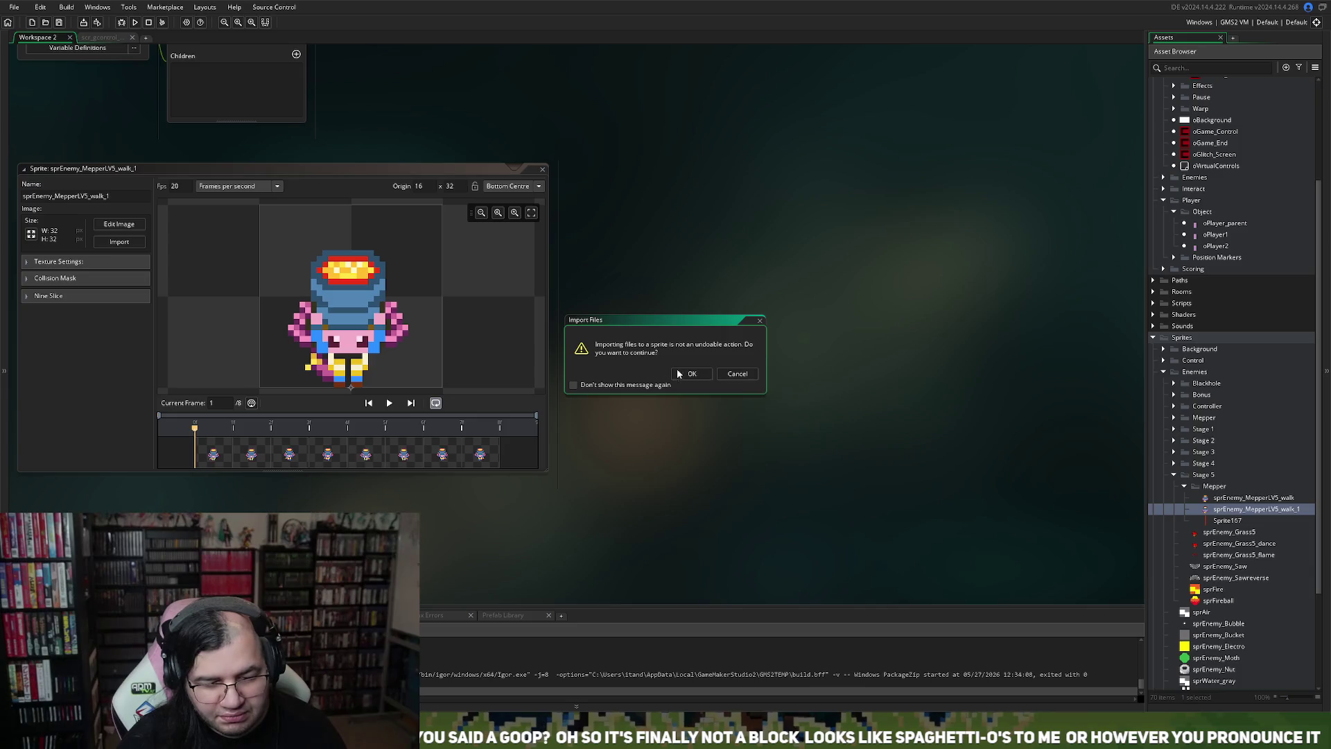
Step: Accept the import warning for the 10-frame Mepper animation and play its preview
click(686, 373)
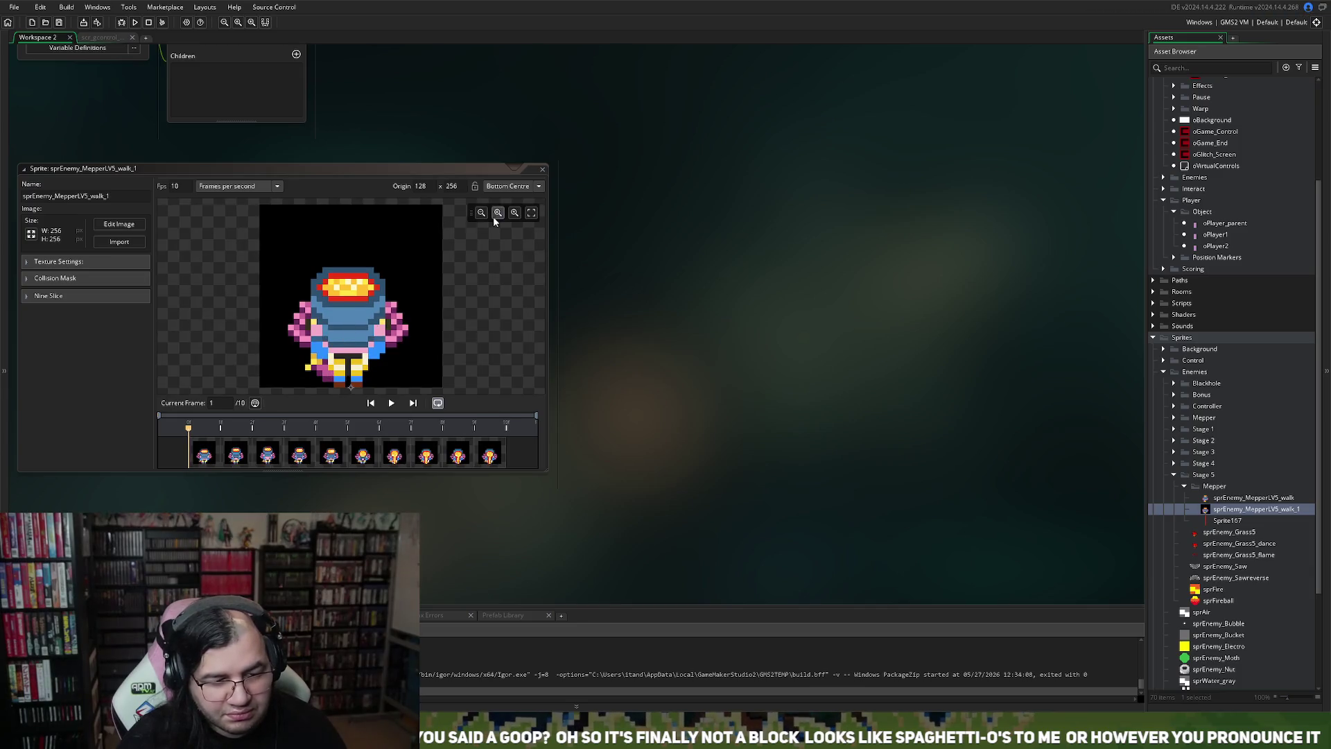
click(389, 404)
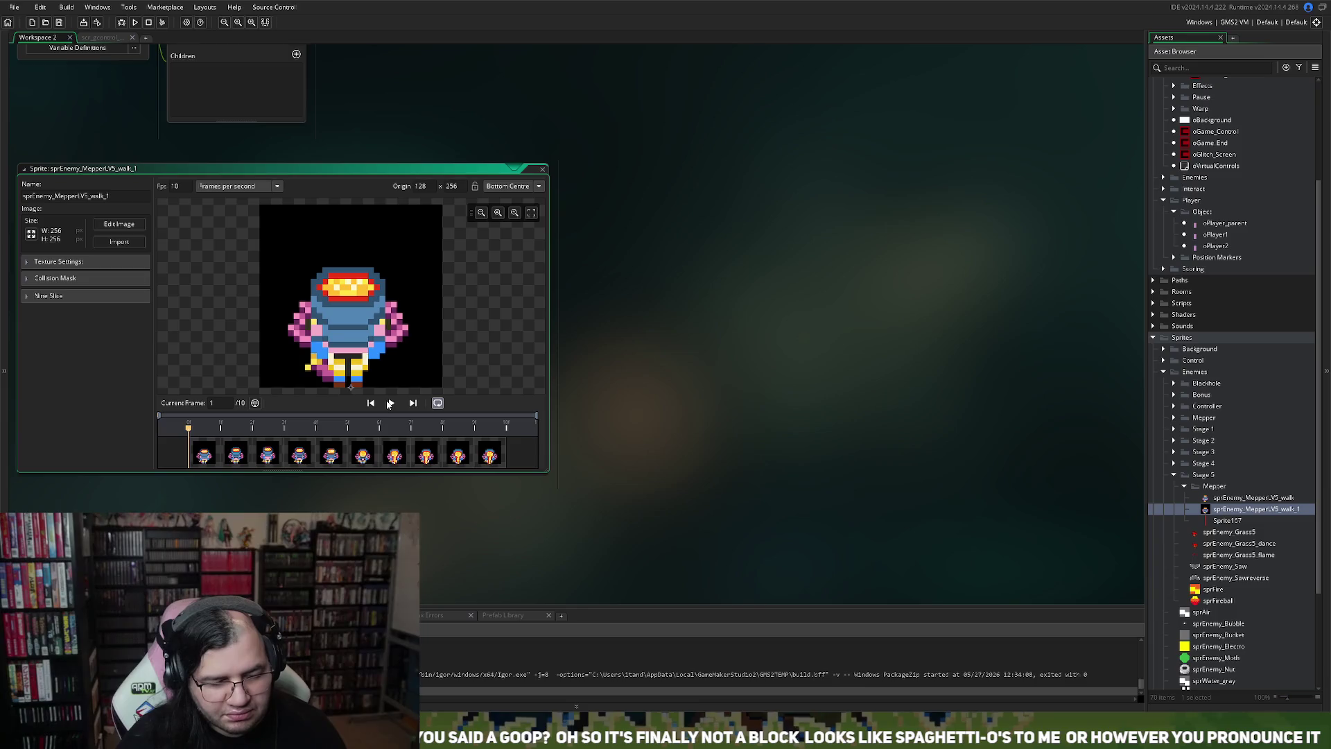
click(390, 405)
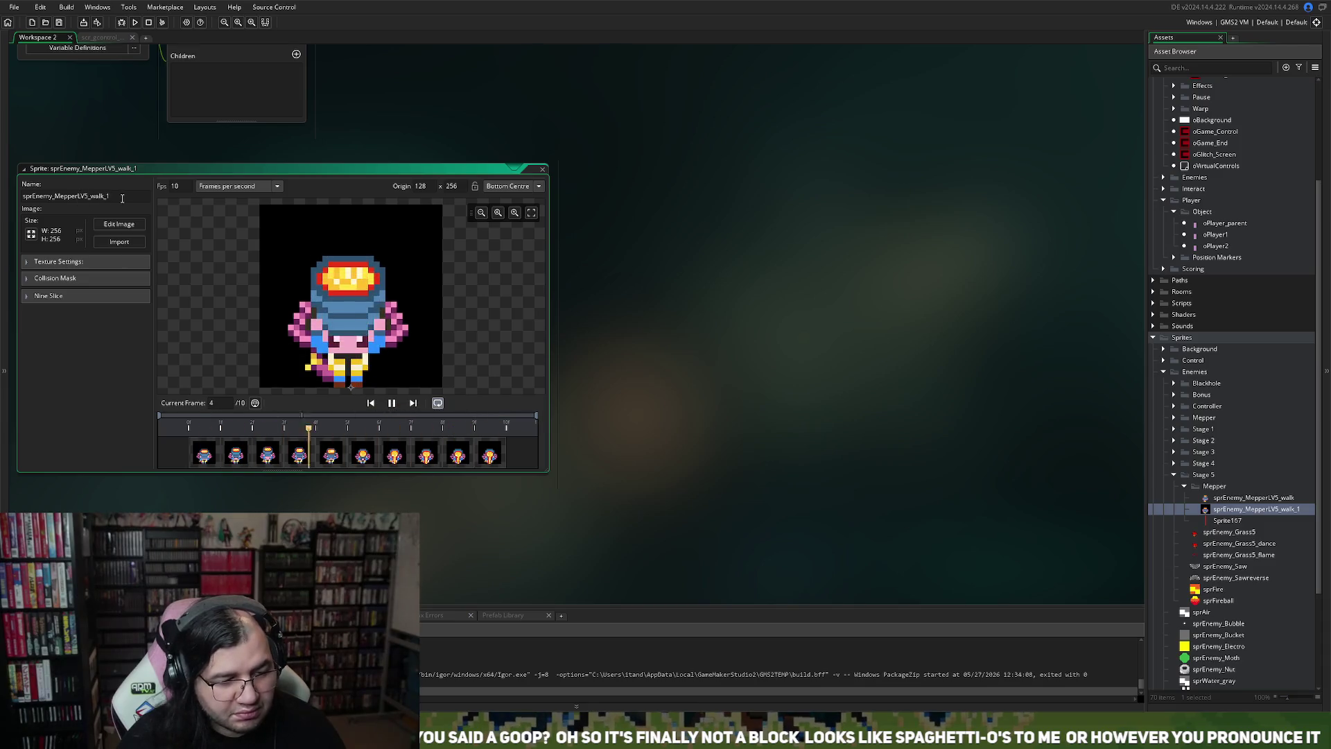
Step: Rename the sprite to sprEnemy_MepperLV5_tipnowalk and close its window
click(90, 196)
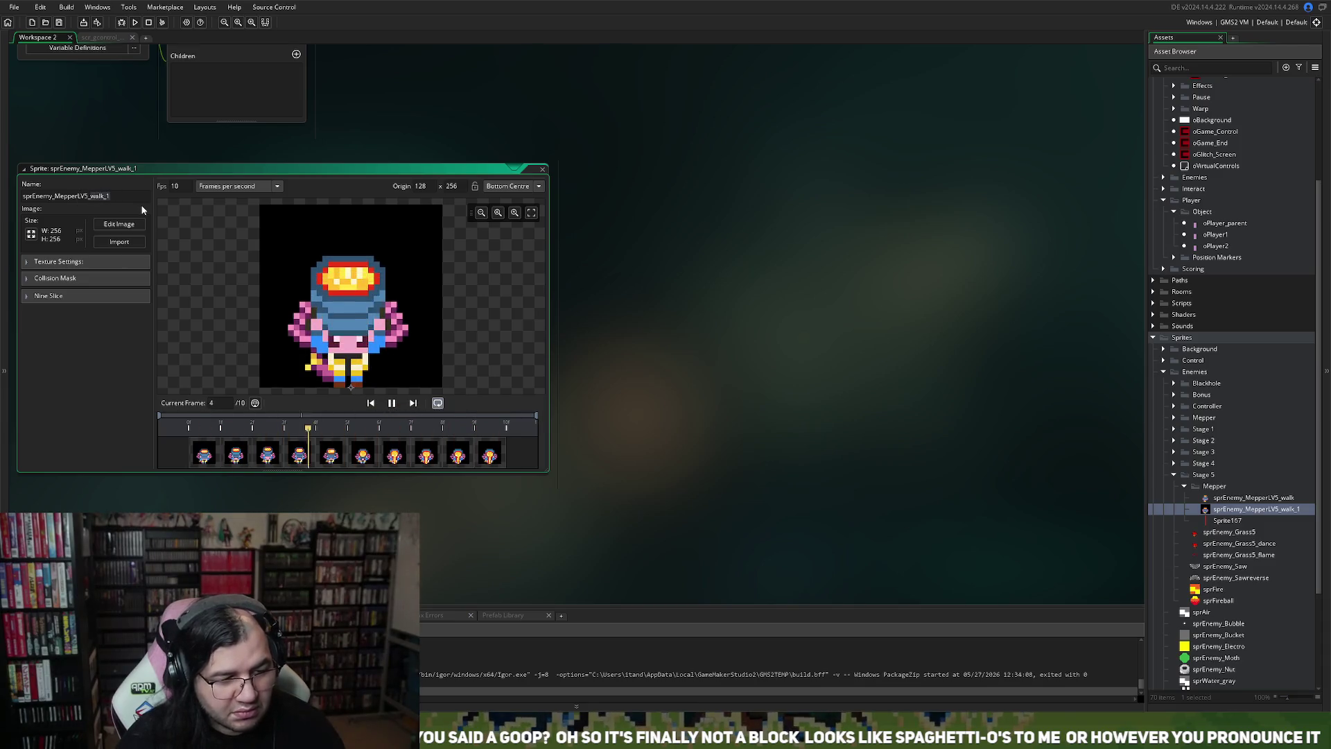
key(shift+End)
text(tip)
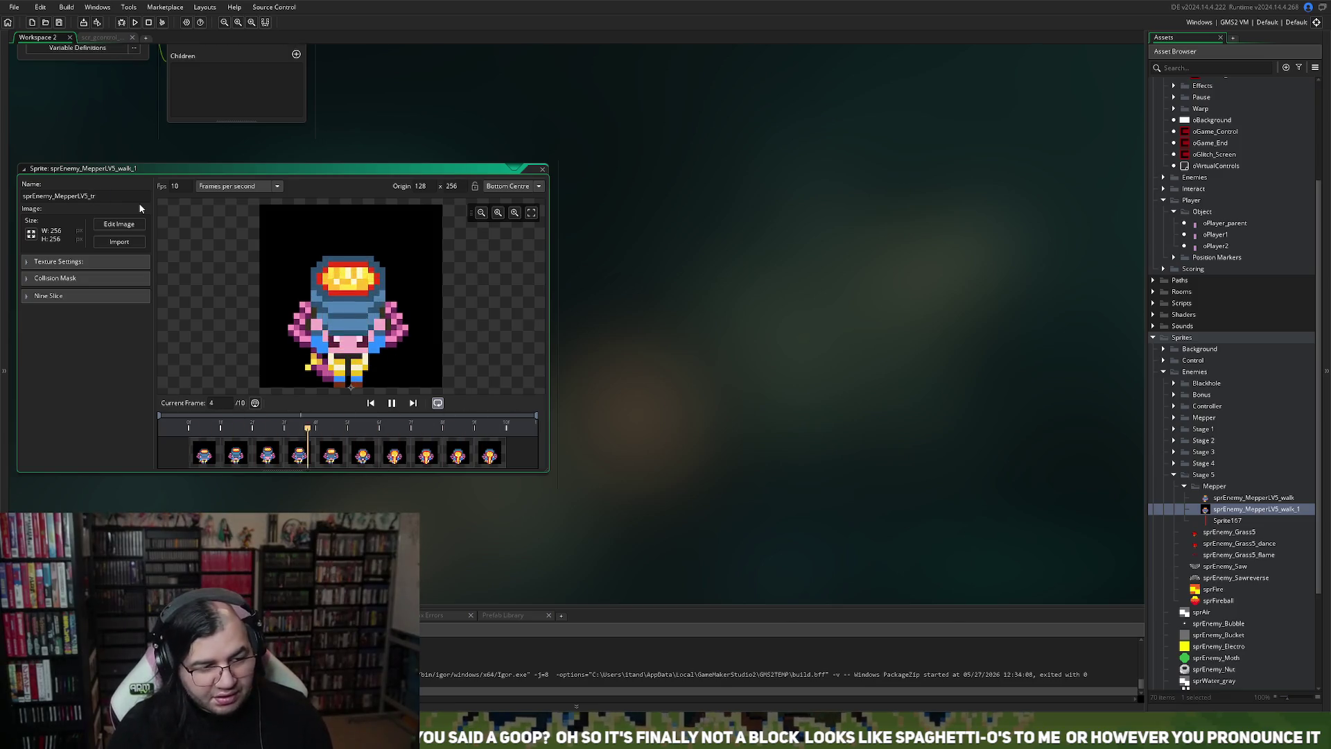
text(n)
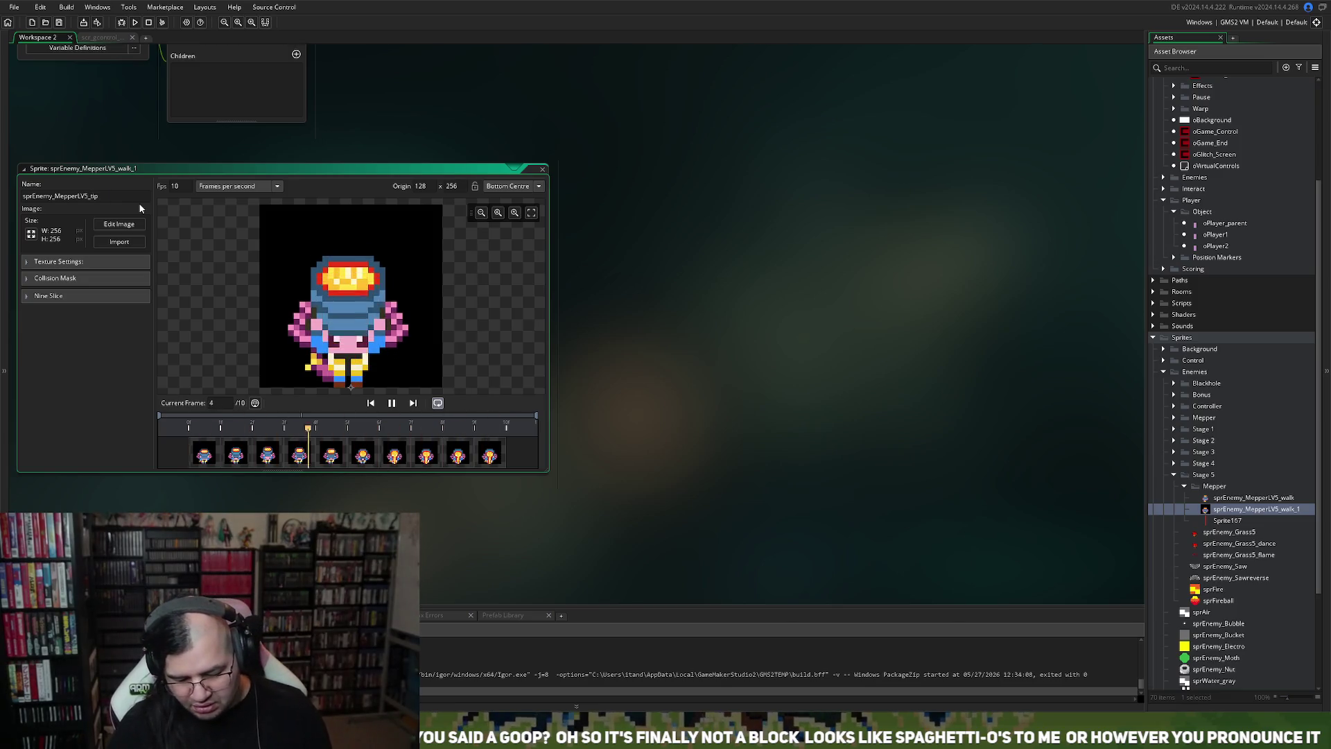
text(owalk)
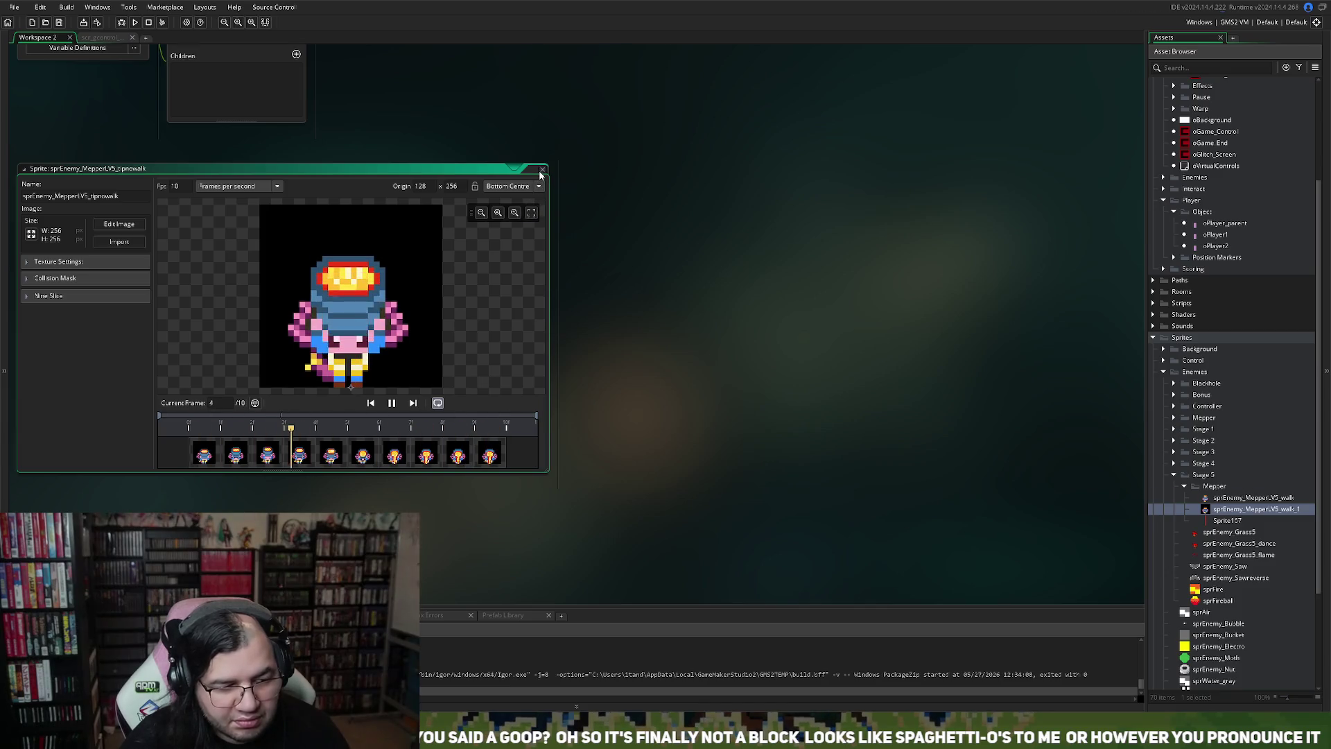
drag(416, 168, 157, 285)
key(ctrl+w)
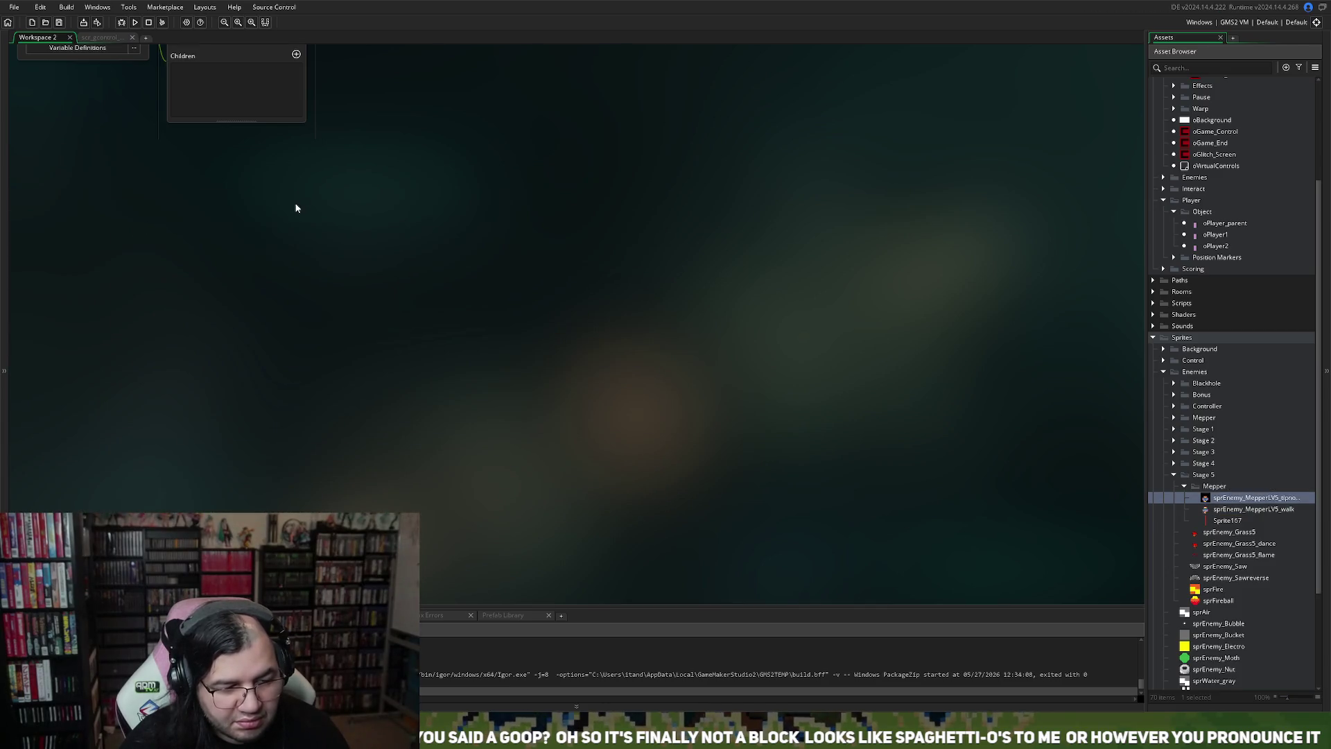
Step: Reopen the tipnowalk sprite, scale it to 32x32, and open its 10 frames in the image editor
double_click(1218, 503)
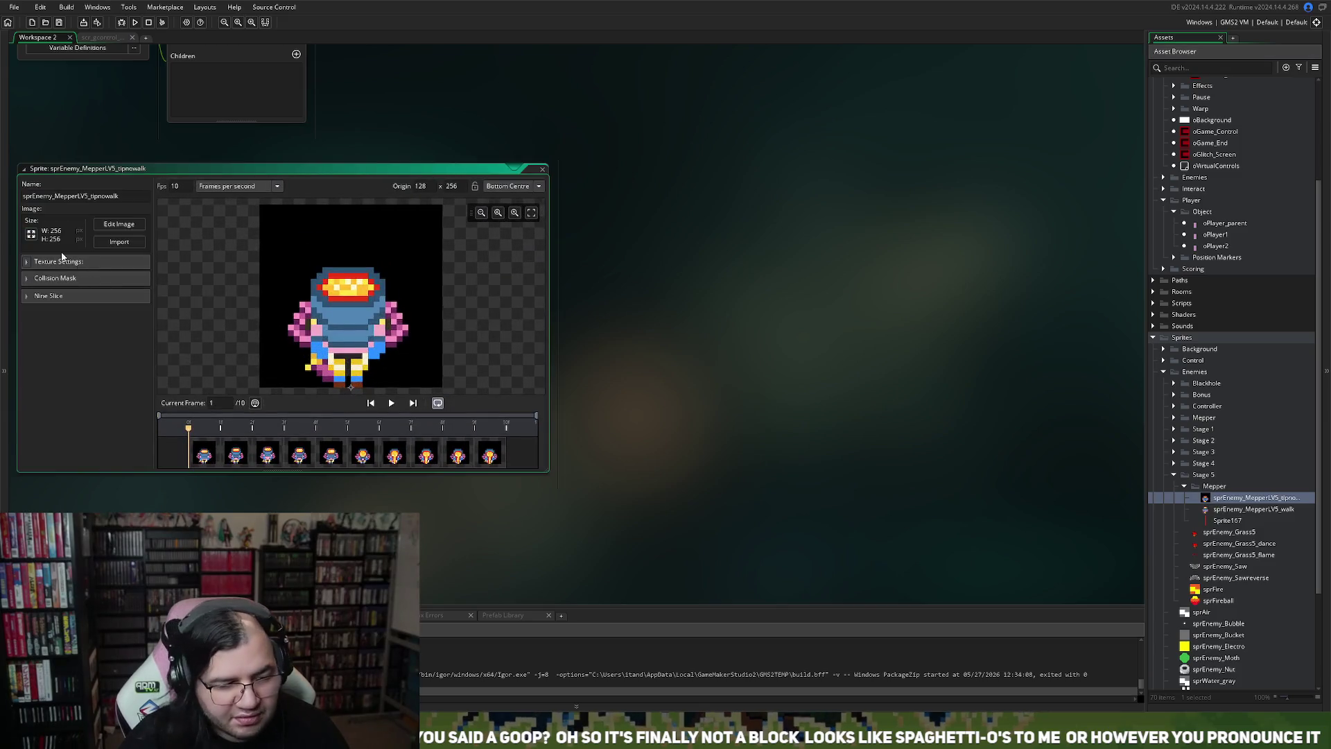
click(31, 235)
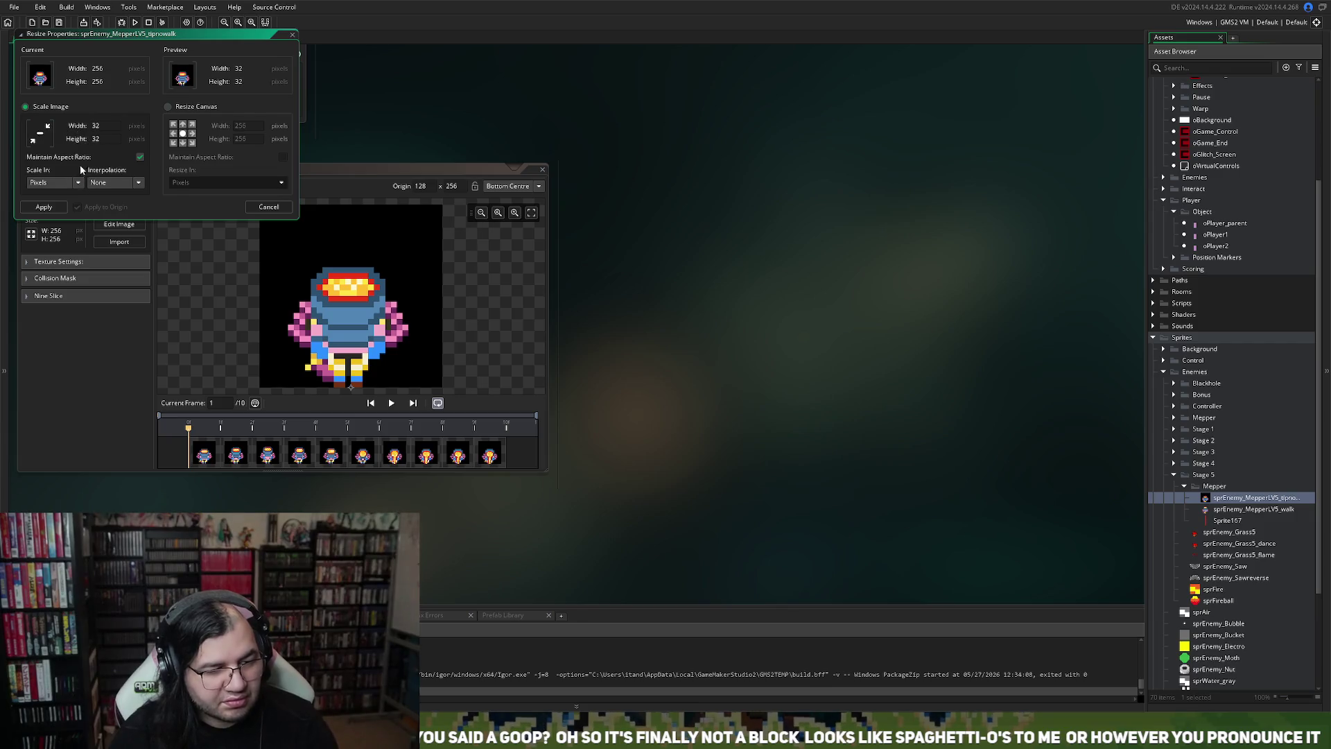
click(44, 207)
click(132, 224)
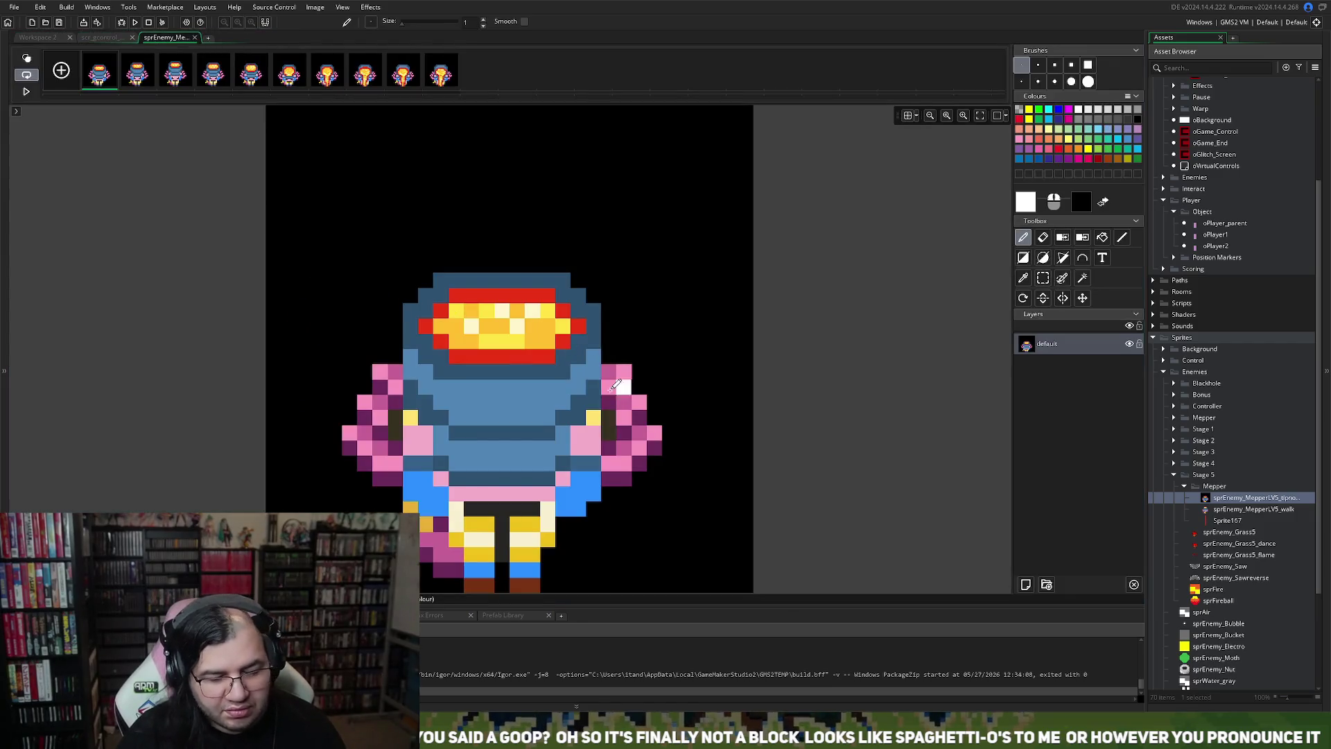
Step: With the Magic Wand, delete the black background on frames 1–4, plus frame 4's leg-gap pixels
click(1083, 278)
click(535, 253)
key(Delete)
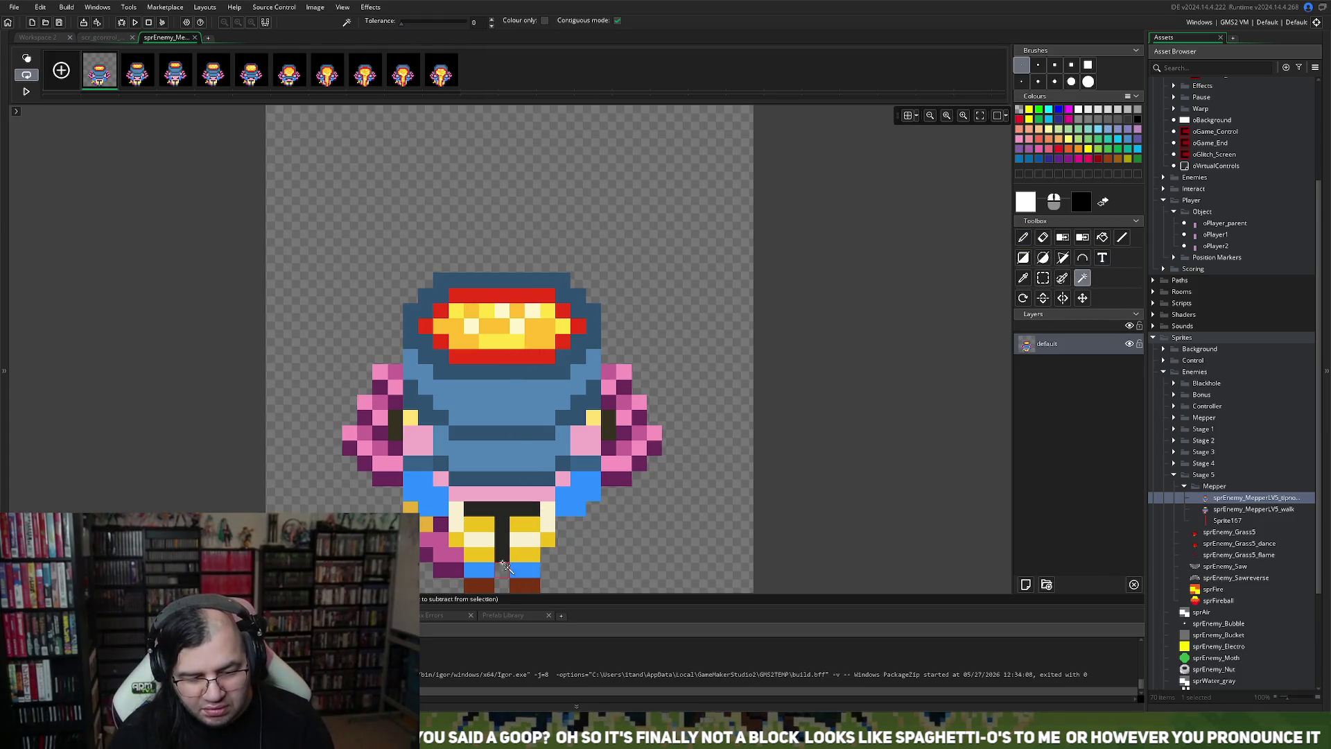
click(137, 71)
click(321, 330)
key(Delete)
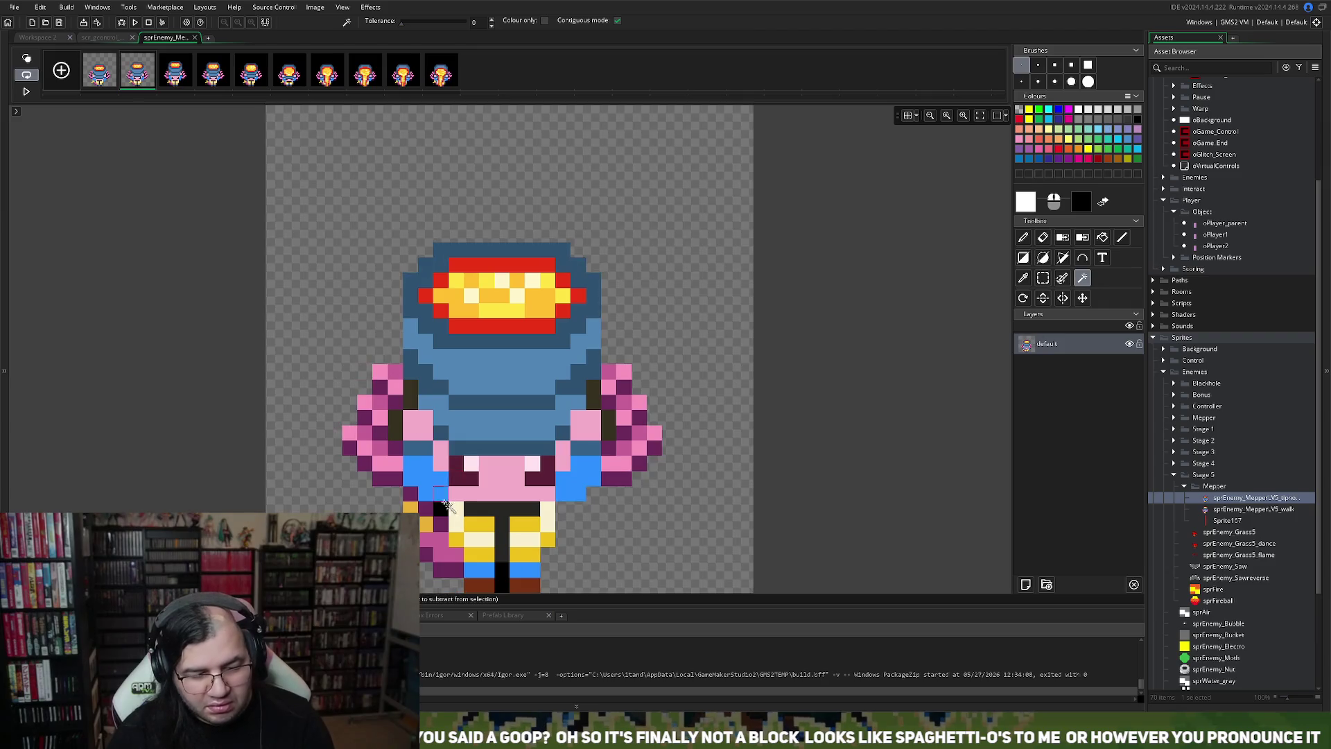
click(175, 71)
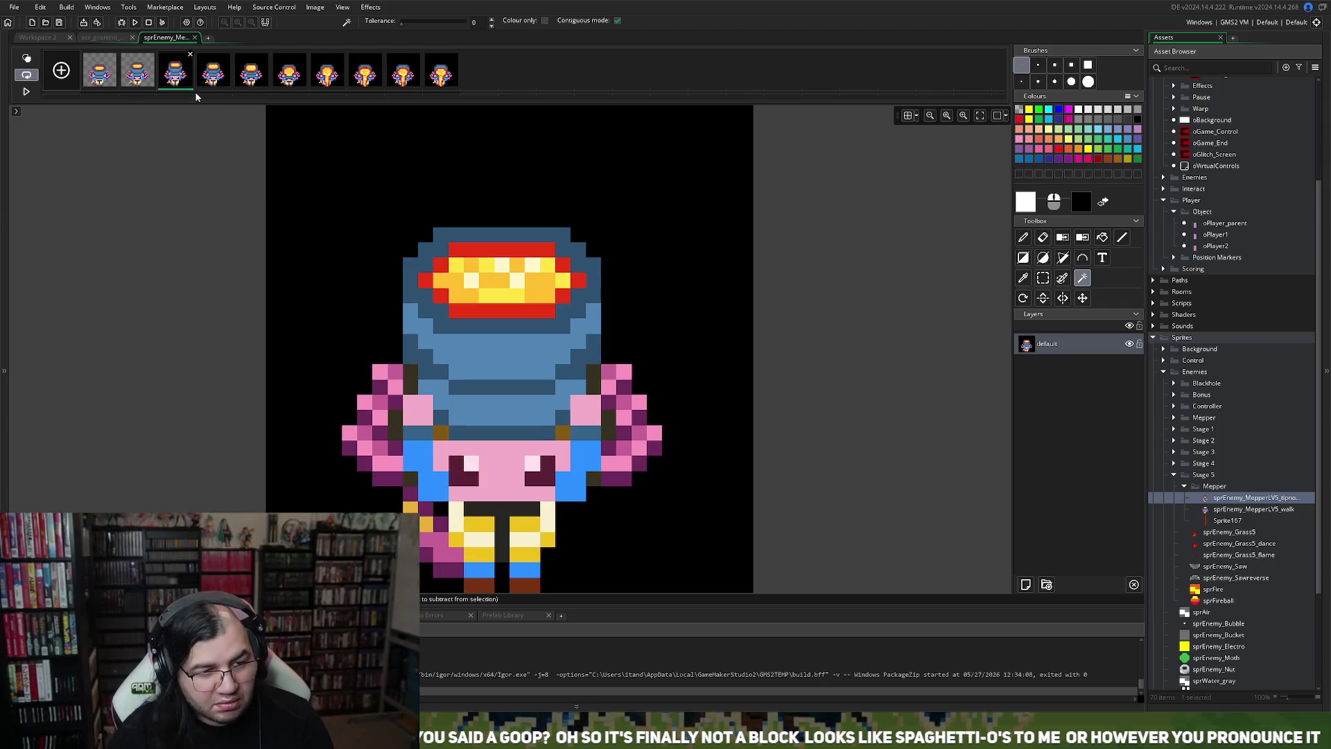
click(317, 311)
key(Delete)
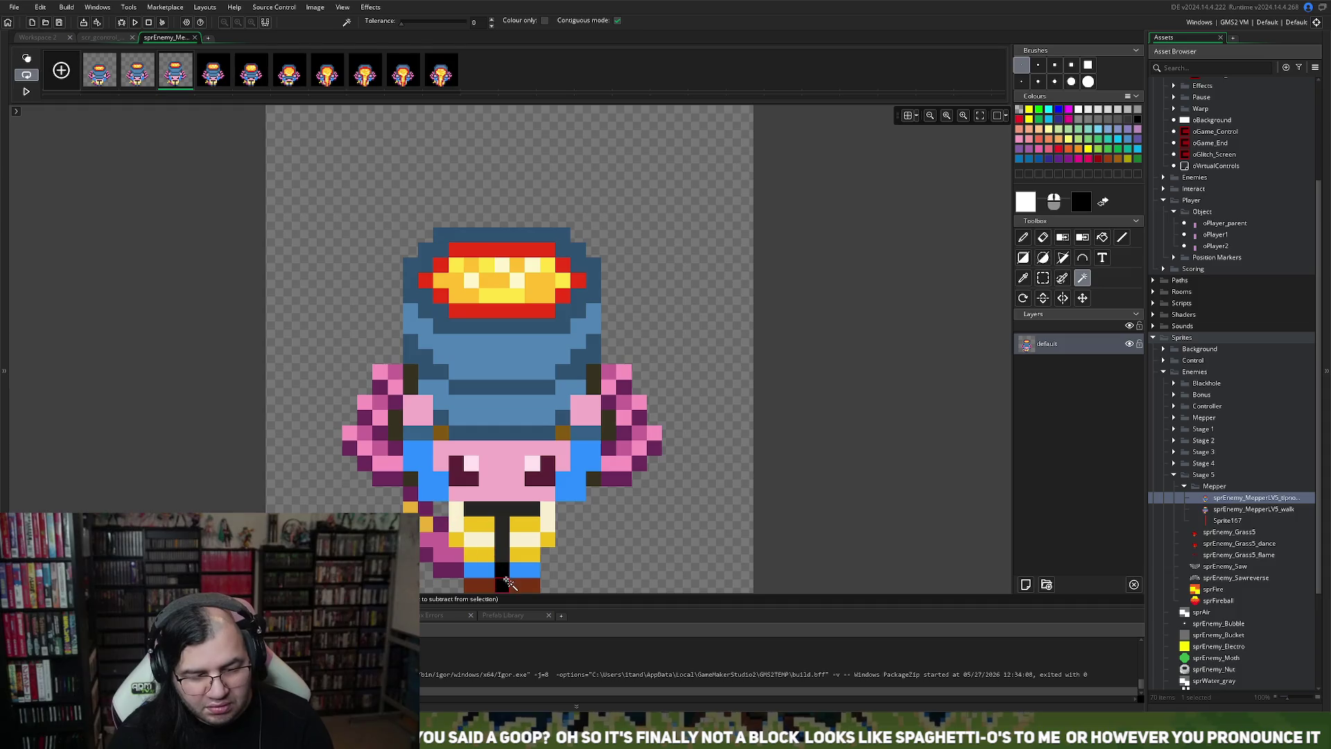
click(213, 71)
click(336, 300)
key(Delete)
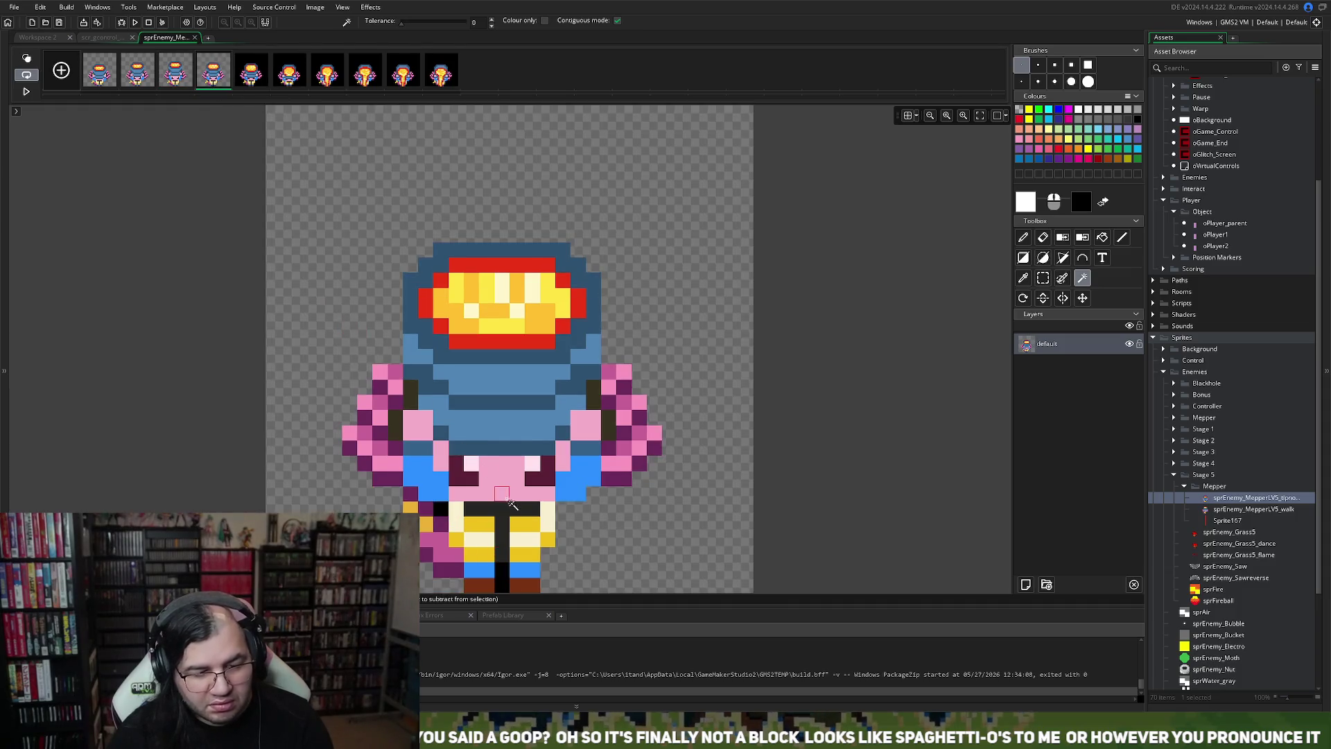
click(496, 571)
key(Delete)
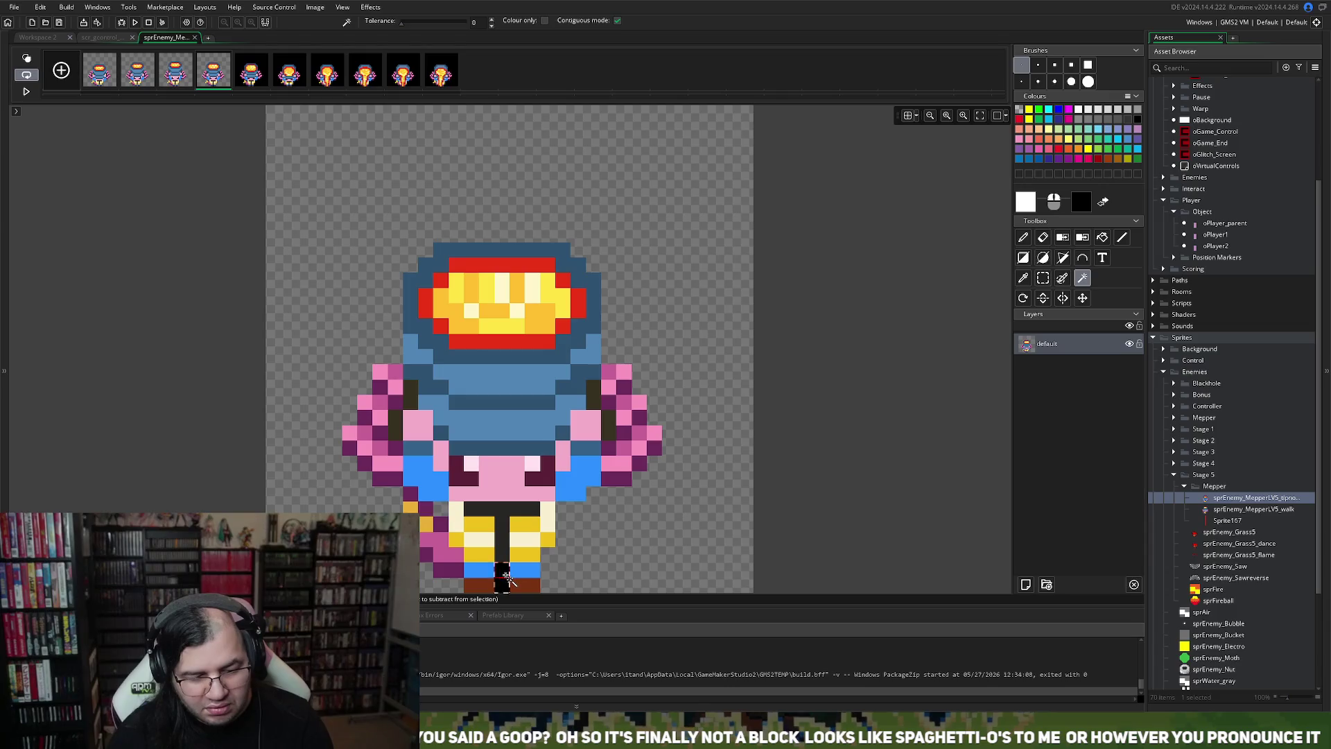
Step: Delete the black background on frames 5, 6 and 7
click(260, 75)
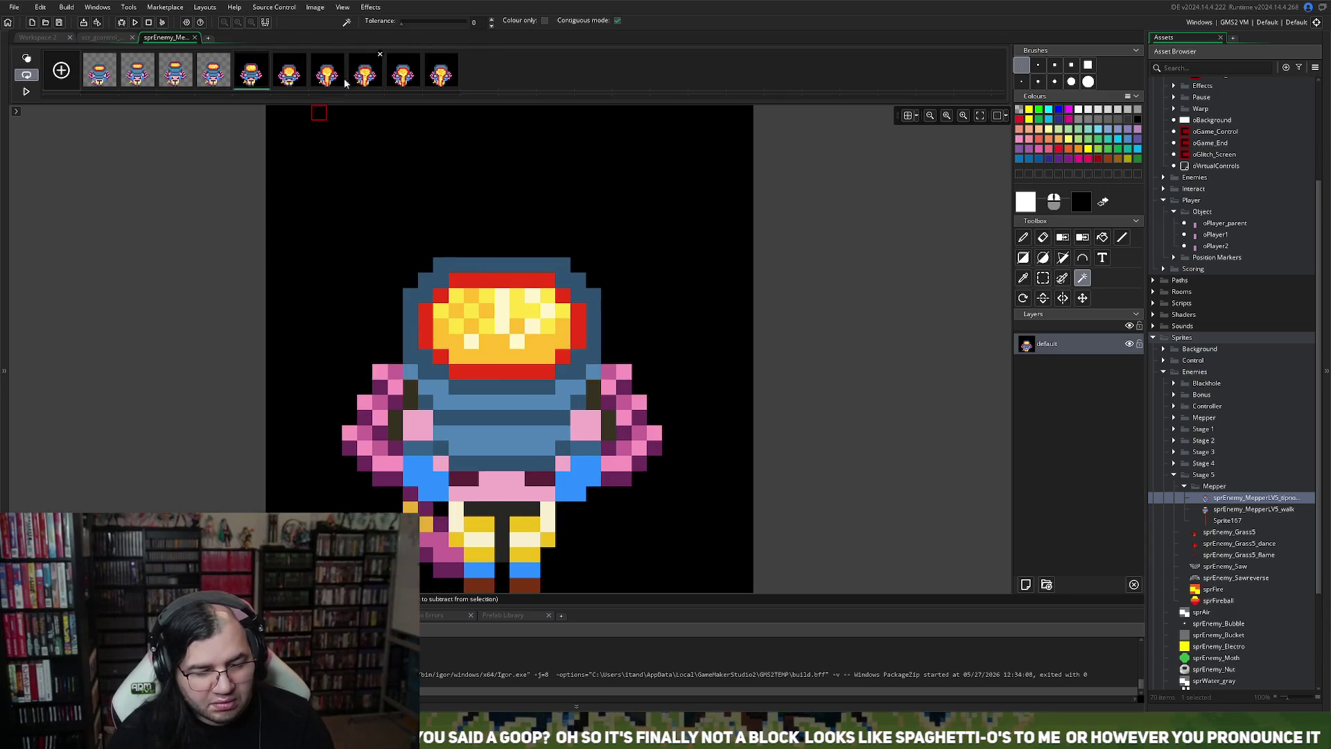
click(326, 468)
key(Delete)
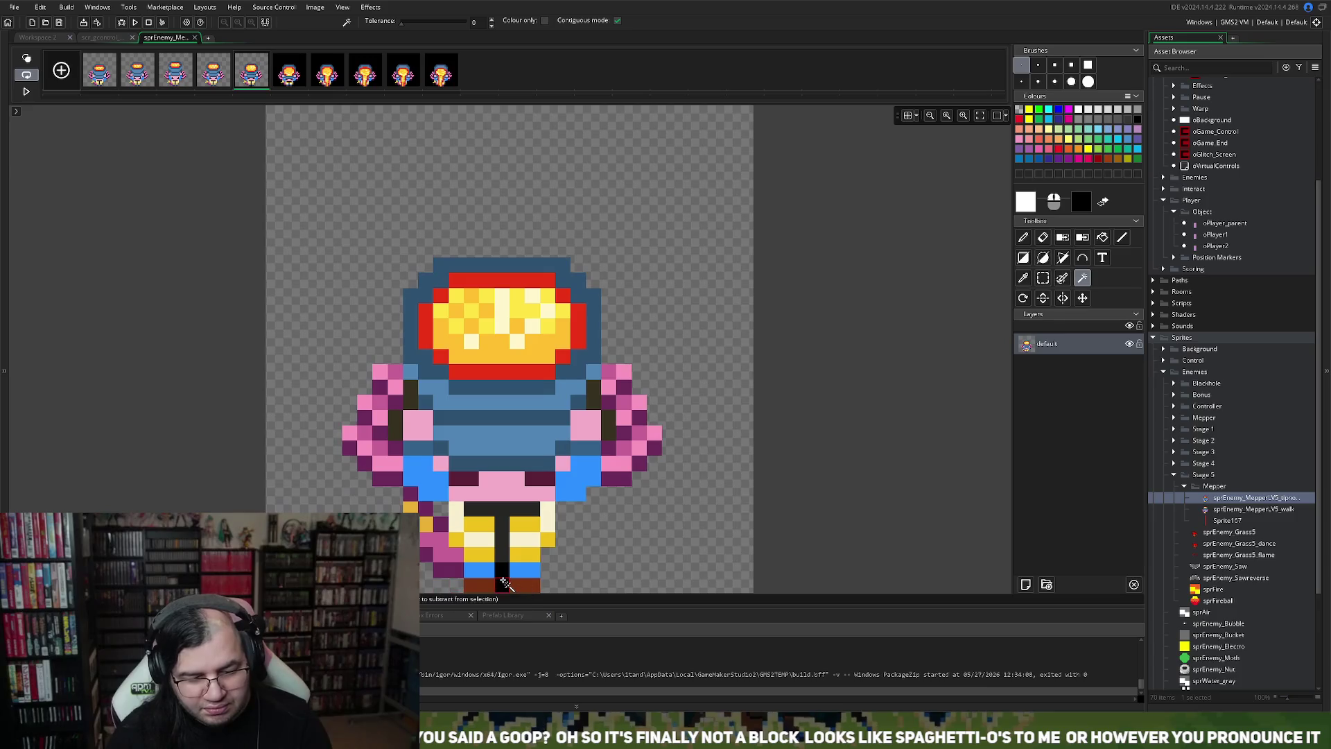
click(215, 82)
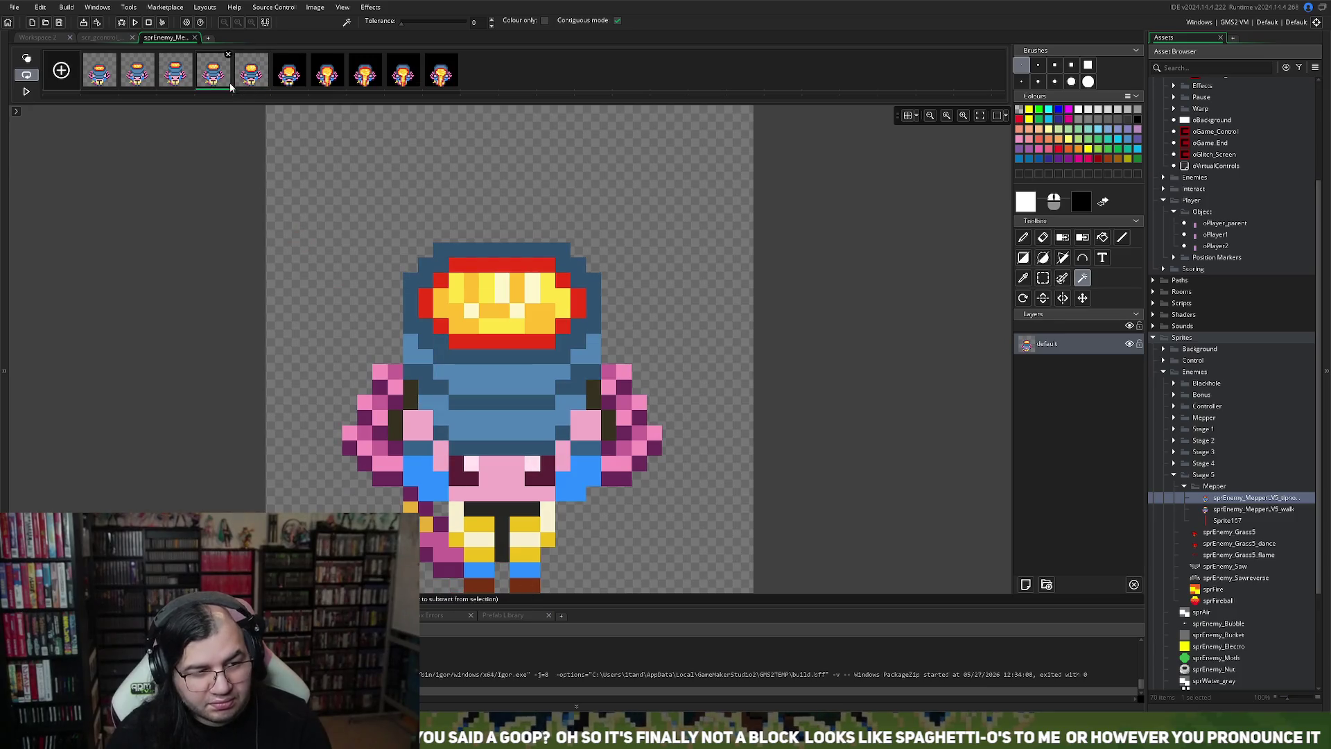
click(289, 75)
click(335, 372)
key(Delete)
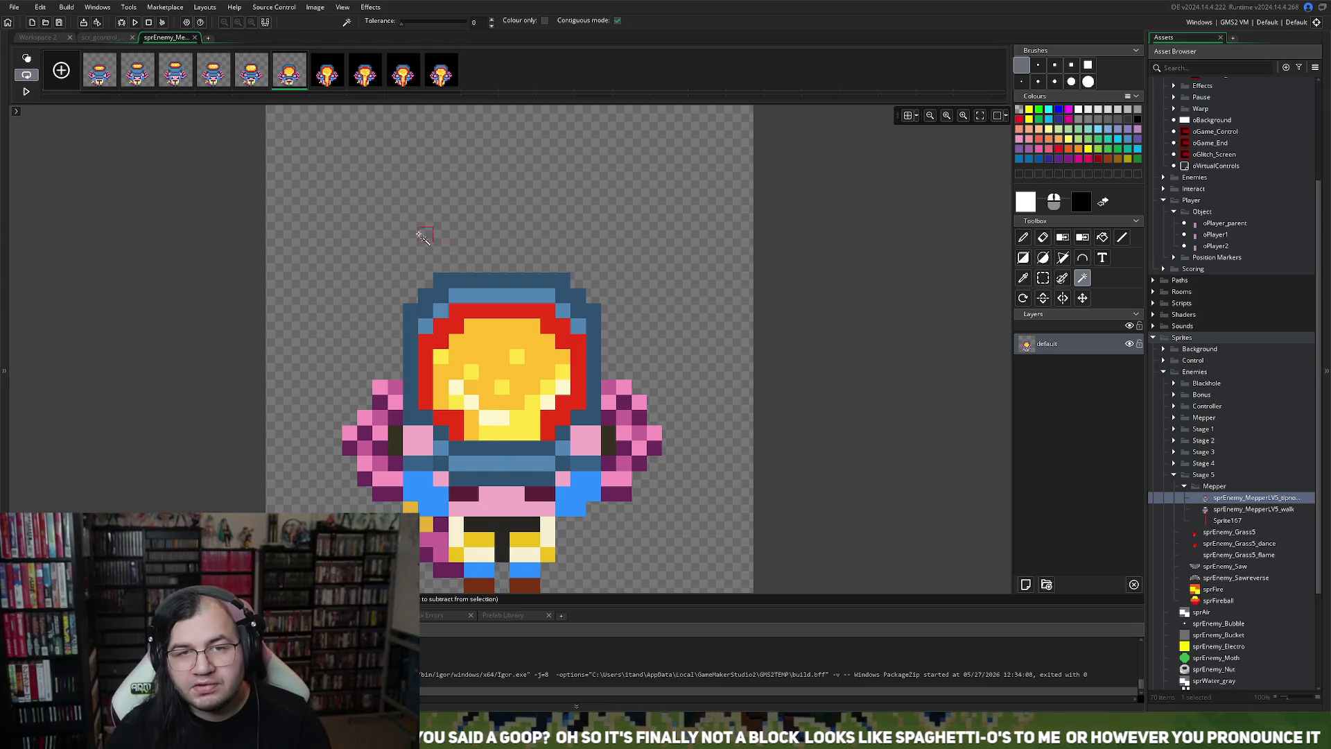
click(326, 77)
click(333, 434)
key(Delete)
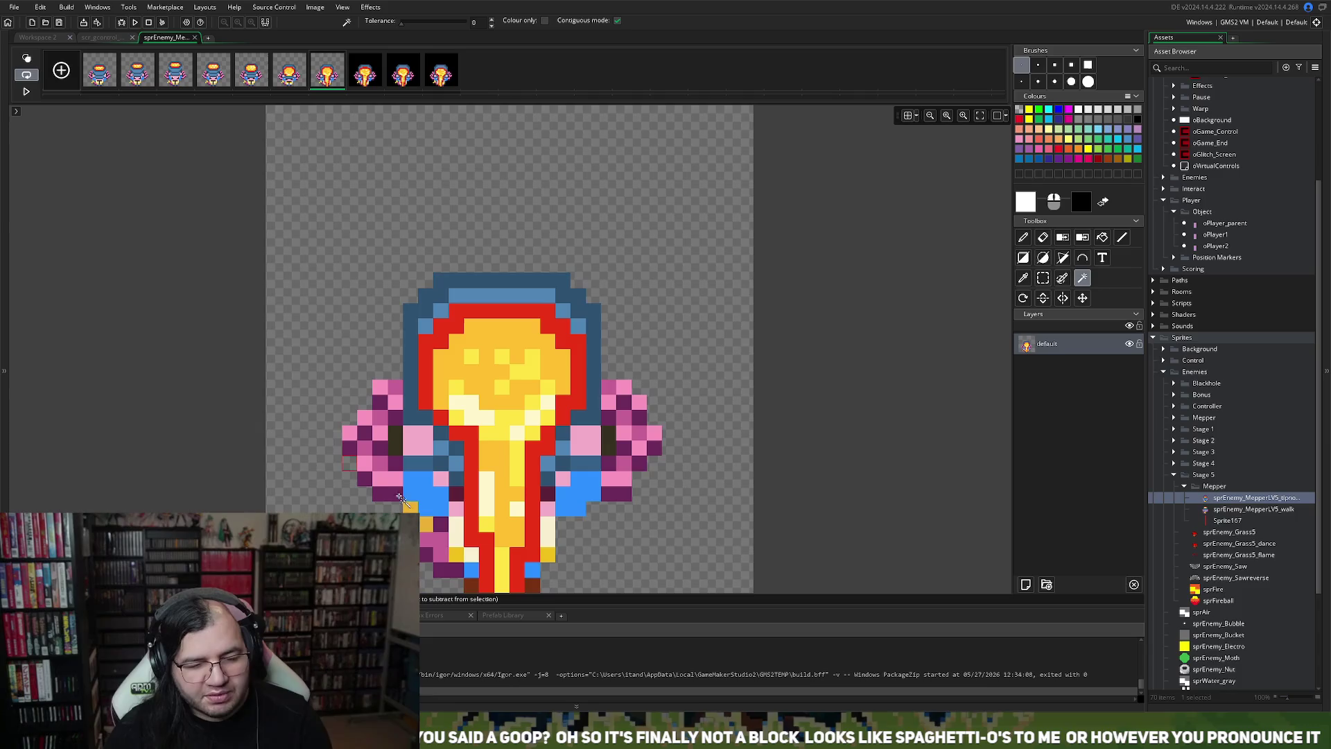
Step: Delete the black background on frames 8, 9 and 10, then close the image editor
click(364, 70)
click(342, 276)
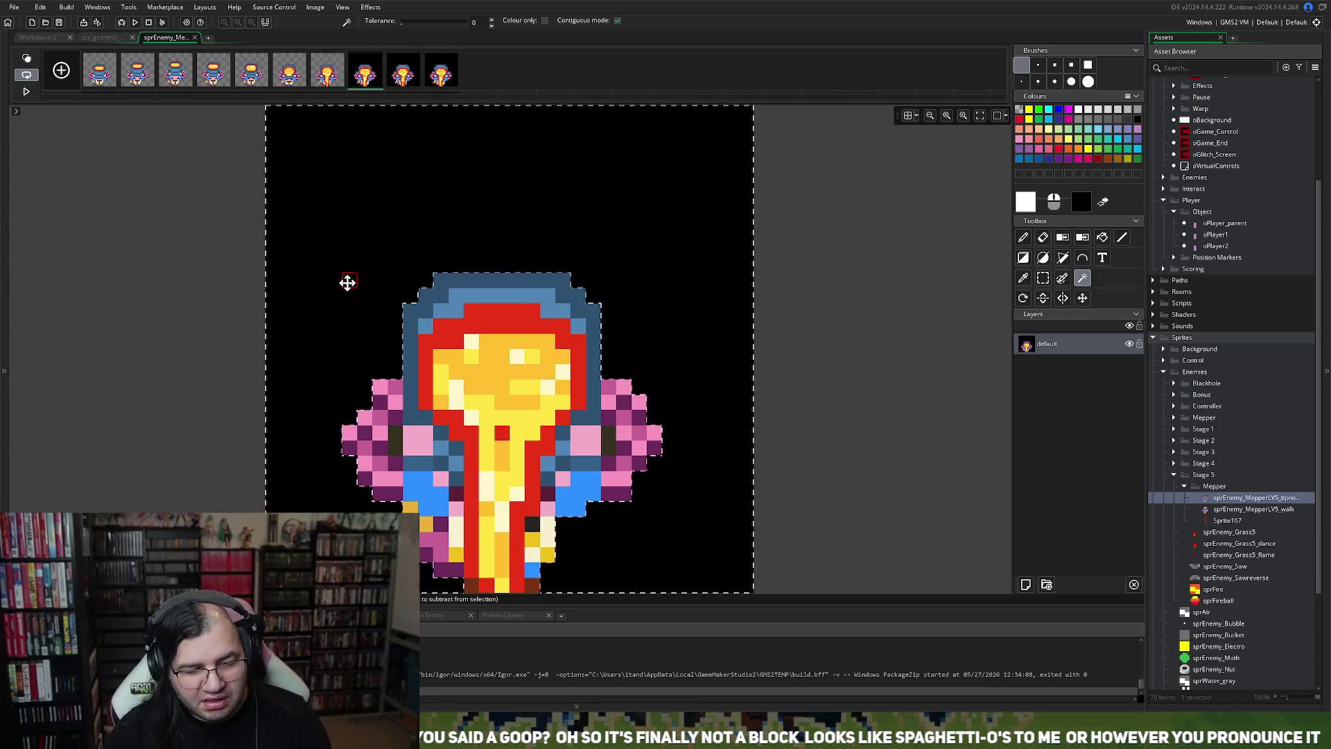
key(Delete)
click(399, 66)
click(402, 337)
key(Delete)
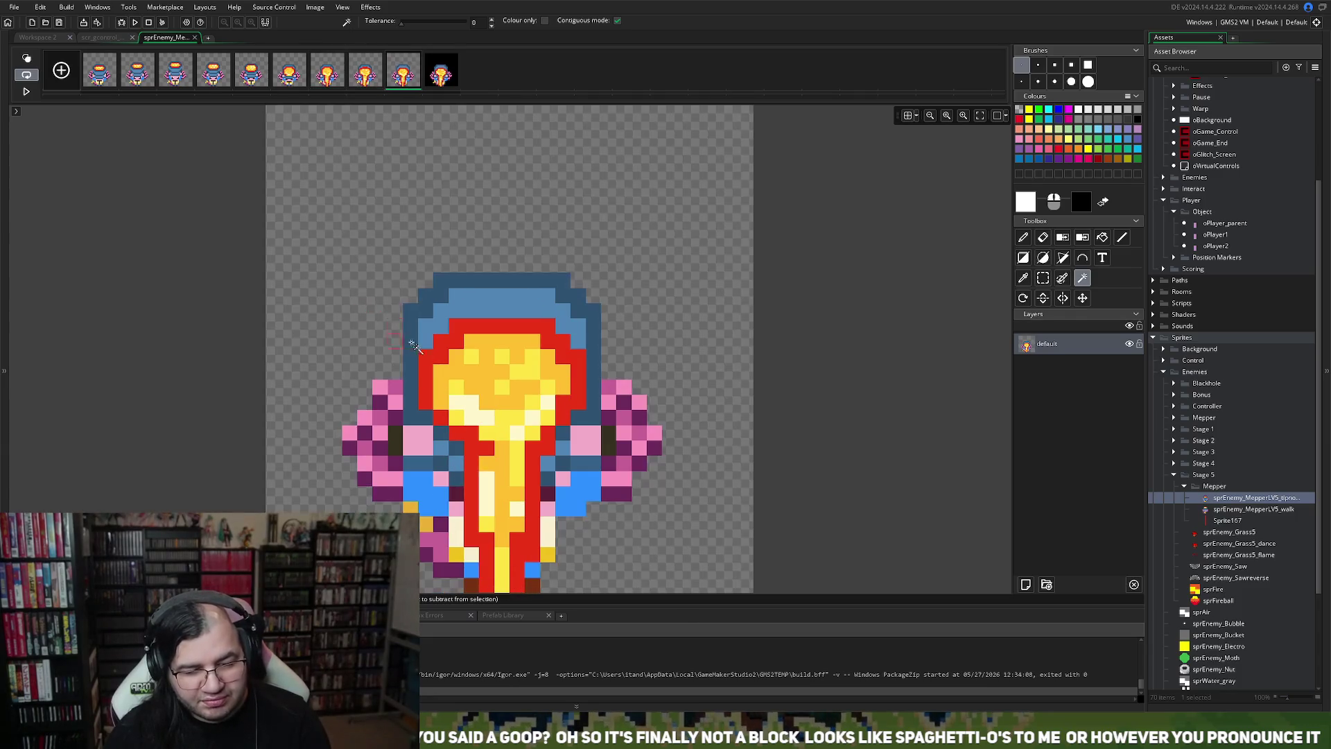
click(441, 76)
click(394, 233)
key(Delete)
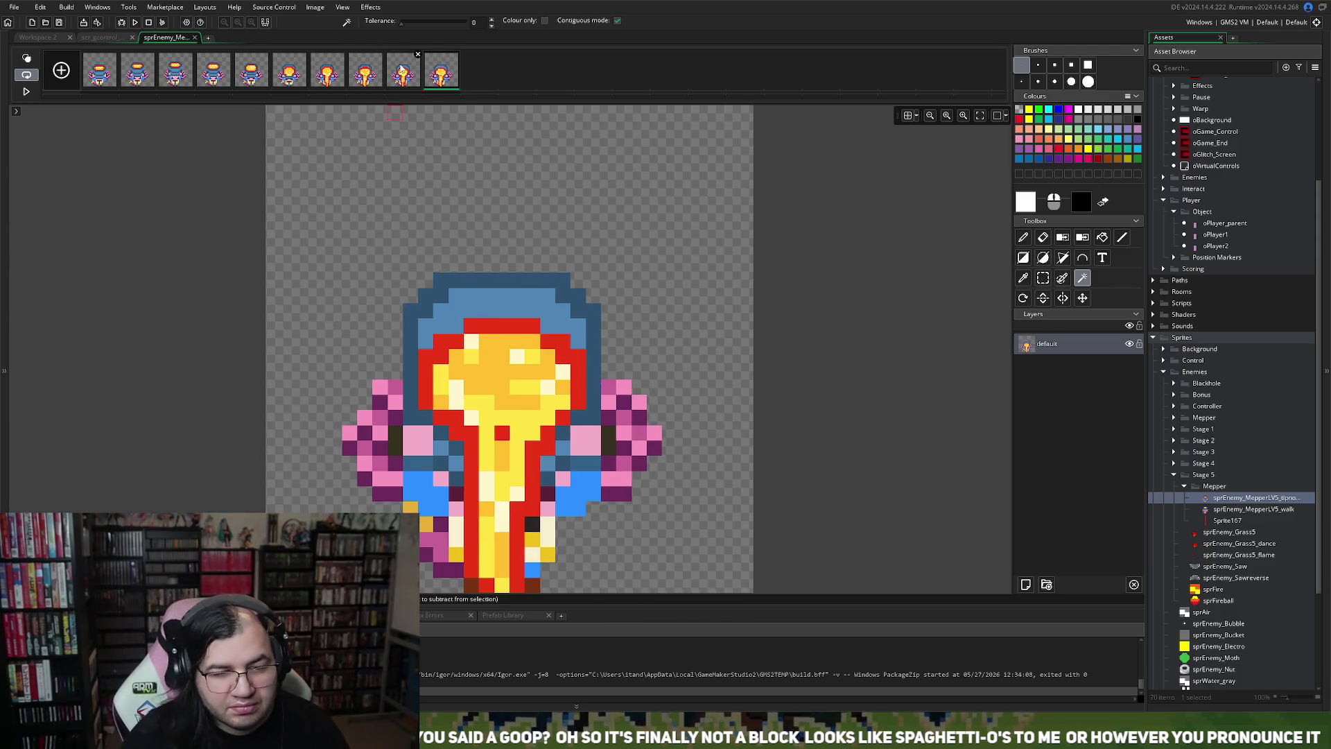
click(196, 39)
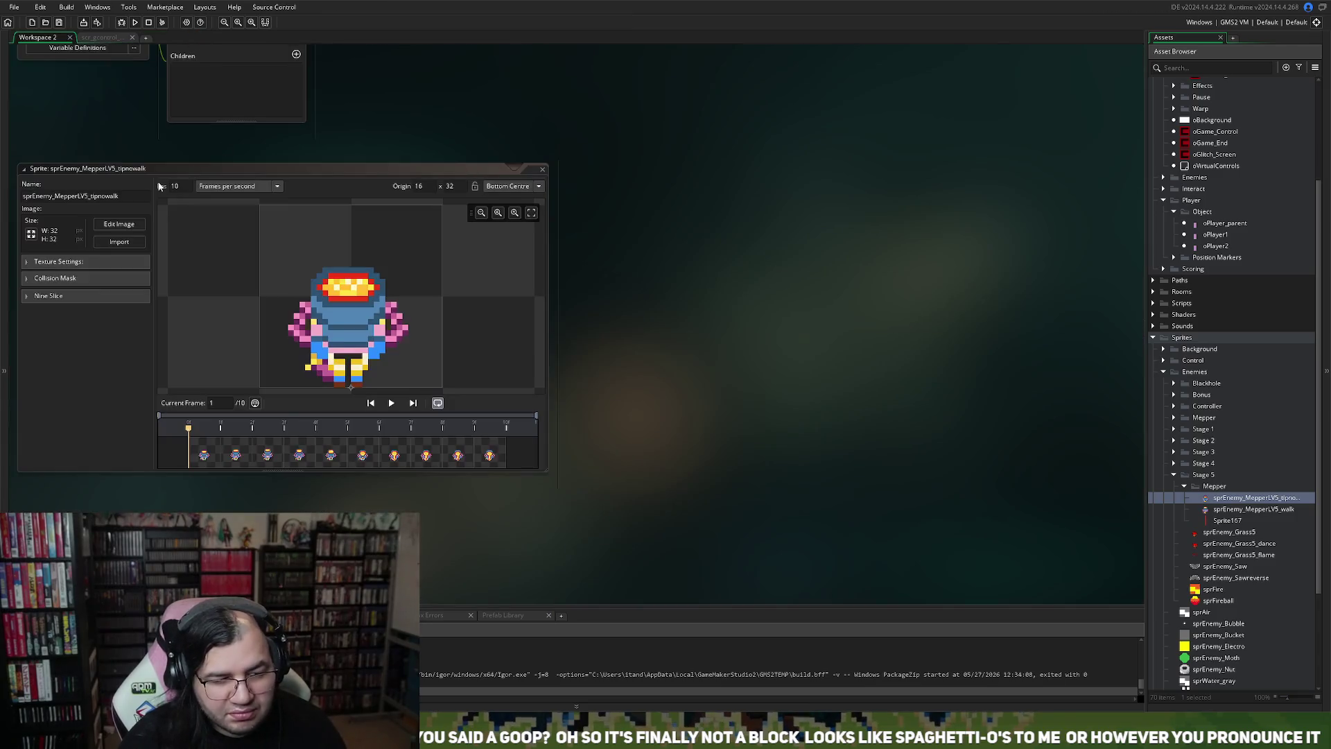
Step: Close the tipnowalk sprite and create a new blank sprite, Sprite172, in the Mepper folder
click(542, 169)
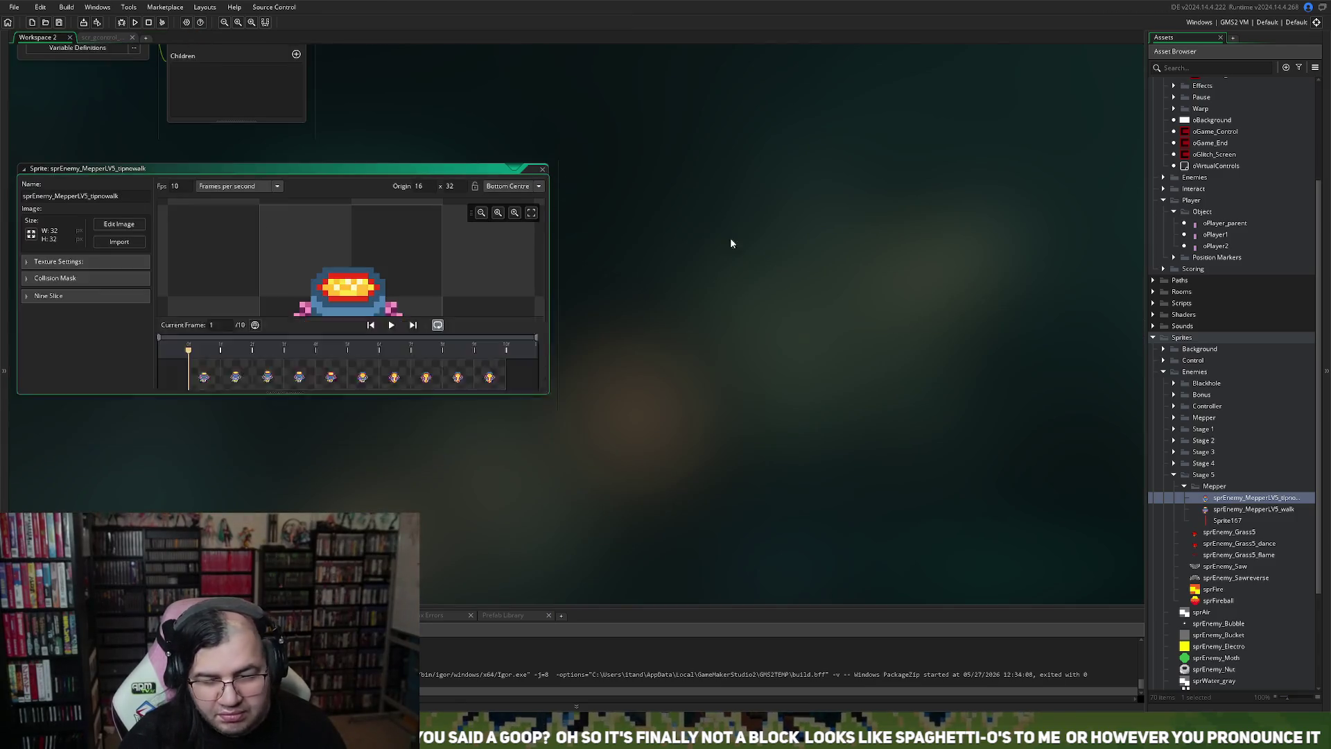
right_click(1231, 511)
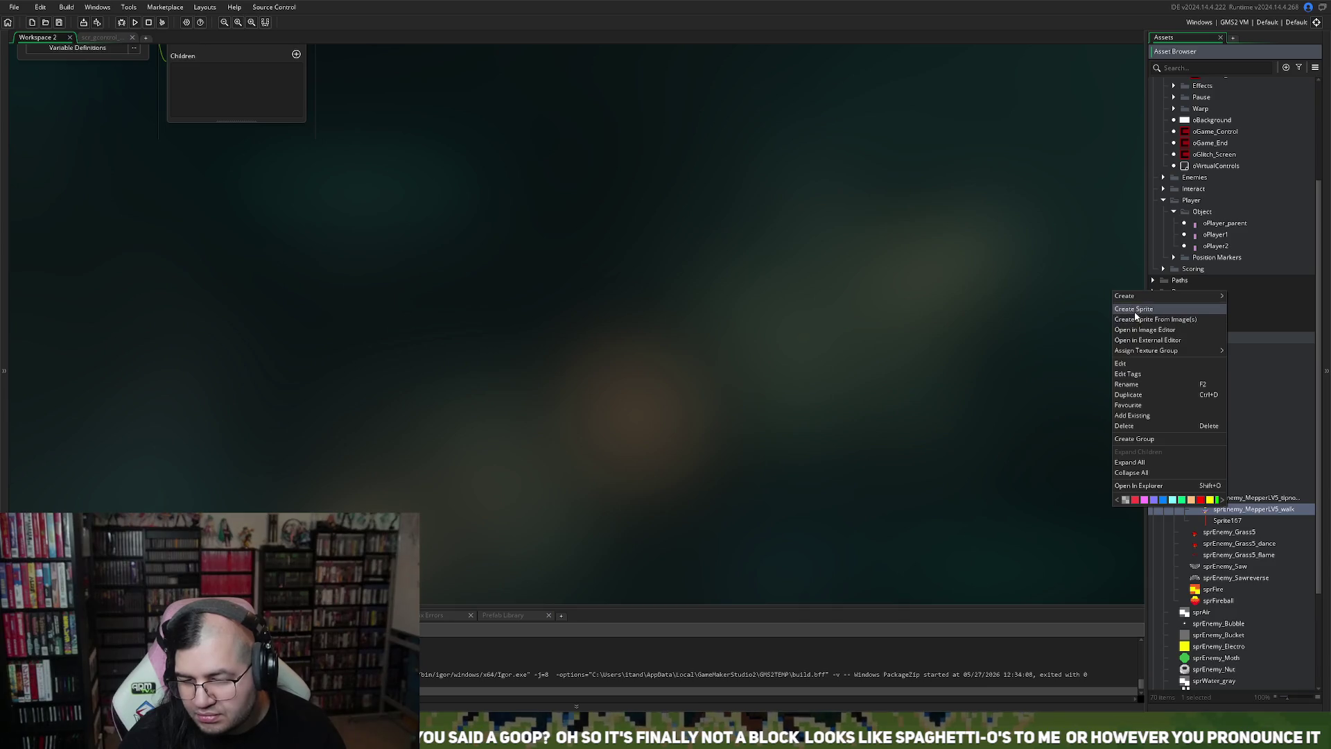
click(1136, 309)
Step: Import the 12-frame 256x256 strip into Sprite172 and play the animation
click(118, 246)
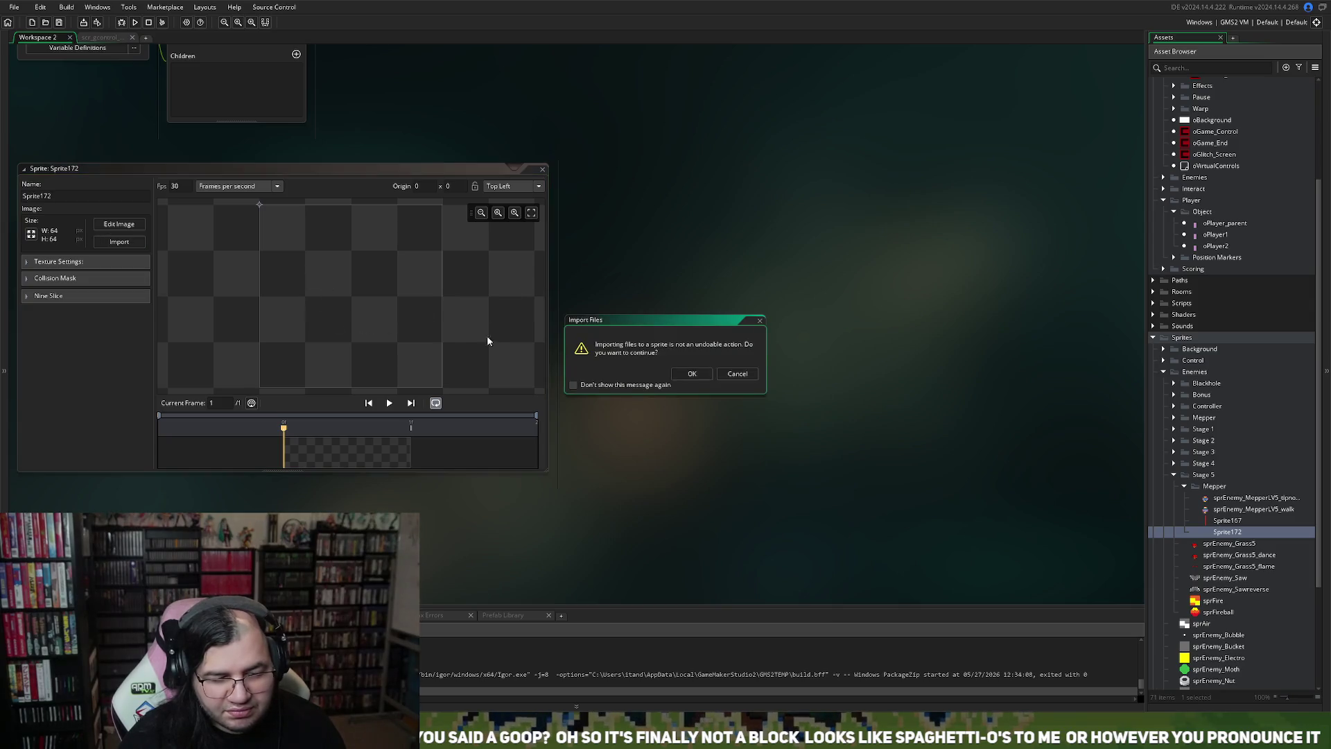
click(689, 380)
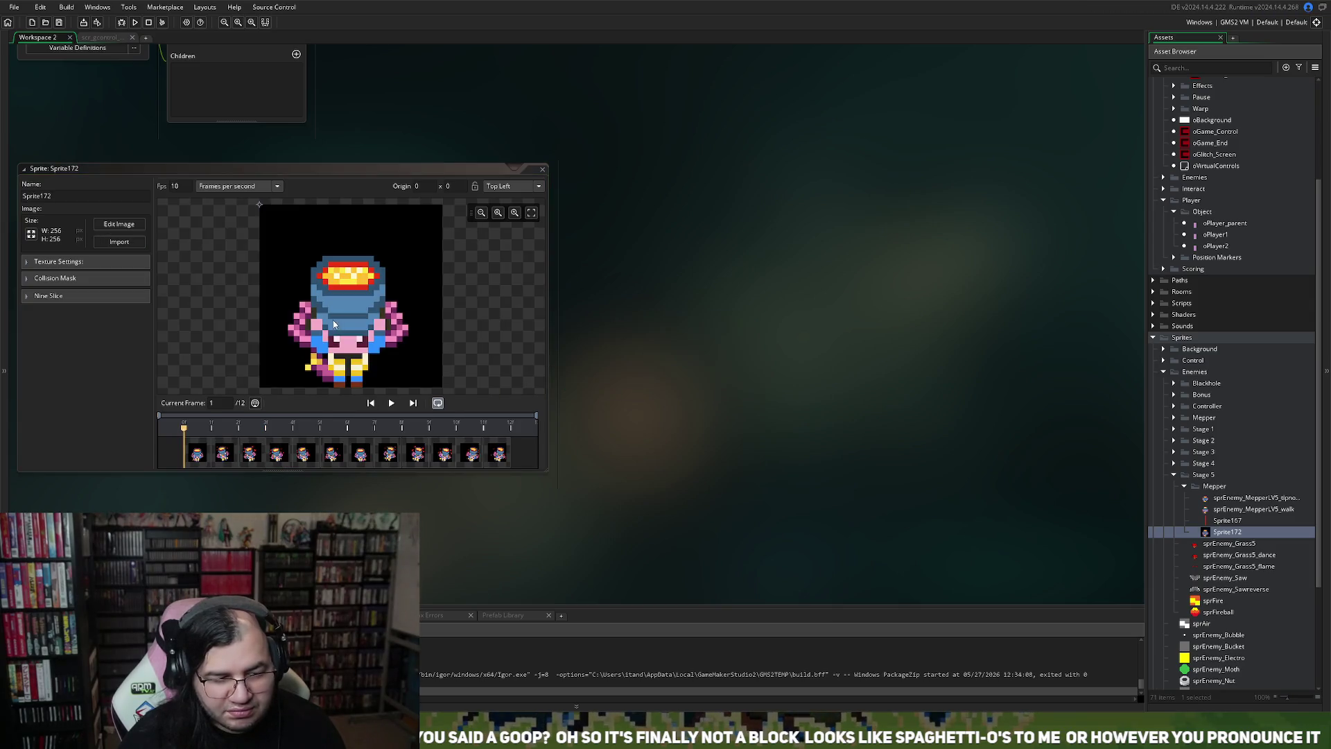
click(390, 403)
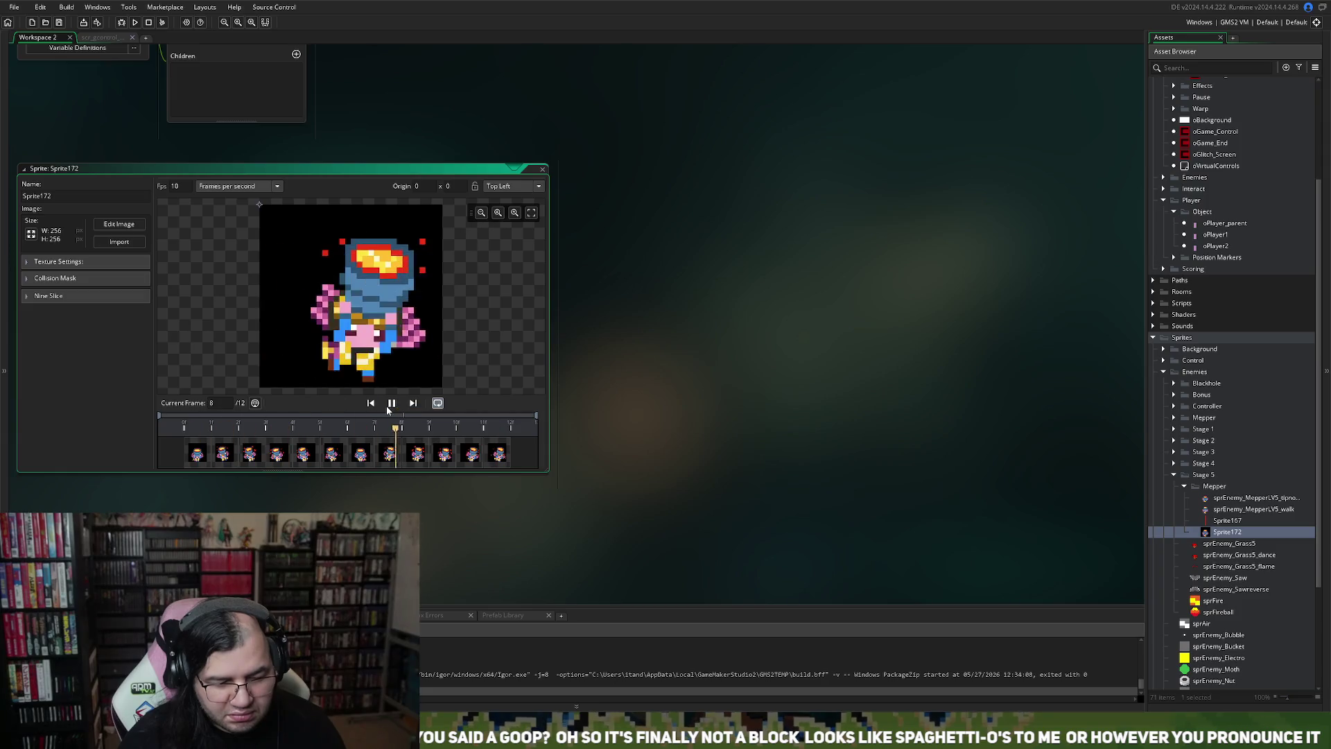
Step: Scale all Sprite172 frames to 32x32 by setting width to 32
click(31, 235)
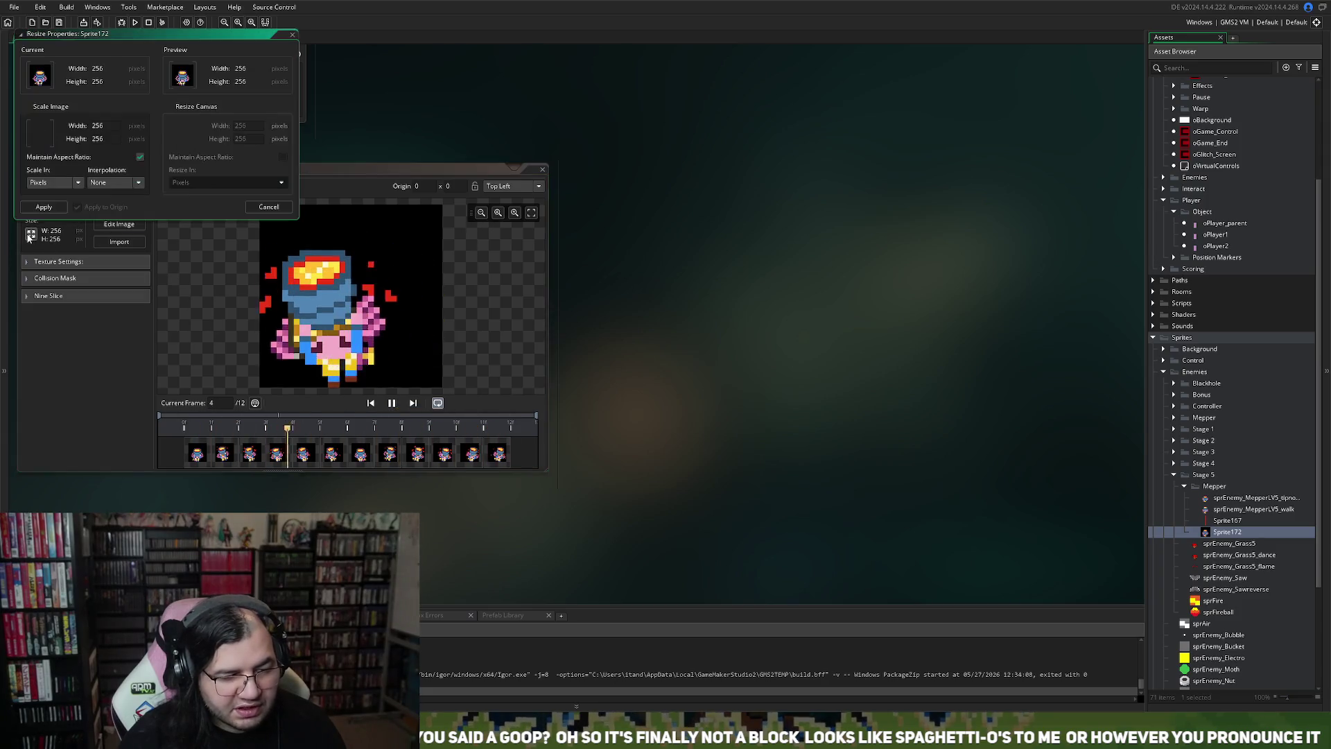
double_click(97, 125)
text(32)
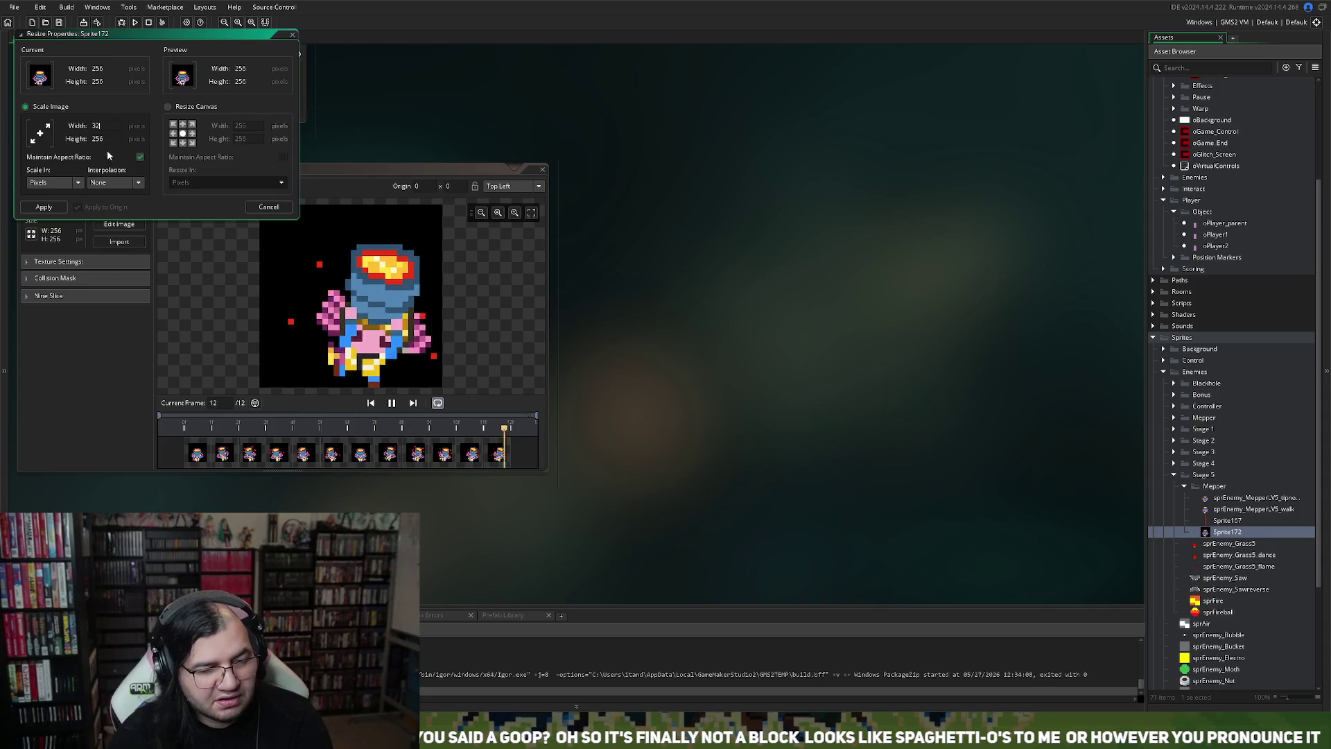
click(43, 208)
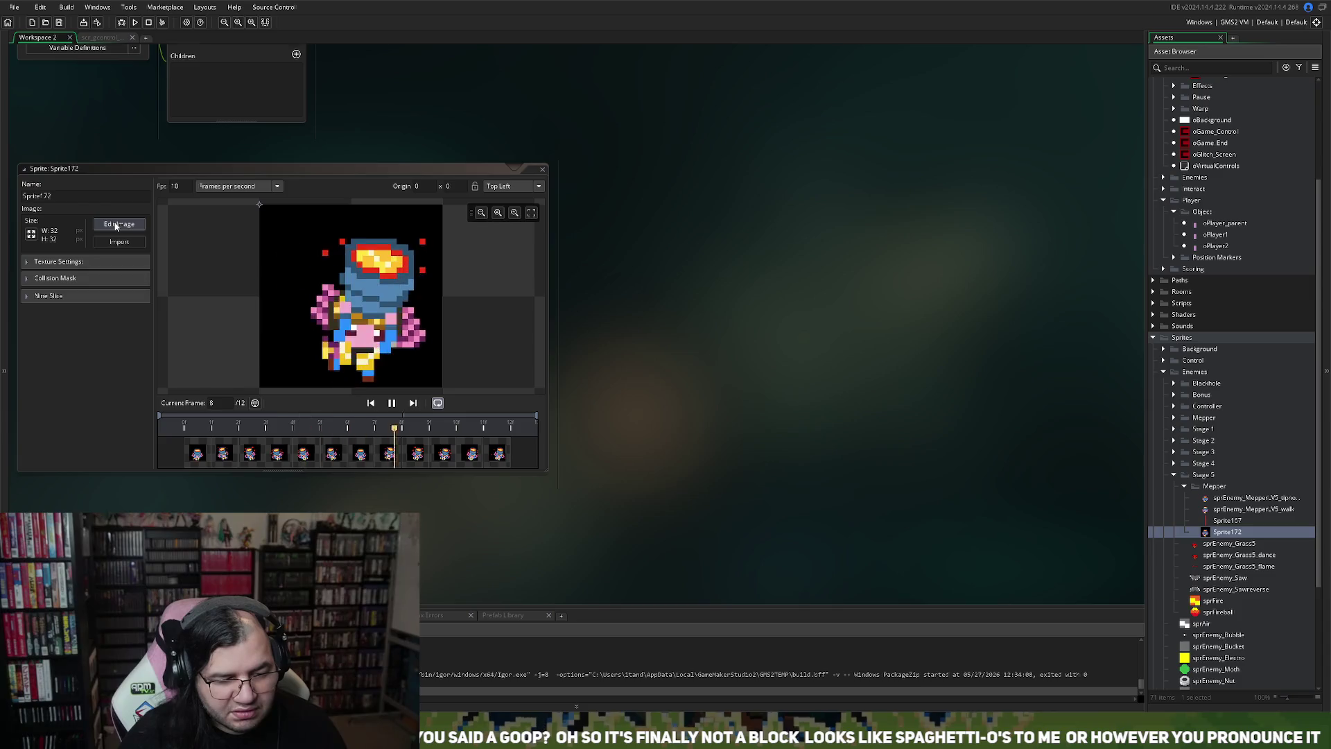
Step: Briefly open and close the image editor, then open sprEnemy_MepperLV5_walk for comparison
click(120, 224)
click(196, 38)
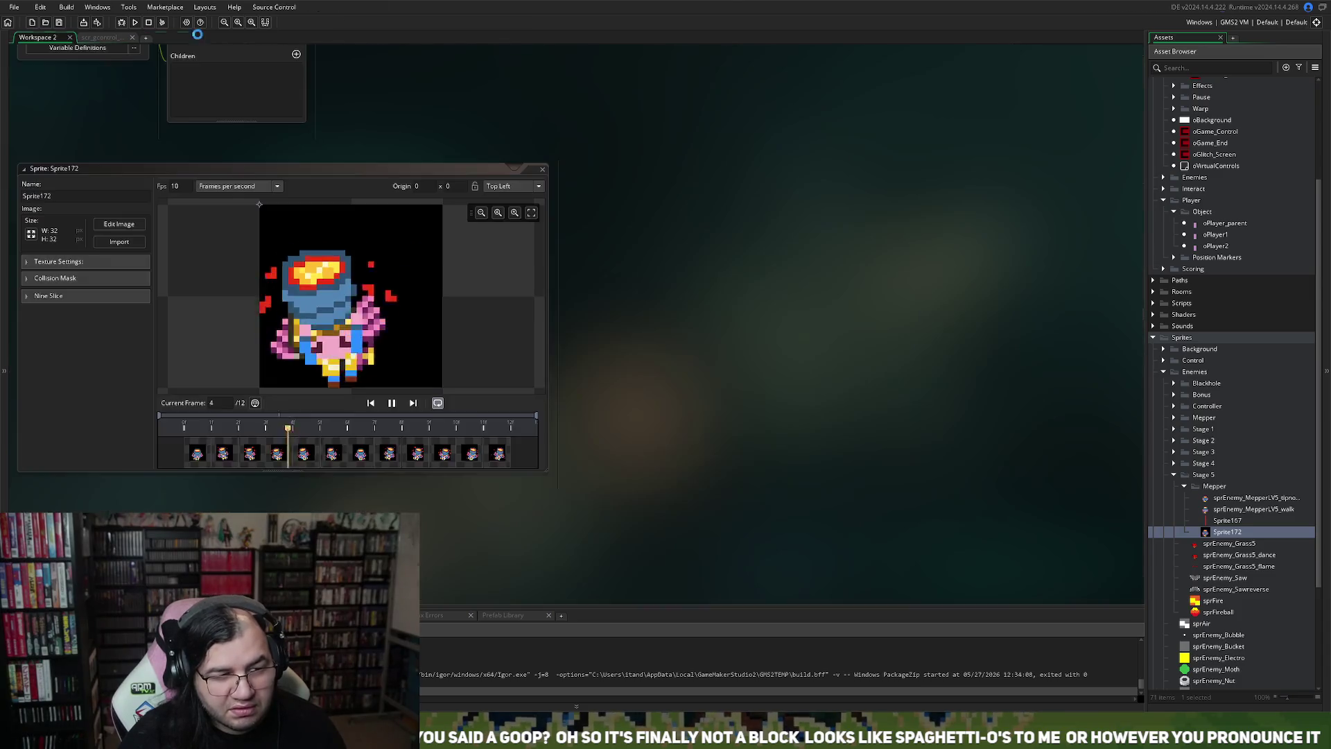
double_click(1207, 509)
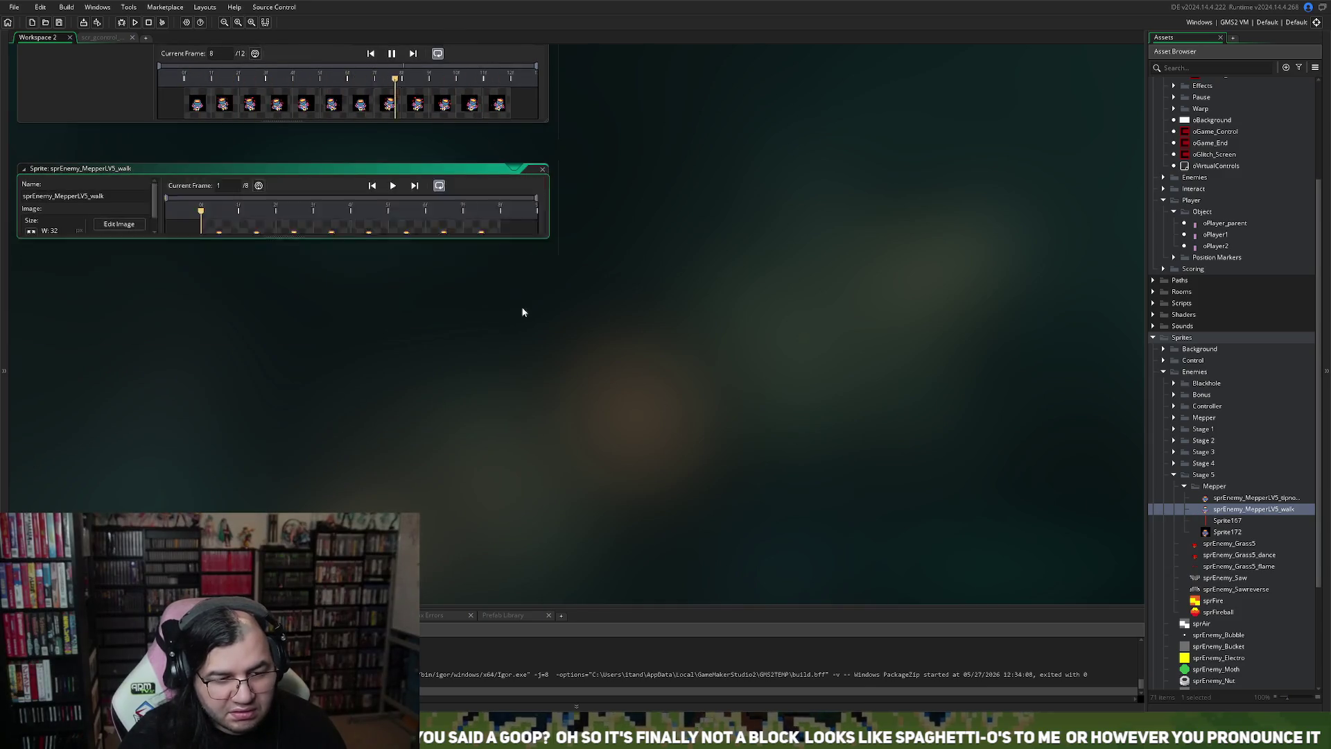
Step: Set Sprite172's origin to Bottom Centre and open its 12 frames in the image editor
scroll(513, 305, up, 4)
click(505, 181)
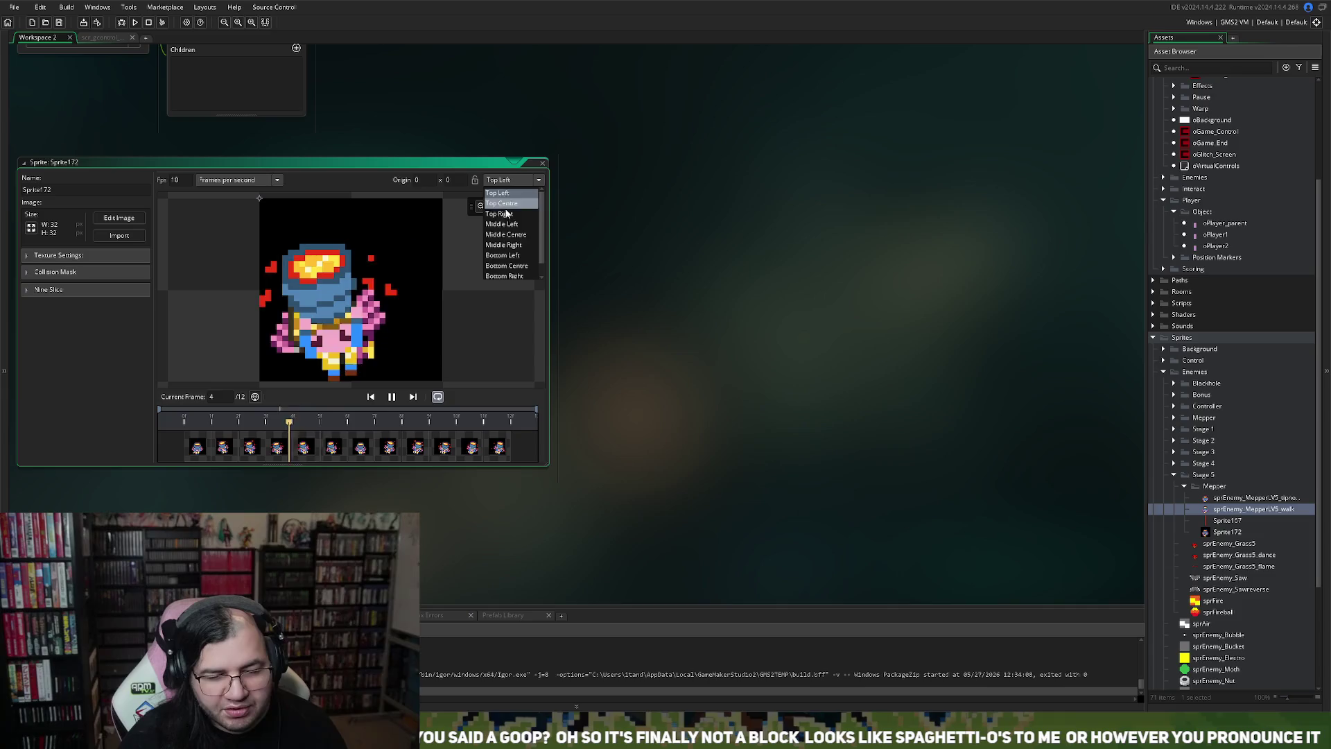
click(502, 265)
click(118, 218)
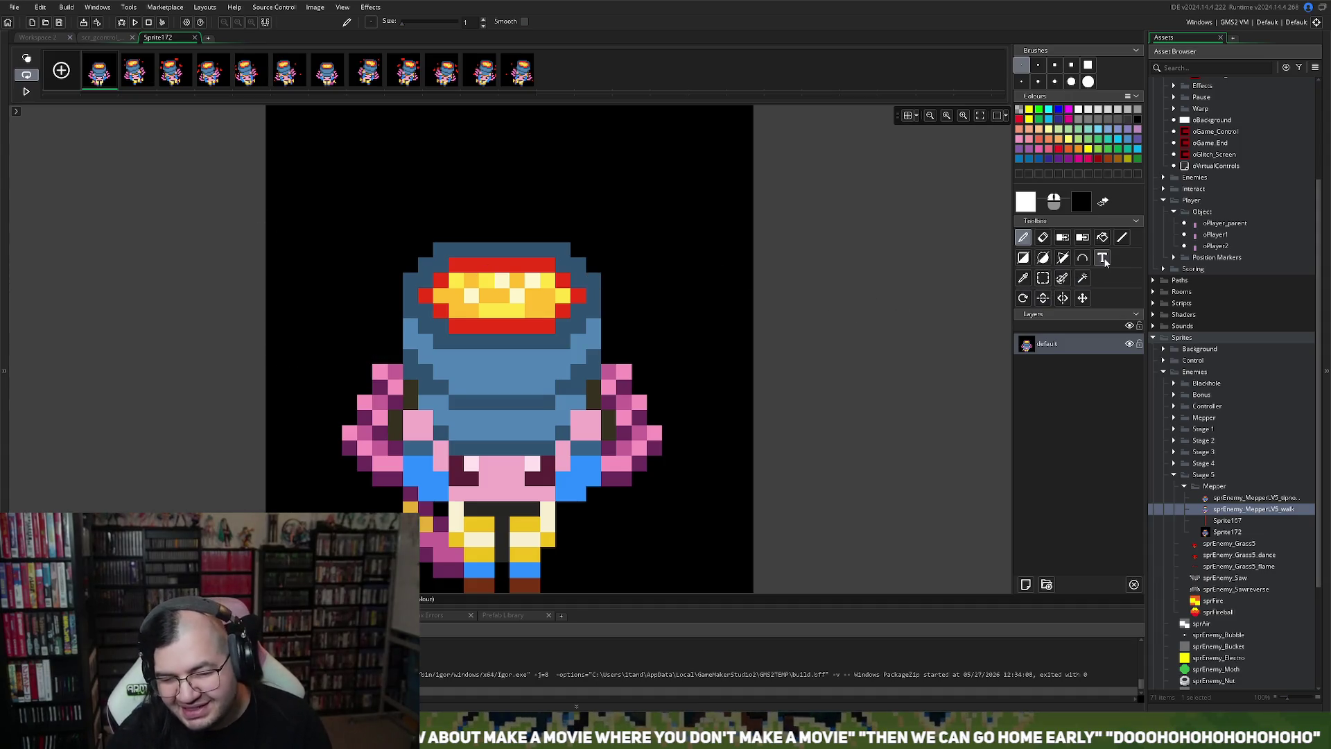
Step: With the Magic Wand, delete the black background on Sprite172 frames 1–4
click(1082, 278)
click(678, 282)
key(Delete)
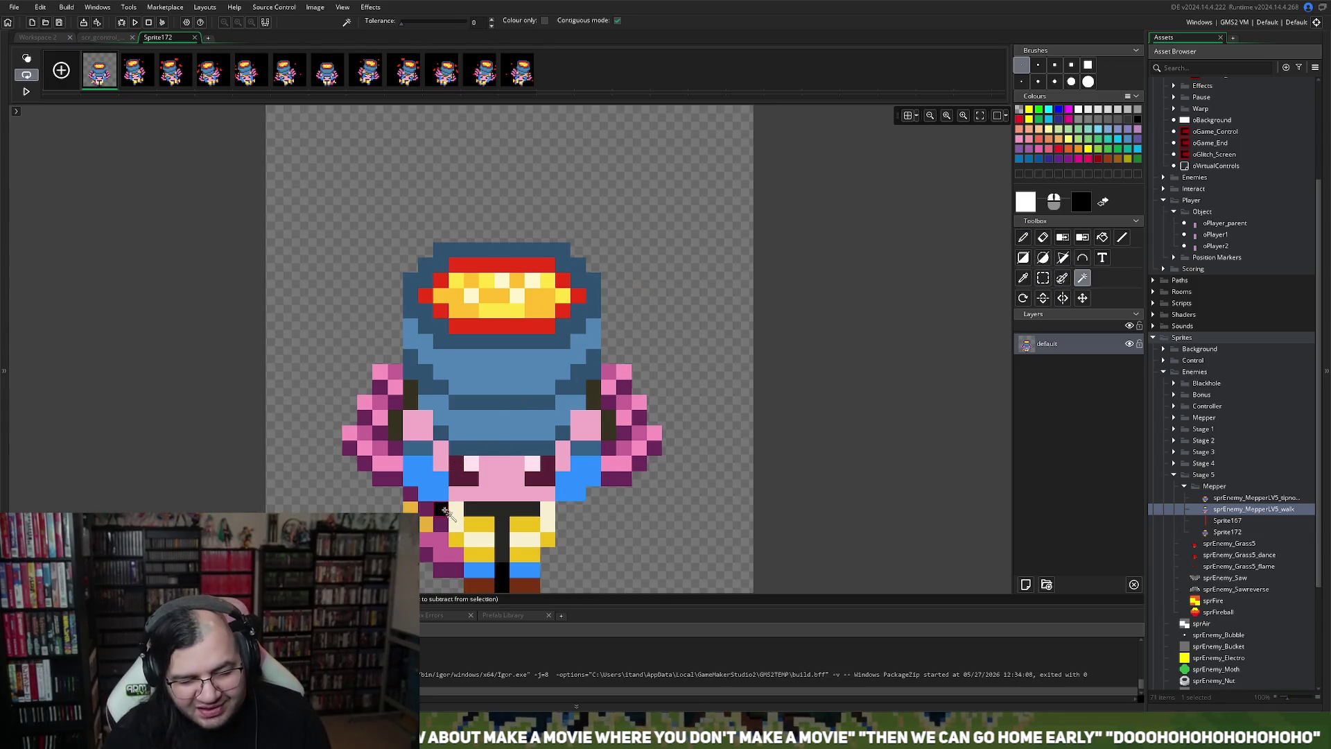
click(150, 95)
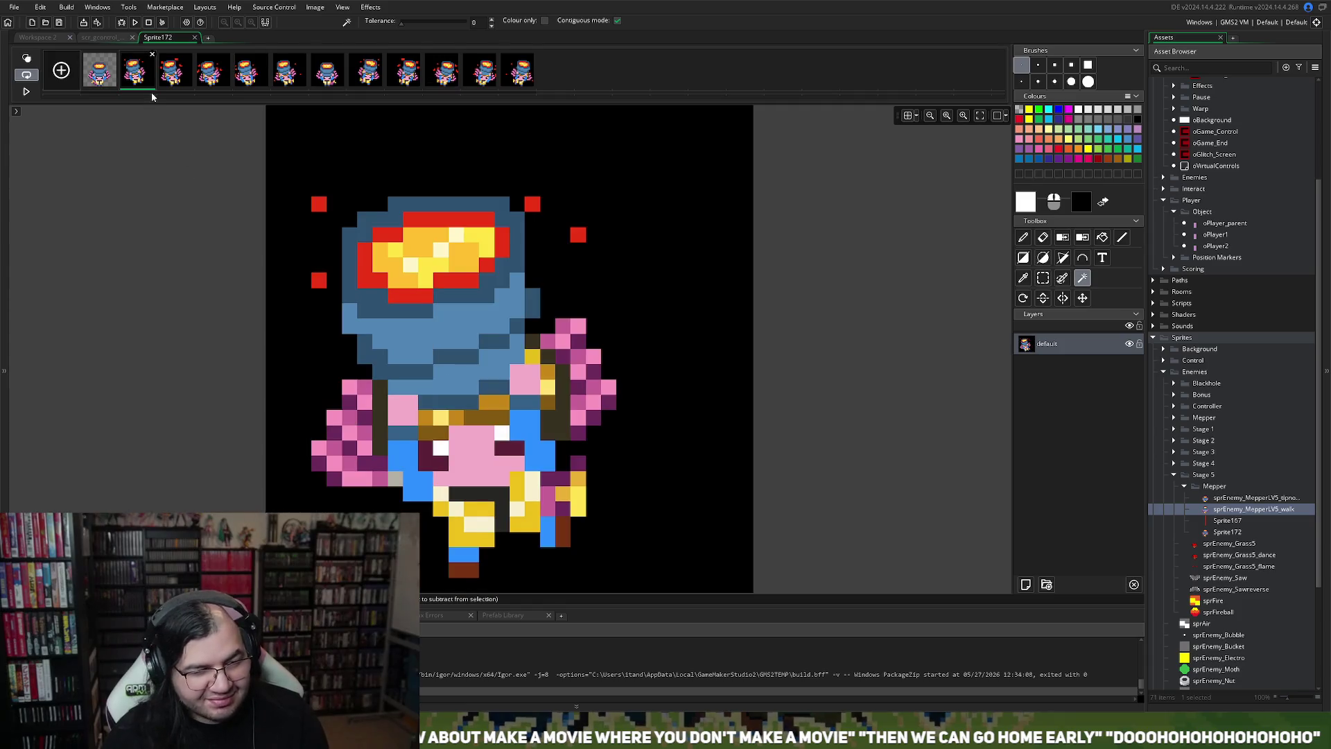
click(287, 266)
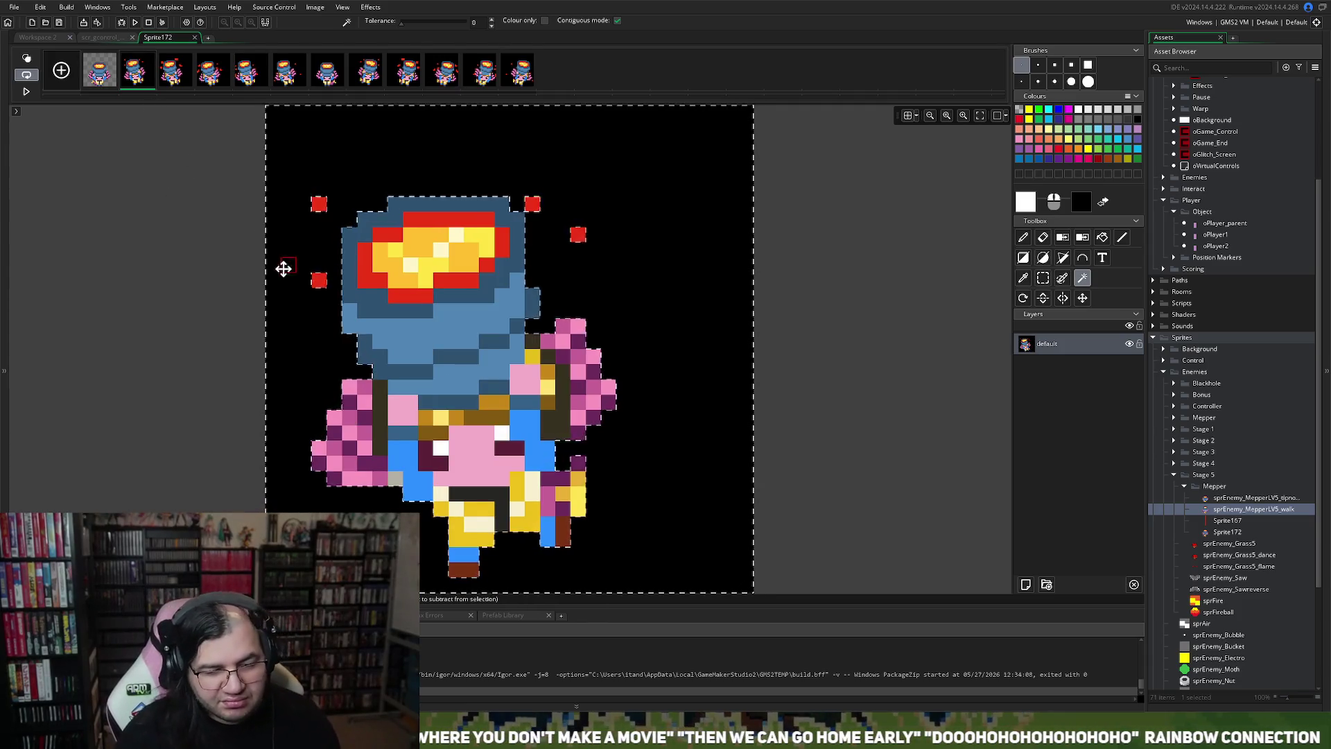
key(Delete)
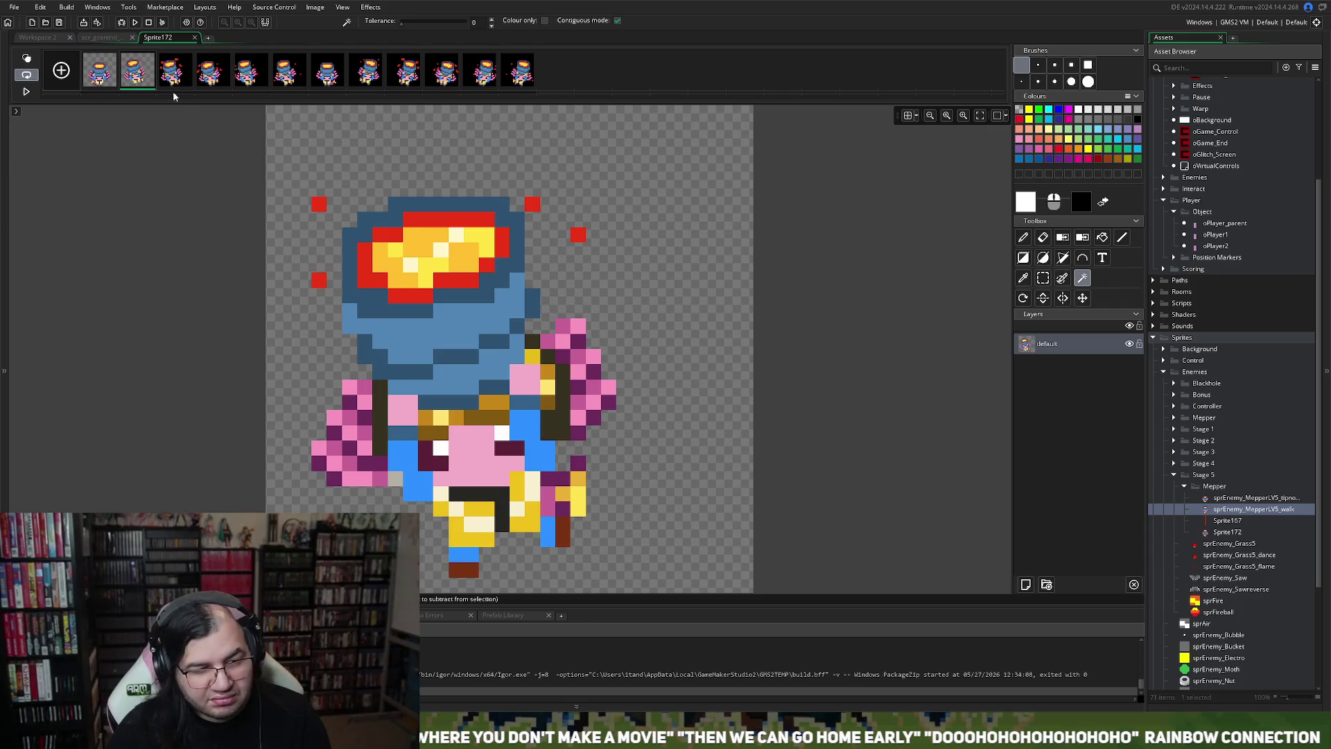
click(178, 97)
click(306, 395)
key(Delete)
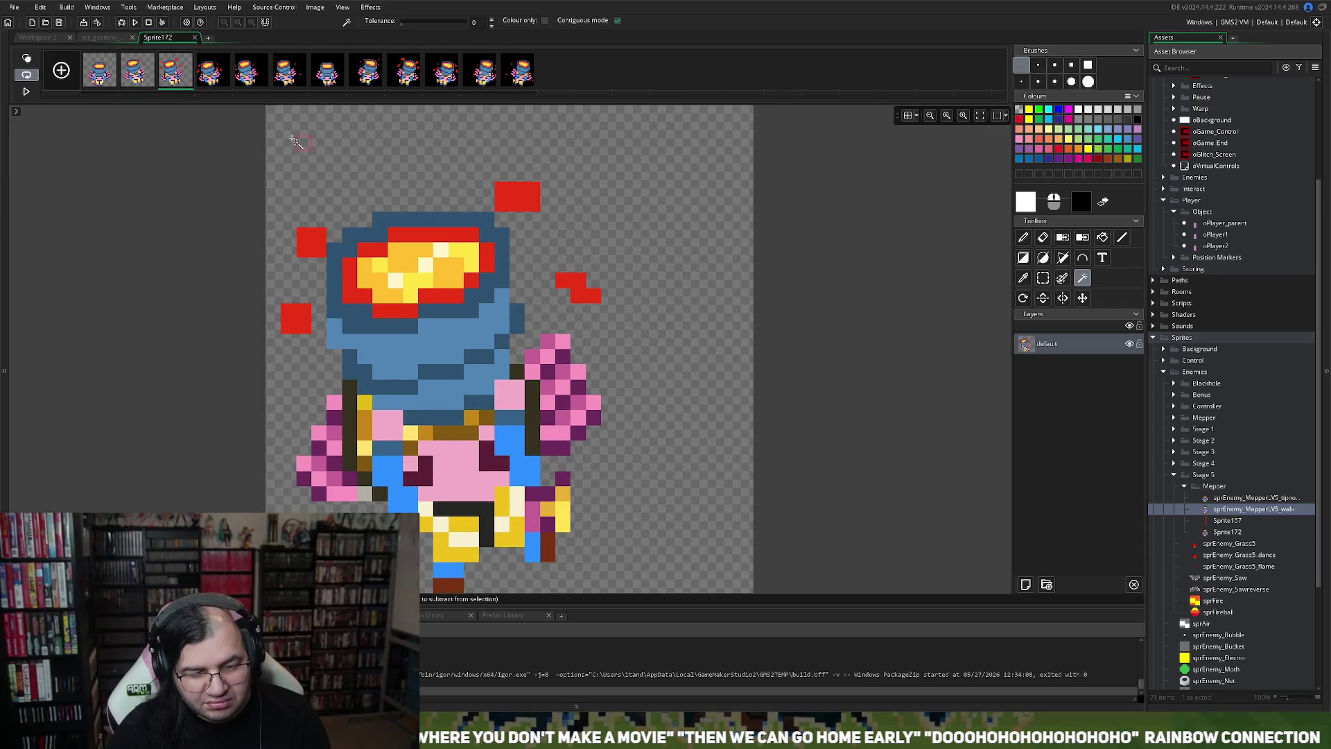
click(213, 76)
click(290, 441)
key(Delete)
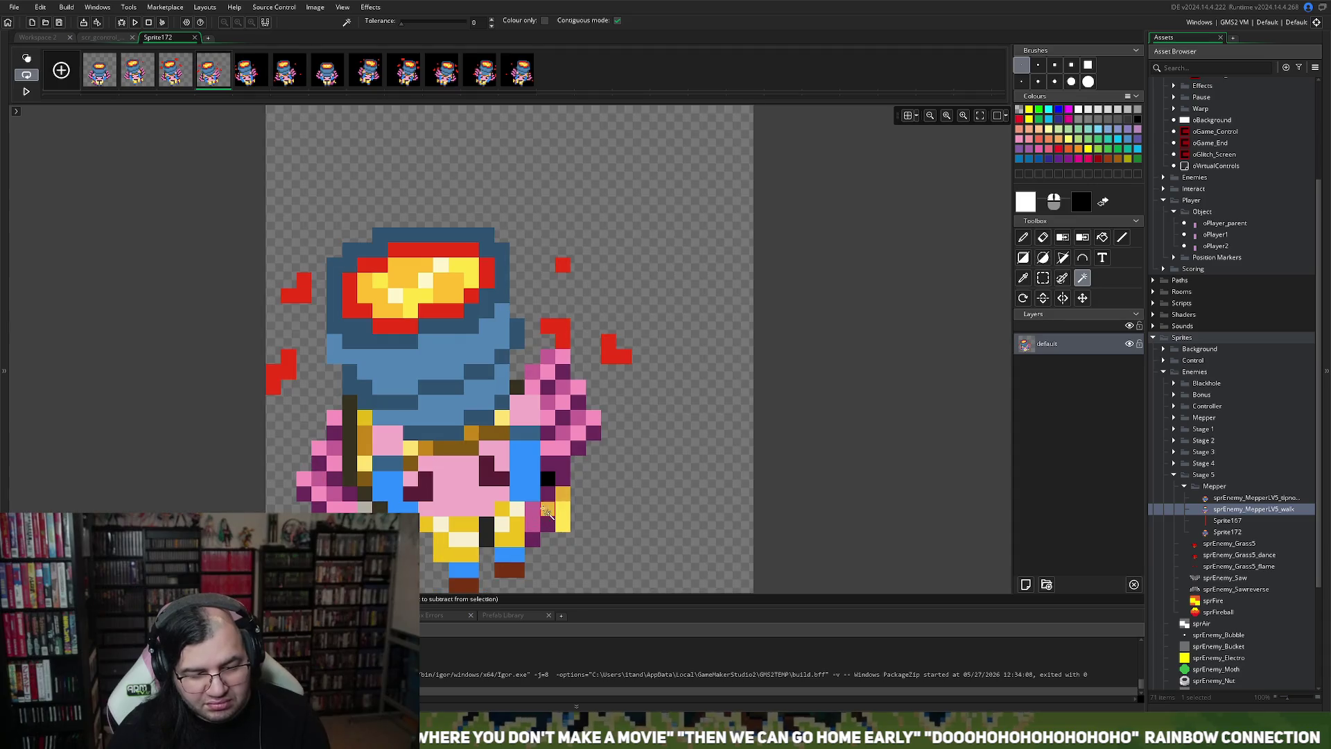
Step: Delete the black background on frames 5 through 9
click(246, 78)
click(282, 201)
key(Delete)
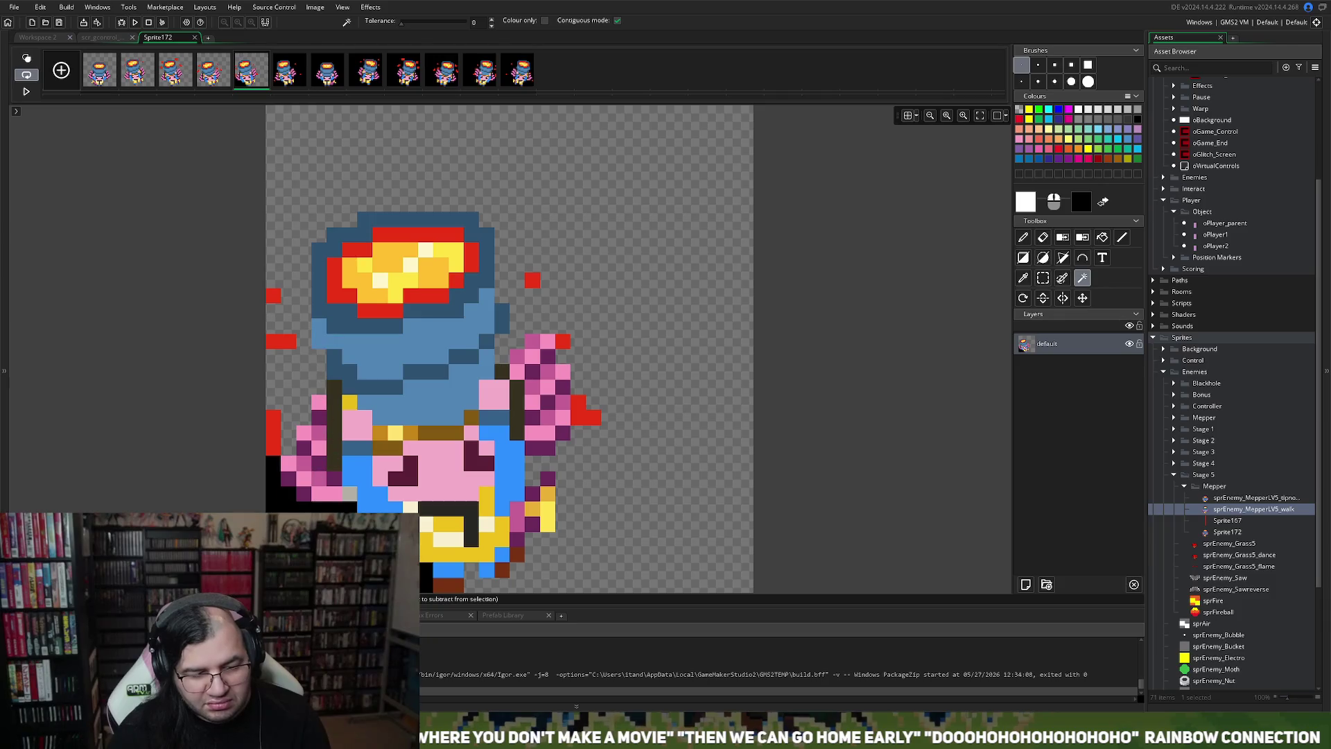
click(289, 71)
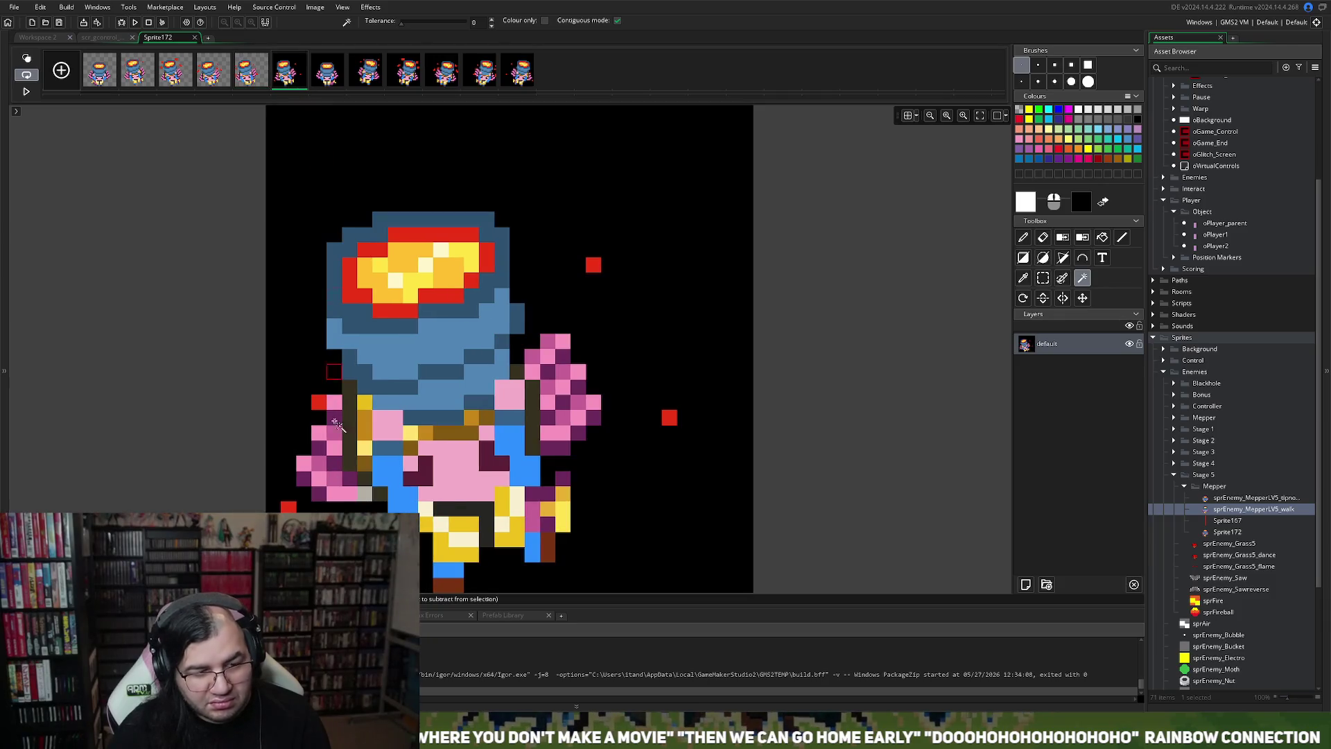
click(287, 416)
key(Delete)
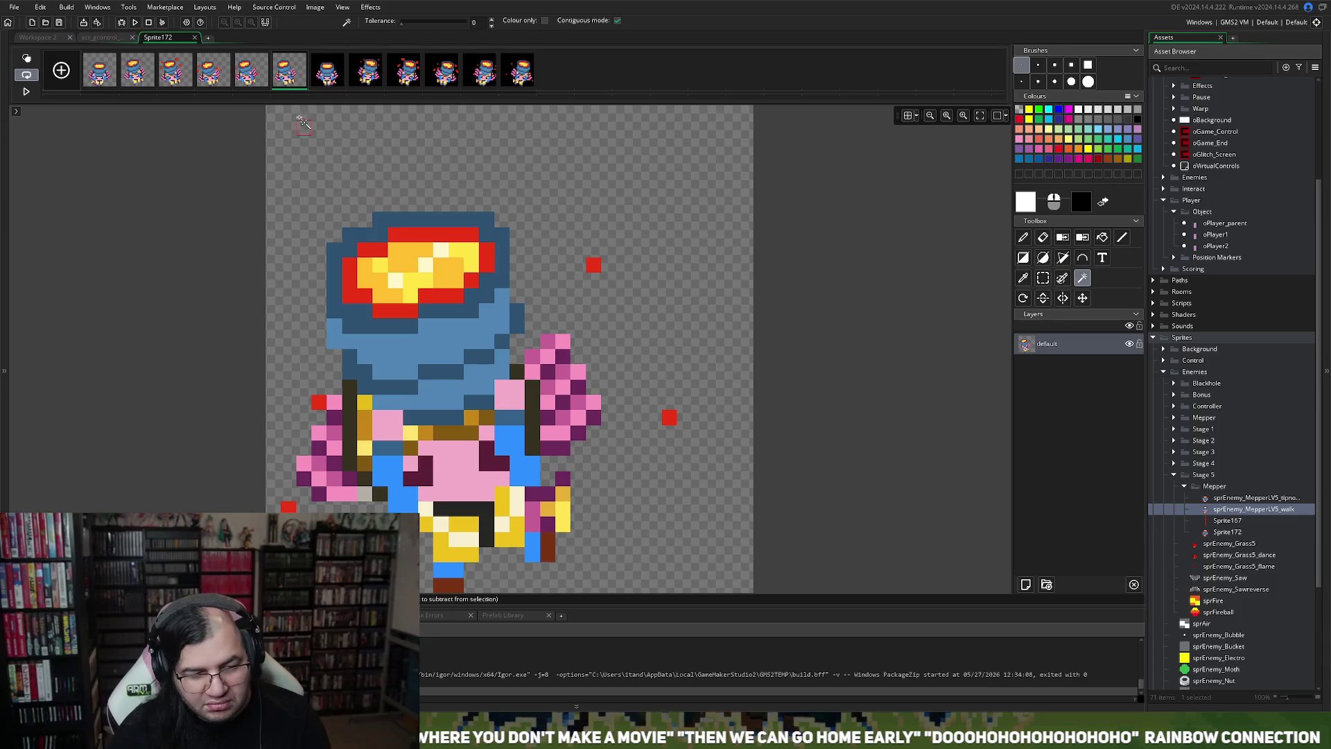
click(327, 70)
click(318, 356)
key(Delete)
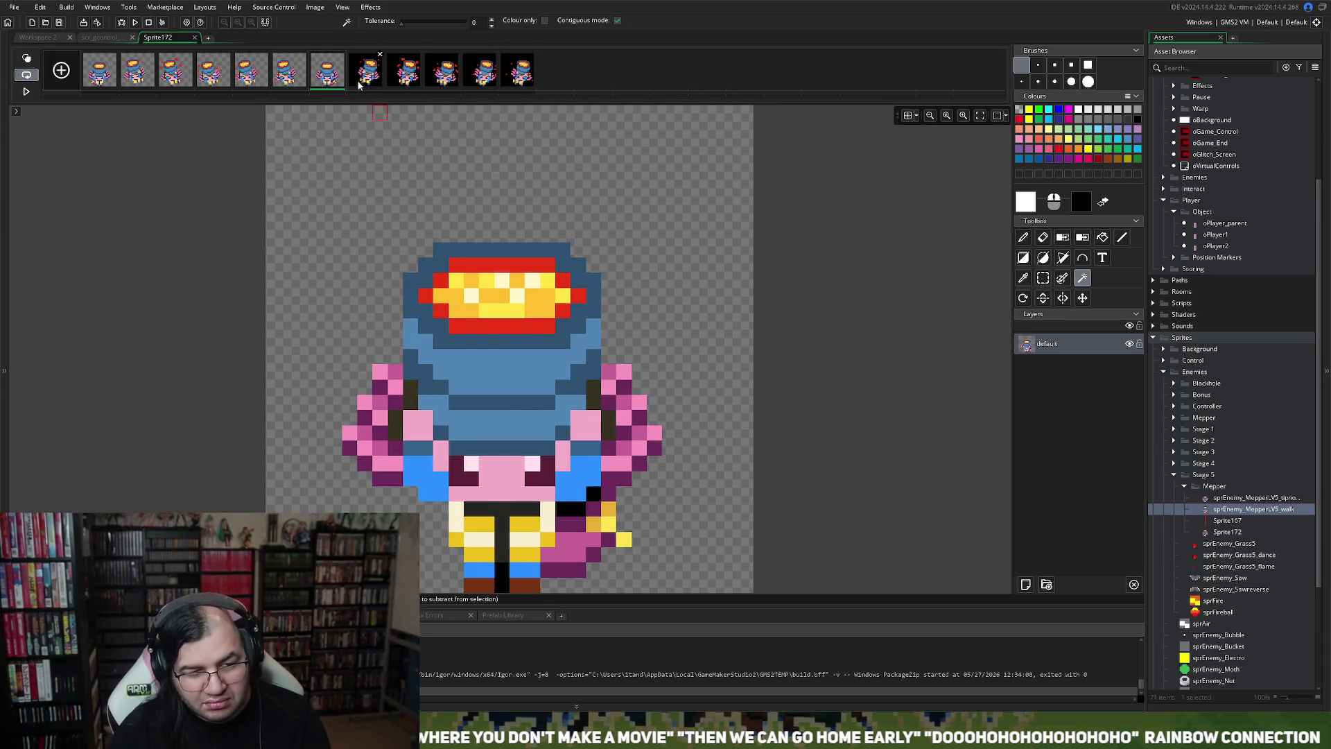
click(365, 73)
click(360, 414)
key(Delete)
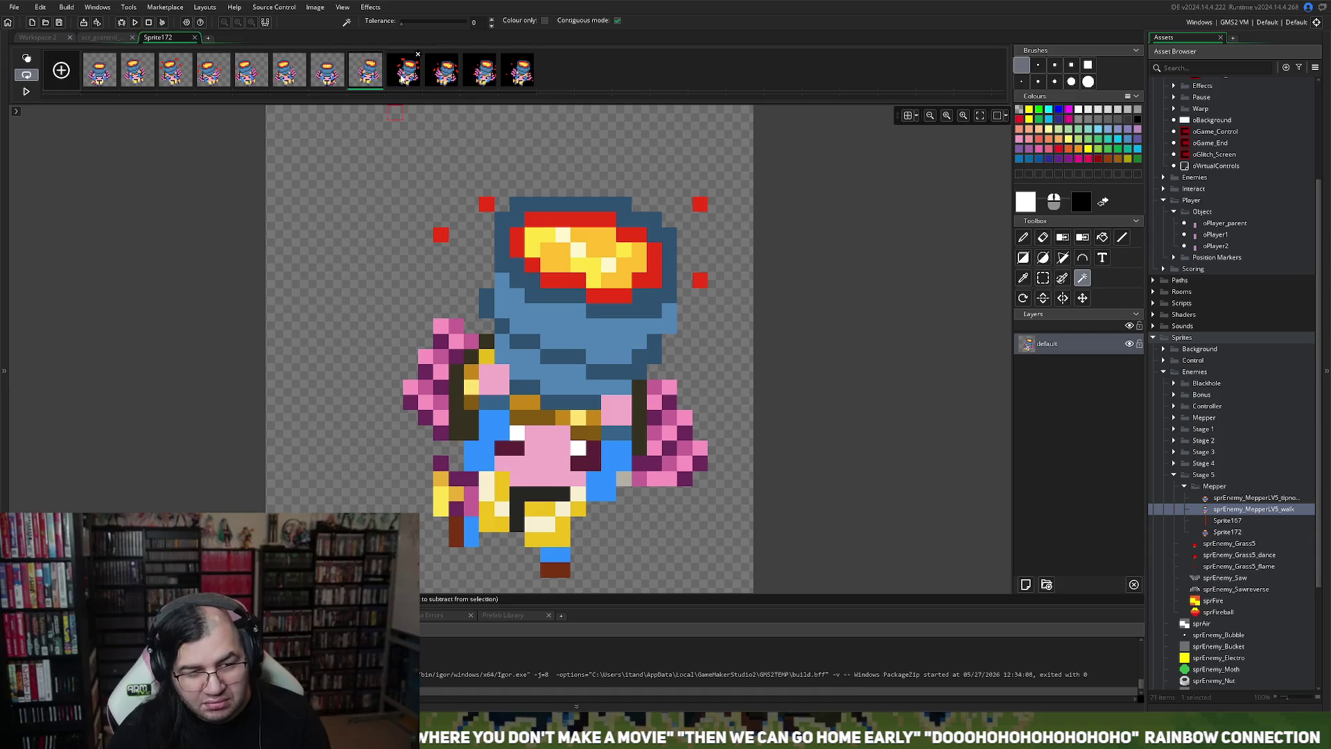
click(402, 79)
click(358, 363)
key(Delete)
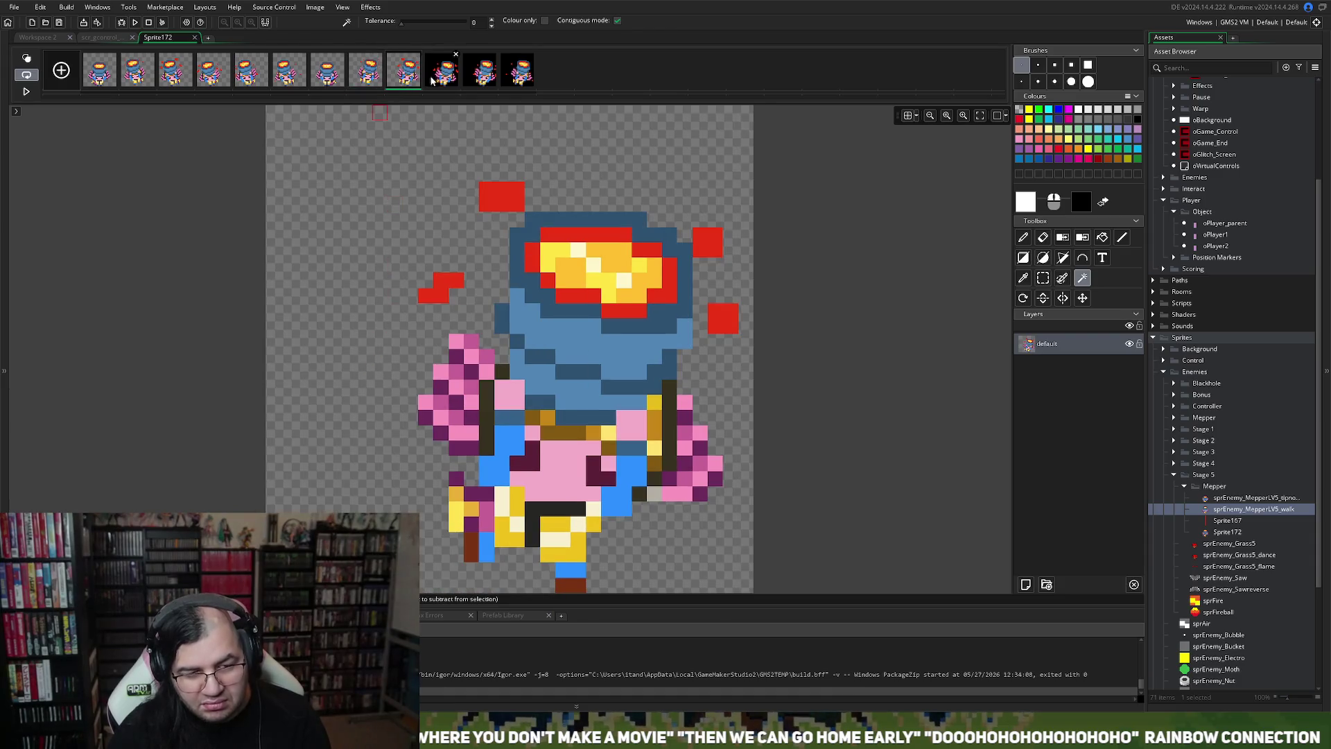
Step: Clear frames 10–12 and frame 11's leftover black patch, then close the image editor
click(444, 70)
click(297, 325)
key(Delete)
click(483, 71)
click(363, 281)
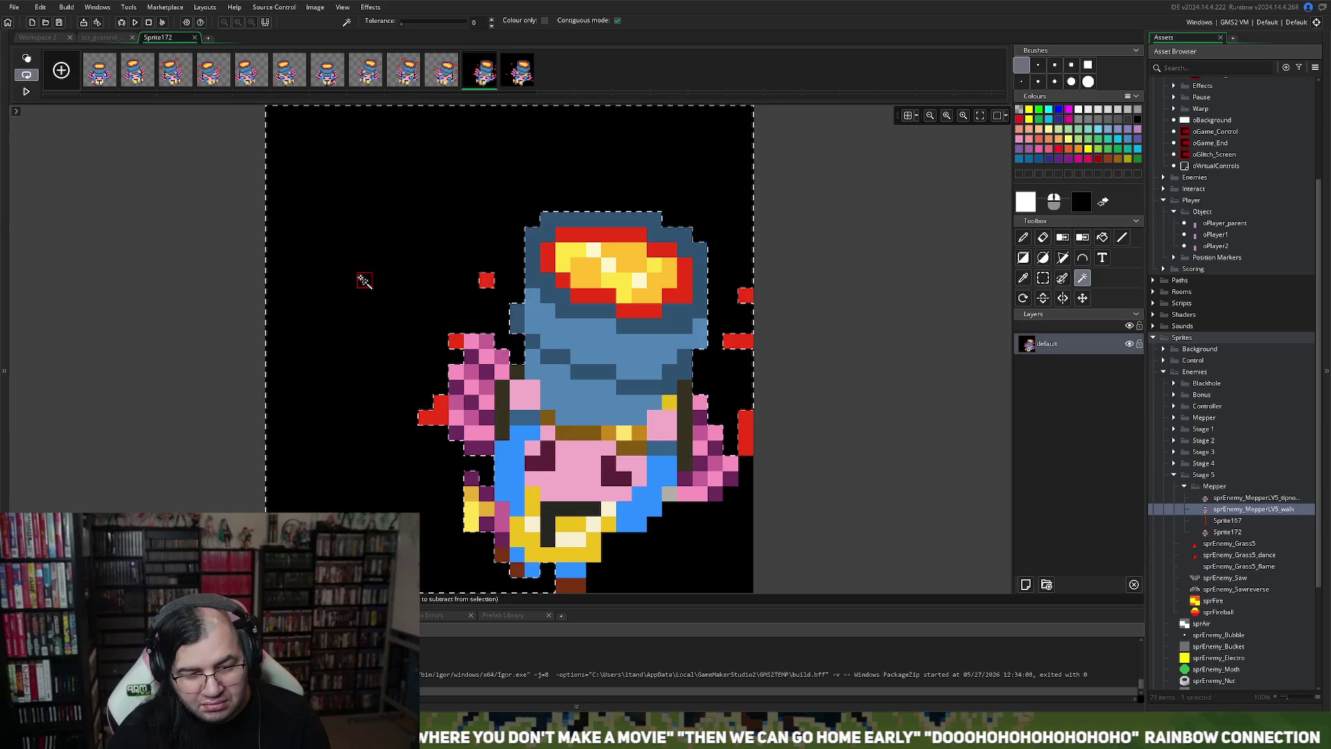
key(Delete)
click(662, 545)
key(Delete)
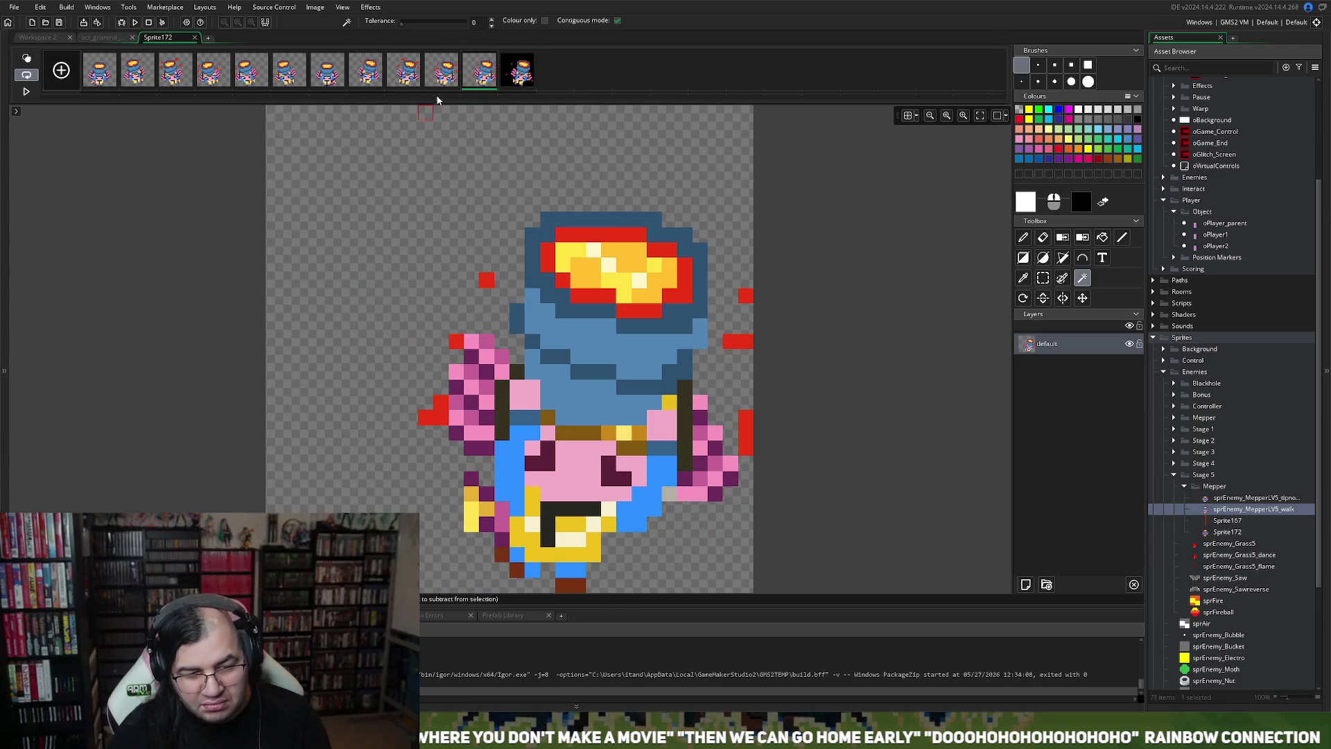
click(519, 79)
click(323, 360)
key(Delete)
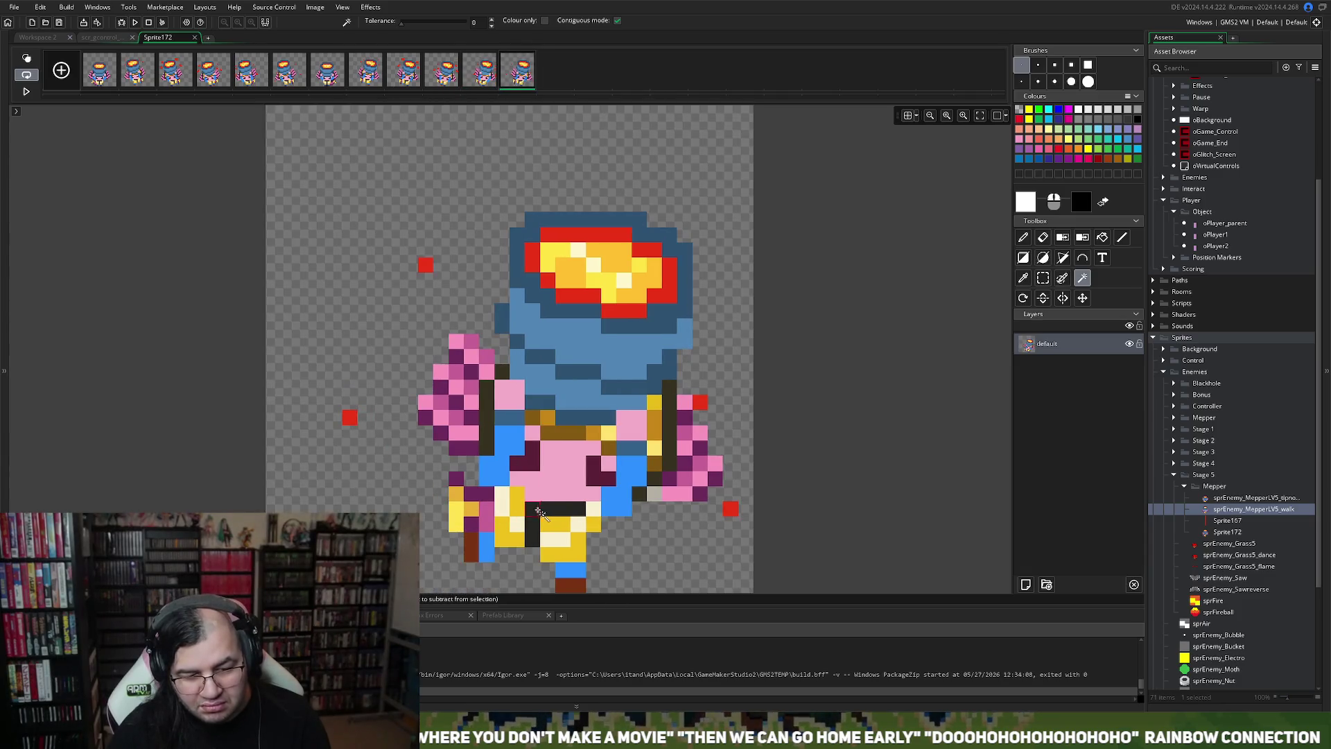
click(196, 37)
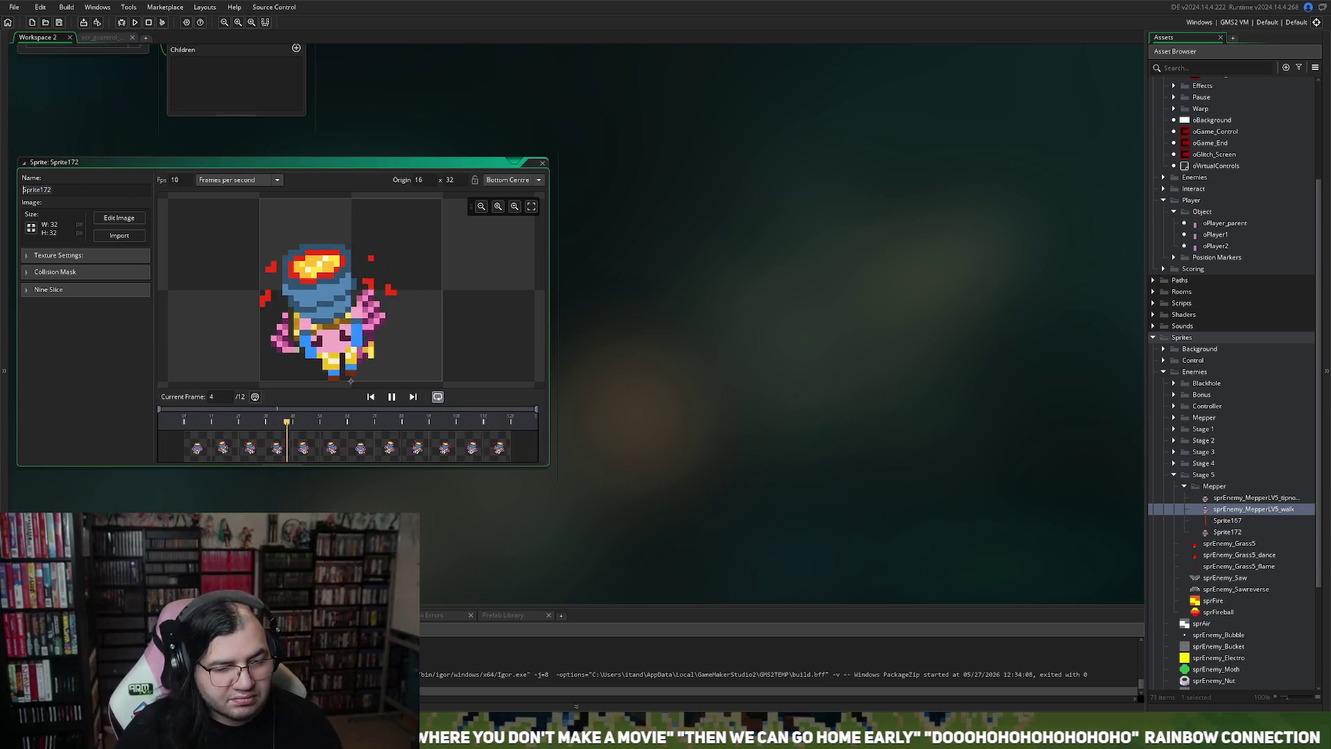
Step: Rename Sprite172 to sprEnemy_MepperLV5_balance, correcting the mistyped 'lost', and close its window
text(spr)
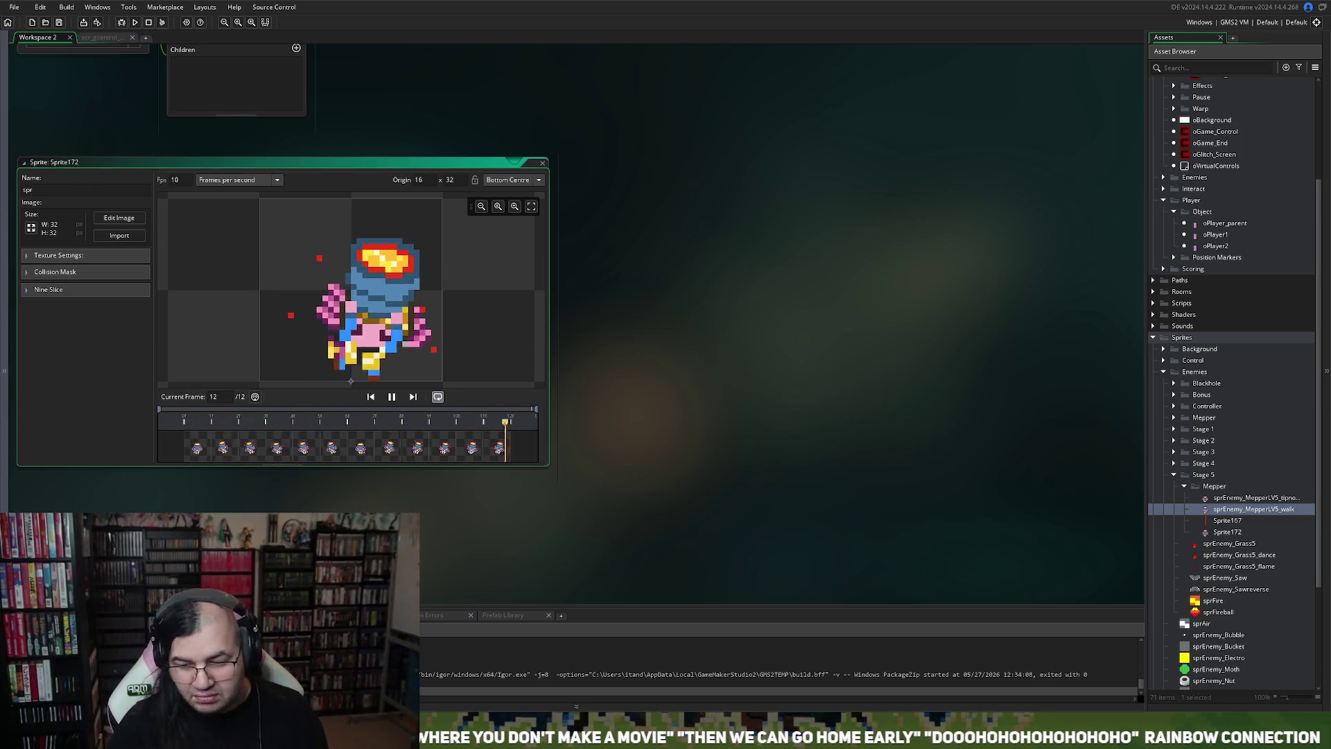
text(Enemy_MepperLV5_)
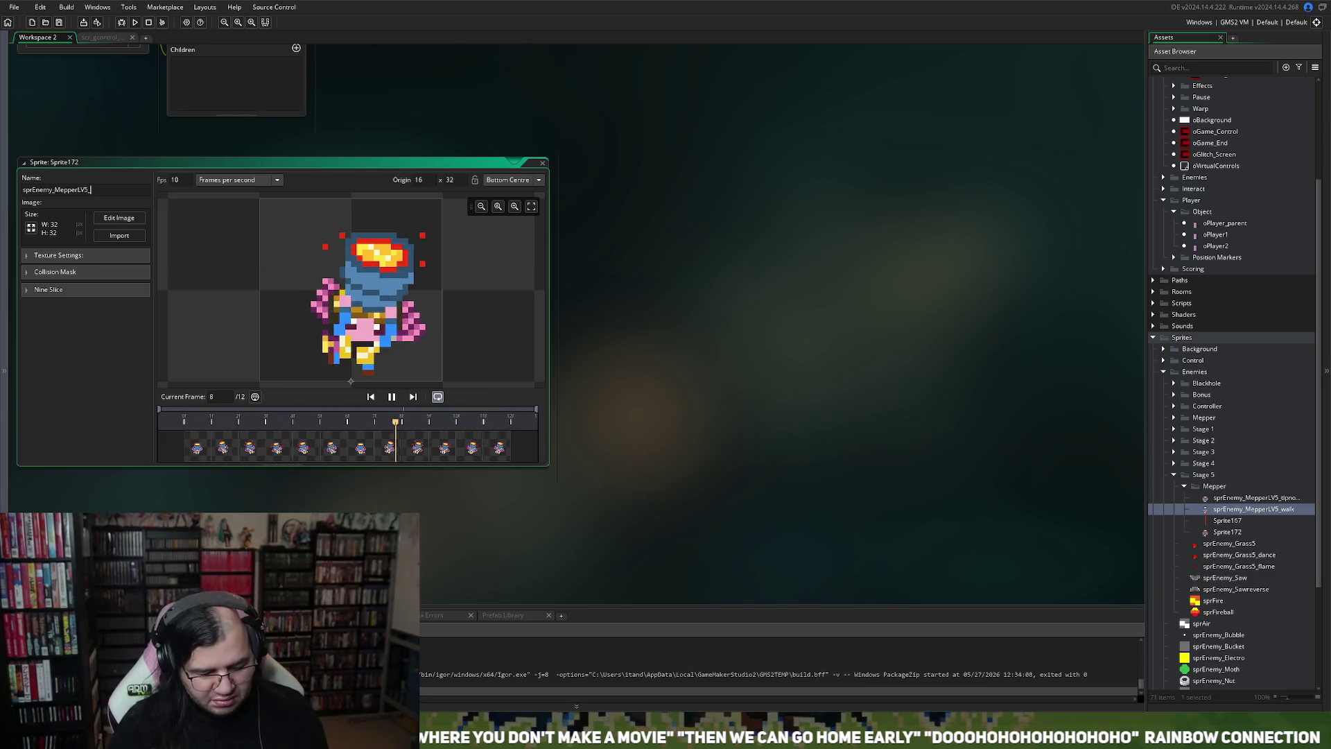
text(lost)
key(BackSpace)
key(BackSpace)
key(BackSpace)
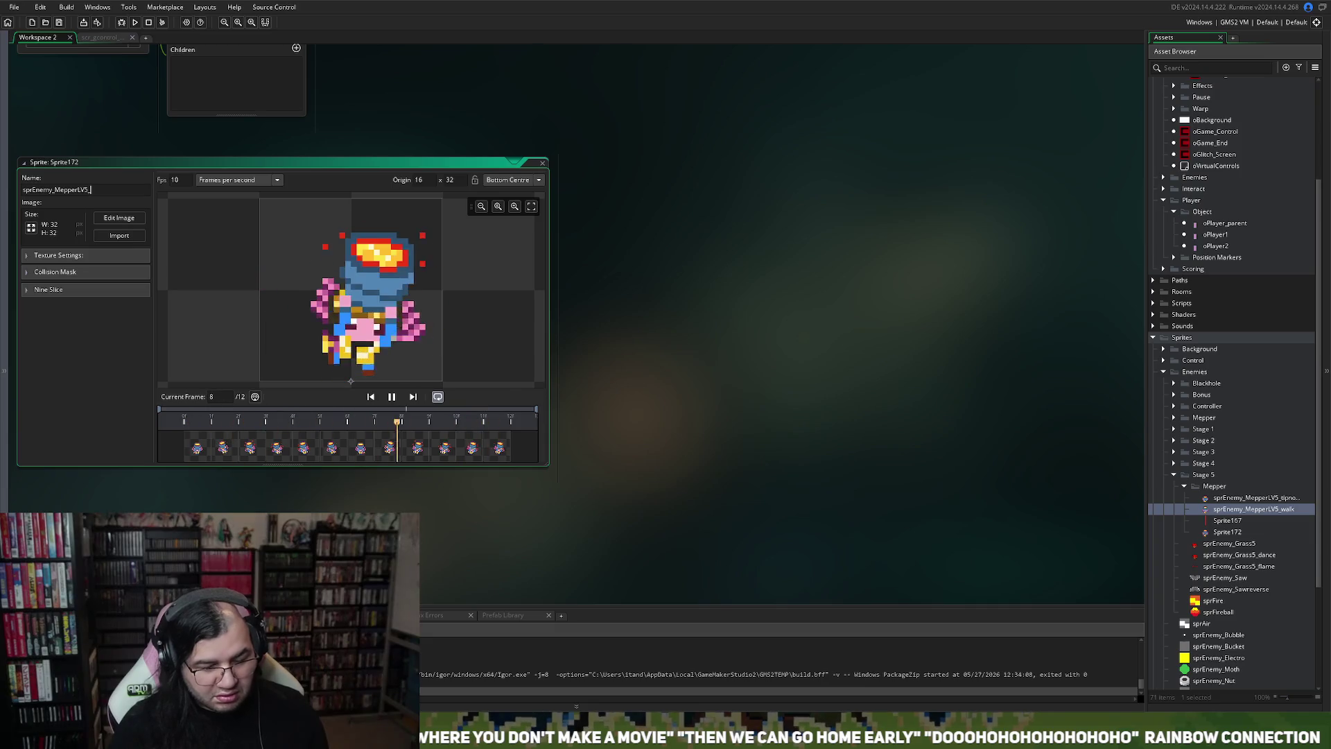
text(balance)
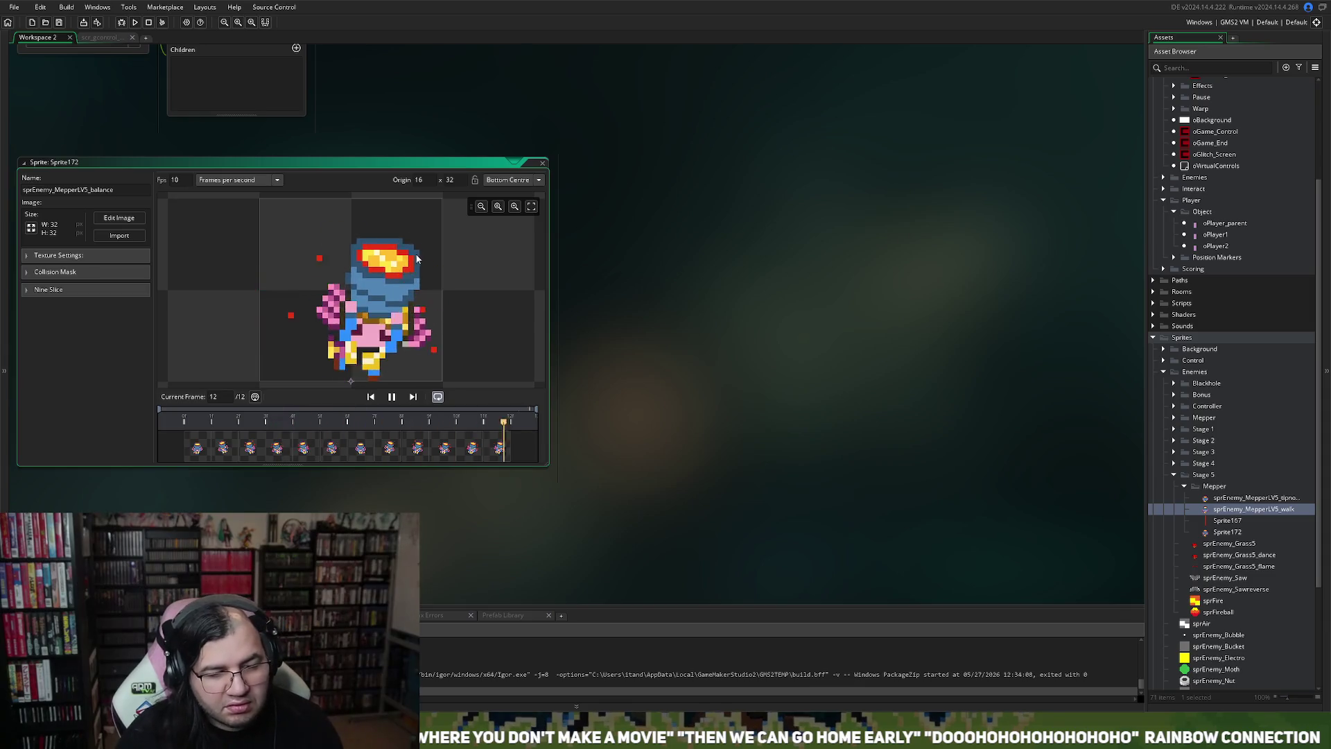
double_click(534, 163)
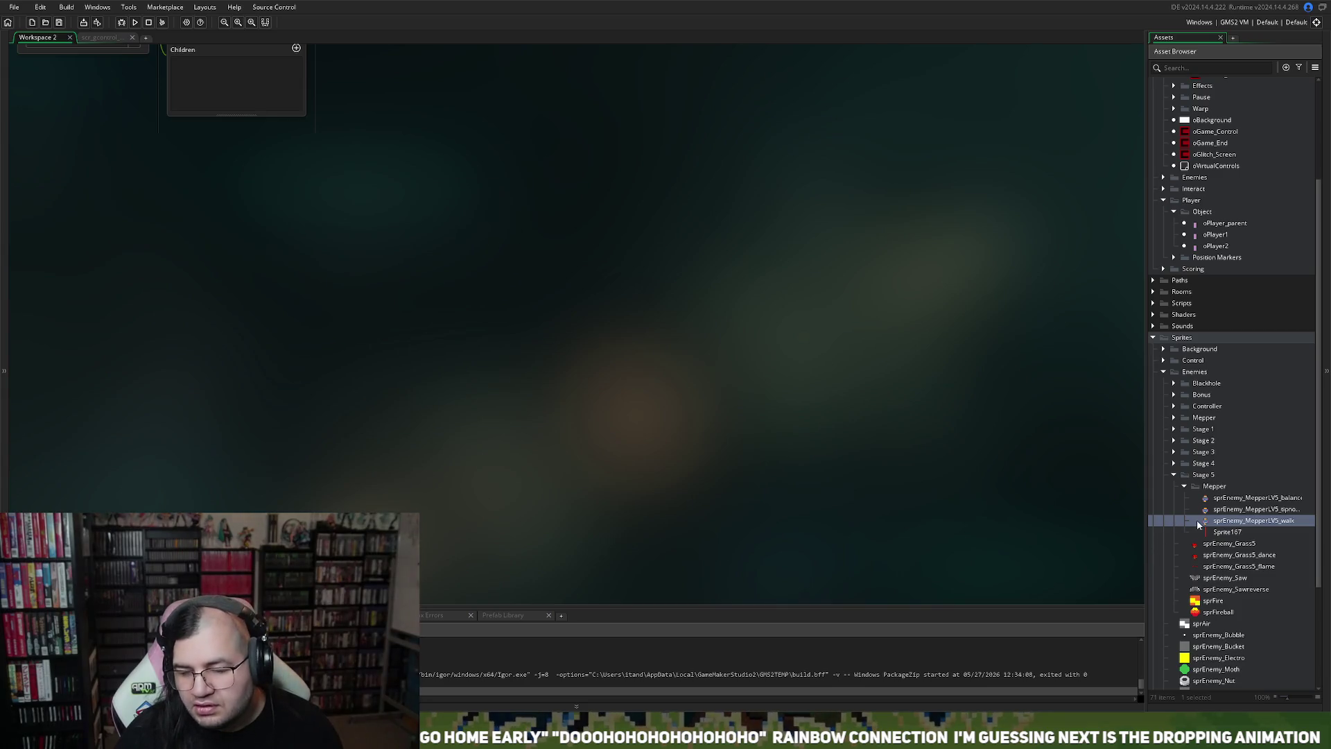
double_click(1230, 510)
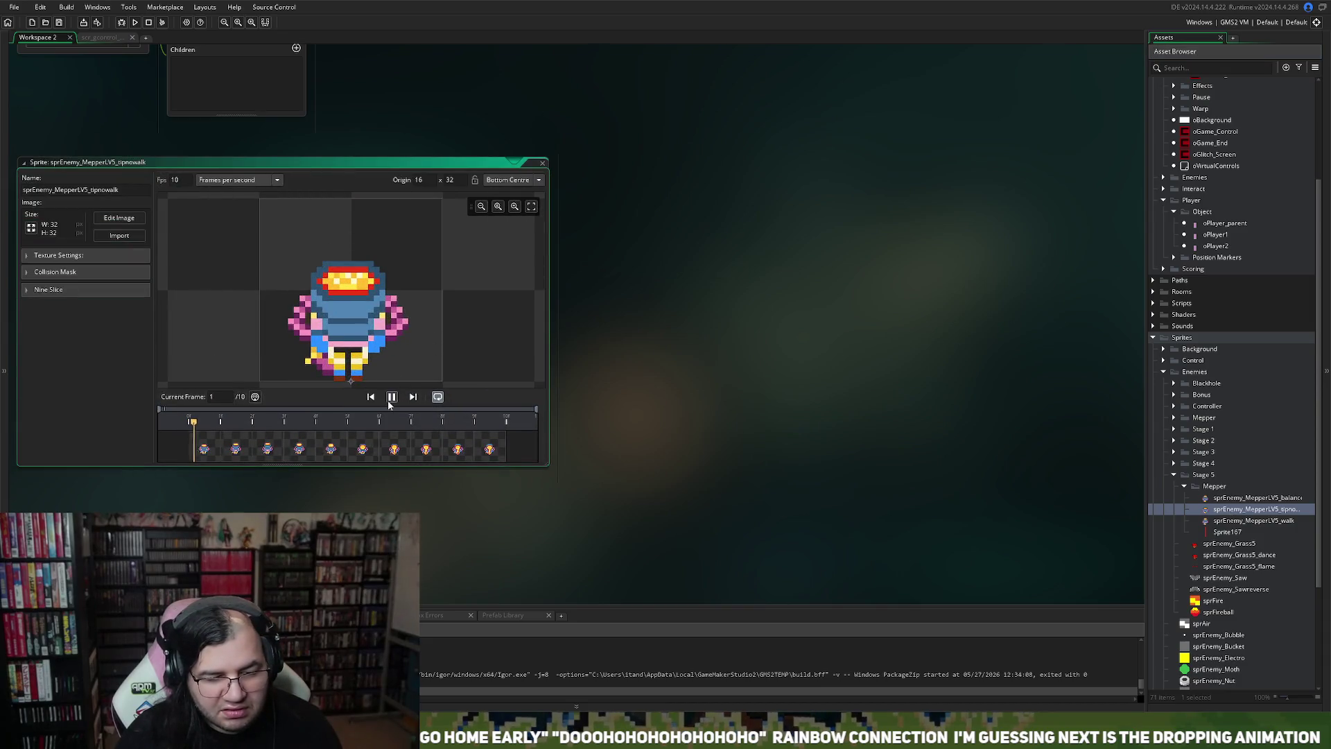
click(390, 398)
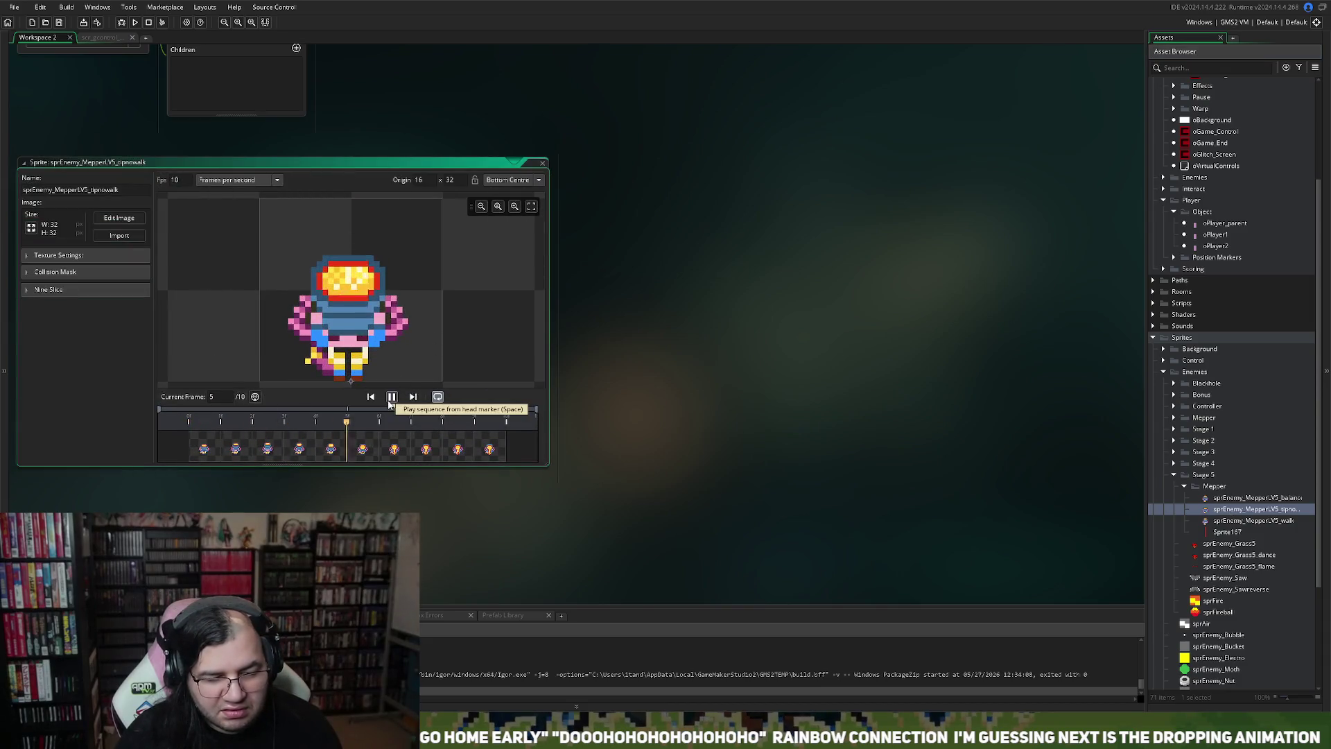
click(544, 165)
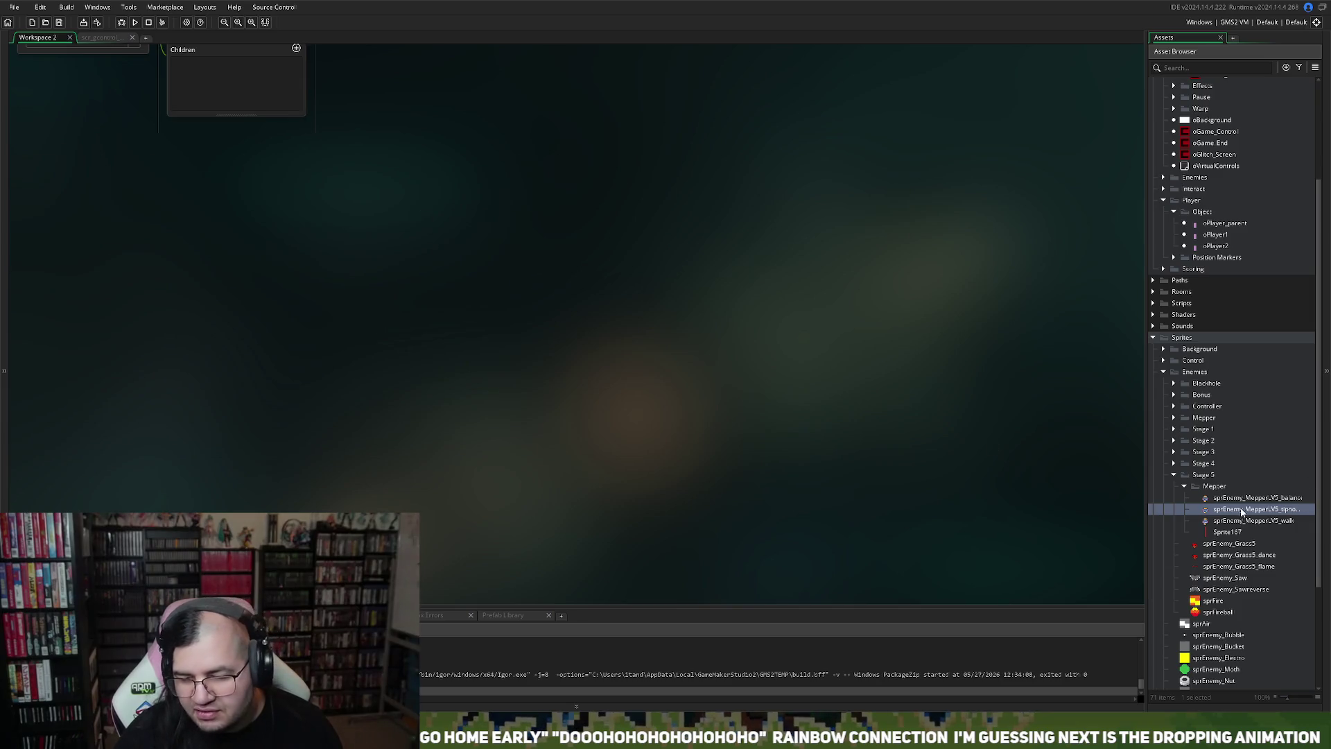
double_click(1222, 509)
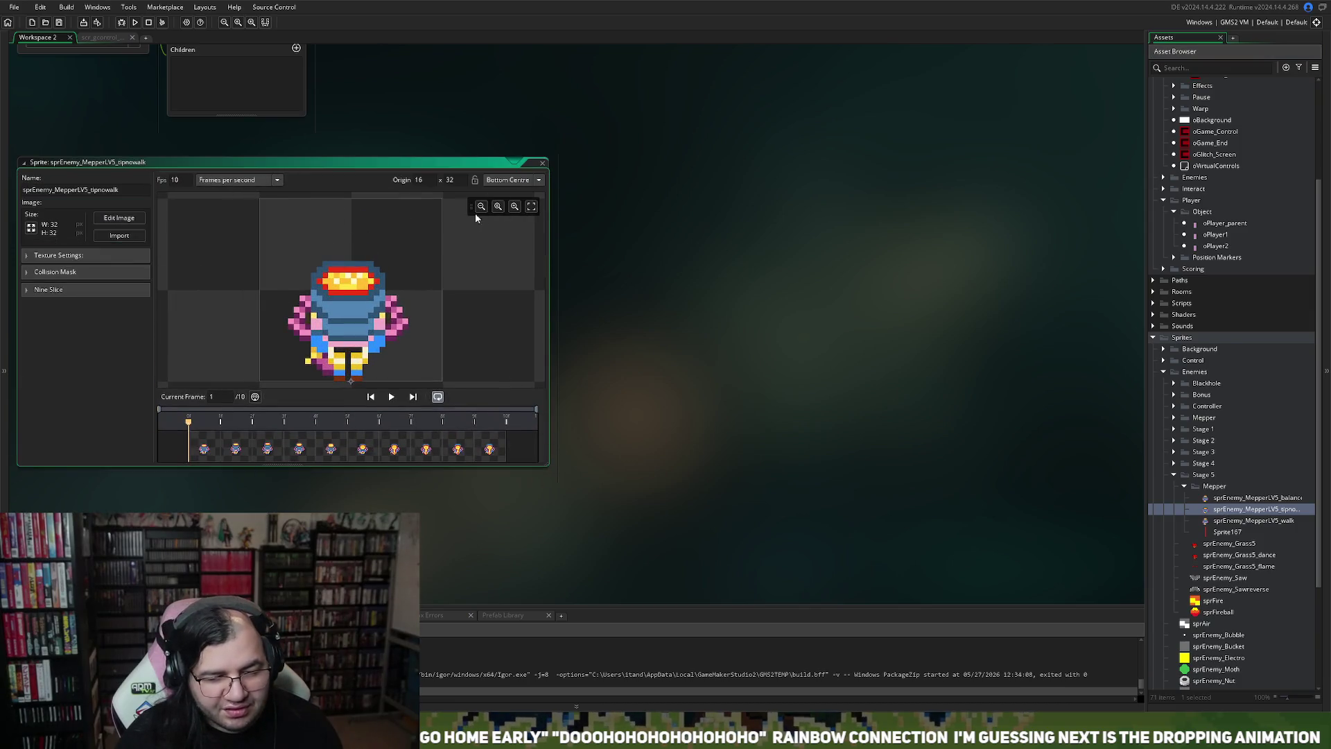
click(392, 398)
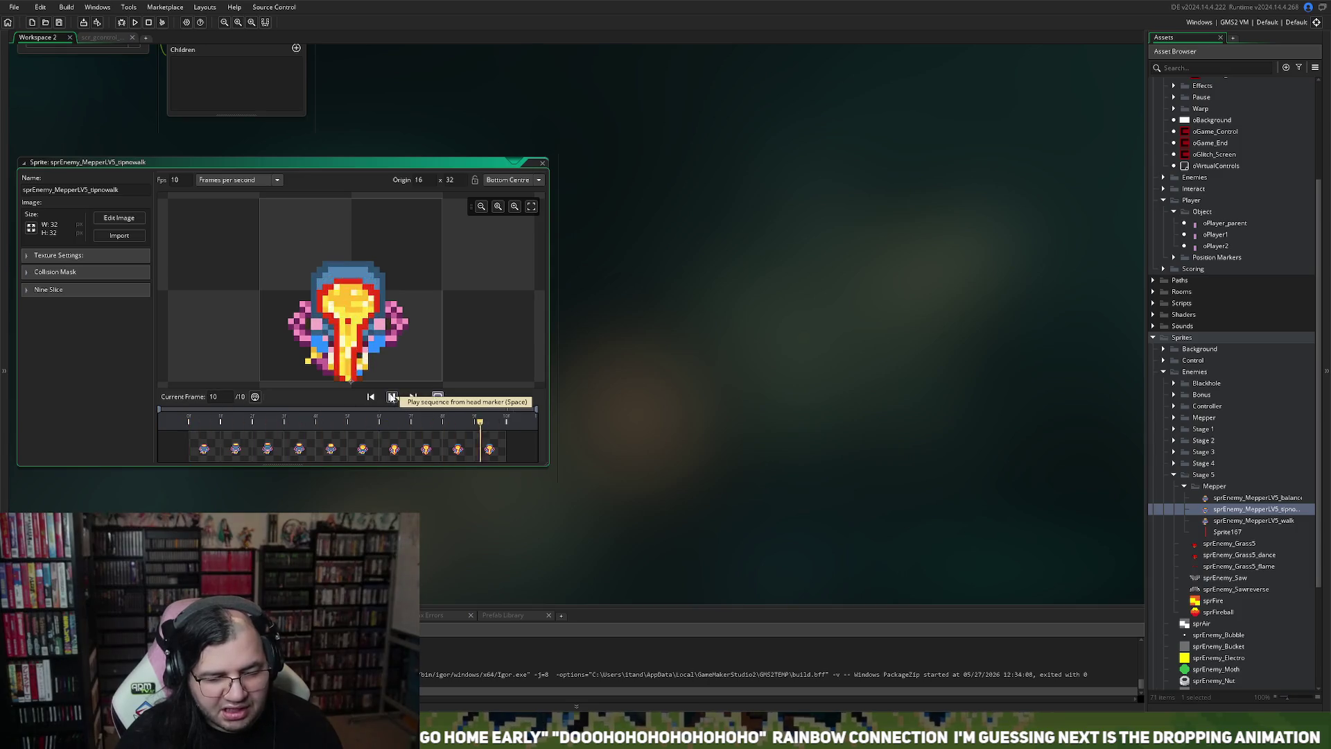
click(391, 397)
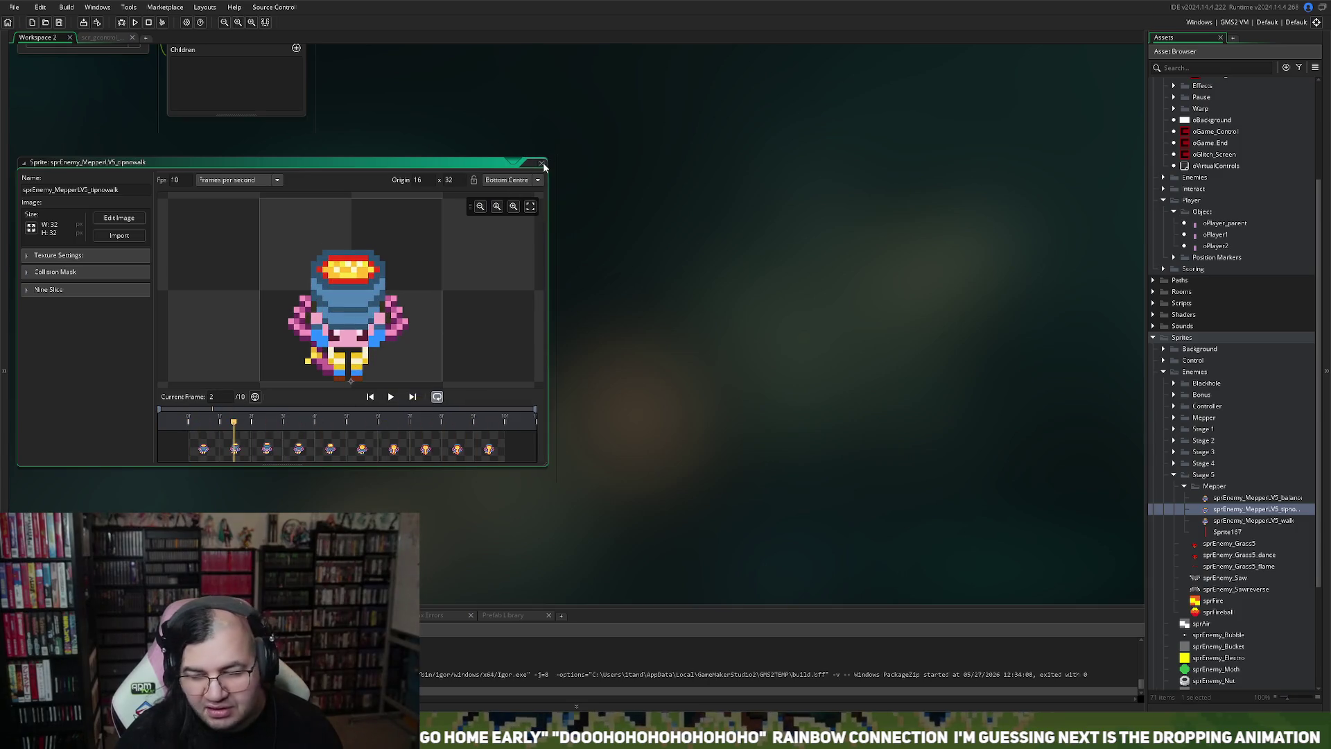
click(546, 161)
click(1235, 499)
right_click(1235, 506)
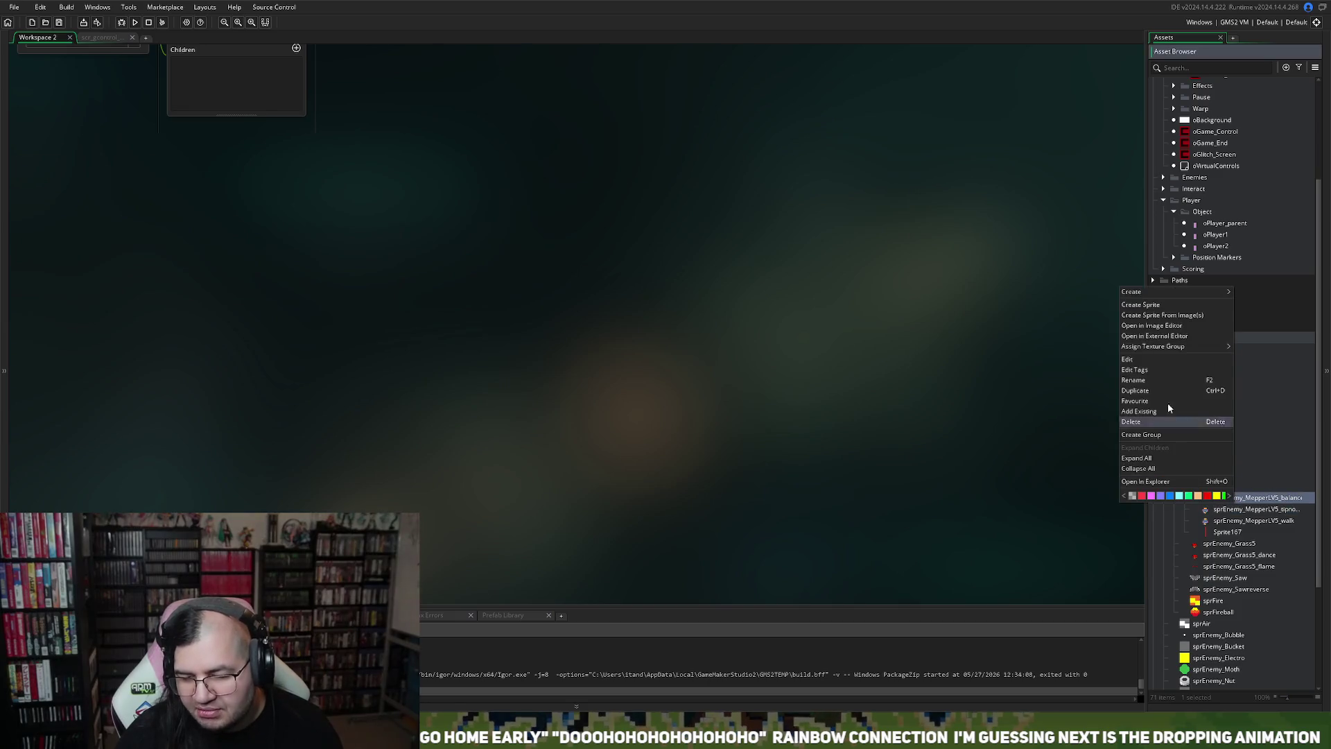
Step: Create Sprite173 under Mepper, import 10 frames, preview them, and briefly check the image editor
click(1170, 309)
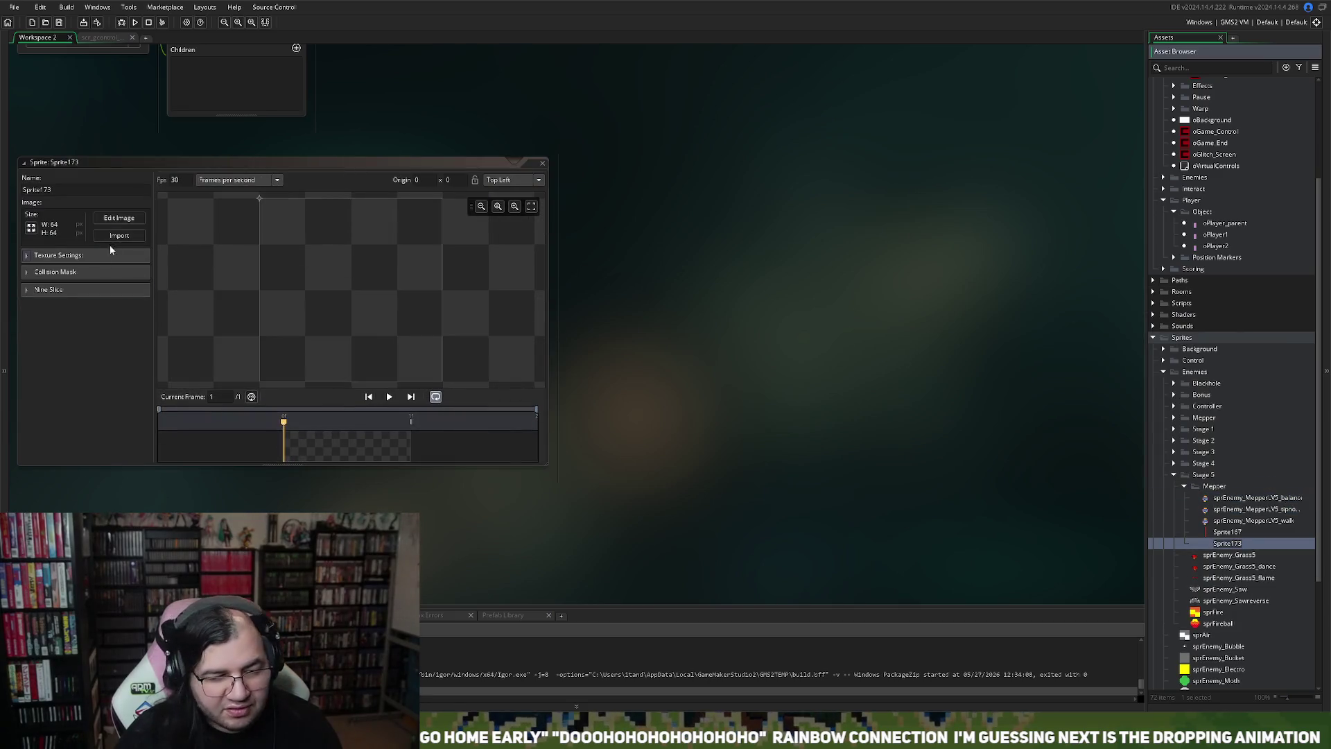
click(118, 237)
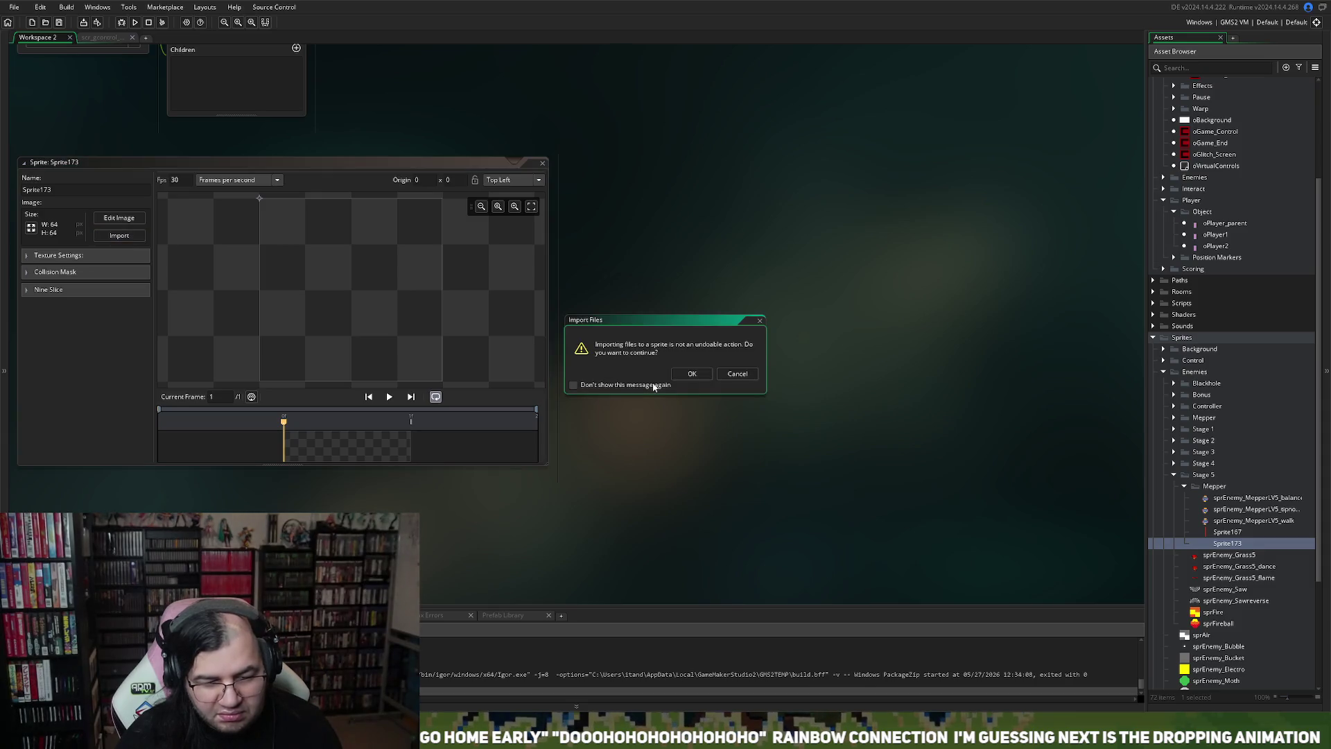
click(692, 375)
click(390, 400)
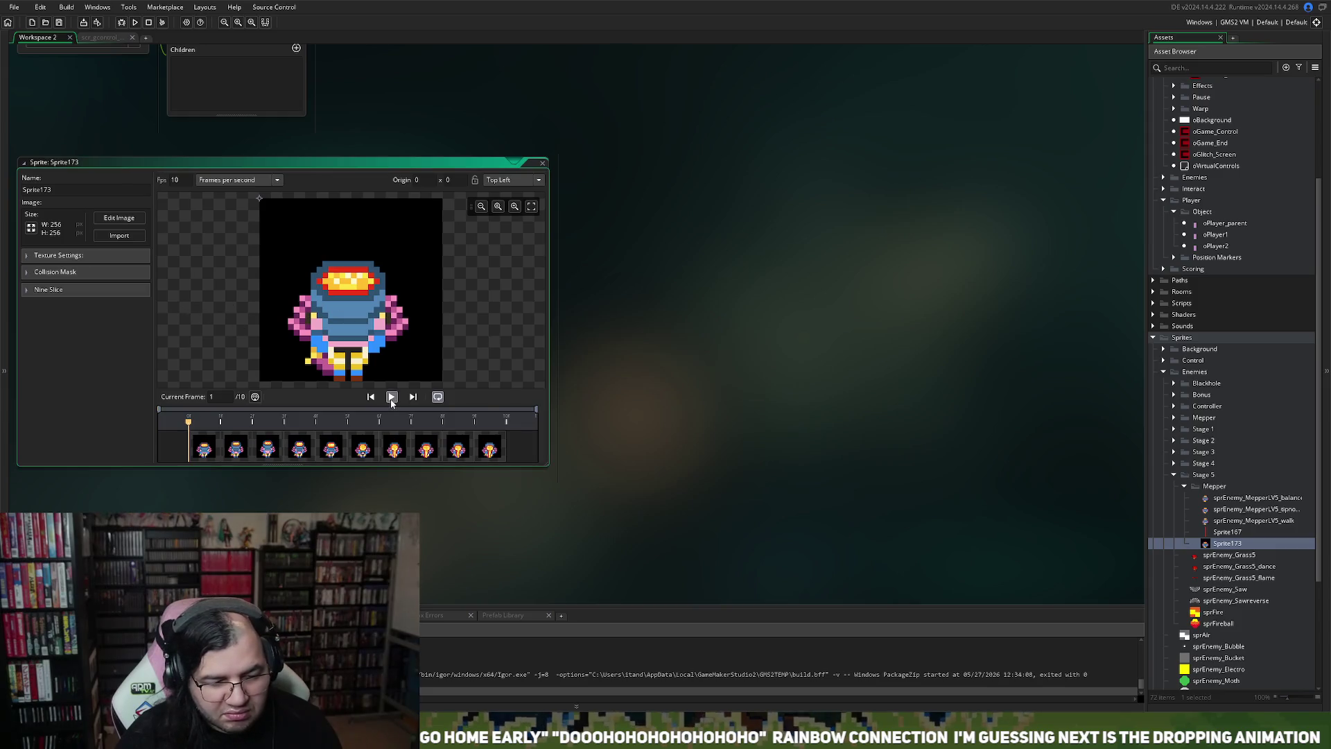
click(110, 221)
click(194, 37)
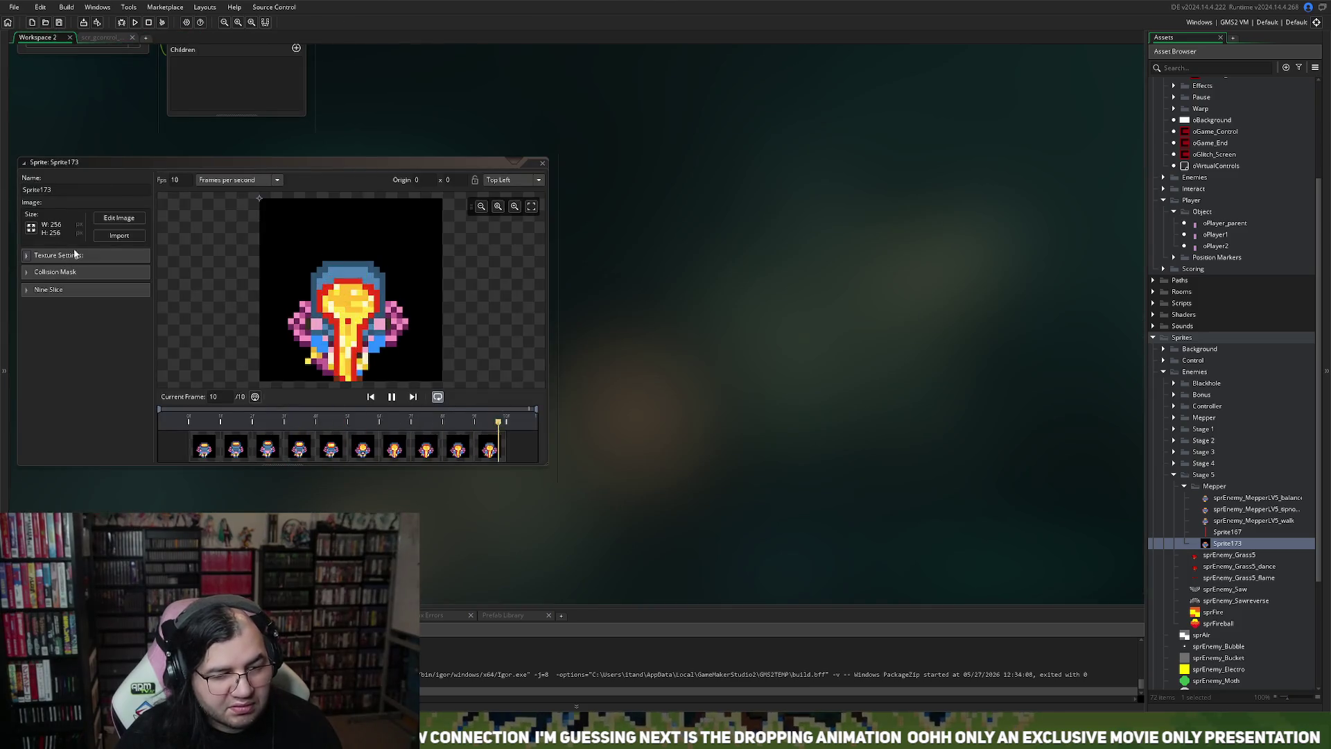
Step: Re-import a different 10-frame 256x256 set into Sprite173, play it, and open the image editor
click(397, 287)
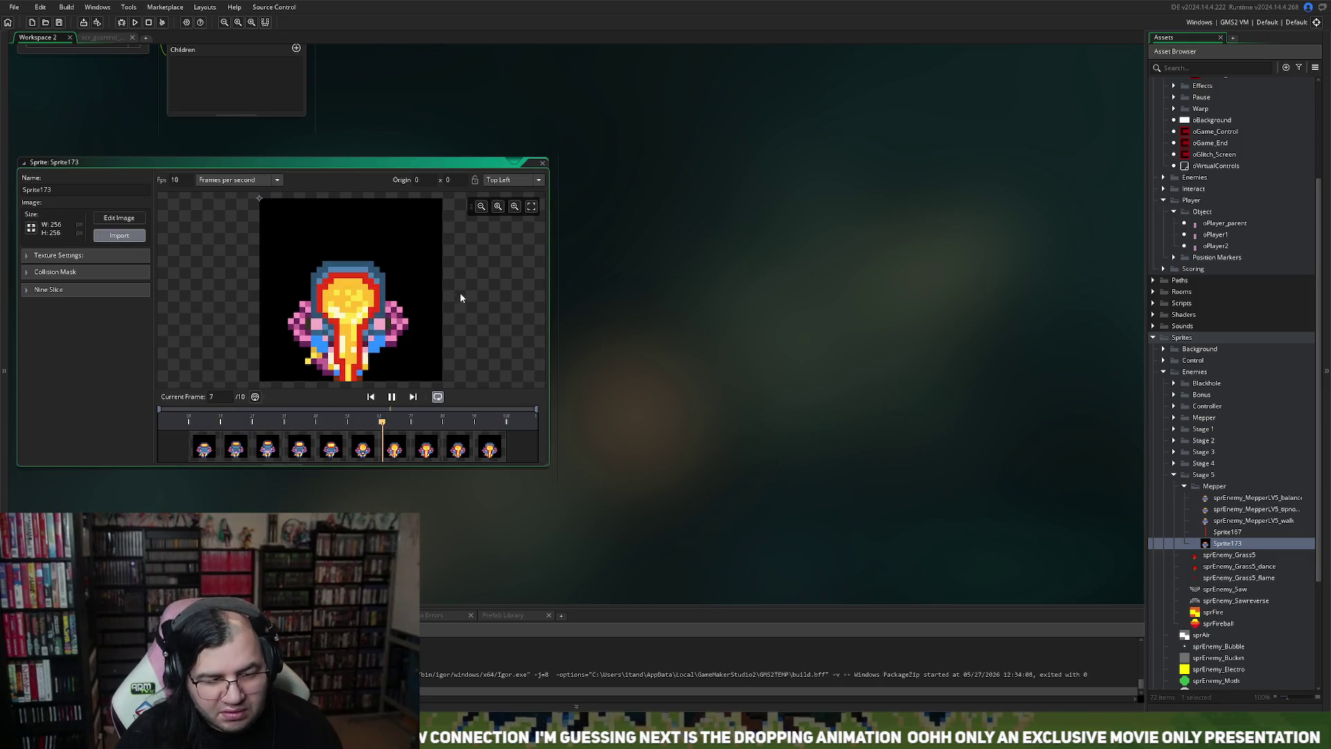
click(128, 236)
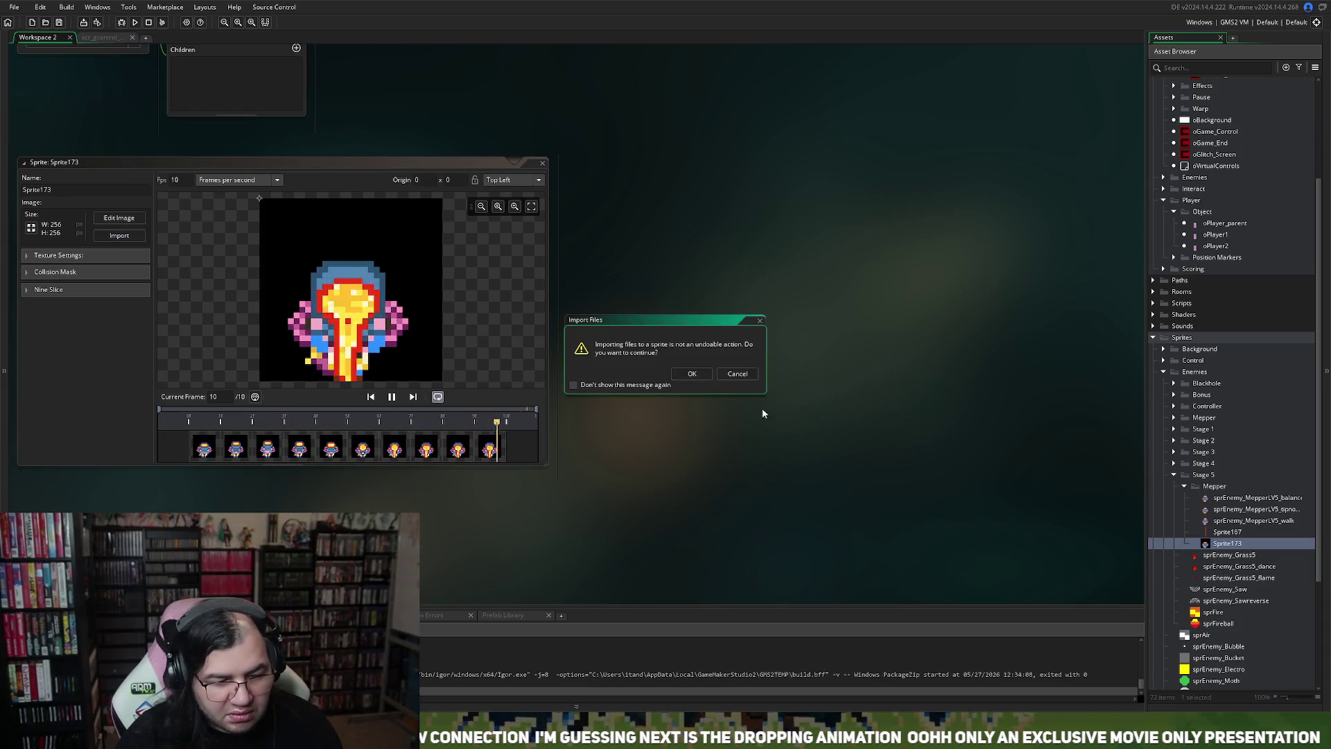
click(696, 378)
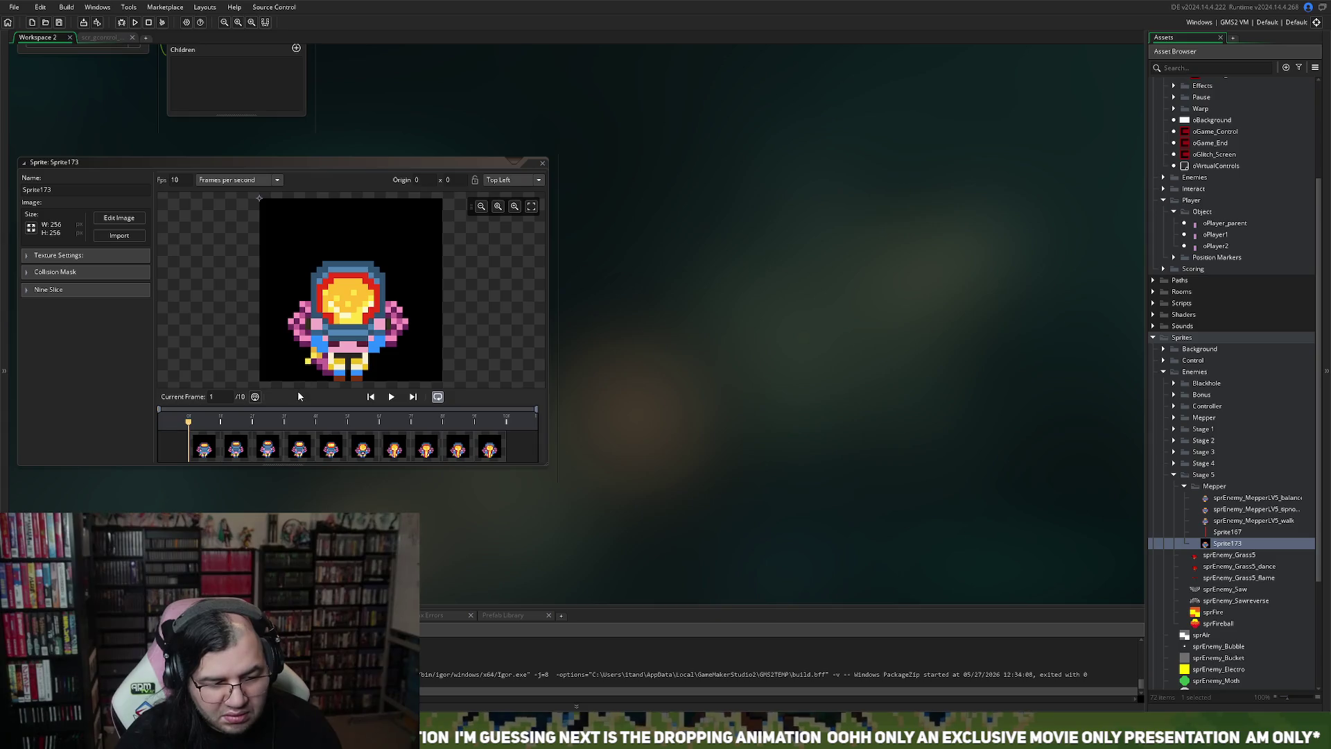
click(390, 396)
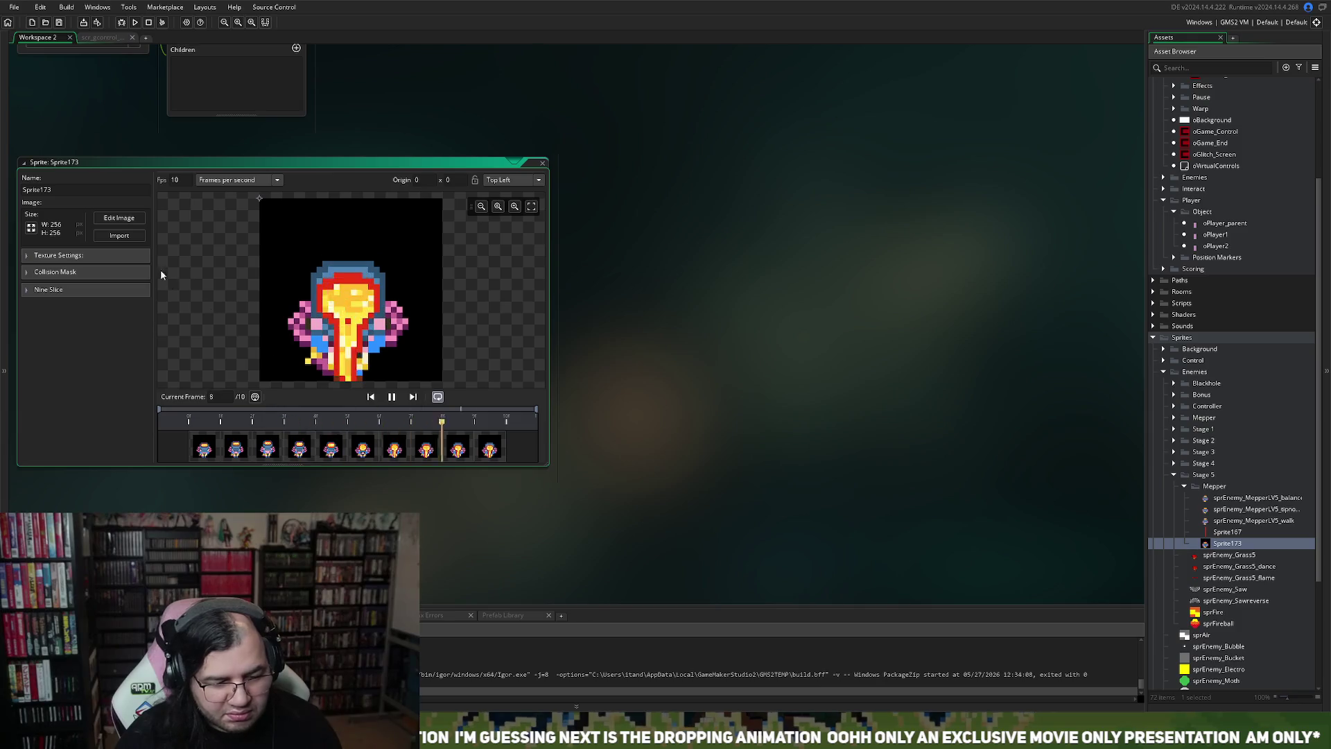
click(118, 217)
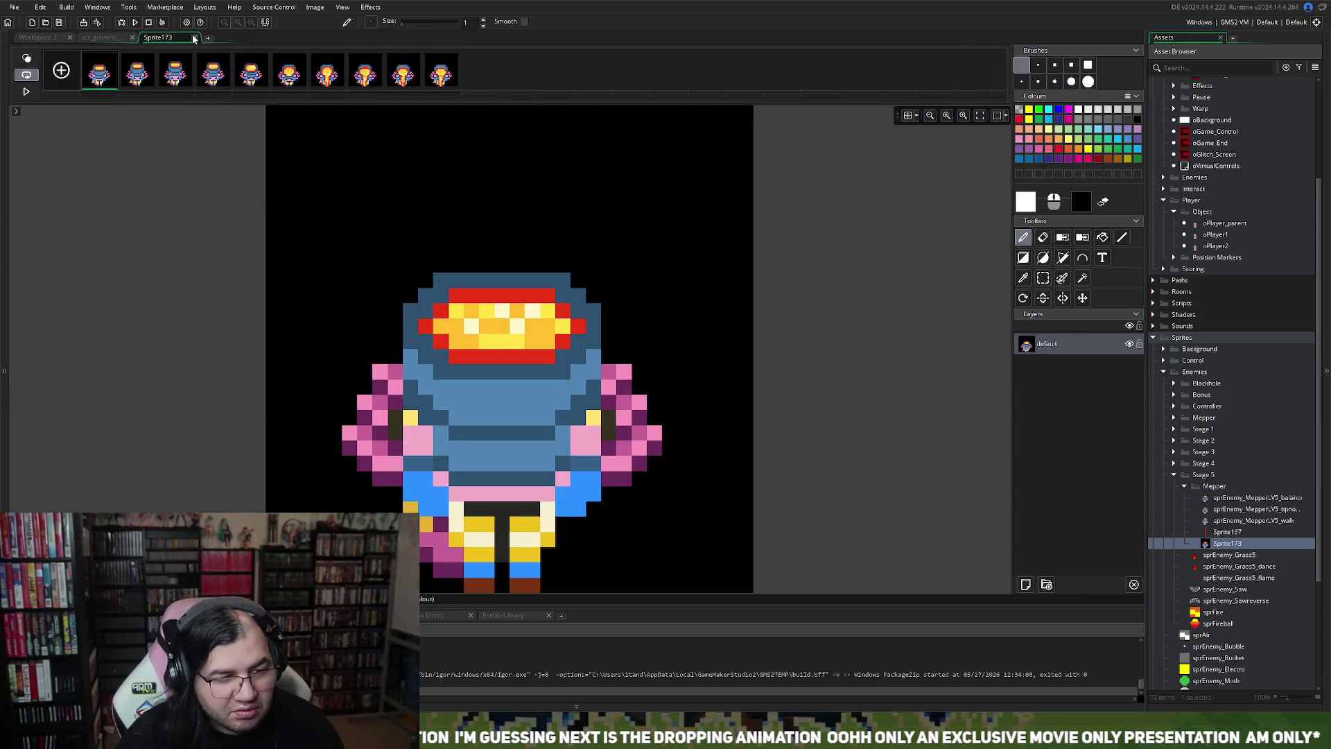
Step: Close Sprite173's image editor to return to the sprite window
click(195, 38)
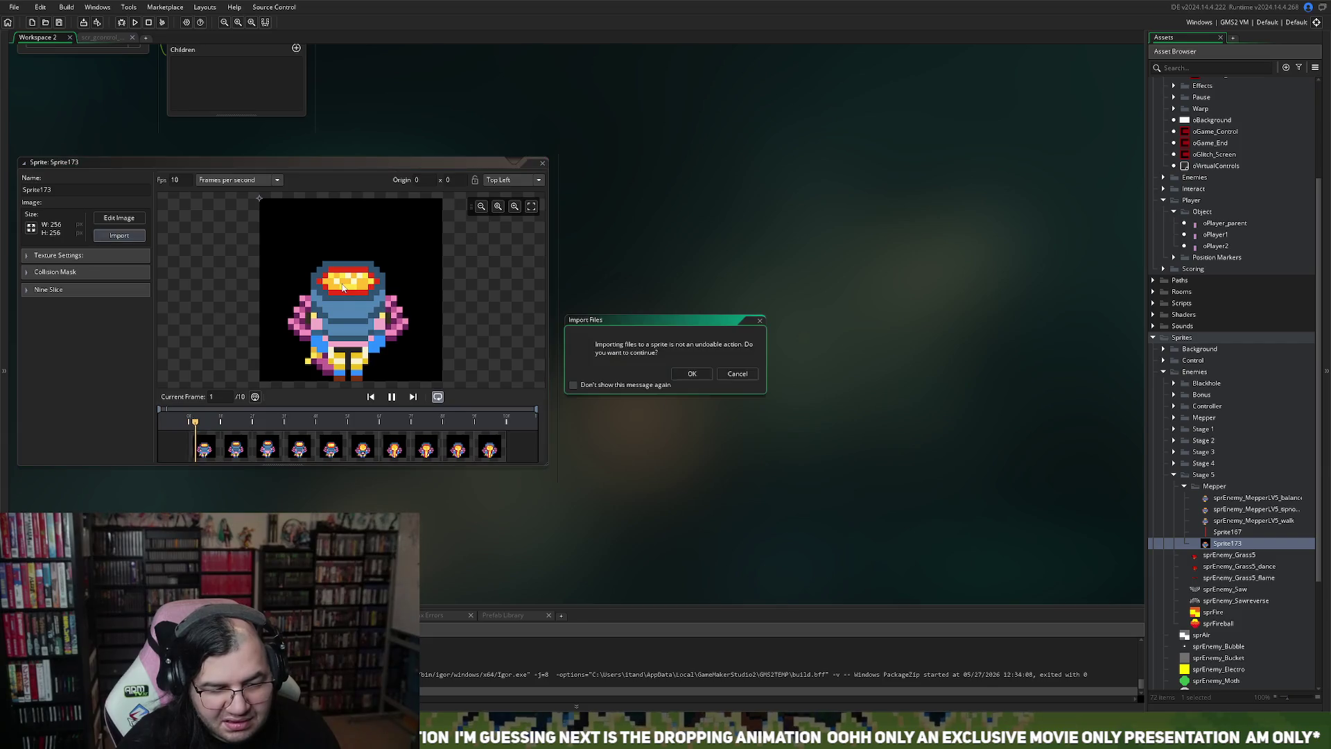
Step: Confirm the new 8-frame import, preview it, and scale Sprite173 from 256x256 down to 32x32
click(686, 377)
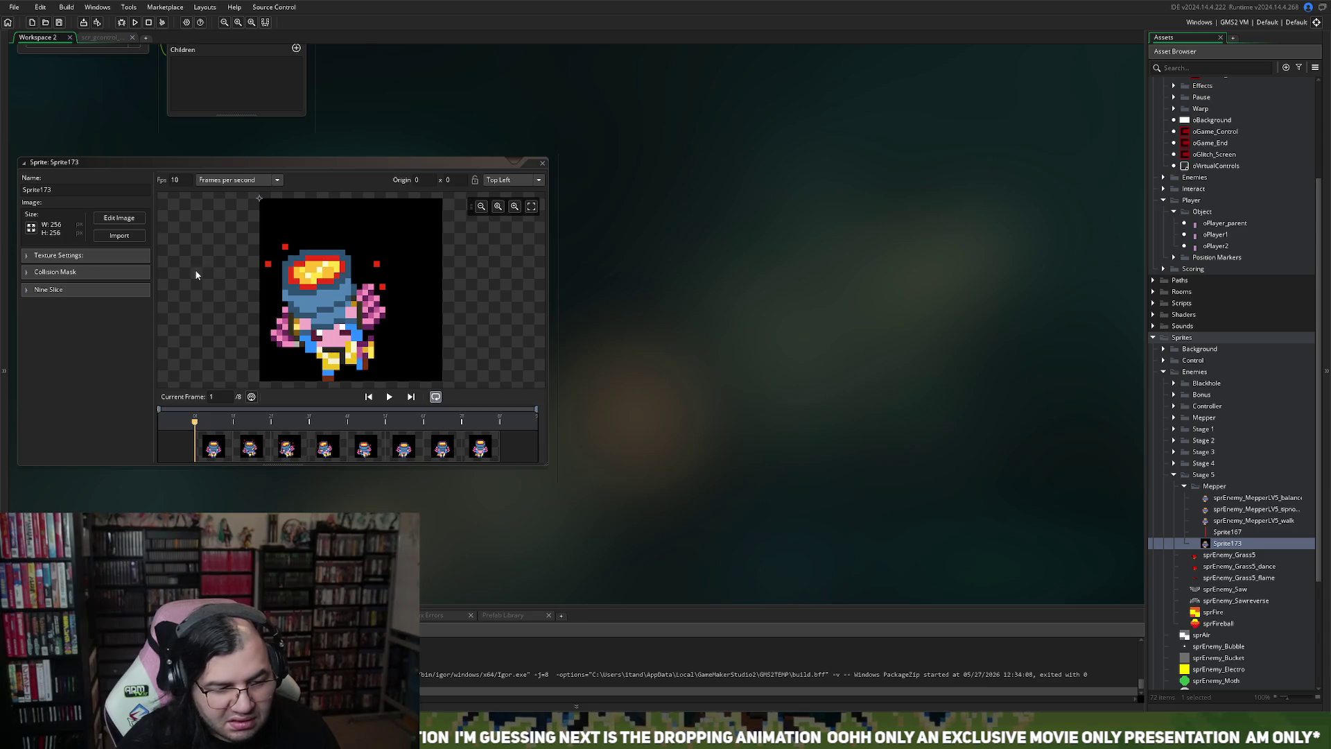
click(389, 396)
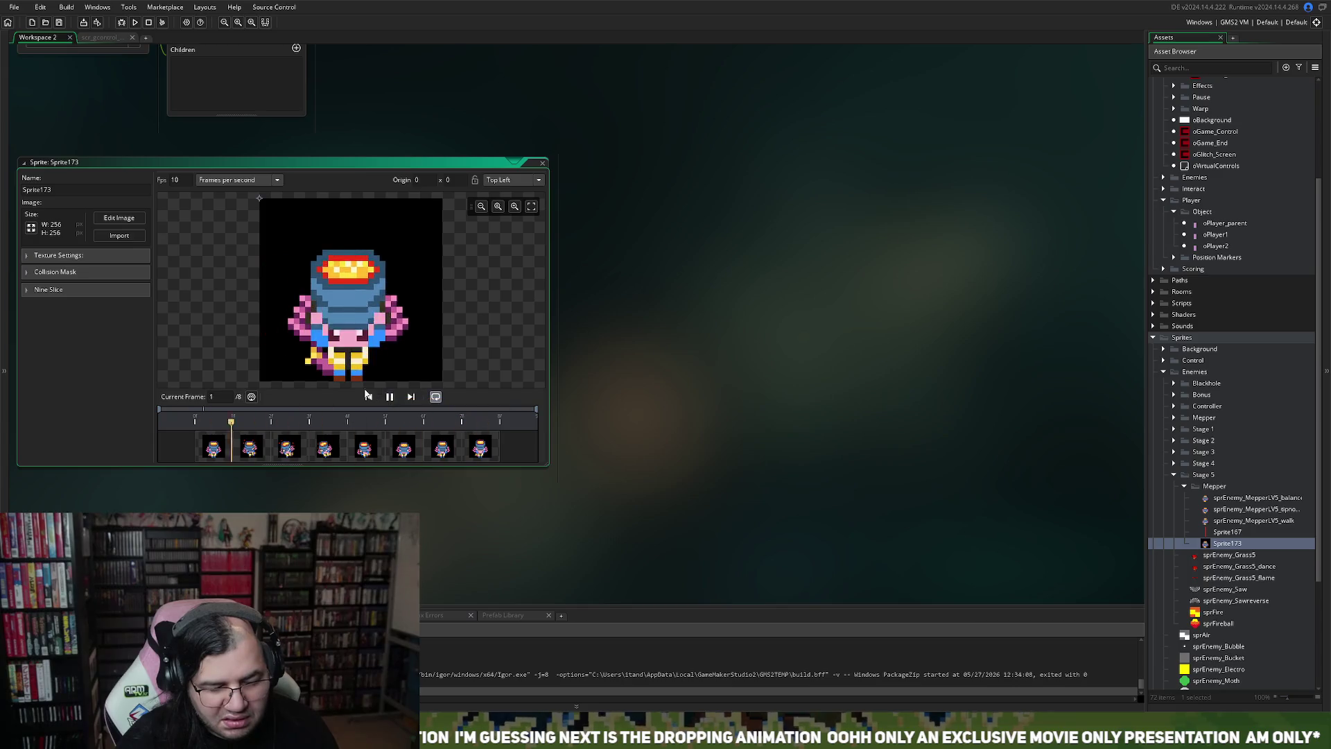
click(30, 227)
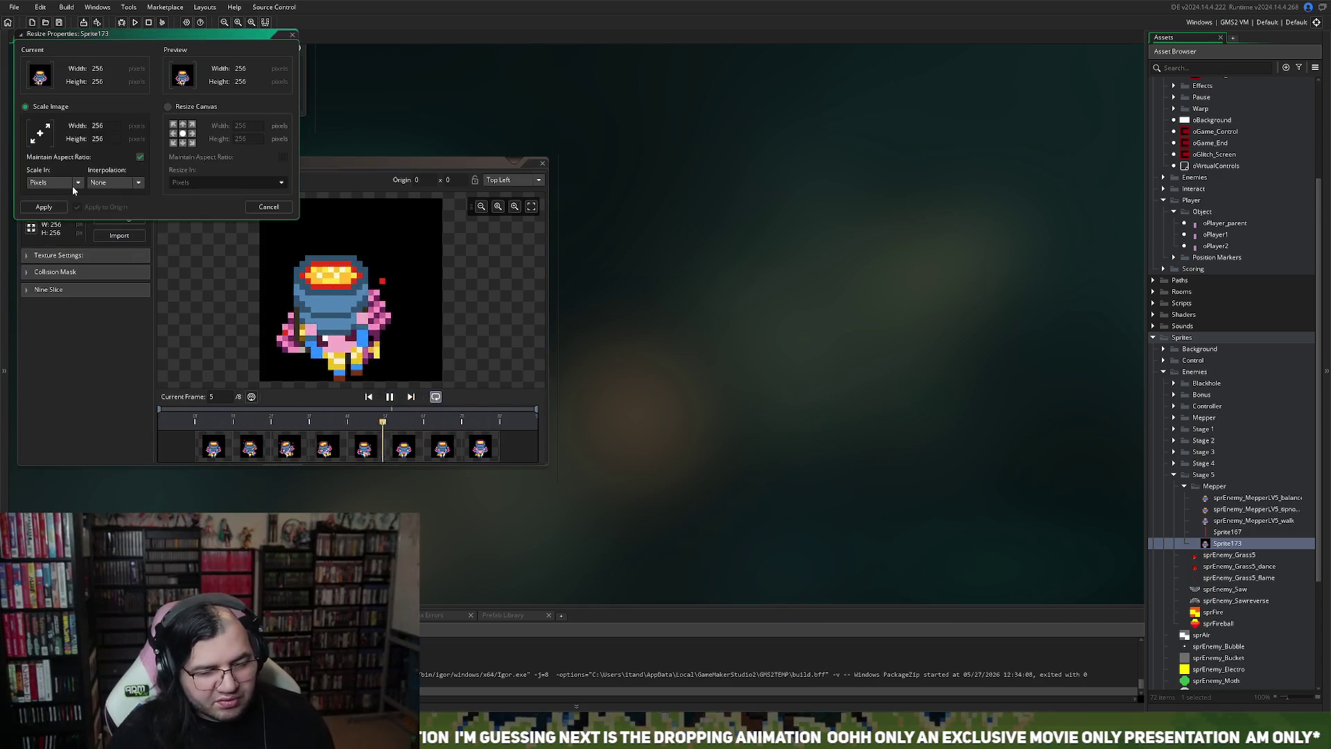
text(2)
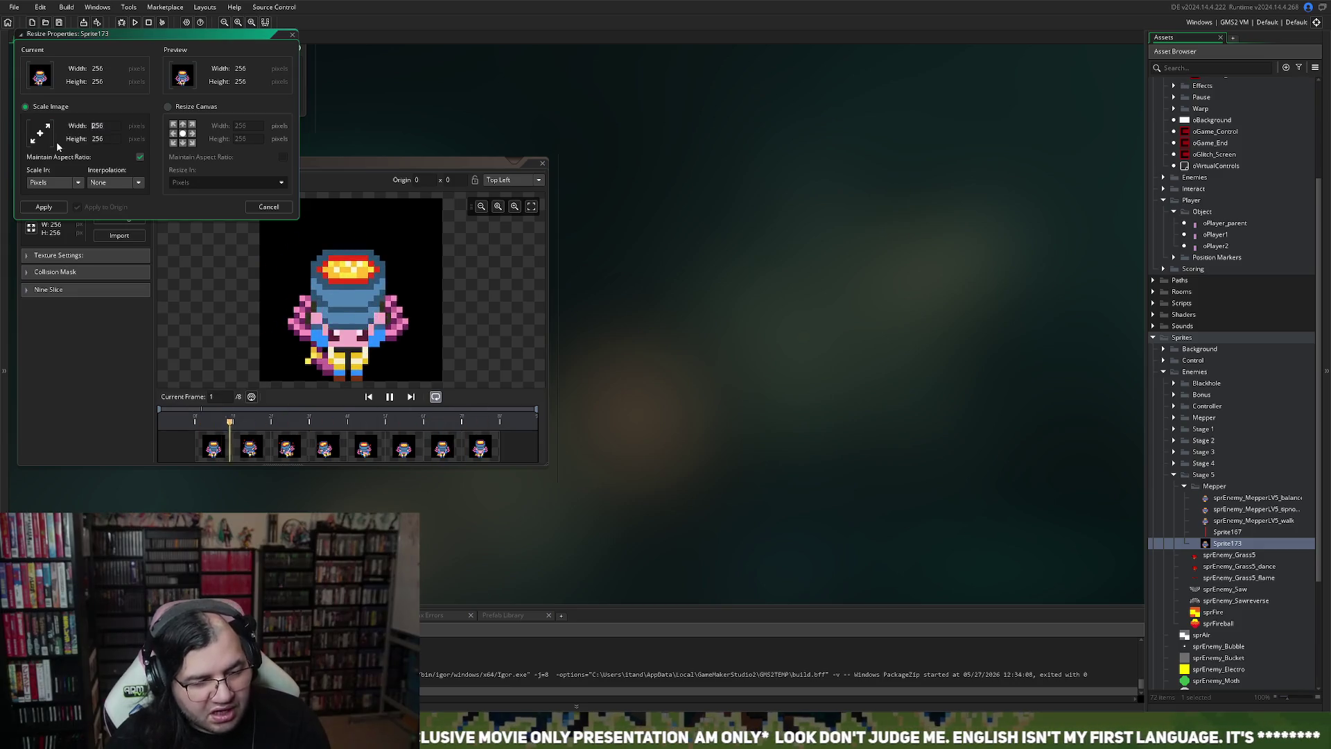
key(BackSpace)
text(32)
key(Tab)
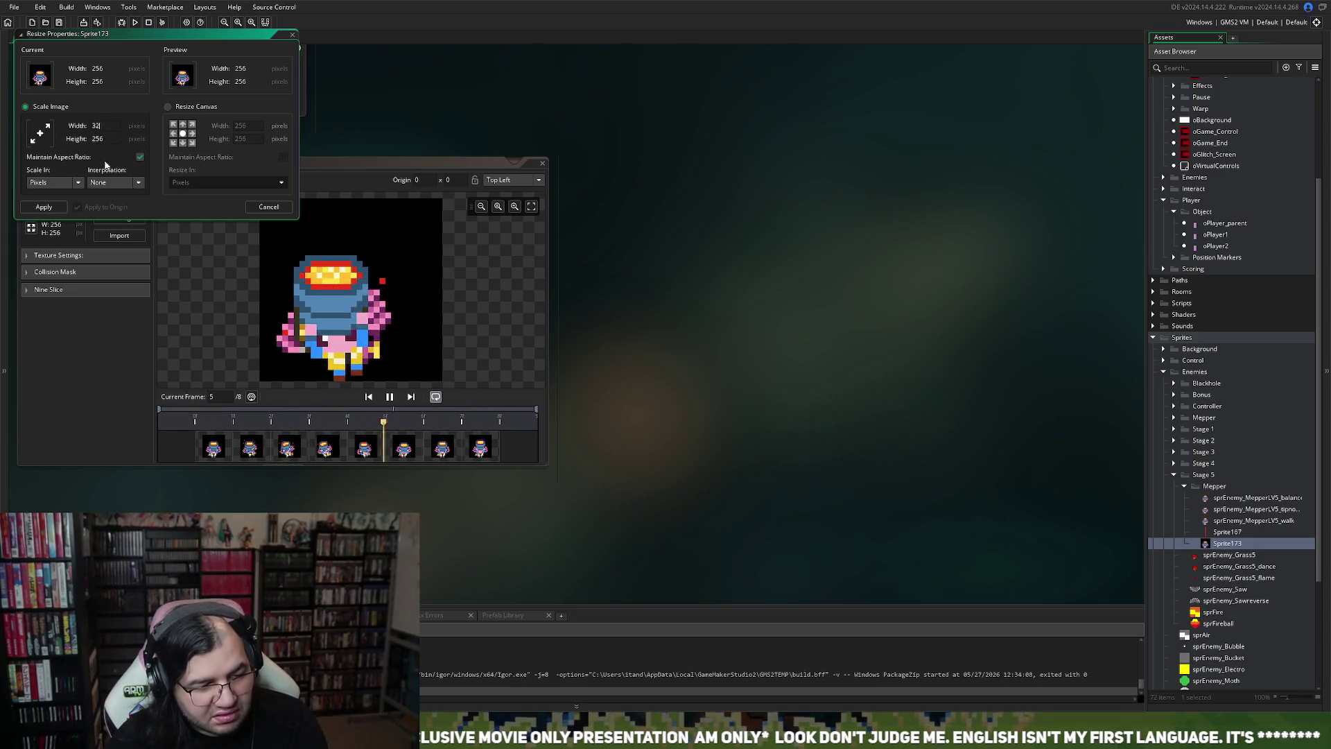
click(39, 211)
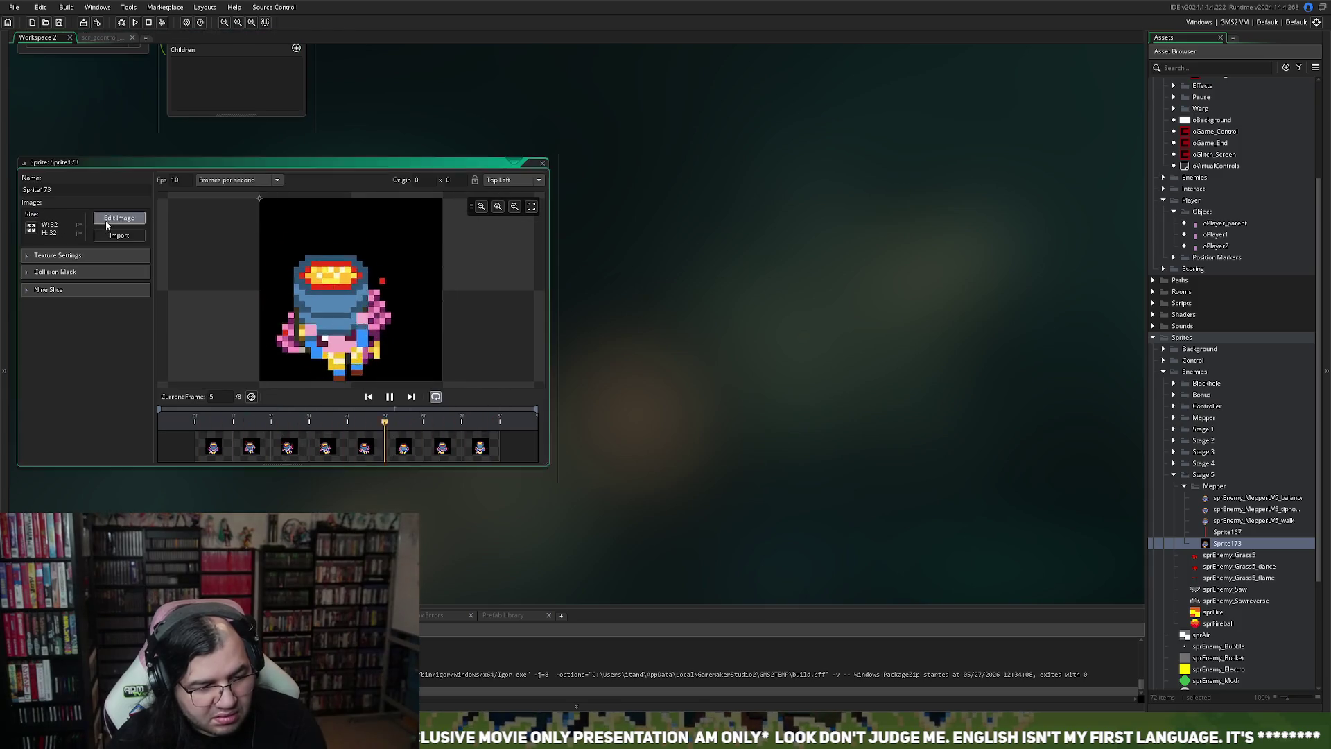
Step: With the Magic Wand, delete the black backgrounds from frames 1 to 3
click(118, 218)
click(1082, 278)
click(547, 219)
key(Delete)
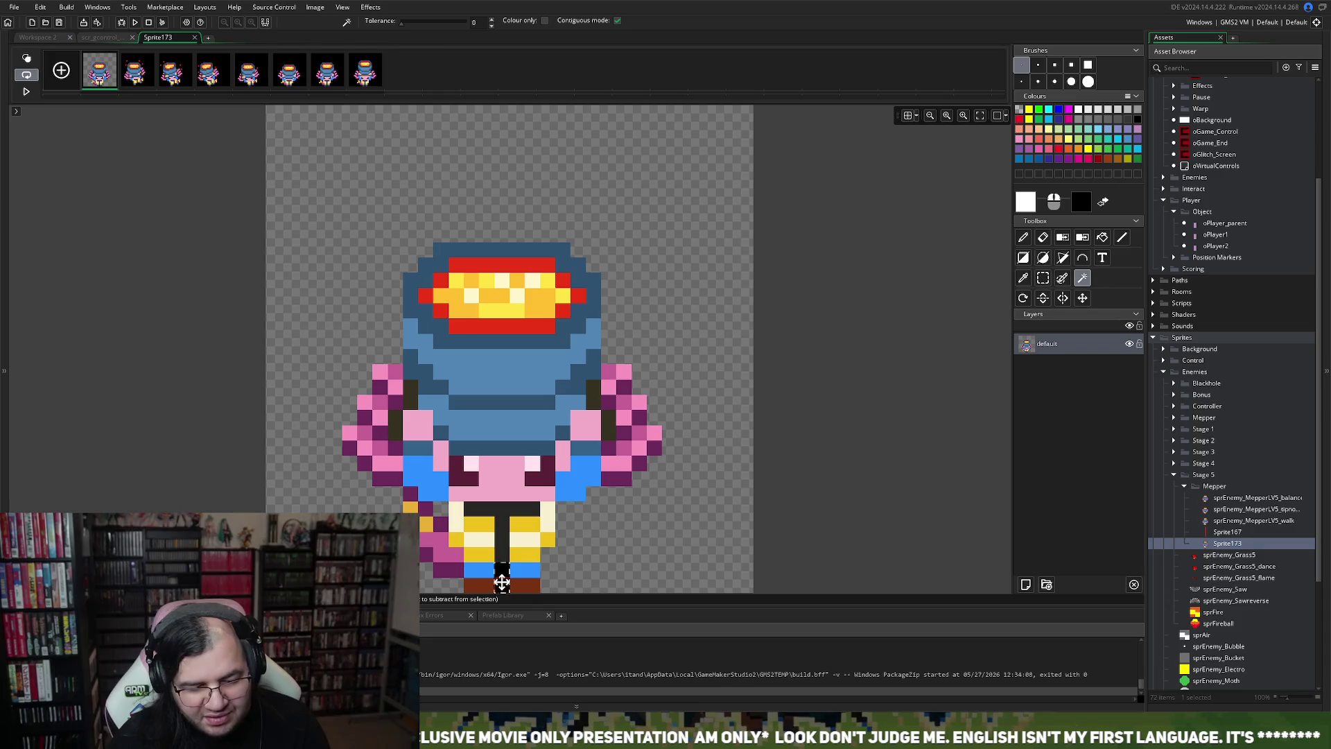
click(136, 72)
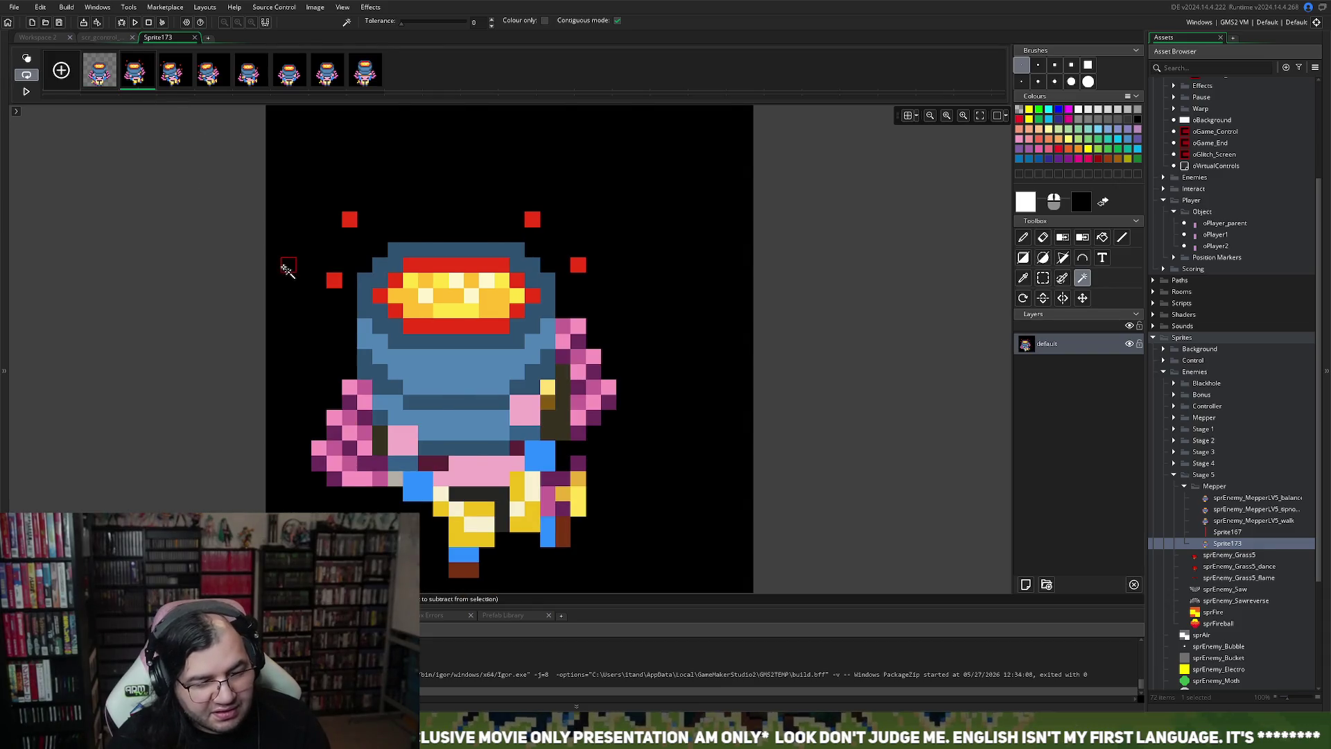
click(286, 270)
key(Delete)
click(177, 73)
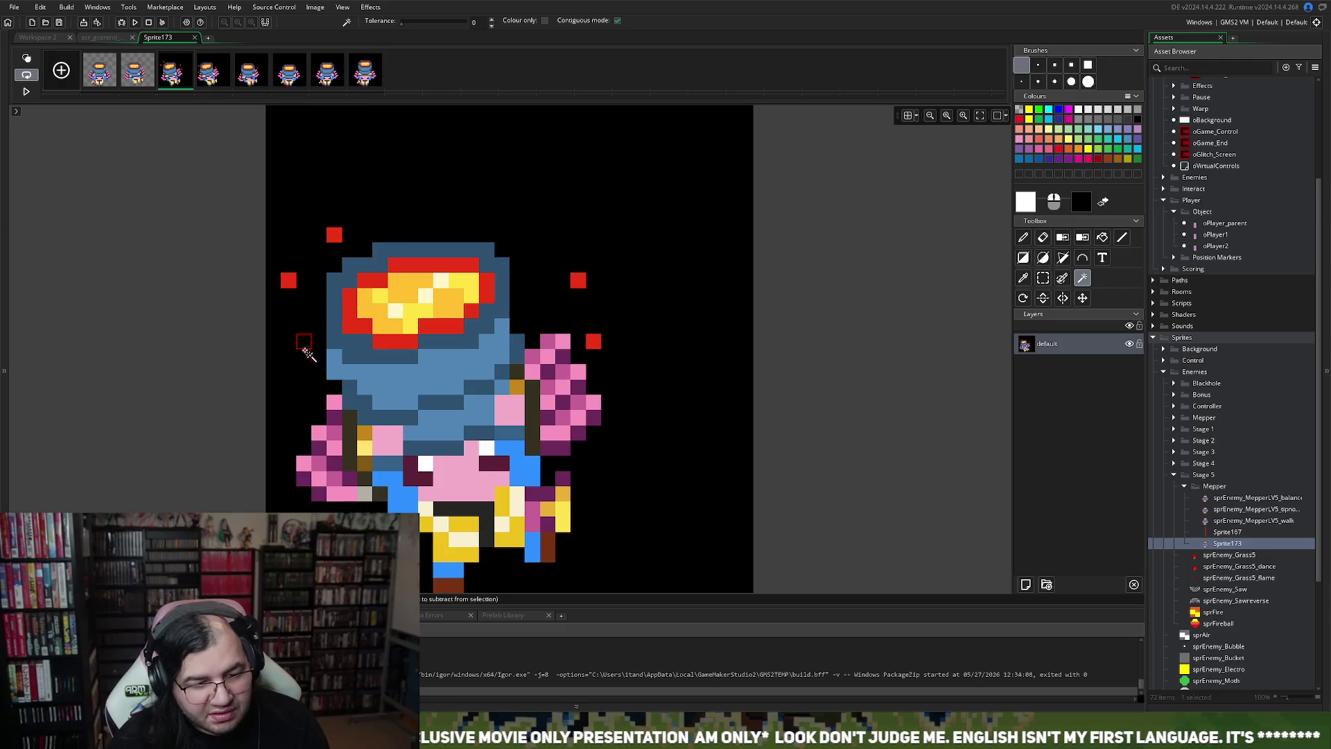
click(305, 346)
key(Delete)
Step: Delete the black backgrounds from frames 4, 5 and 6
click(208, 82)
click(380, 202)
key(Delete)
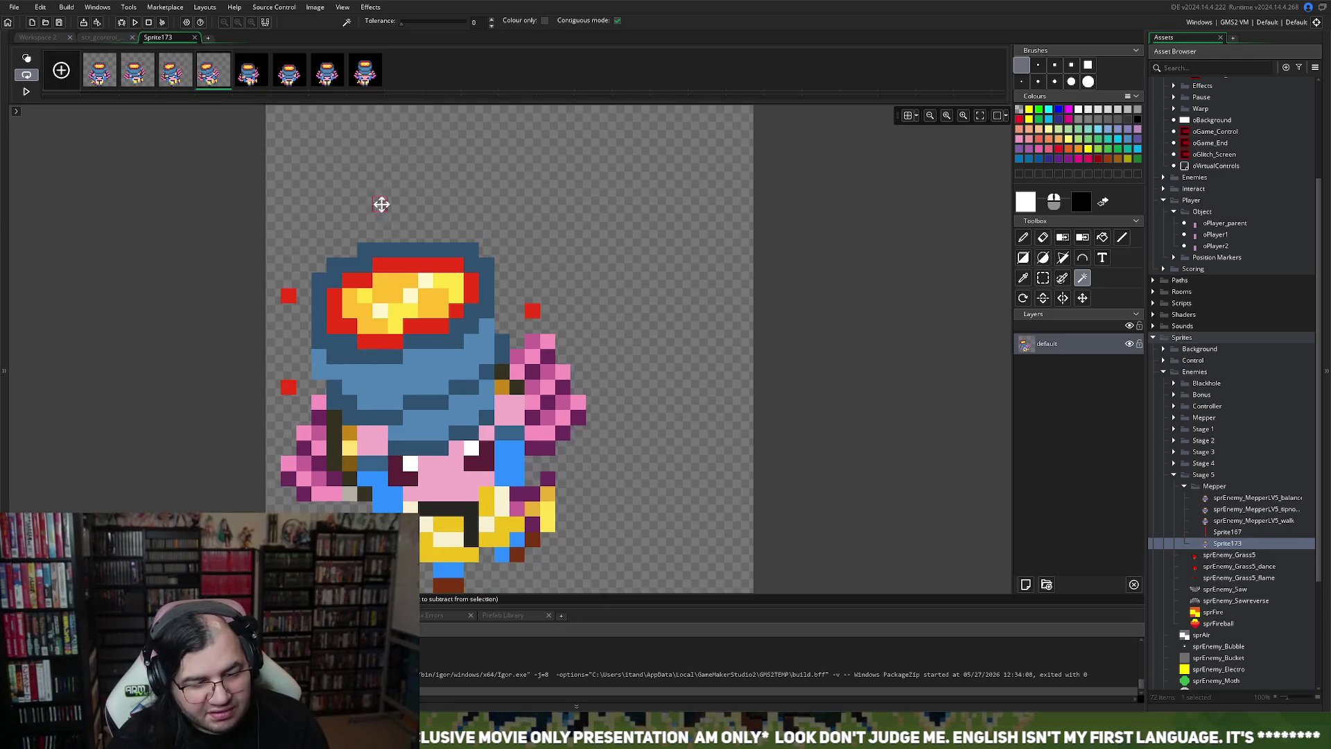
click(249, 77)
click(362, 205)
key(Delete)
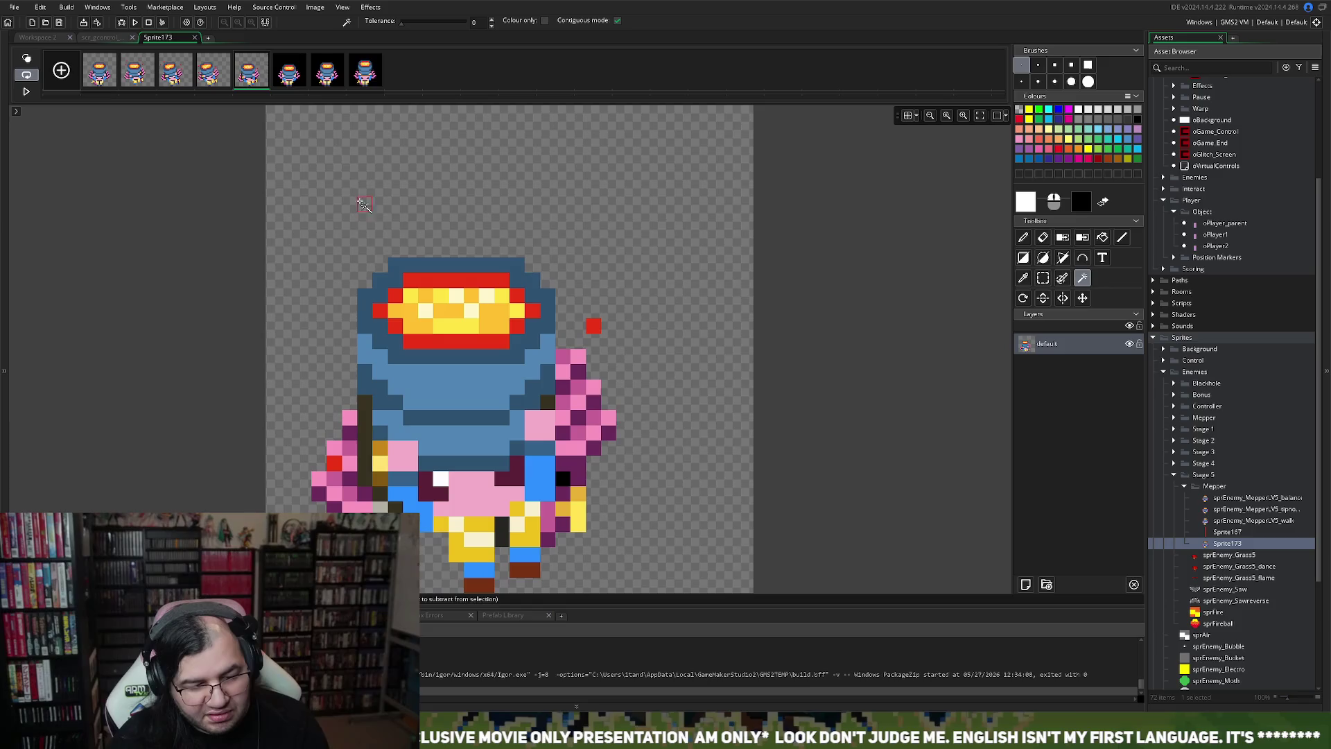
click(284, 73)
click(363, 252)
key(Delete)
Step: Clear frame 7's black background and the stray black pixels near the legs
key(Delete)
click(326, 71)
click(348, 220)
key(Delete)
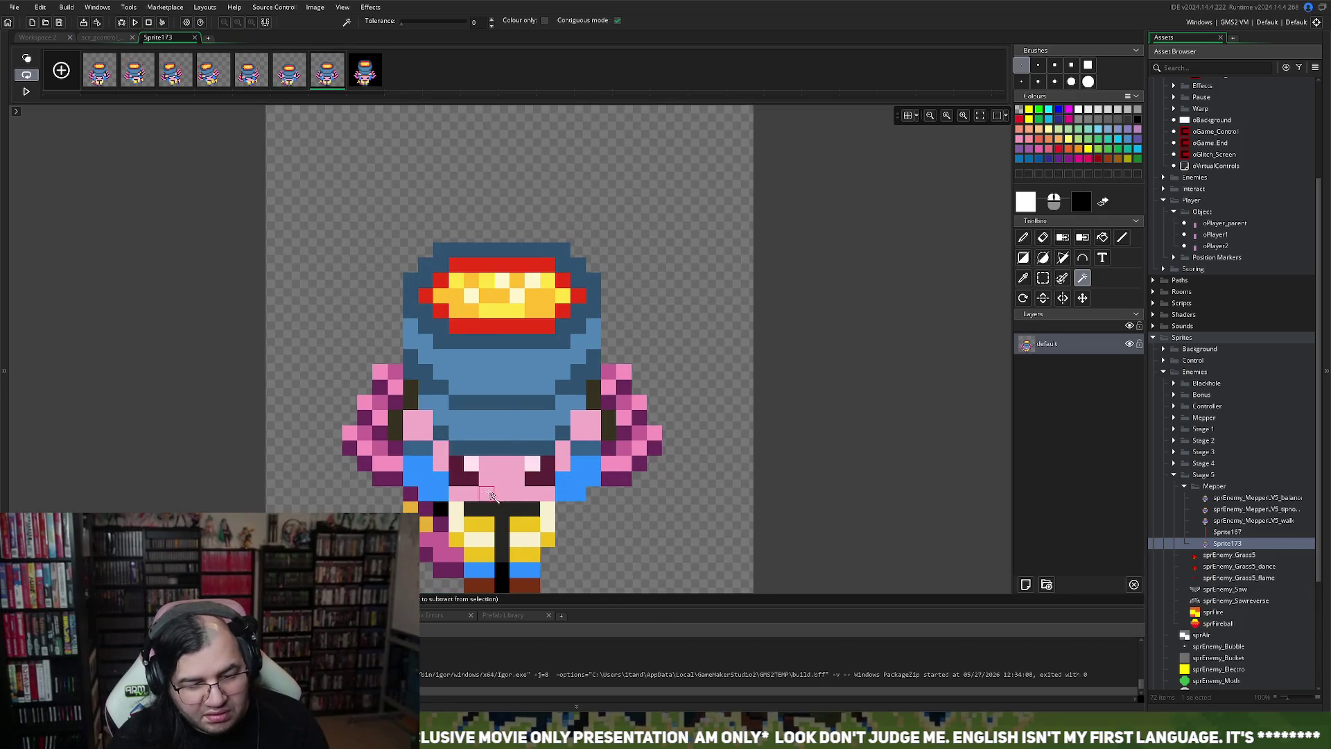
click(447, 511)
key(Delete)
click(517, 539)
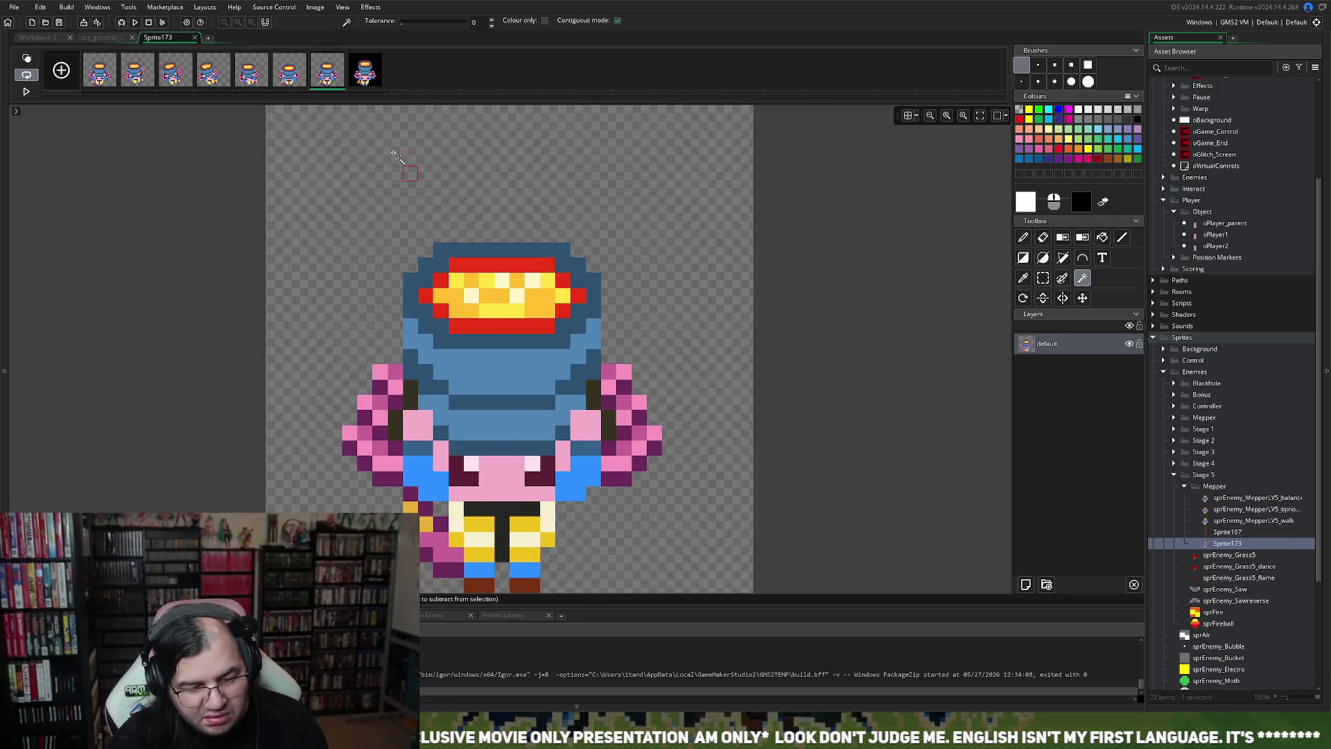
Step: Clear frame 8's background and leftover black pixels between the legs, then return to the sprite
click(365, 71)
click(350, 234)
key(Delete)
click(440, 509)
key(Delete)
click(492, 587)
key(Delete)
click(502, 569)
key(Delete)
click(365, 112)
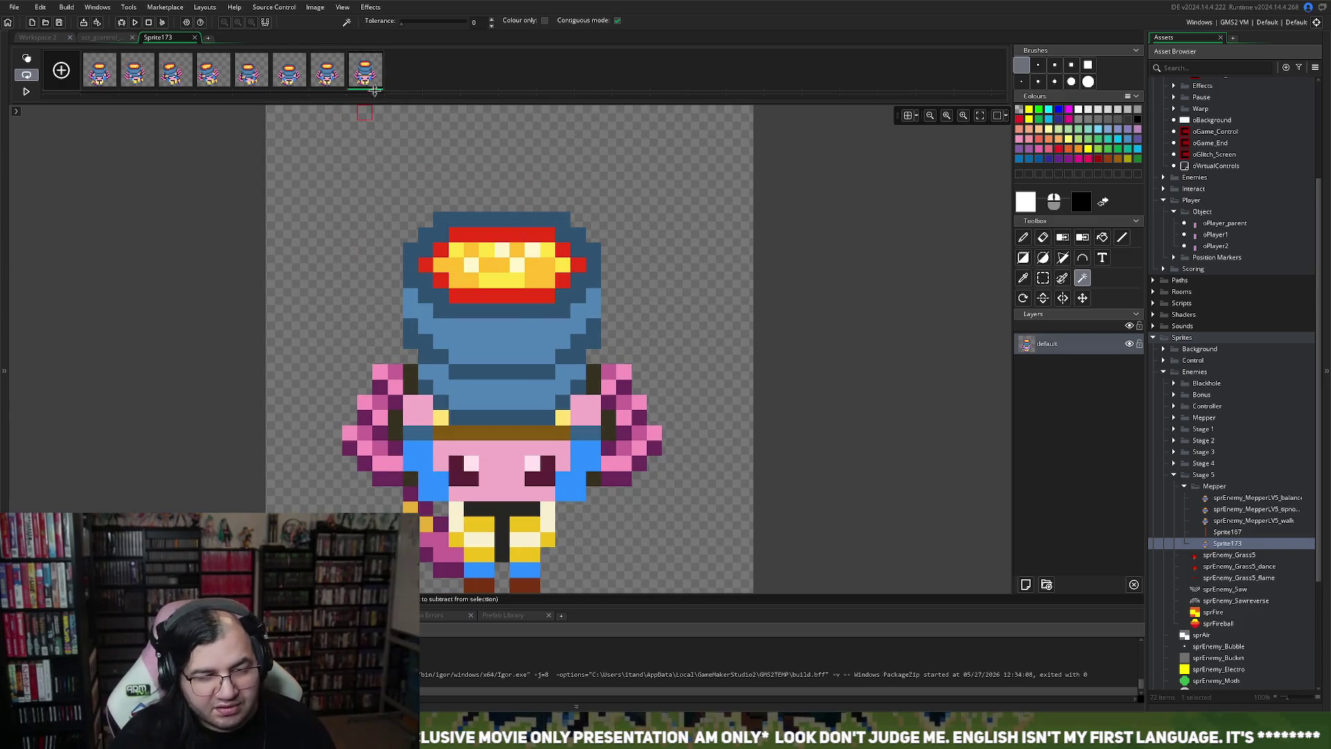
click(195, 38)
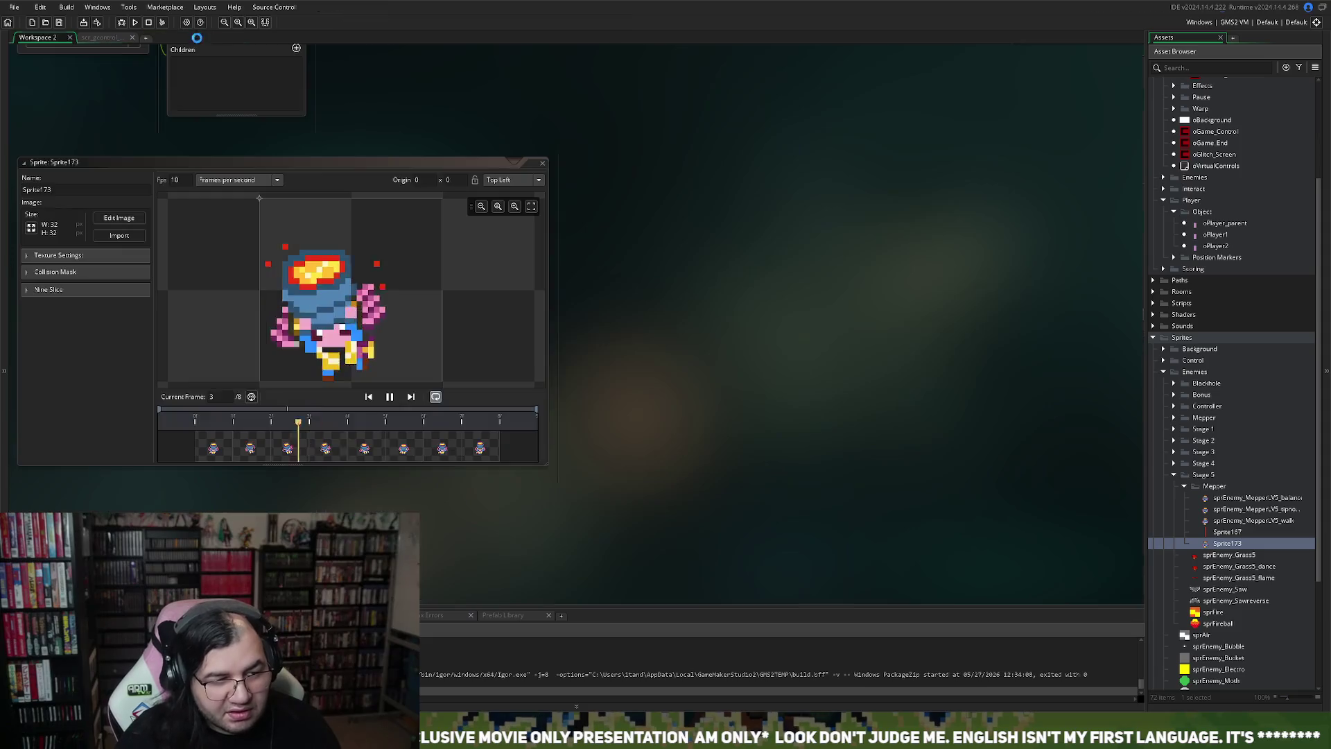
Step: Set Sprite173's origin to Bottom Centre (16 x 32), rename it sprEnemy_MepperLV5_recover, and close it
click(502, 179)
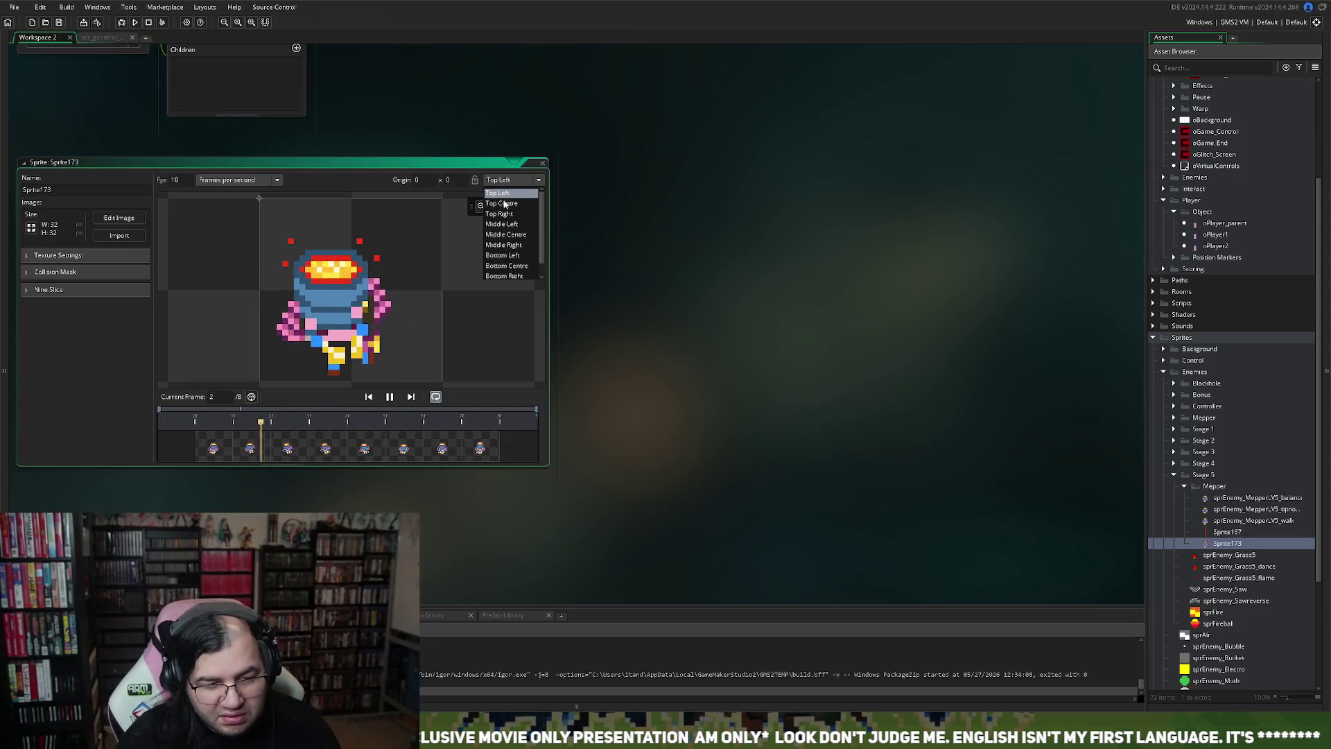
click(513, 266)
double_click(102, 187)
text(sprEne)
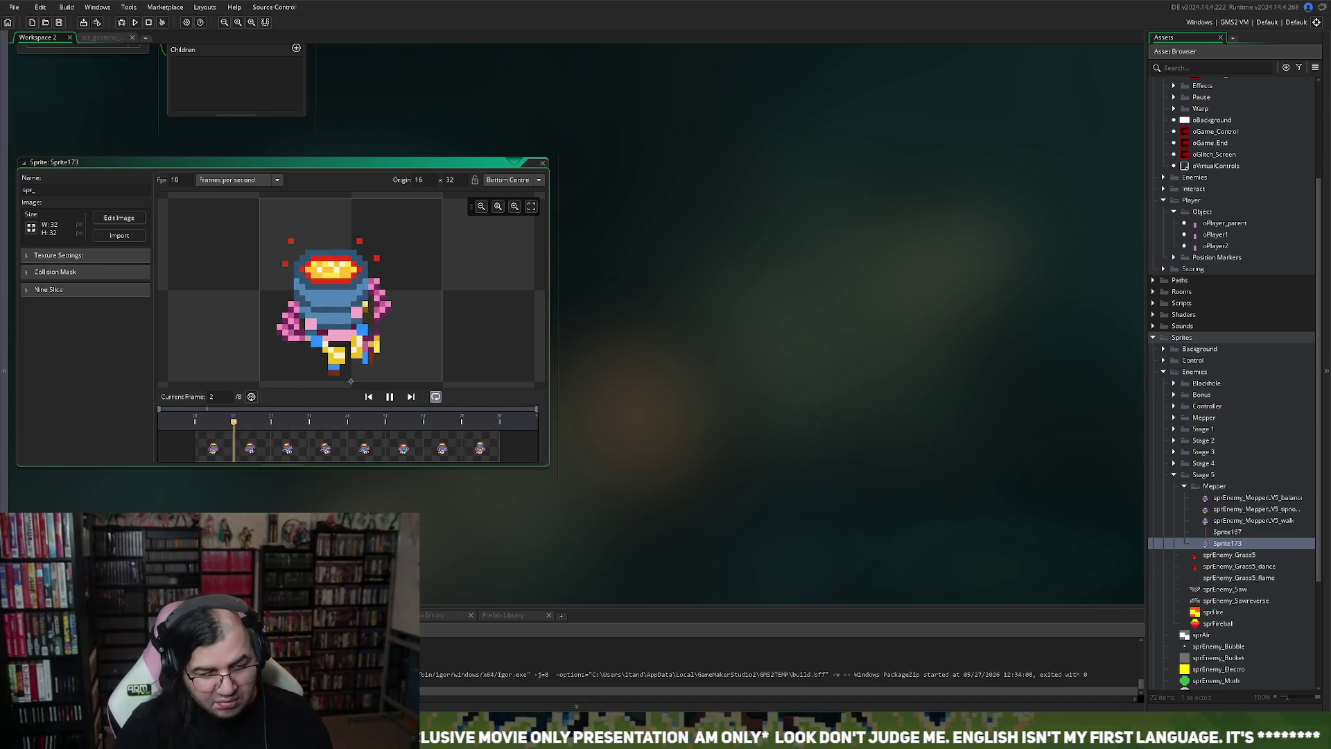
text(my)
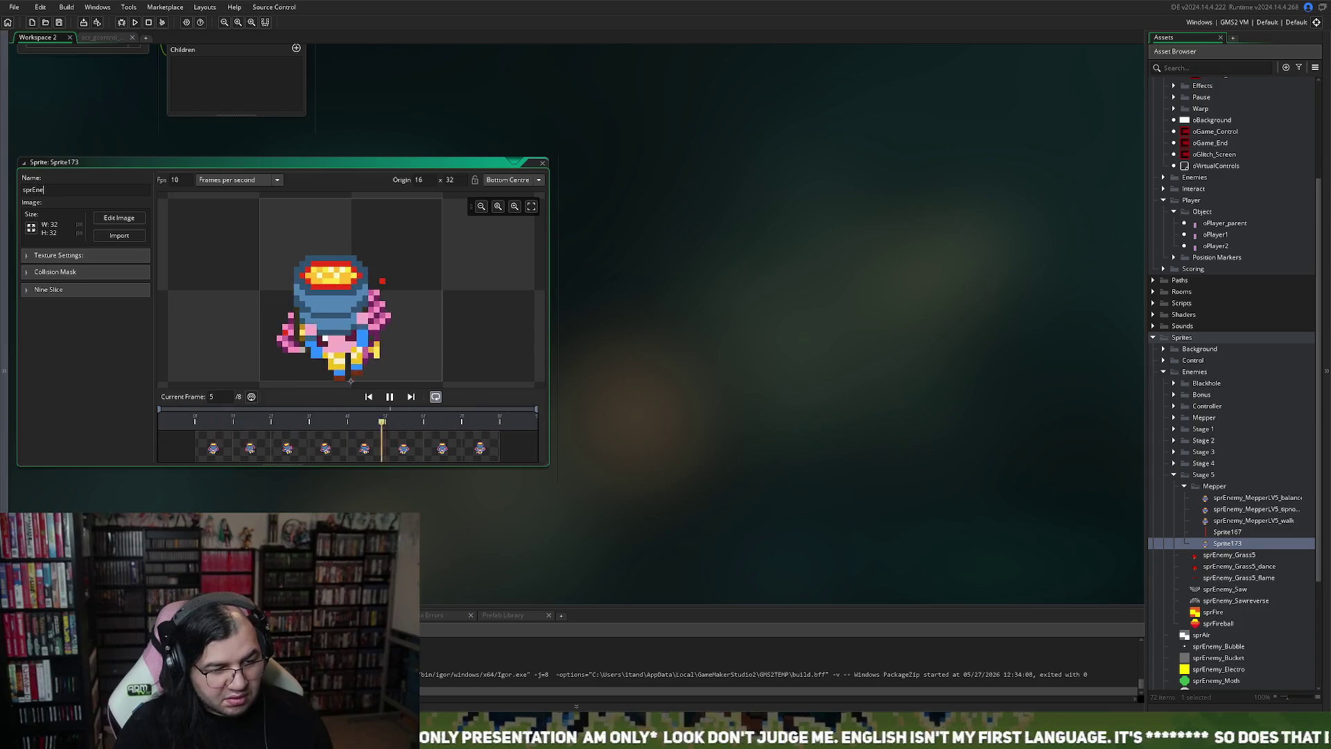
text(_M)
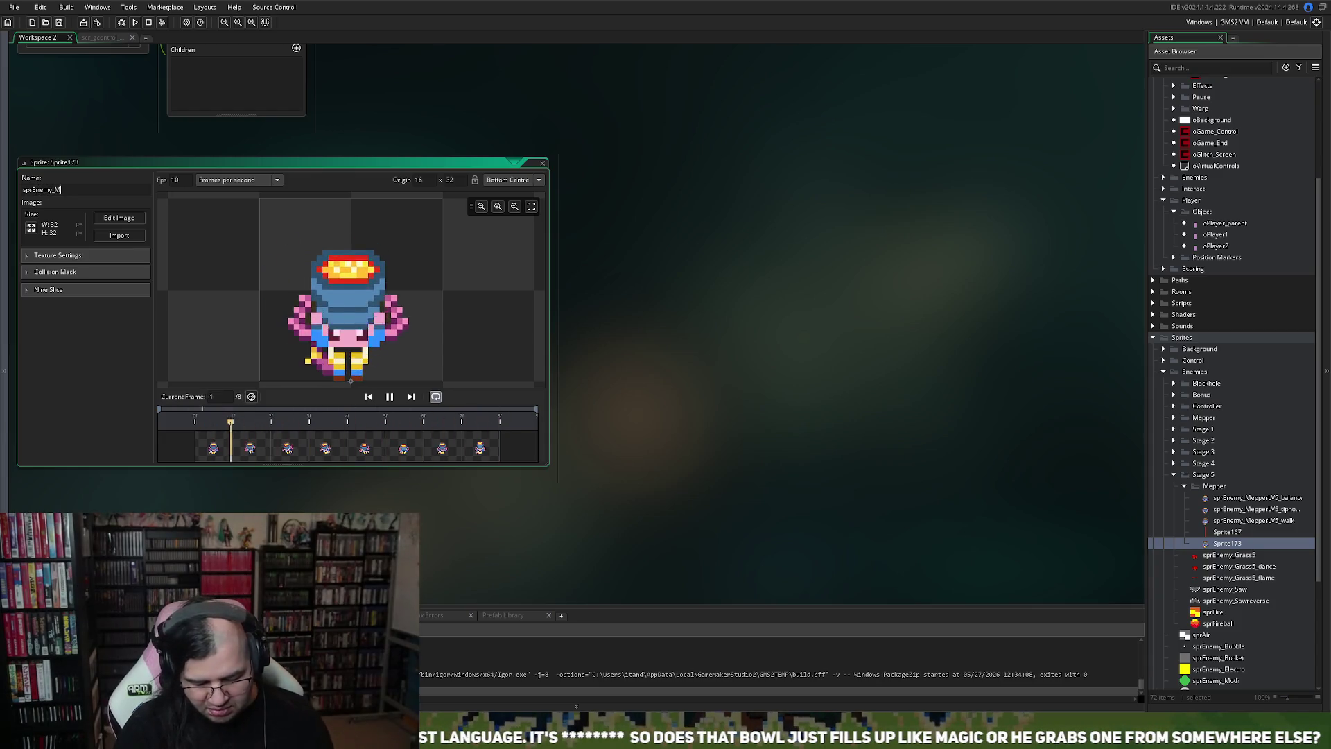
text(epperLV5_recover)
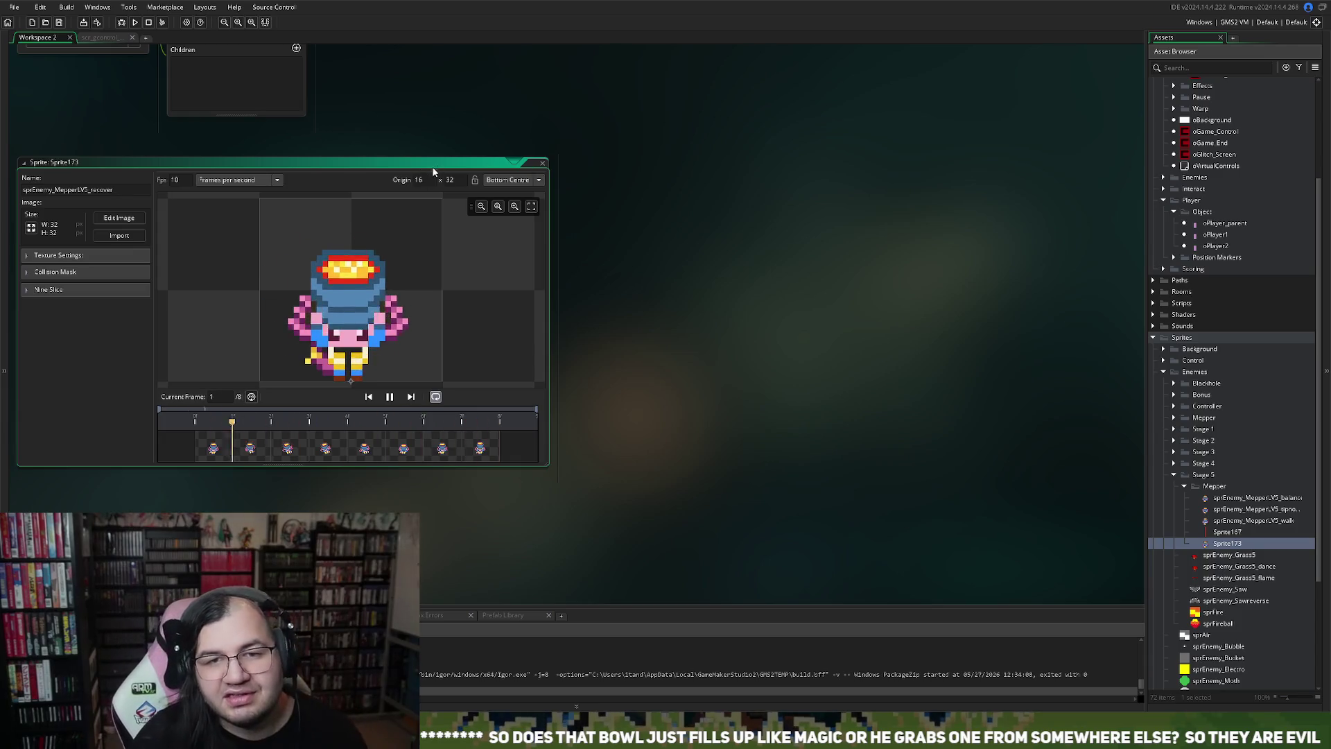
click(544, 163)
click(544, 163)
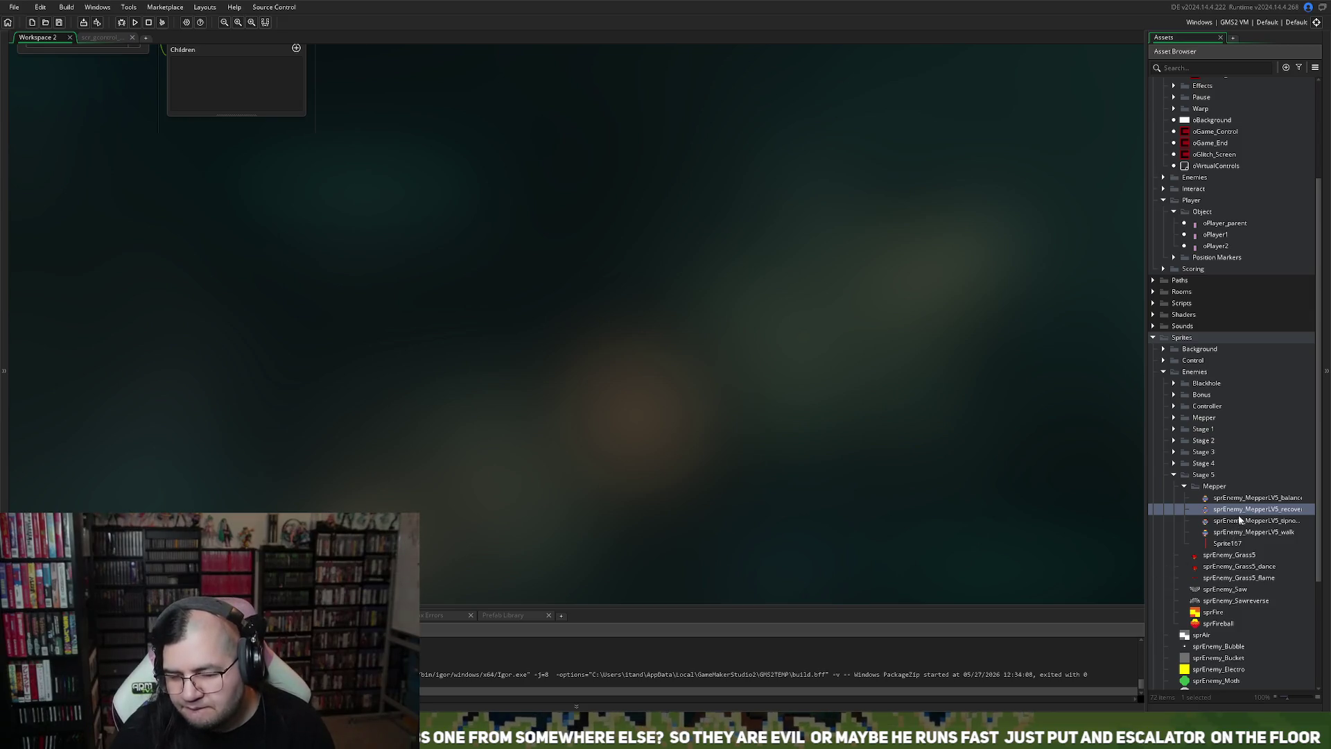
Step: Right-click inside the Mepper folder in the Asset Browser to bring up its asset options
right_click(1210, 512)
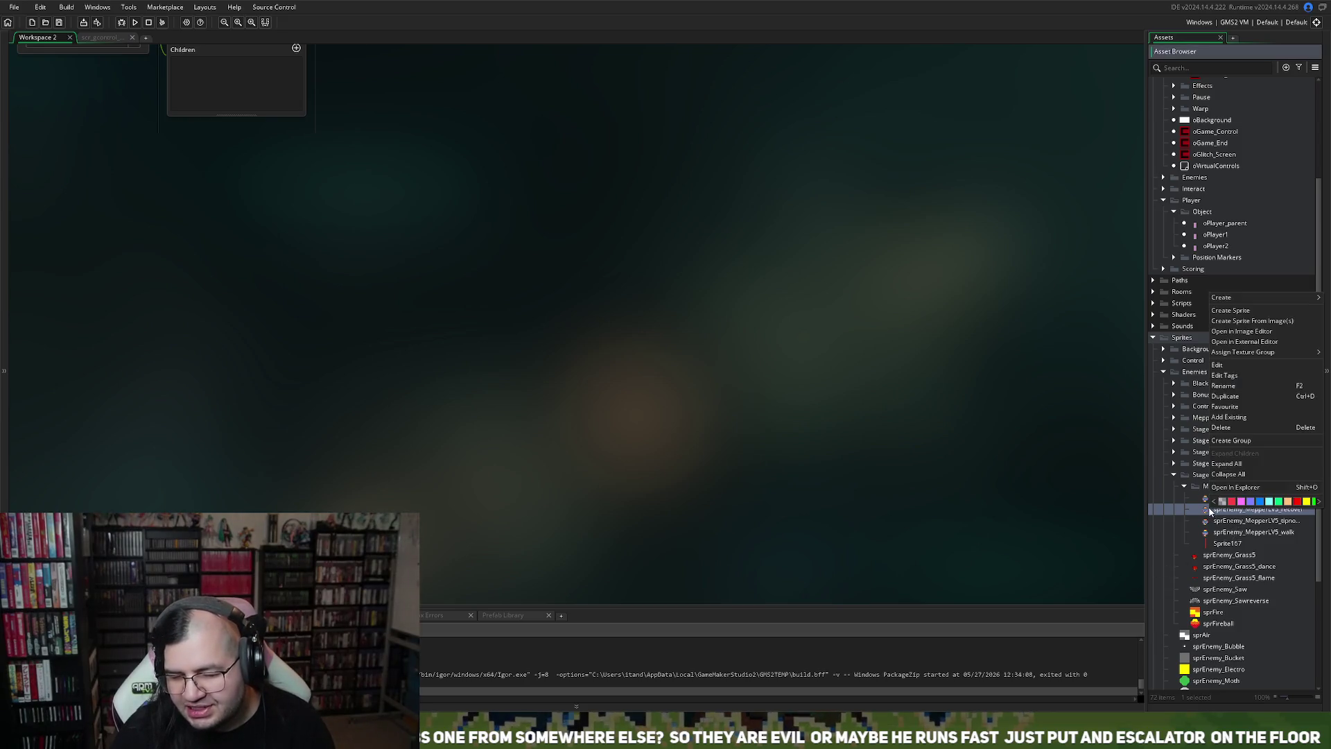
Step: Create Sprite174 in the Mepper folder, import the 8-frame 256x256 strip, preview it, and close it
click(1234, 311)
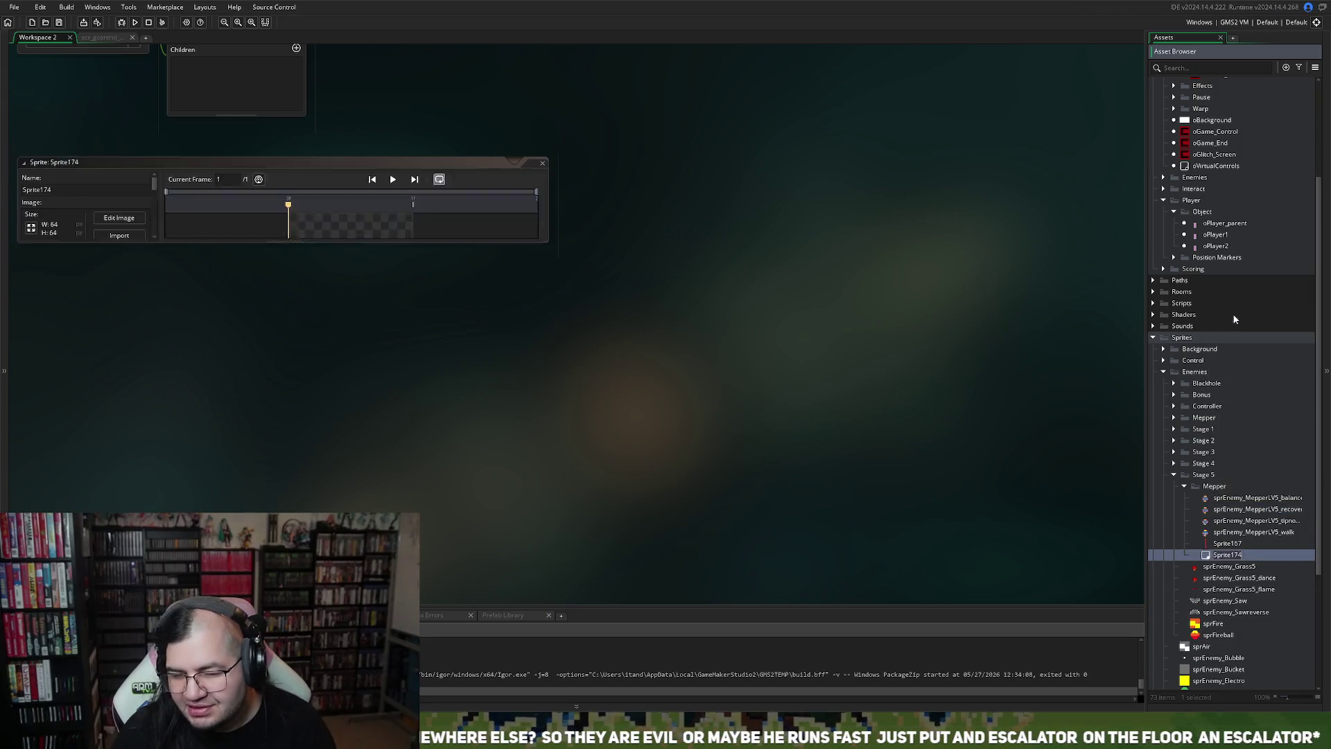
click(112, 236)
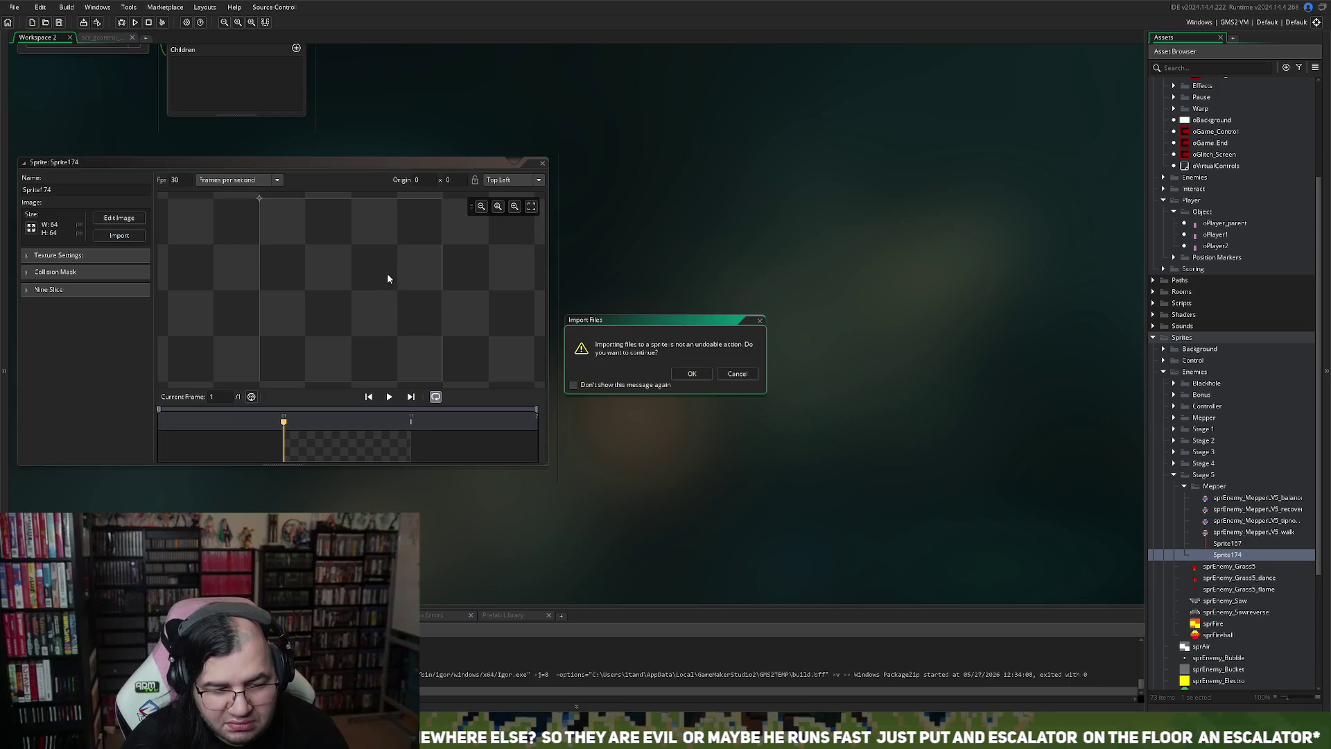
click(683, 375)
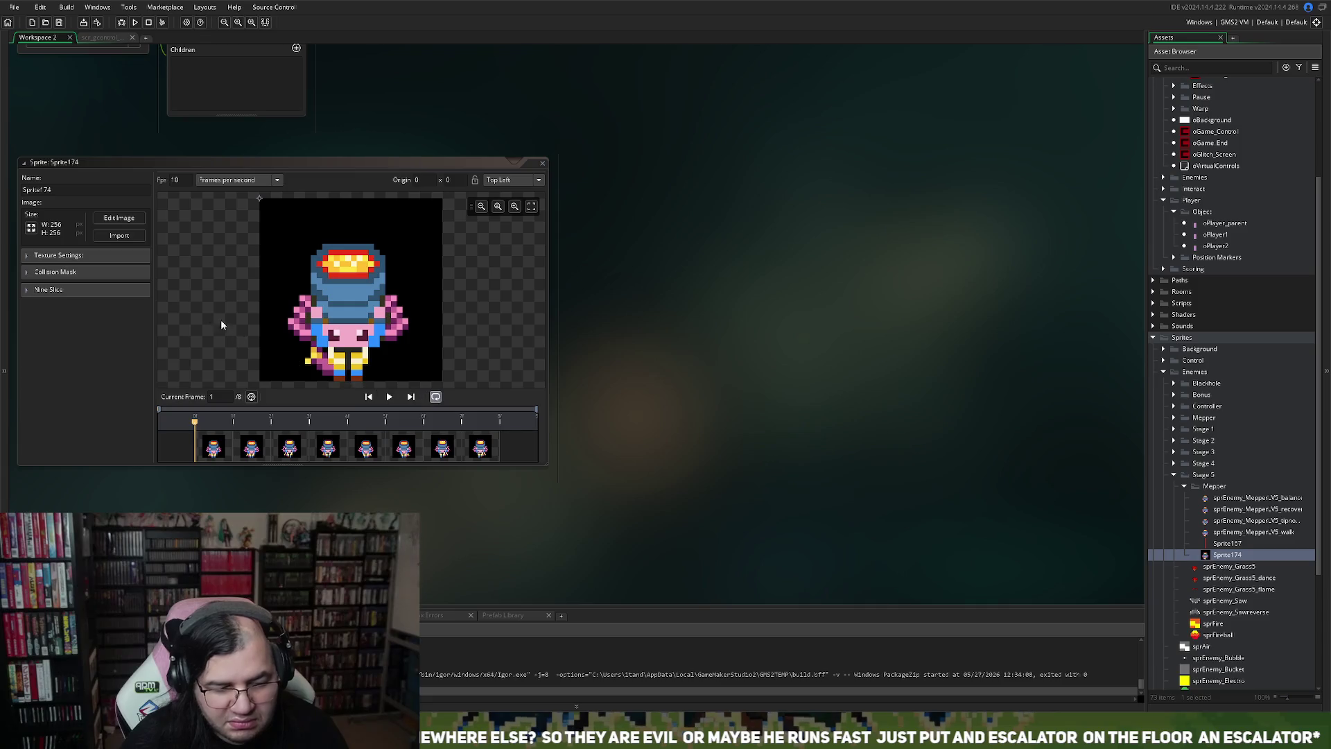
click(389, 396)
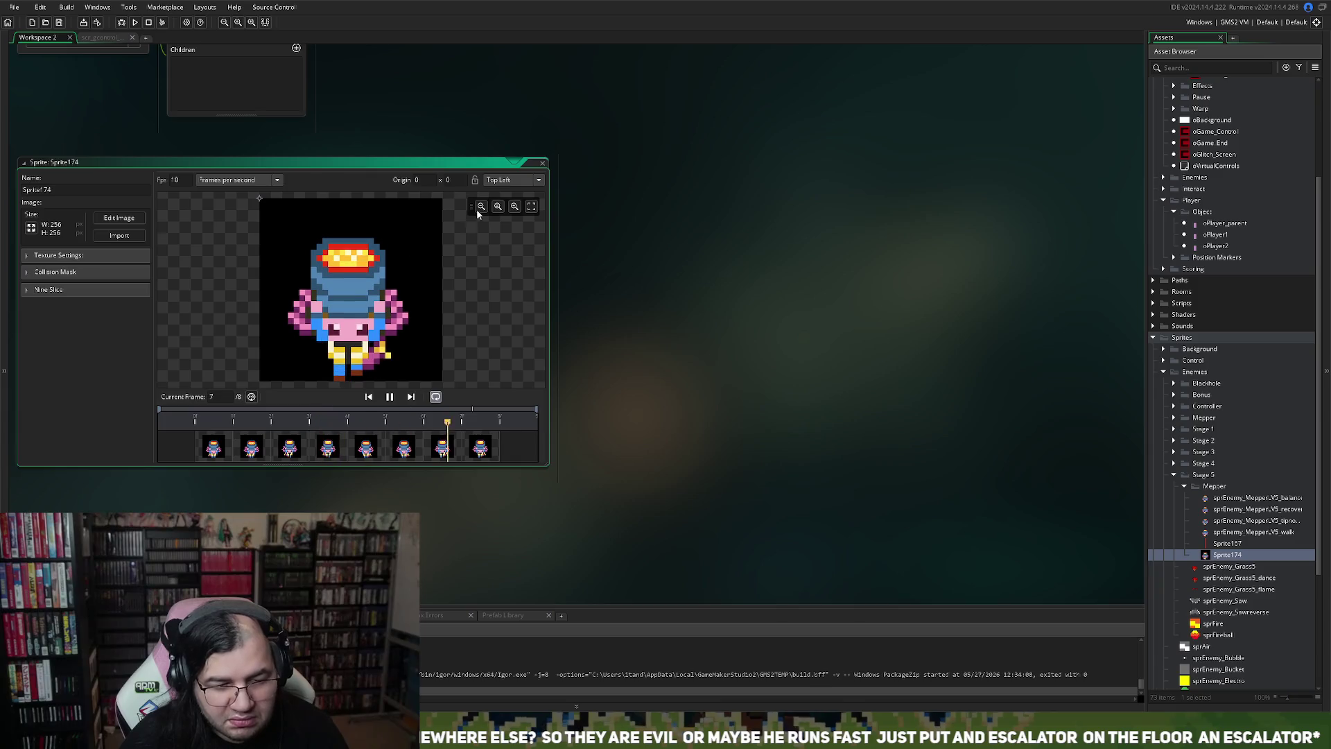
click(544, 165)
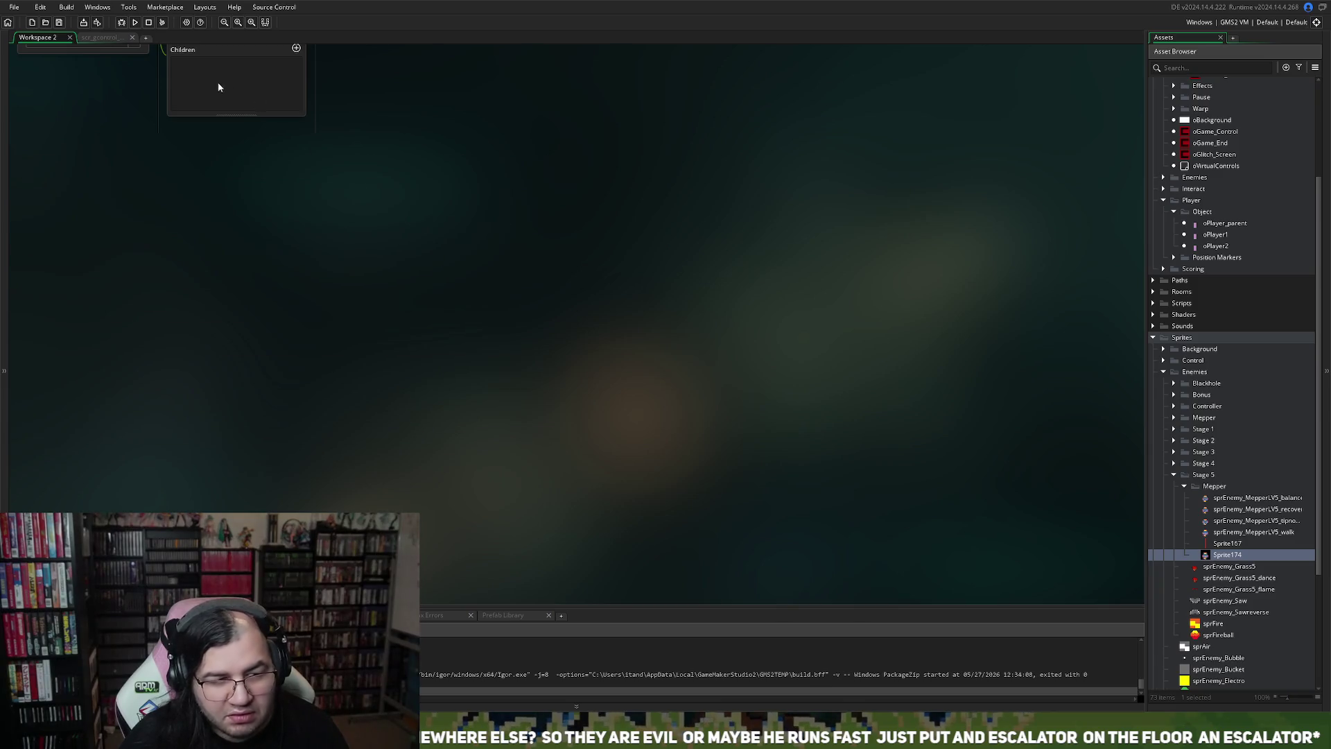
click(86, 34)
click(61, 38)
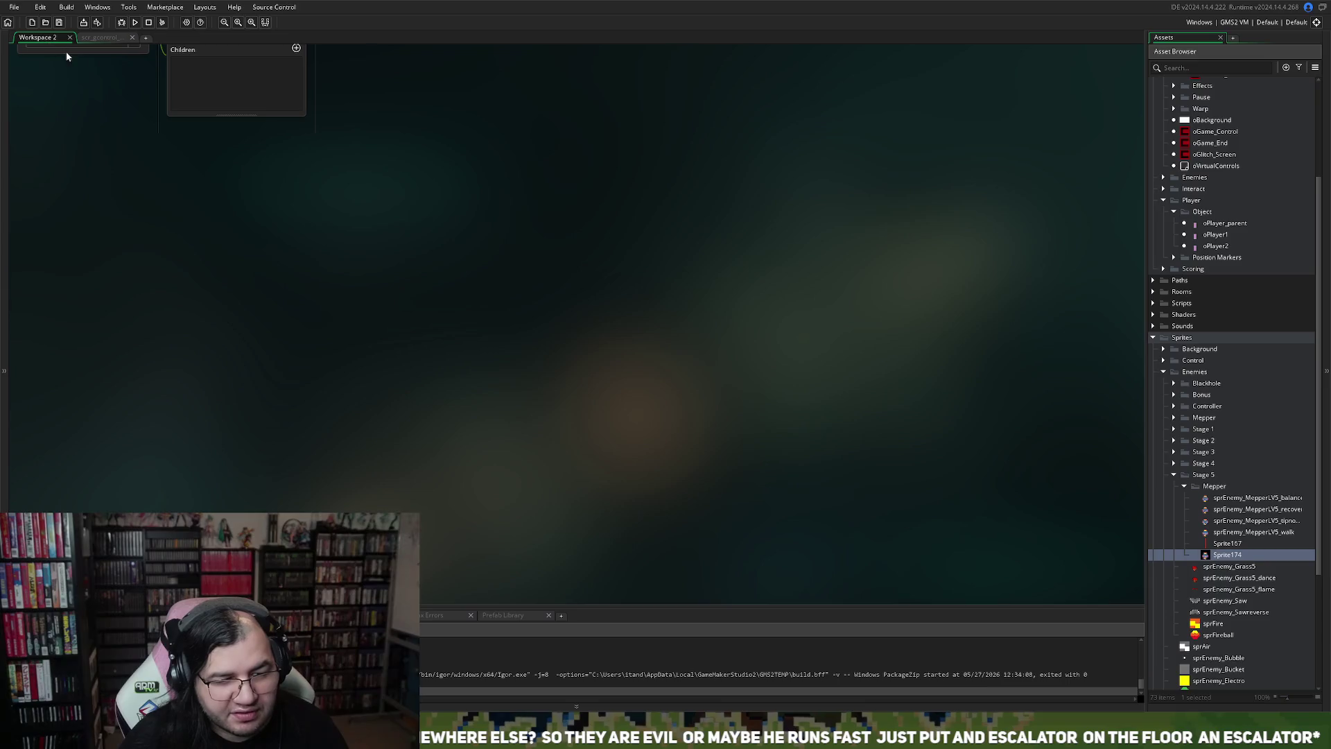
double_click(1218, 533)
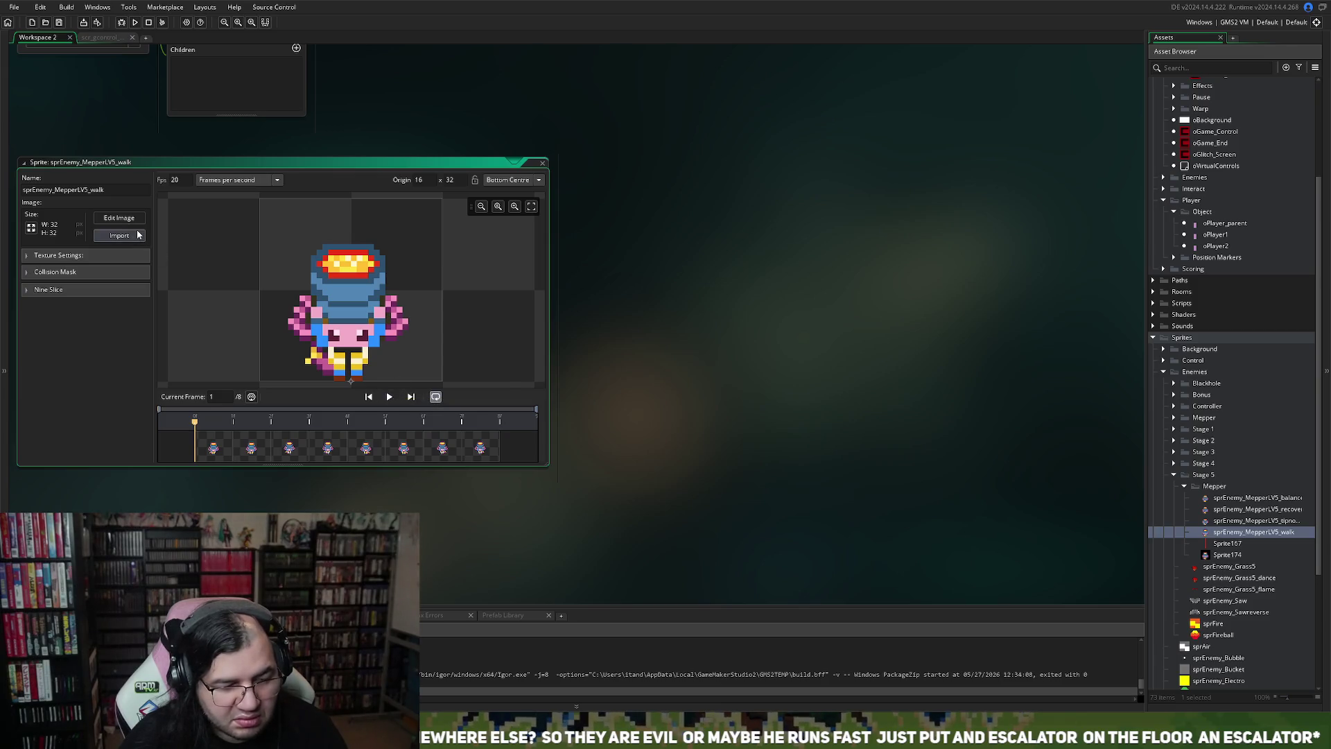
click(388, 396)
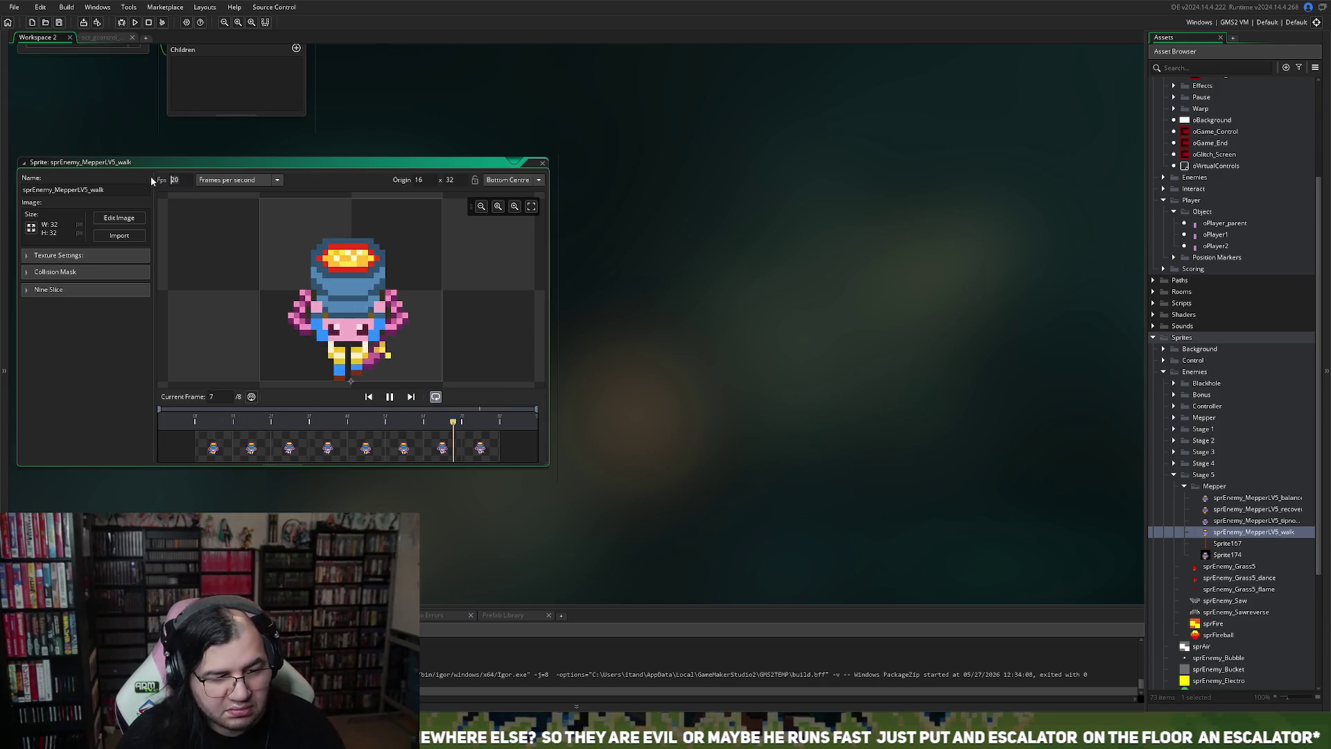
click(543, 163)
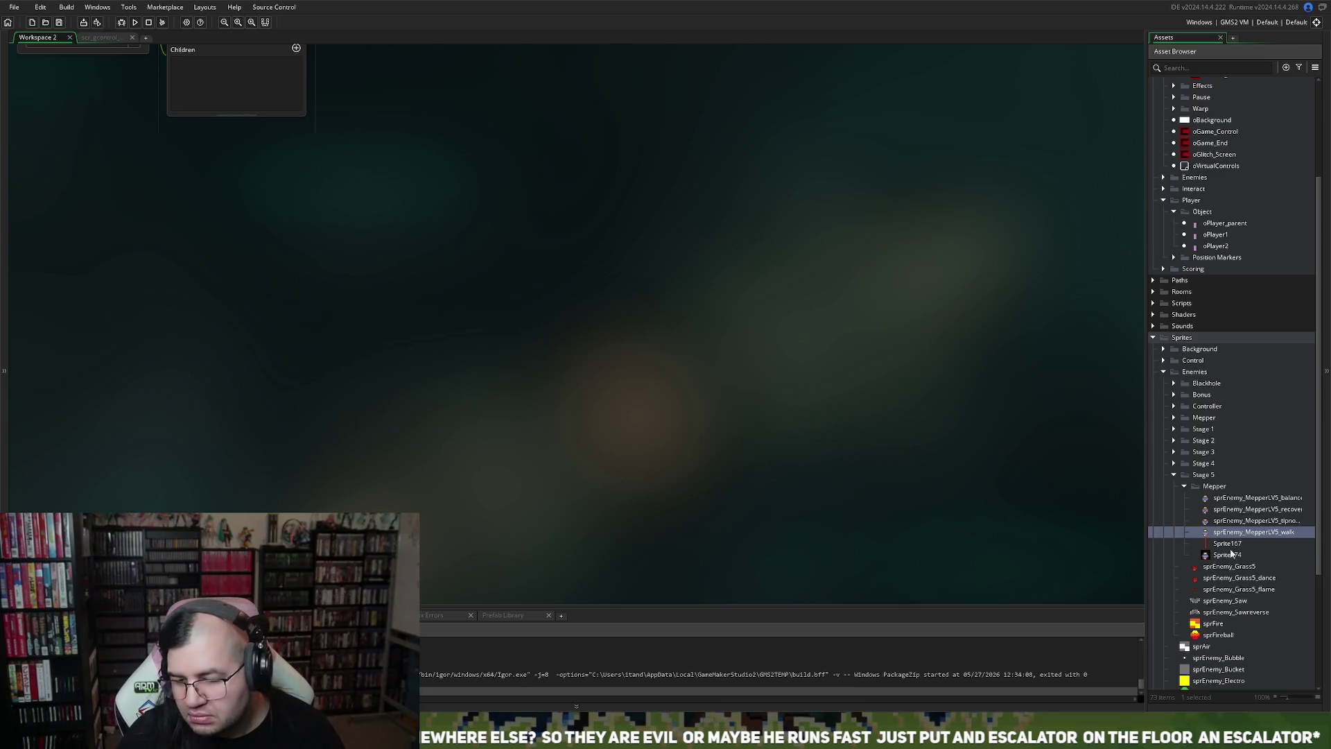
double_click(1226, 521)
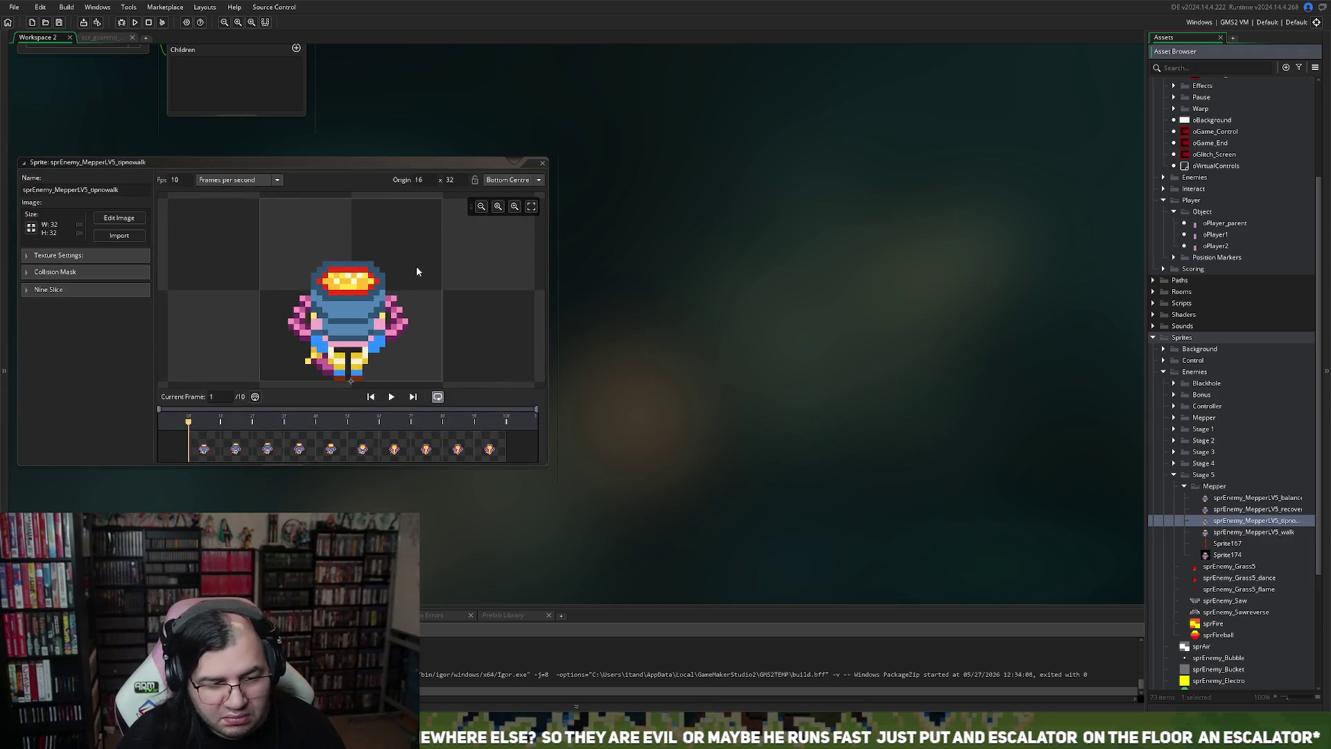
click(392, 395)
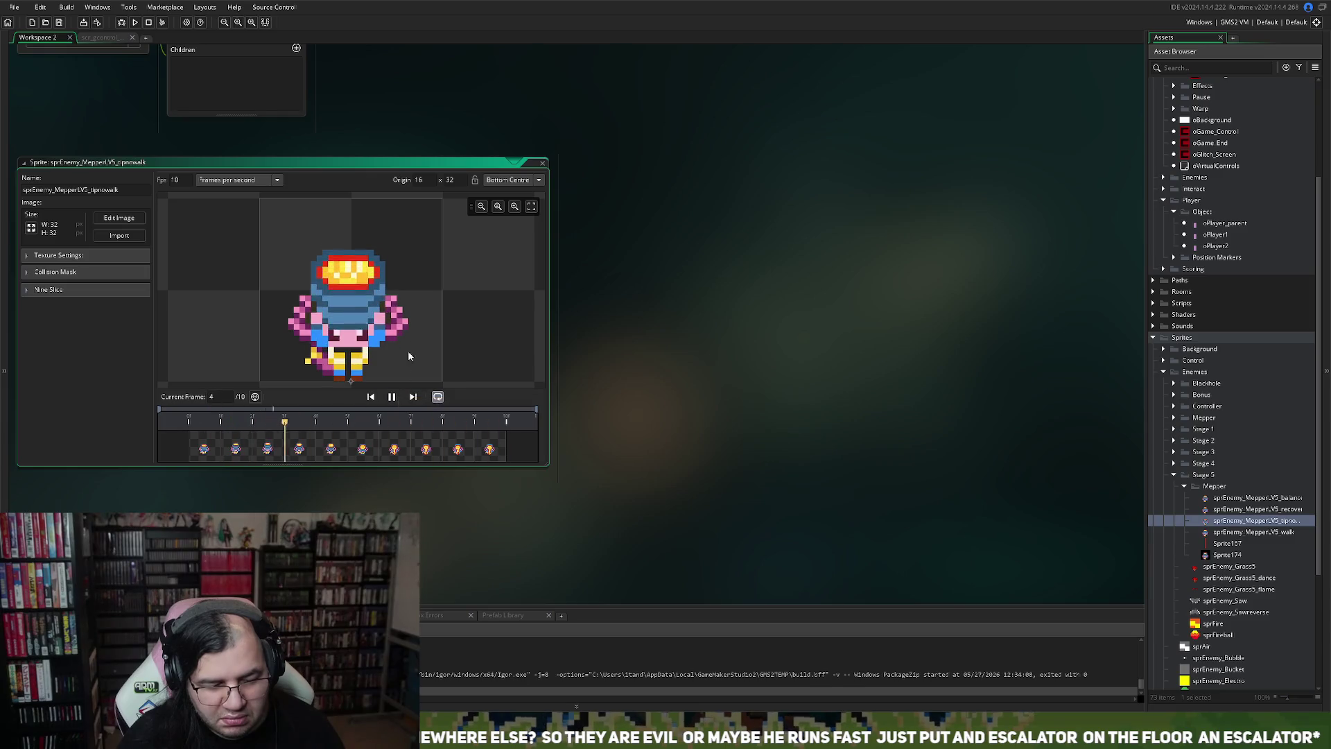
click(542, 163)
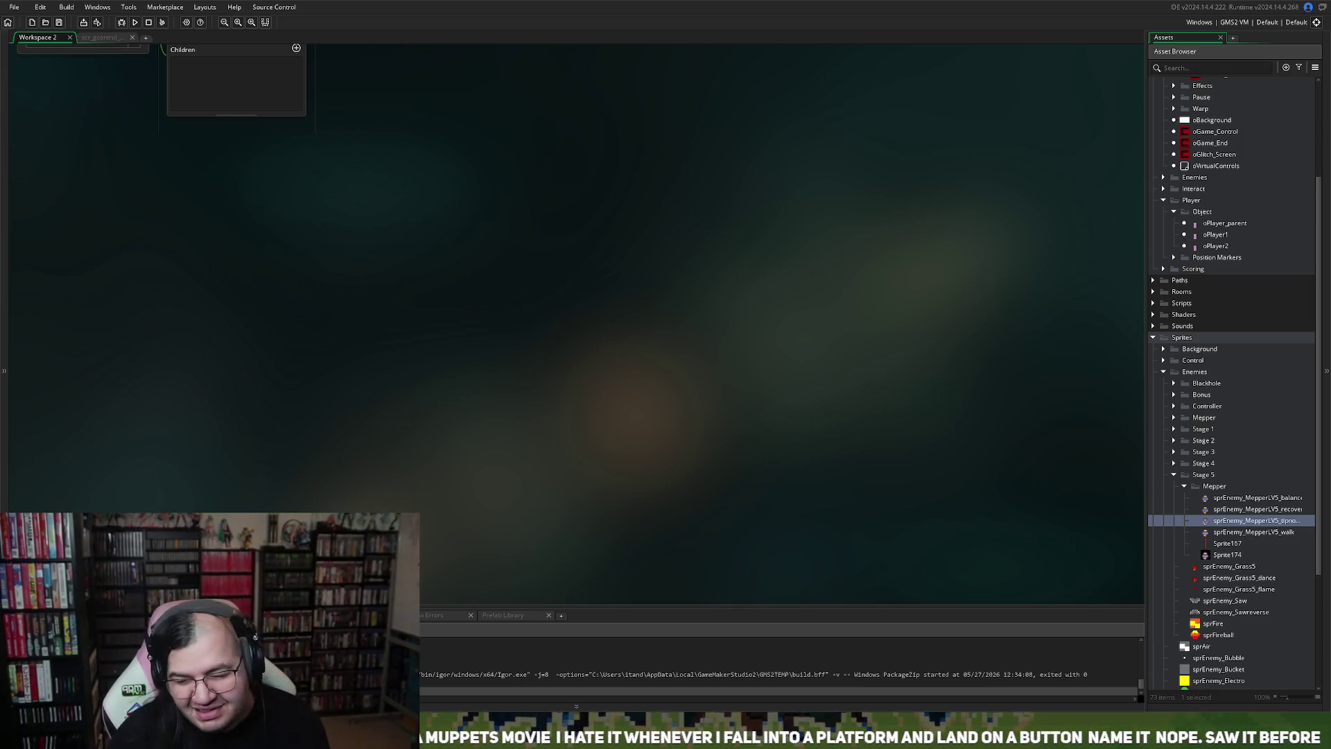
Step: Scroll up the Asset Browser to the Mepper sprites and reopen Sprite174 for editing
scroll(159, 187, up, 3)
scroll(160, 264, up, 1)
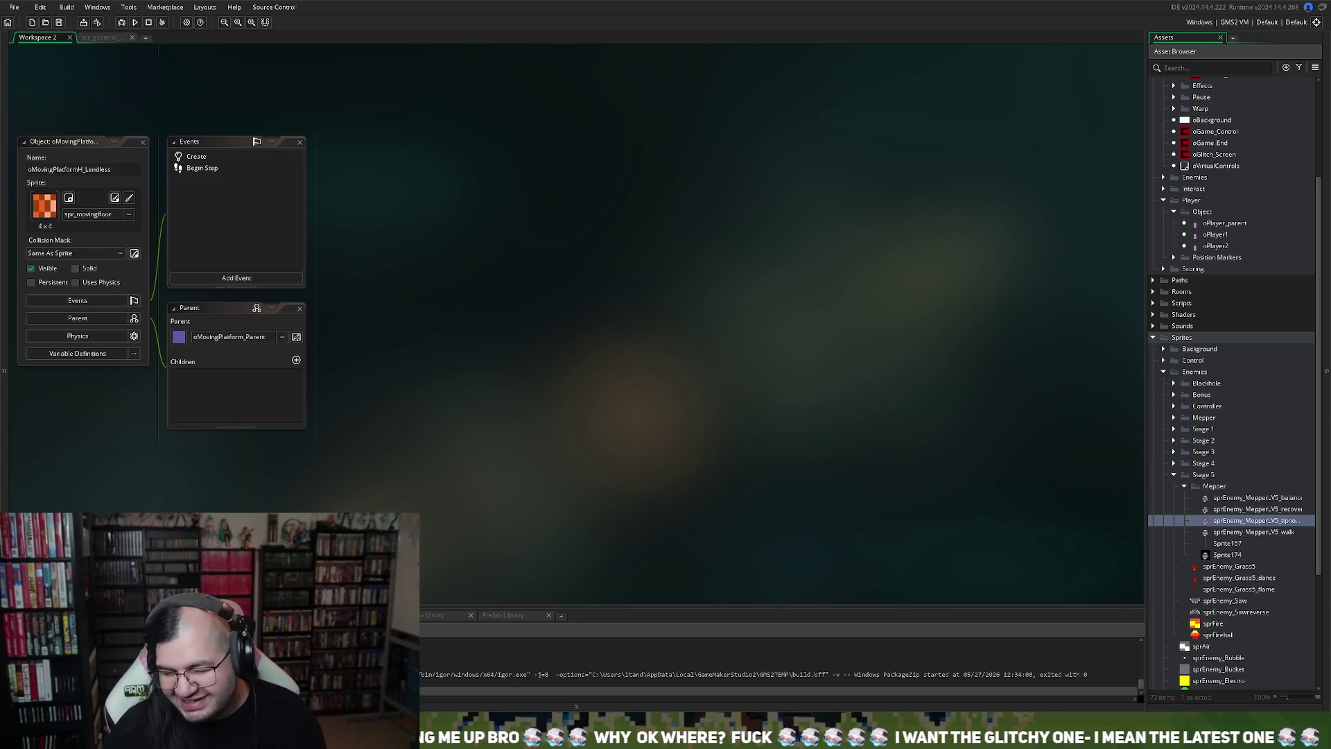
double_click(1227, 555)
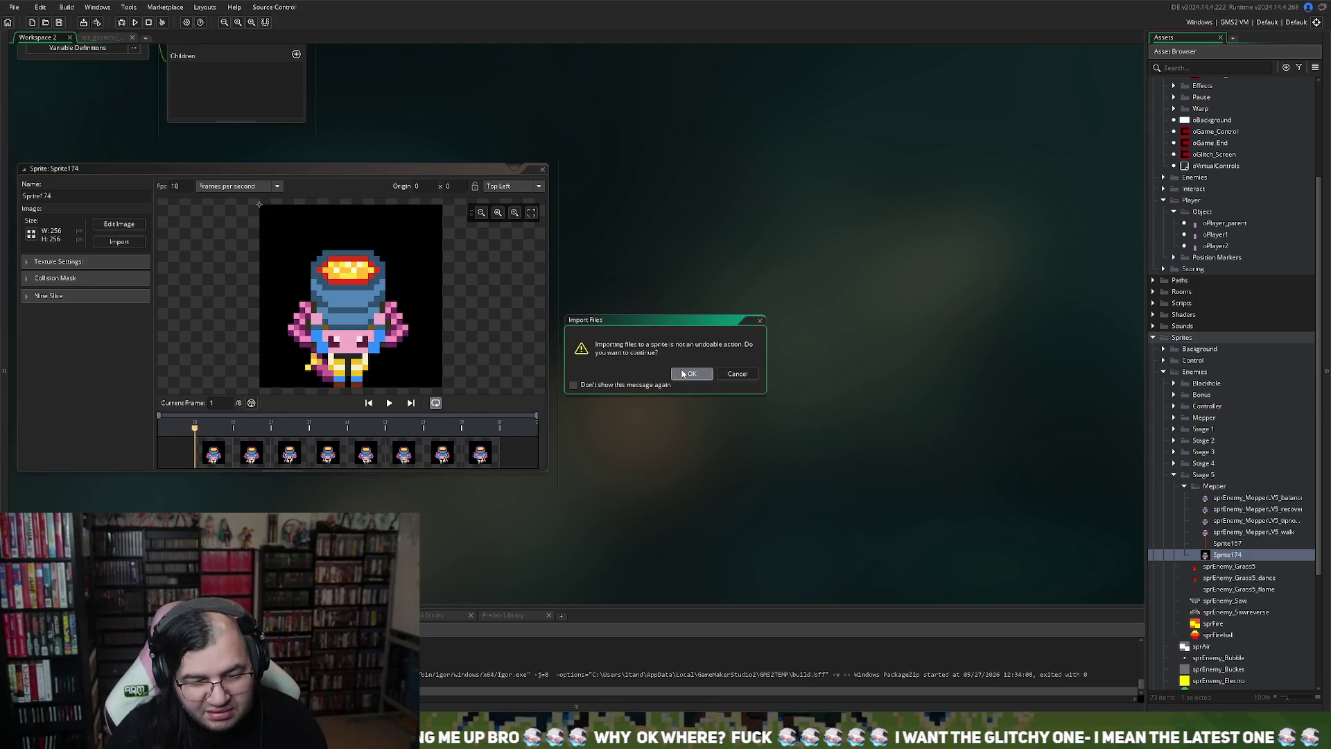
Step: Confirm importing the replacement frames into Sprite174 and play its 16-frame animation
click(683, 375)
click(392, 403)
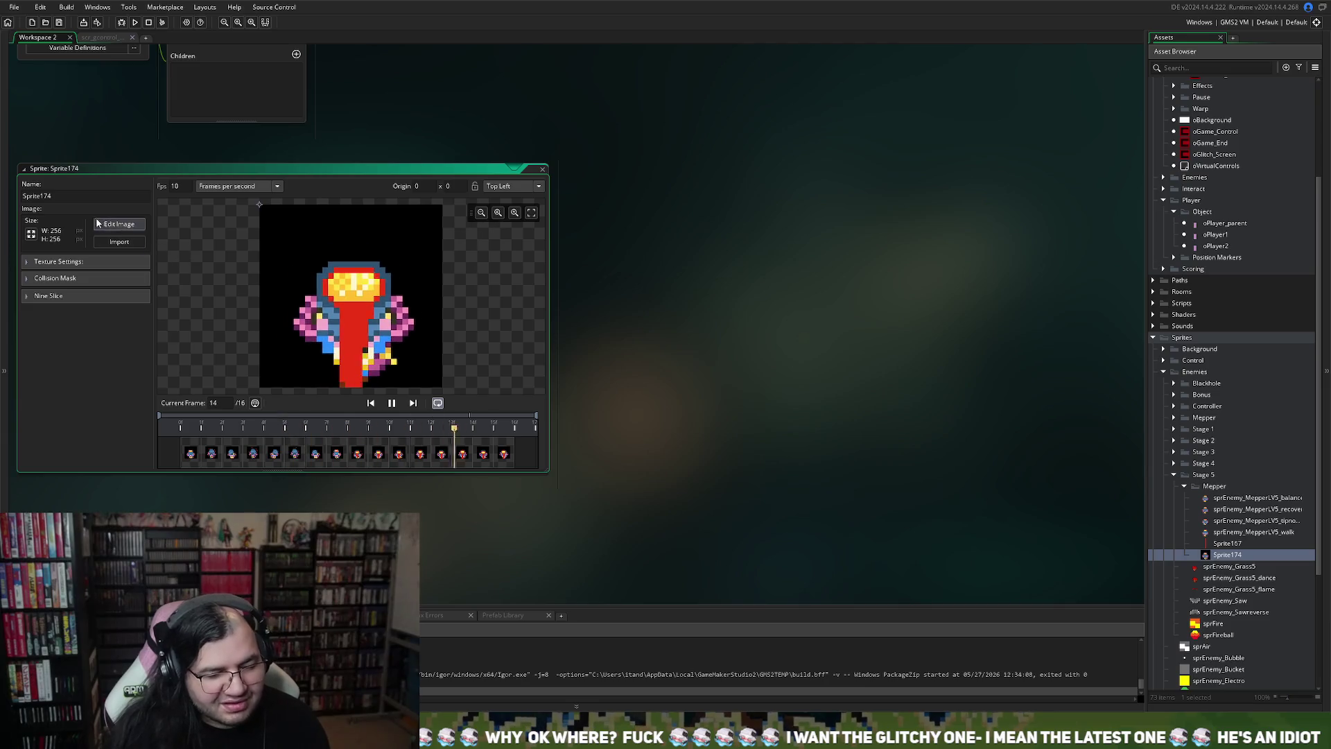
Step: Scale Sprite174 down to 32x32
click(31, 235)
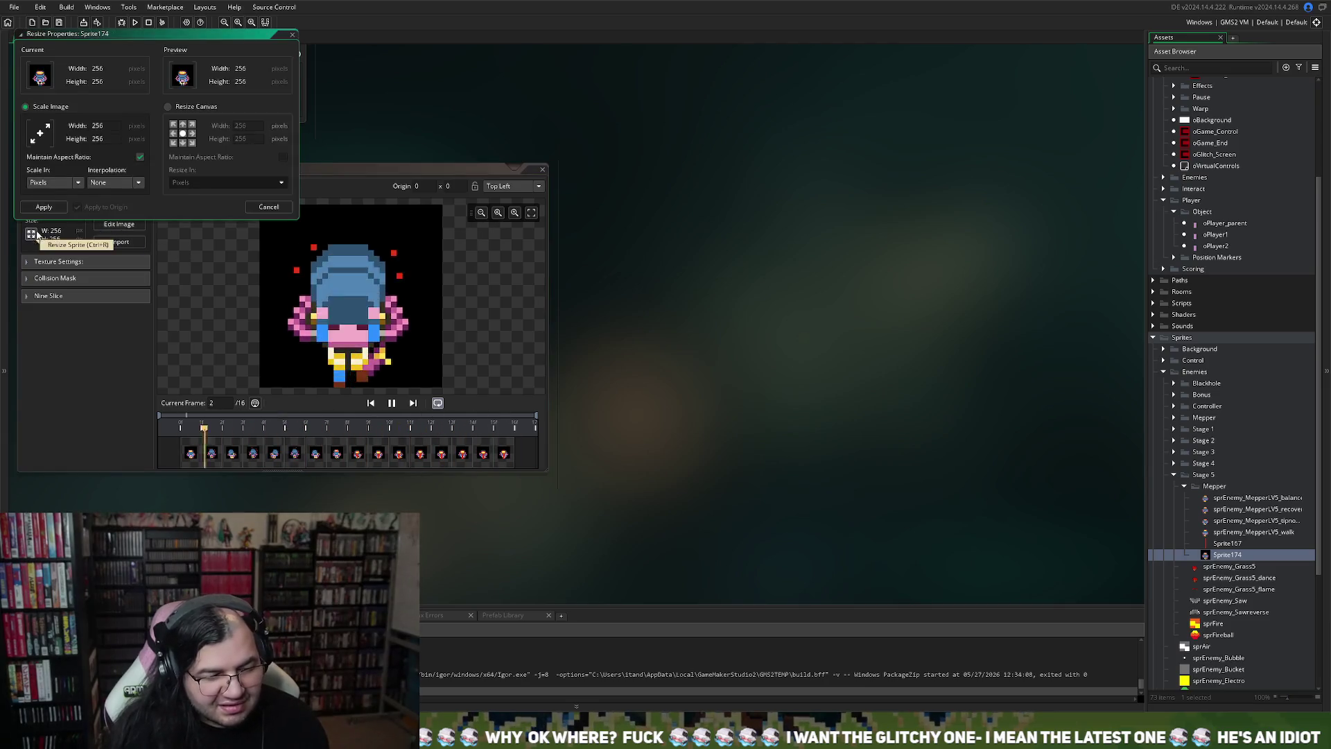
text(32)
key(Tab)
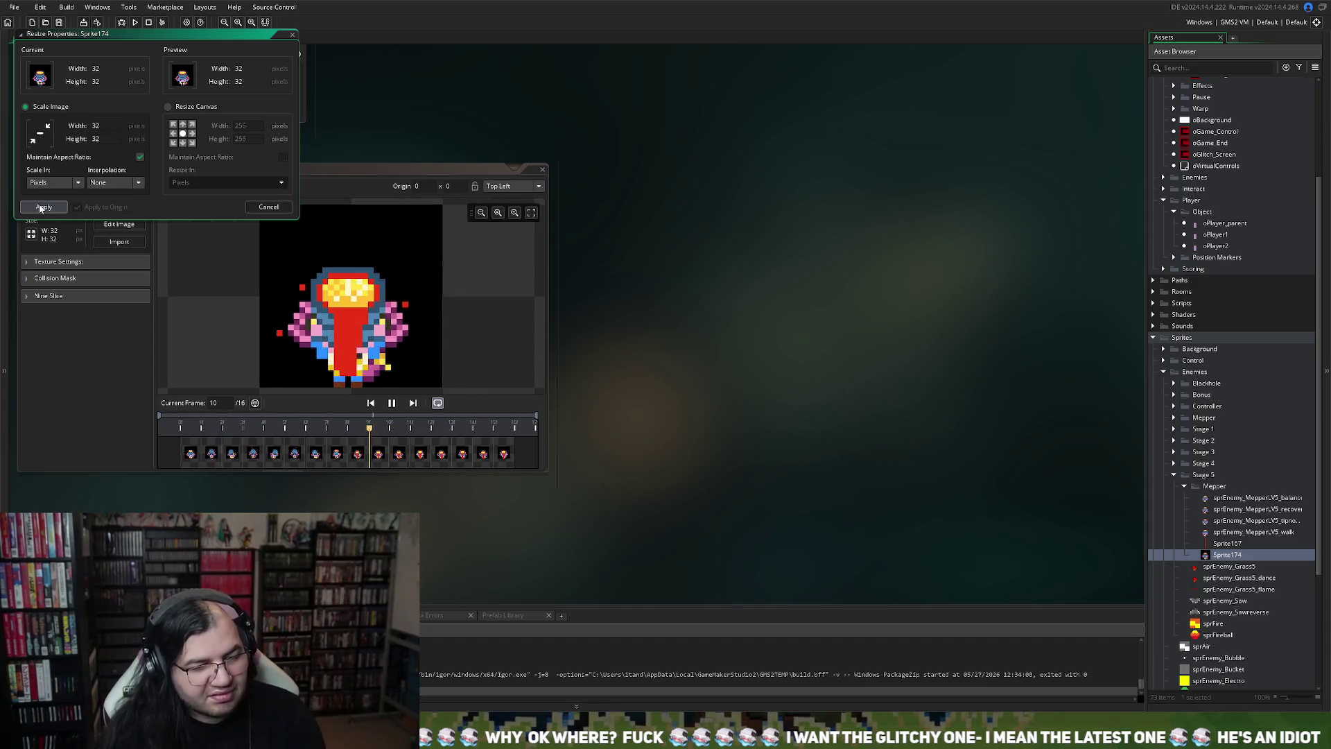
click(43, 207)
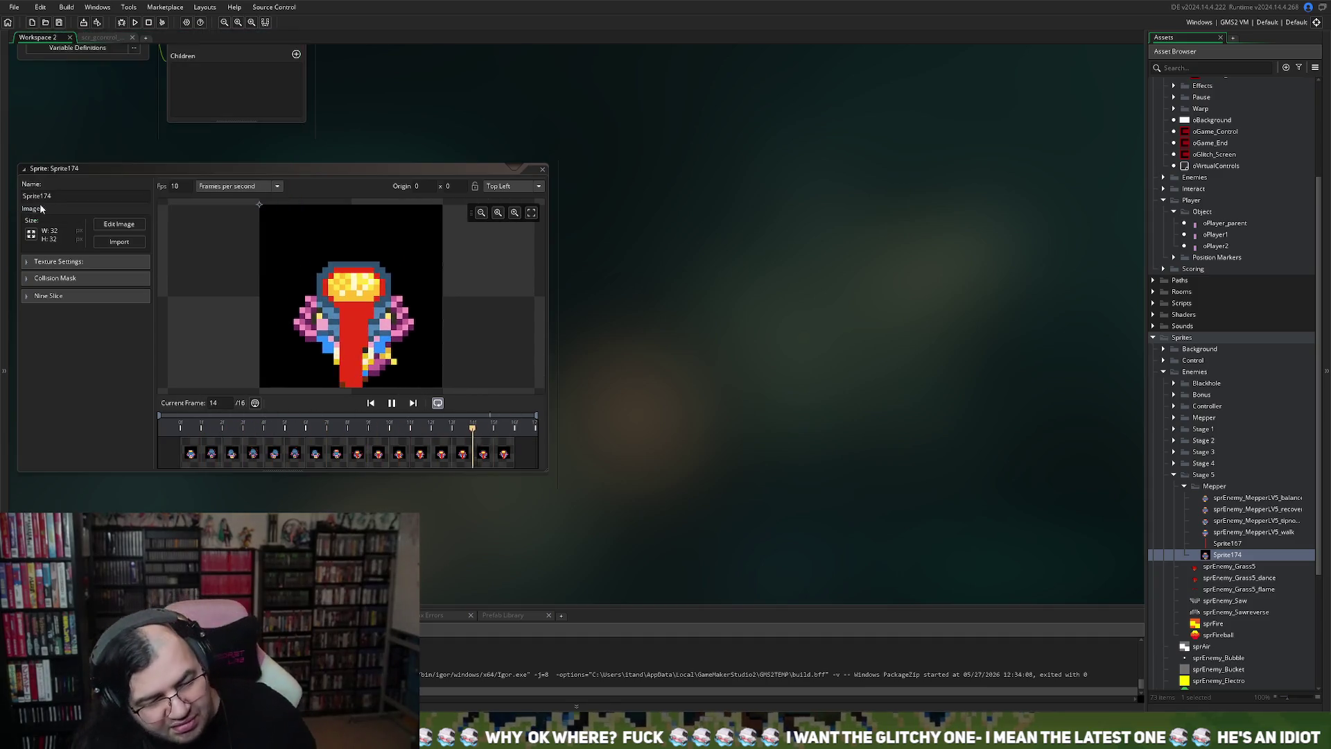
Step: Set Sprite174's origin to Bottom Centre (16 x 32) and bring its frames into the image editor
click(513, 186)
click(520, 273)
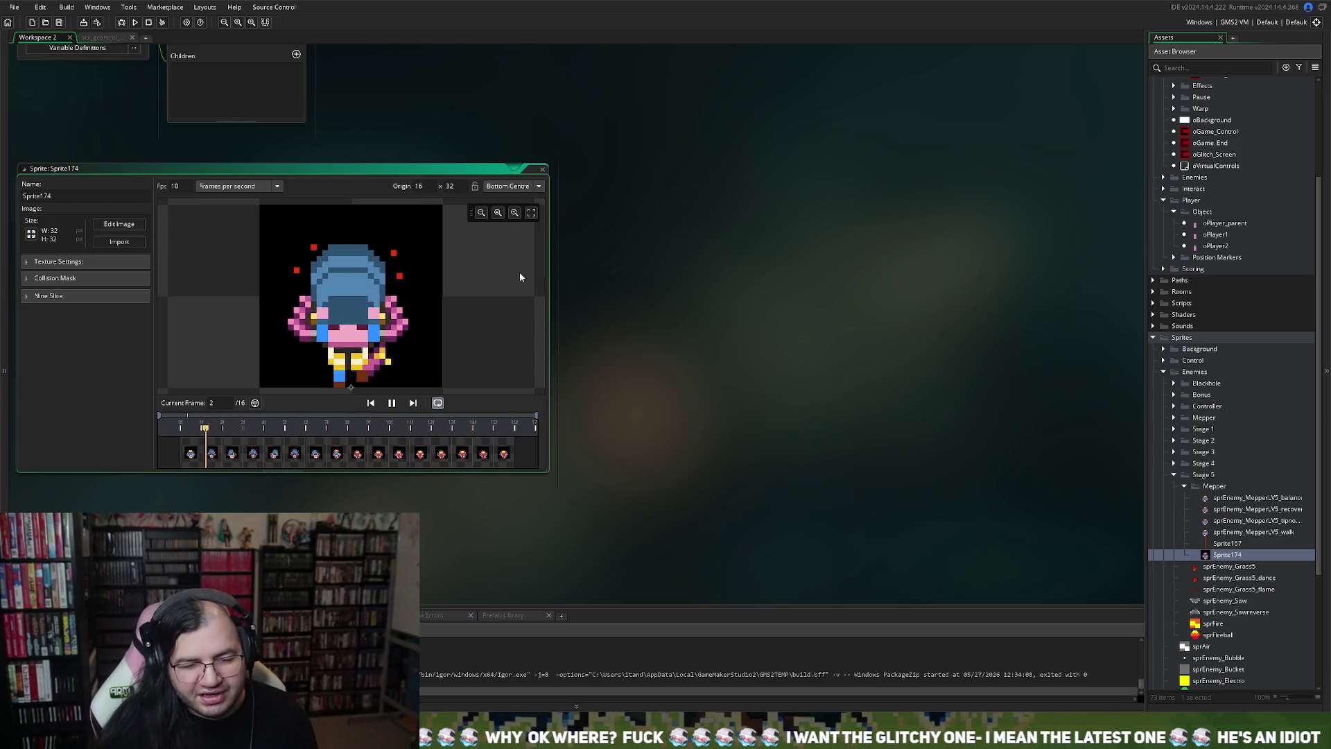
click(111, 226)
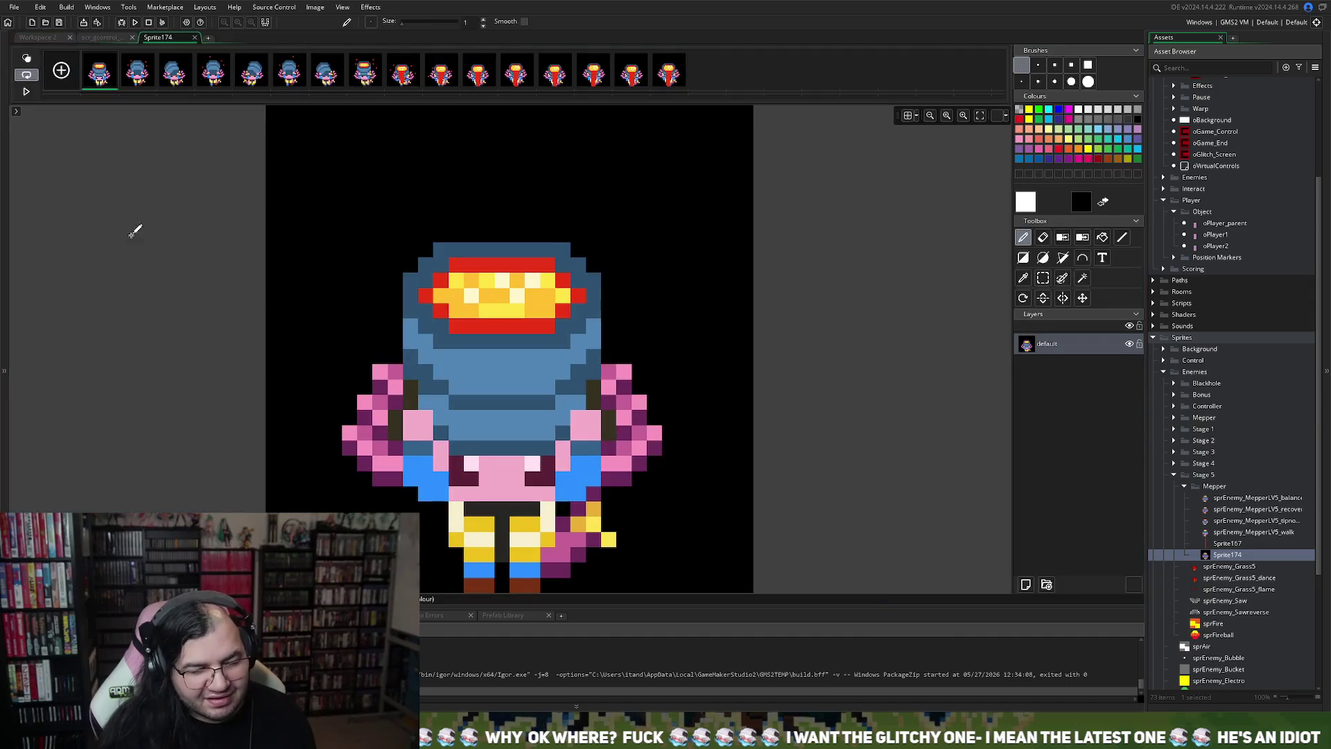
Step: With the Magic Wand, delete the black backgrounds from frames 1 to 3
click(1083, 277)
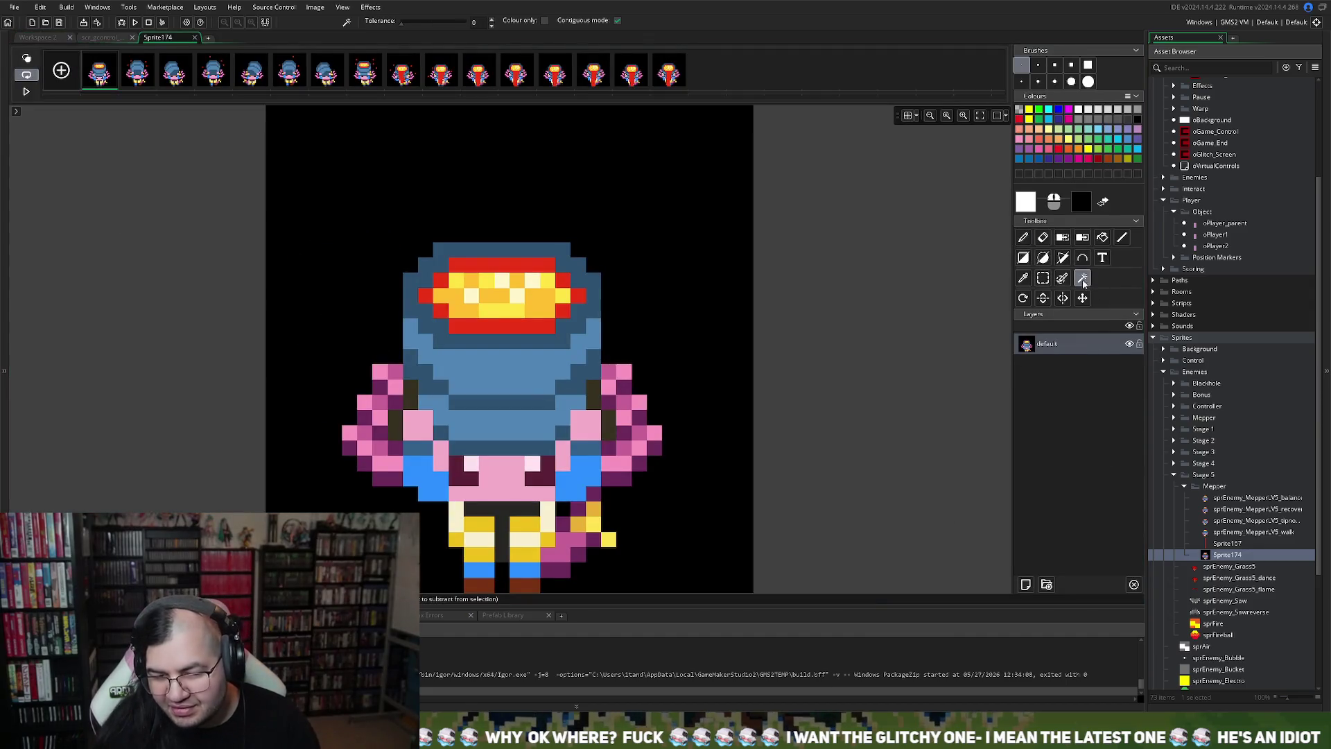
click(728, 341)
key(Delete)
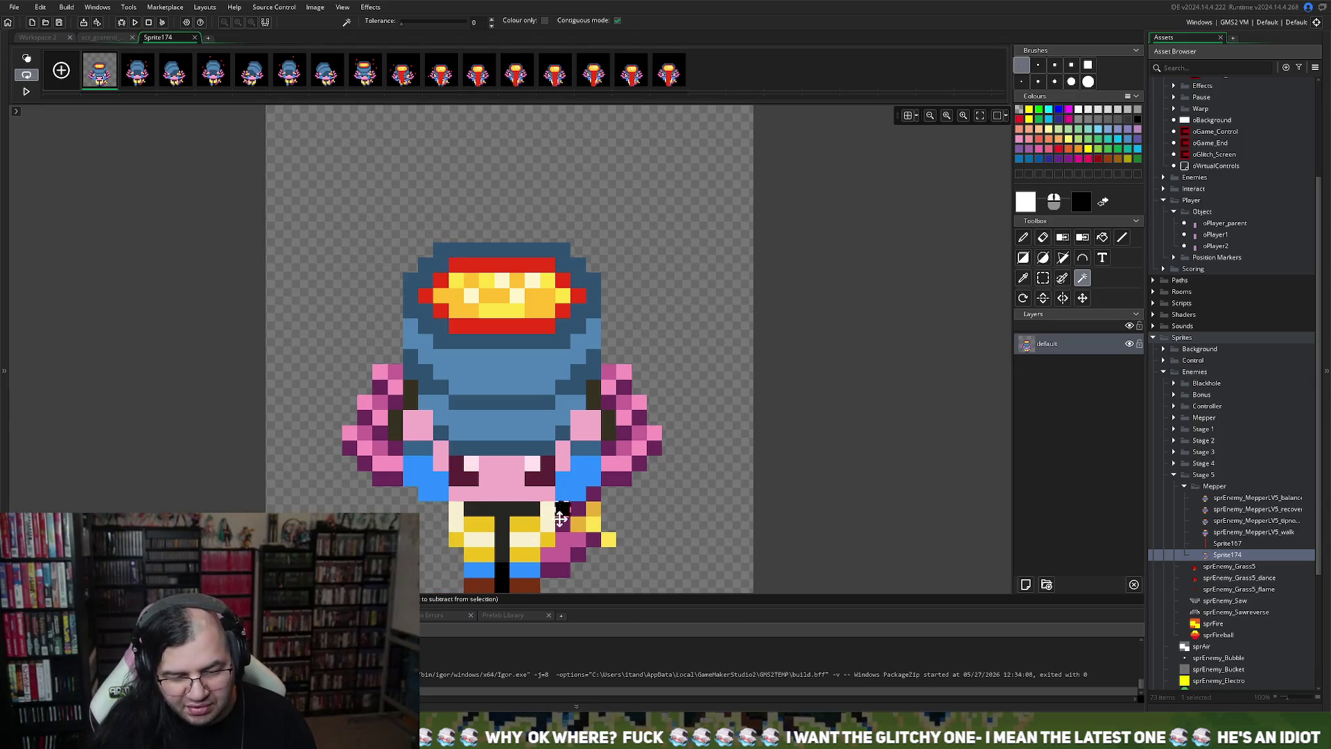
click(132, 78)
click(340, 498)
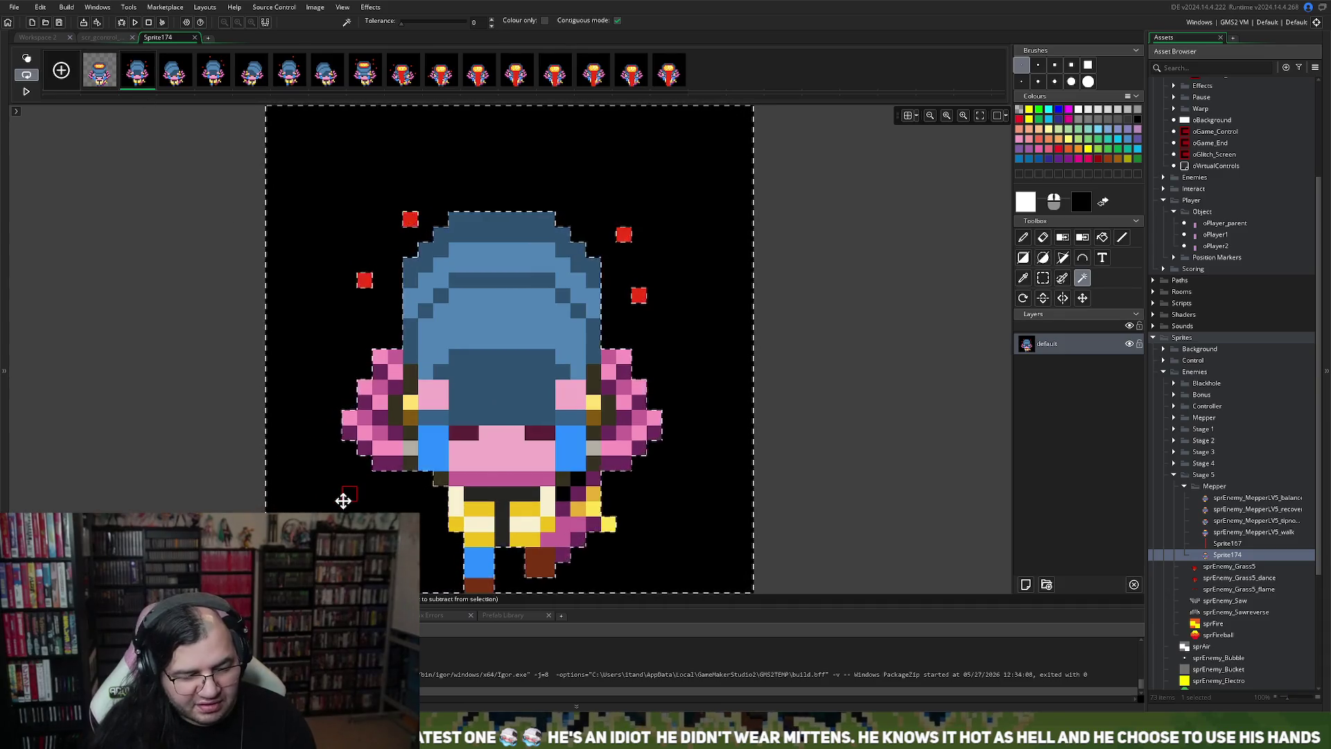
key(Delete)
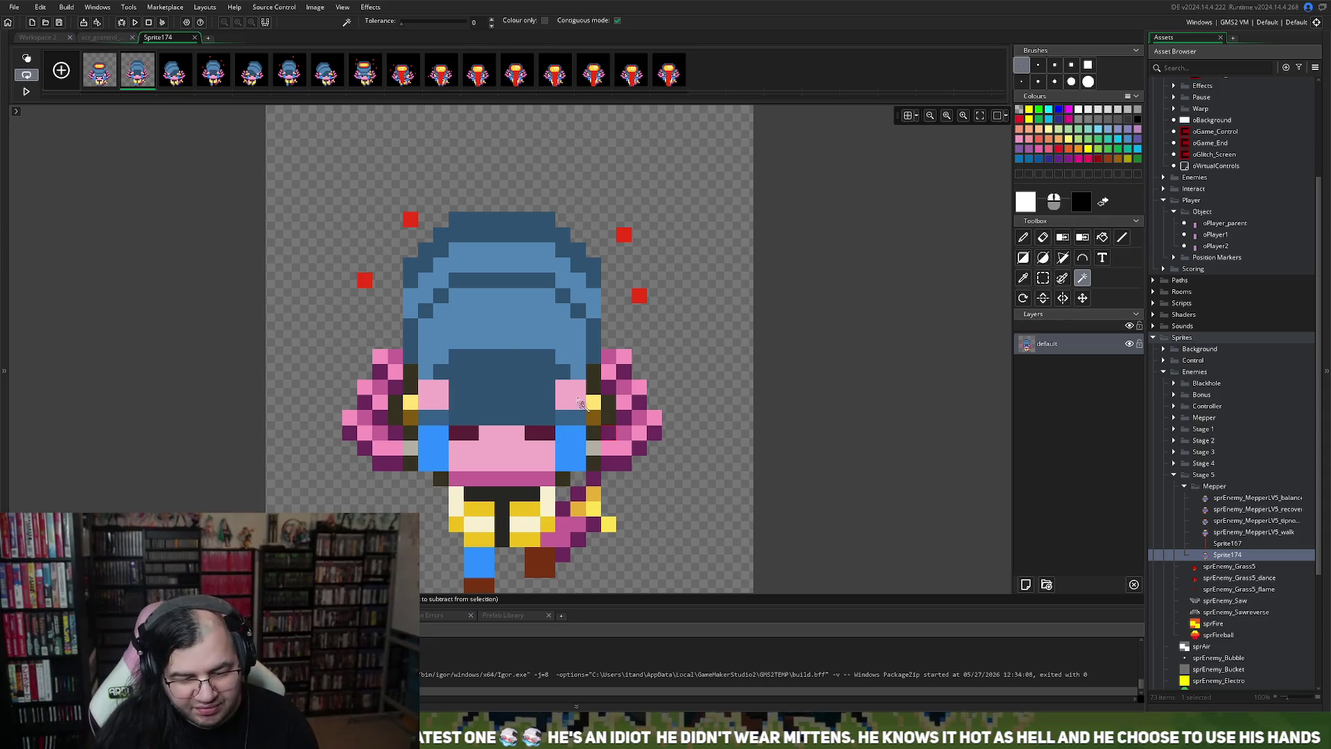
click(184, 79)
click(333, 475)
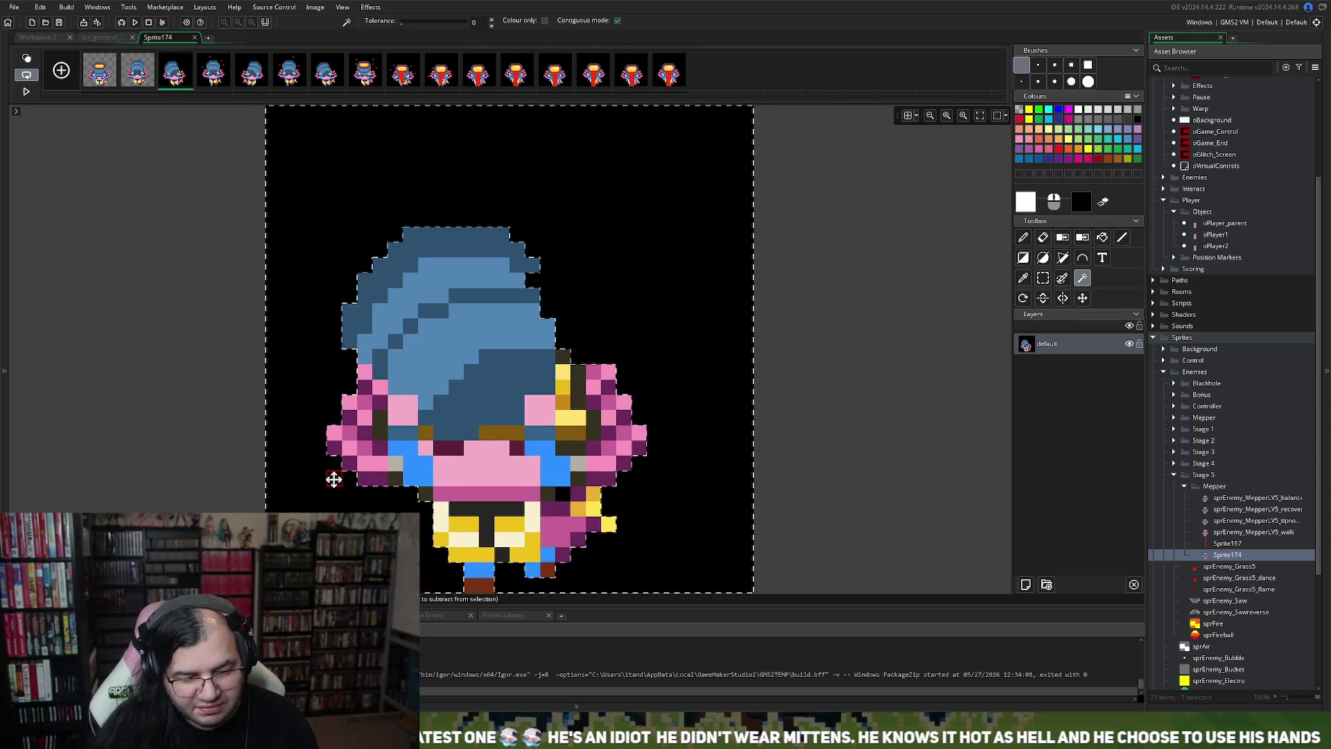
key(Delete)
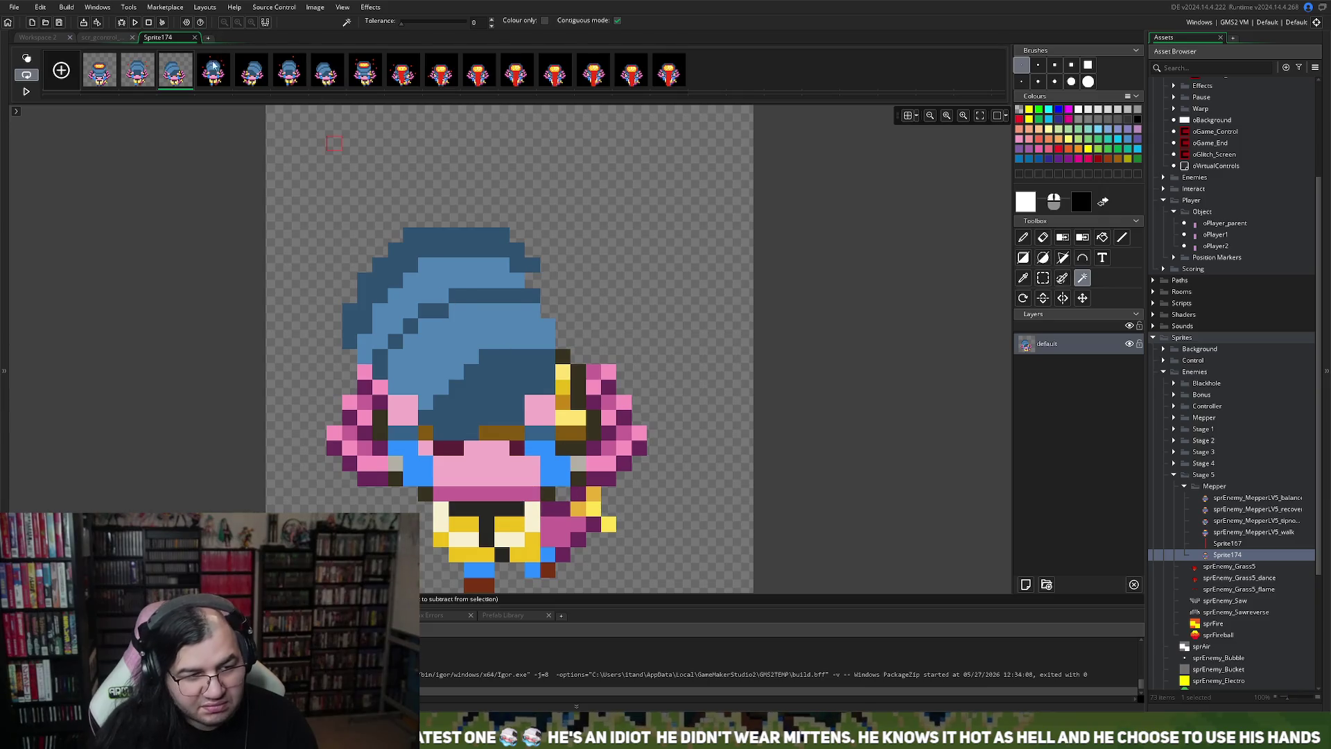
Step: Delete the black backgrounds from frames 4, 5 and 6
click(214, 72)
key(Delete)
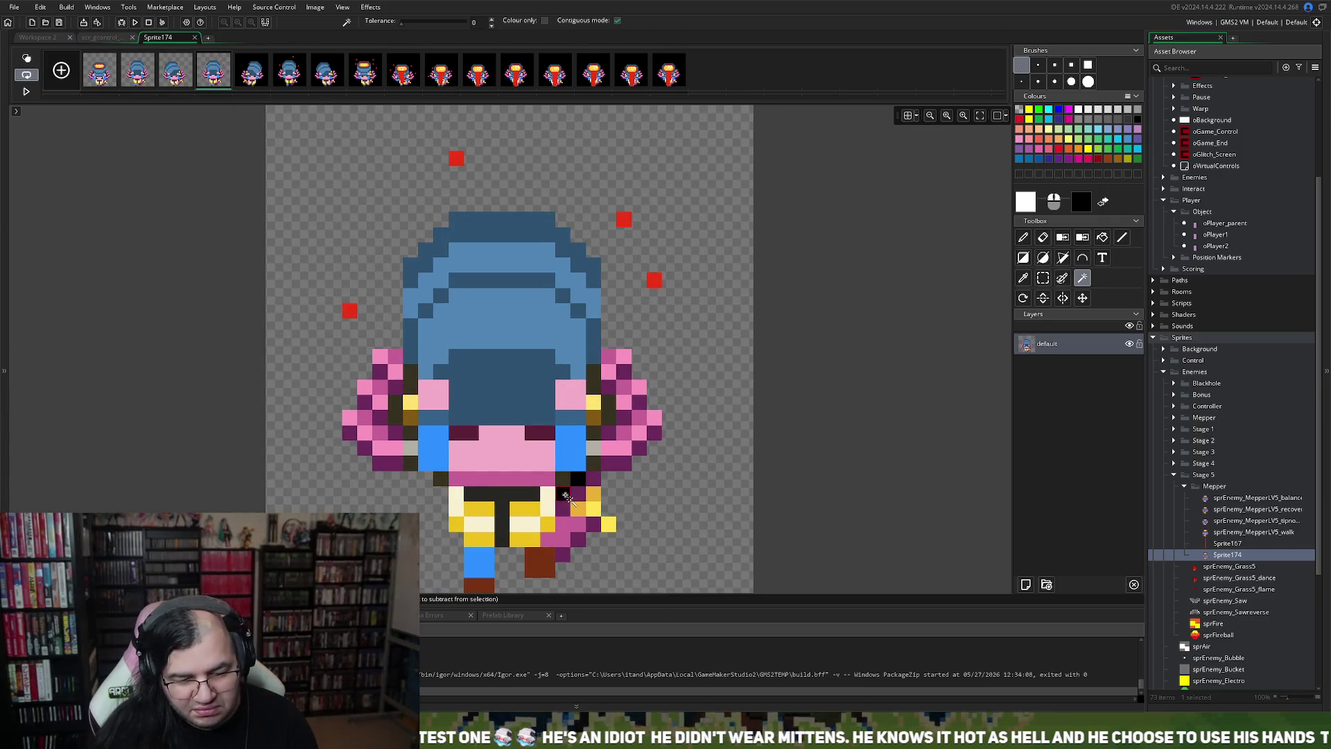
click(251, 72)
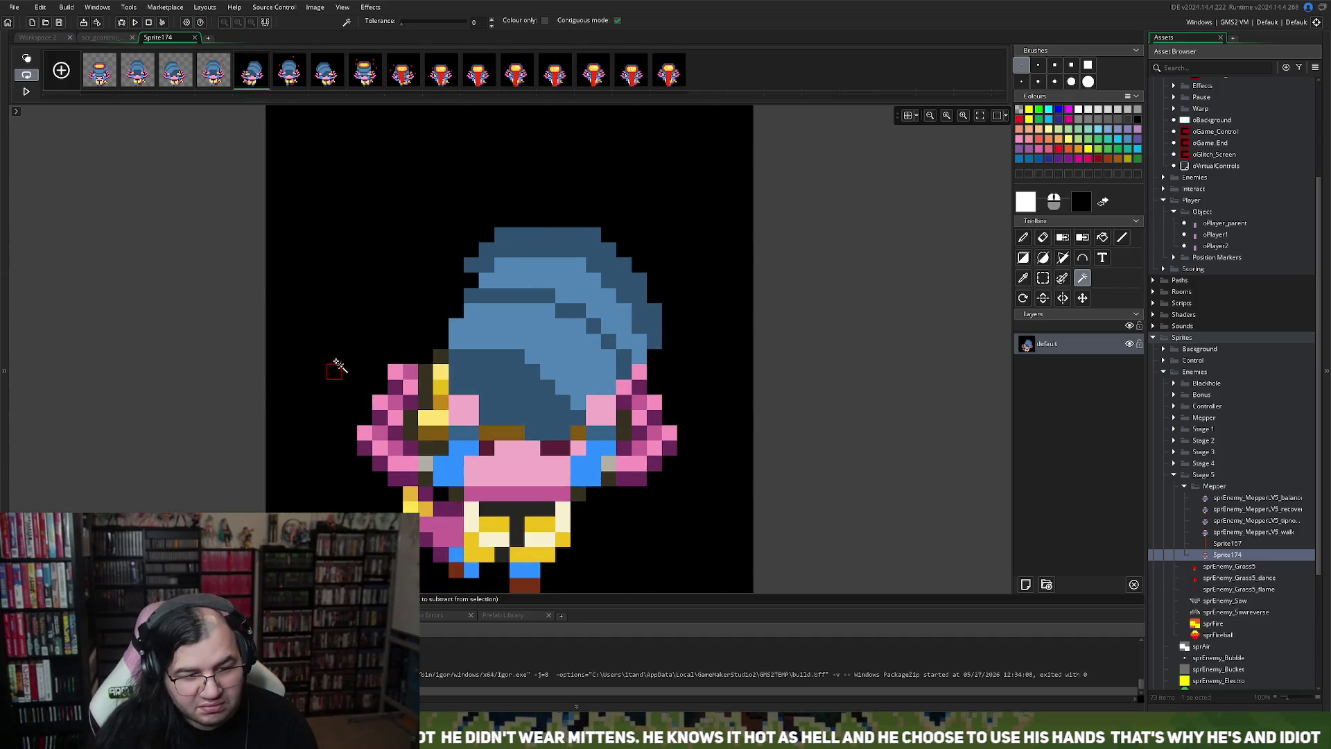
click(336, 368)
key(Delete)
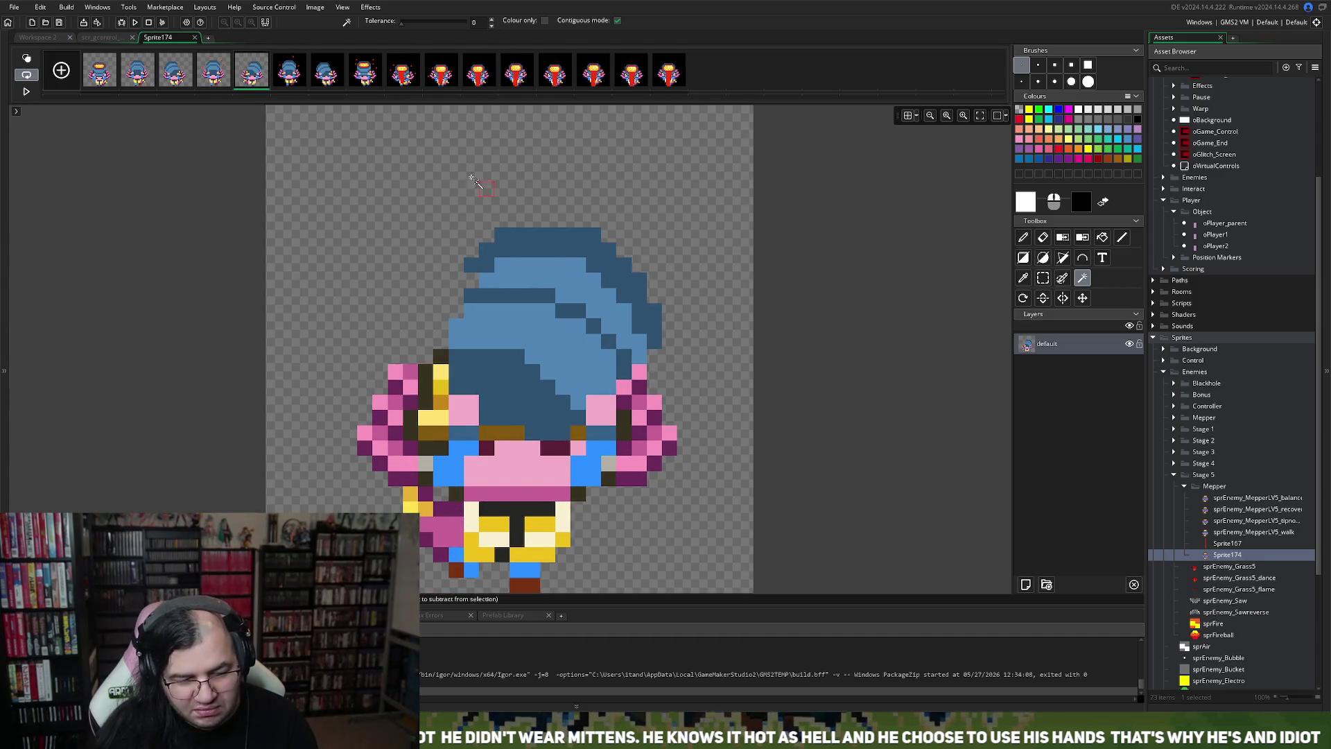
click(288, 72)
click(312, 238)
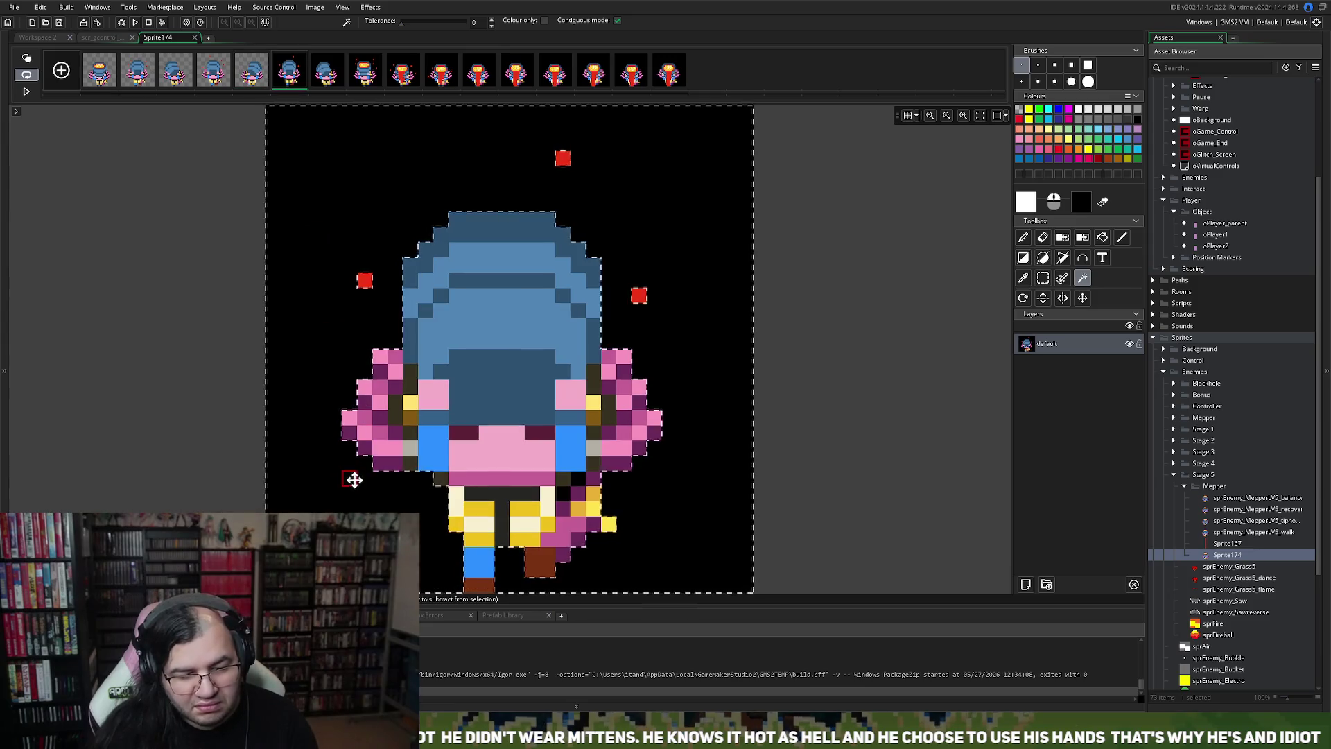
key(Delete)
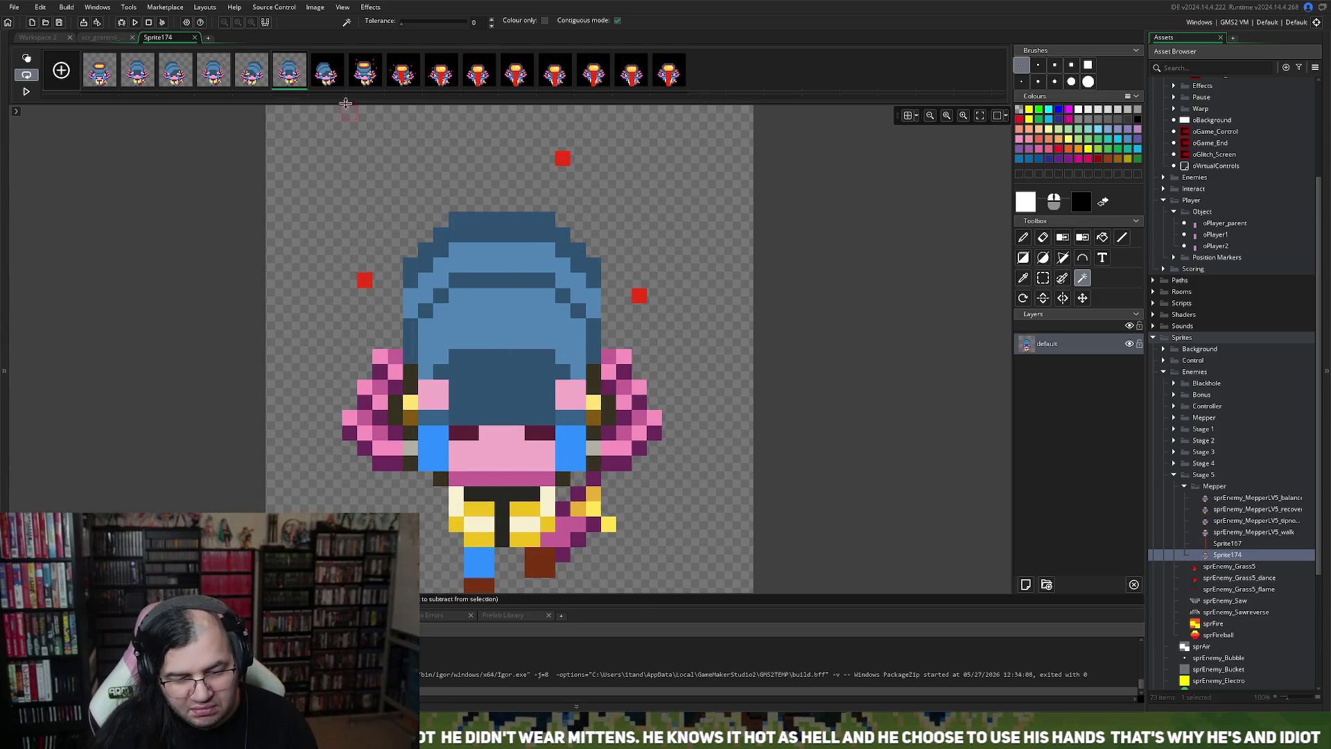
Step: Delete the black backgrounds from frames 7 through 10
click(325, 78)
click(291, 281)
key(Delete)
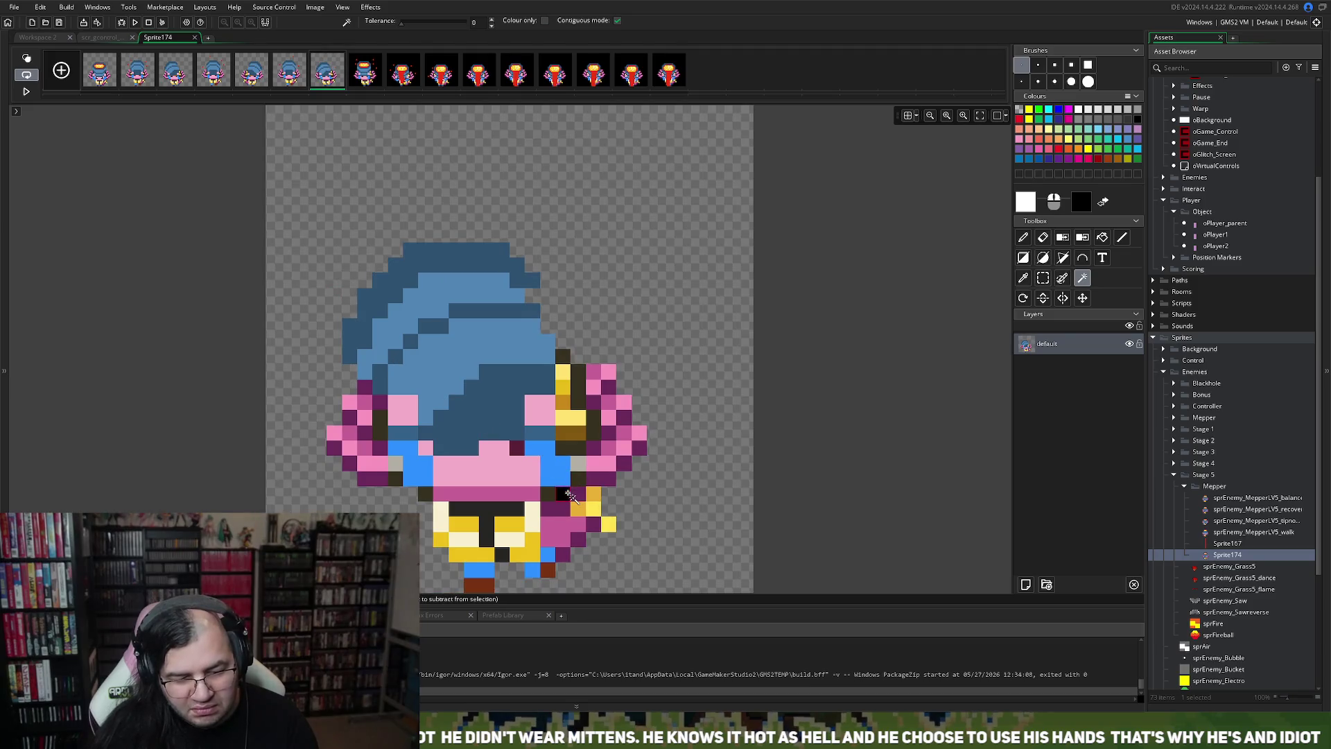
click(366, 75)
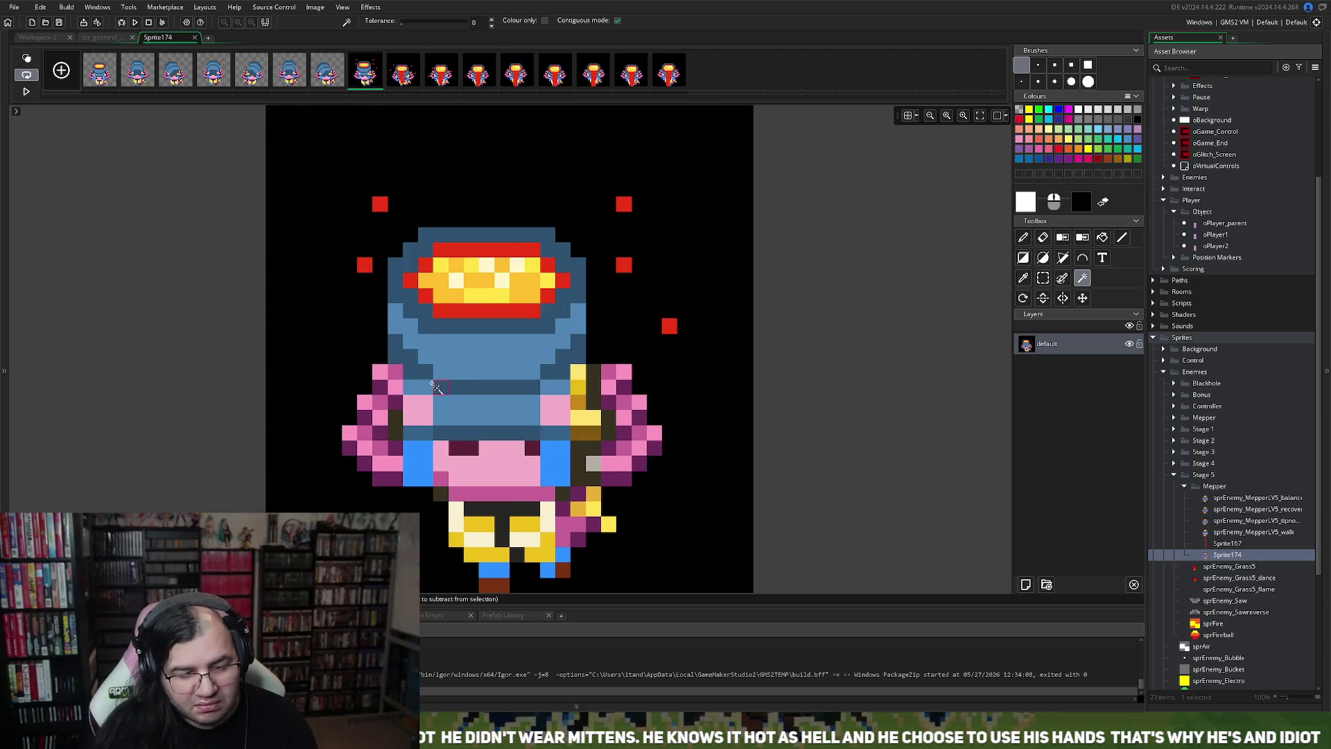
click(292, 350)
key(Delete)
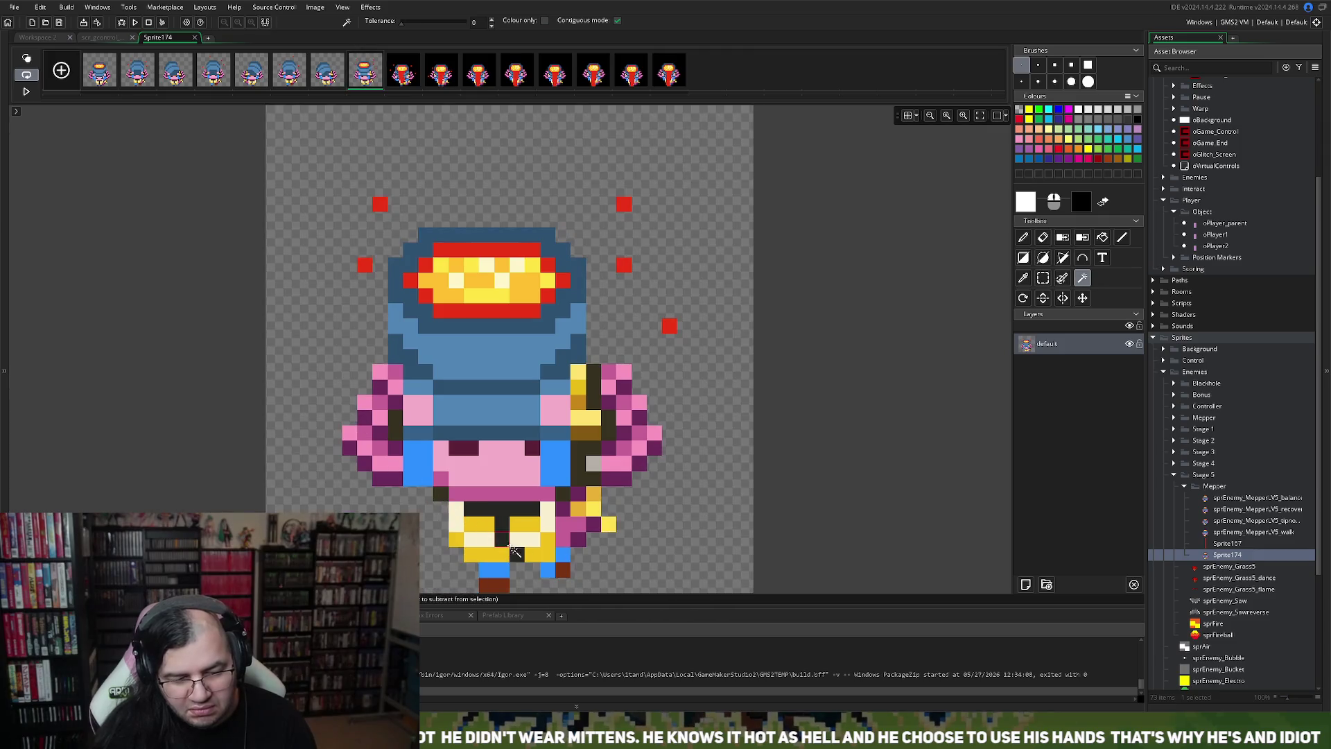
click(403, 74)
click(319, 340)
key(Delete)
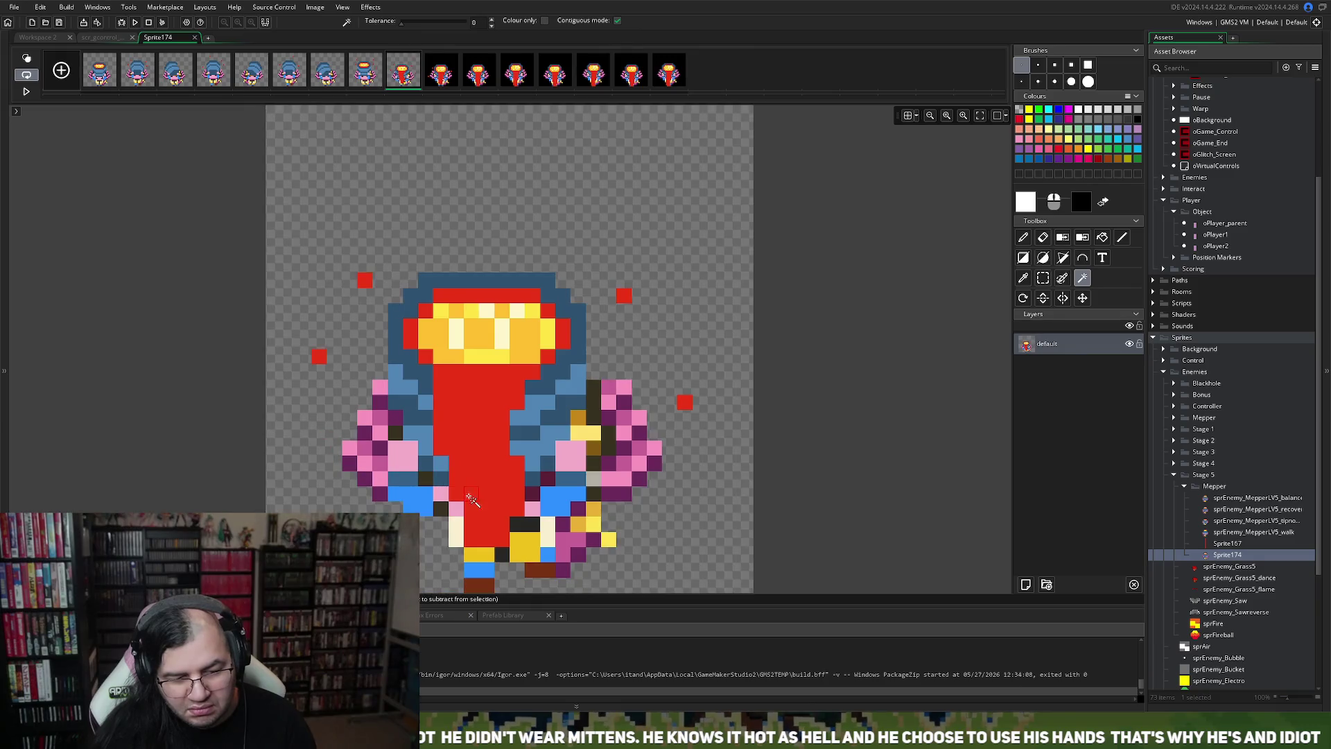
click(441, 78)
click(425, 190)
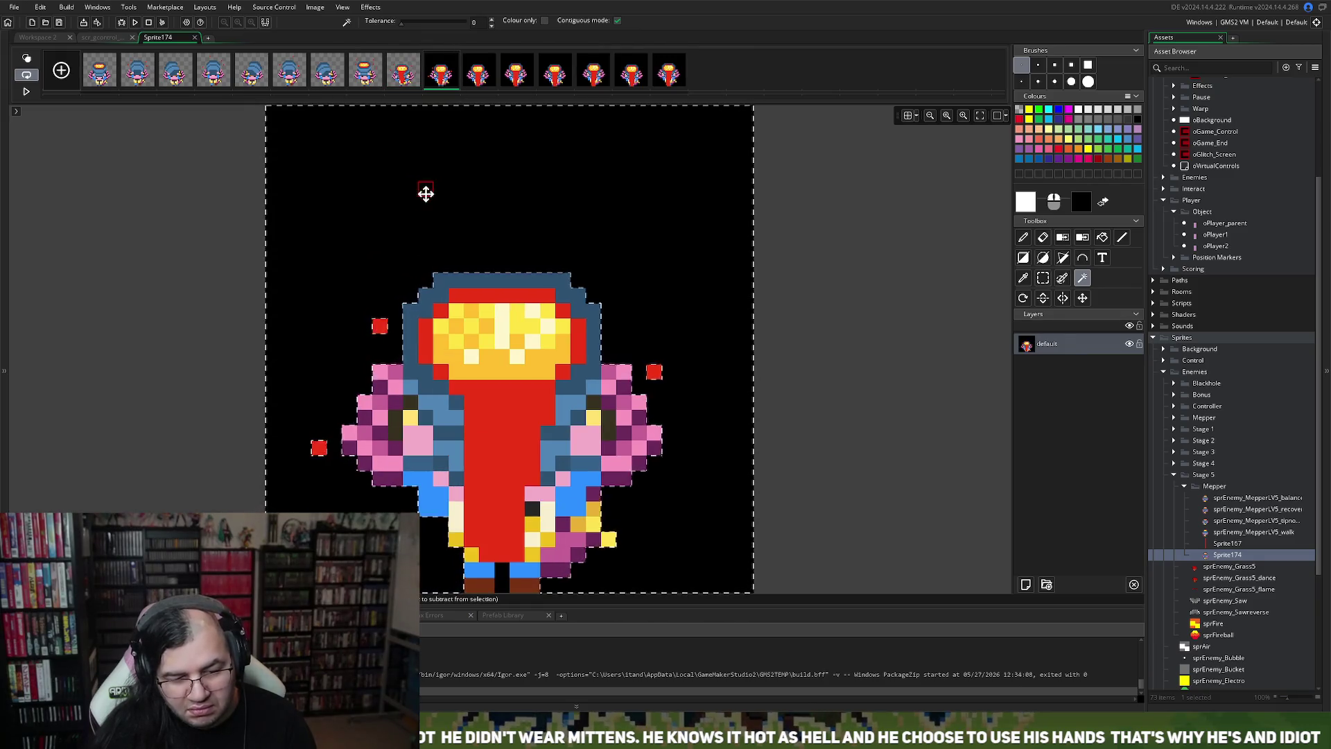
key(Delete)
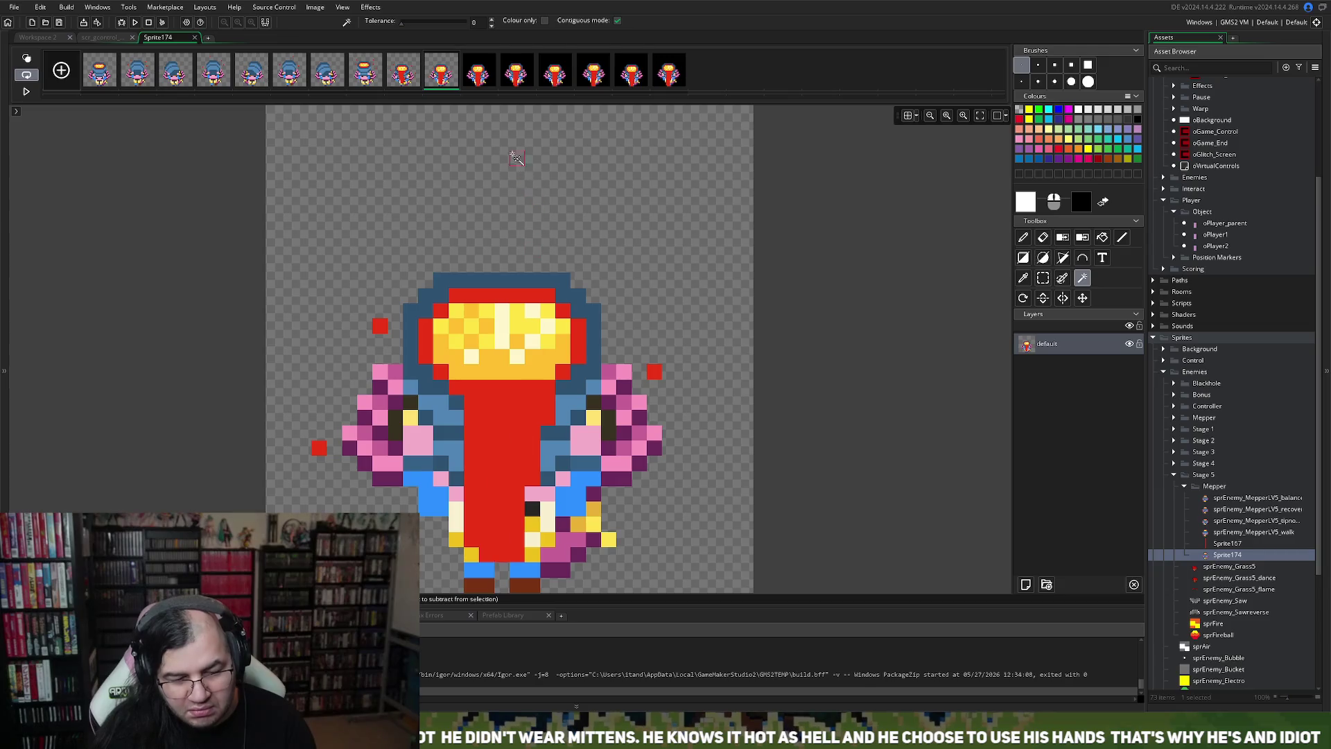
Step: Check frames 11 to 16, then close the image editor back to the sprite window
key(Right)
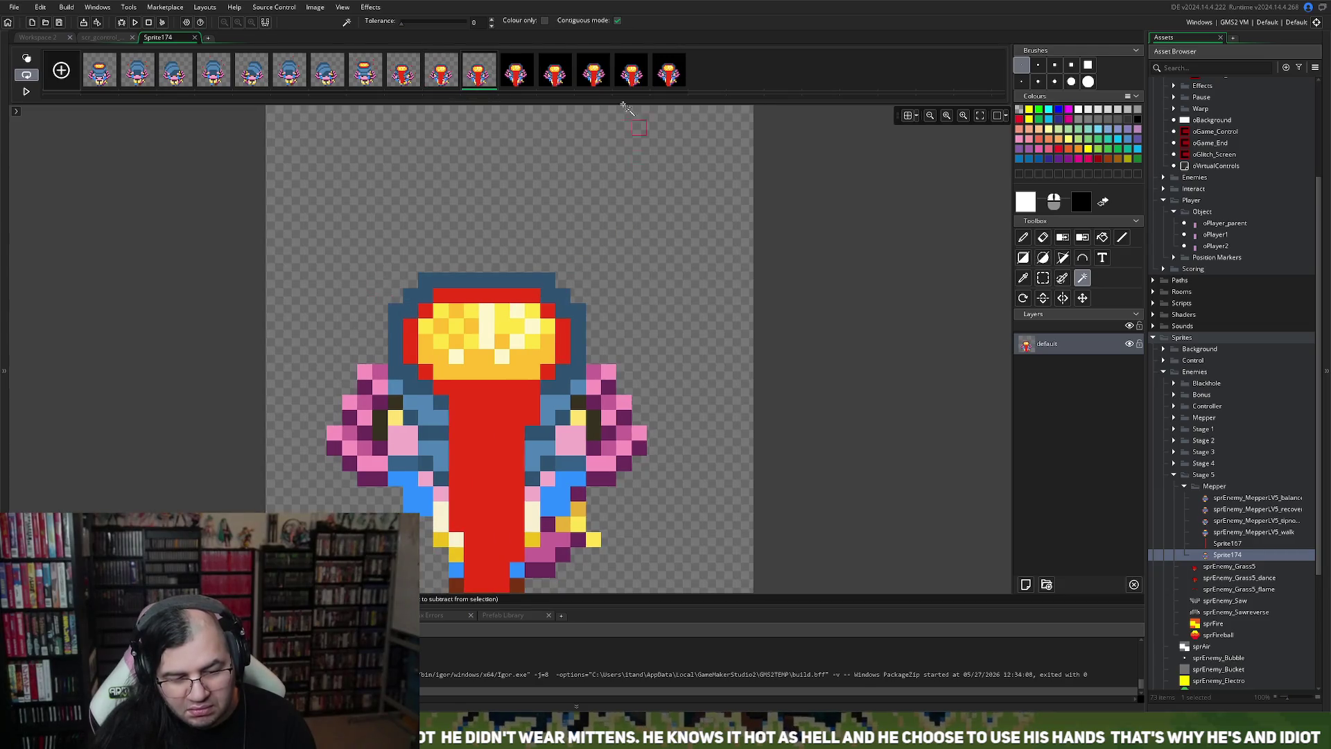
click(519, 75)
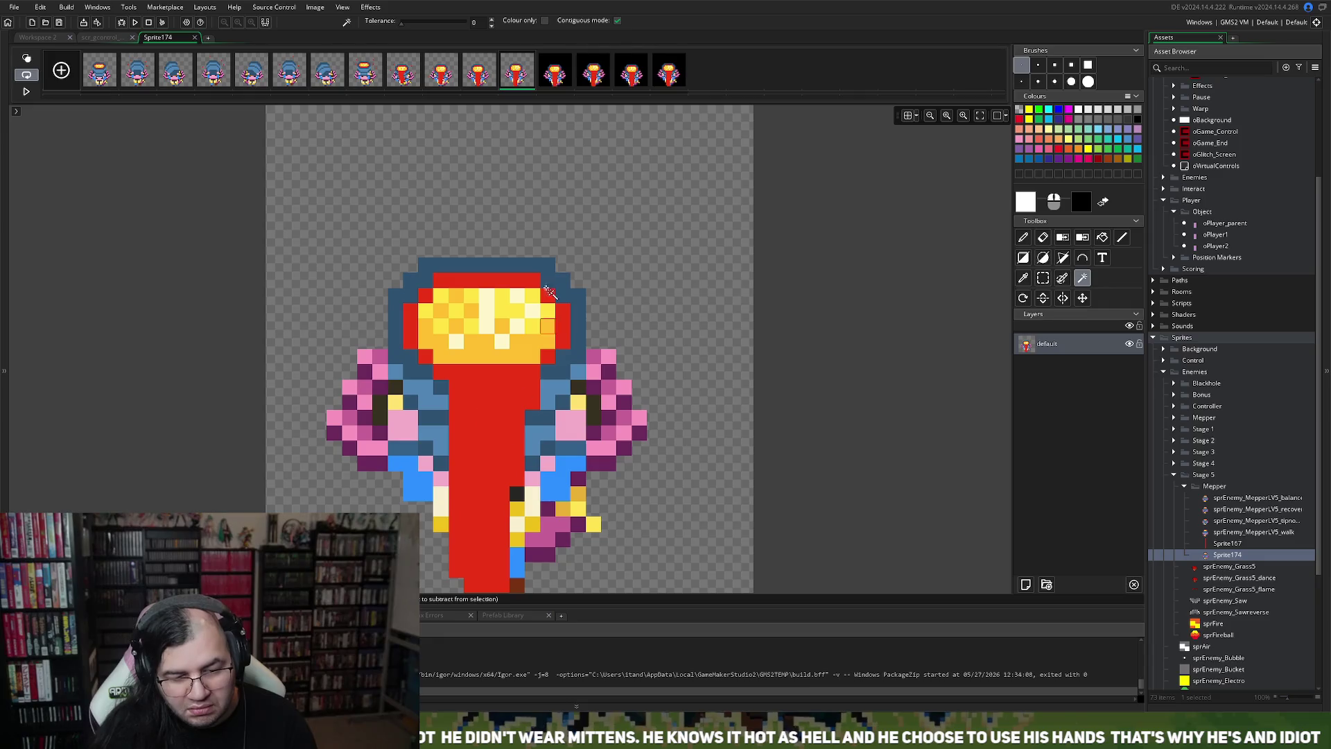
click(552, 77)
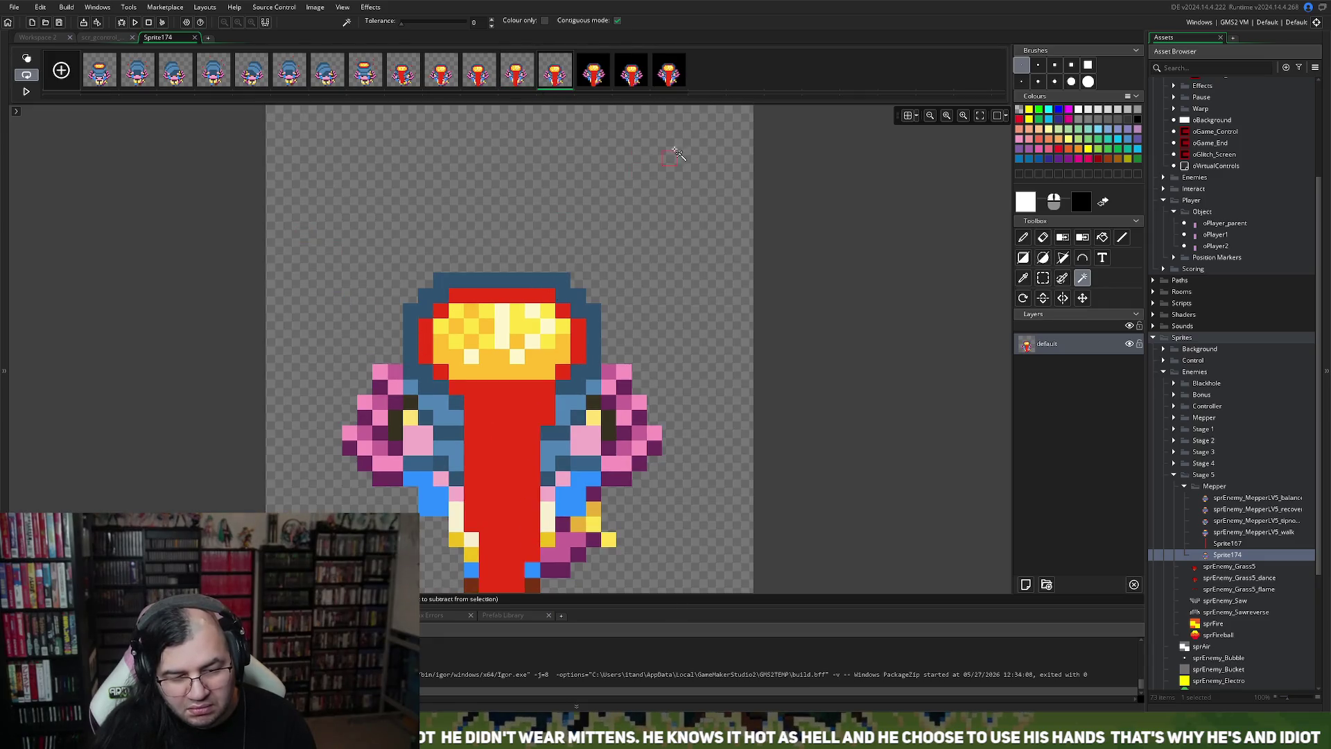
click(587, 75)
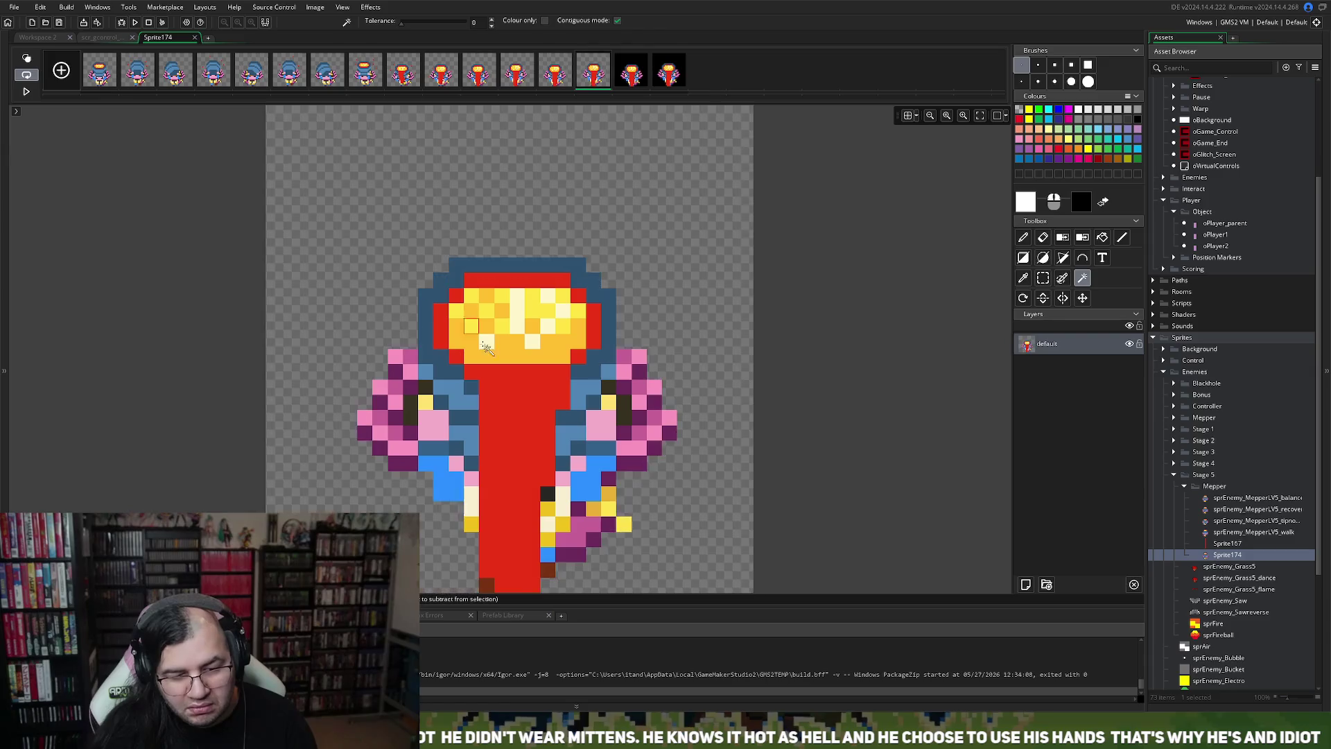
click(628, 77)
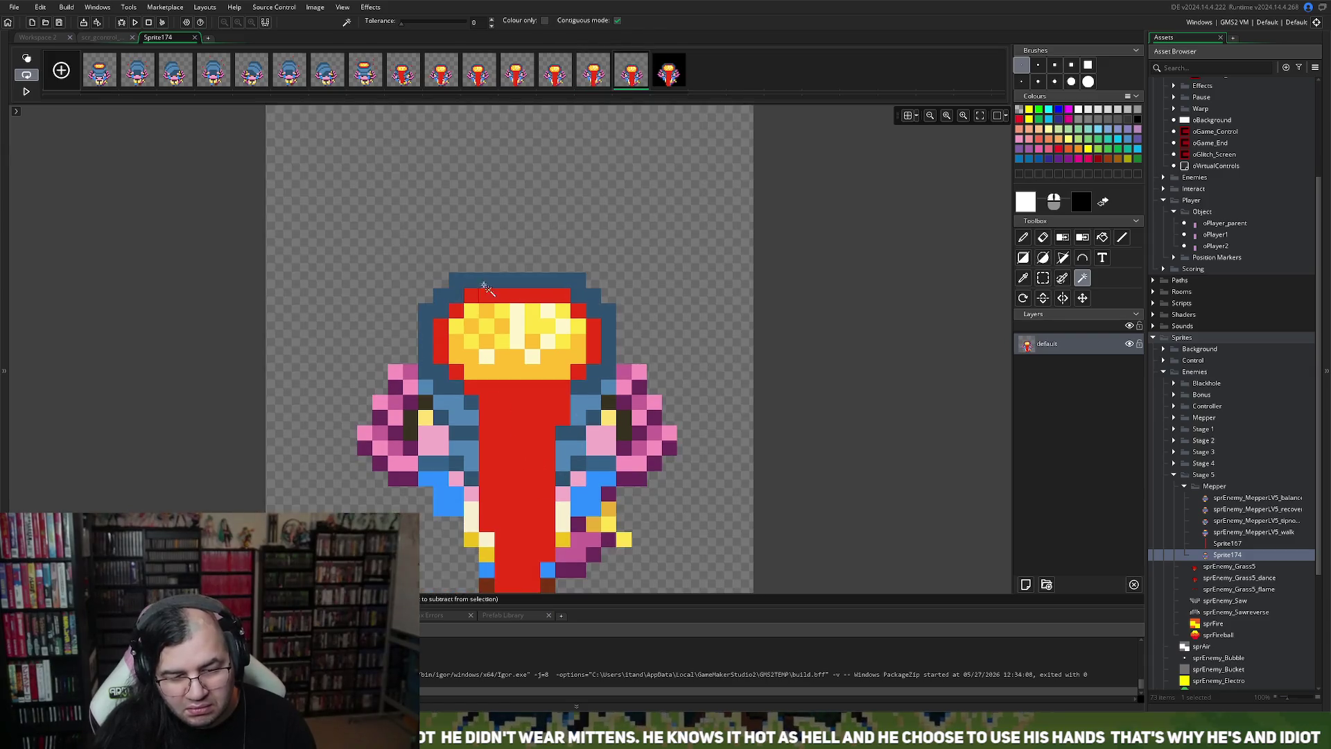
click(668, 71)
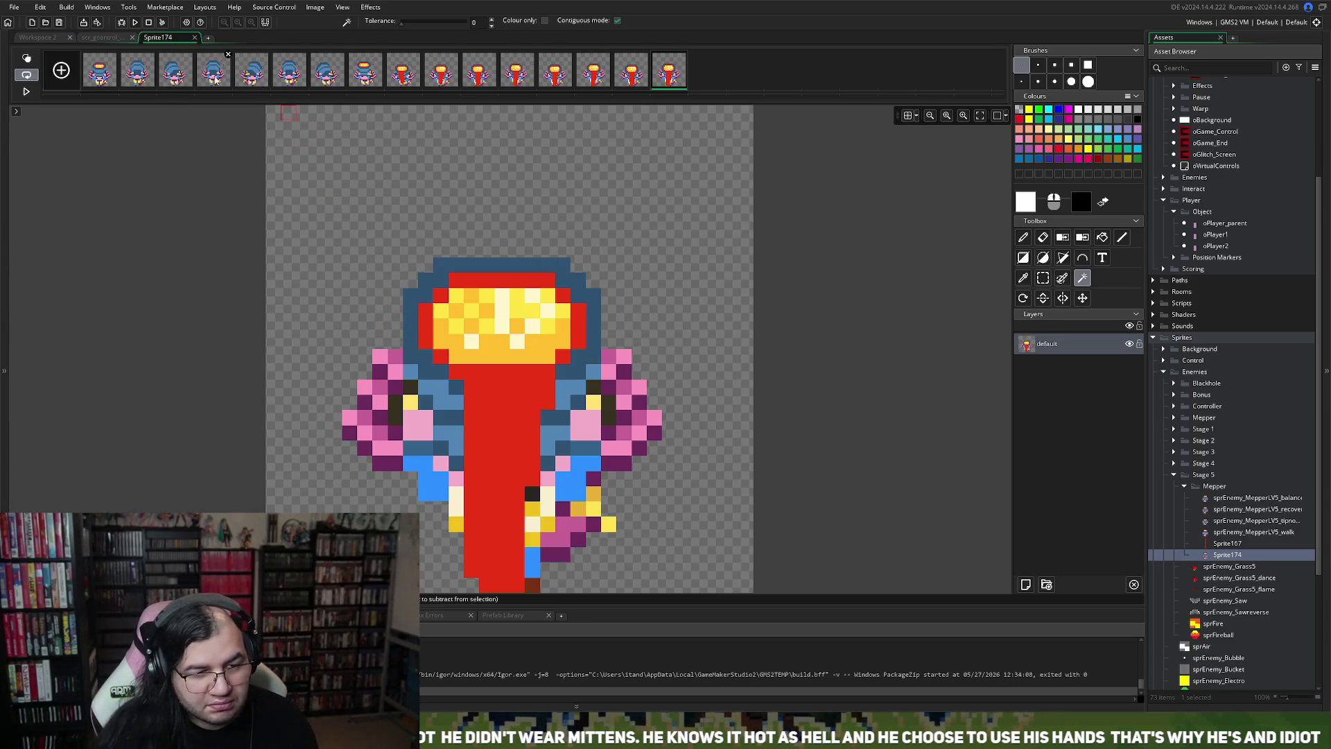
click(195, 38)
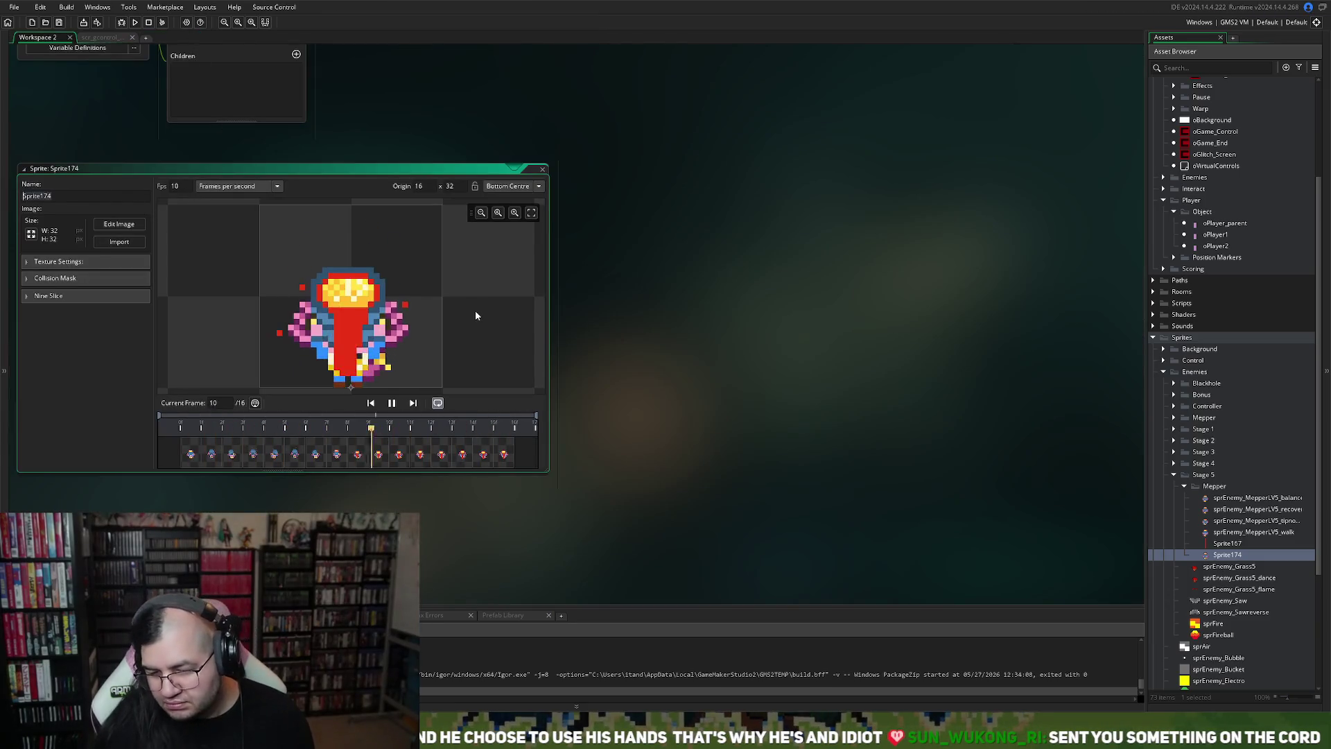
Step: Rename Sprite174 to sprEnemy_Mepper
text(spr)
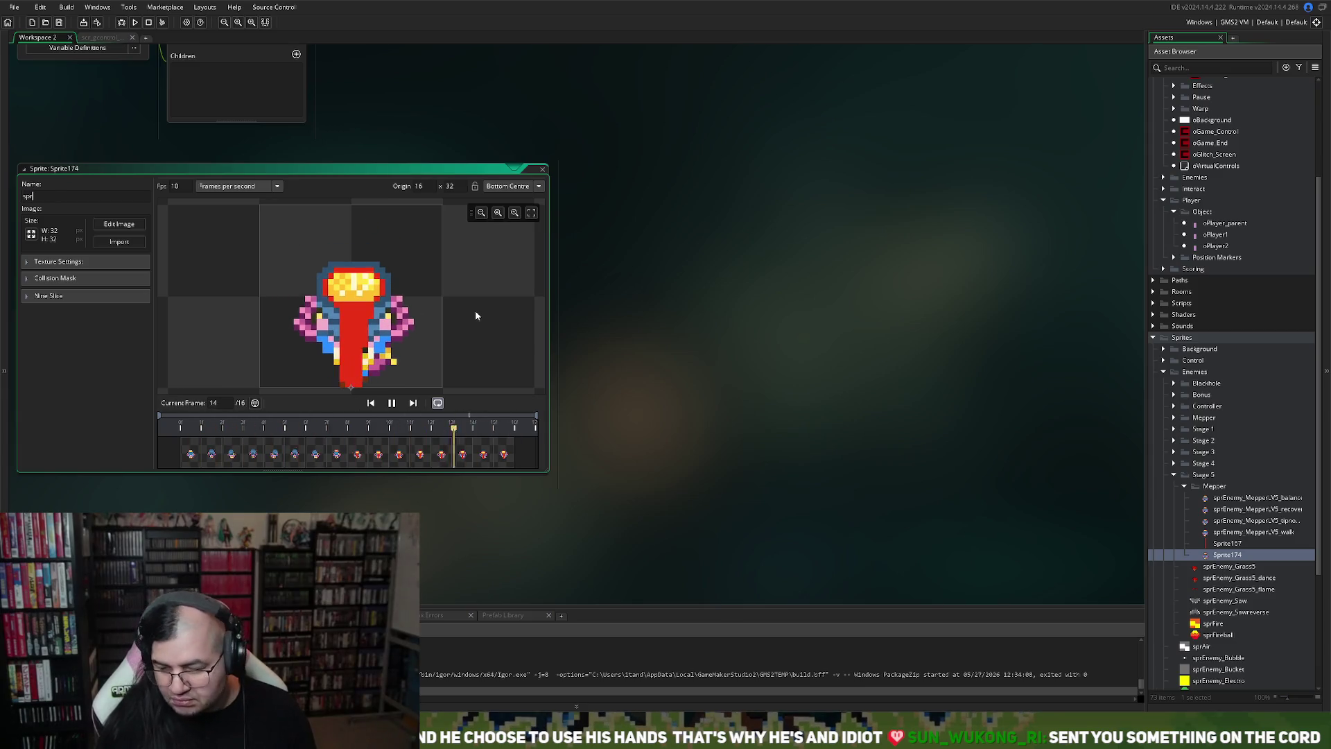
text(Enemy)
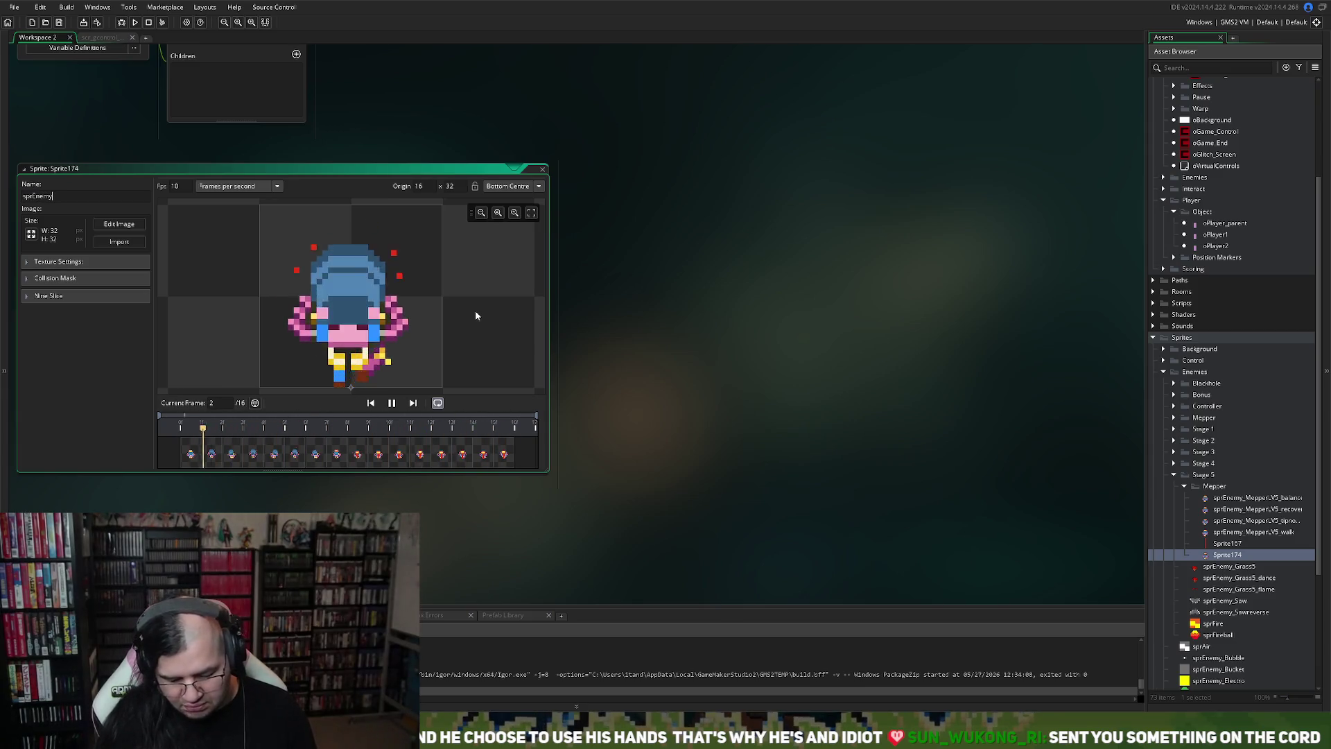
text(_Mepper)
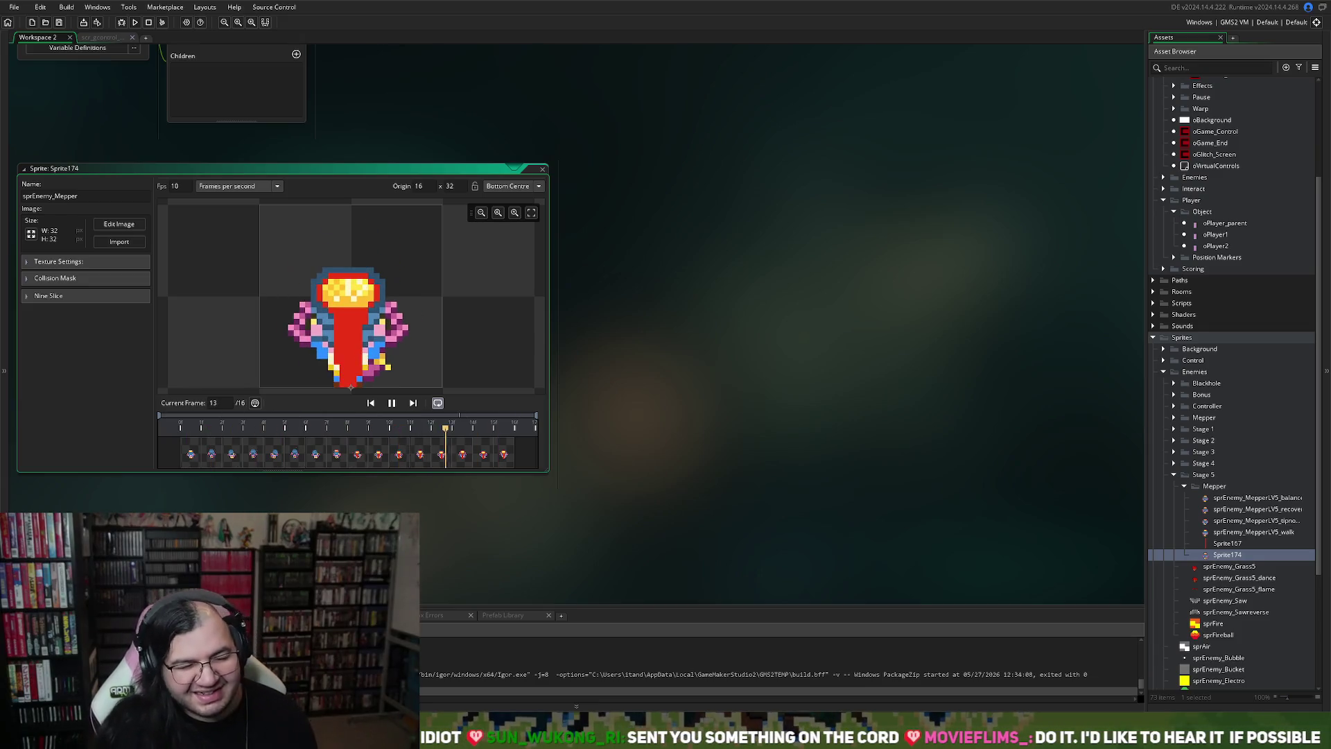
key(Return)
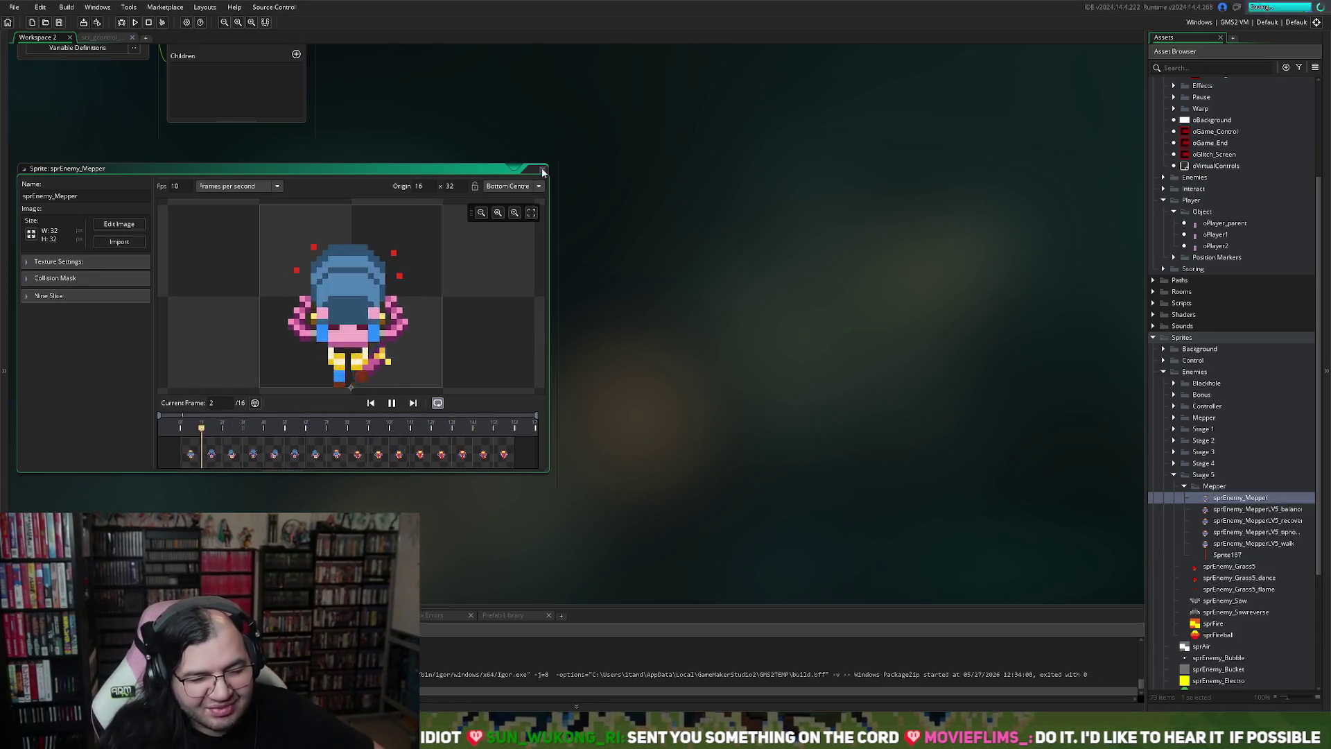
Step: Close sprEnemy_Mepper and create a new sprite in the Mepper folder from six imported frames
click(543, 170)
right_click(1230, 497)
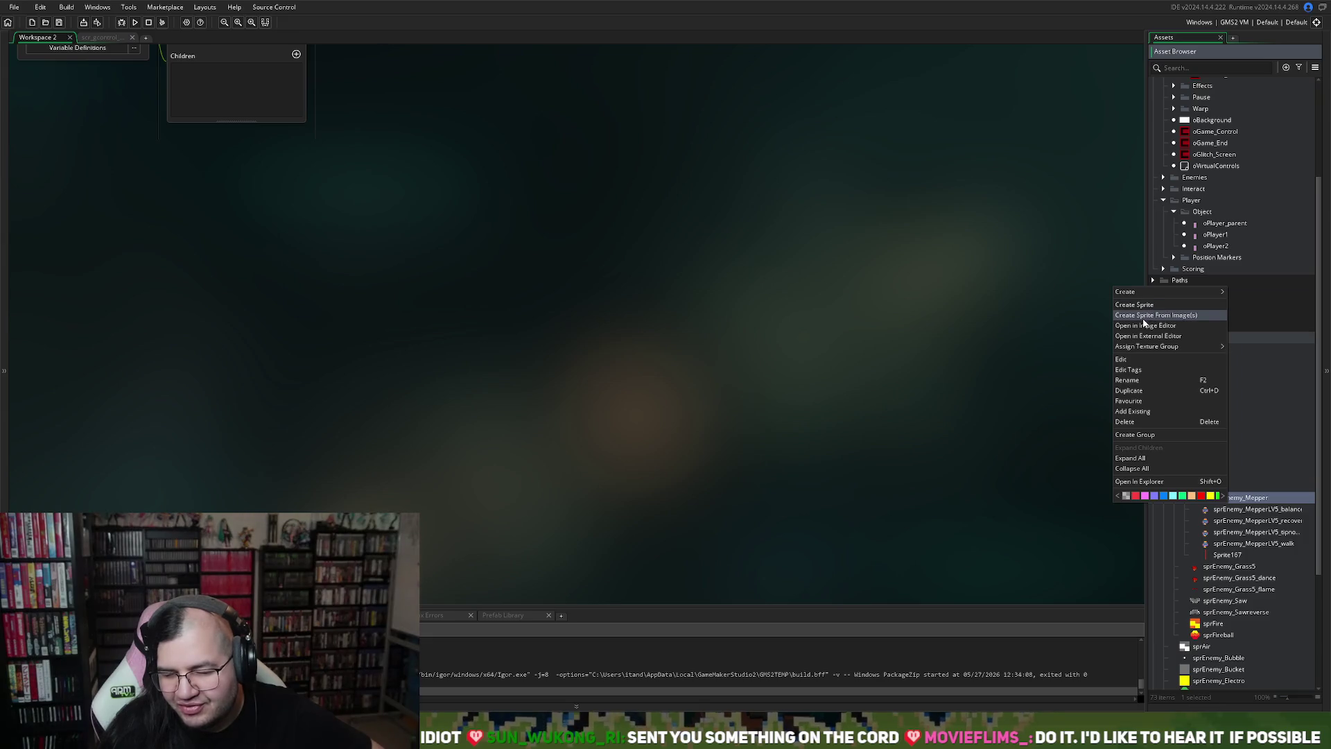
click(1025, 368)
right_click(1231, 520)
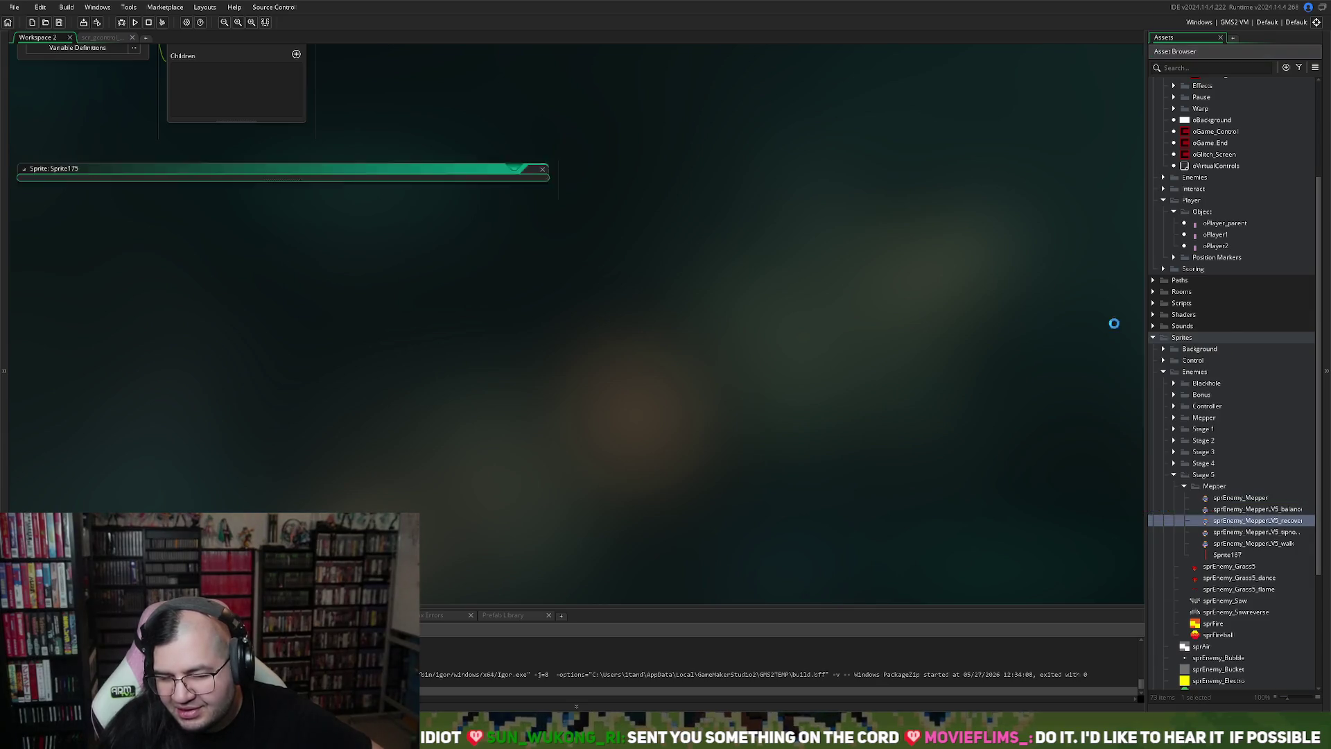
click(1127, 321)
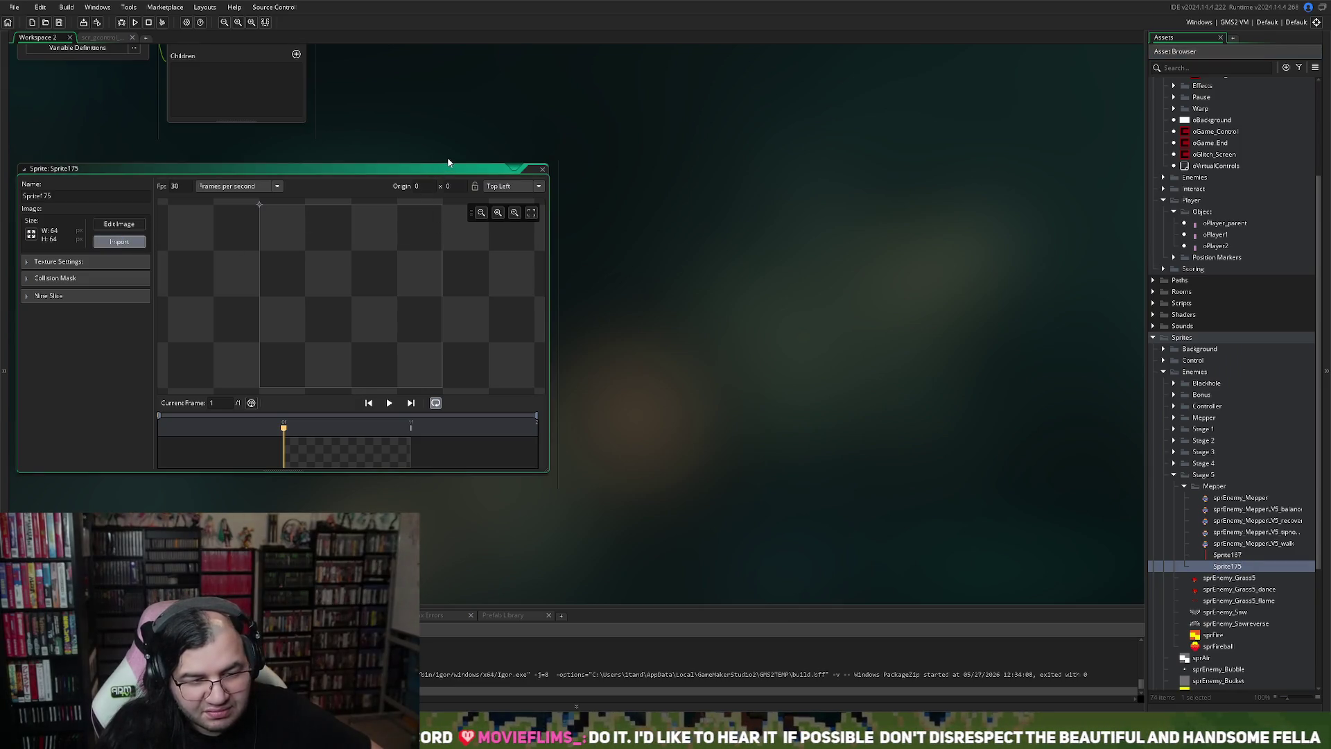
click(692, 374)
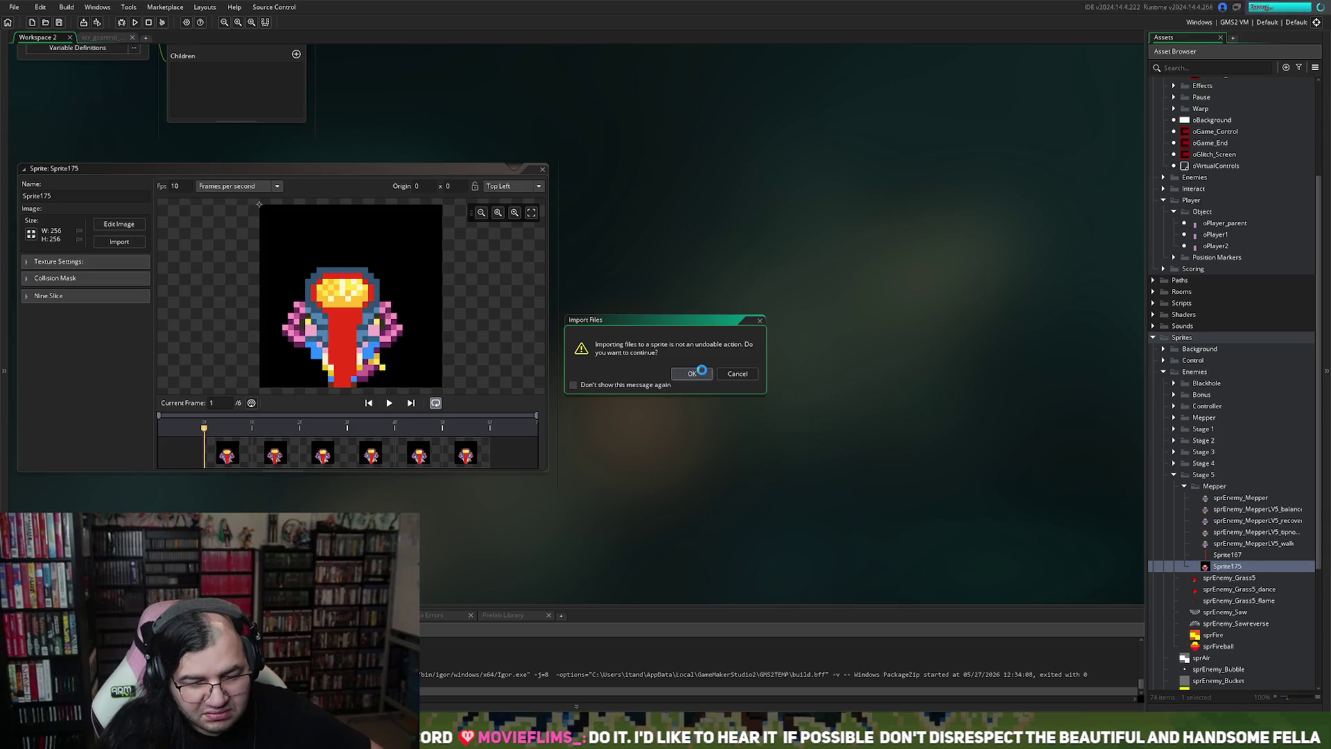
Step: Resize Sprite175 to 32x32, set a Bottom Centre origin, and open it for pixel editing
click(31, 234)
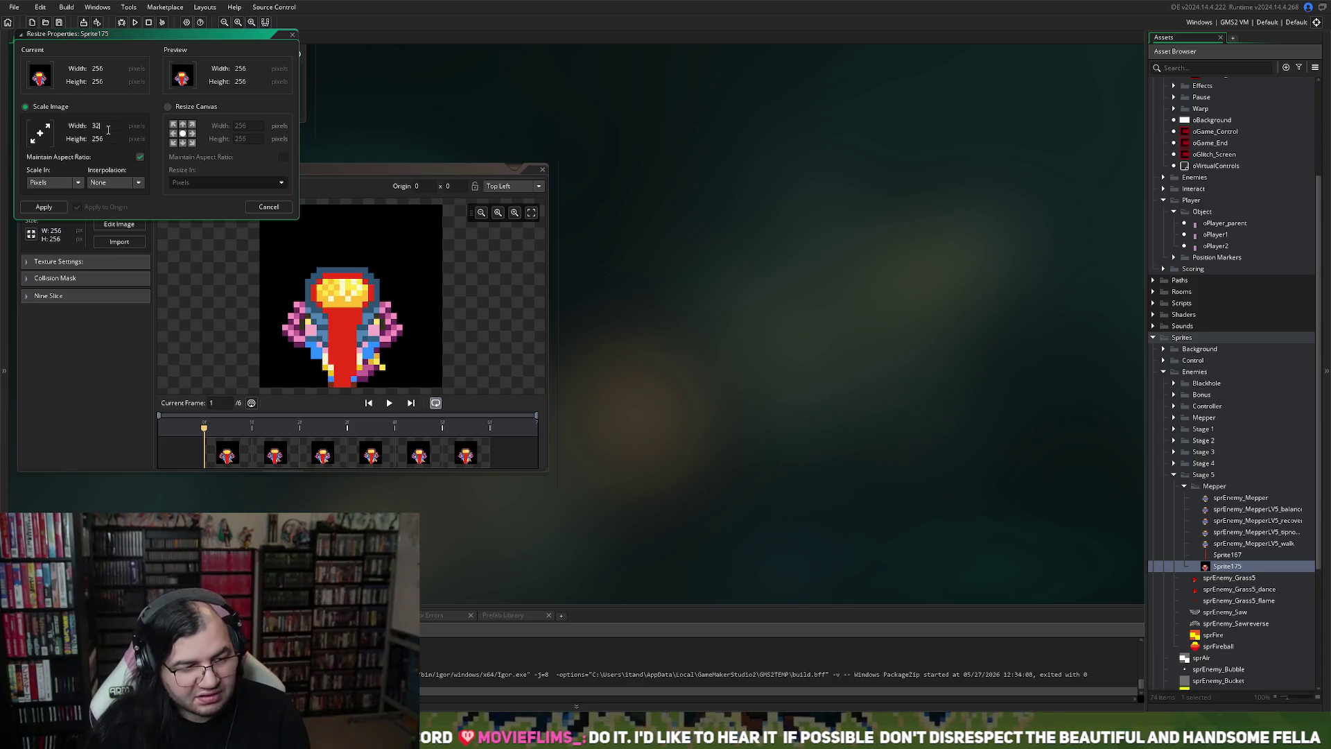
key(Tab)
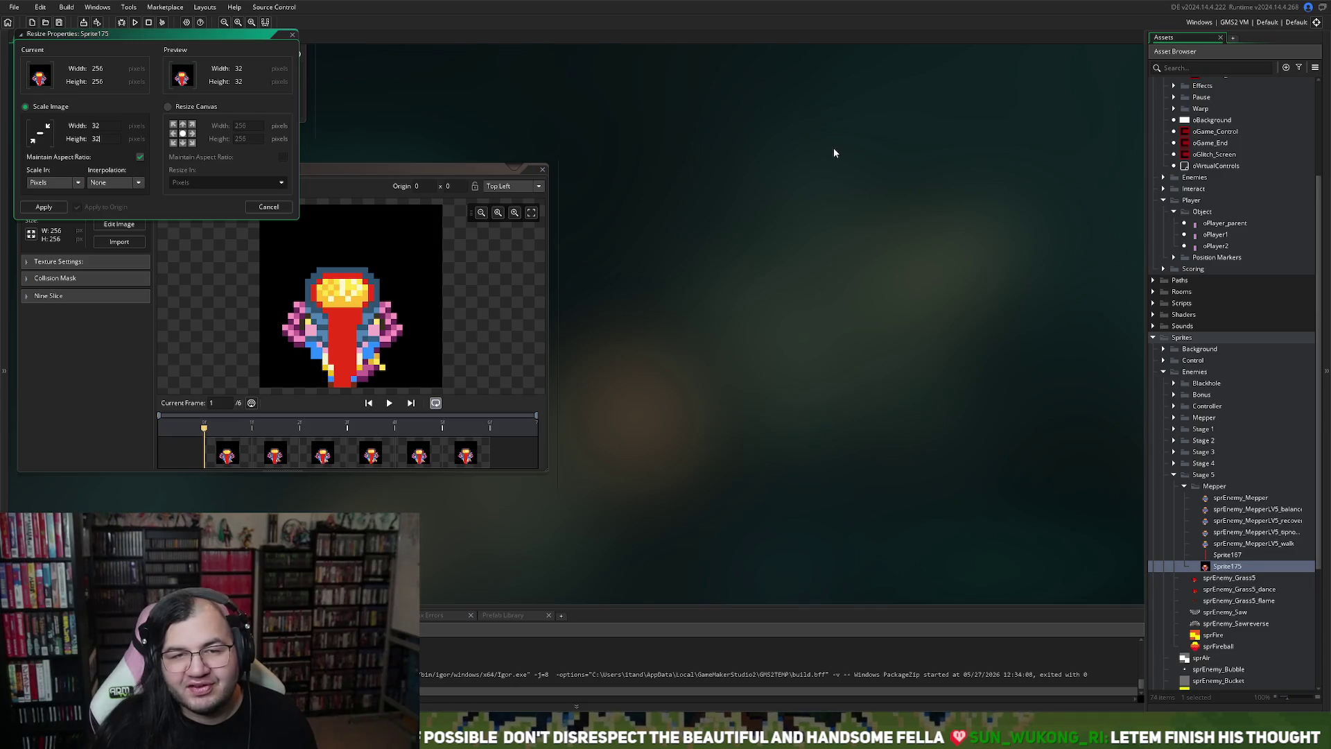
click(55, 206)
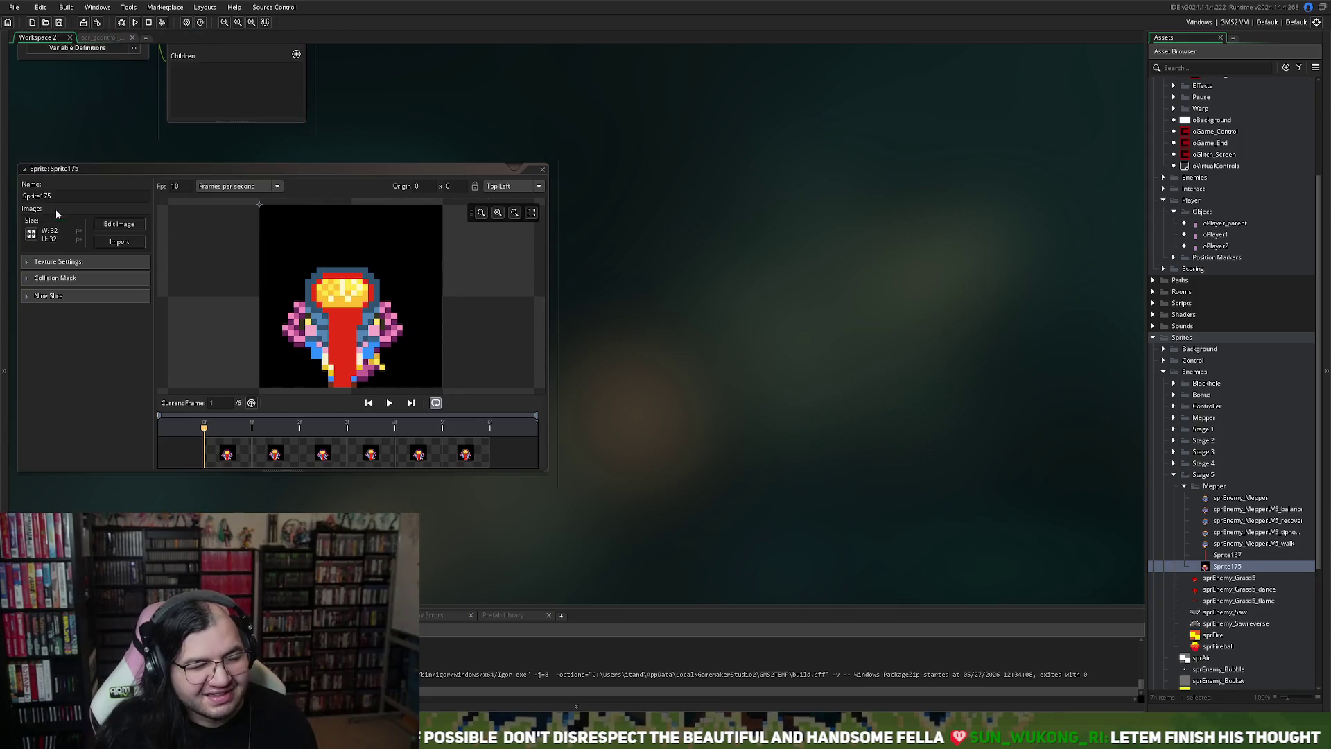
click(503, 190)
click(486, 282)
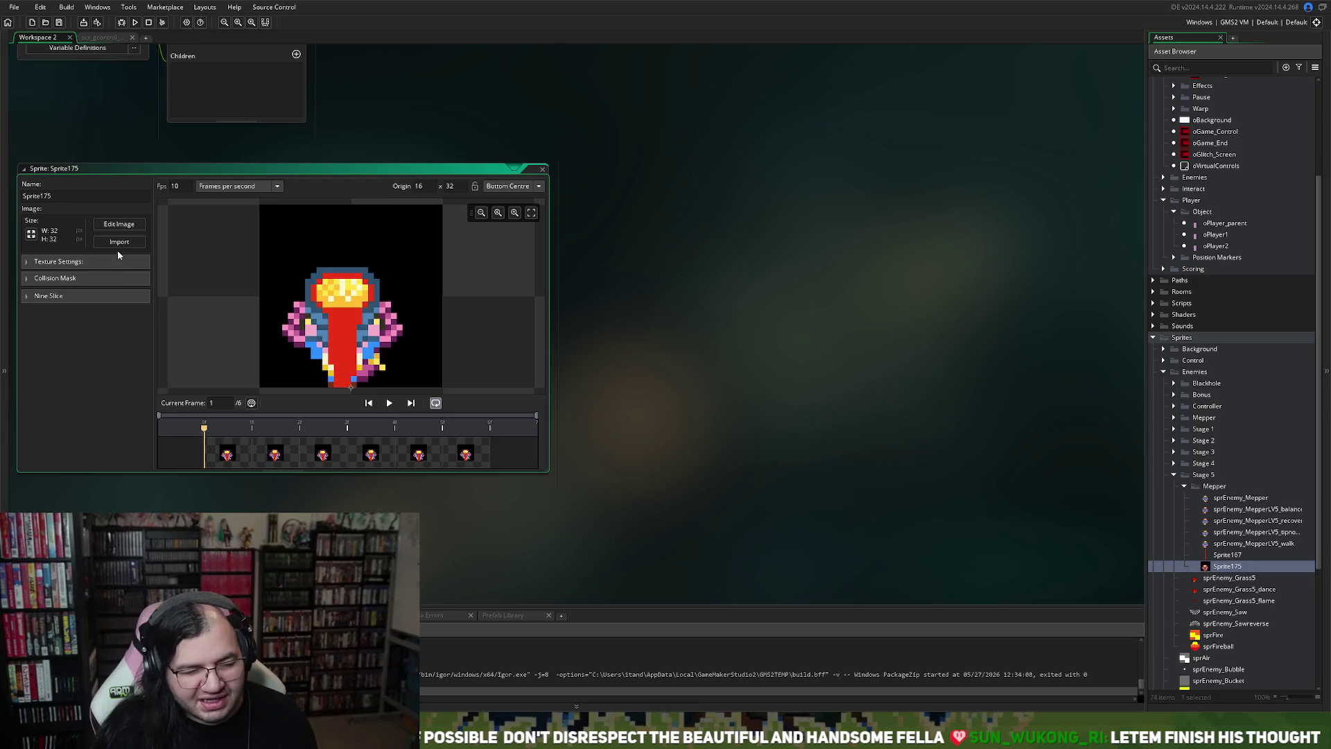
click(119, 224)
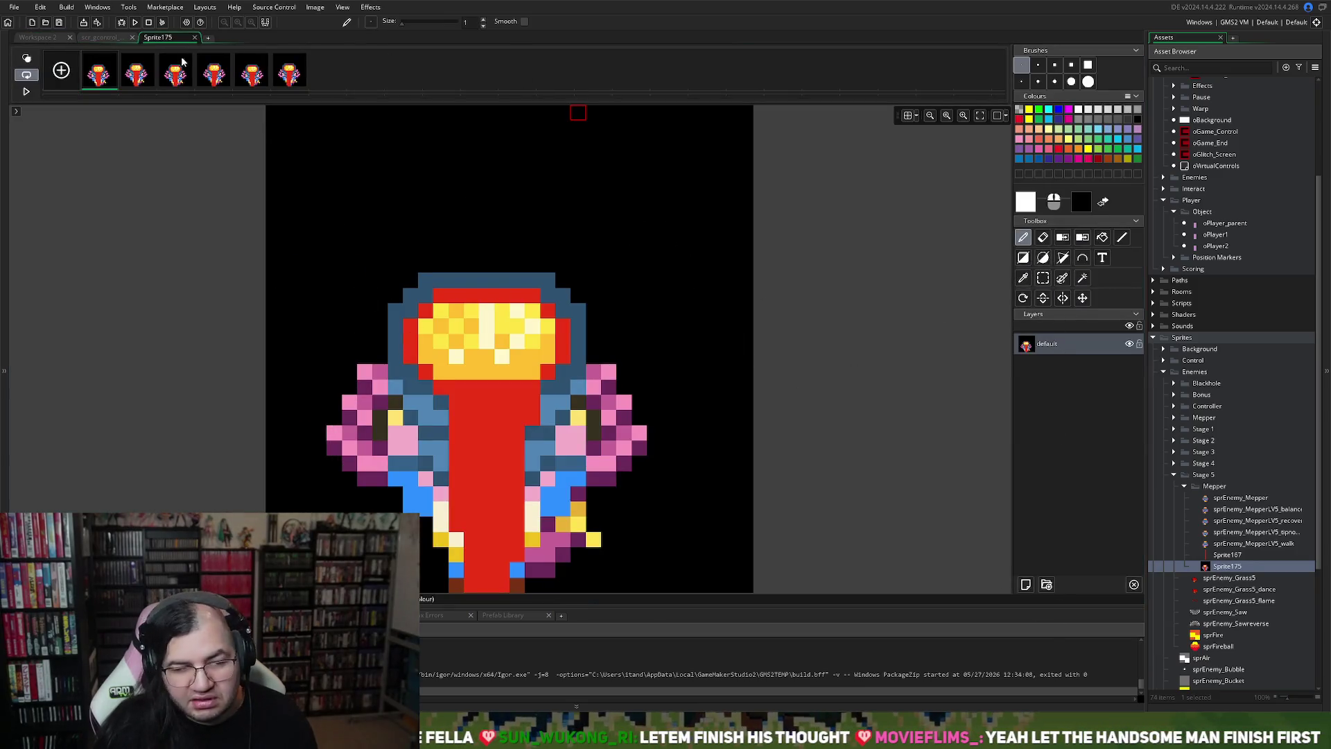
Step: Play and stop the Sprite175 animation to review it, then go to frame 1
click(25, 93)
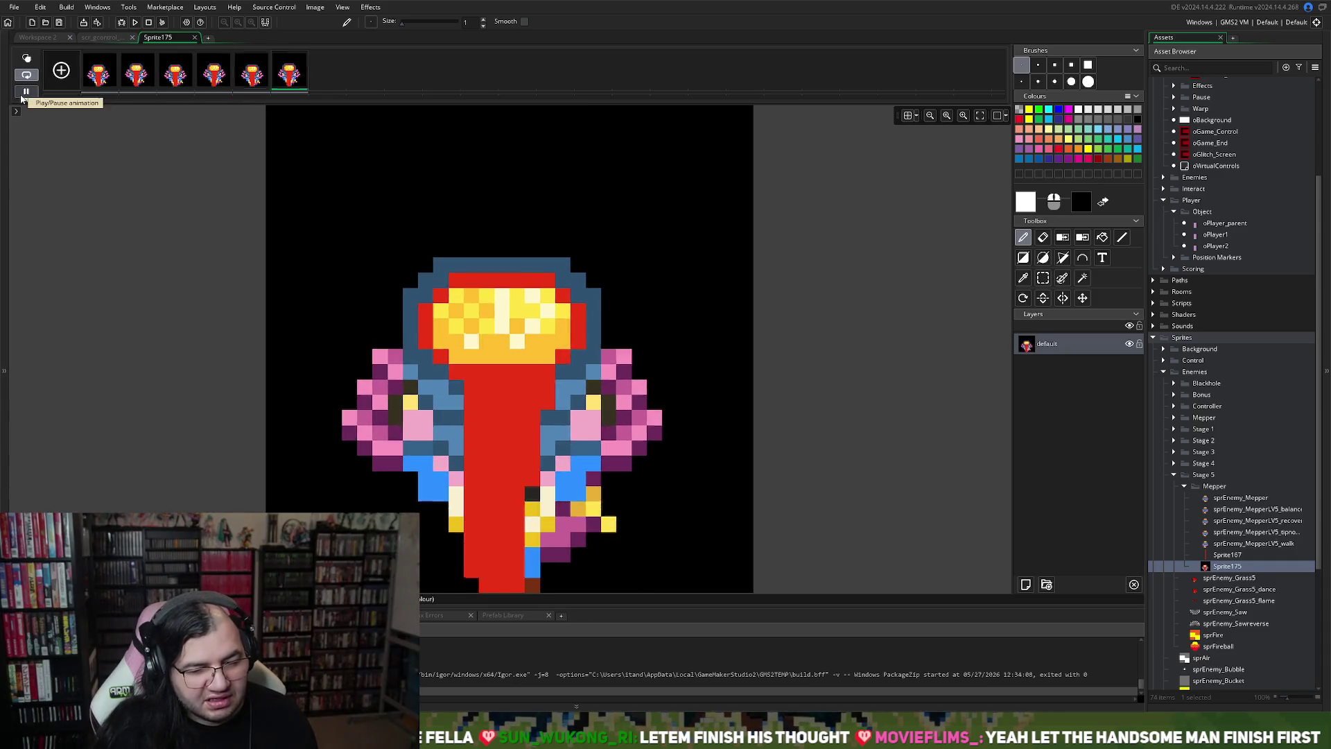
click(22, 95)
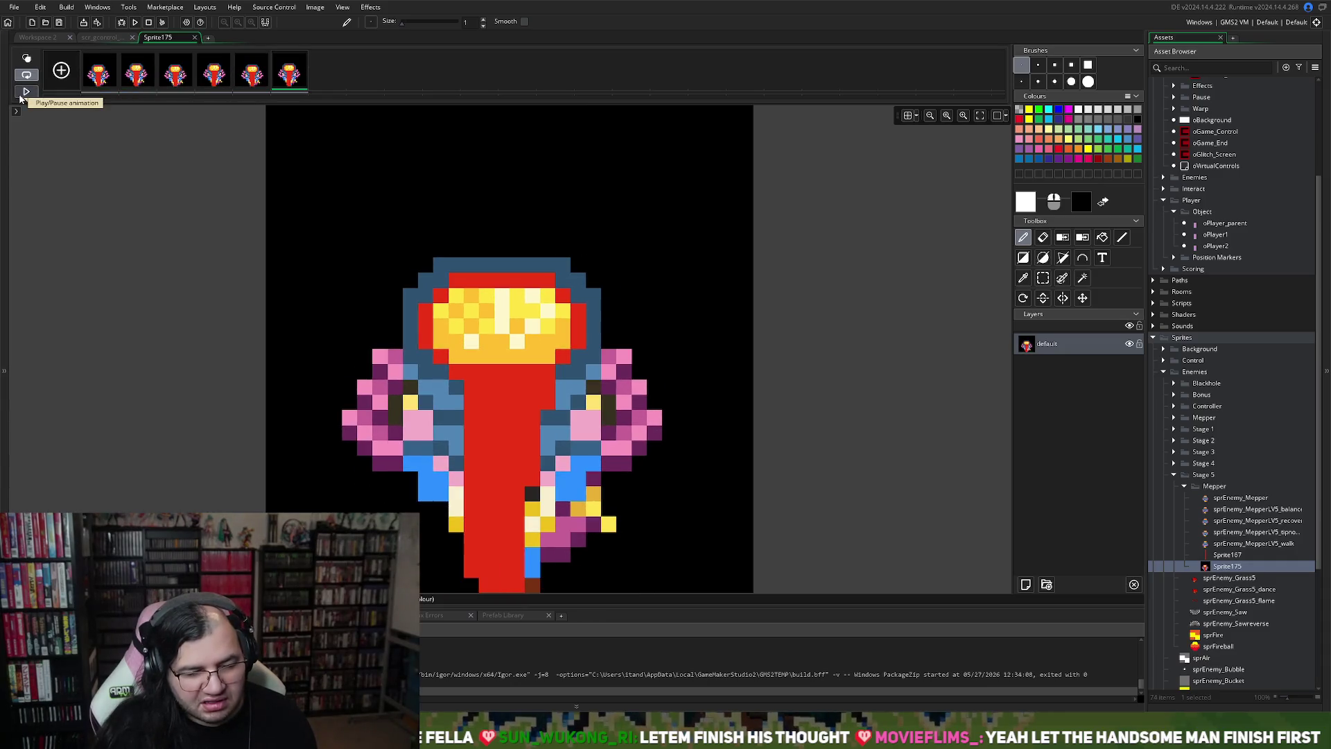
click(27, 58)
click(25, 91)
click(25, 91)
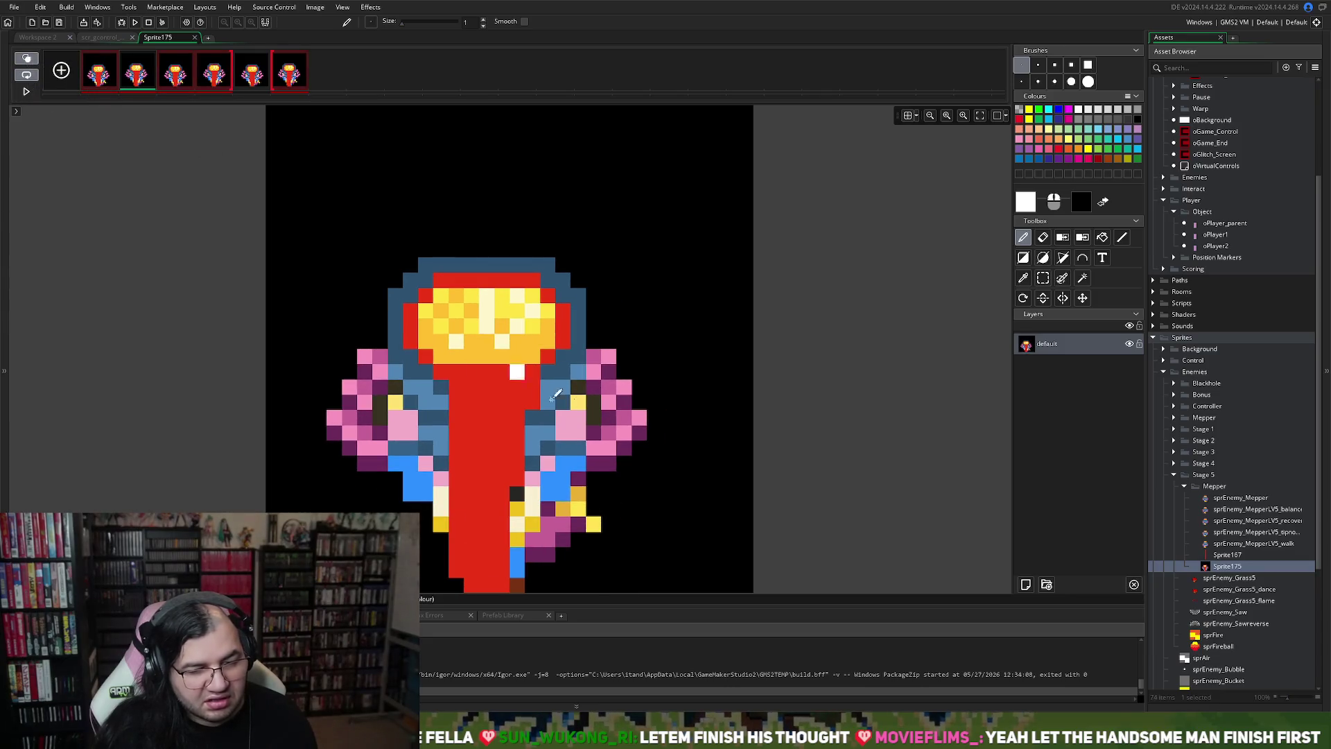
click(101, 82)
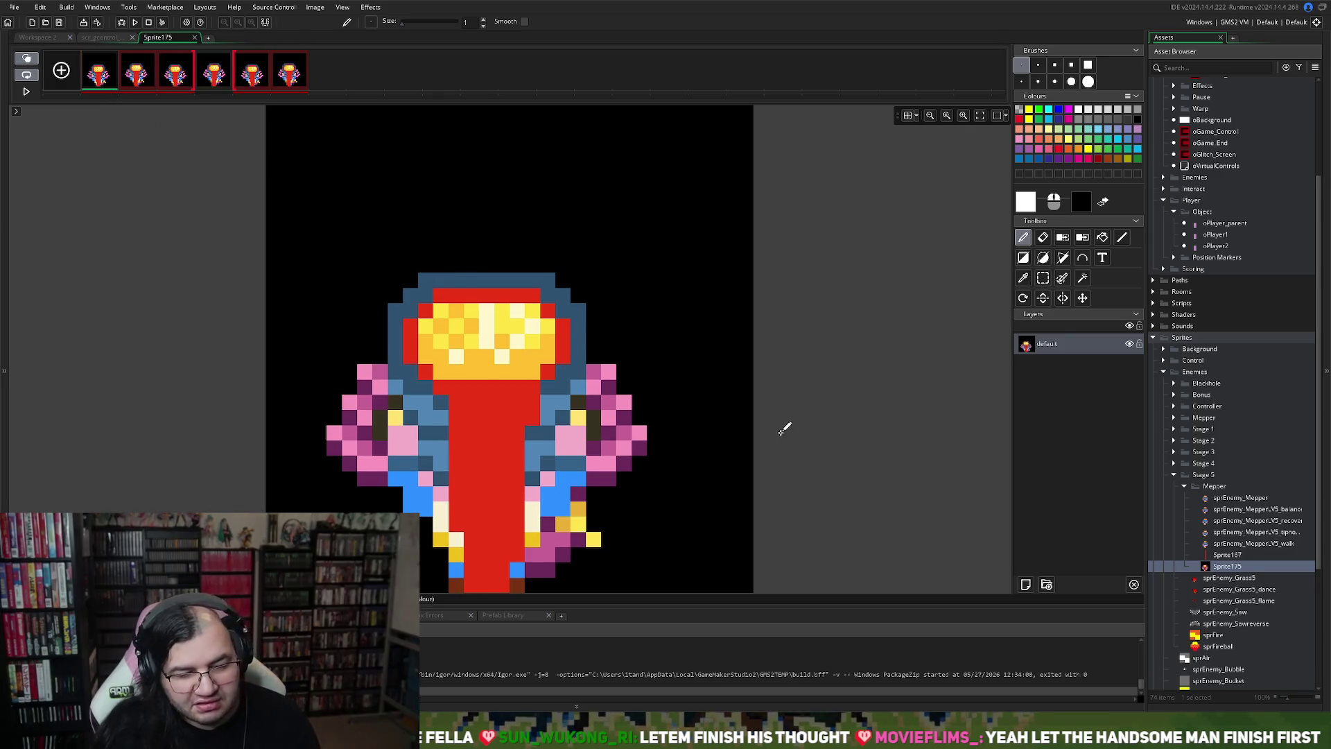
Step: Magic-wand away the black background on frames 1 through 6, then close the image editor
click(1042, 278)
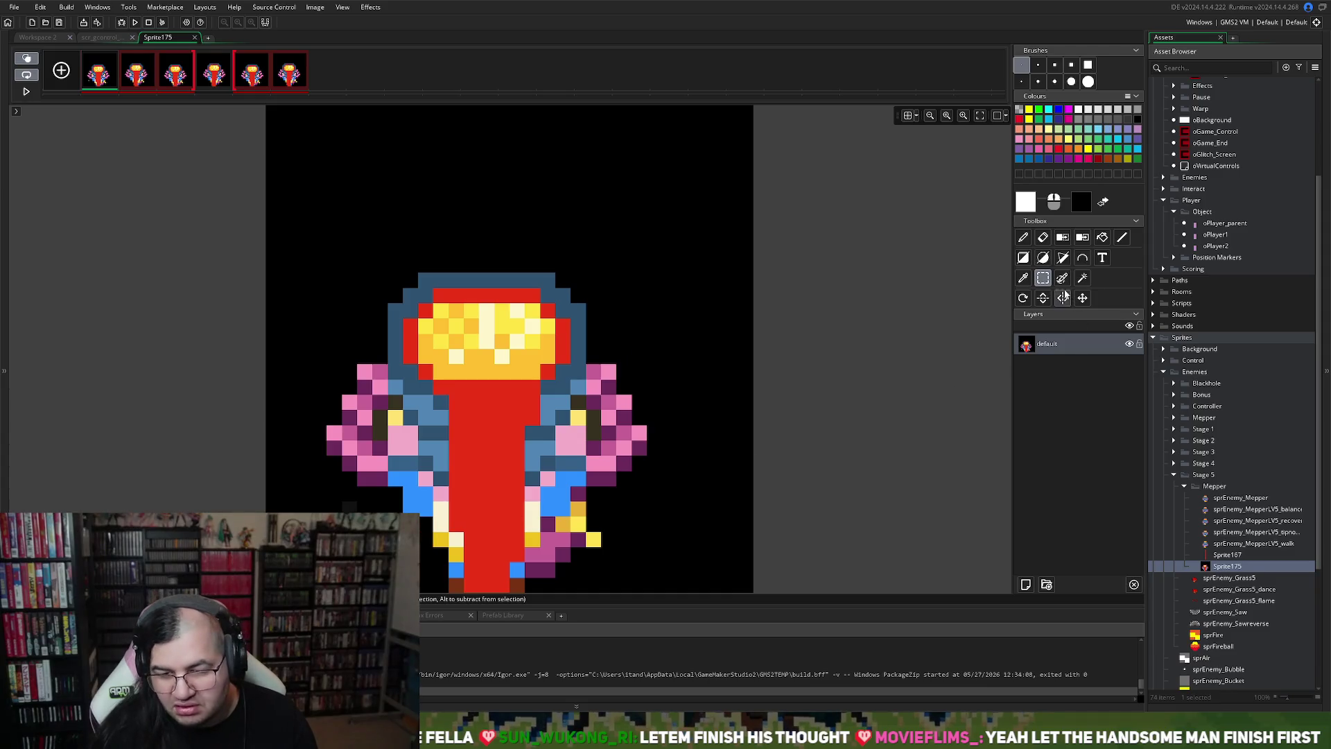
click(1082, 281)
click(693, 278)
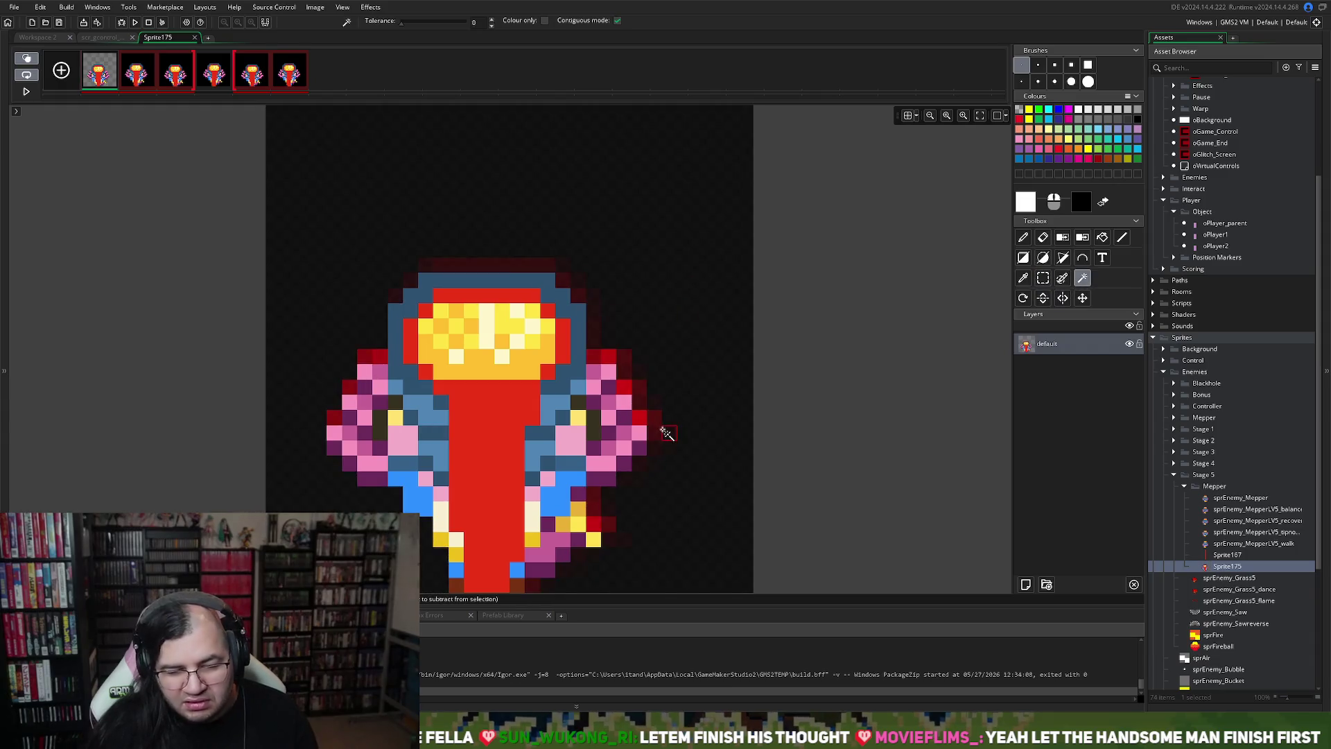
click(27, 60)
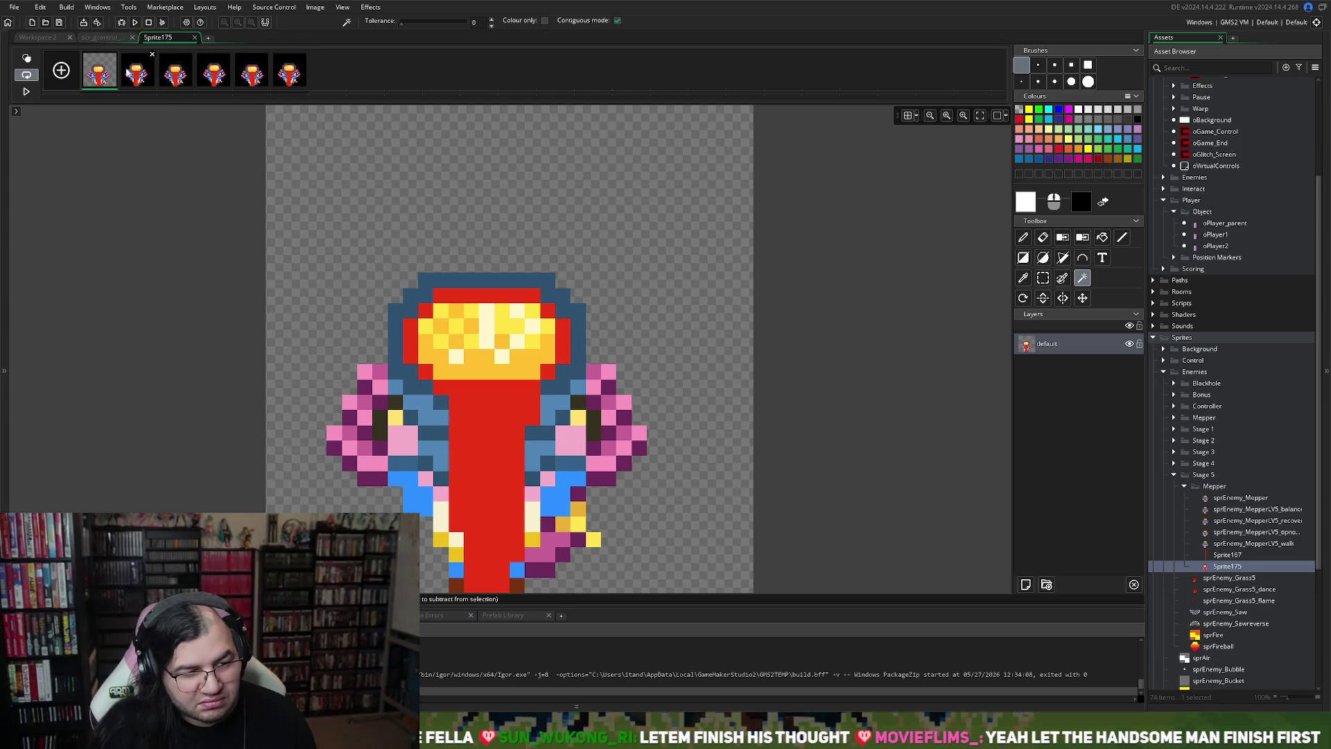
click(136, 70)
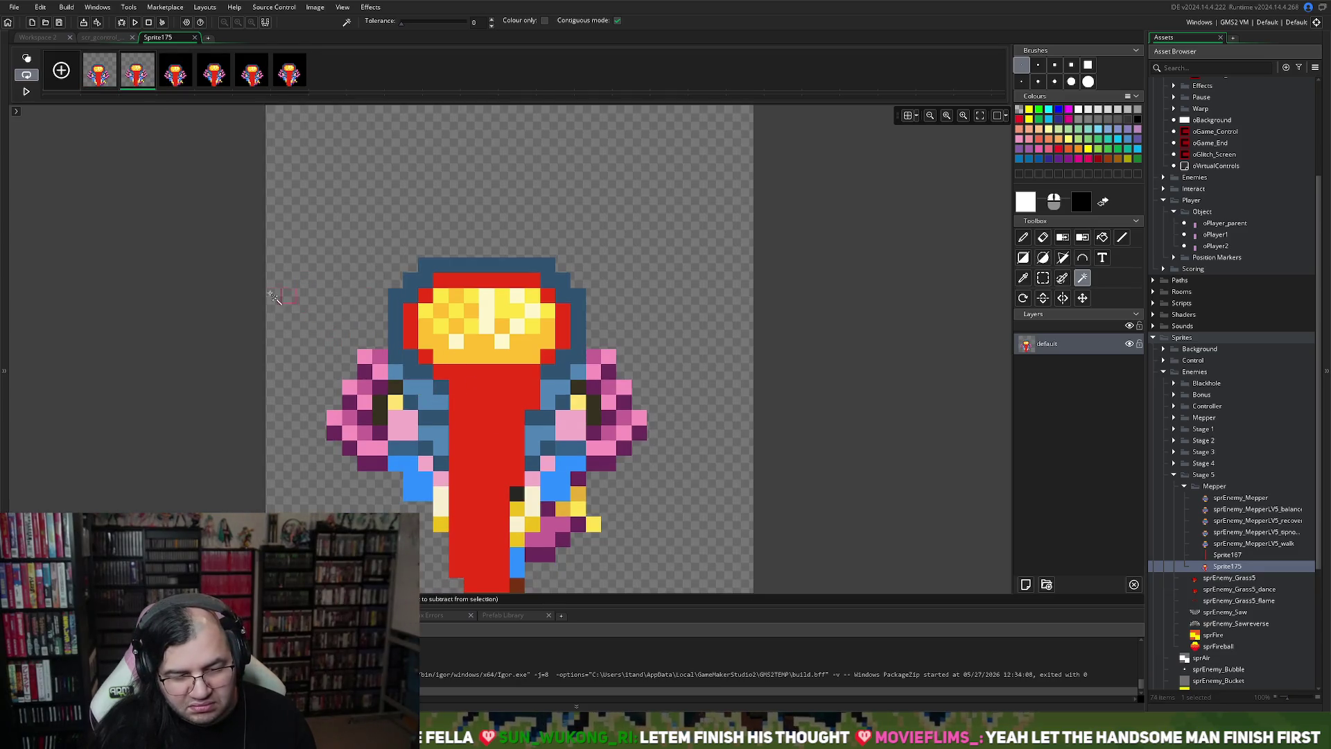
key(Right)
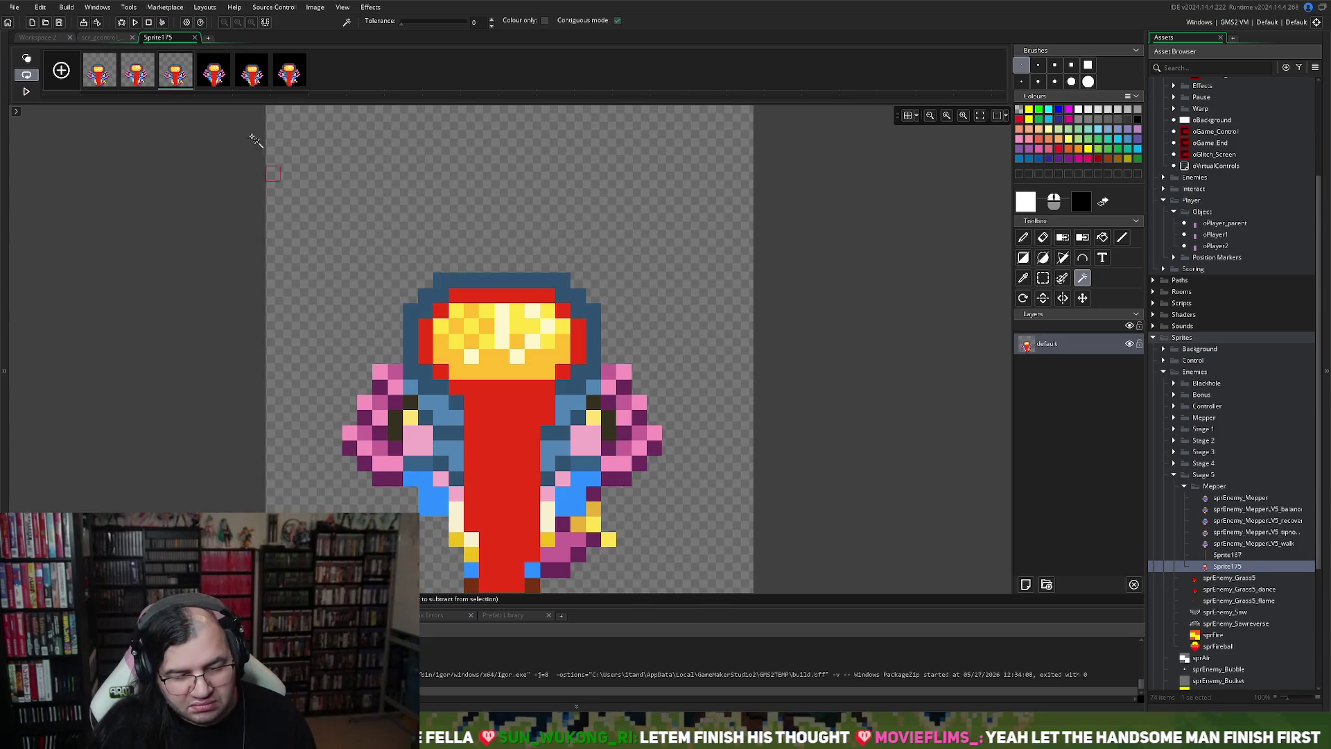
click(226, 72)
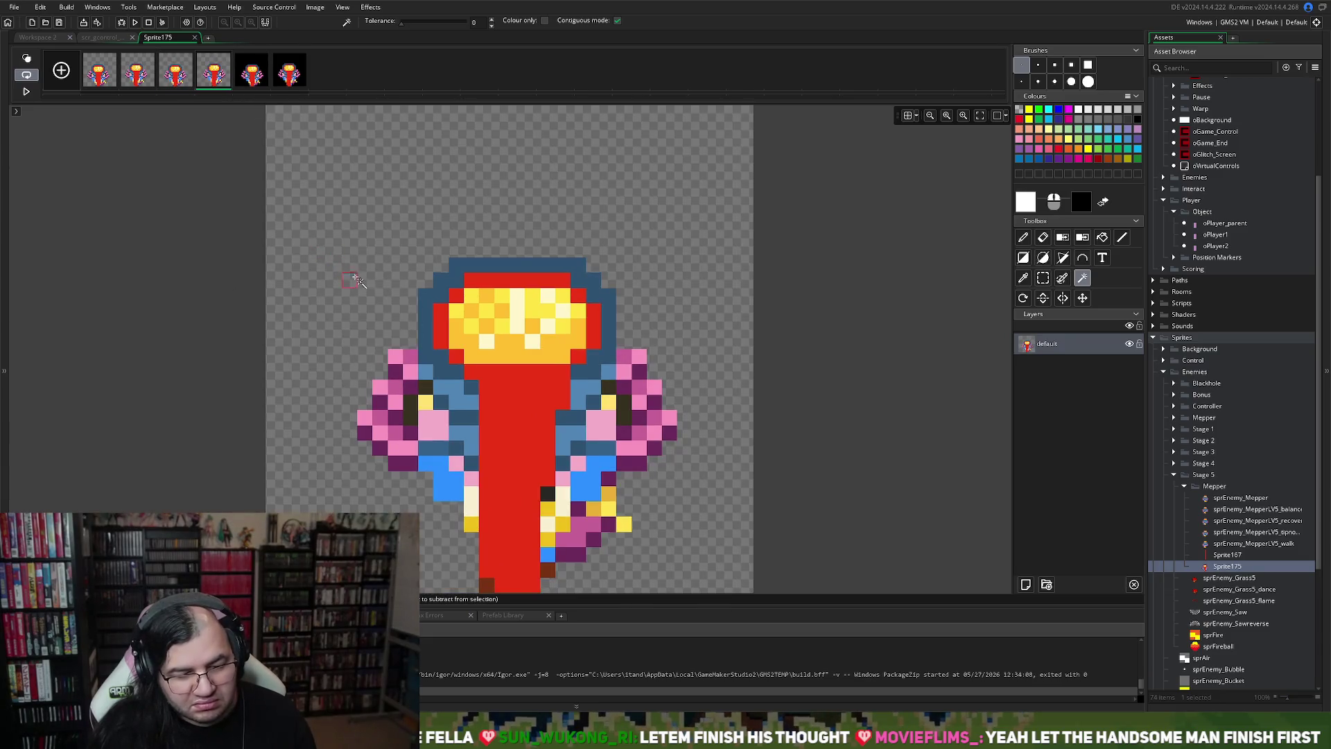
click(252, 72)
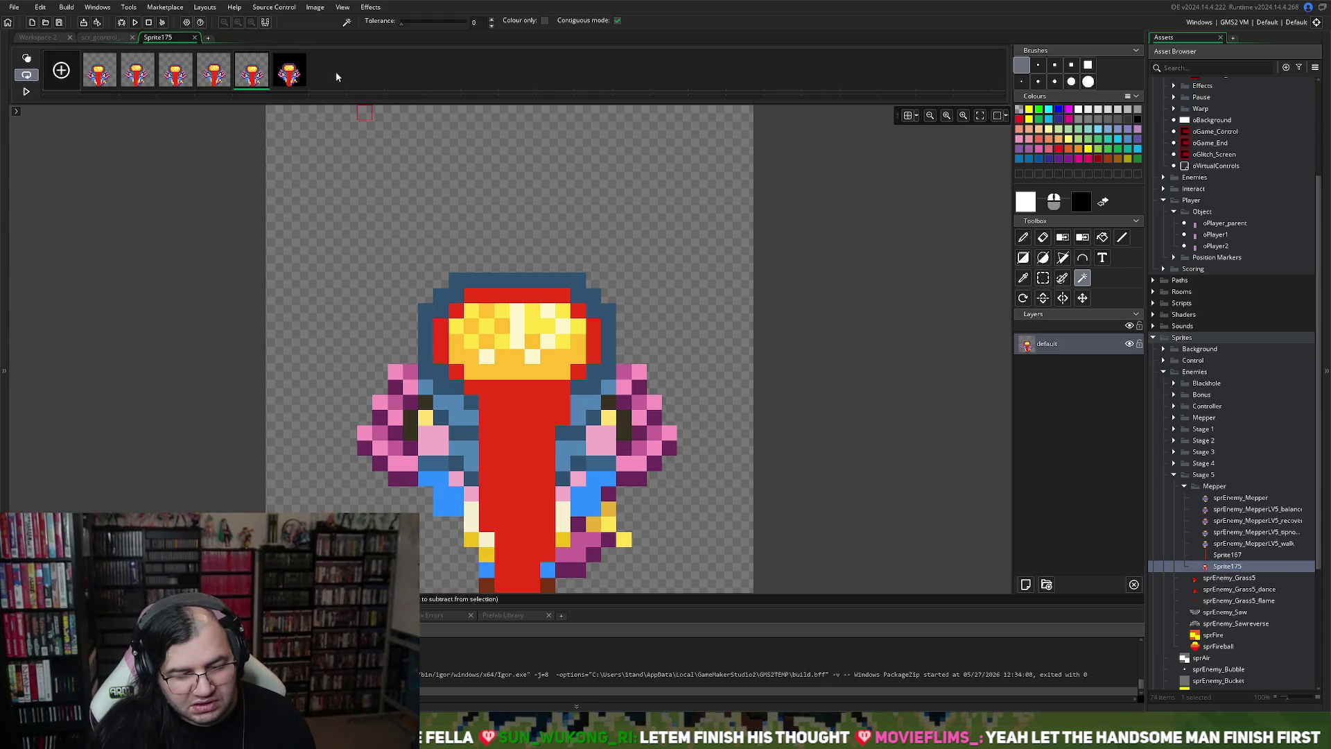
click(289, 72)
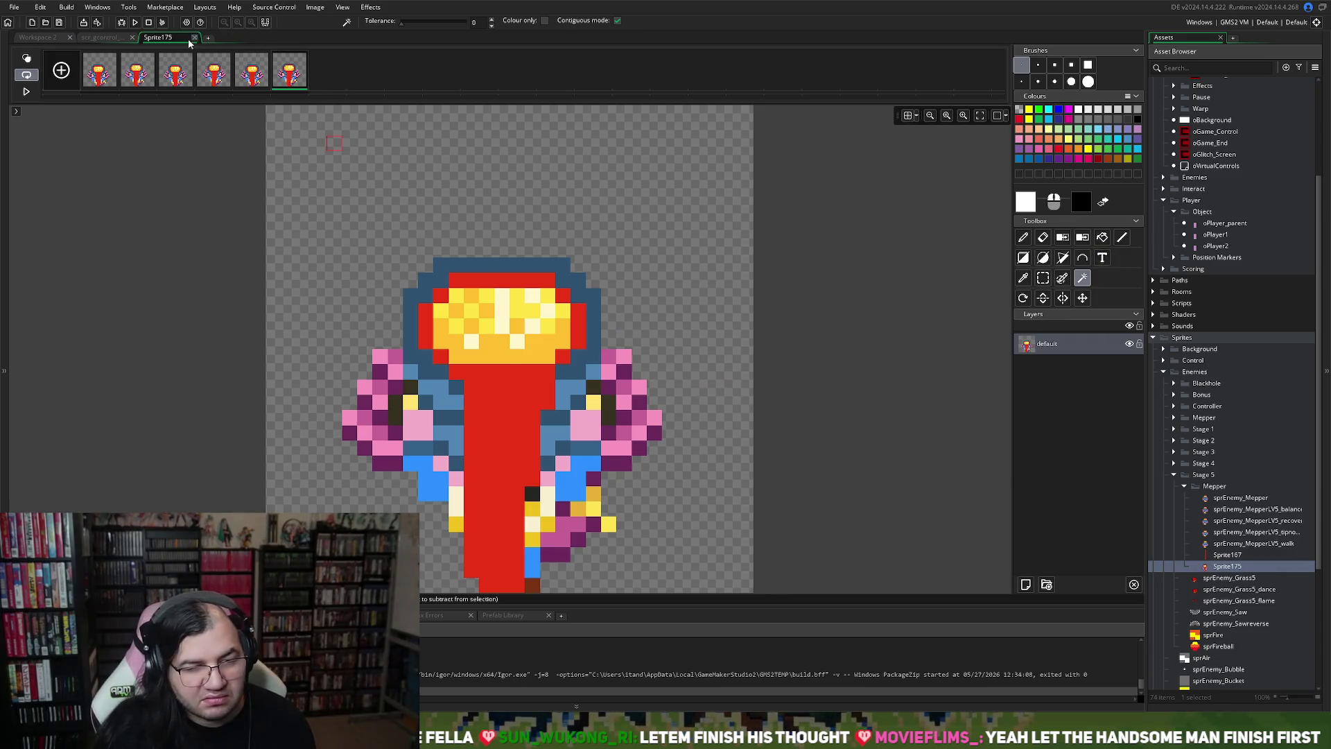
click(194, 37)
click(96, 195)
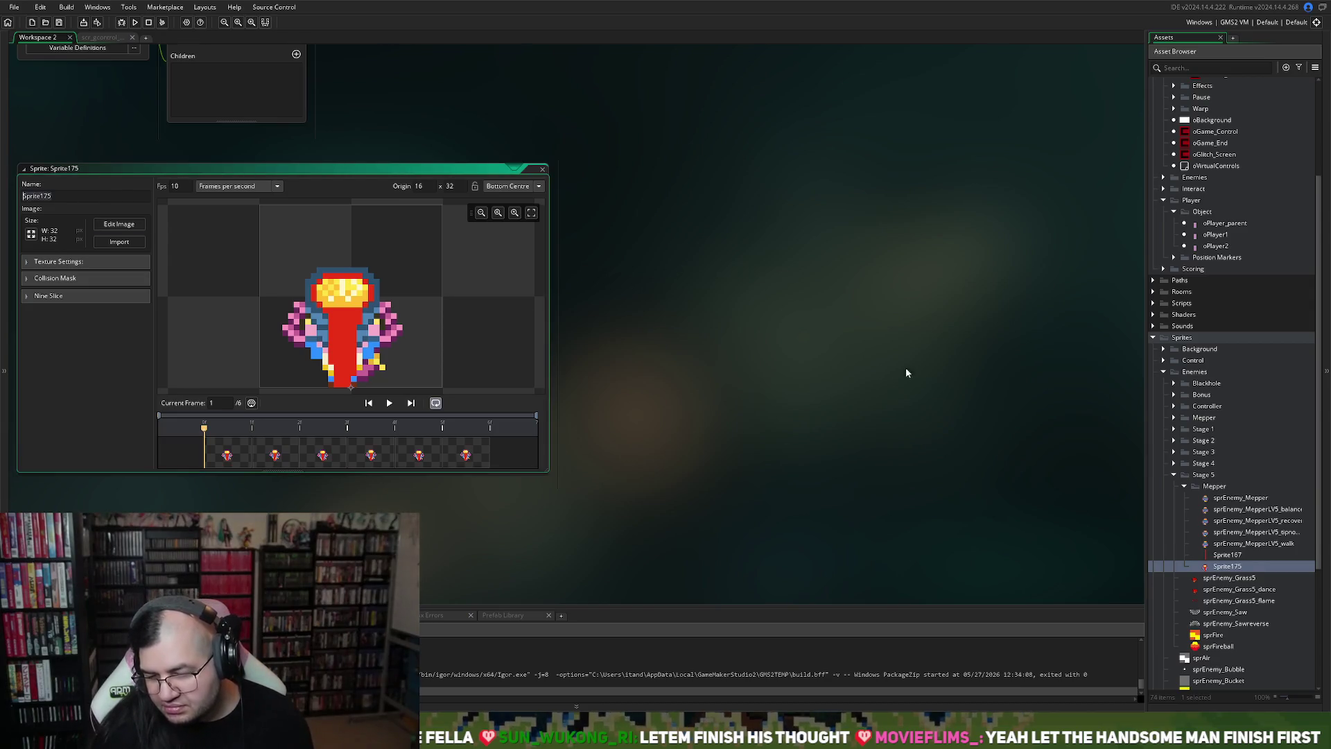
Step: Widen the asset browser, preview sprEnemy_Mepper's animation, edit its name and close it
drag(1143, 479, 1075, 488)
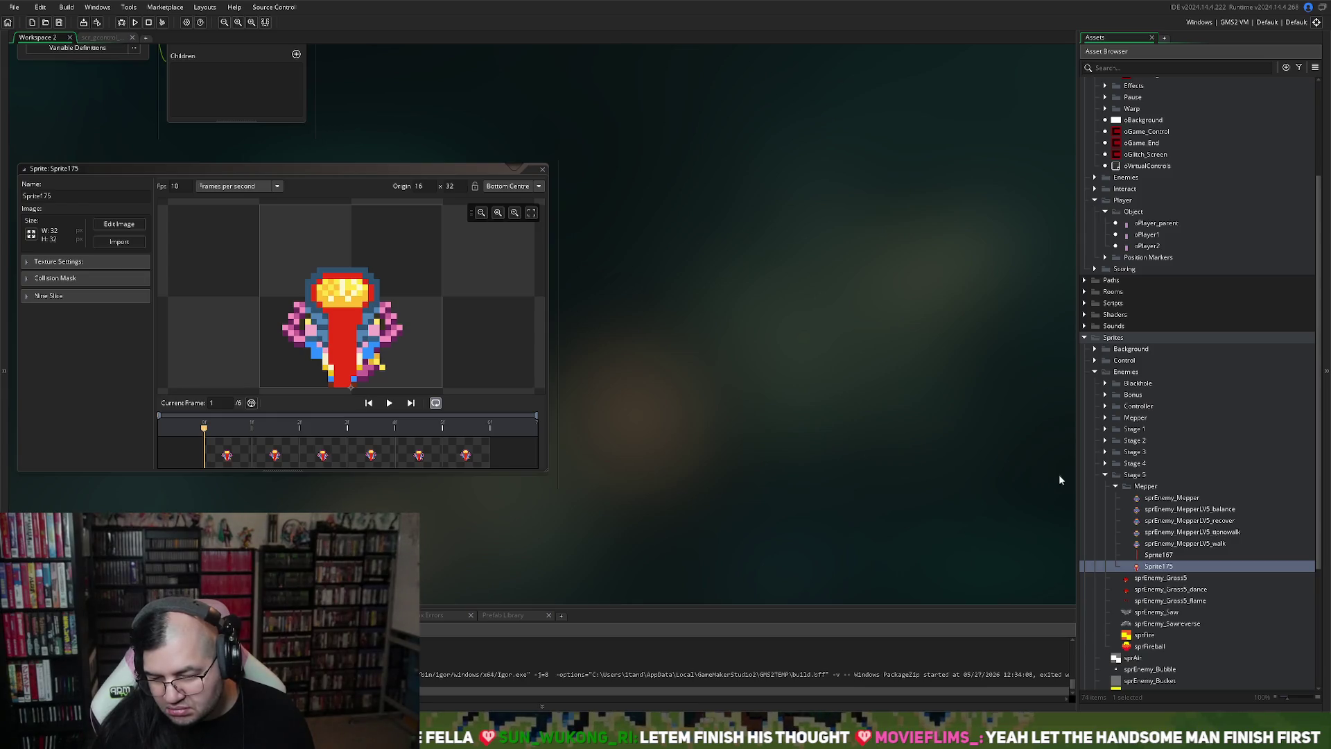
double_click(1172, 497)
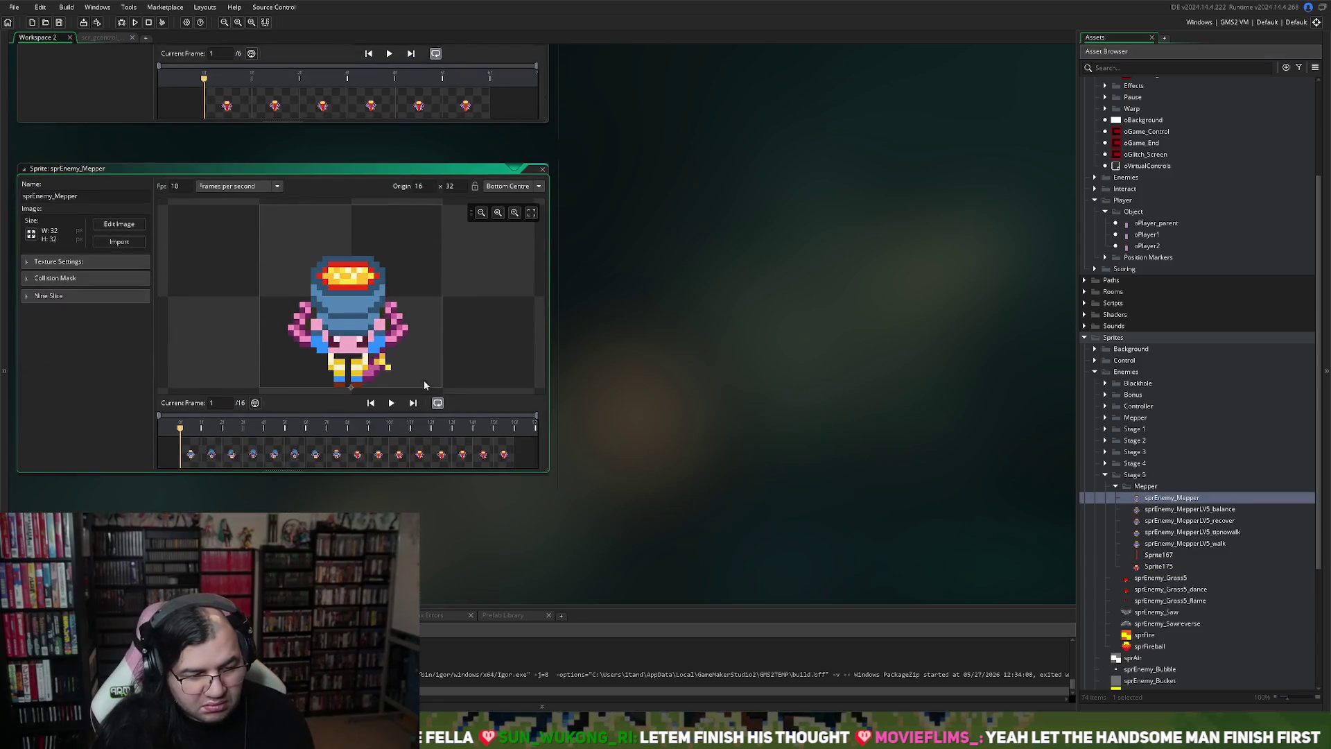
click(398, 406)
click(393, 403)
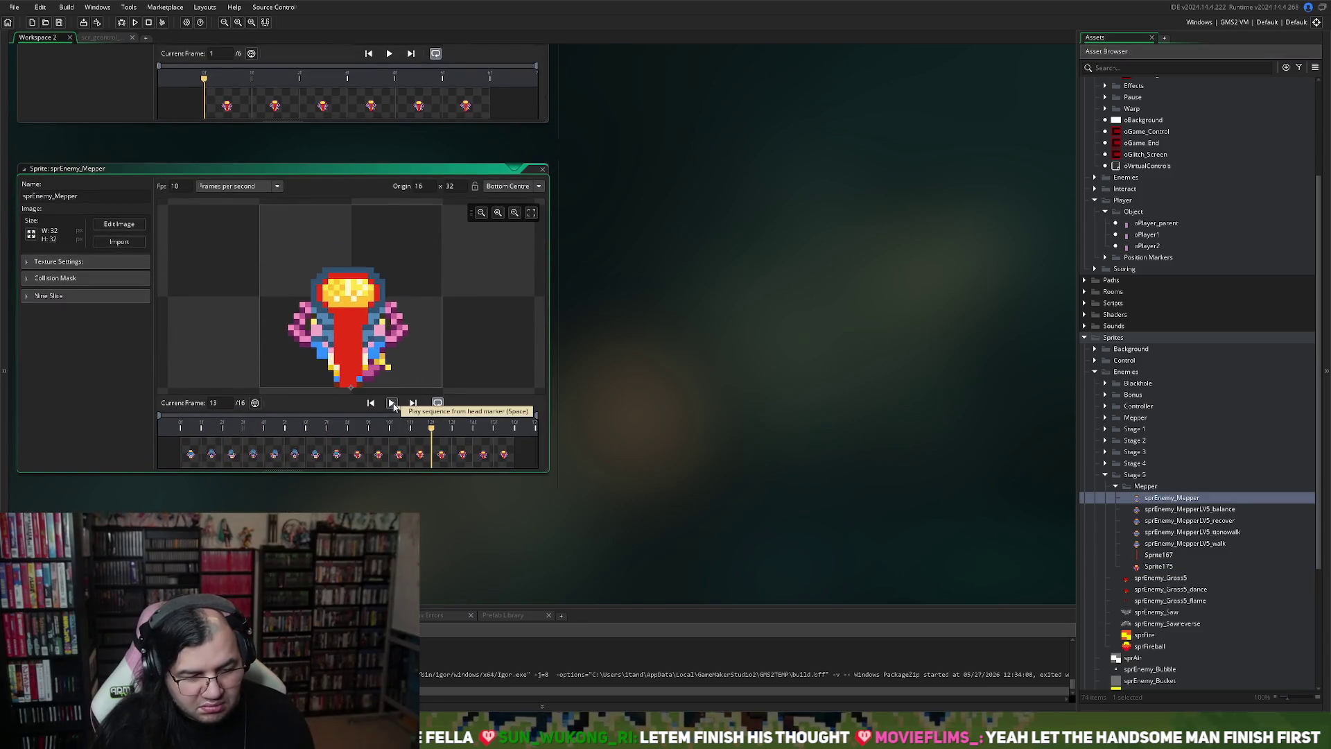
click(22, 196)
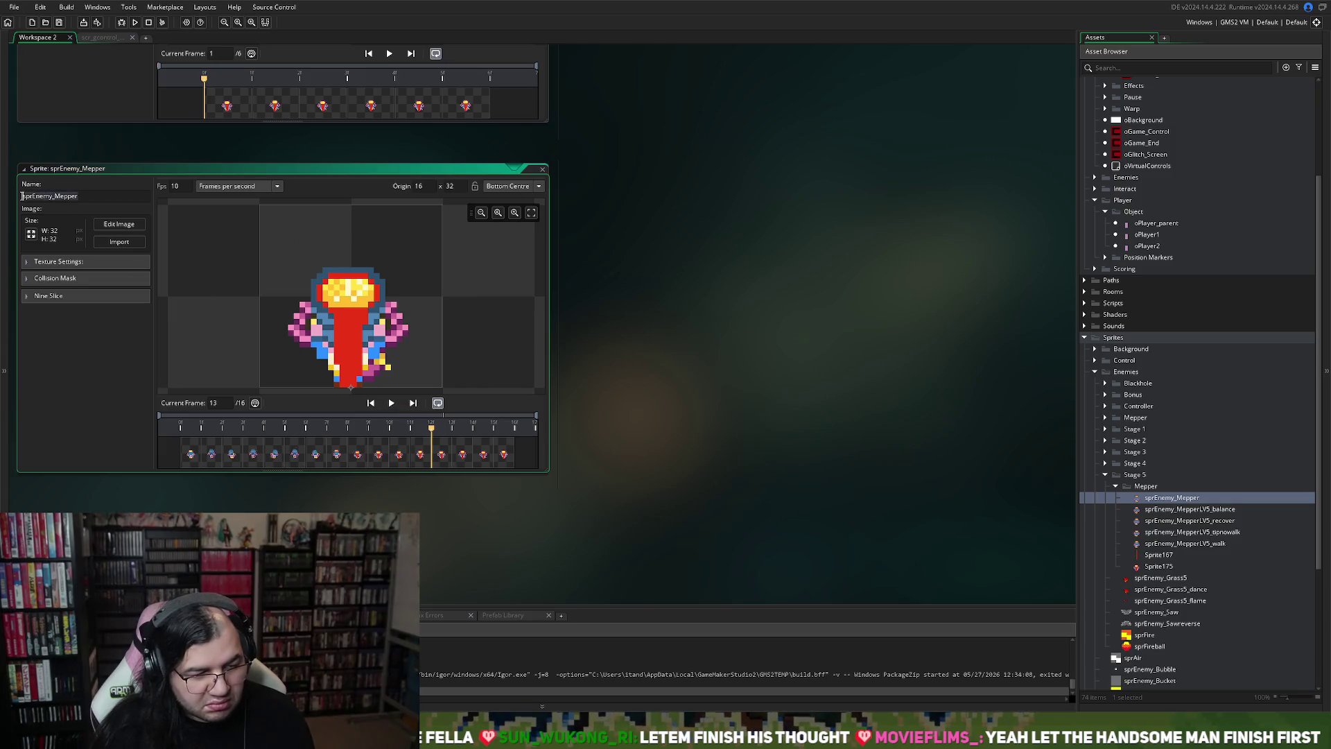
click(90, 199)
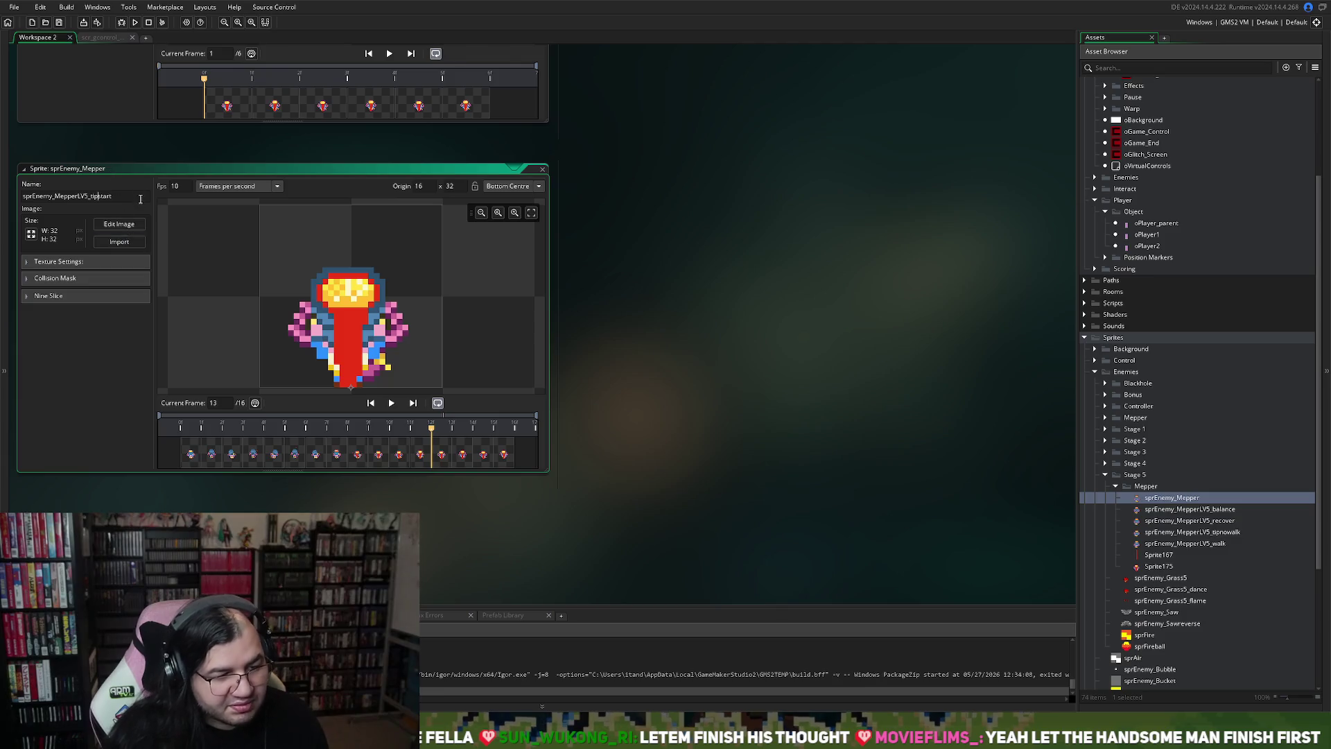
click(542, 168)
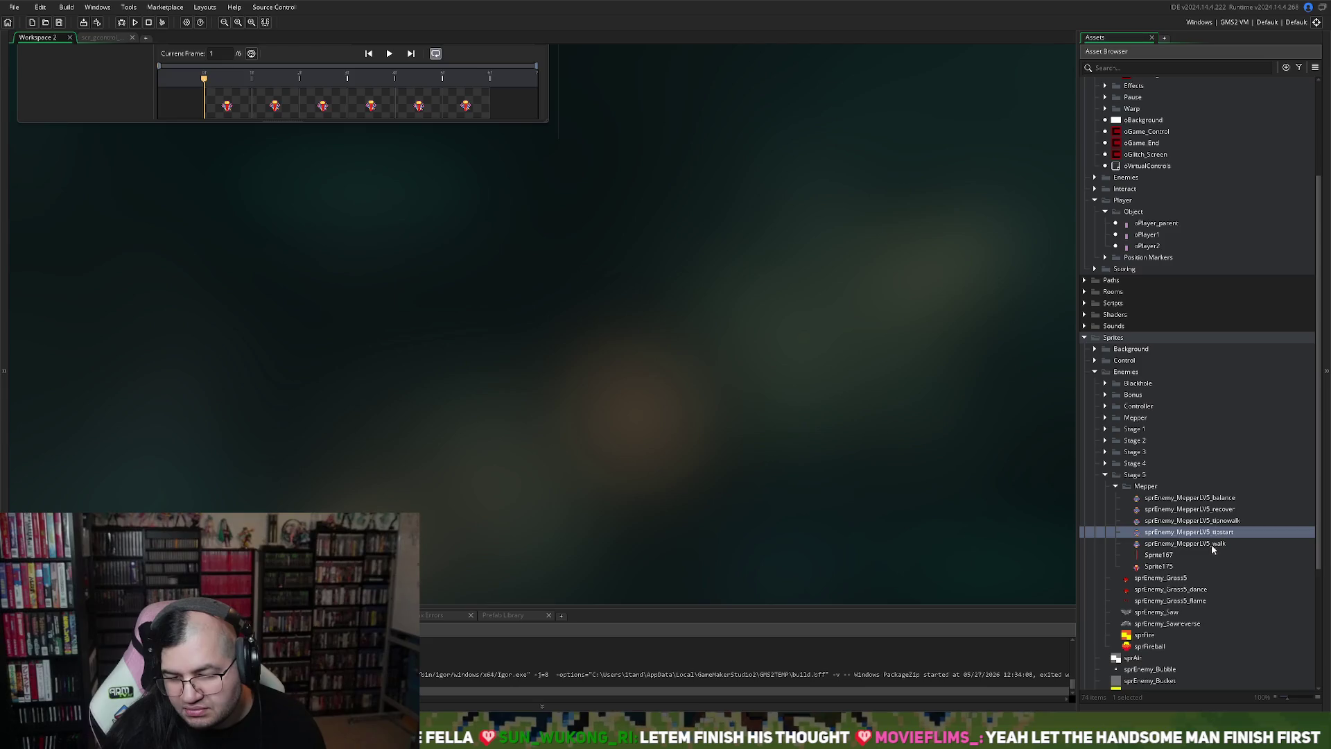
Step: Rename Sprite175 to sprEnemy_MepperLV5_tip and close the sprite editor
scroll(485, 381, up, 5)
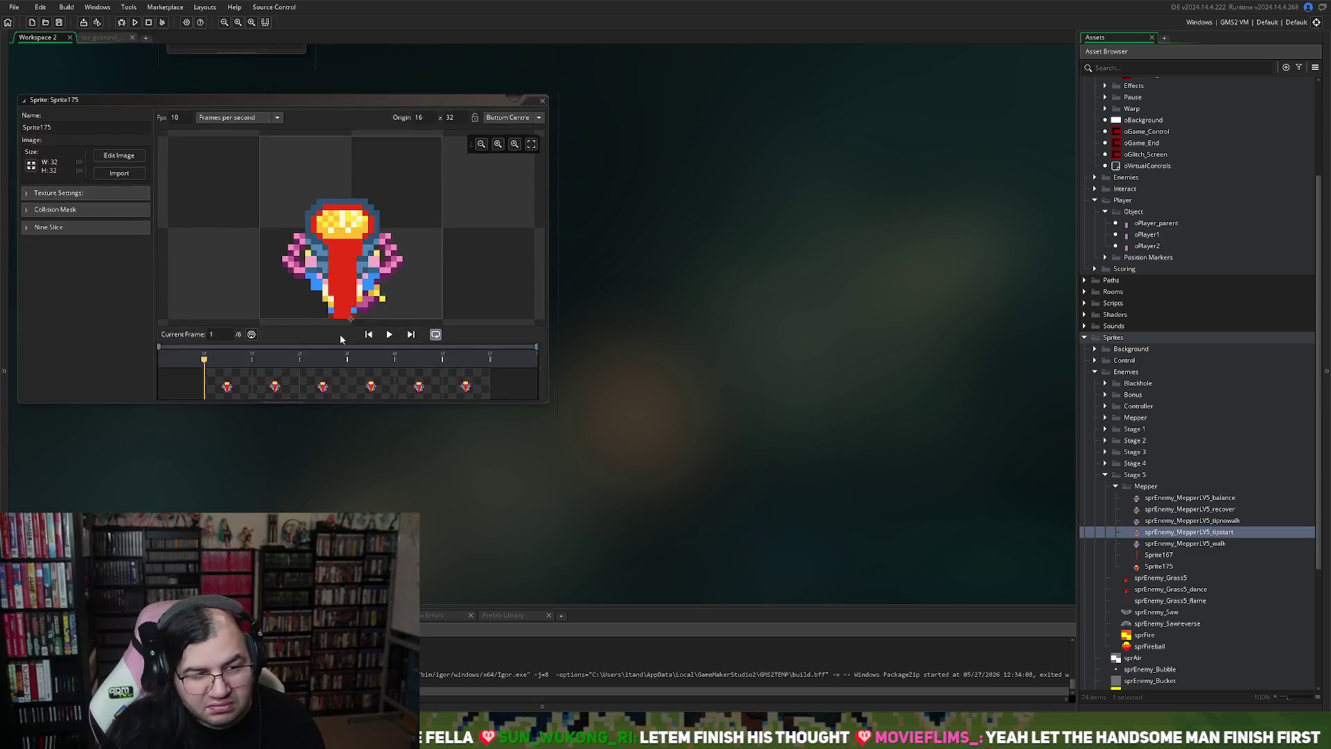
click(80, 258)
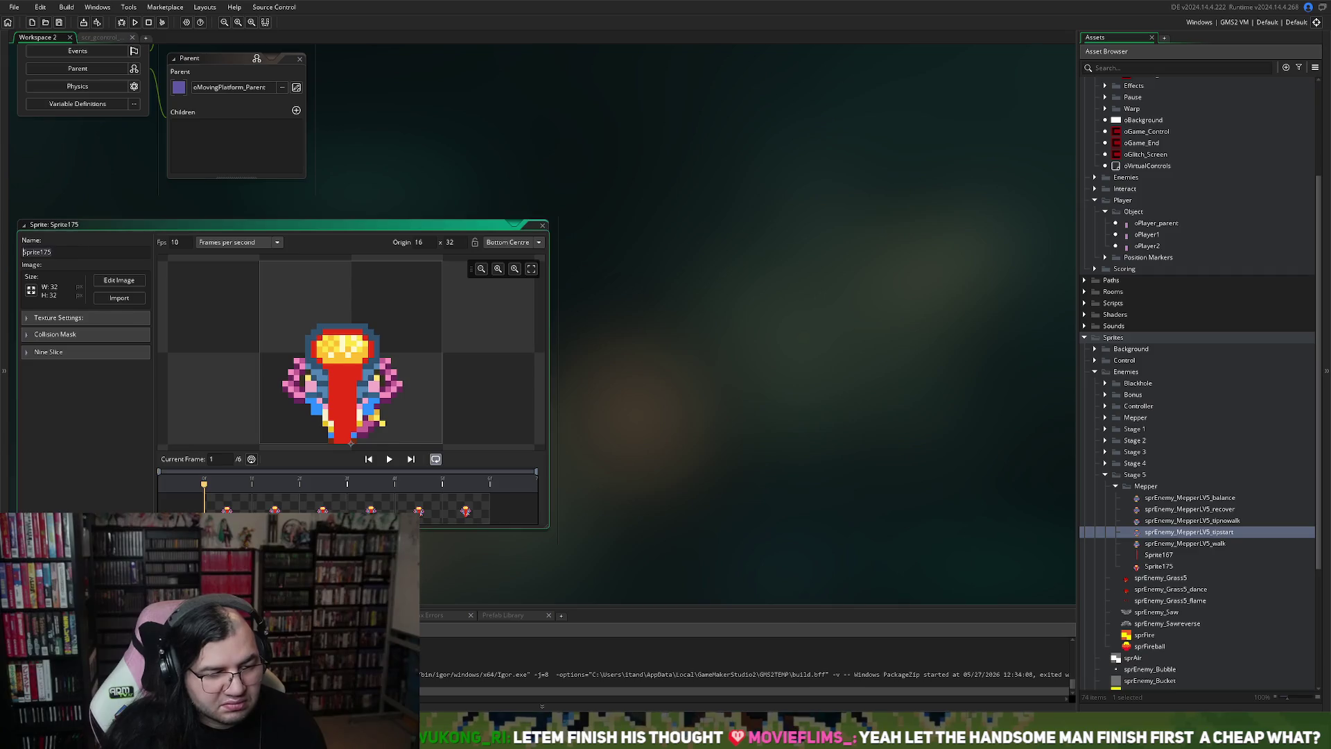
text(_nutshack)
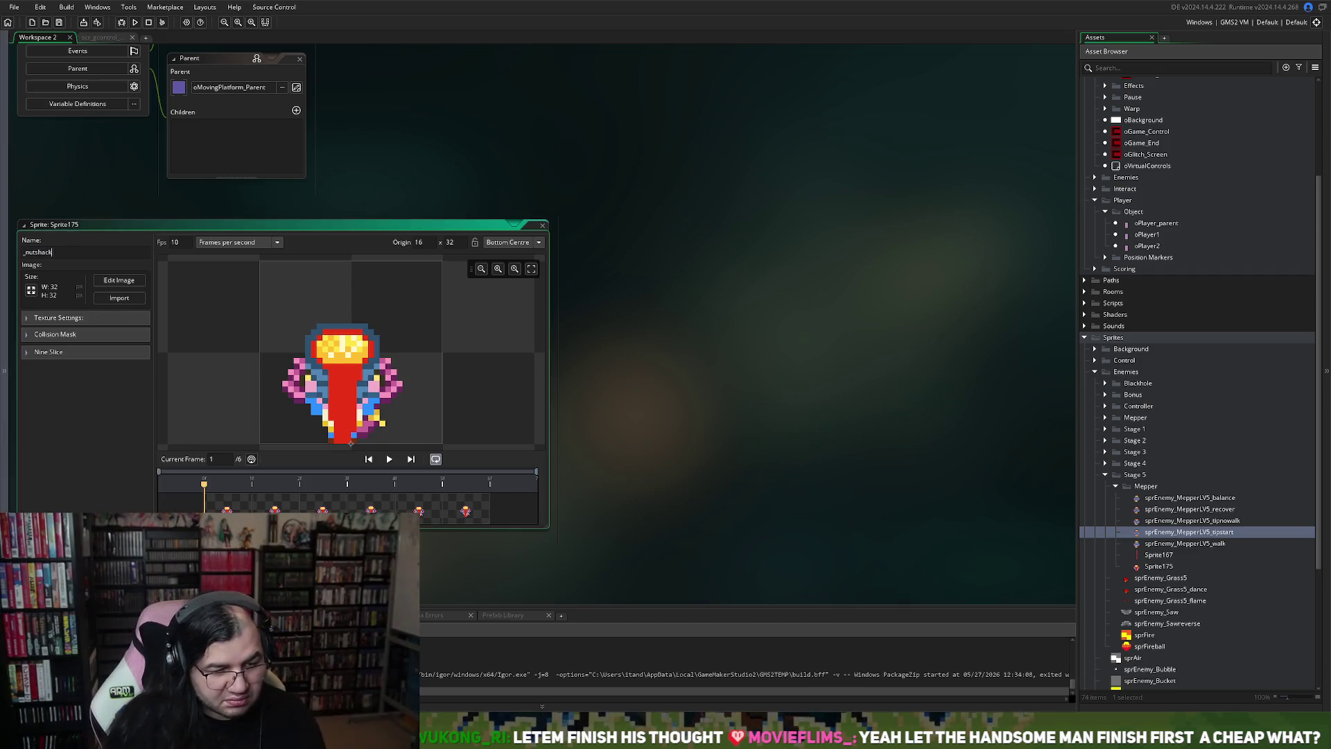
key(Return)
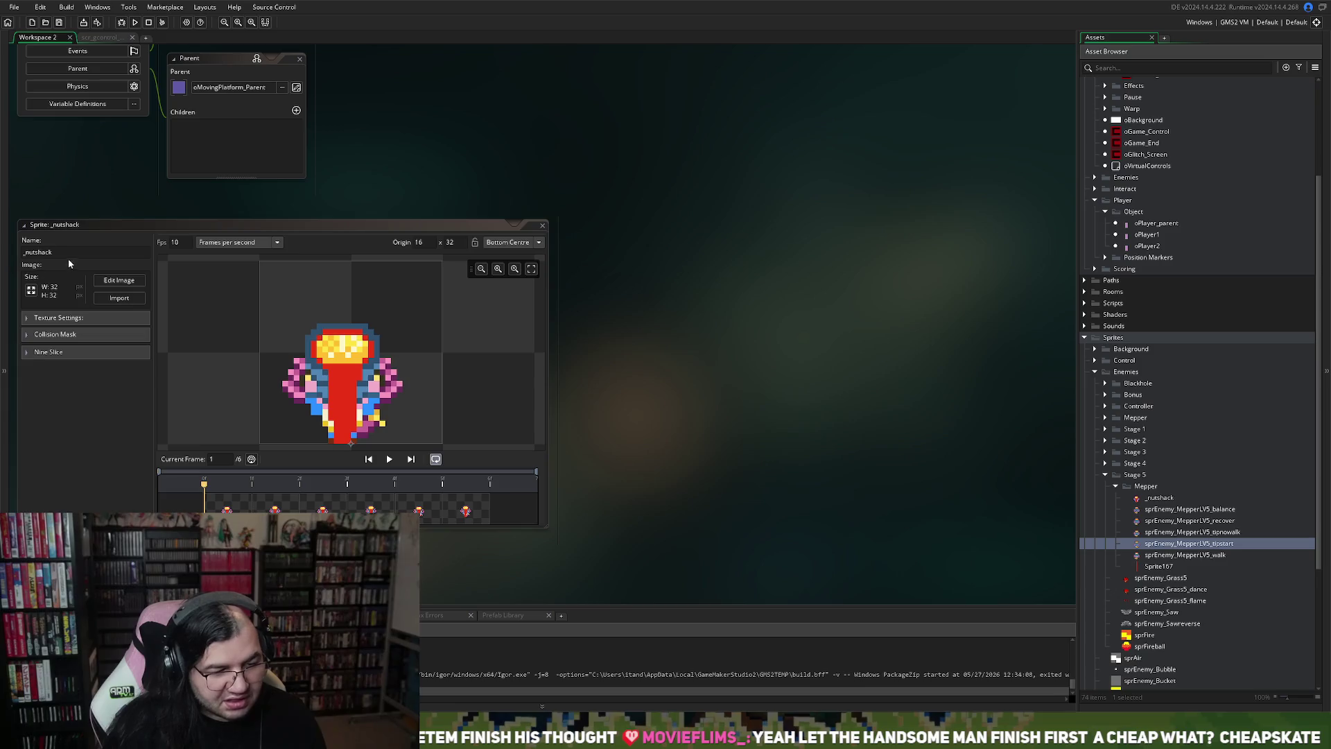
text(sprEnemy_MepperLV5_tip)
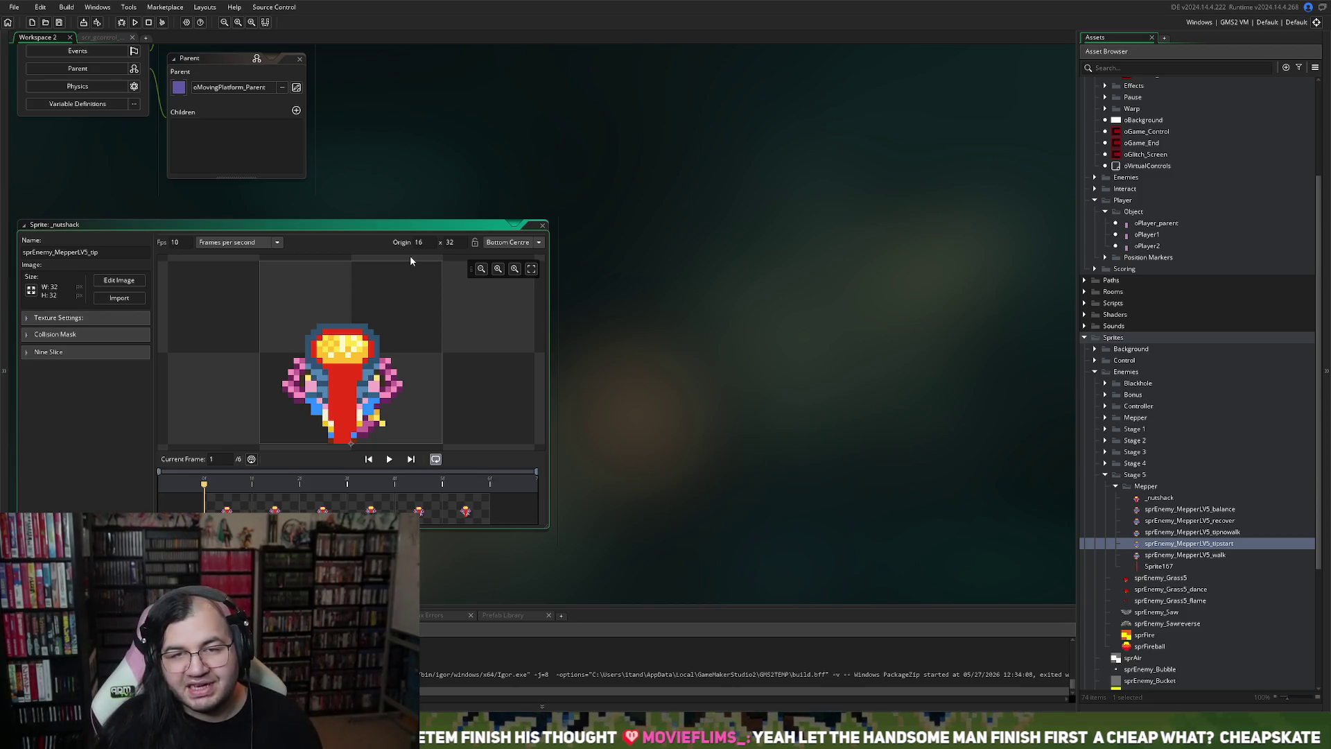
click(542, 226)
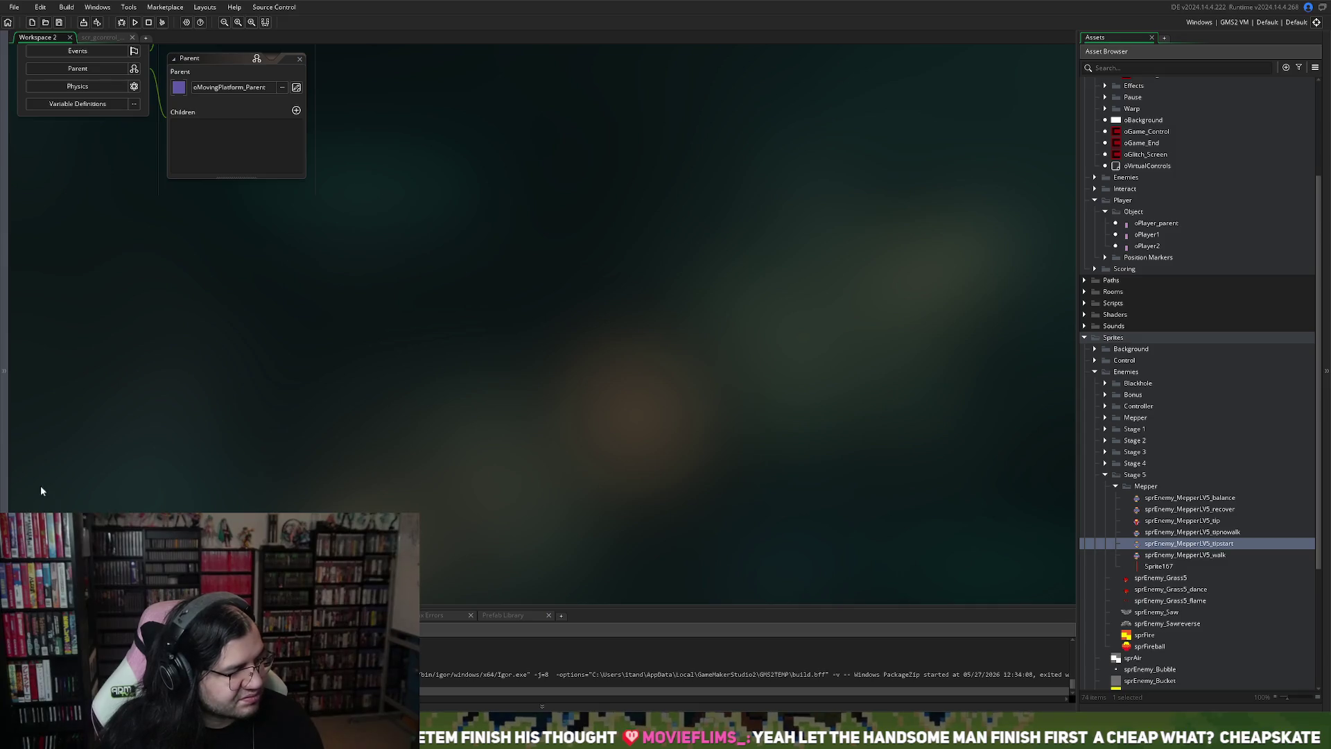
Step: Create a new sprite in the Mepper folder with the 10 imported frames and play it
scroll(351, 413, up, 5)
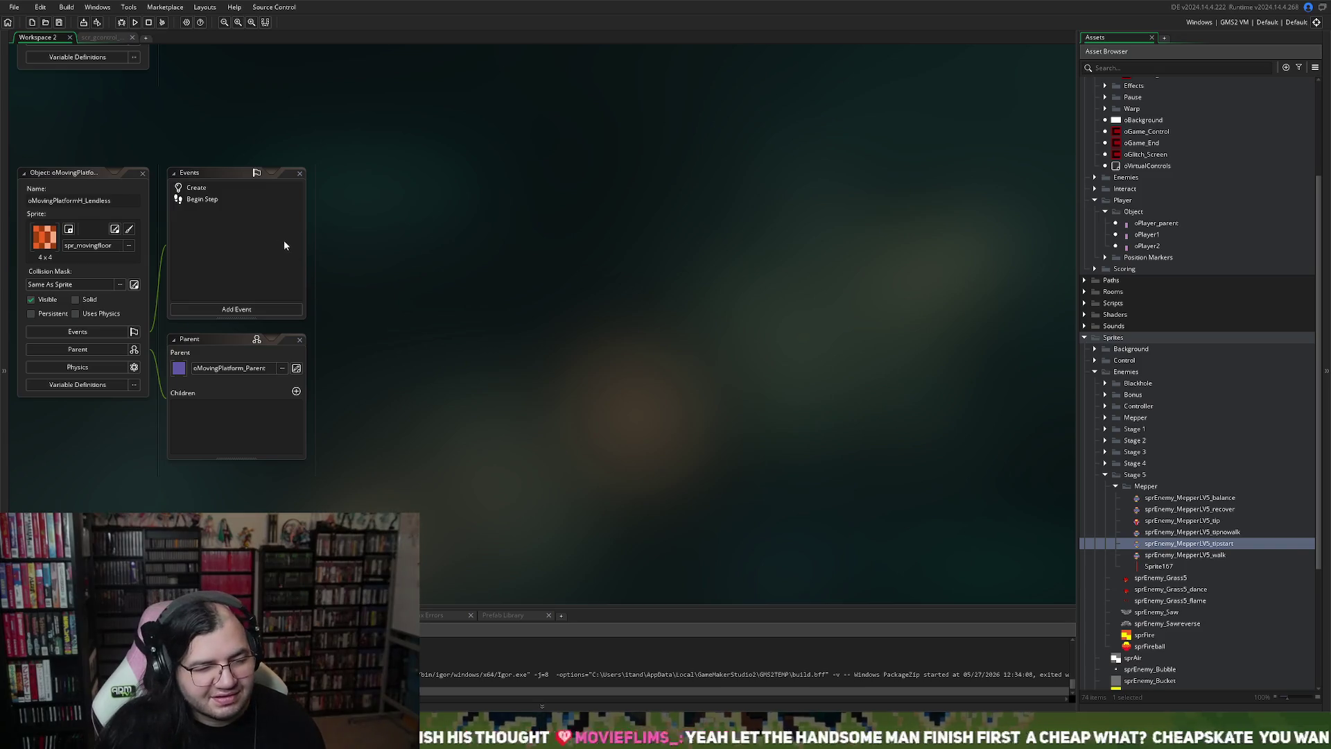
right_click(1158, 499)
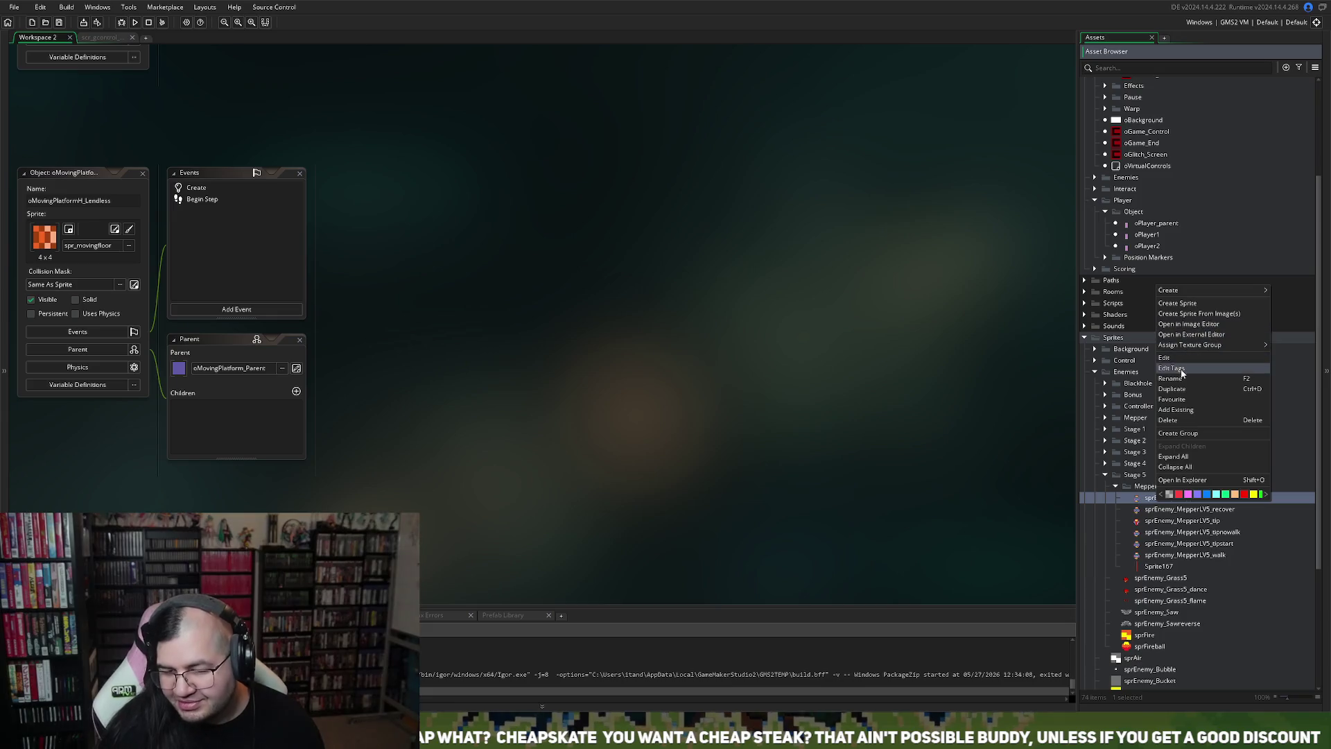
click(1178, 302)
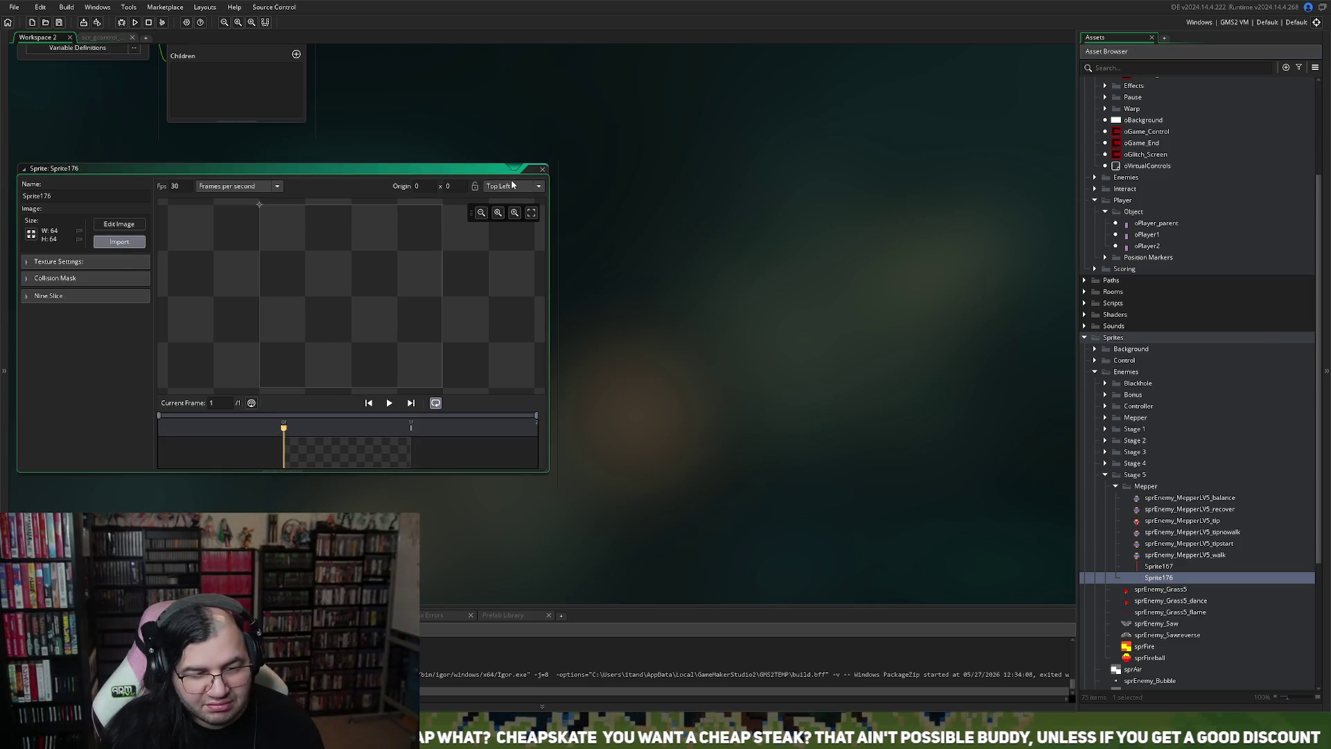
click(690, 374)
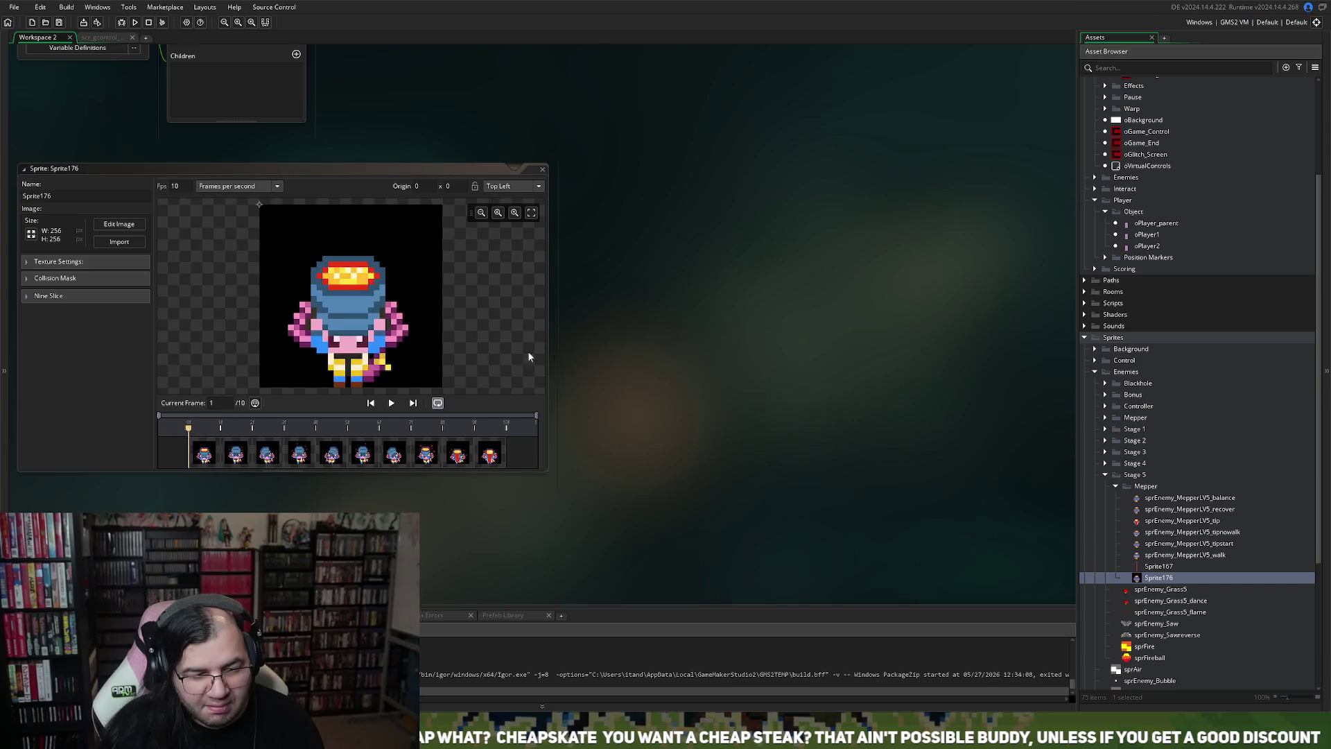
click(390, 404)
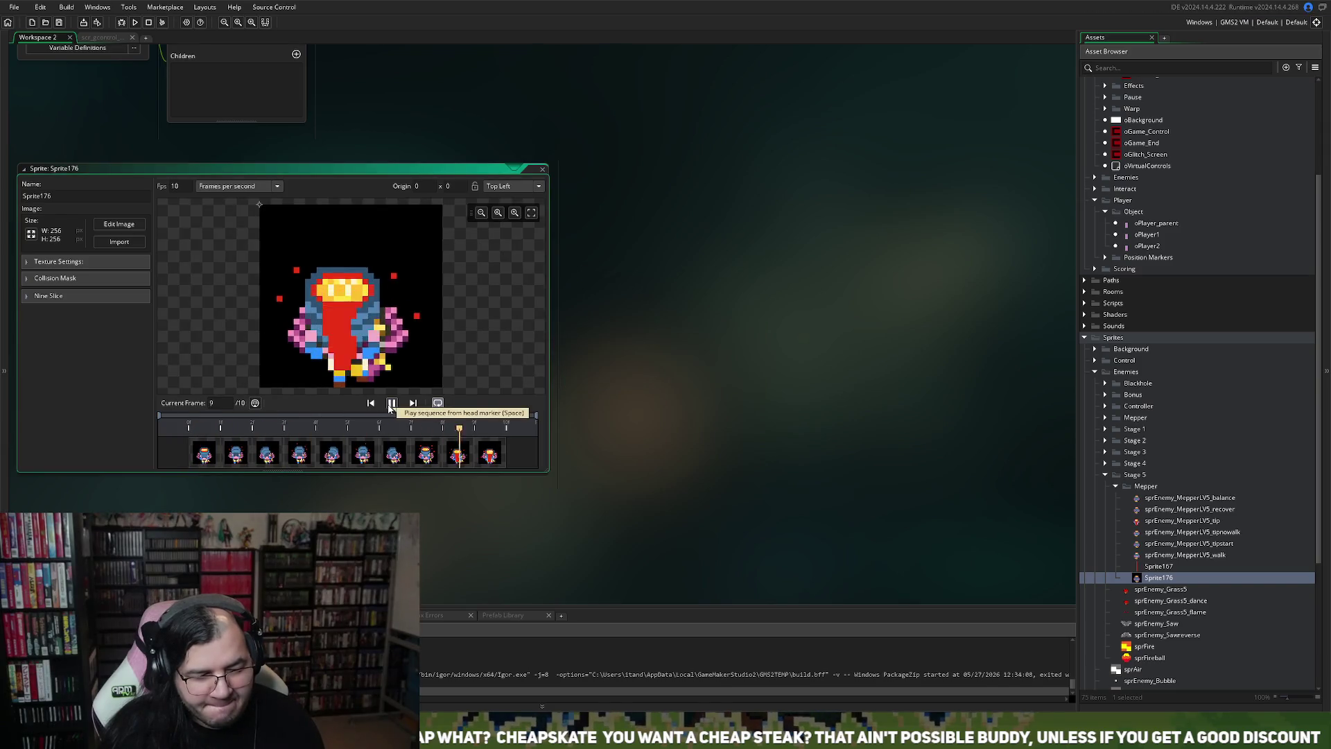
Step: Open the walk, tipstart and tipnowalk Mepper sprites one by one to compare them
double_click(1187, 555)
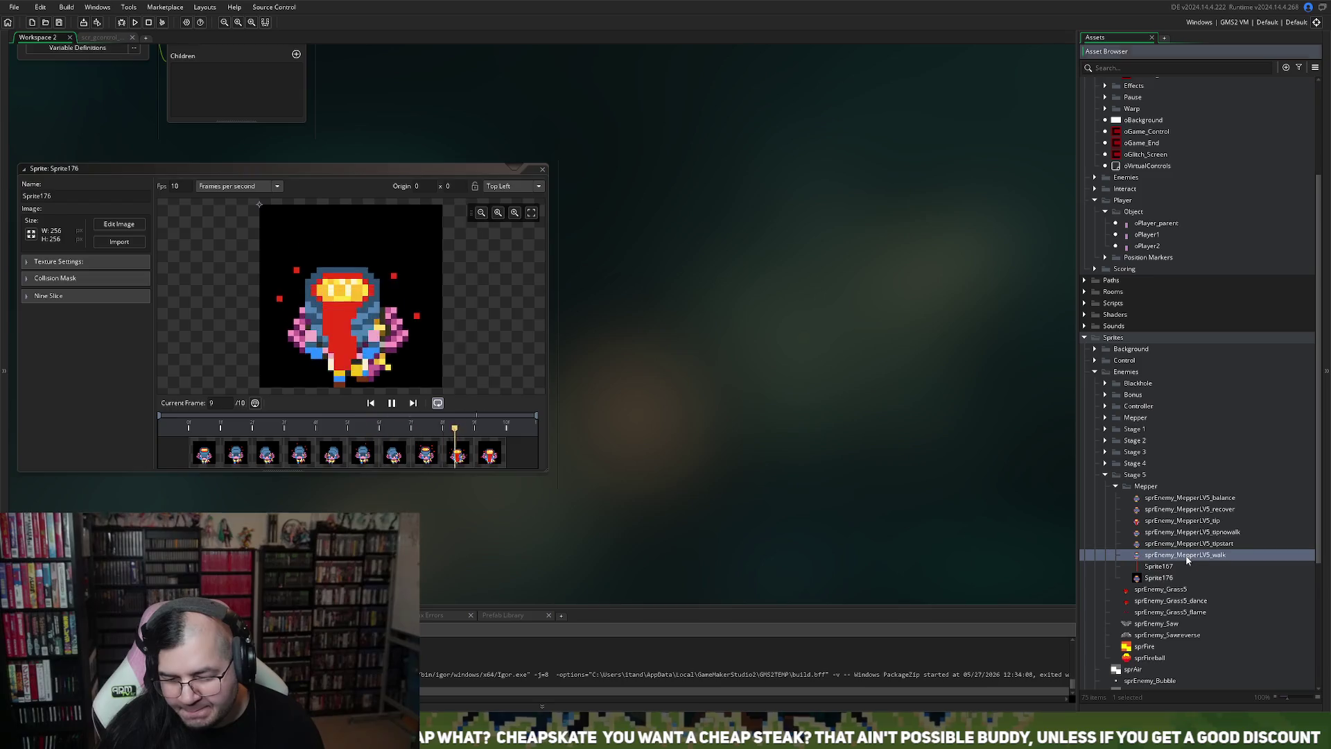
click(542, 168)
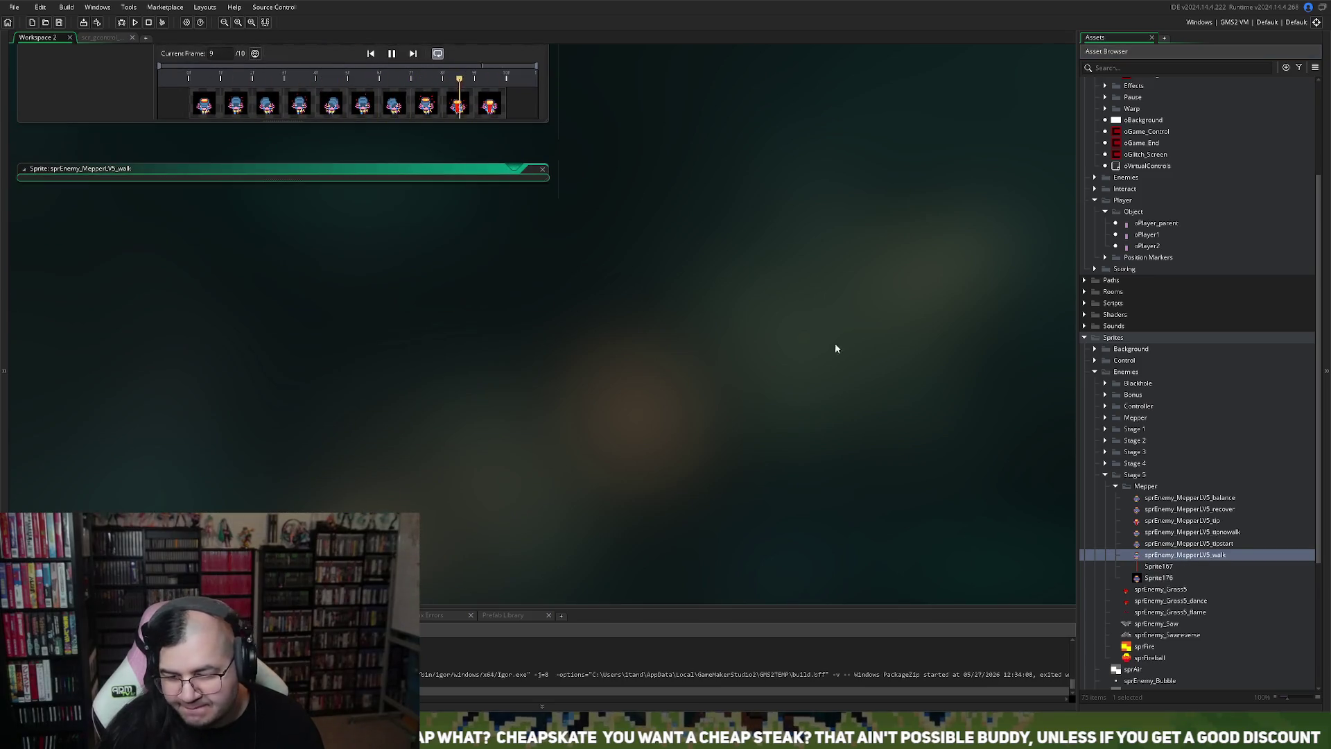
click(1194, 544)
double_click(1193, 545)
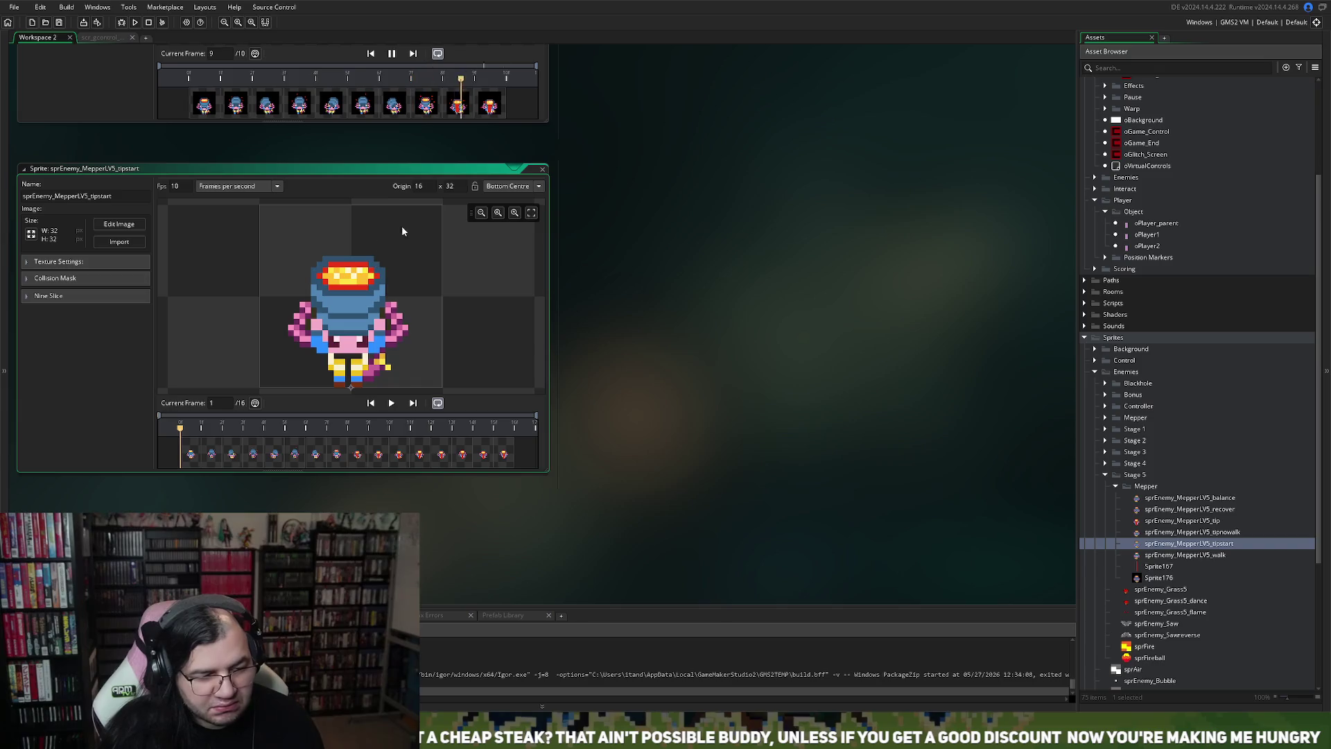
click(542, 168)
double_click(1192, 532)
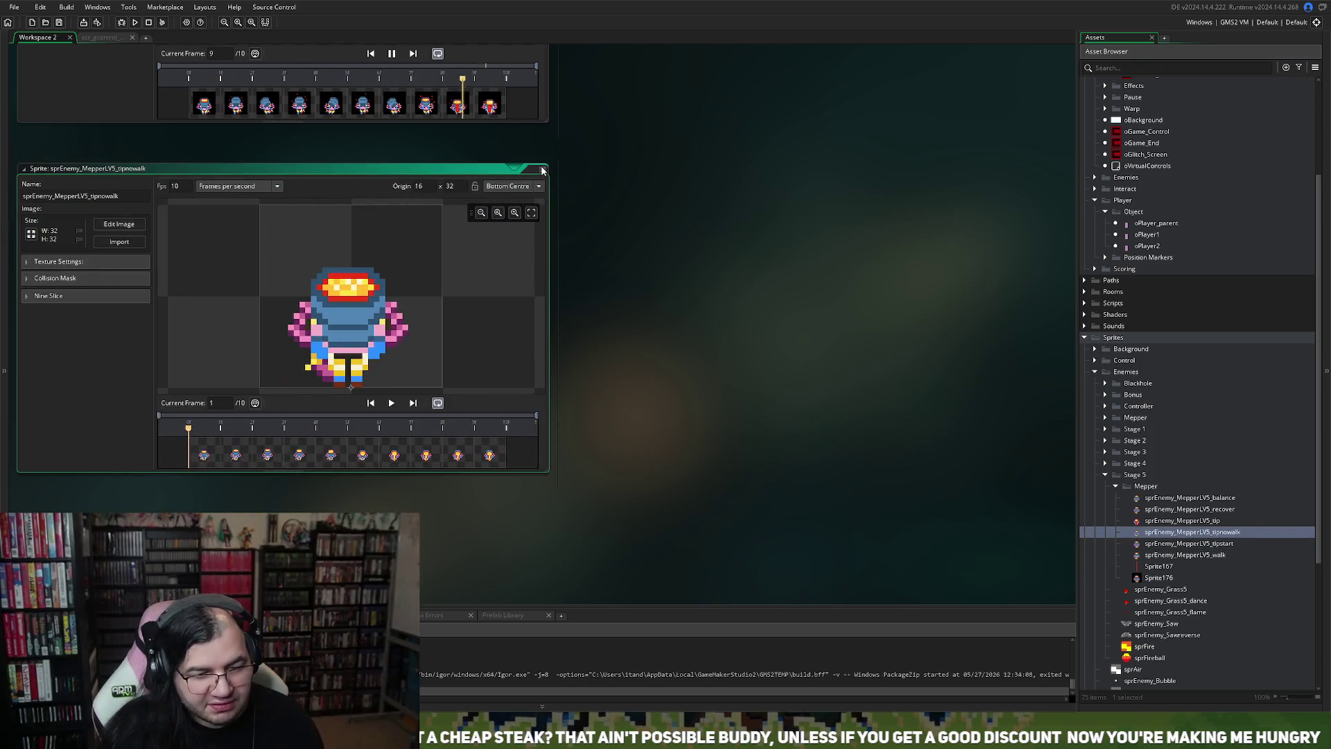
click(24, 168)
scroll(205, 341, up, 5)
click(30, 197)
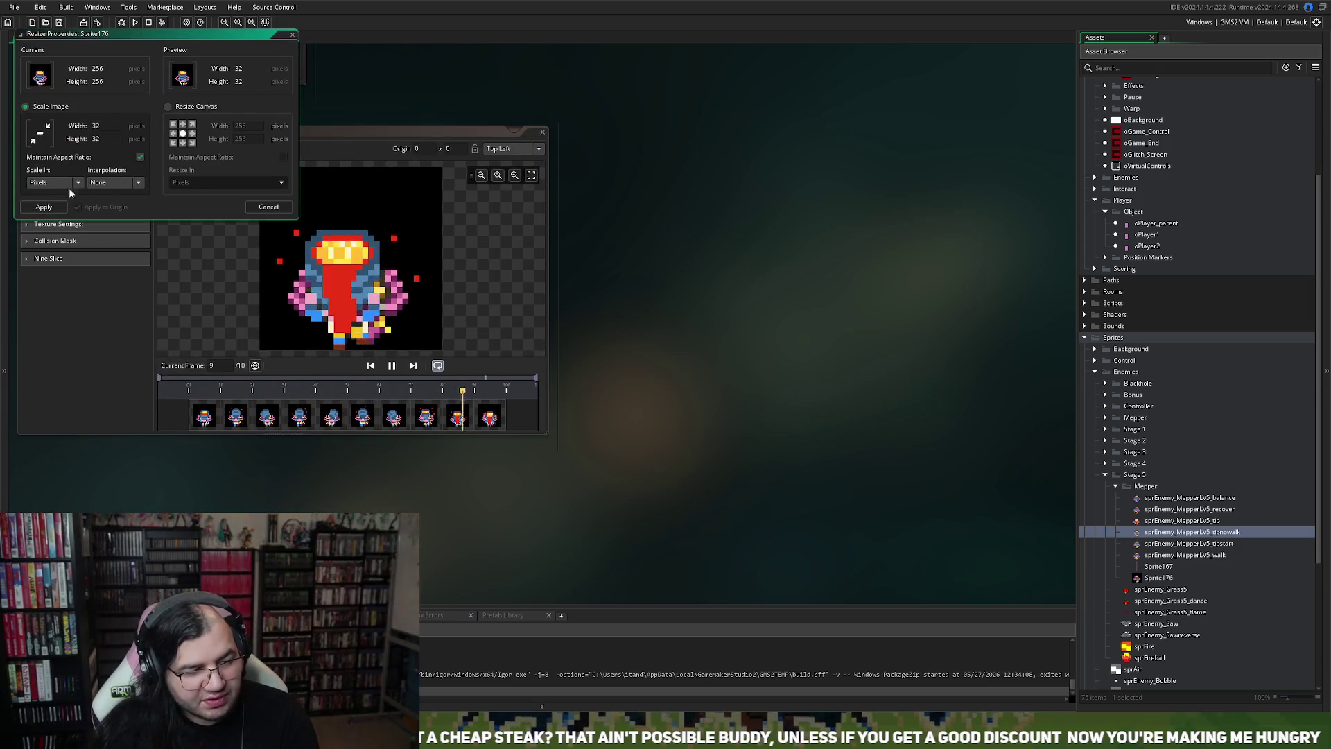
Step: Scale Sprite176 to 32x32, open it in the image editor and step through all ten frames
click(44, 206)
click(101, 186)
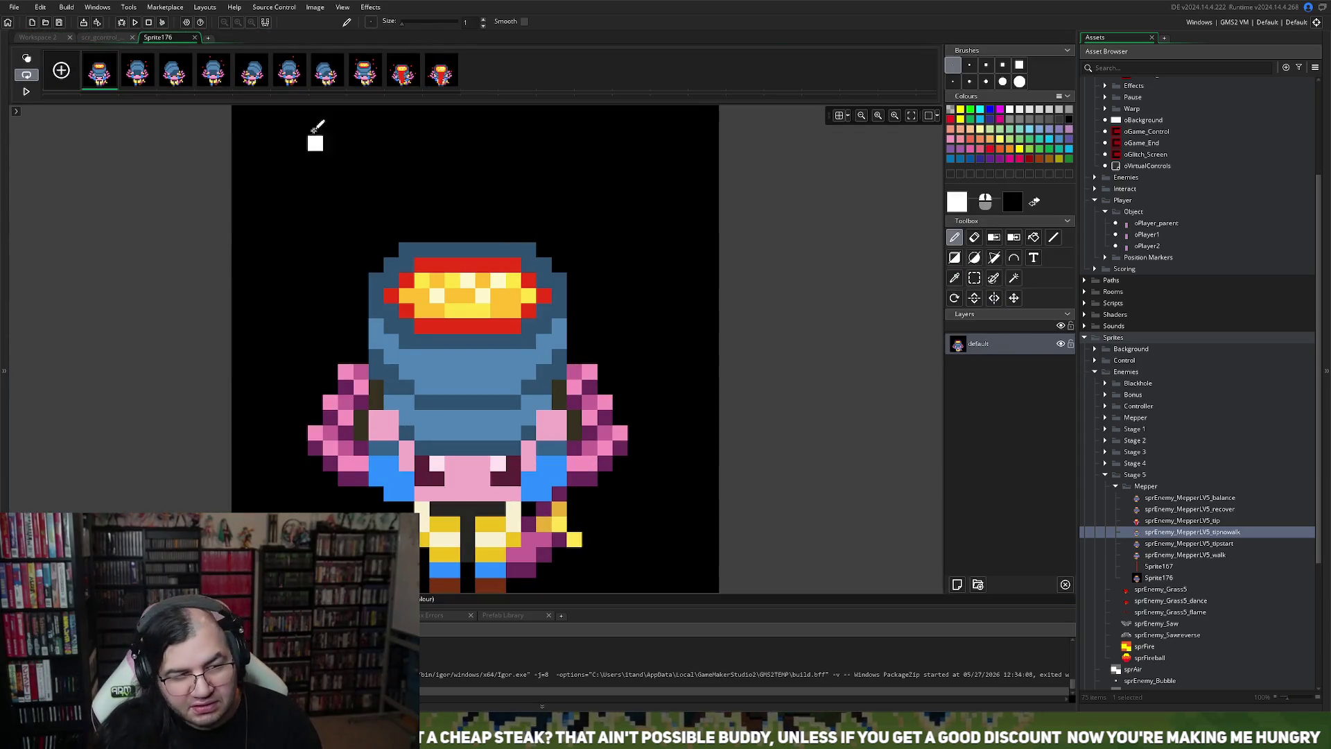
click(440, 70)
click(407, 73)
click(371, 74)
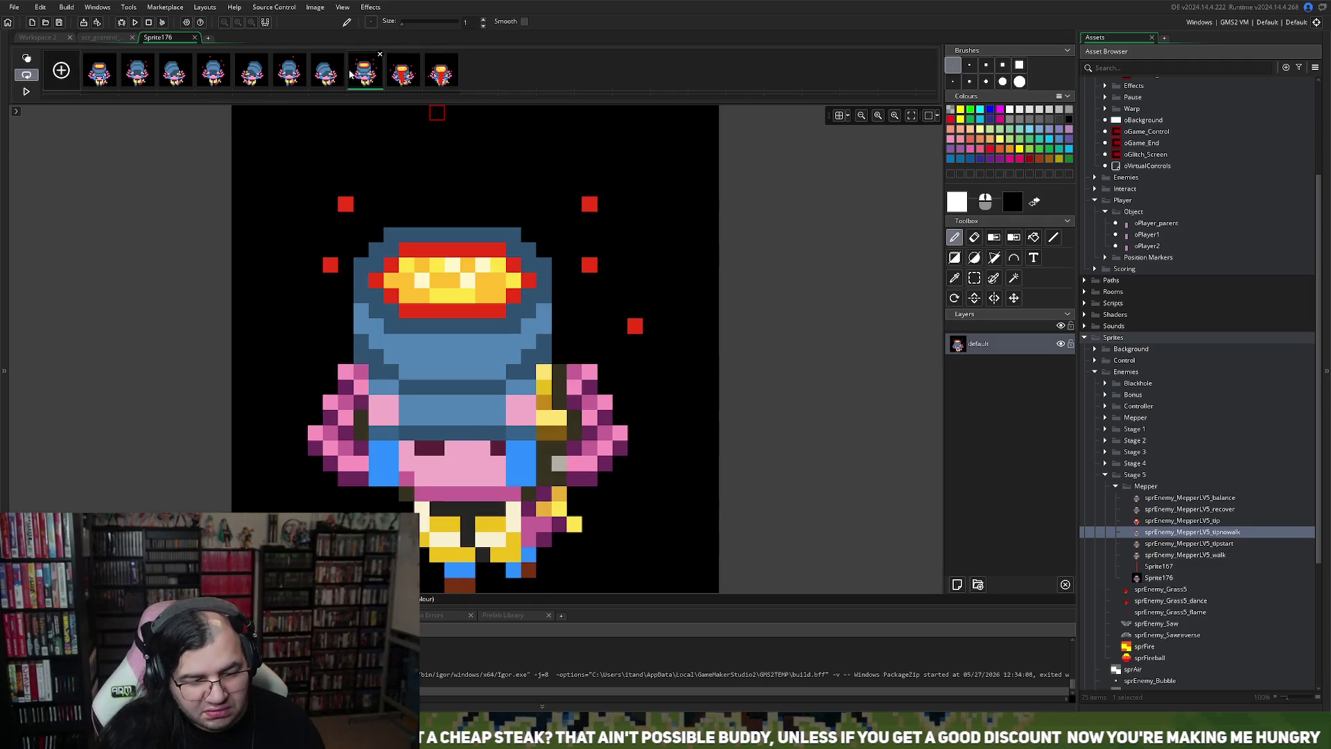
click(342, 74)
click(304, 74)
click(262, 75)
click(229, 75)
click(188, 78)
click(139, 77)
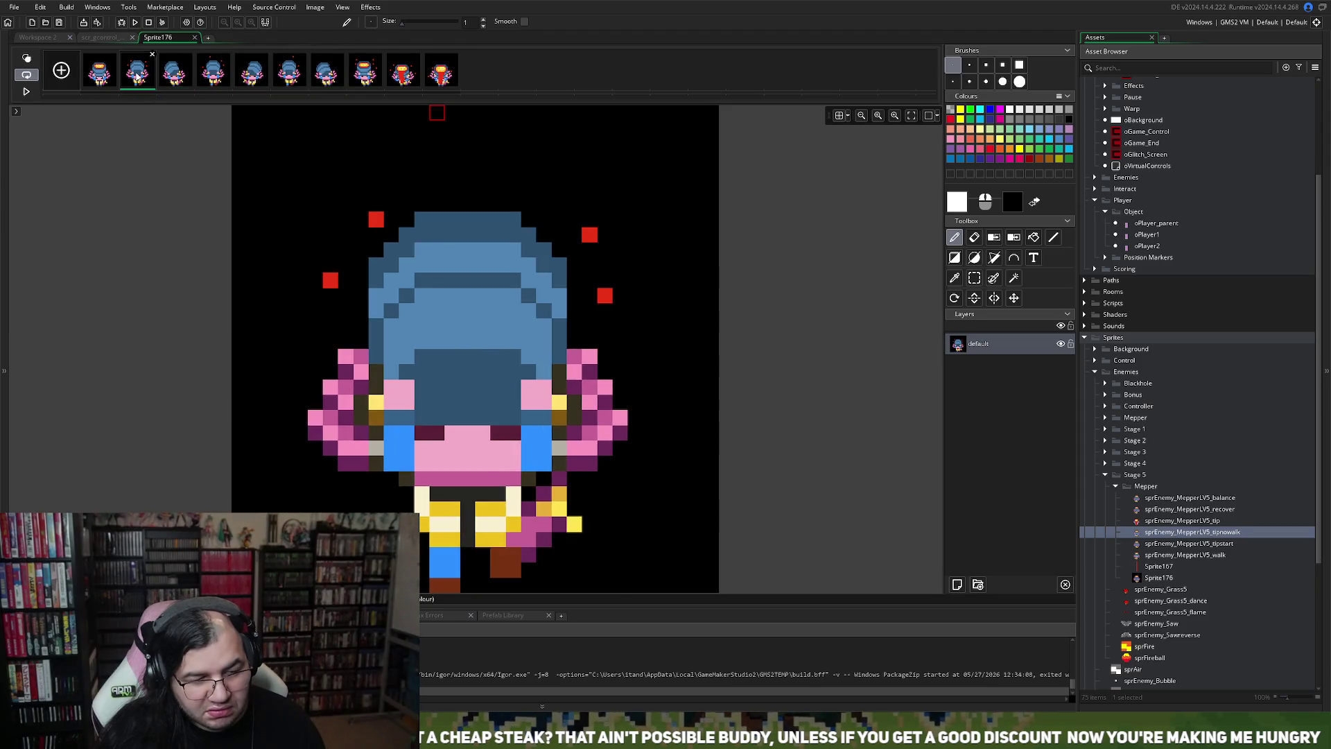
click(112, 81)
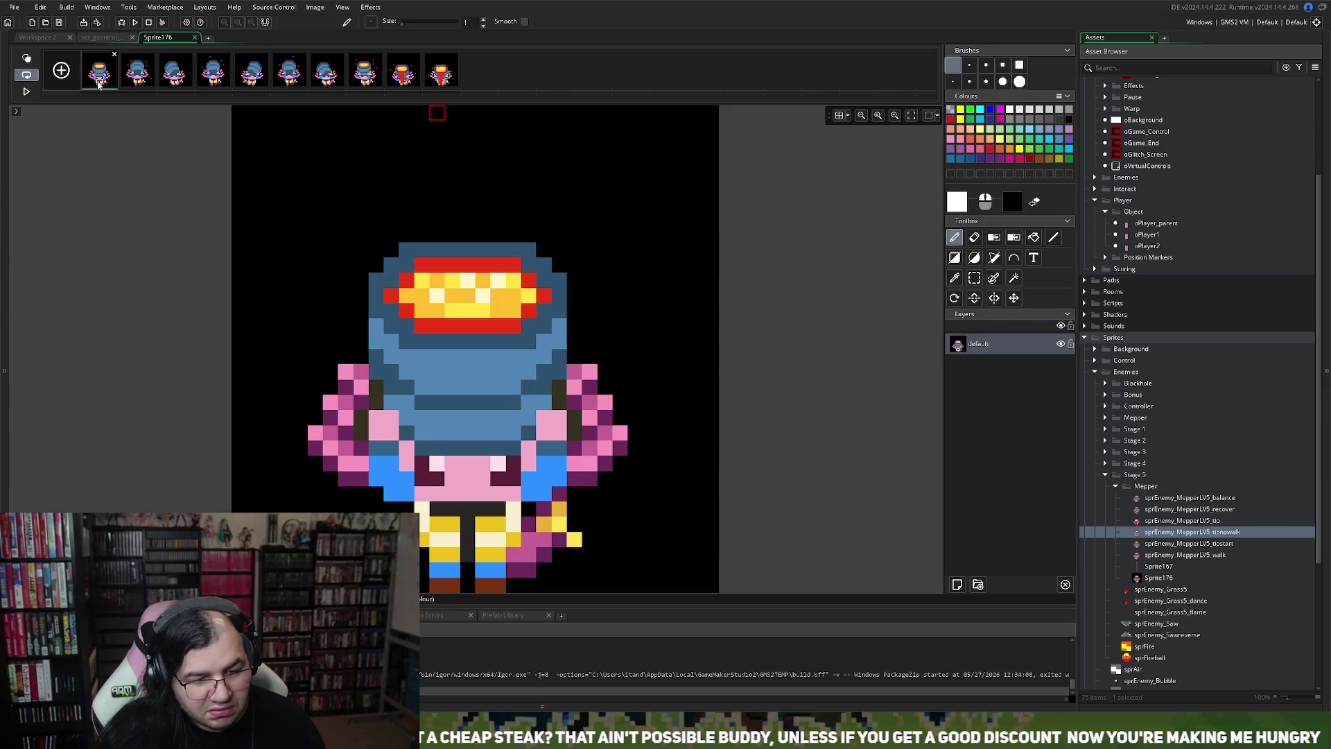
click(138, 85)
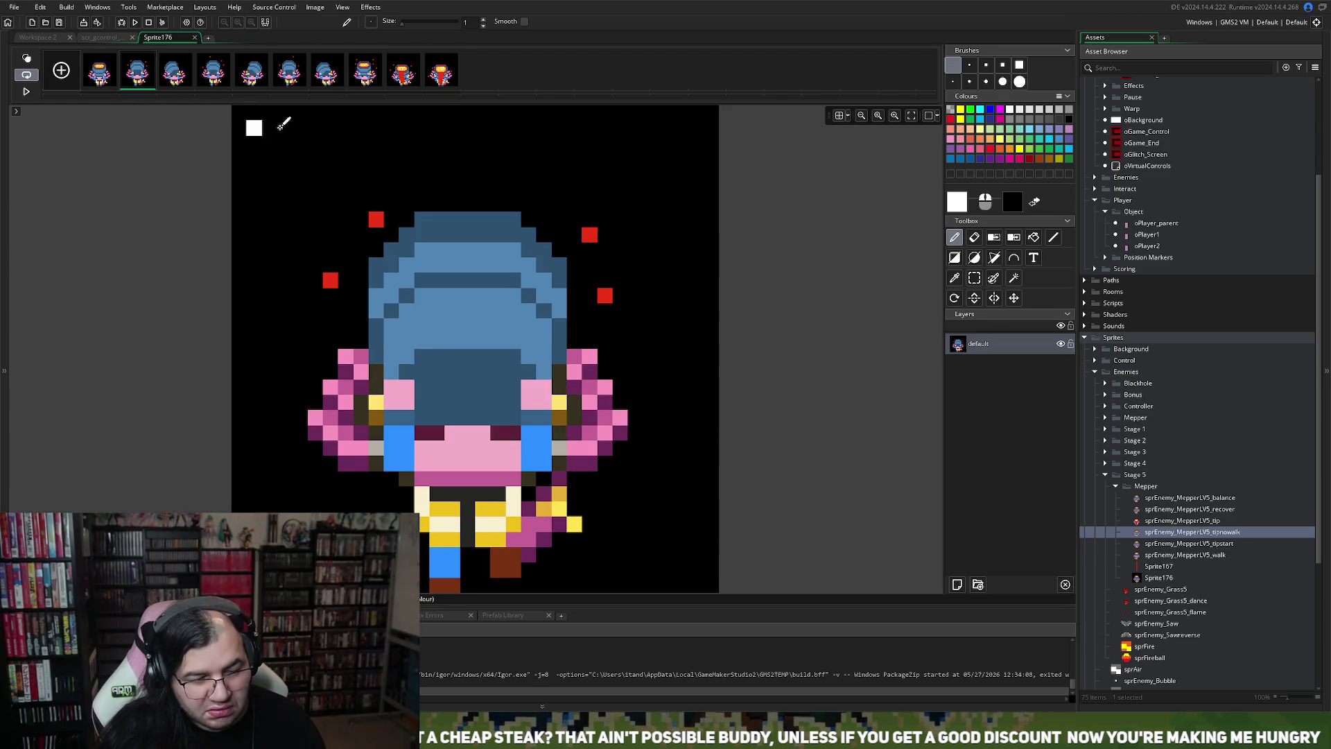
Step: Reverse the order of all ten frames and compare the first few frames
click(348, 7)
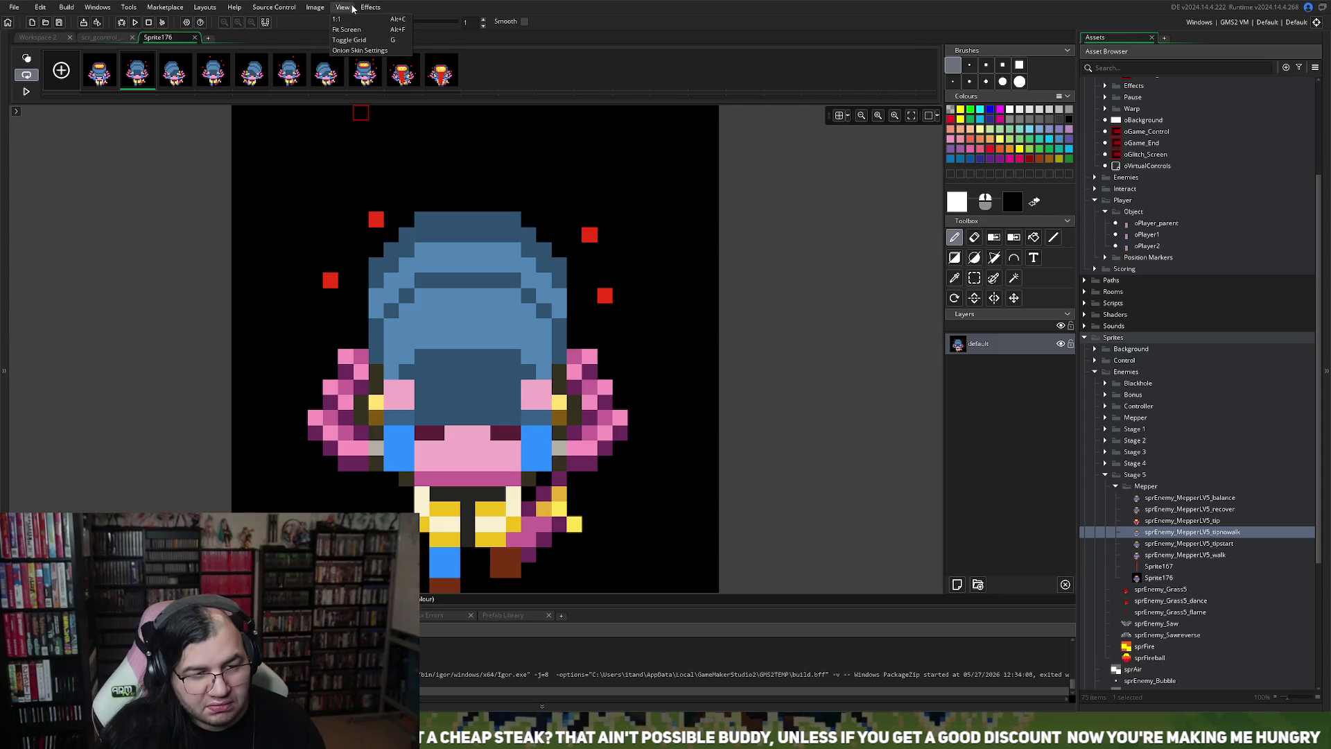
mouse_move(318, 8)
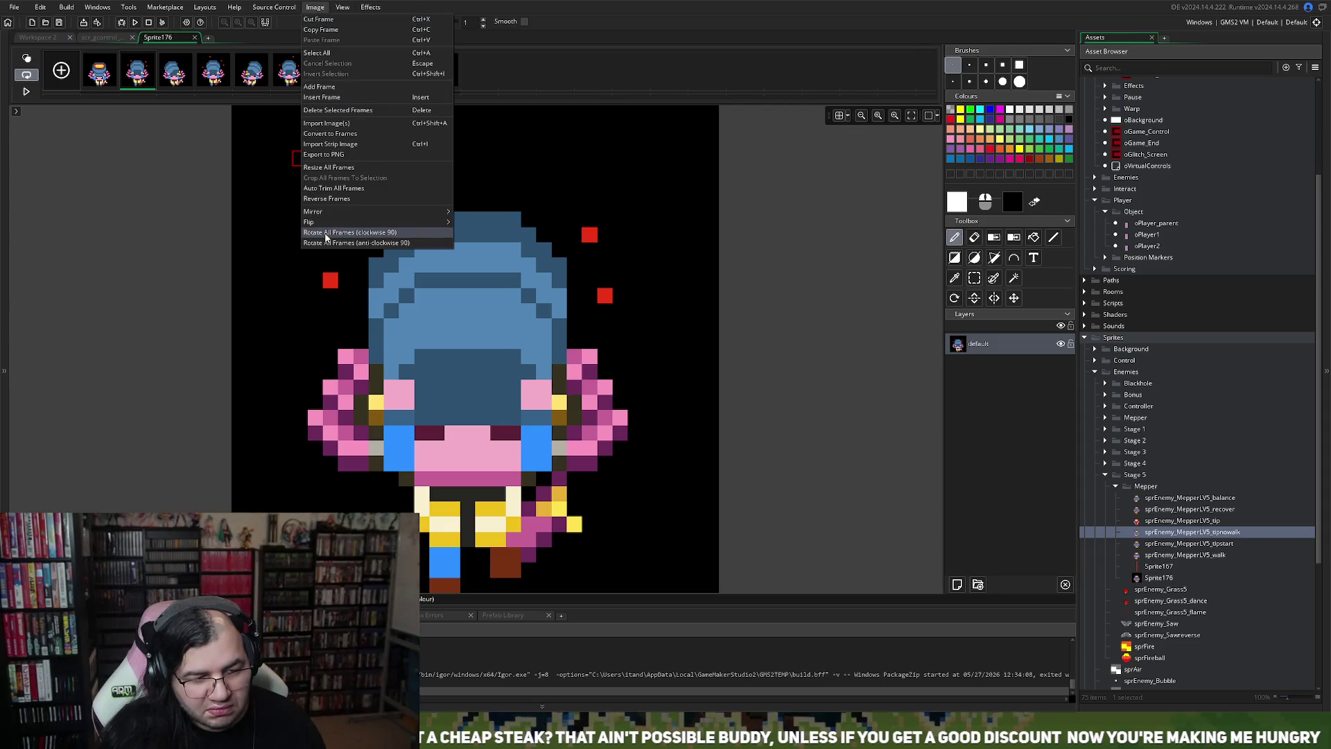
click(334, 200)
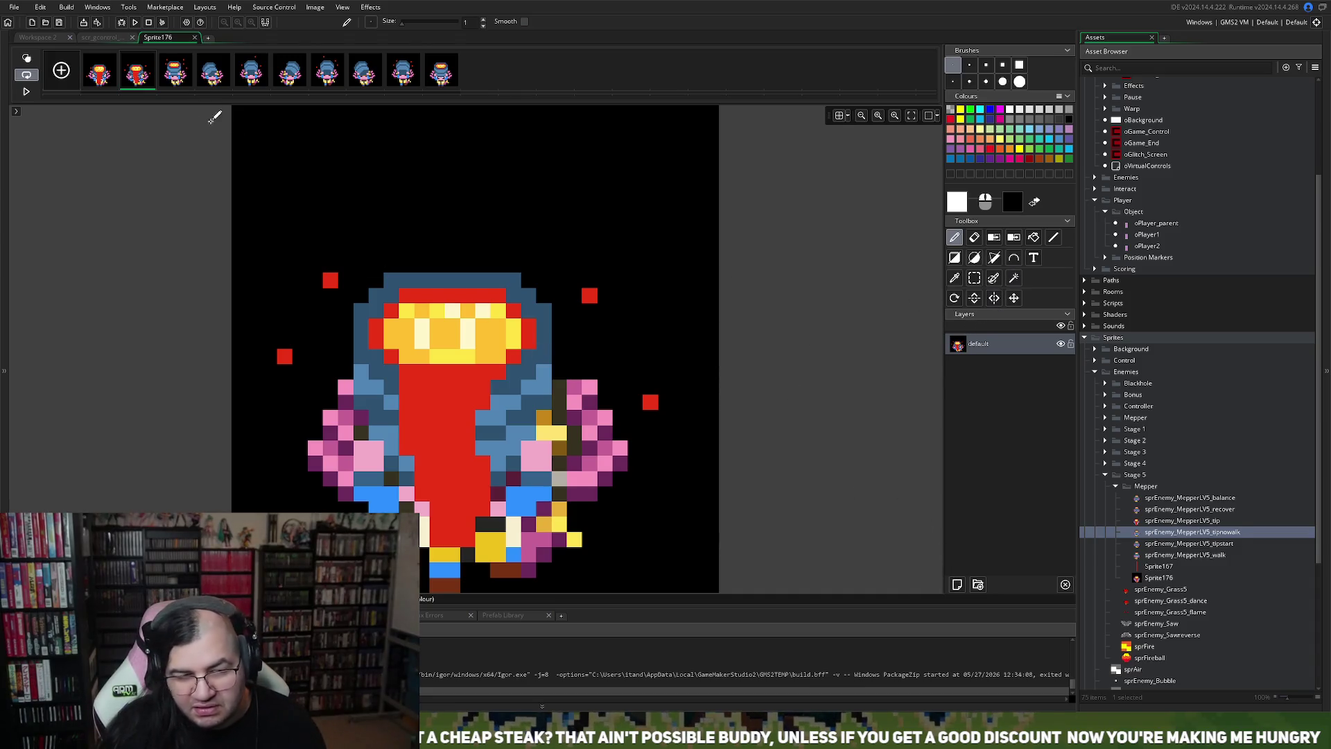
click(174, 78)
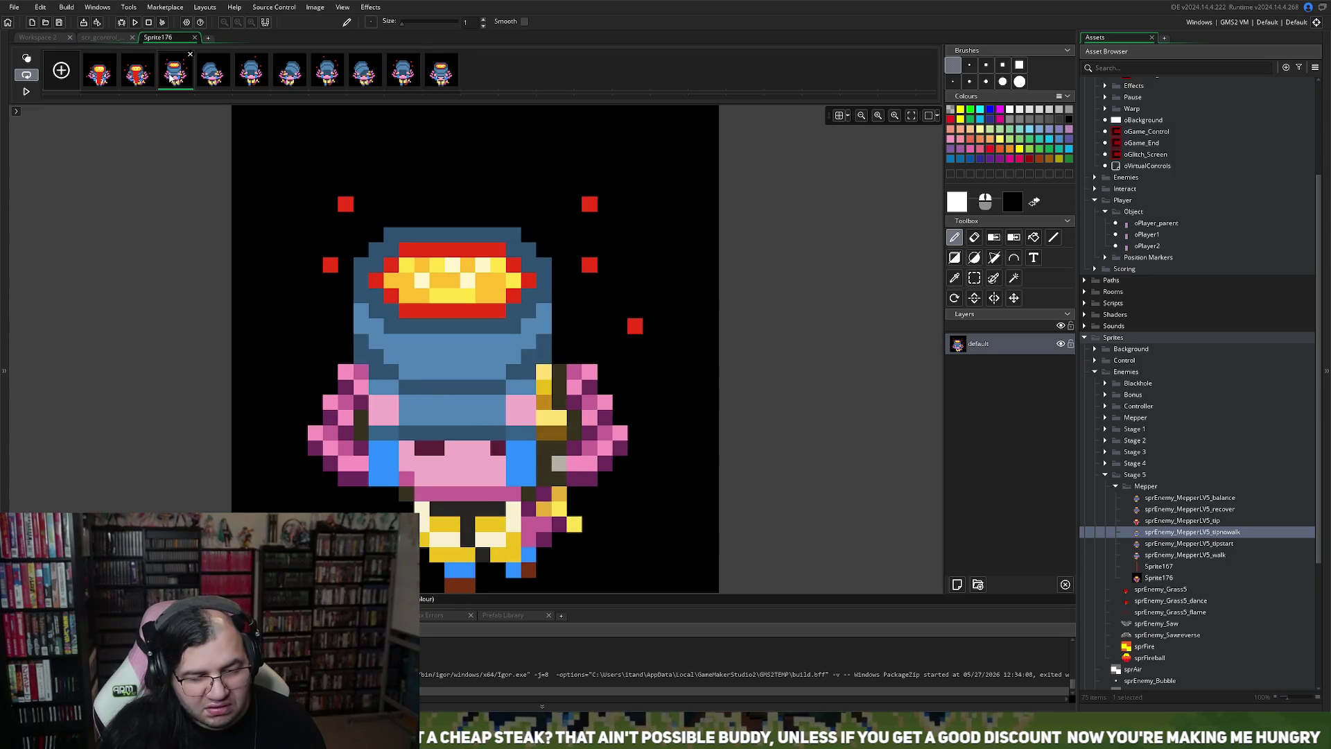
click(141, 77)
click(88, 78)
click(128, 81)
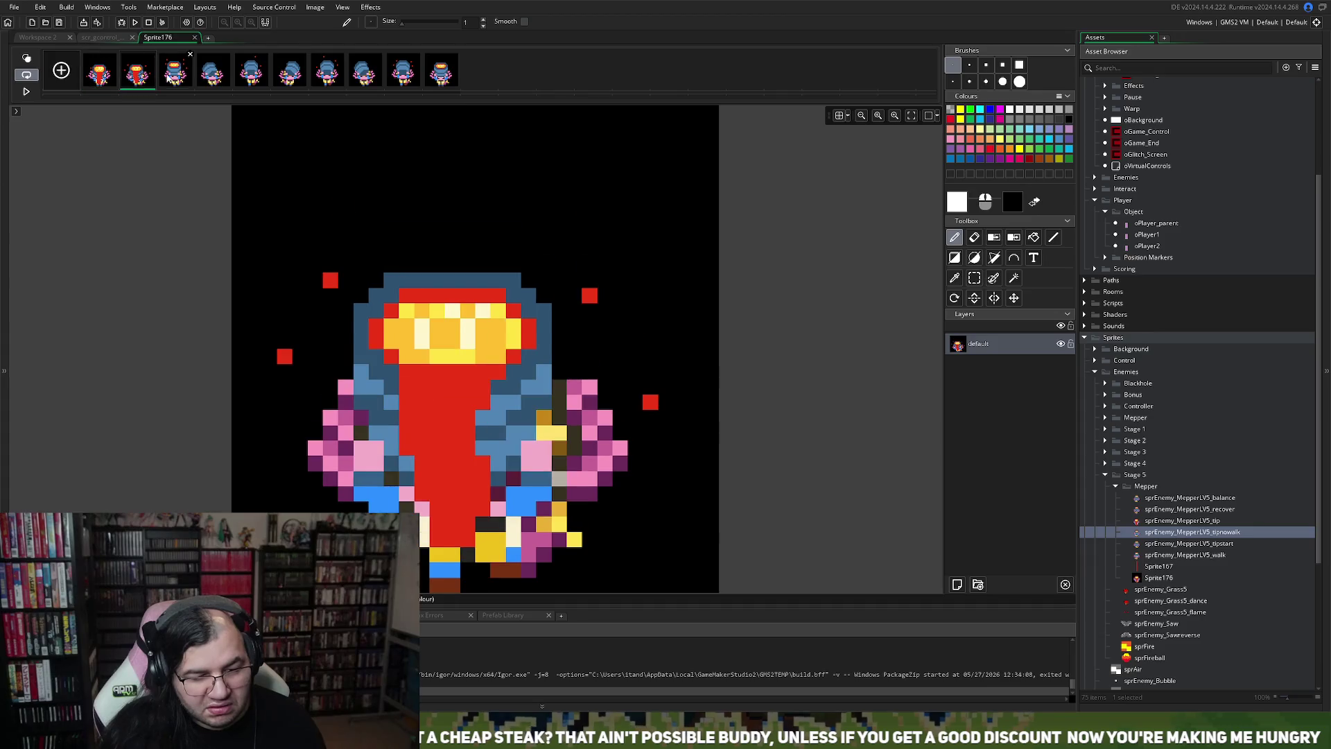
click(168, 78)
right_click(203, 71)
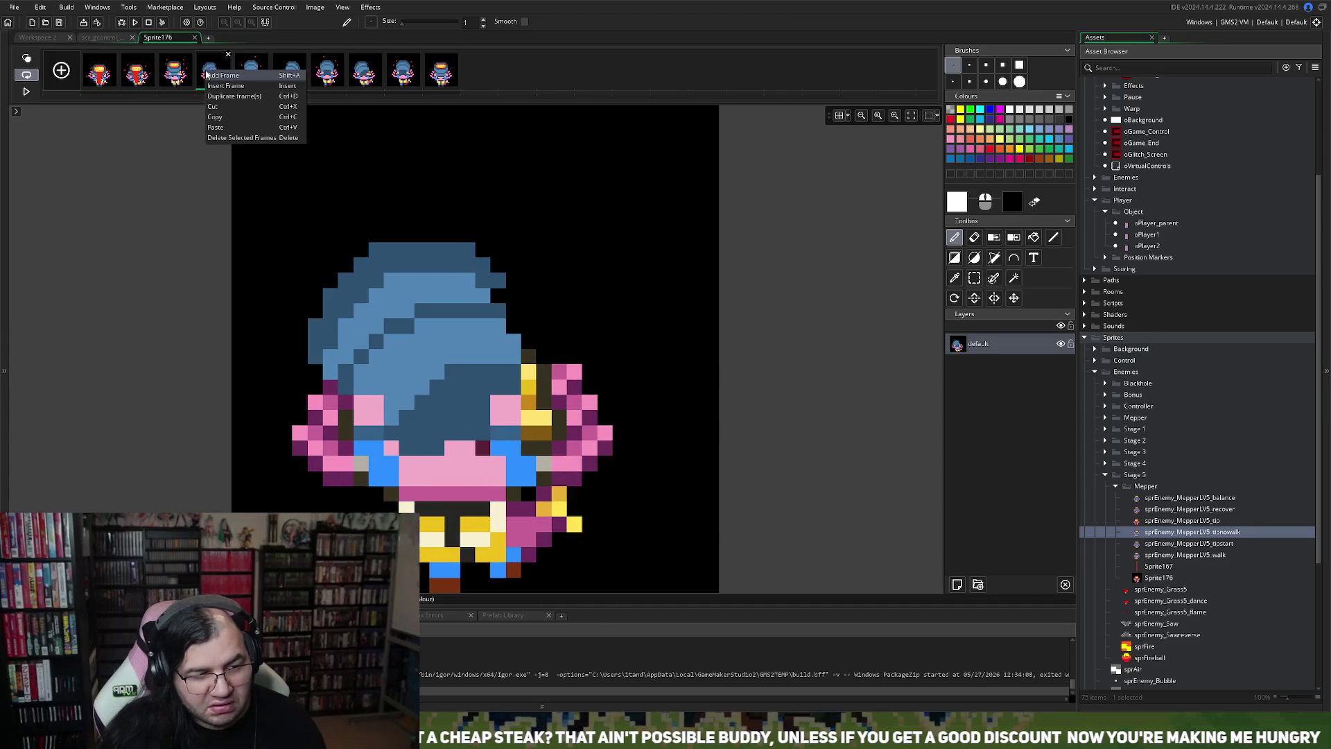
Step: Play and stop the animation, then show frame 1 with the Magic Wand selected
click(24, 90)
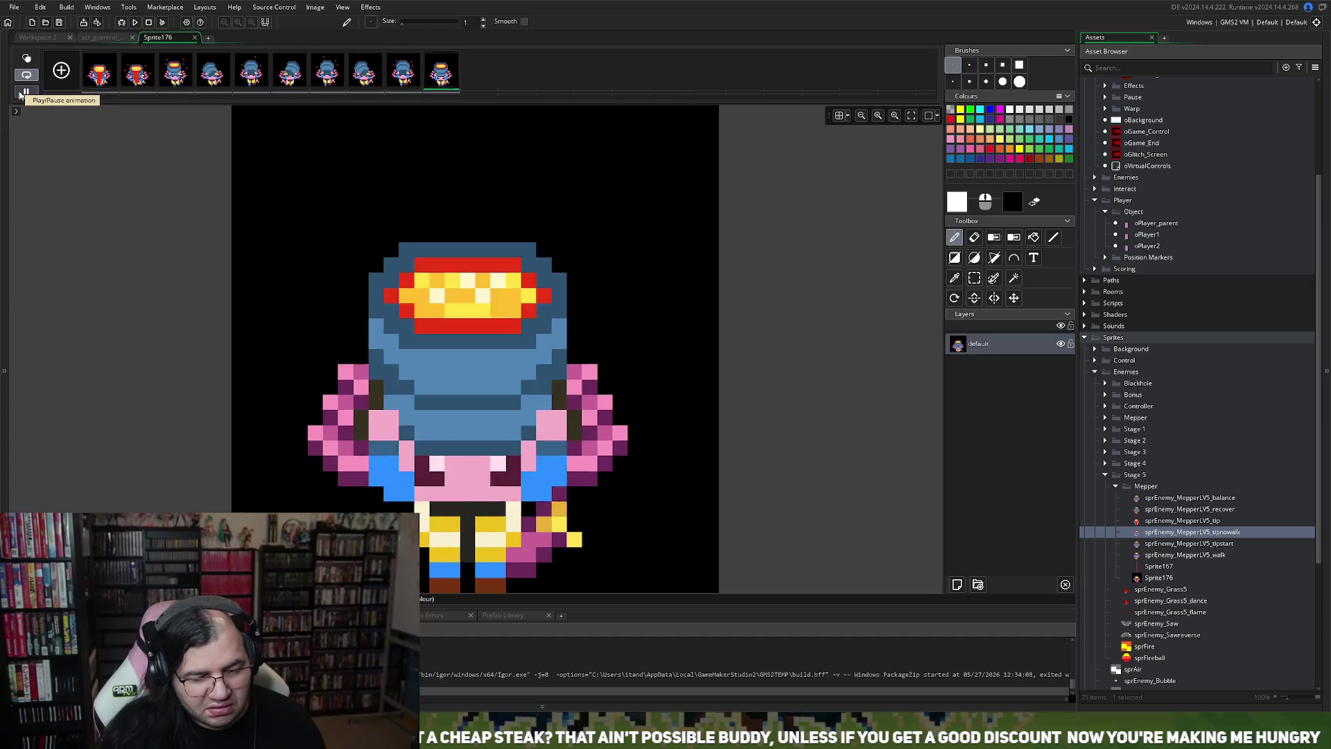
click(24, 92)
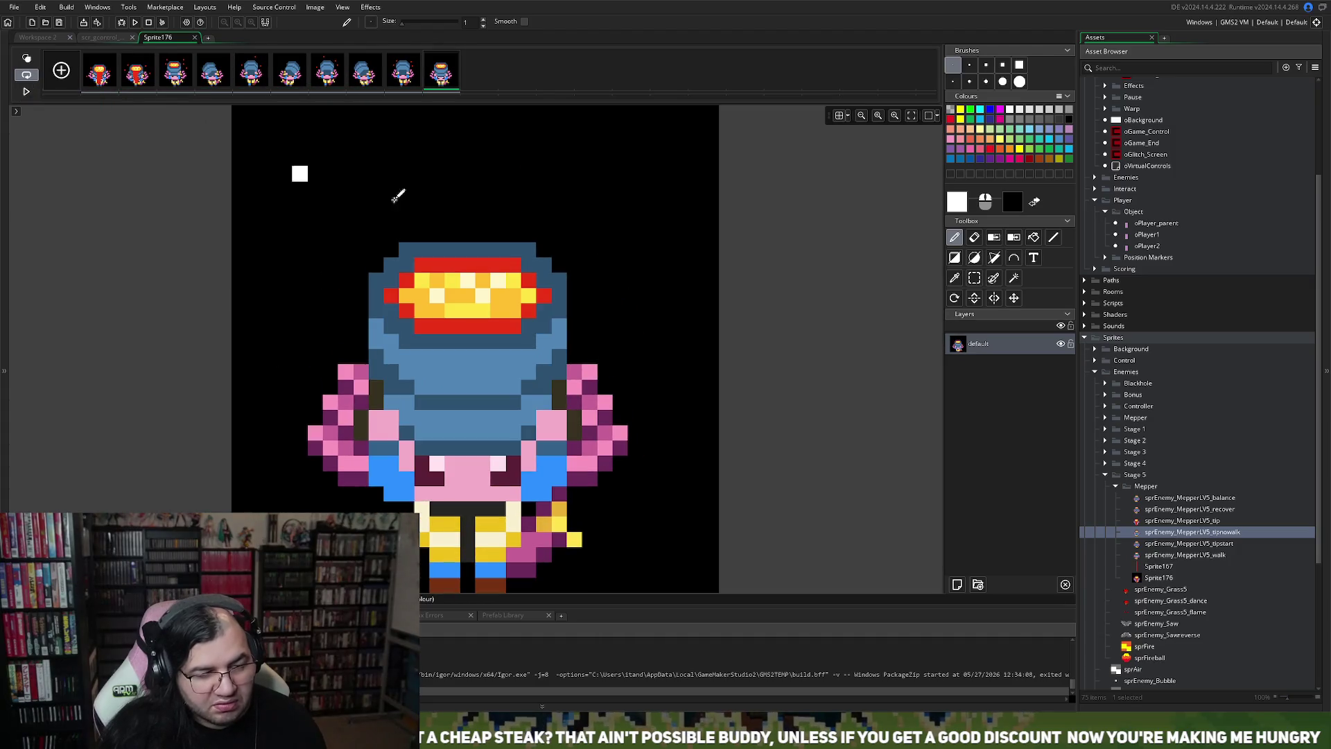
click(100, 83)
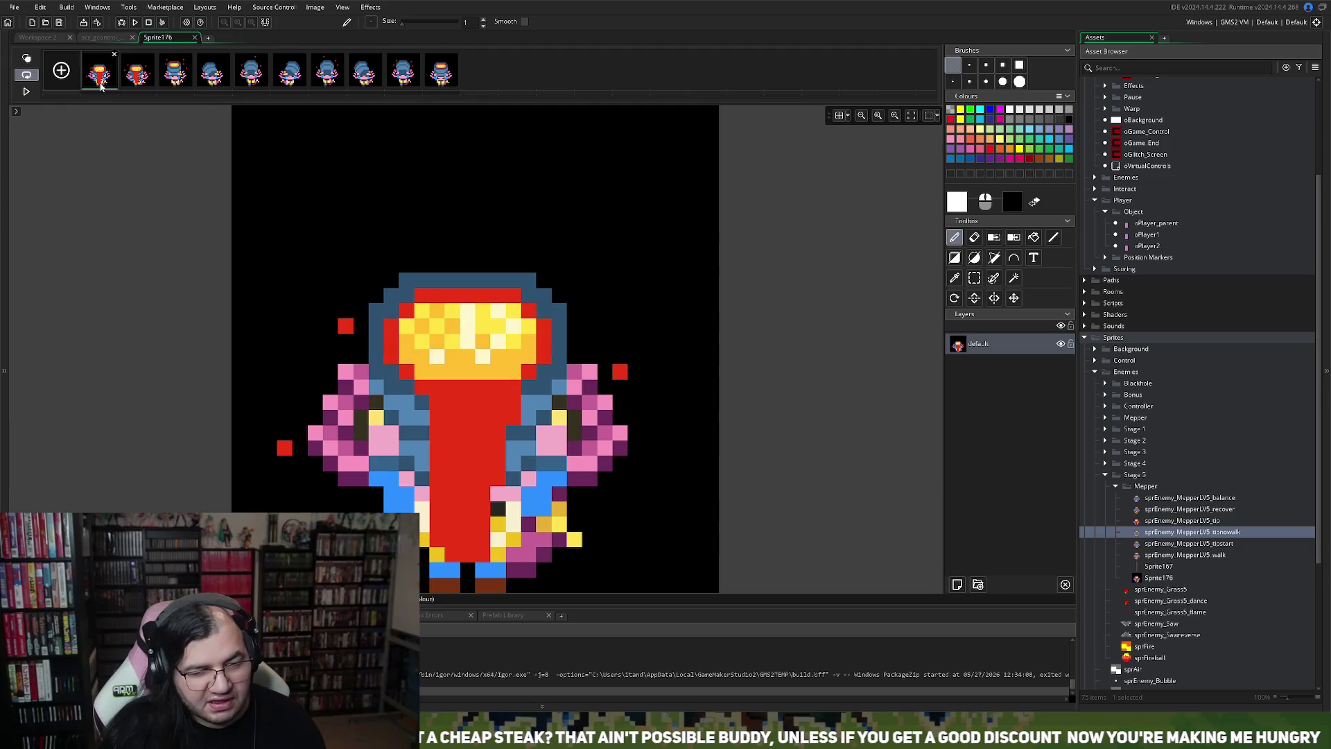
click(1013, 278)
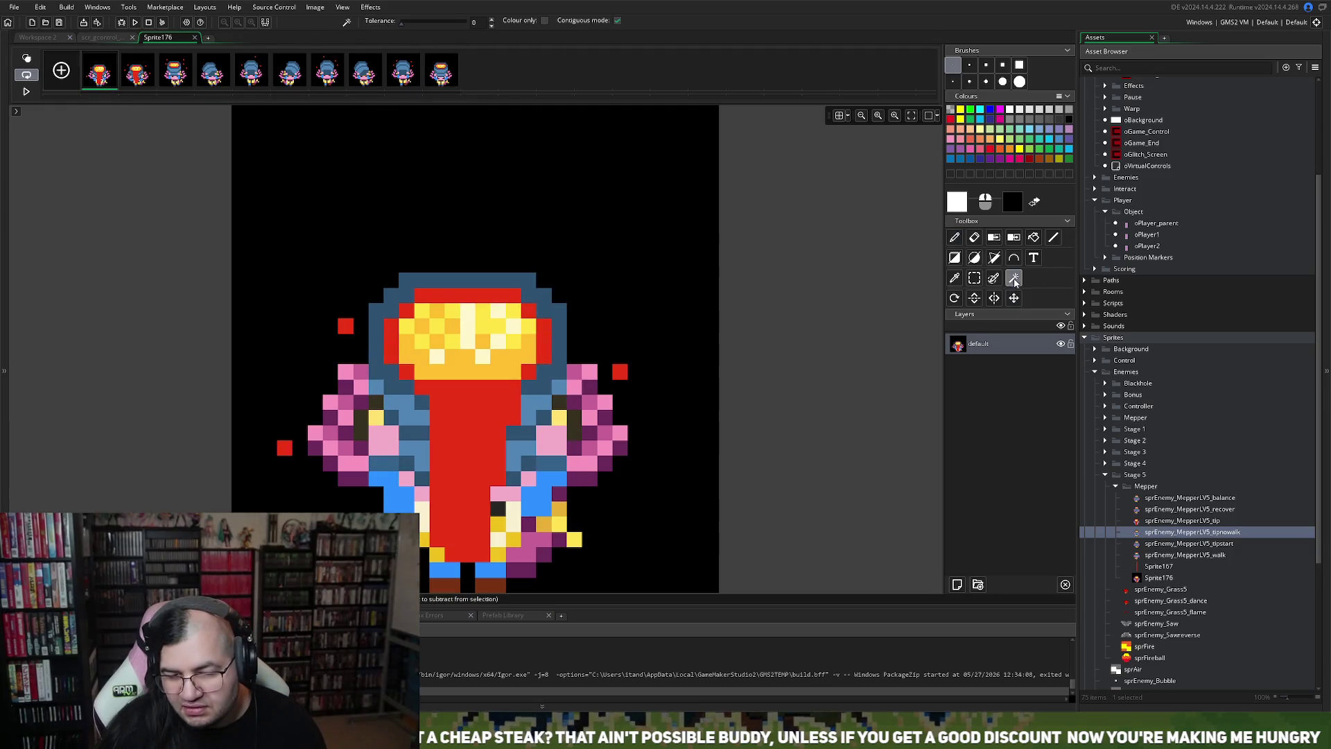
Step: Erase the black background on frames 1–3, answering No to the delete-frames prompt
click(465, 221)
key(Delete)
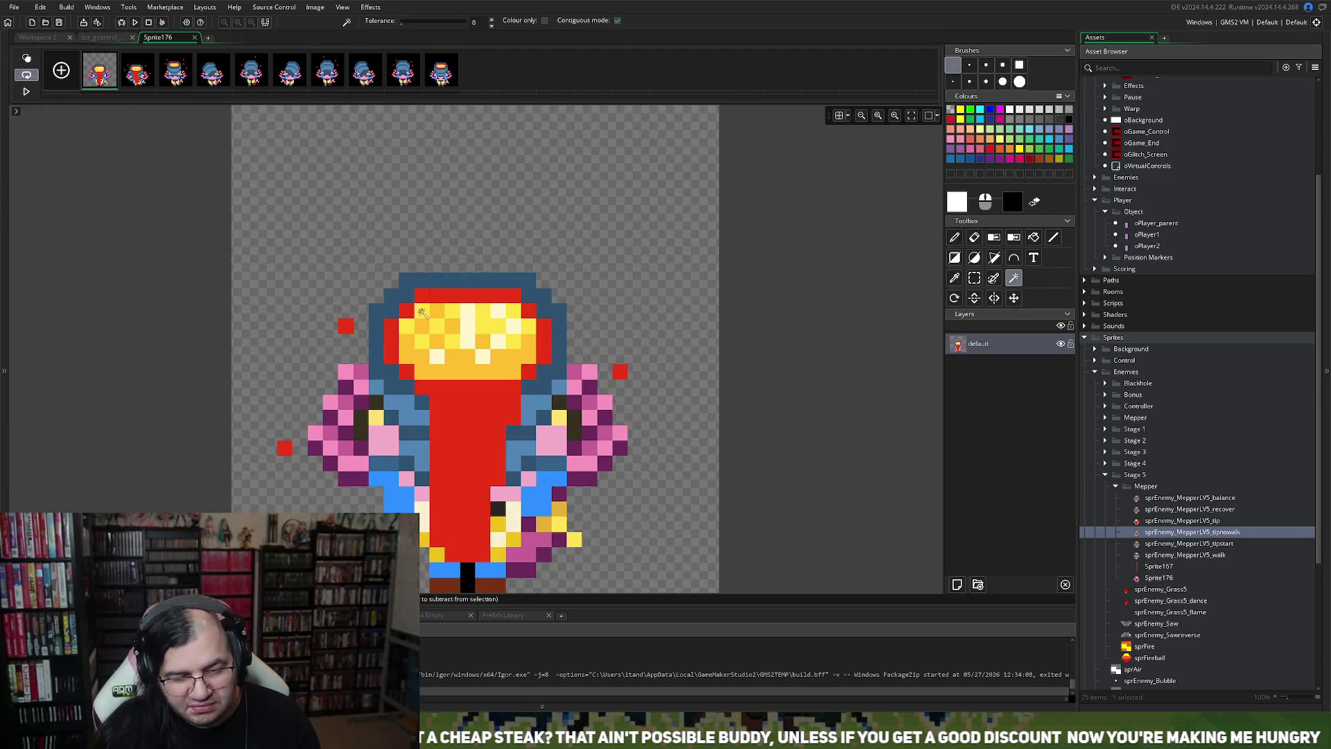
click(137, 73)
click(332, 155)
key(Delete)
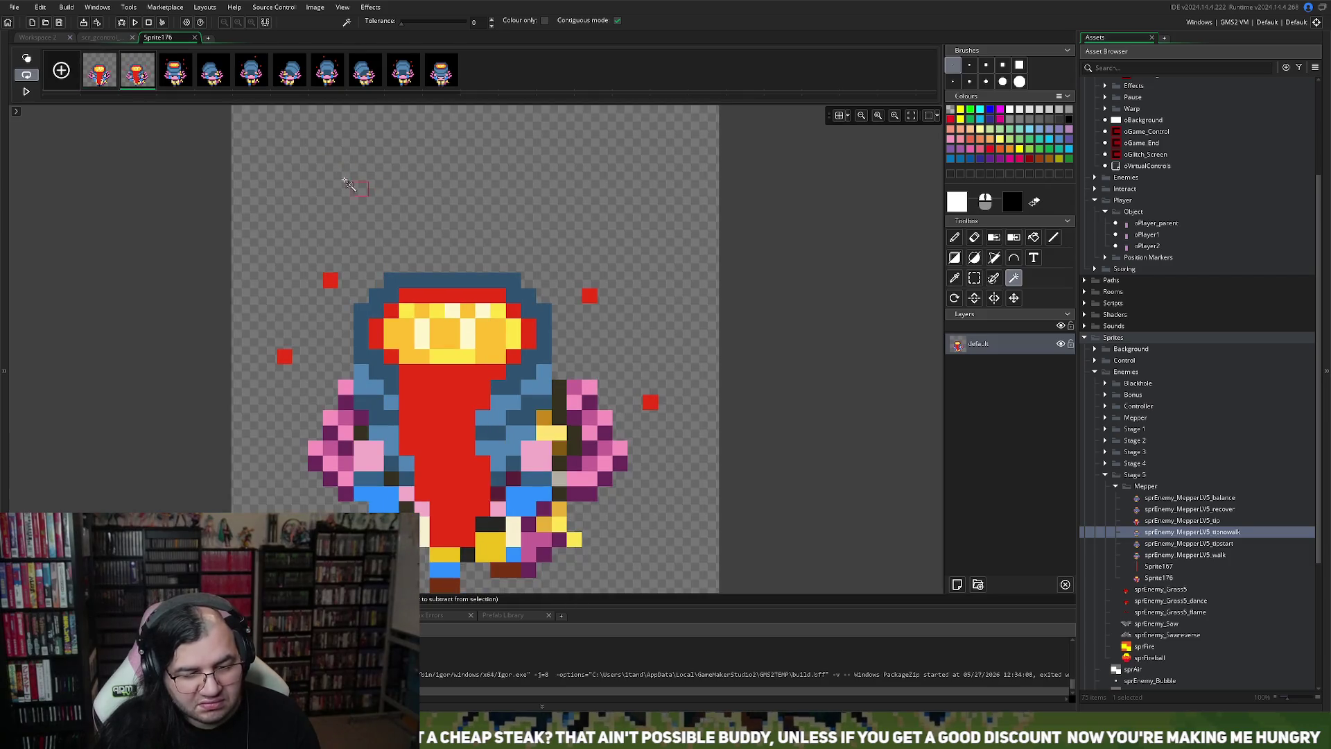
click(178, 75)
key(Delete)
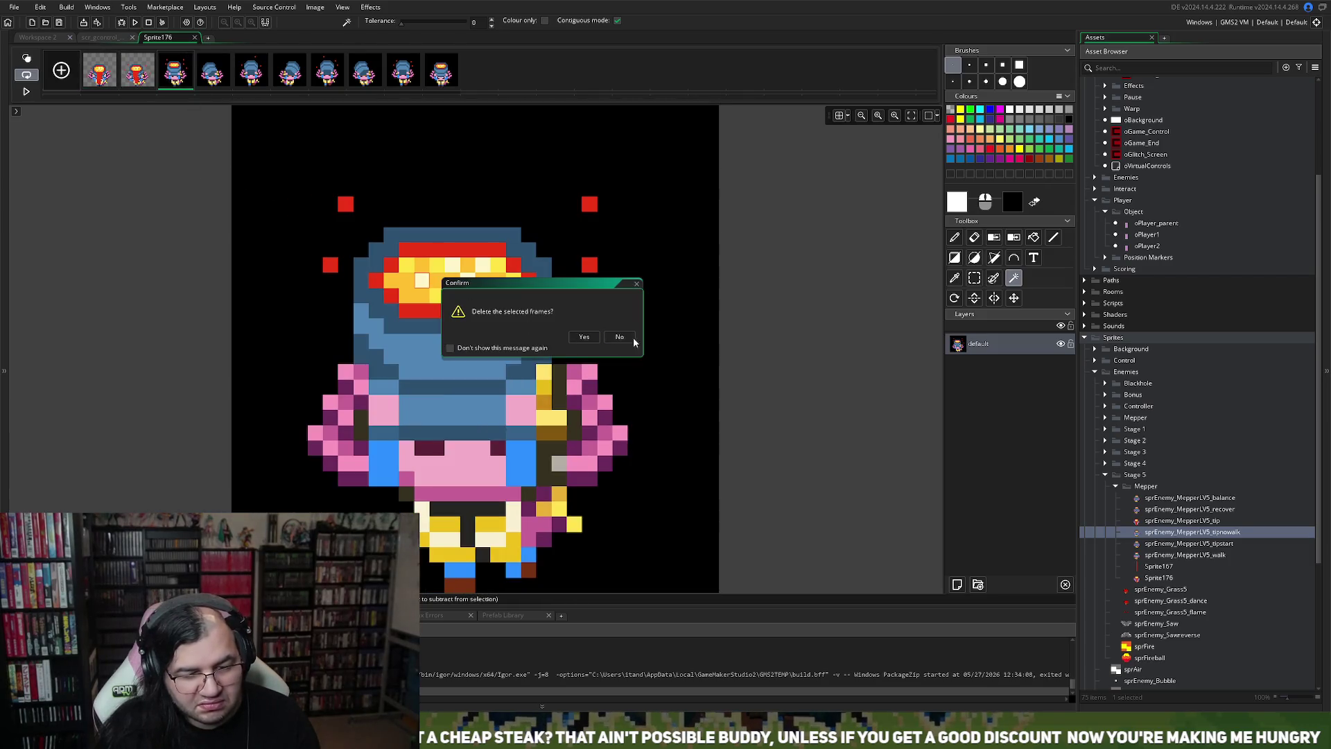
click(619, 337)
click(302, 340)
key(Delete)
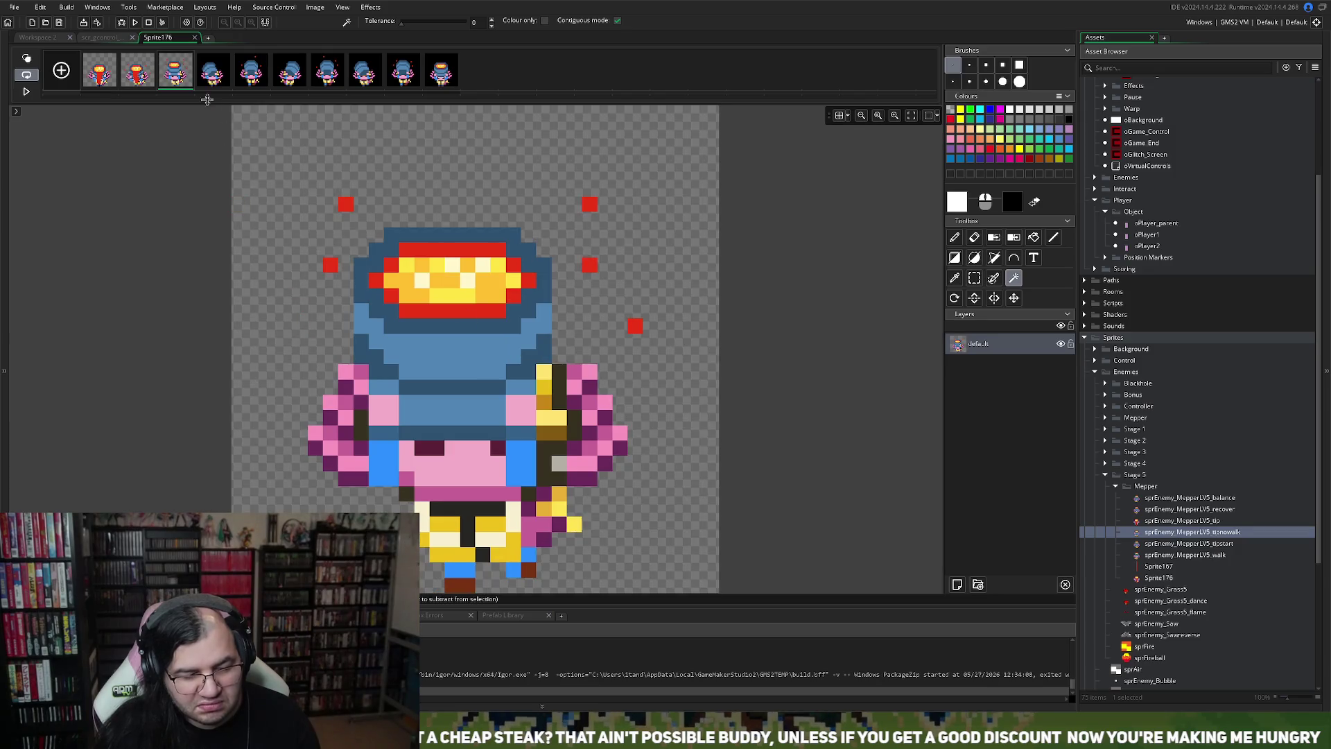
Step: Erase the black background on frames 4 to 7 with the Magic Wand
click(212, 73)
click(267, 178)
key(Delete)
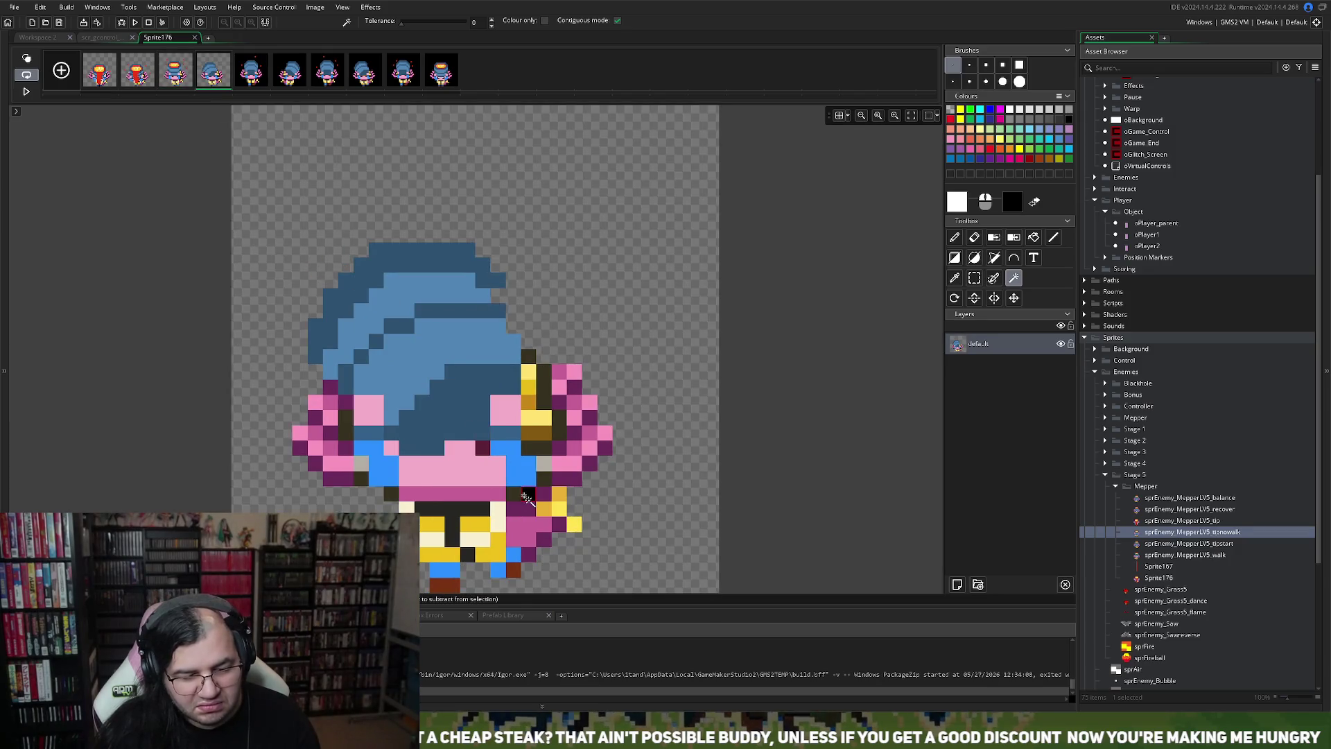
click(252, 73)
click(317, 292)
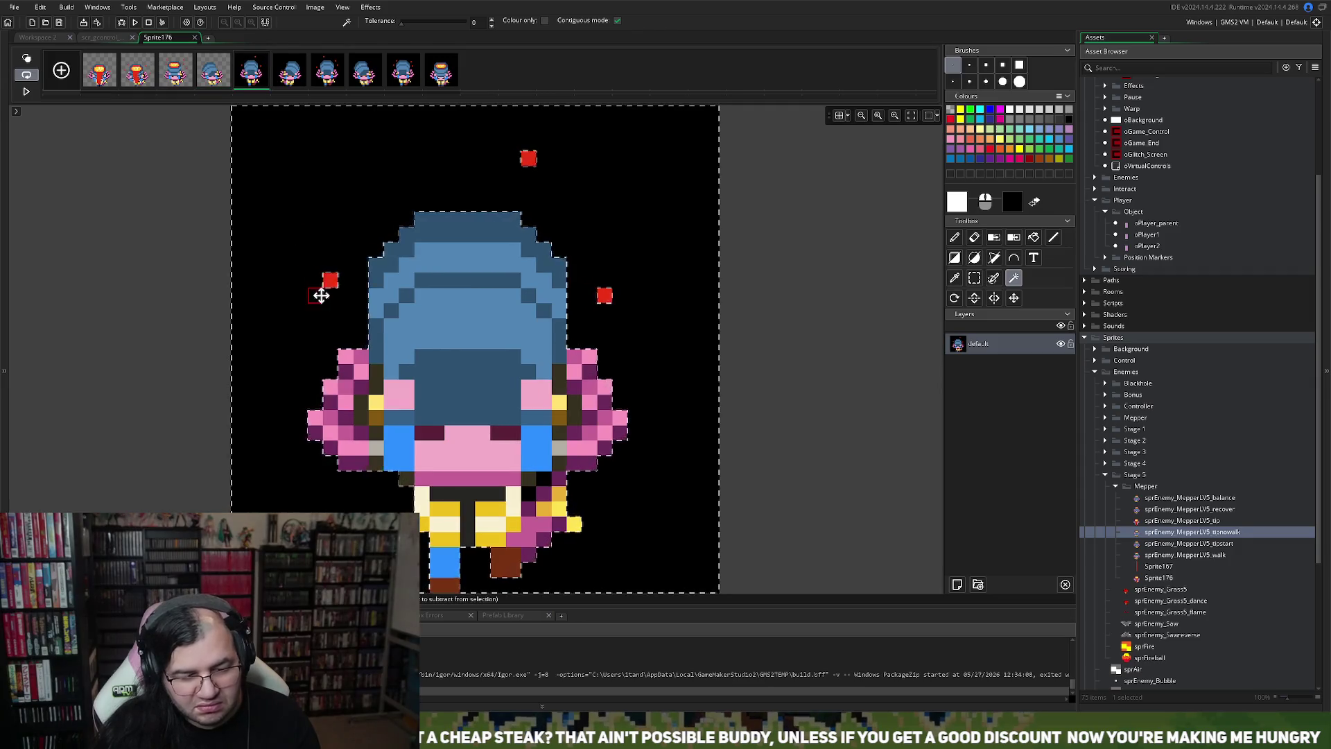
key(Delete)
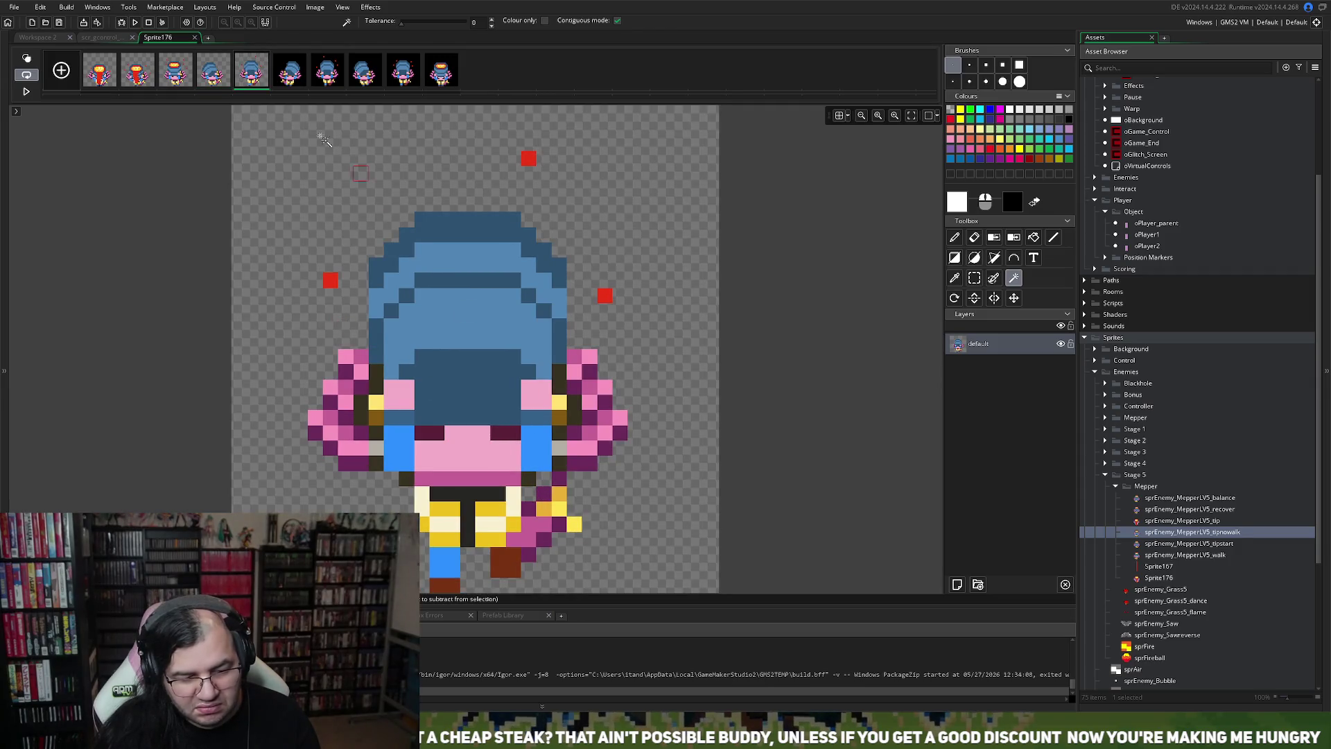
click(289, 73)
click(271, 161)
key(Delete)
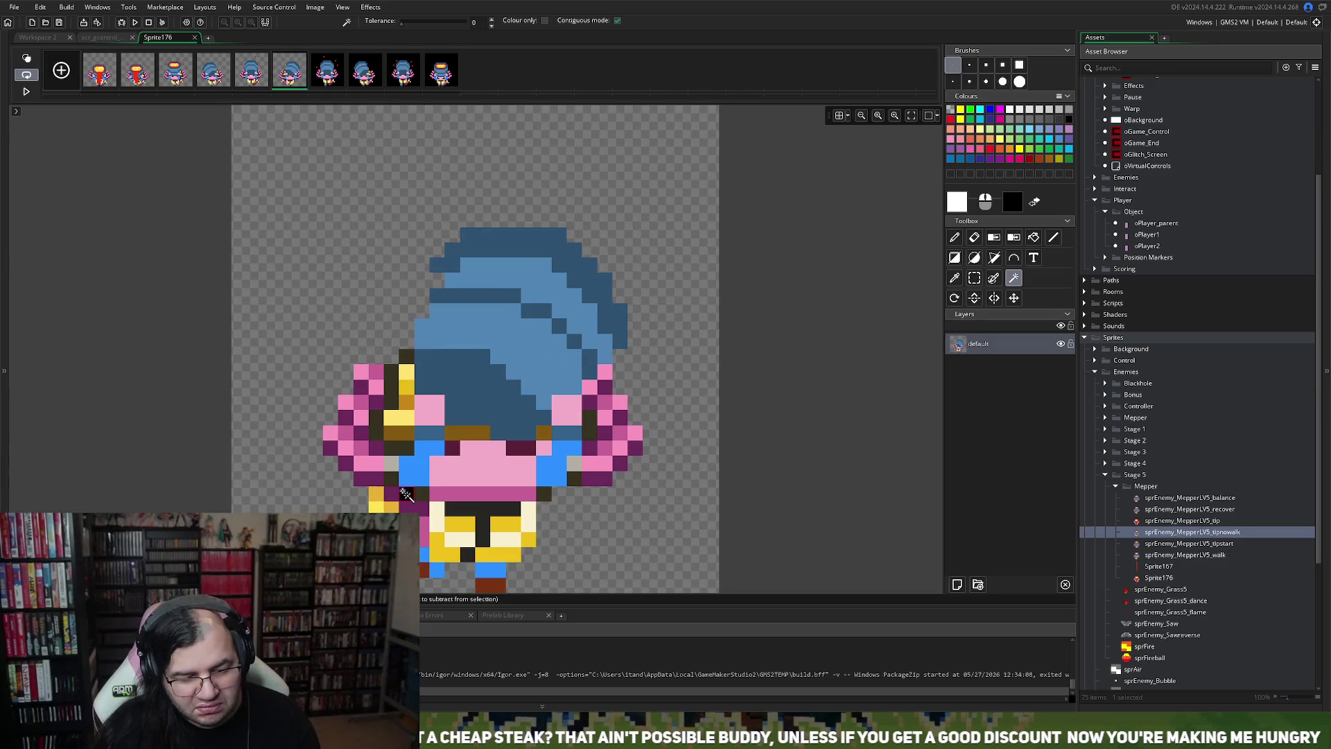
click(327, 71)
click(318, 232)
key(Delete)
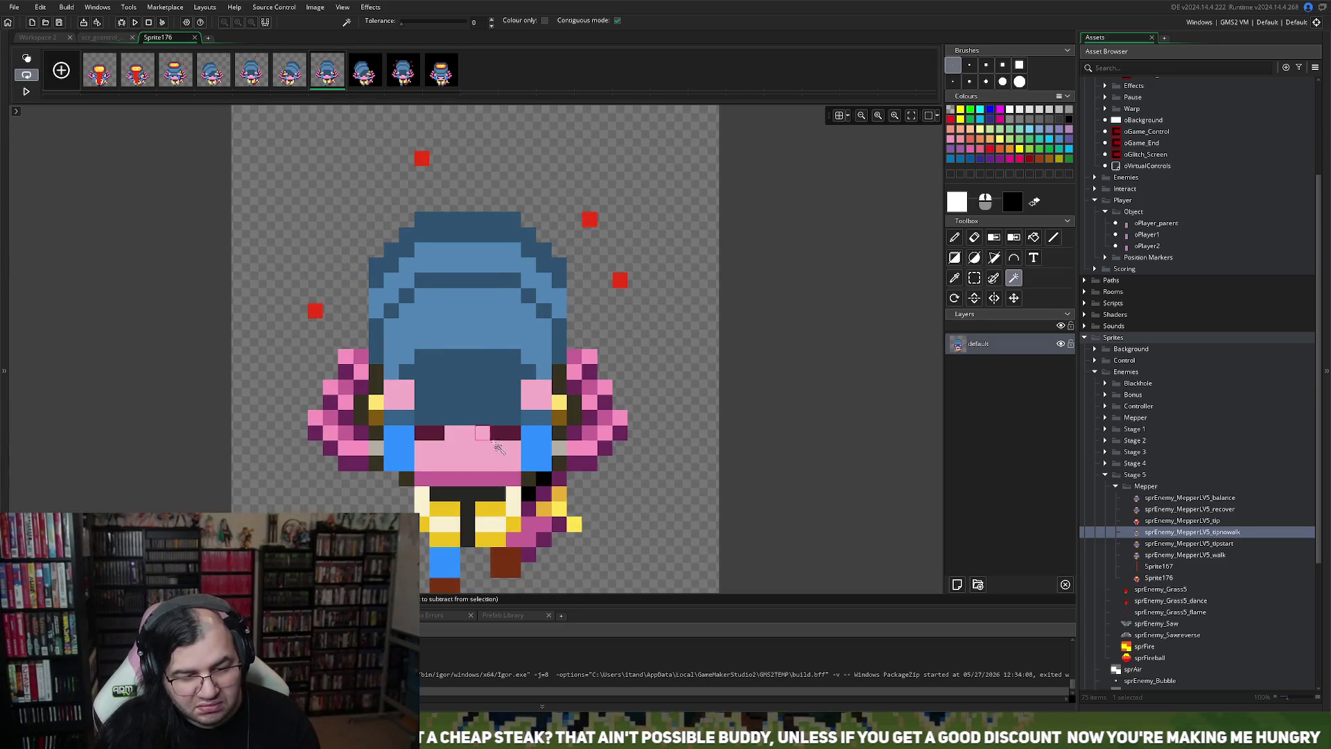
Step: Clear the black background on frames 8, 9 and 10, then close the image editor
click(365, 71)
click(297, 217)
key(Delete)
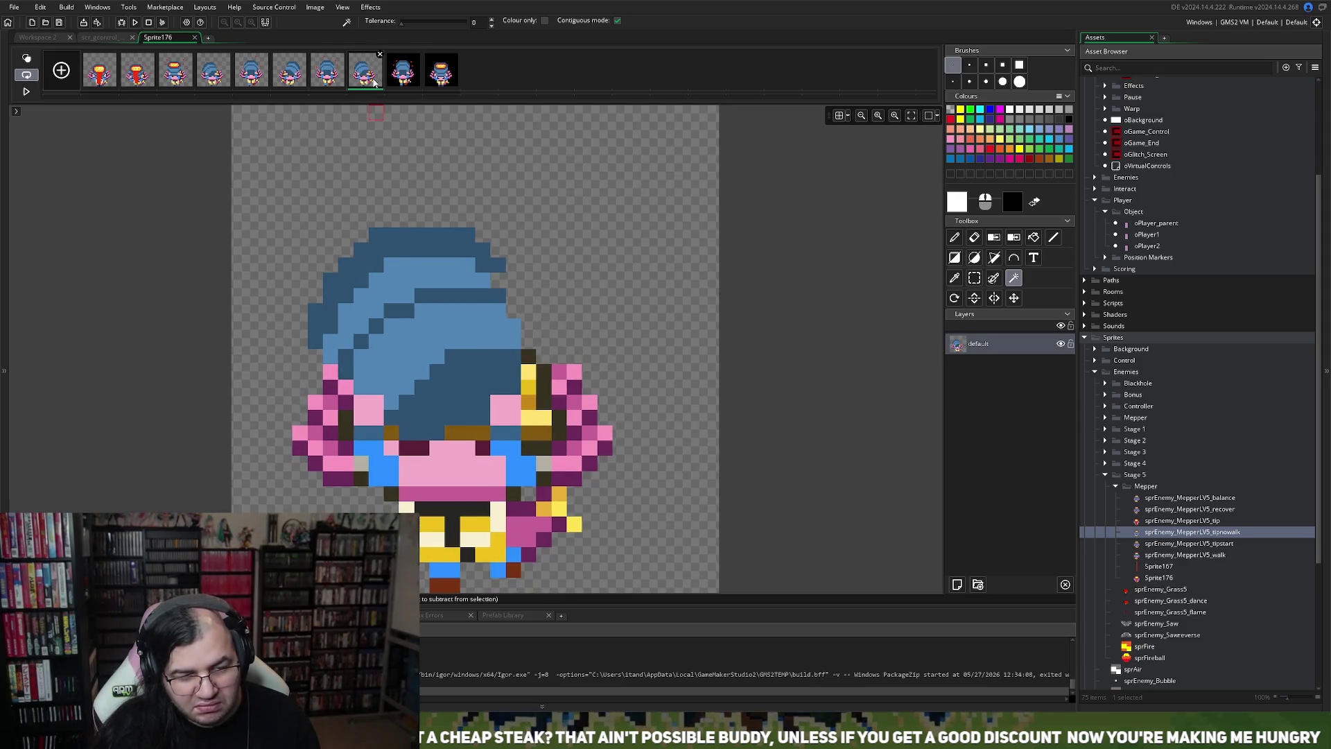
click(403, 72)
click(319, 209)
key(Delete)
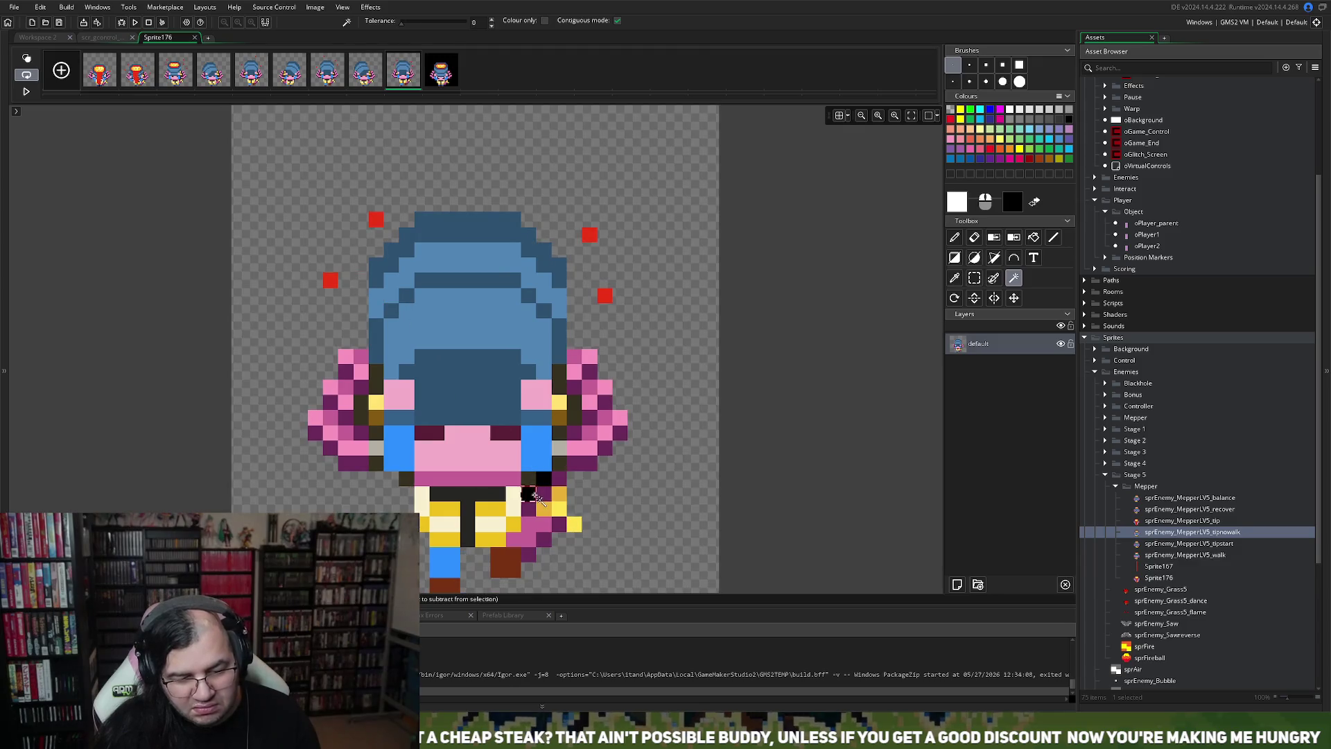
click(441, 72)
click(324, 363)
key(Delete)
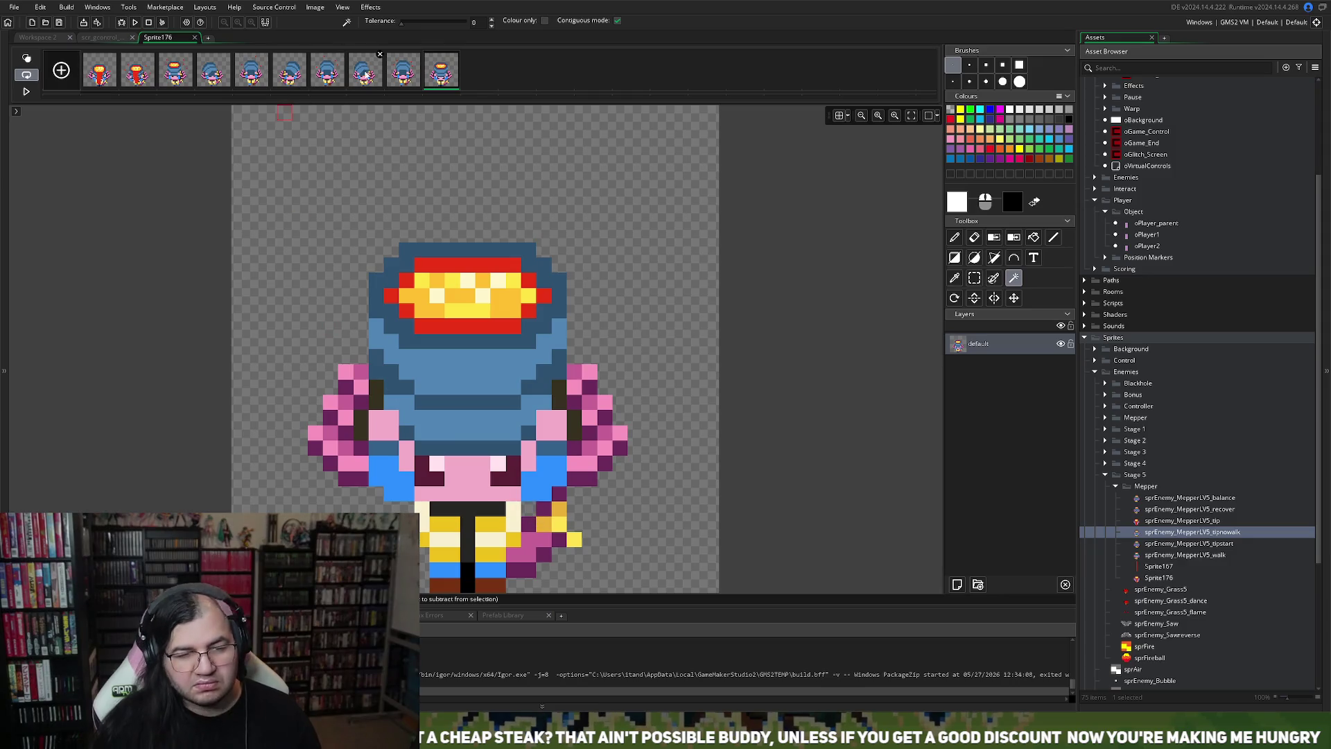
click(195, 38)
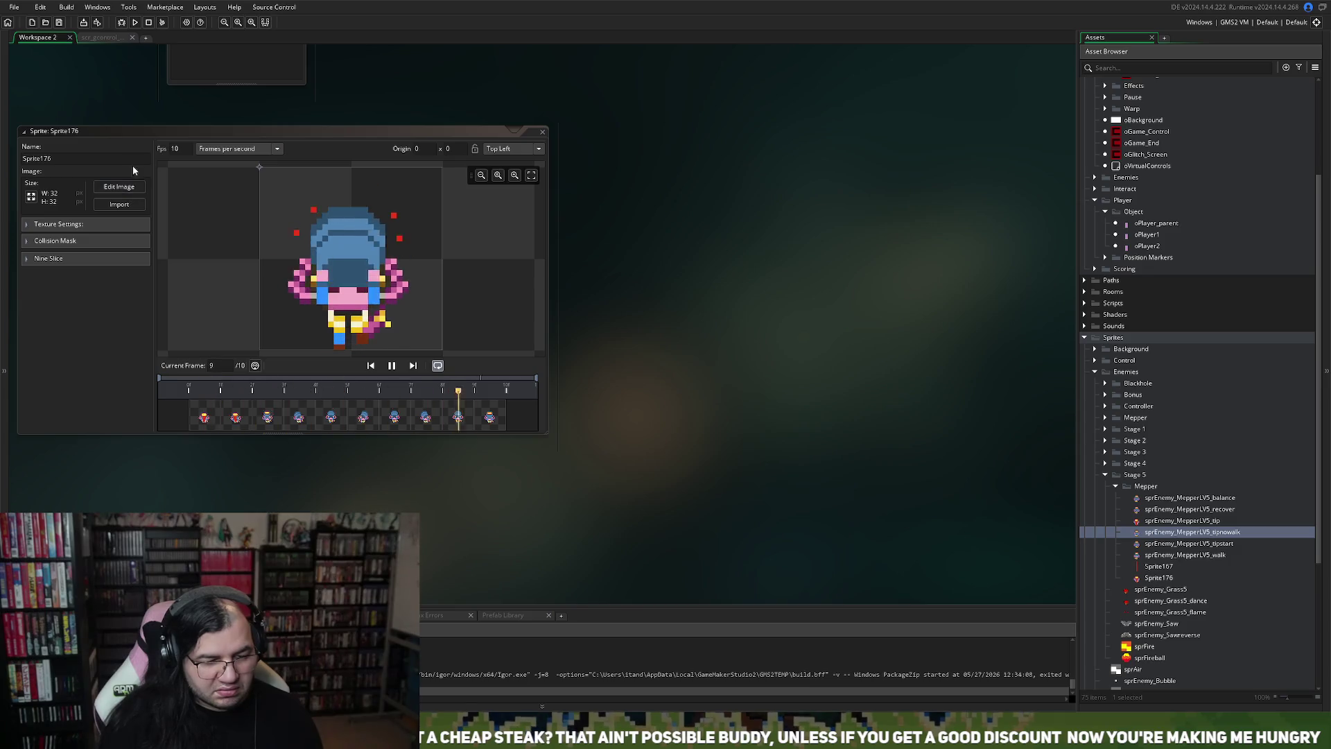
Step: Type sprEnemy_MepperLV5_tiprecover into Sprite176's Name field
click(109, 159)
text(sprEnemy_MepperLV5_)
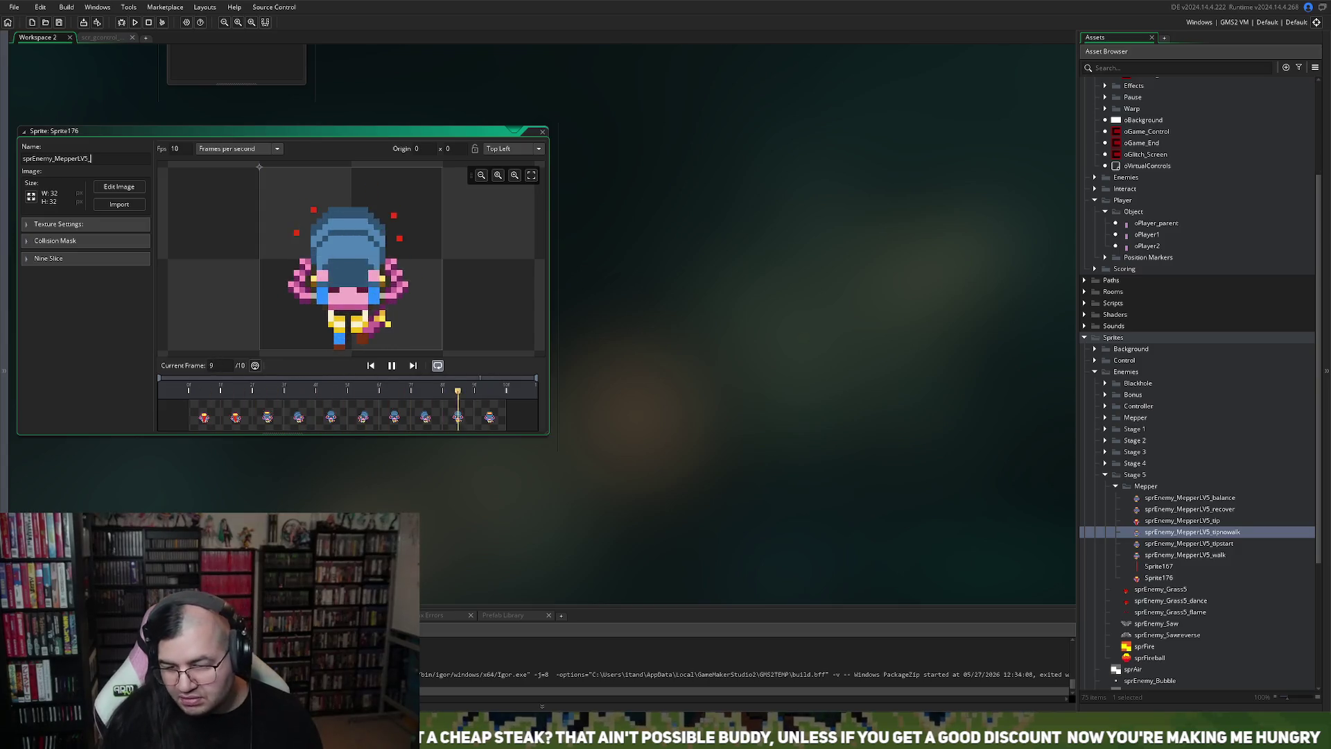
text(tiprecover)
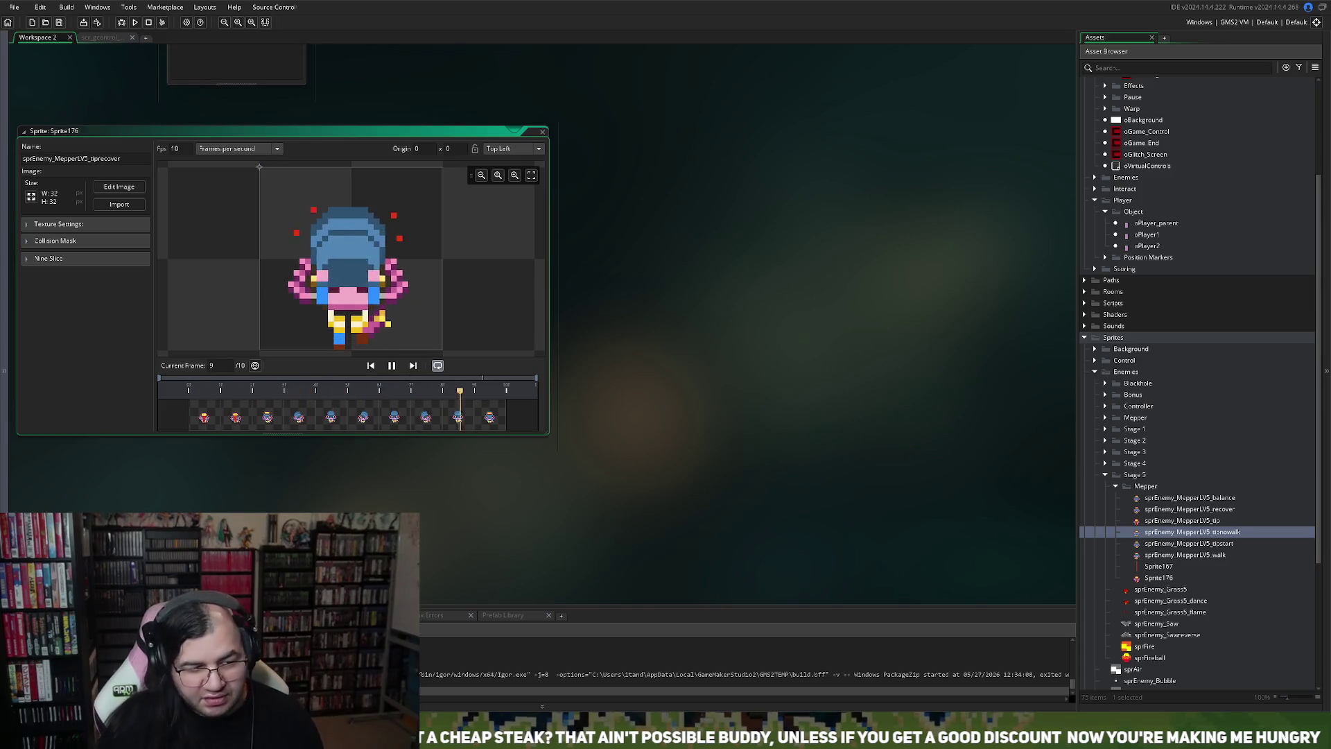
Step: Confirm the name sprEnemy_MepperLV5_tiprecover, then review the recover animation playing
key(Return)
double_click(533, 131)
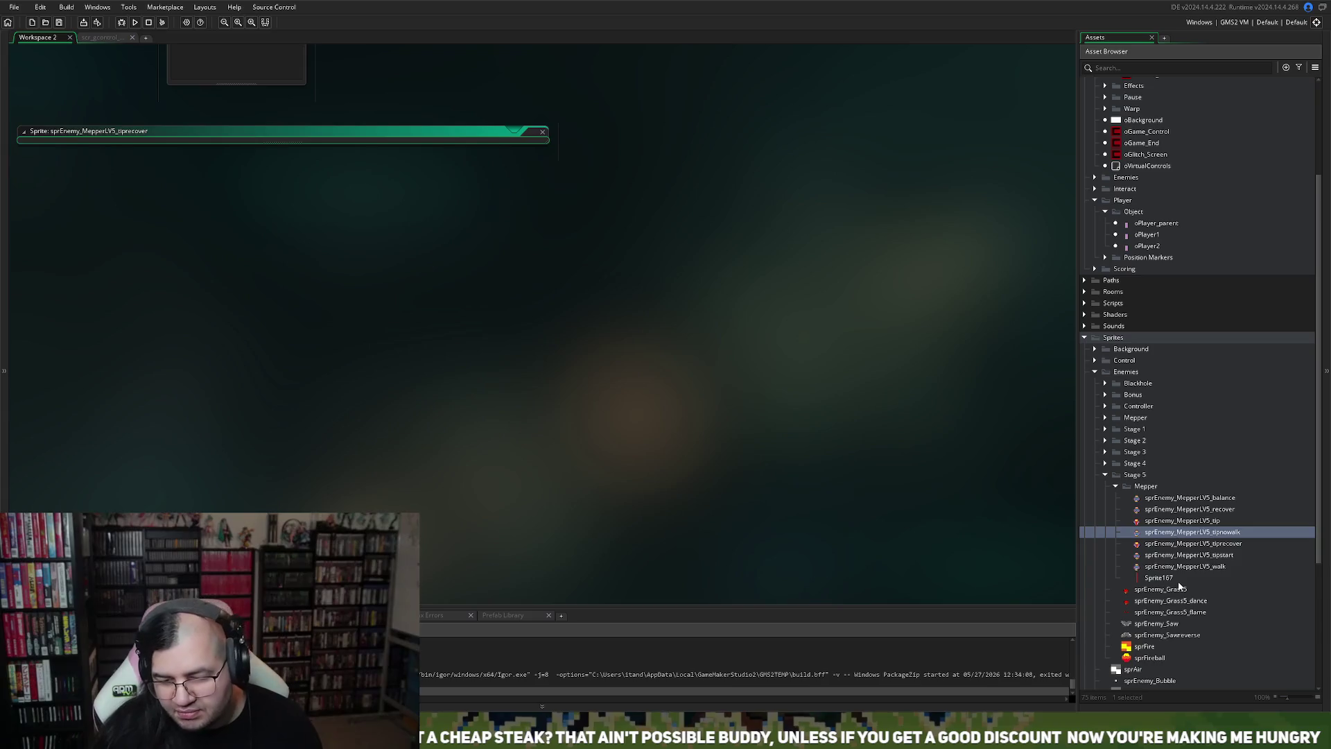
double_click(1220, 508)
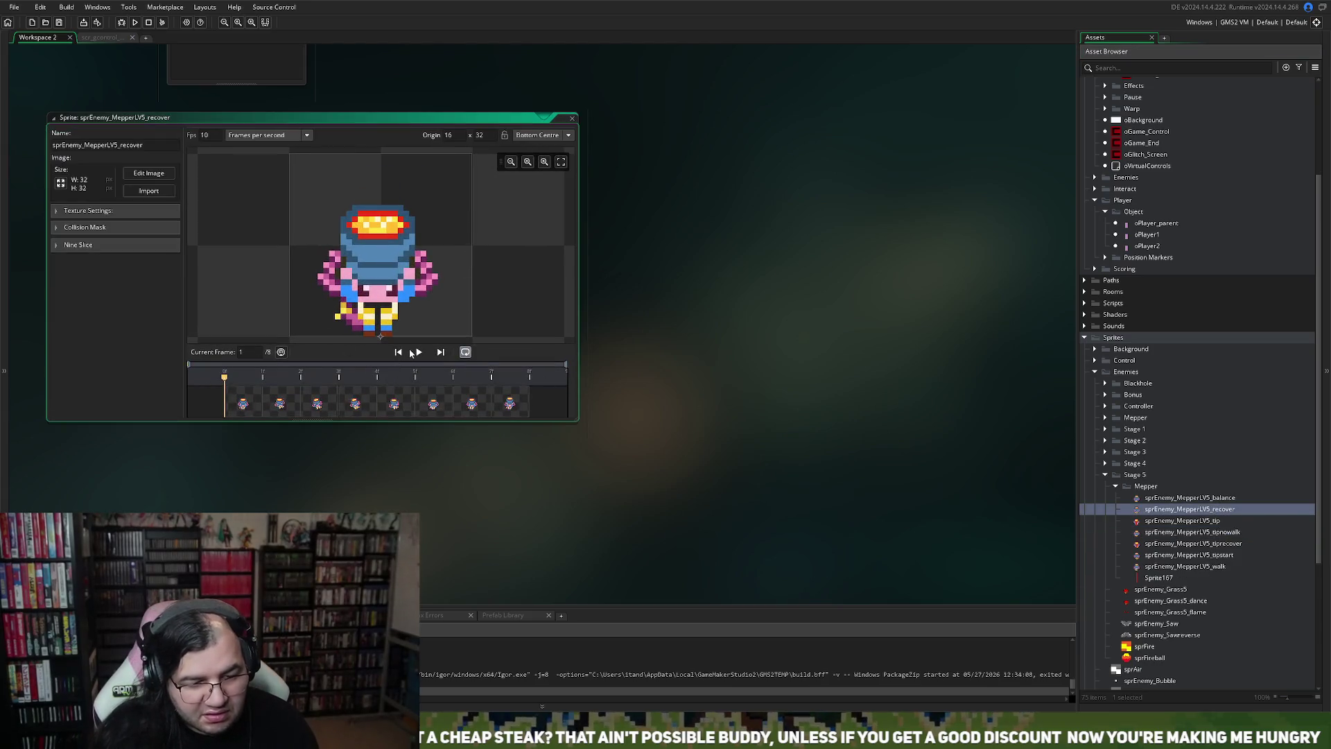
click(421, 352)
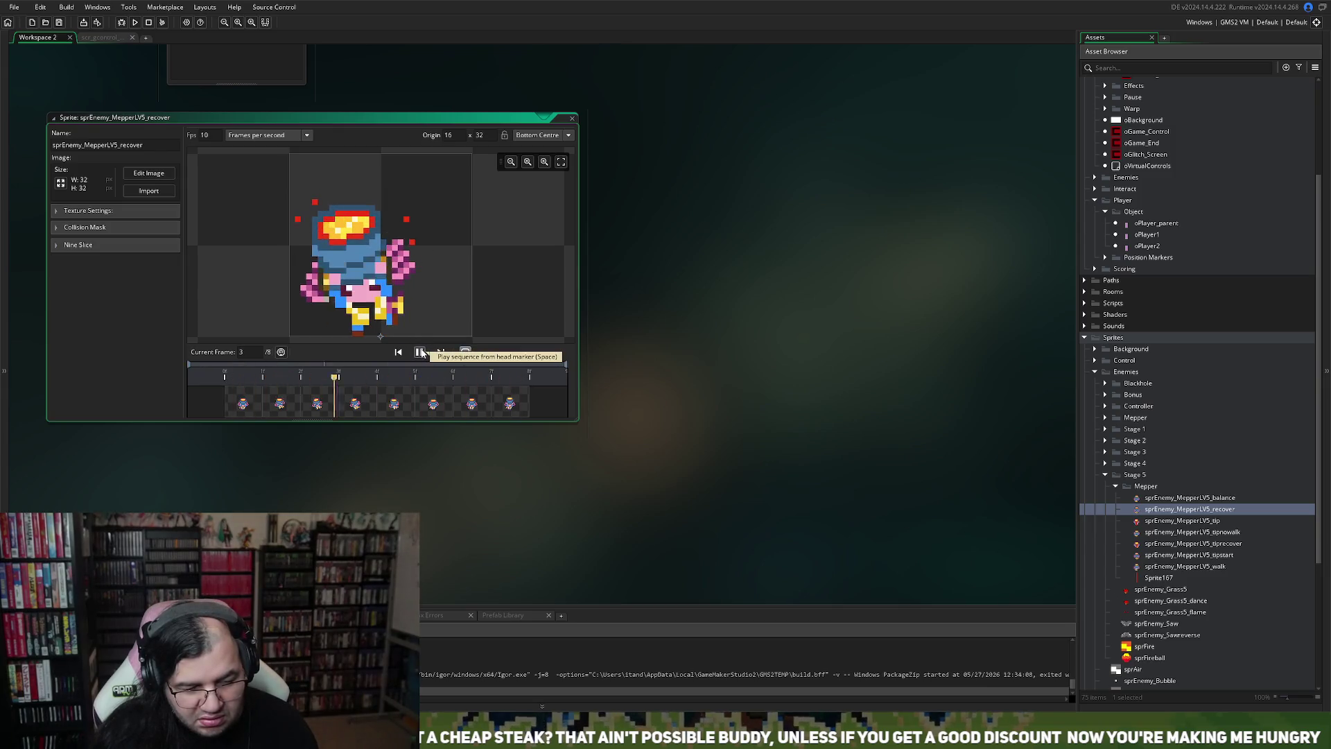
click(421, 352)
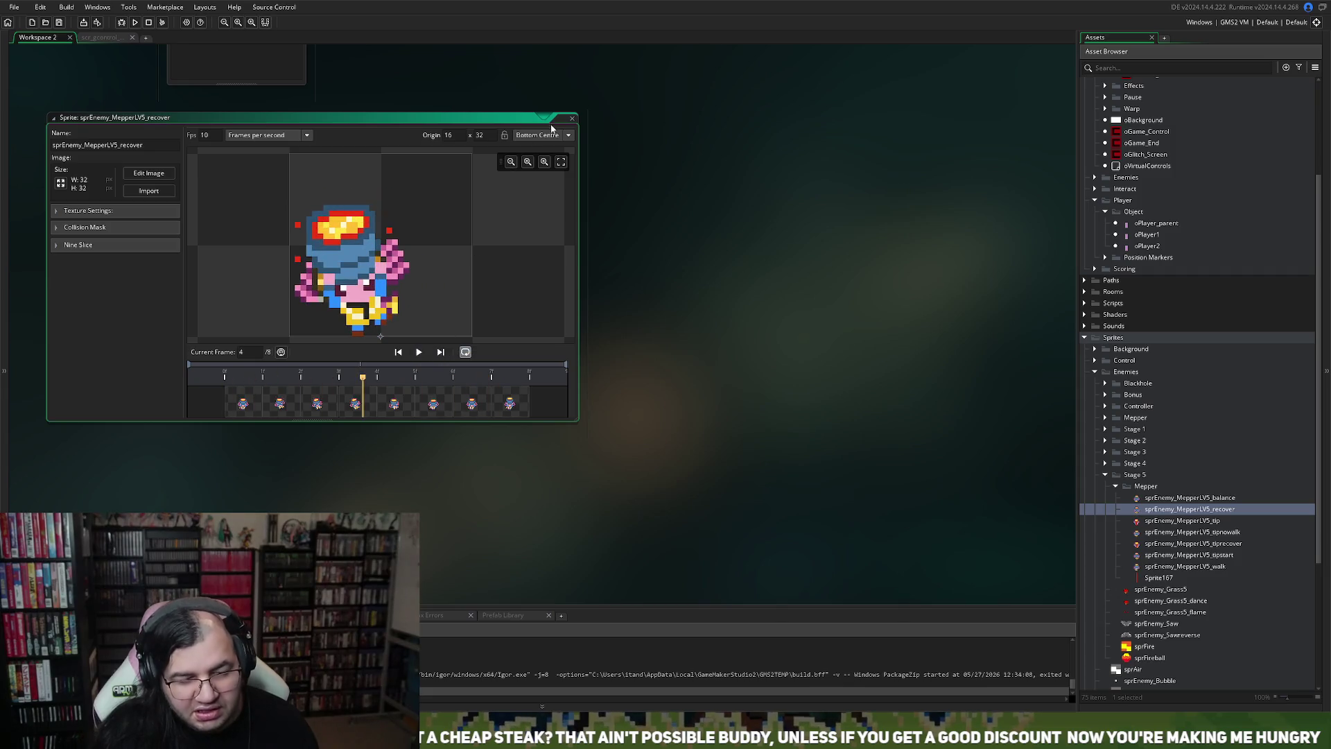
click(572, 120)
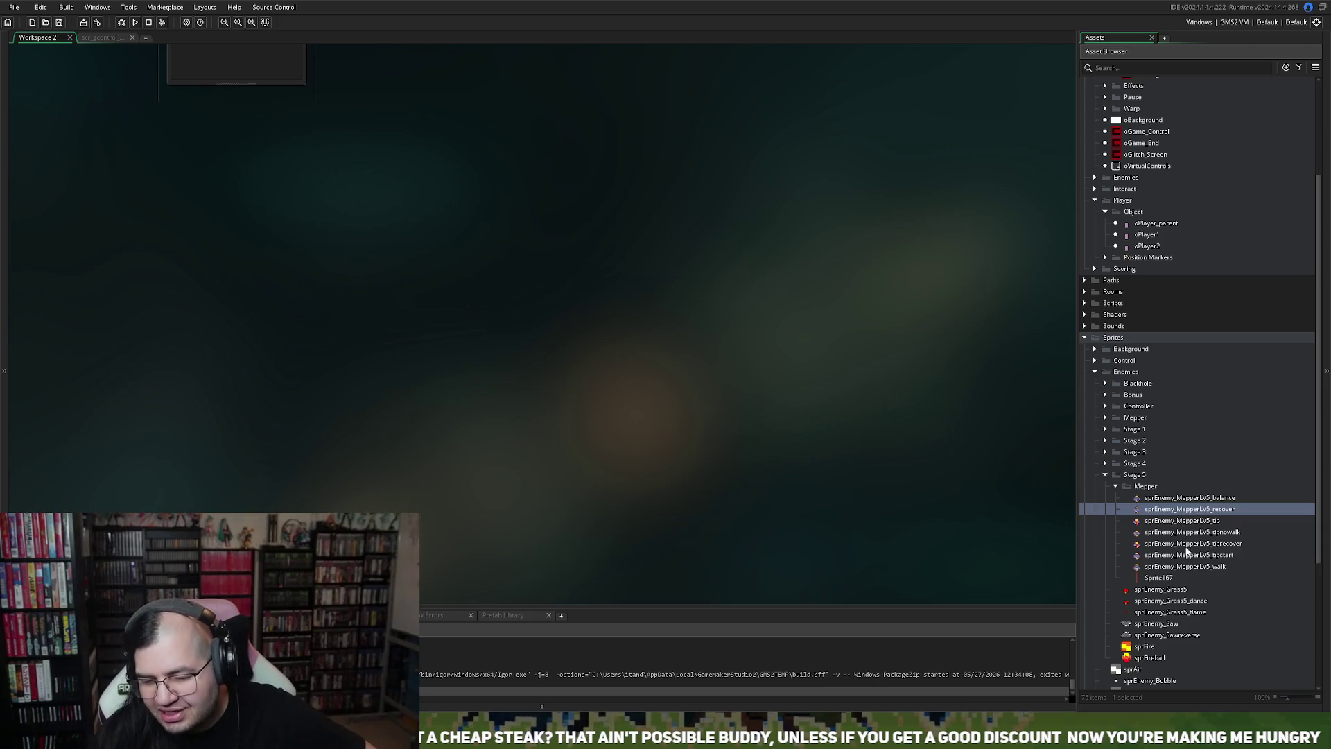
Step: Play the sprEnemy_MepperLV5_walk animation, then open the balance sprite
double_click(1188, 566)
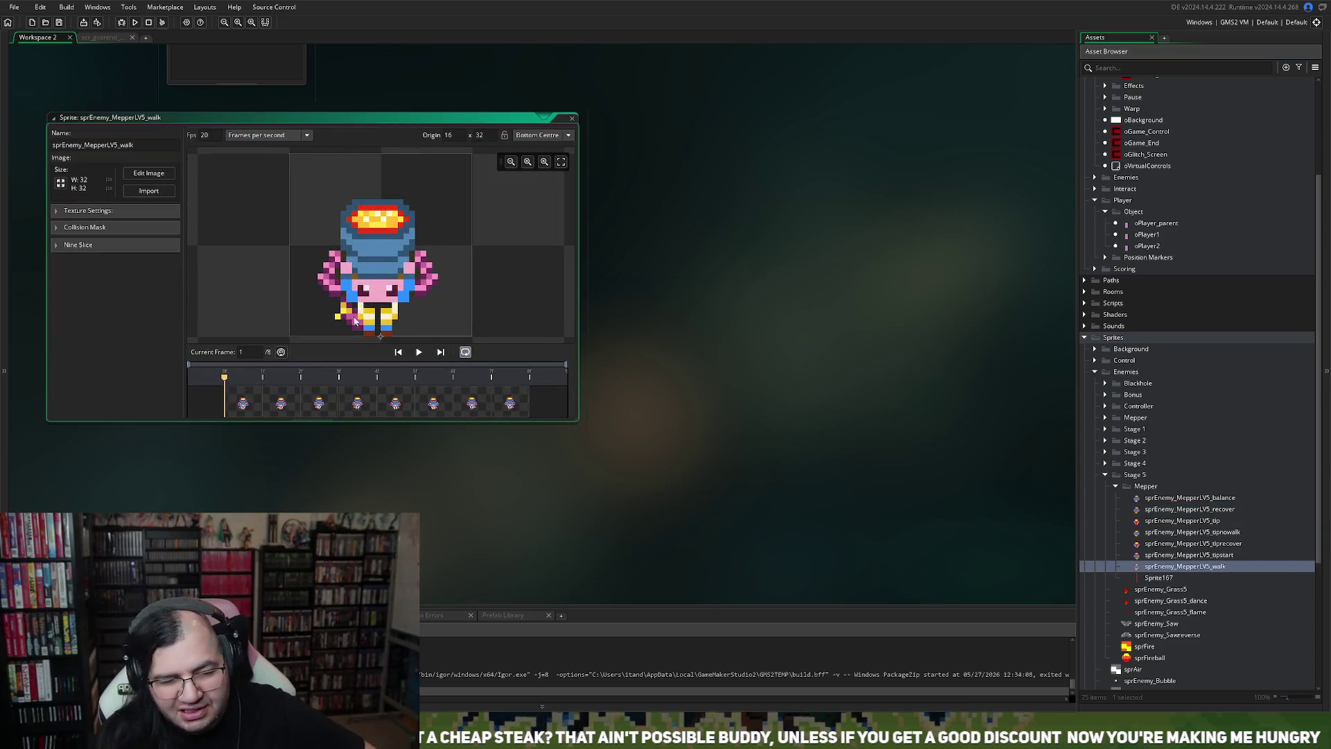
click(421, 352)
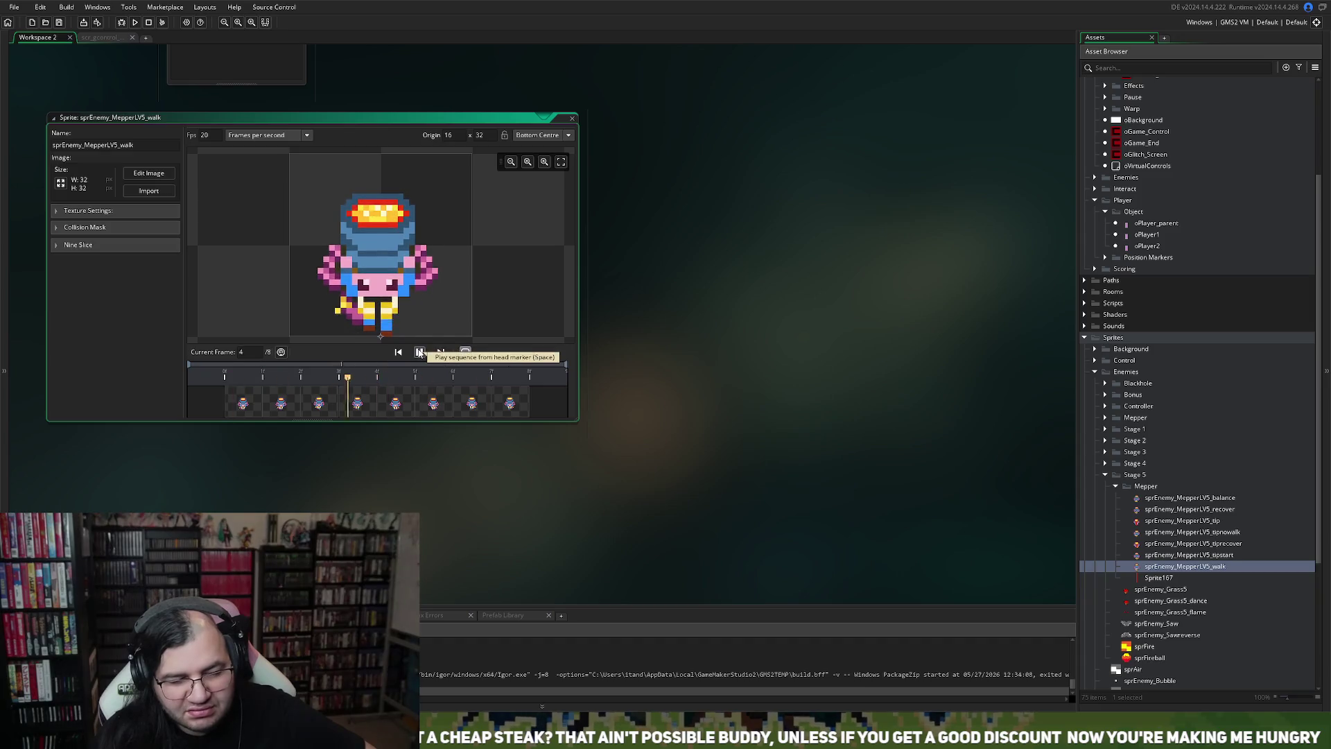
click(572, 119)
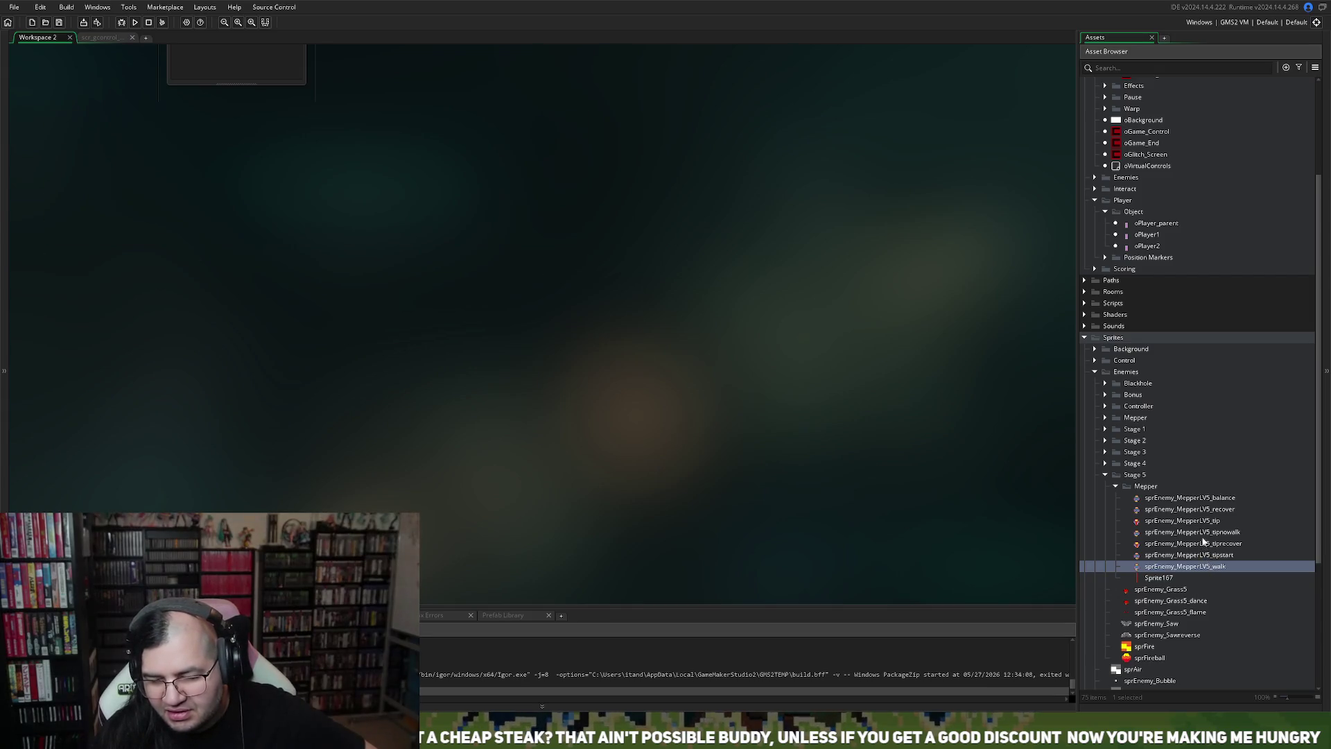
double_click(1197, 498)
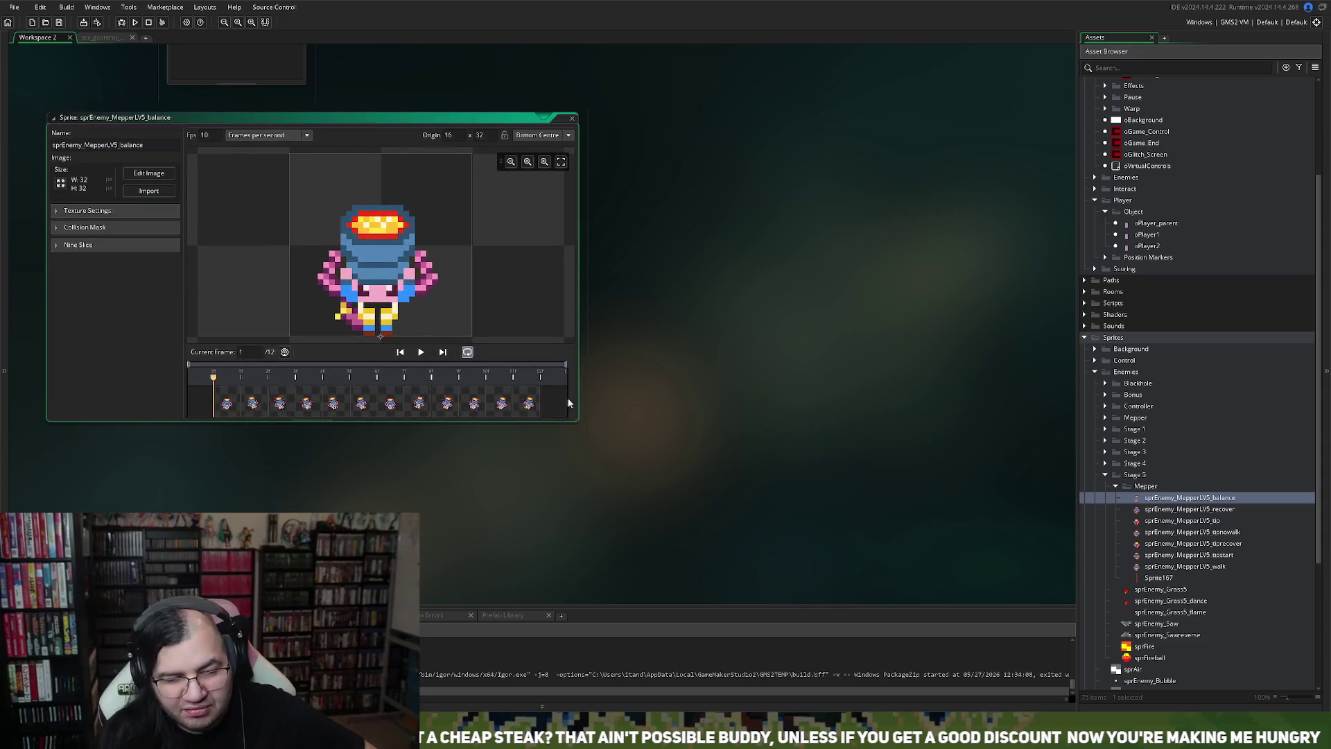
Step: Play the sprEnemy_MepperLV5_balance animation, then open its 12 frames in the image editor
click(421, 352)
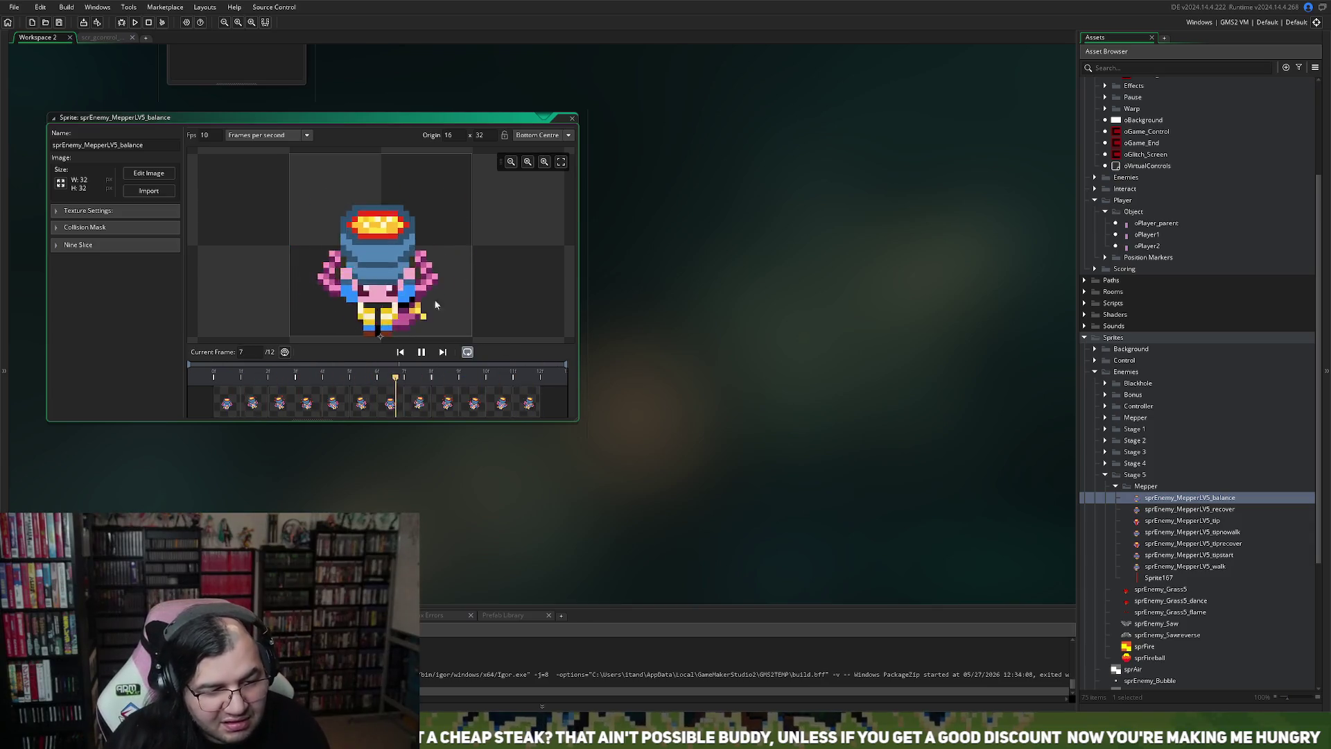
click(136, 174)
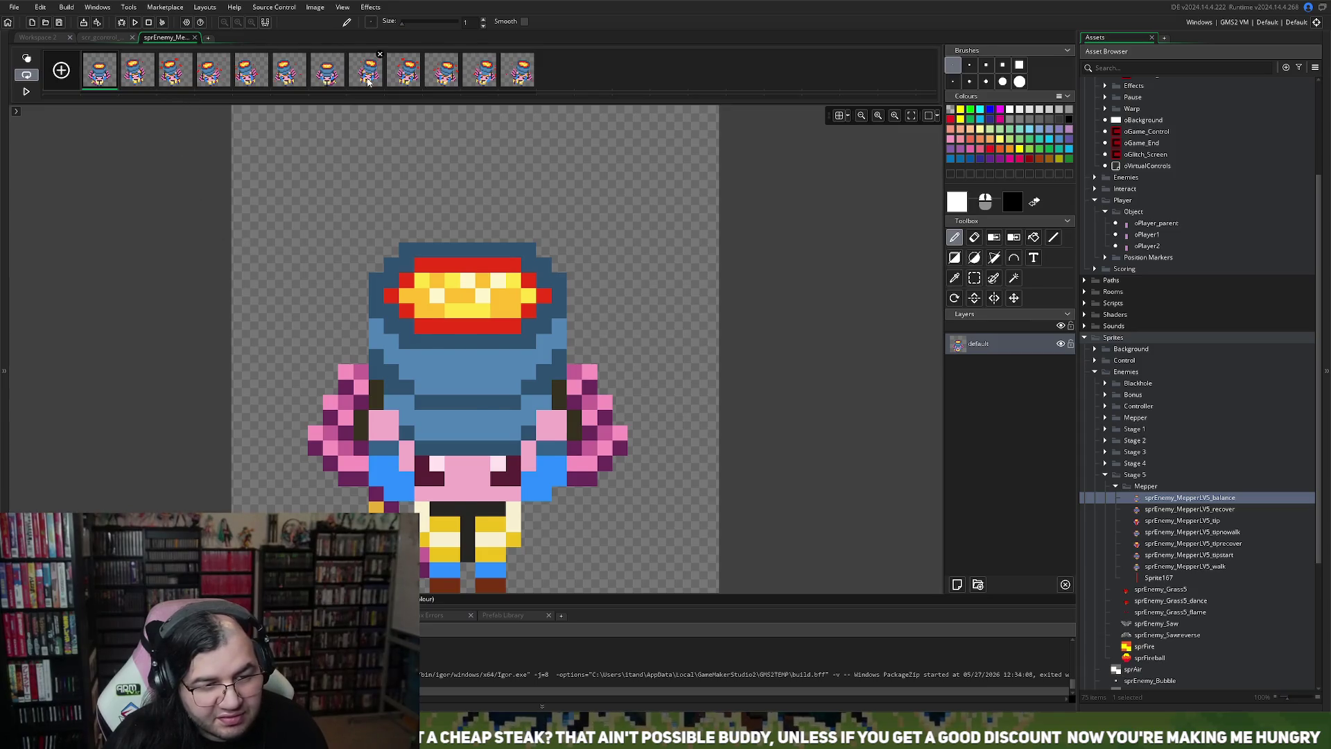
Step: Inspect balance frames 8 through 12 in the image editor, then preview the animation
click(368, 81)
click(420, 81)
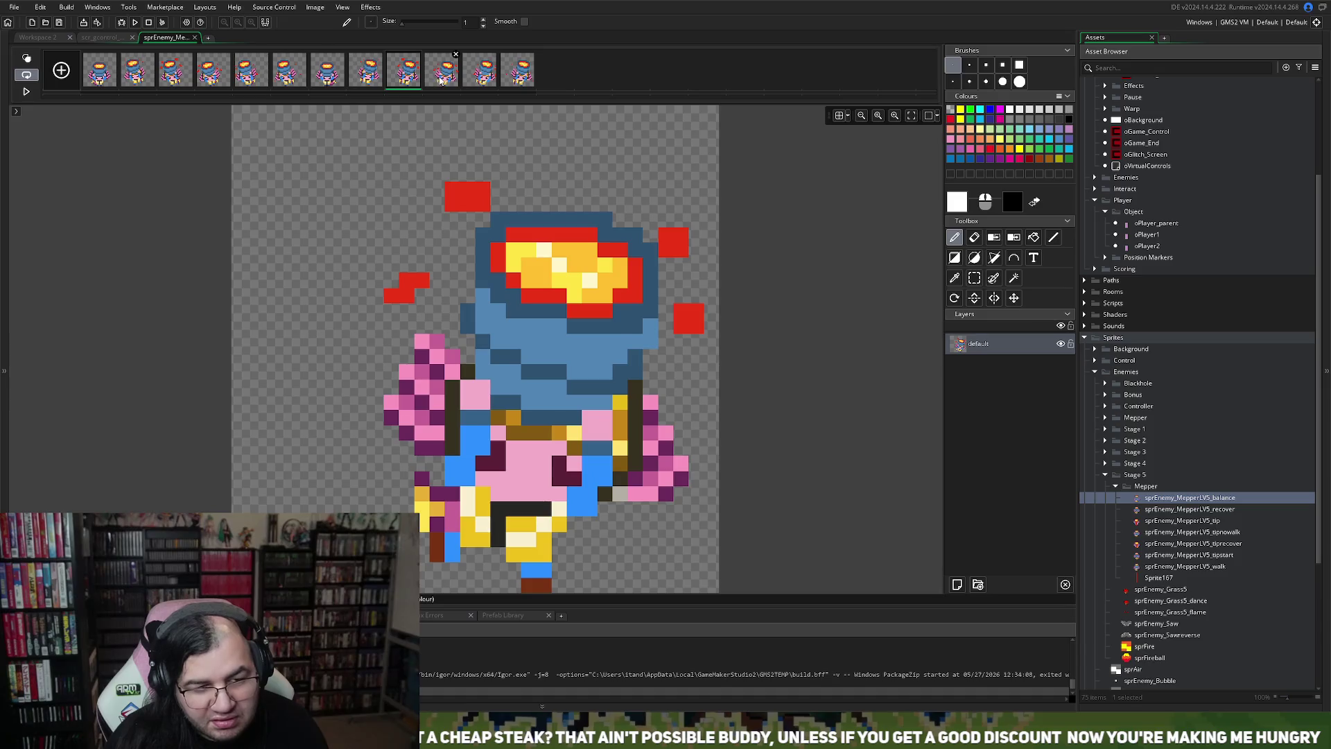
click(440, 81)
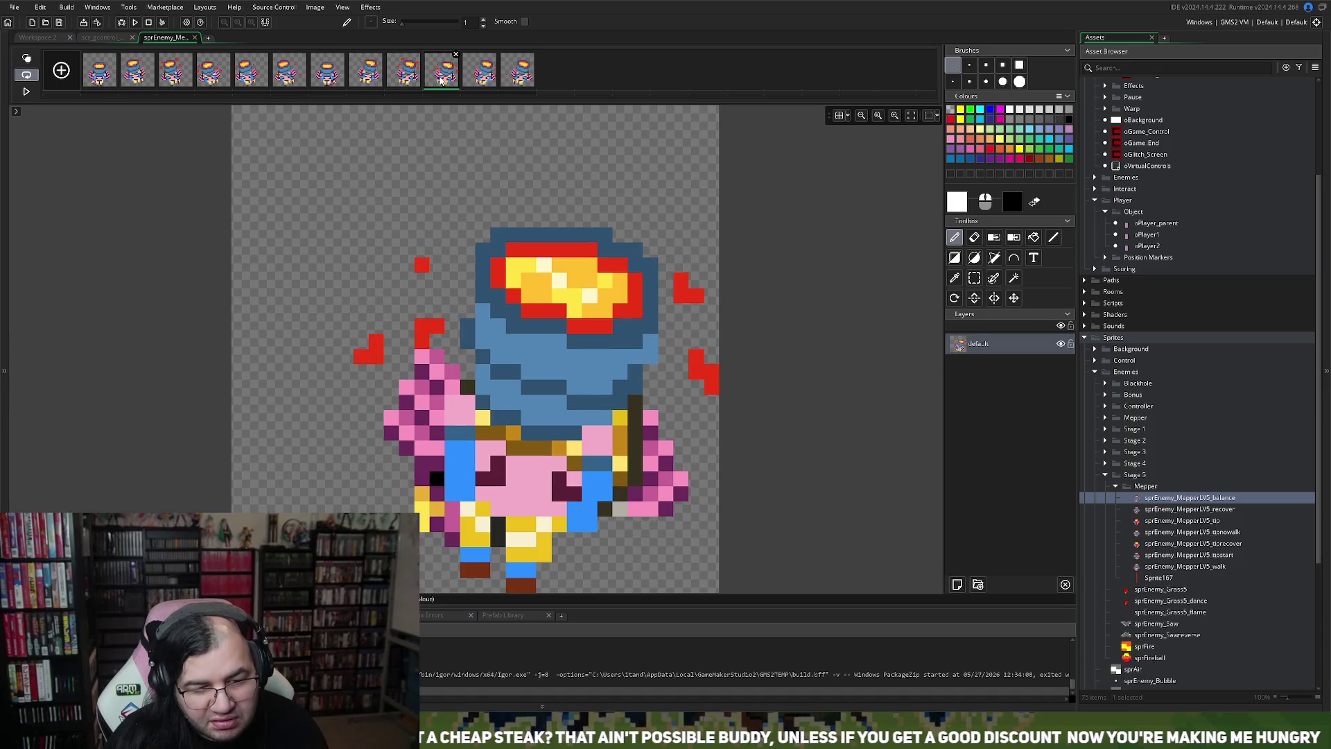
click(1013, 278)
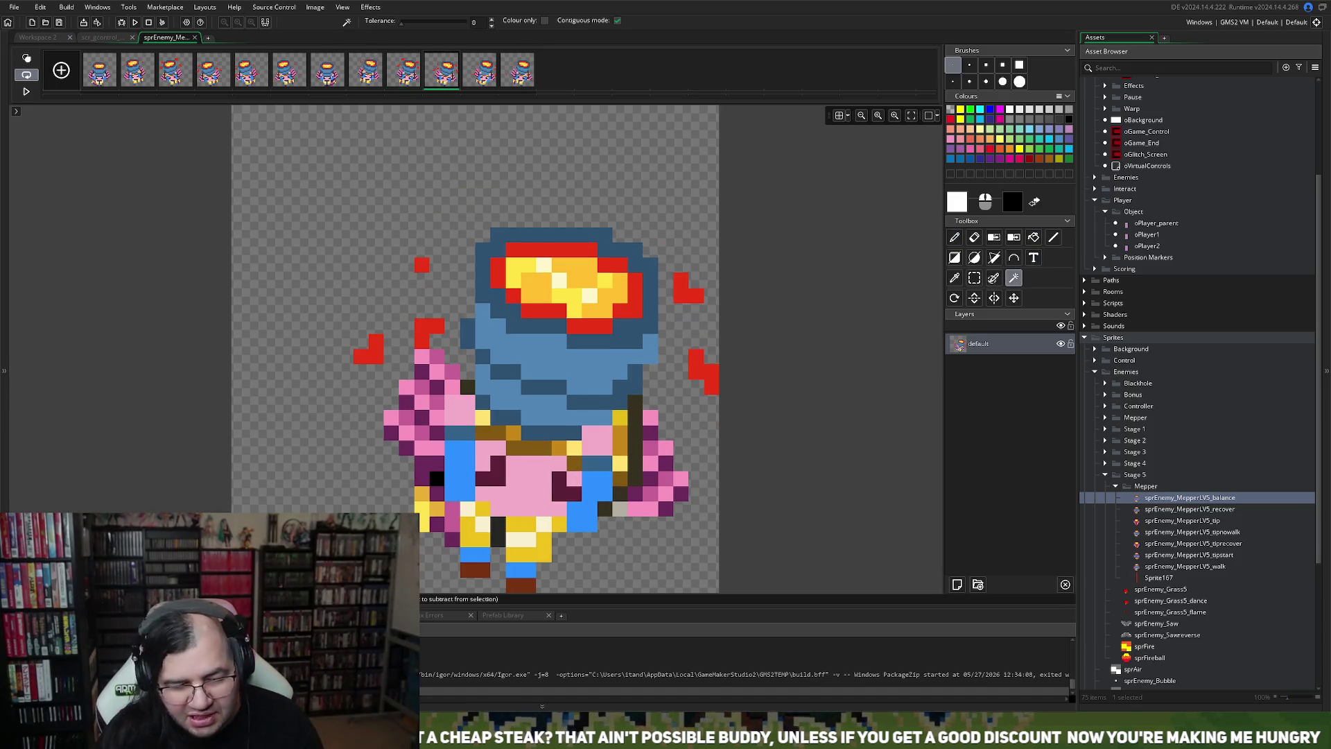
click(484, 78)
click(513, 79)
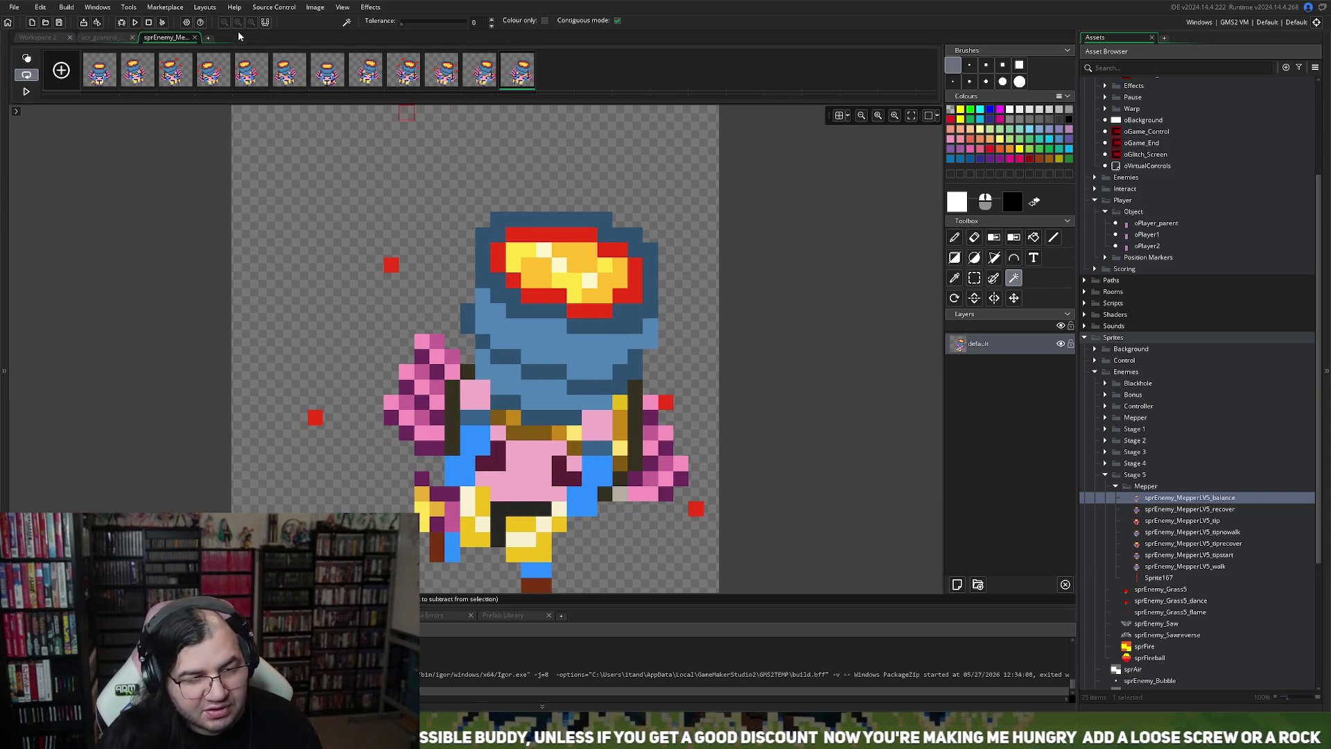
click(195, 38)
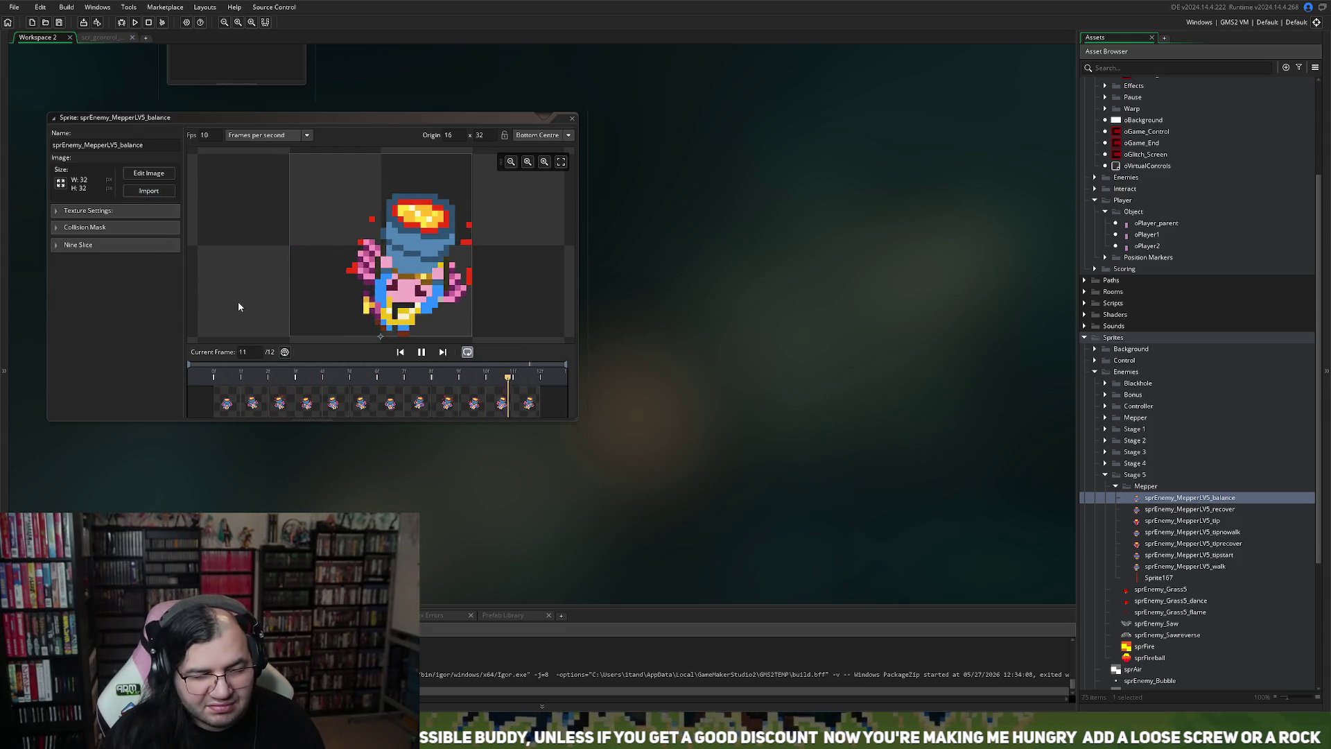
Step: Step through balance frames 2 to 7, undo the last change, and preview again
click(141, 175)
click(145, 80)
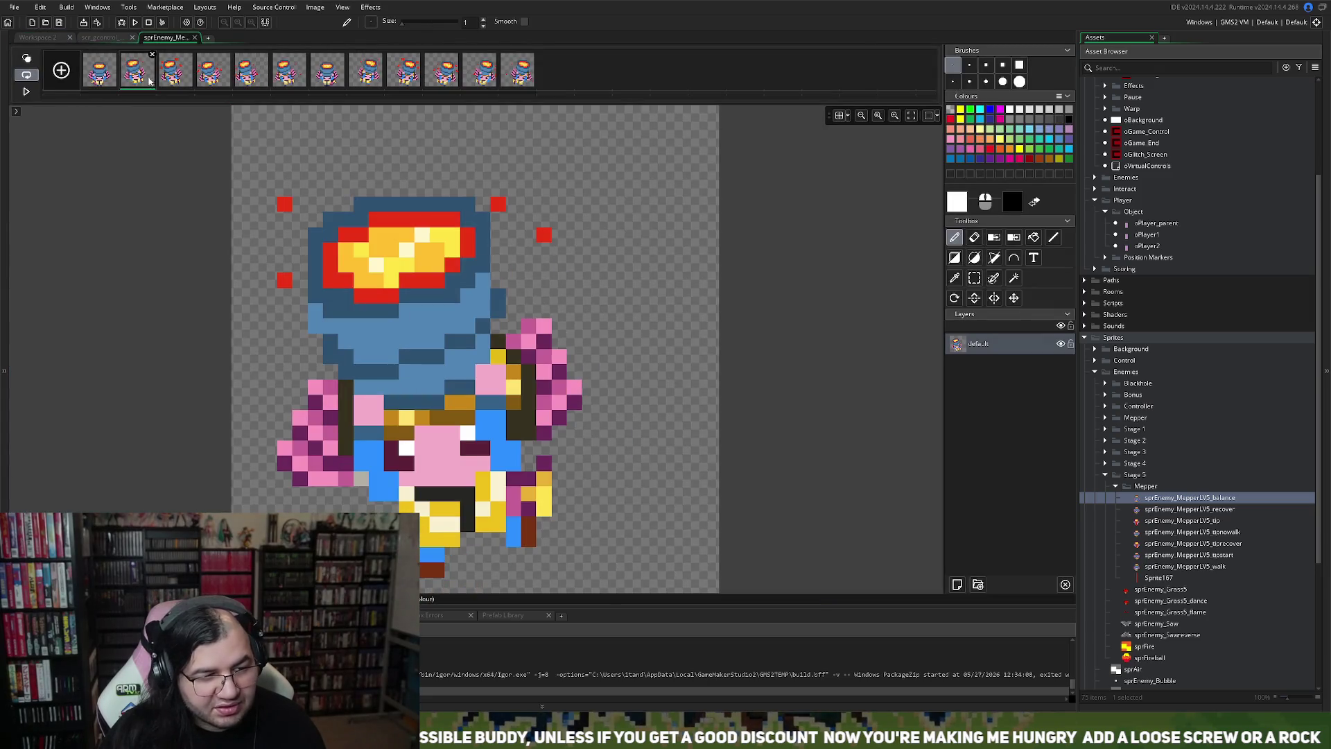
click(178, 81)
click(221, 82)
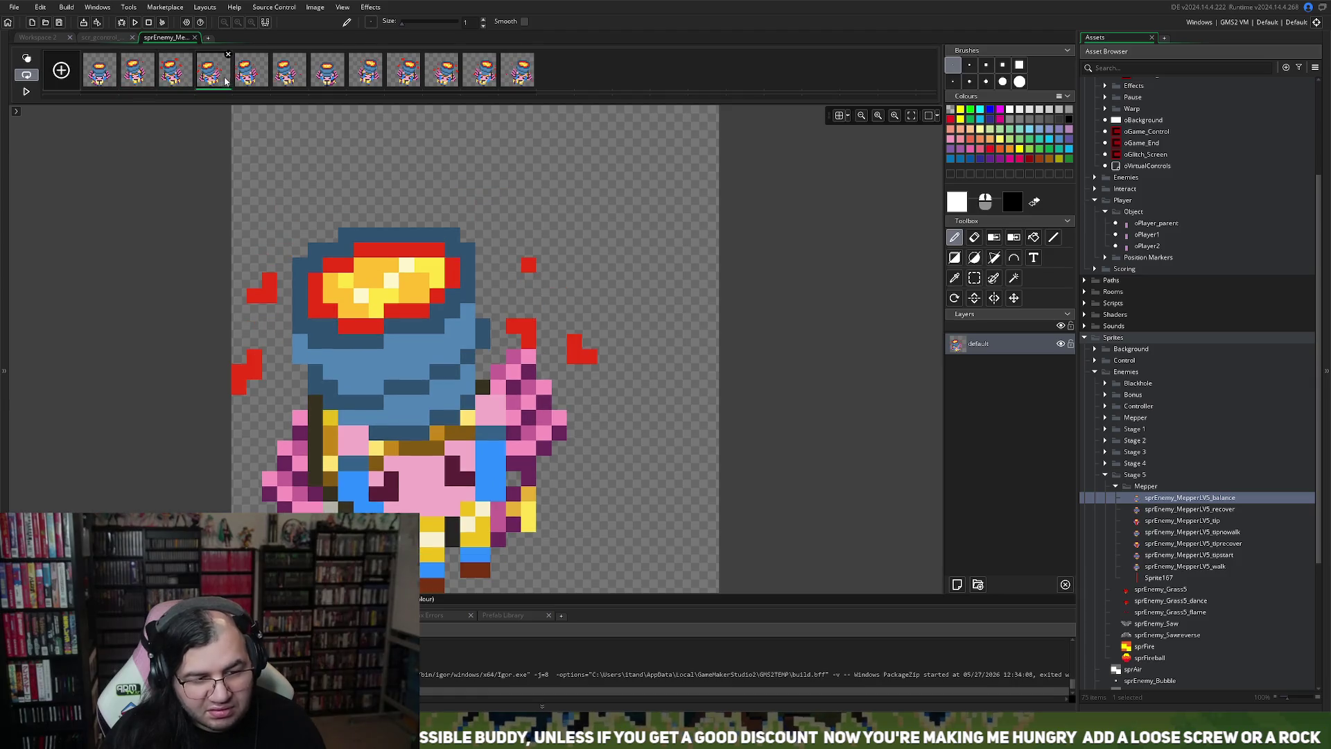
click(252, 82)
click(288, 81)
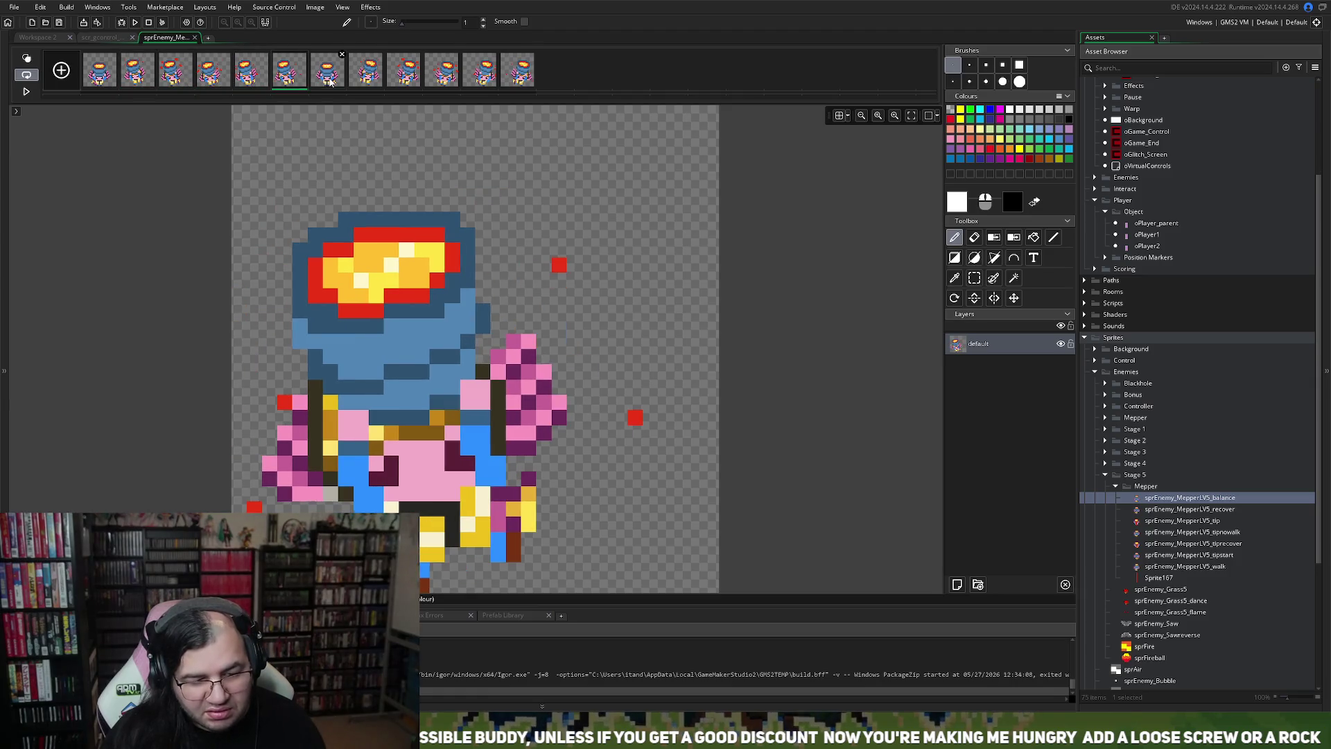
click(330, 81)
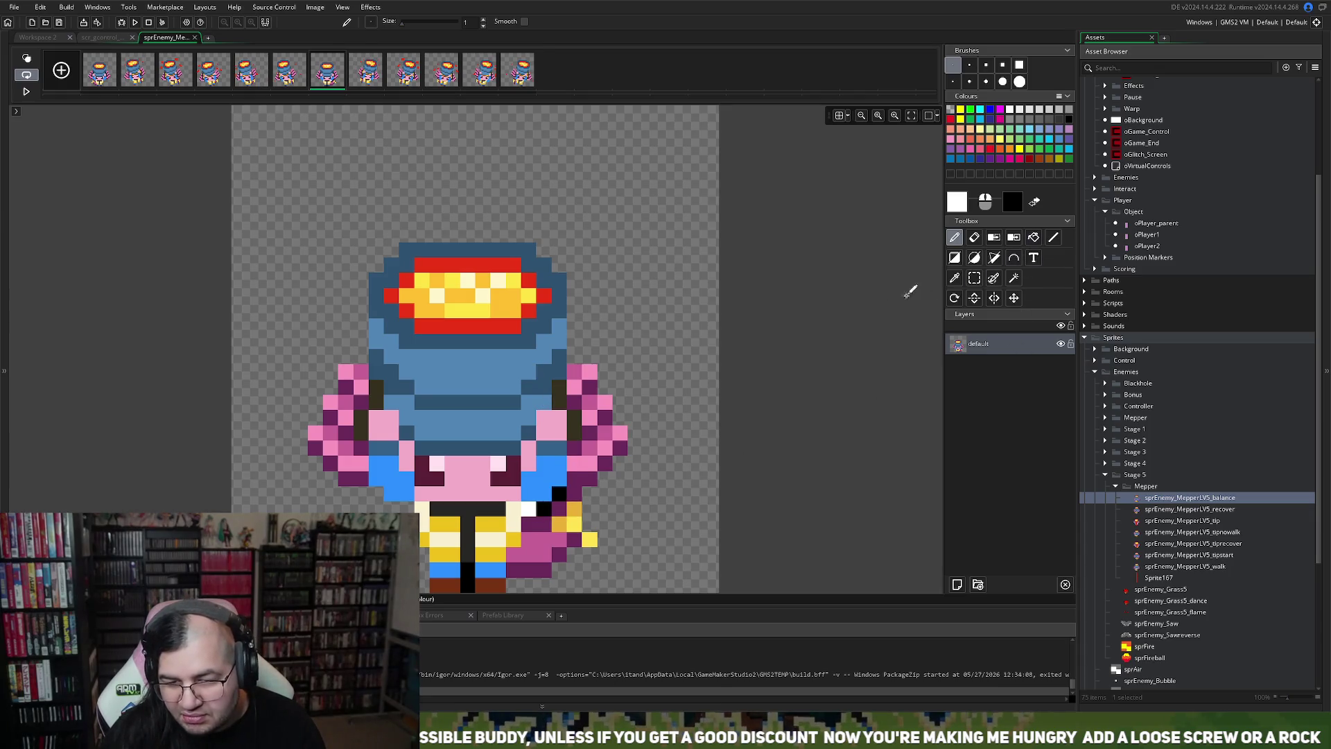
key(ctrl+z)
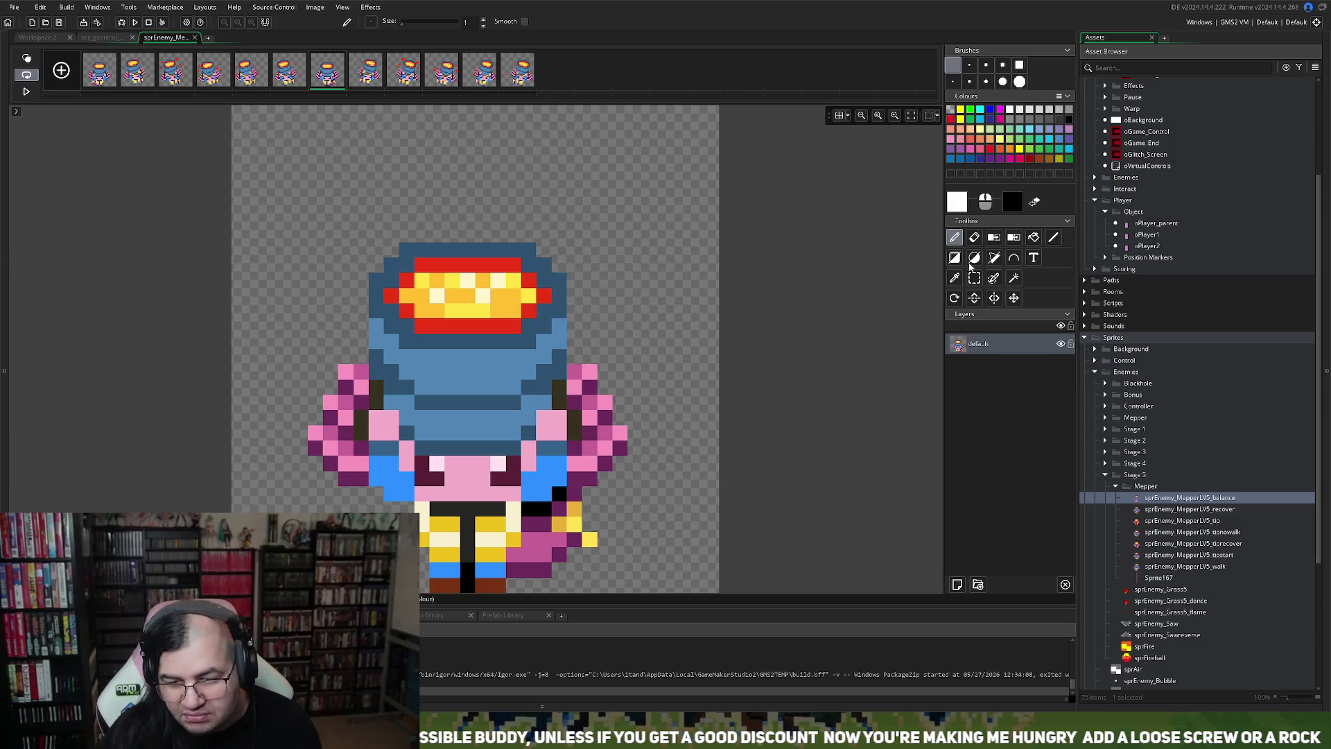
click(1013, 277)
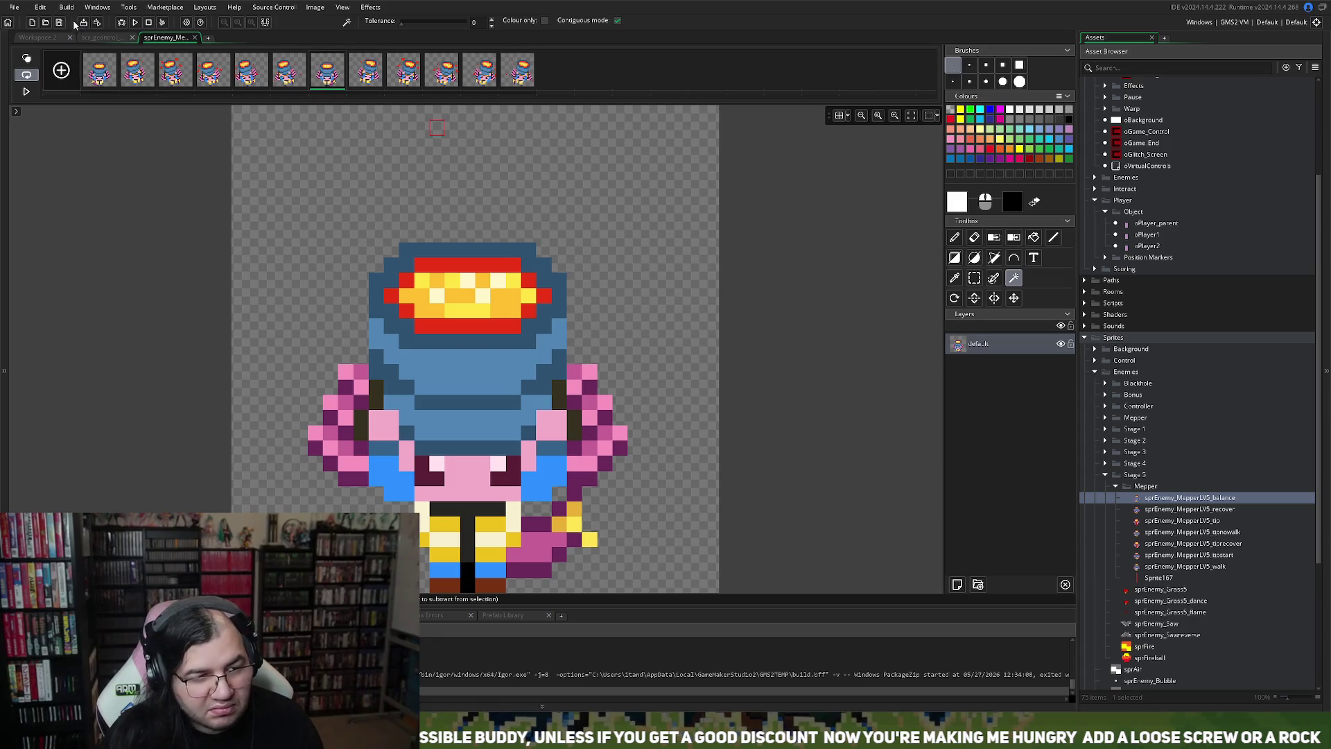
click(195, 38)
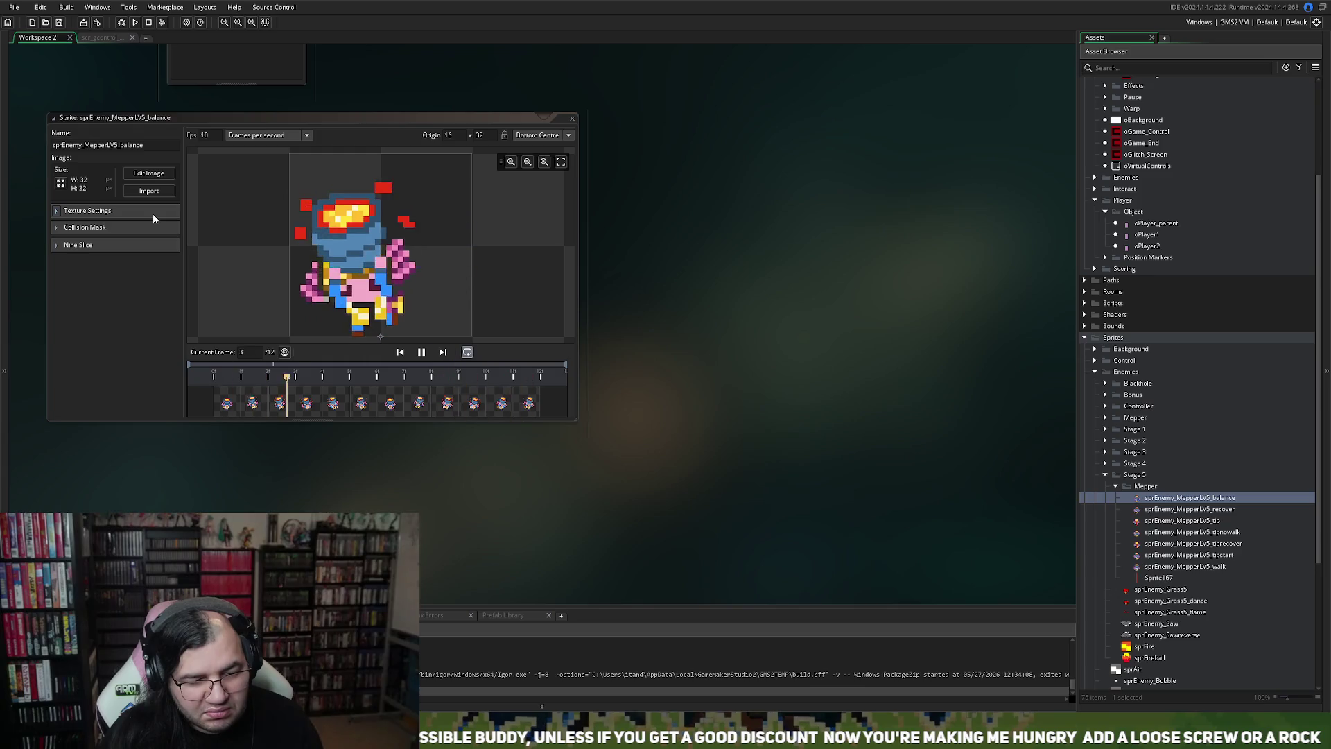
Step: Magic-wand and delete the stray black pixels between the legs in frame 7, then close the sprite
click(139, 173)
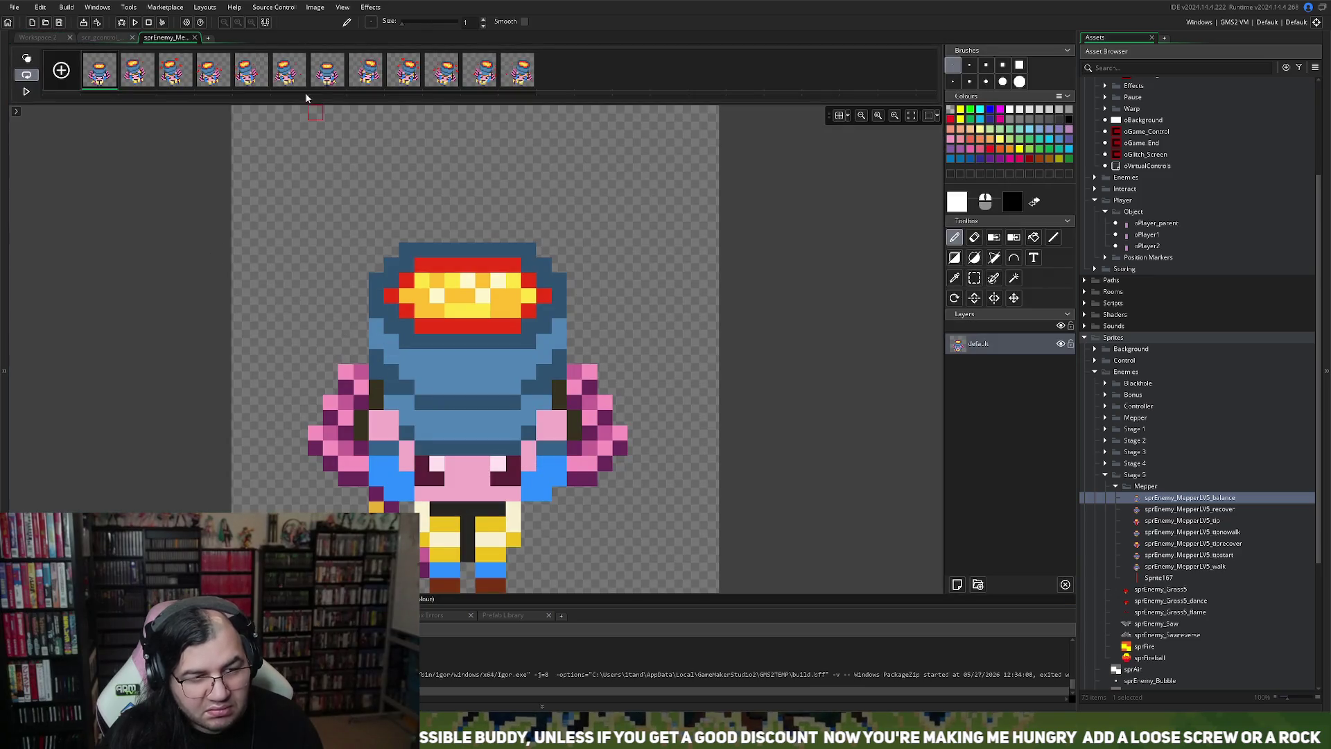
click(323, 80)
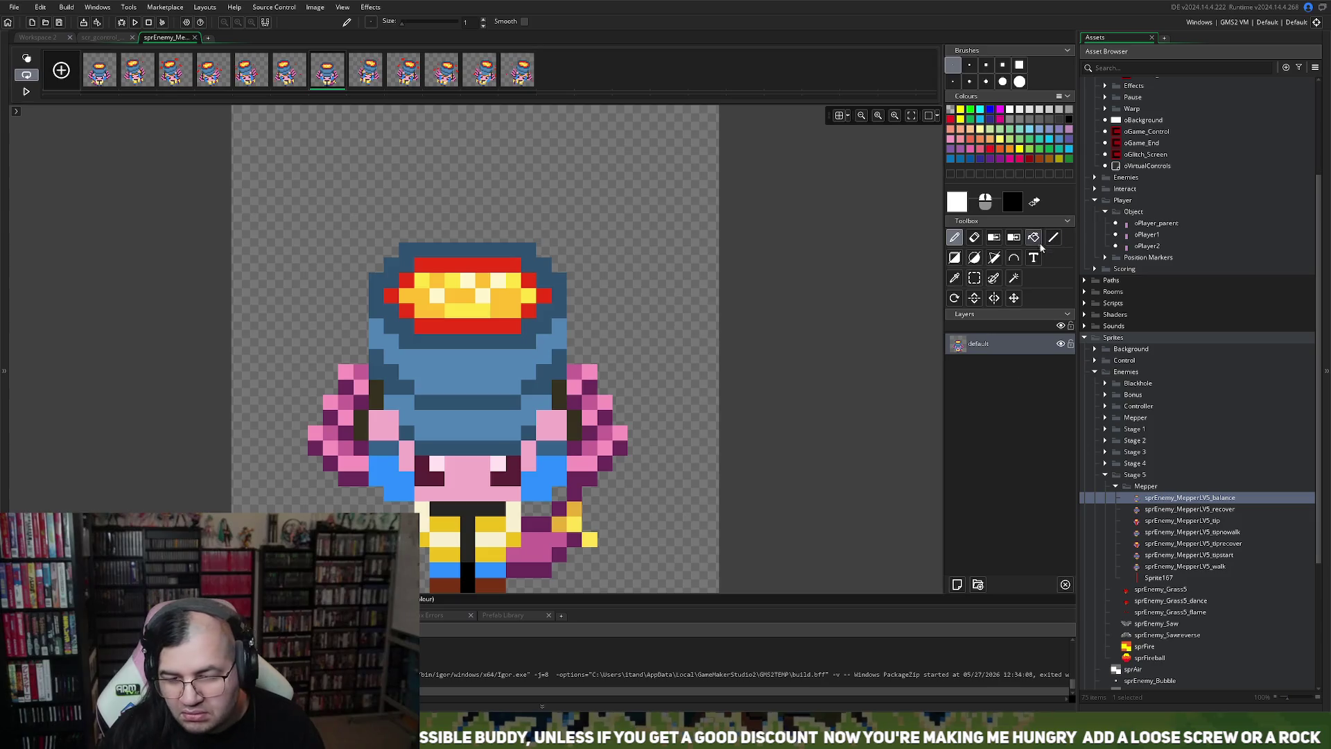
click(1014, 277)
key(Delete)
click(195, 38)
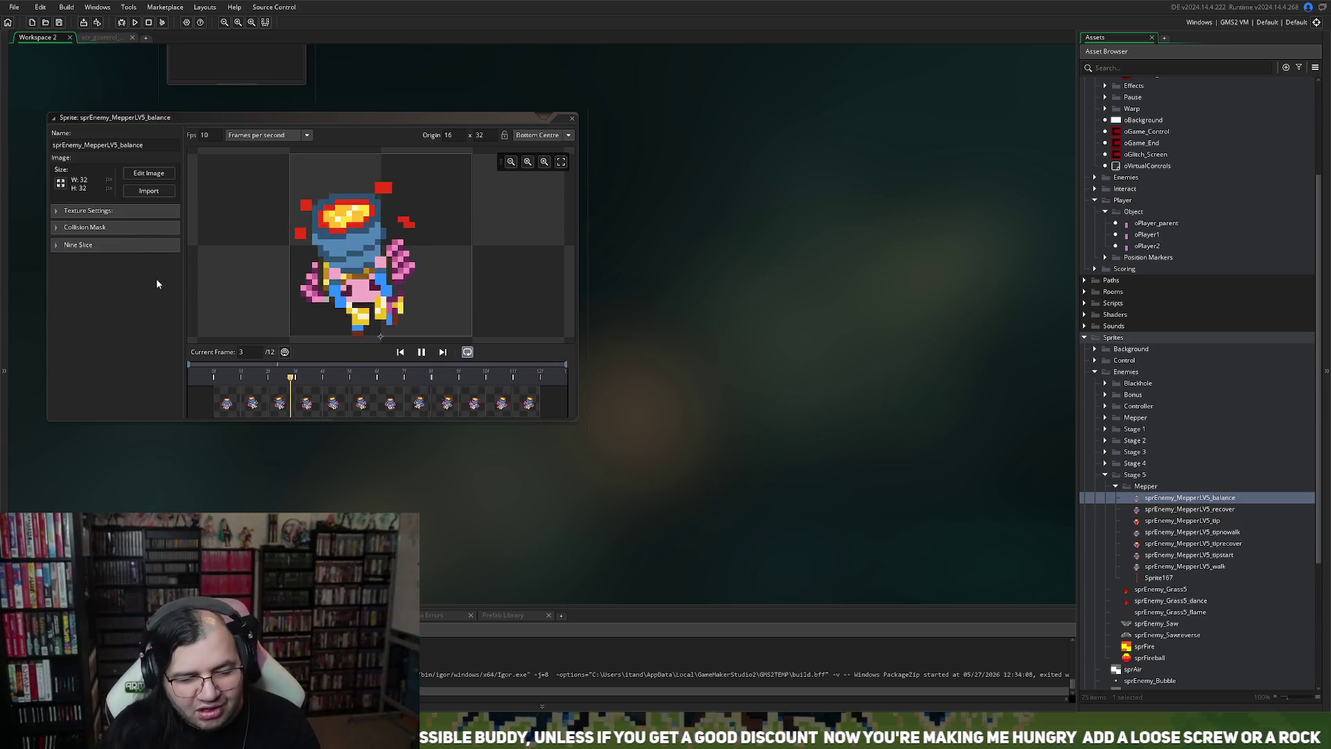
click(572, 118)
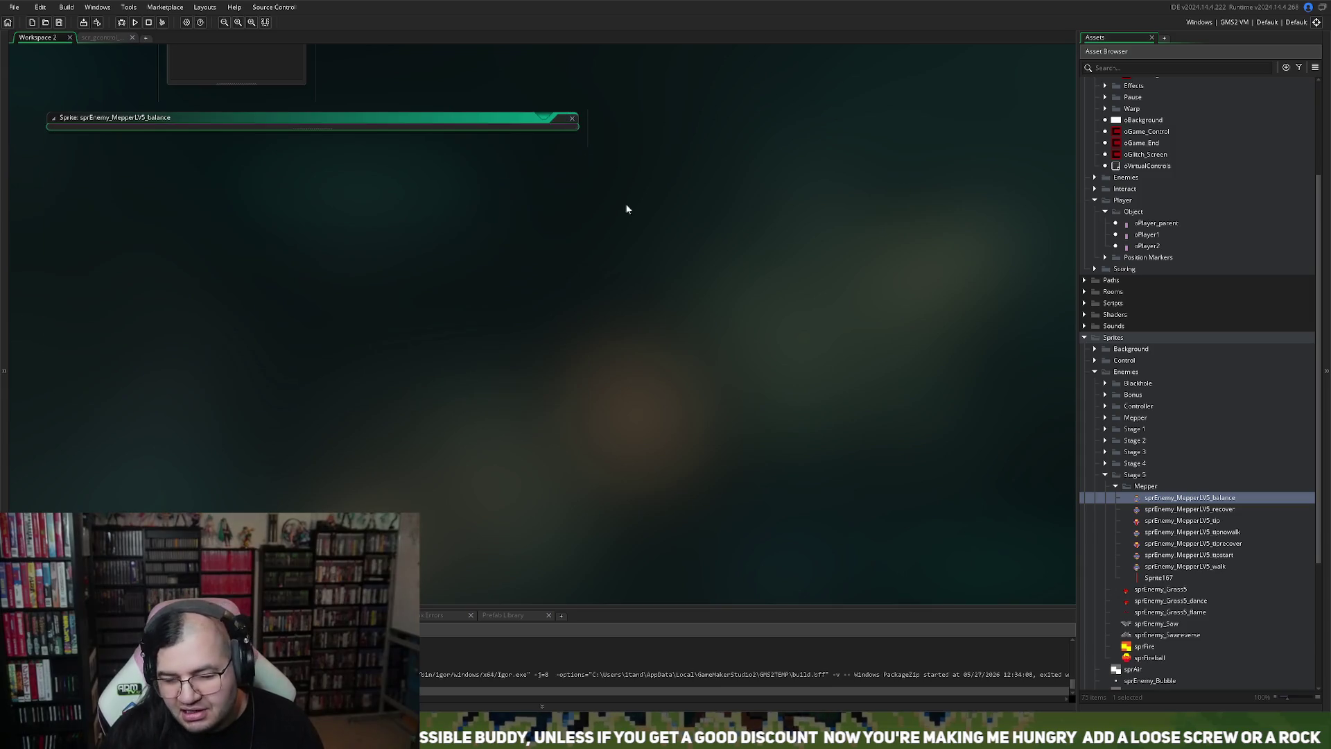
Step: Play the MepperLV5 tipstart and tip animation previews, closing each sprite window afterward
double_click(1192, 555)
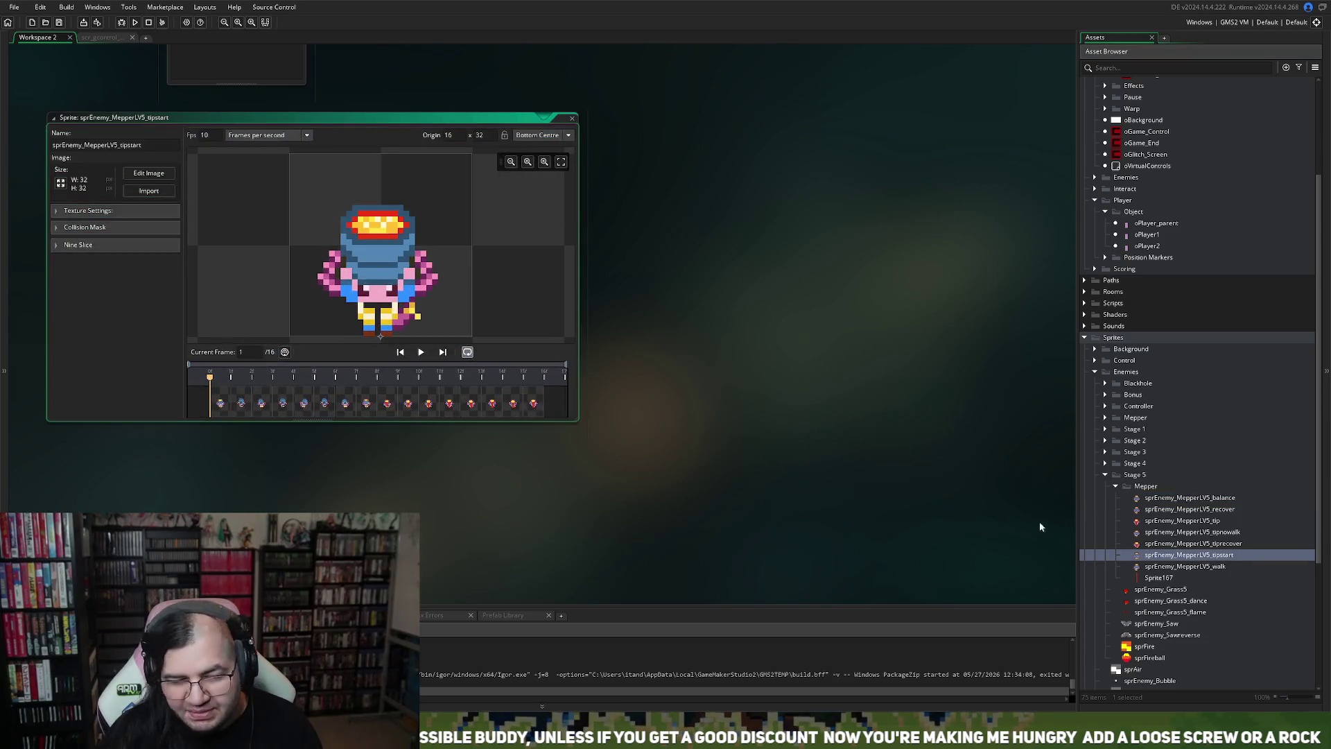
click(421, 355)
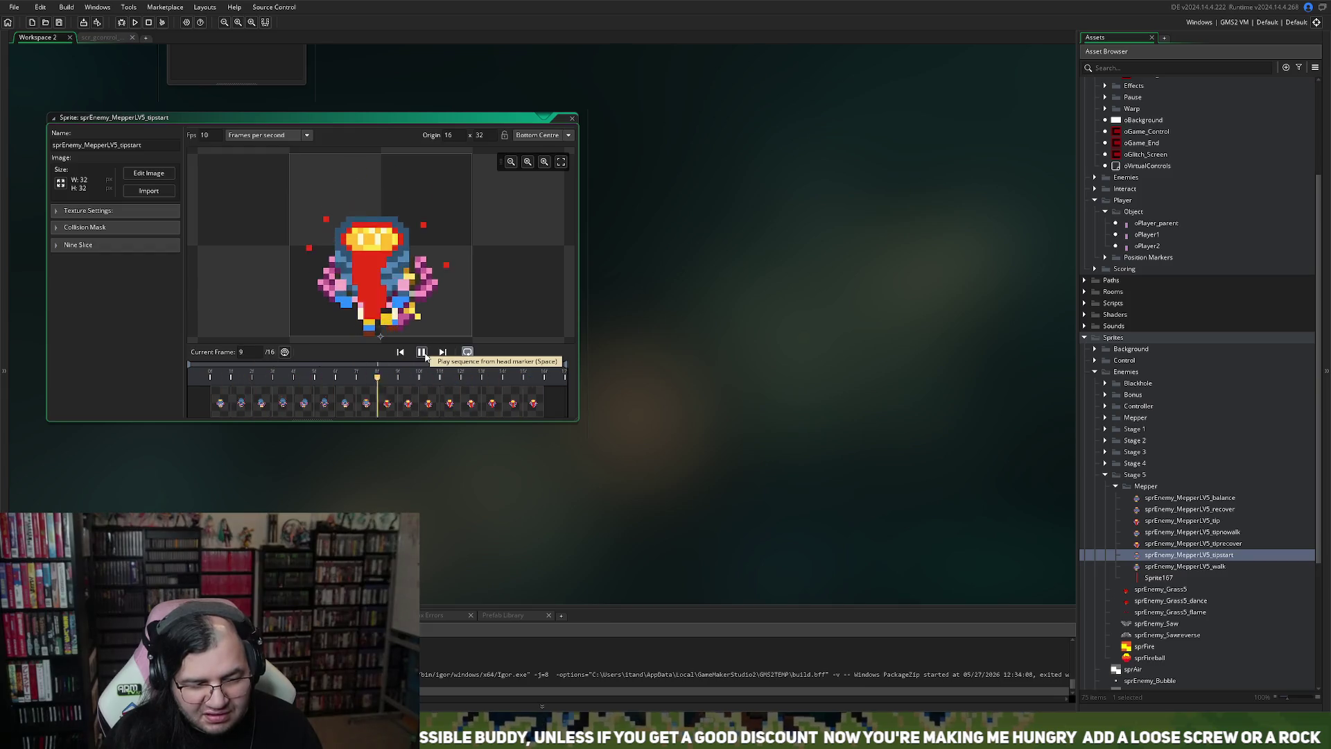
click(572, 118)
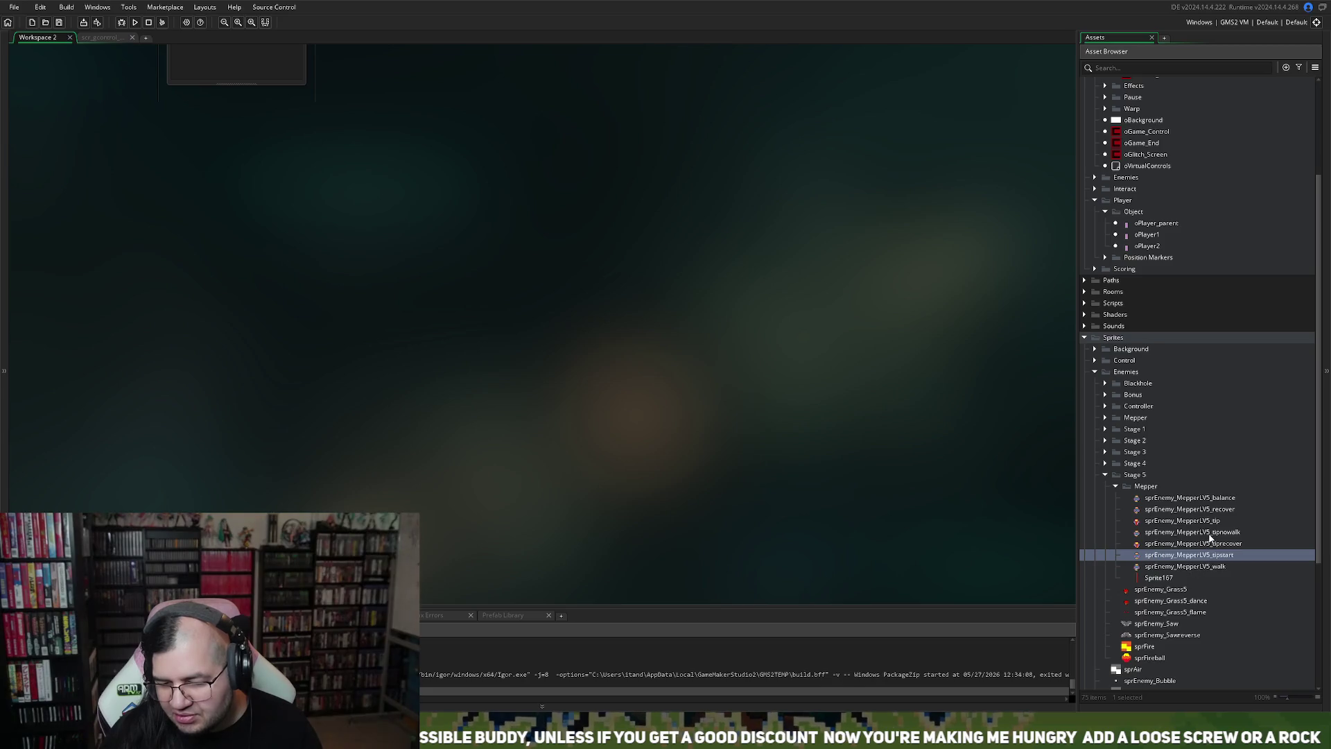
double_click(1204, 521)
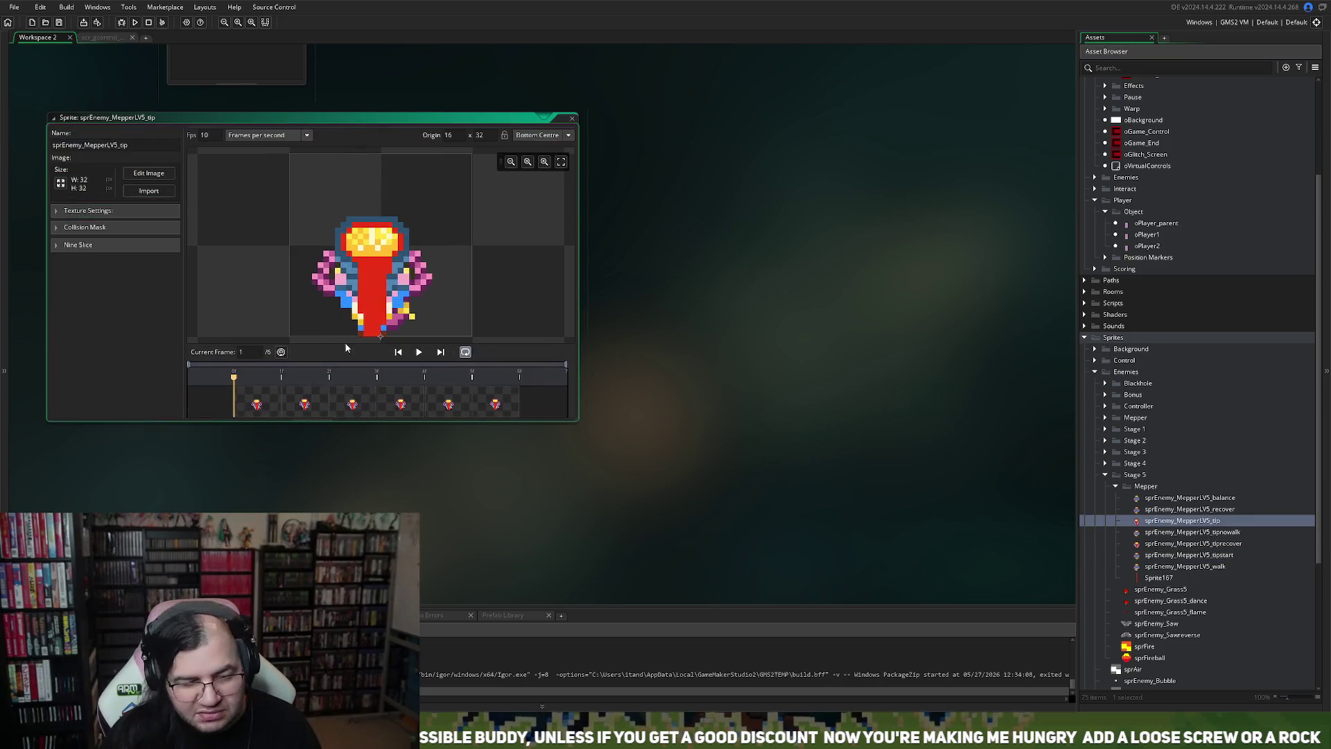
click(419, 352)
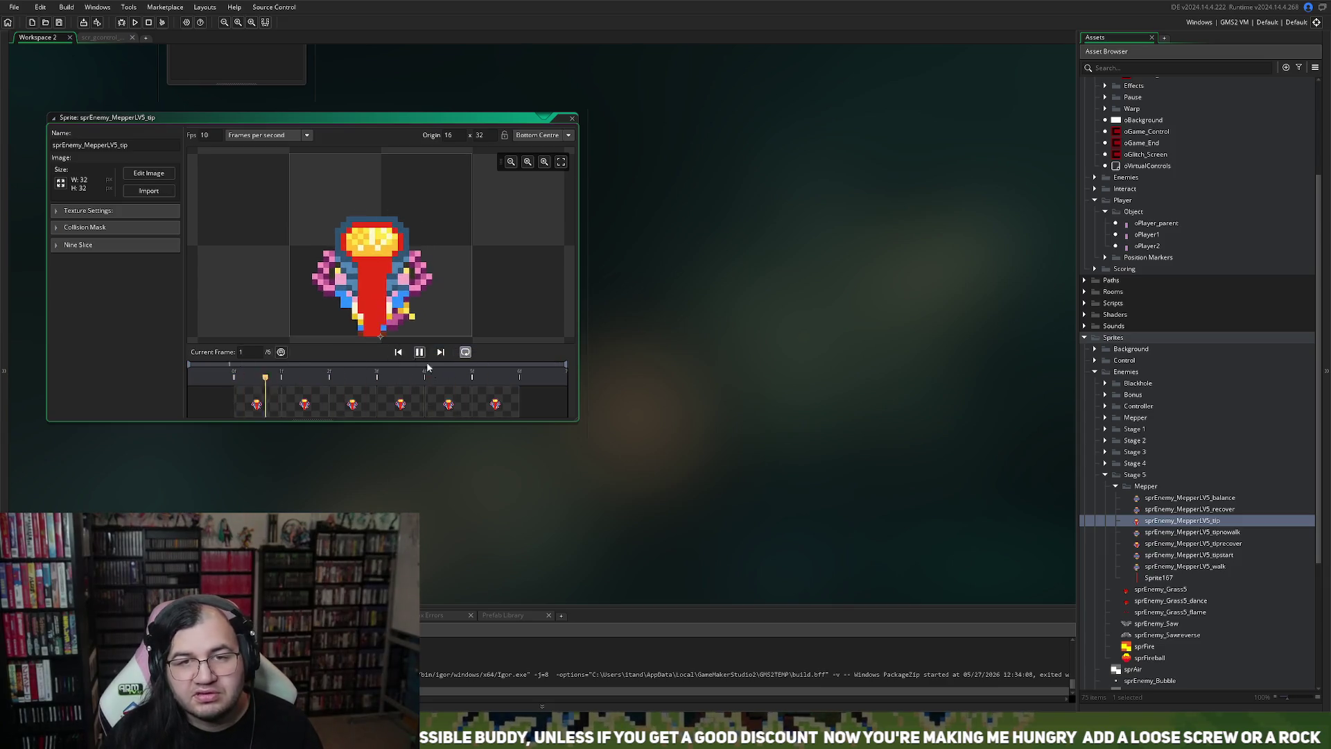
click(569, 119)
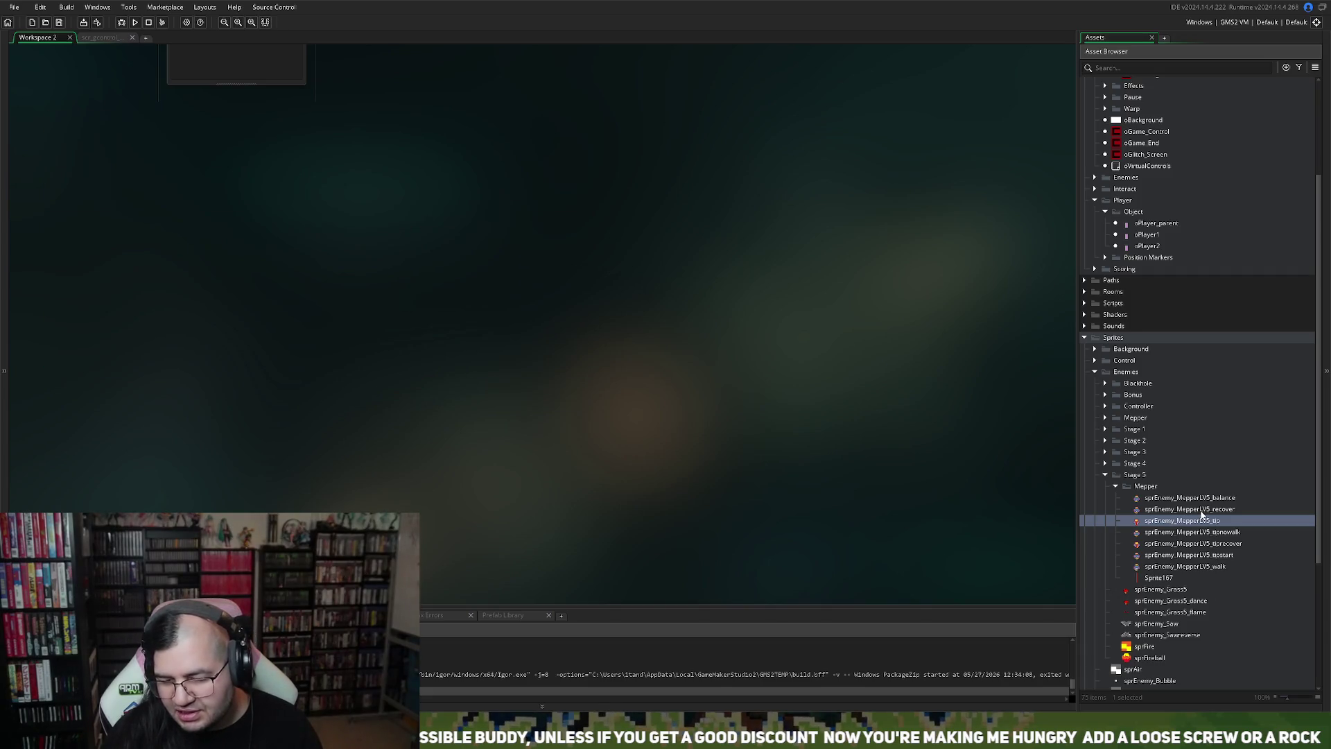
Step: Play the tiprecover and recover animation previews, leaving the workspace empty
double_click(1218, 544)
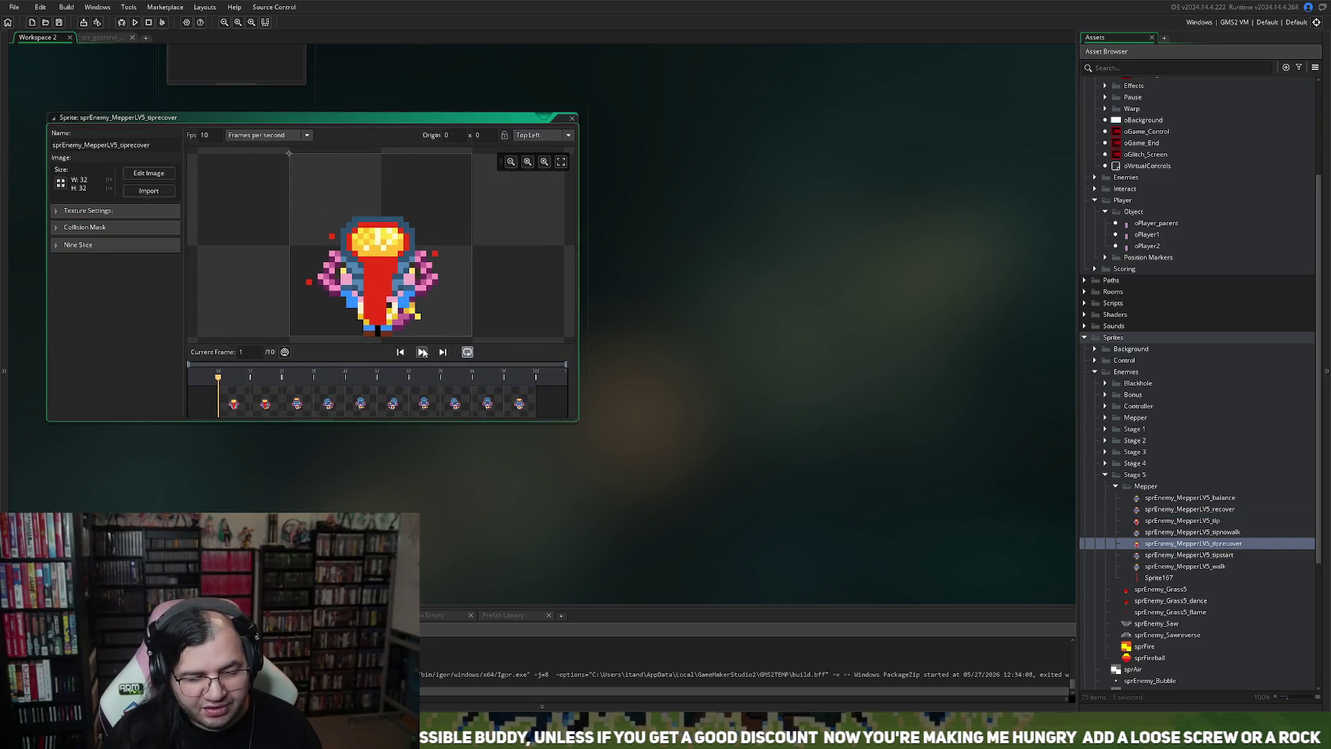
click(423, 352)
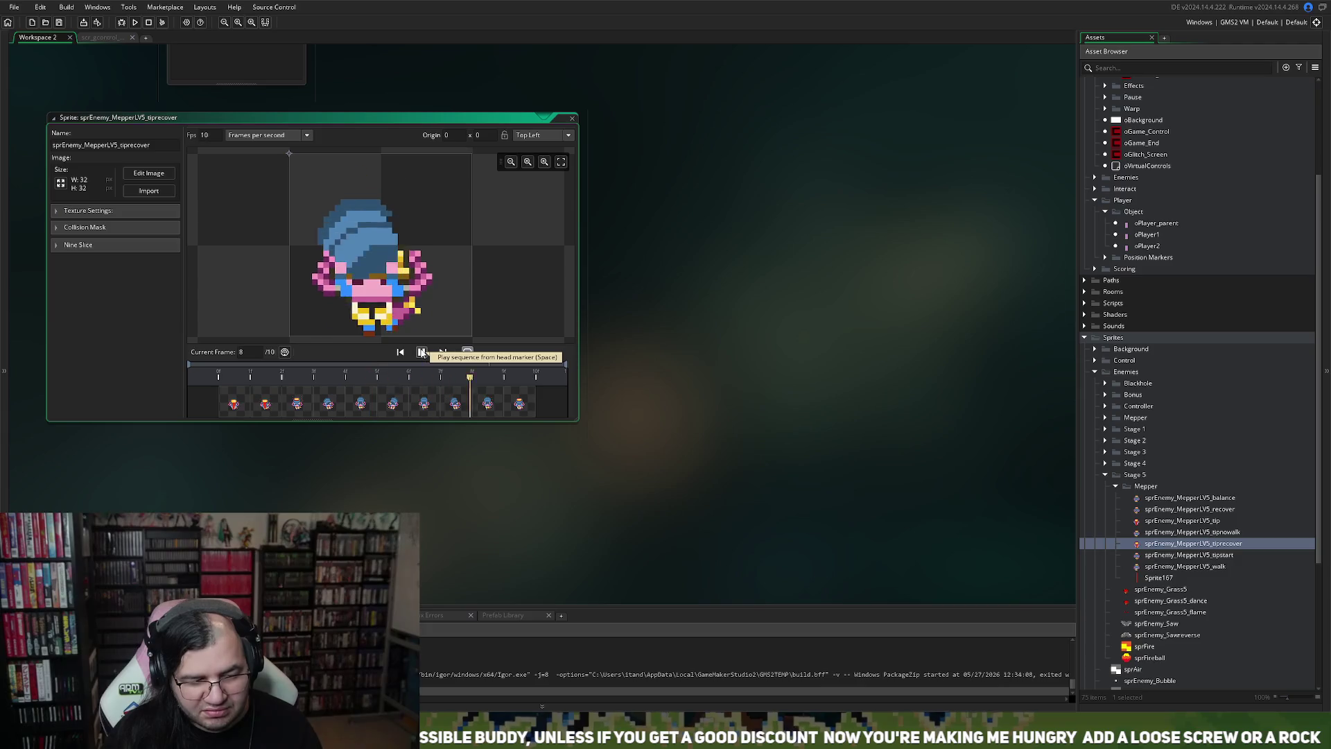
double_click(565, 118)
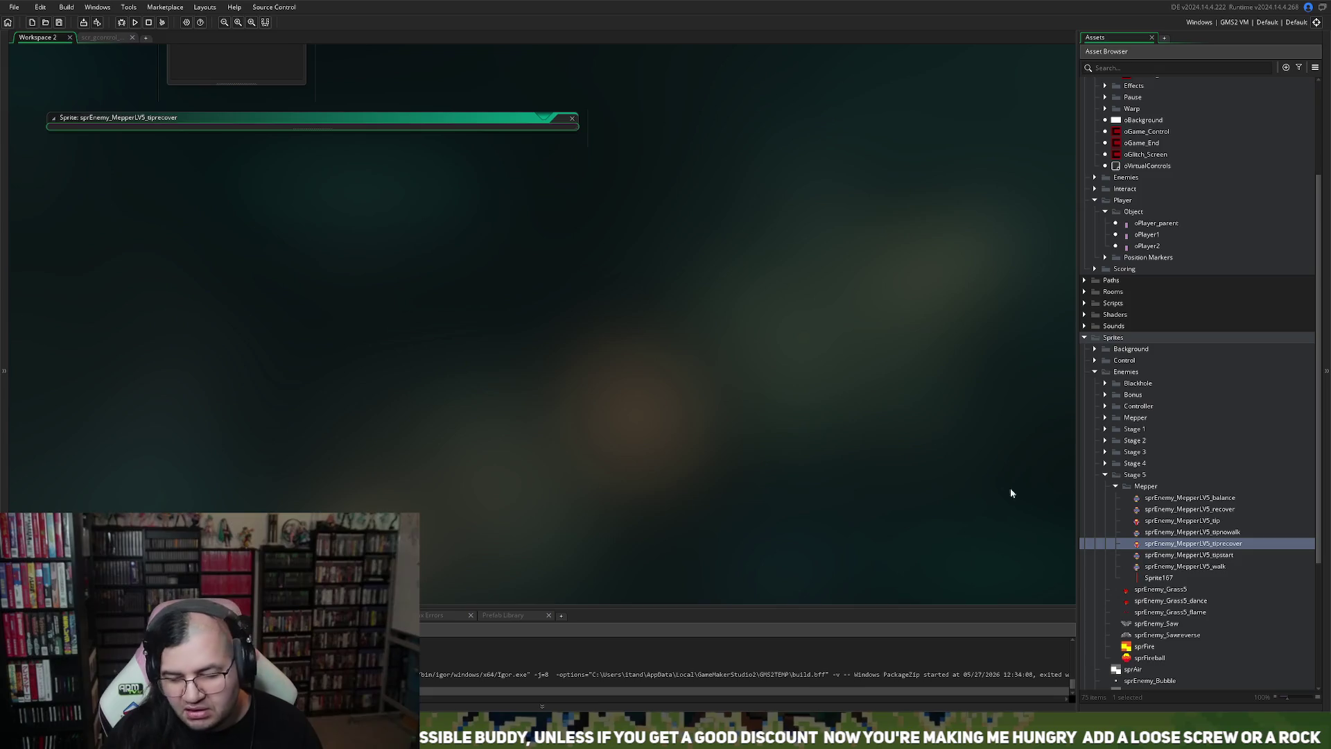
double_click(1208, 511)
click(414, 353)
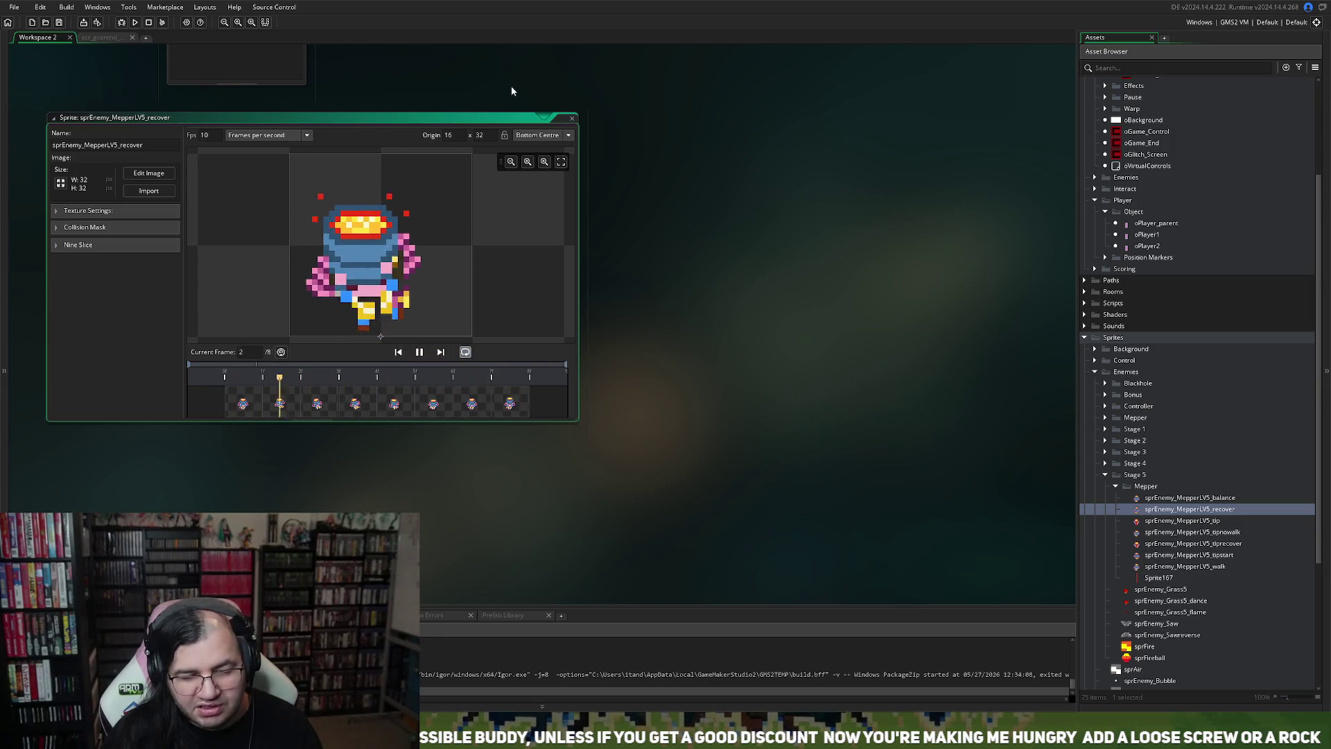
double_click(520, 118)
key(ctrl+w)
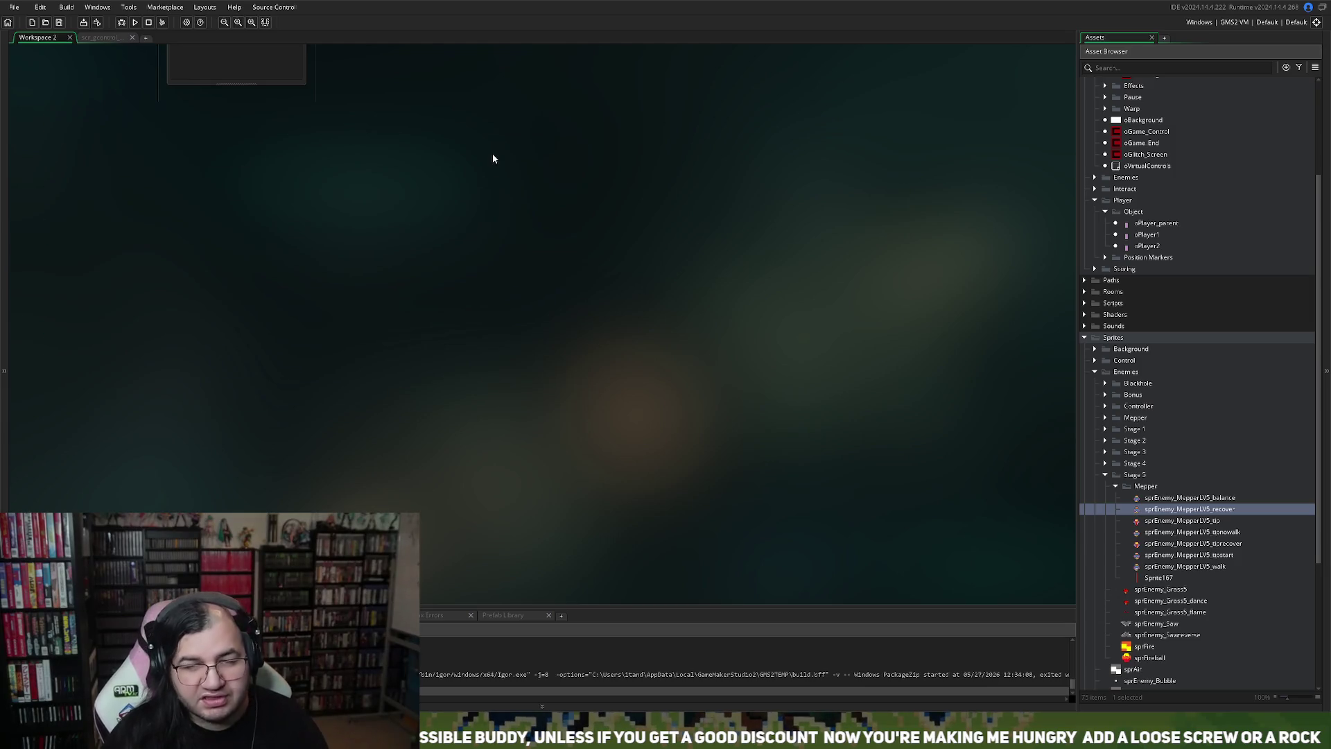
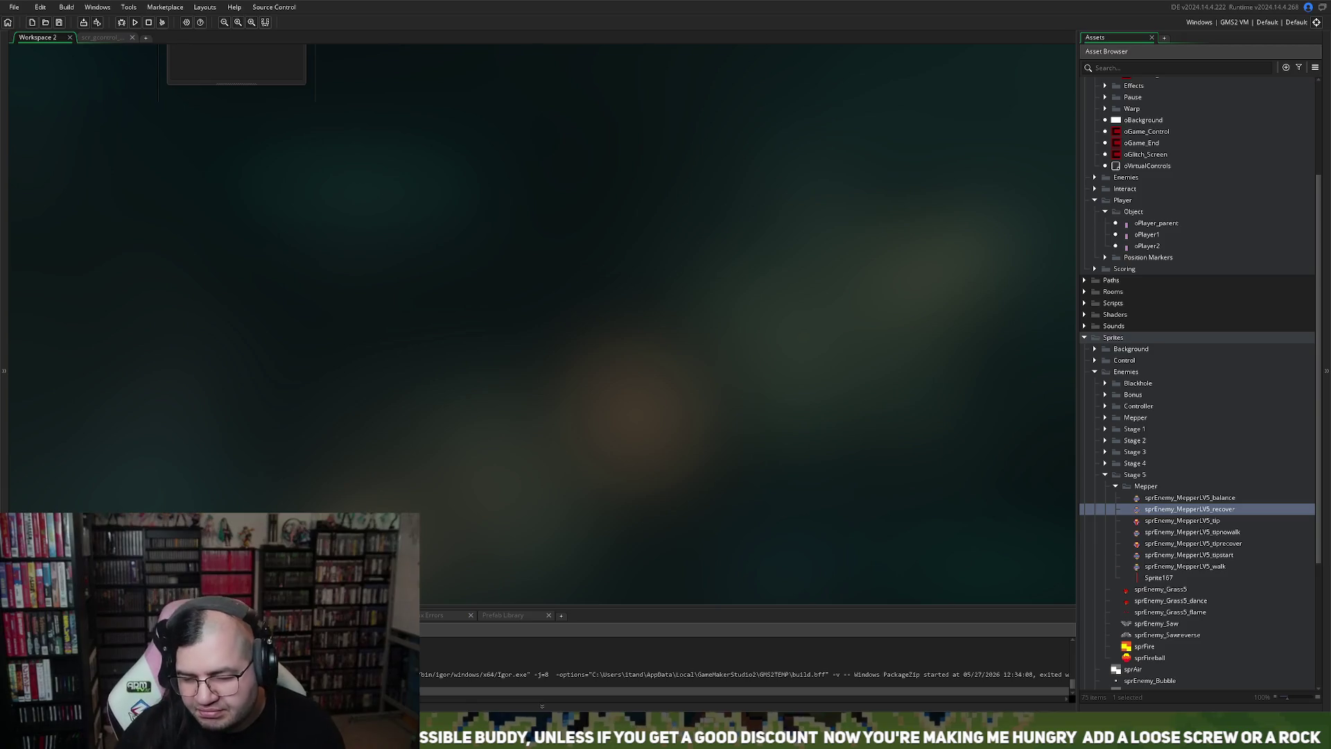
Step: Open sprEnemy_MepperLV5_balance and scrub through its early balance frames
double_click(1140, 497)
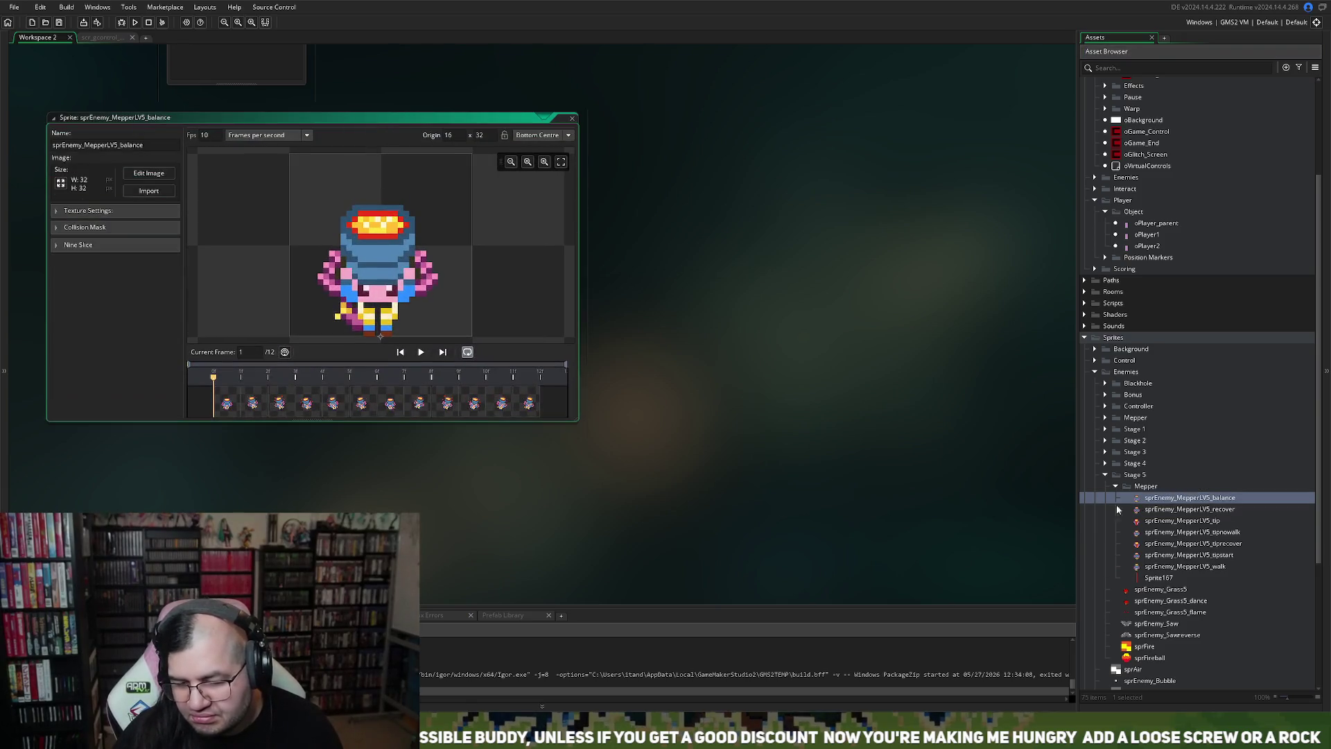
click(409, 405)
key(Right)
key(Right)
key(Right)
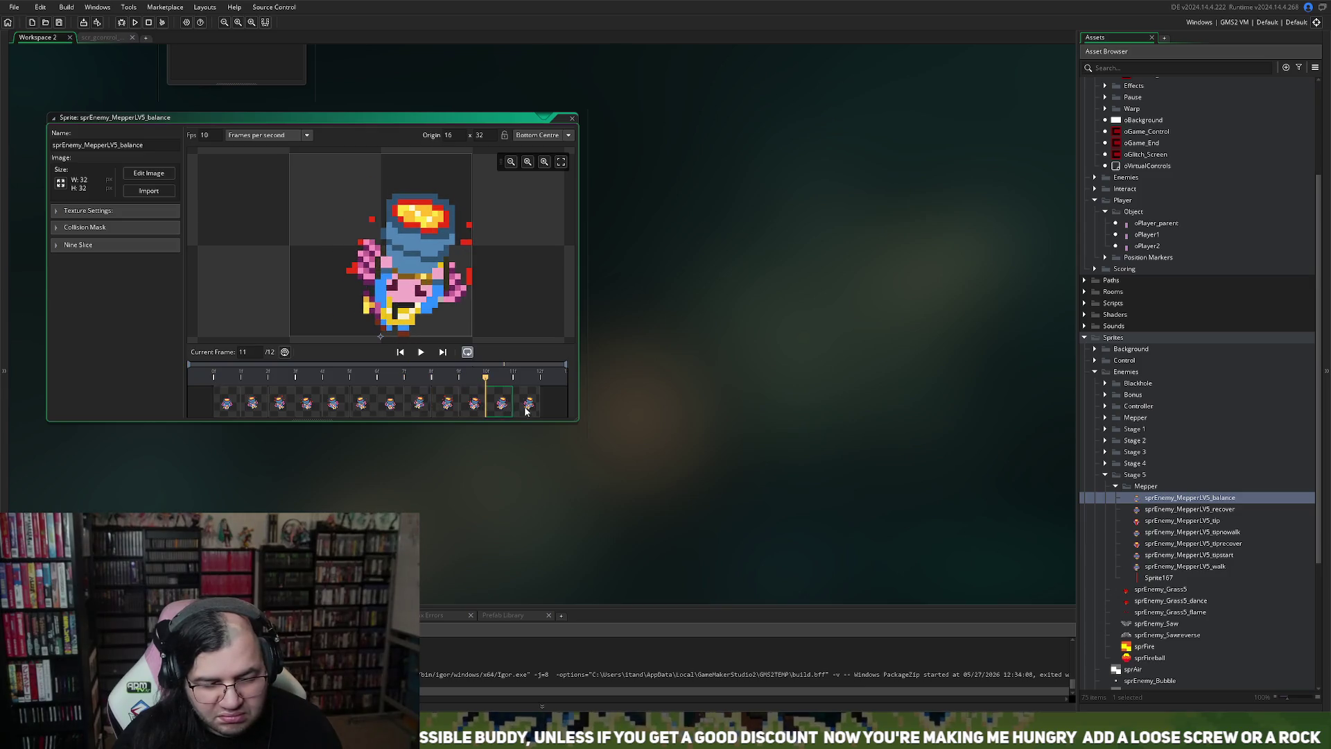
click(279, 405)
click(253, 405)
click(279, 406)
click(306, 405)
Step: Advance the balance preview frame by frame up to frame 11
click(334, 409)
click(362, 409)
click(390, 411)
click(422, 413)
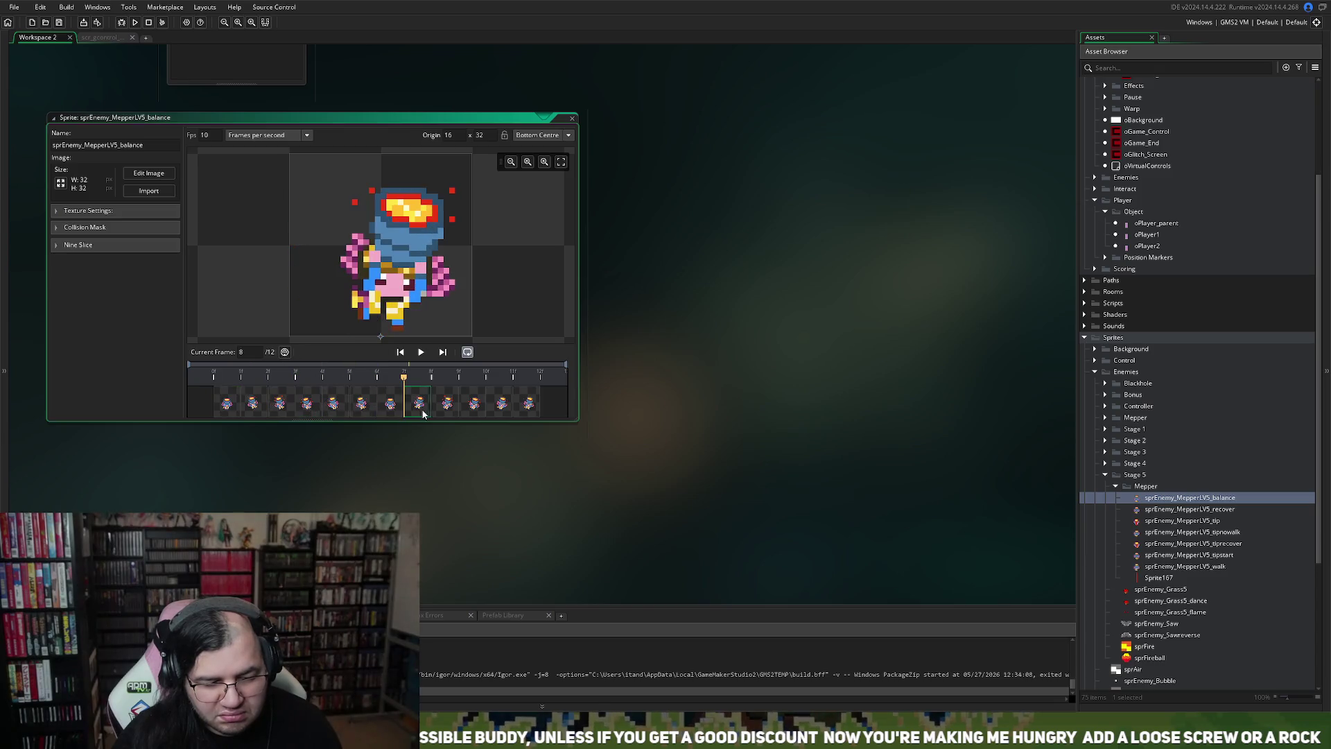
click(447, 410)
click(475, 406)
click(498, 410)
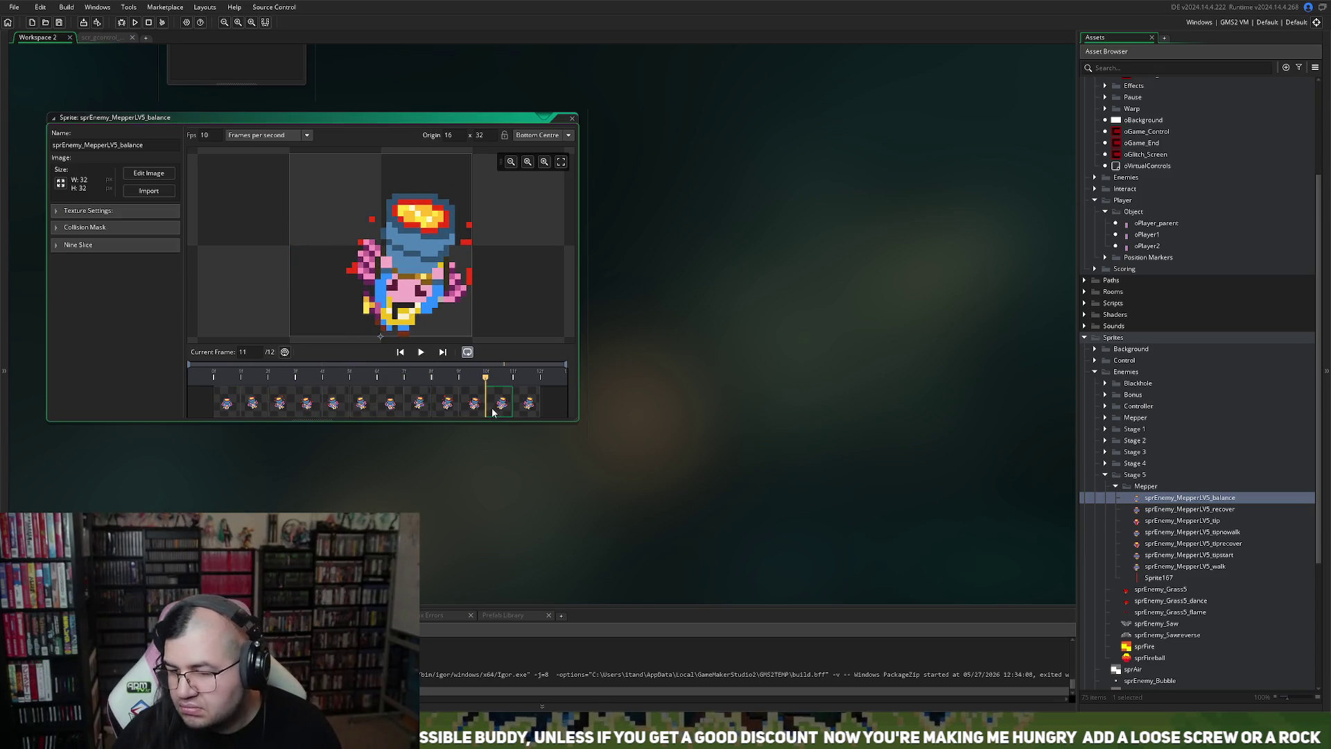
Step: Collapse the sprite editor, switch to the scr_gcontrol script, then close it
double_click(553, 119)
click(98, 39)
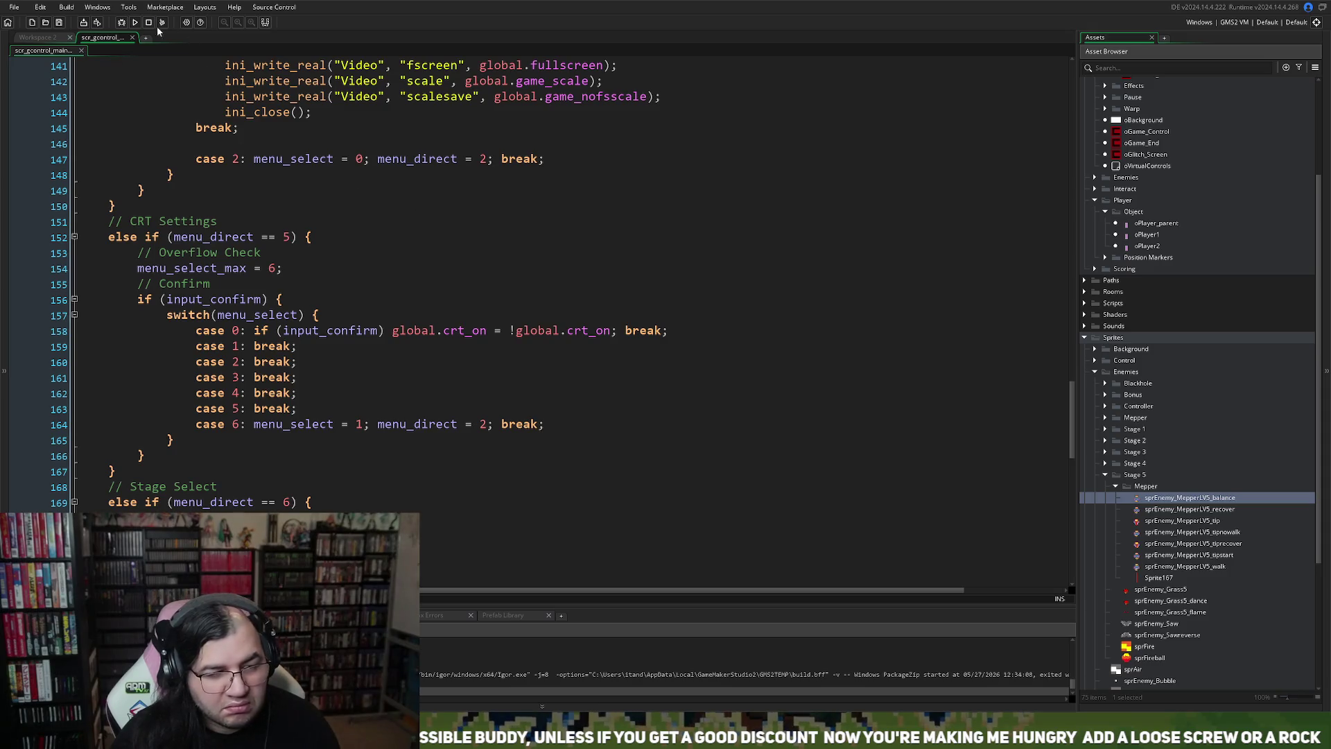
click(131, 37)
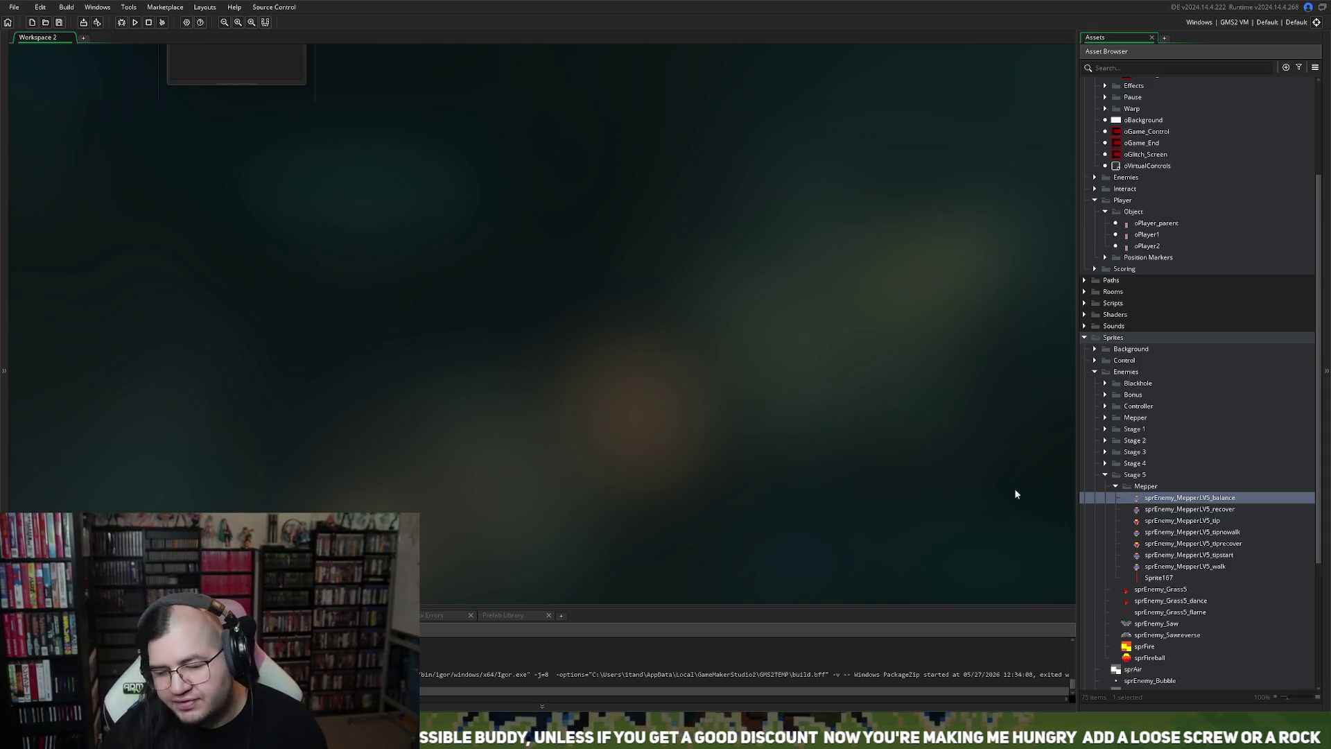
Step: Save the project with Ctrl+S after checking the File menu
scroll(1178, 367, up, 5)
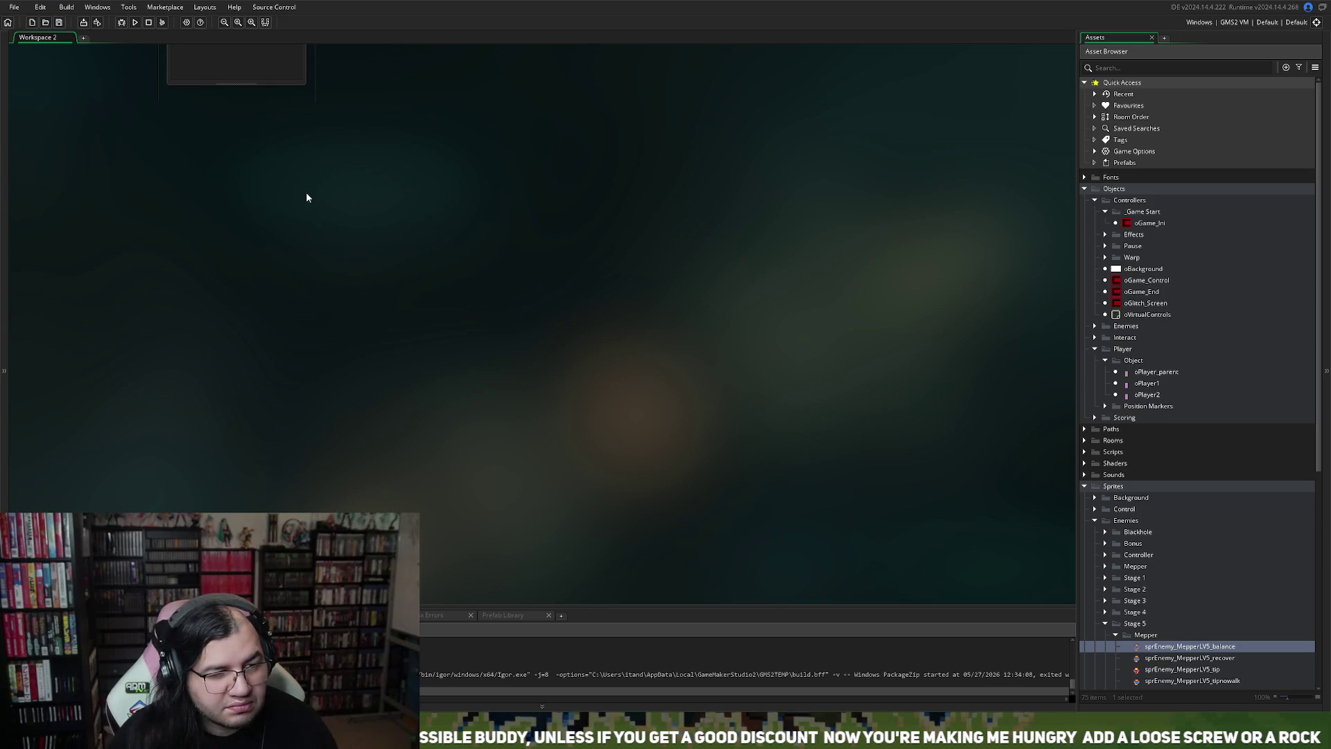
click(15, 8)
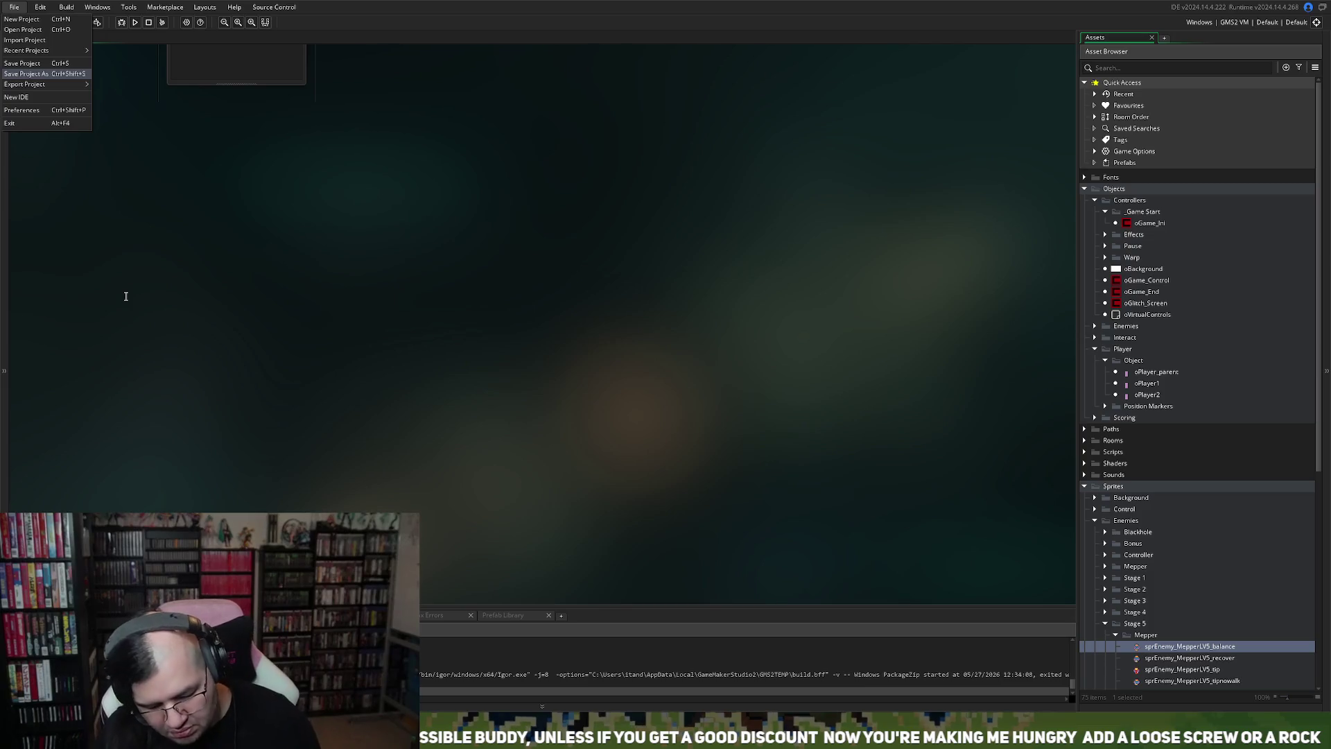
key(ctrl+s)
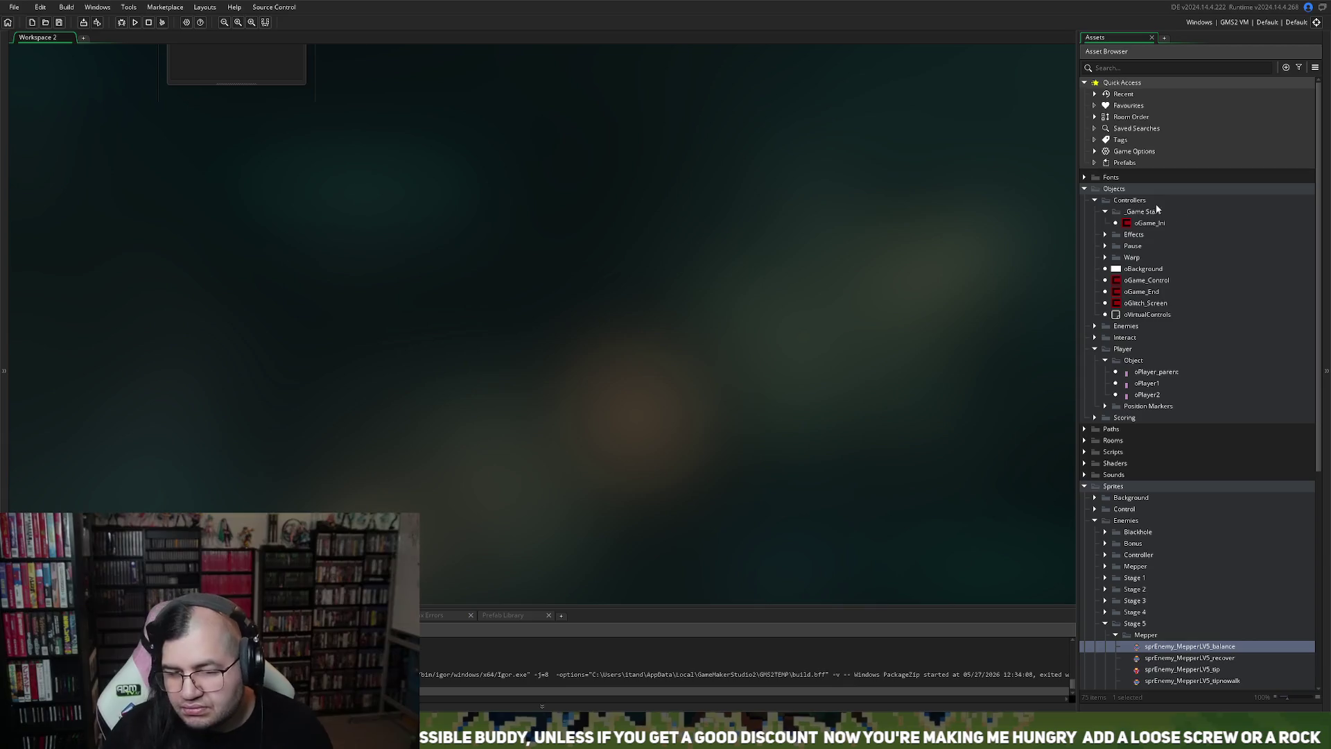
click(1154, 225)
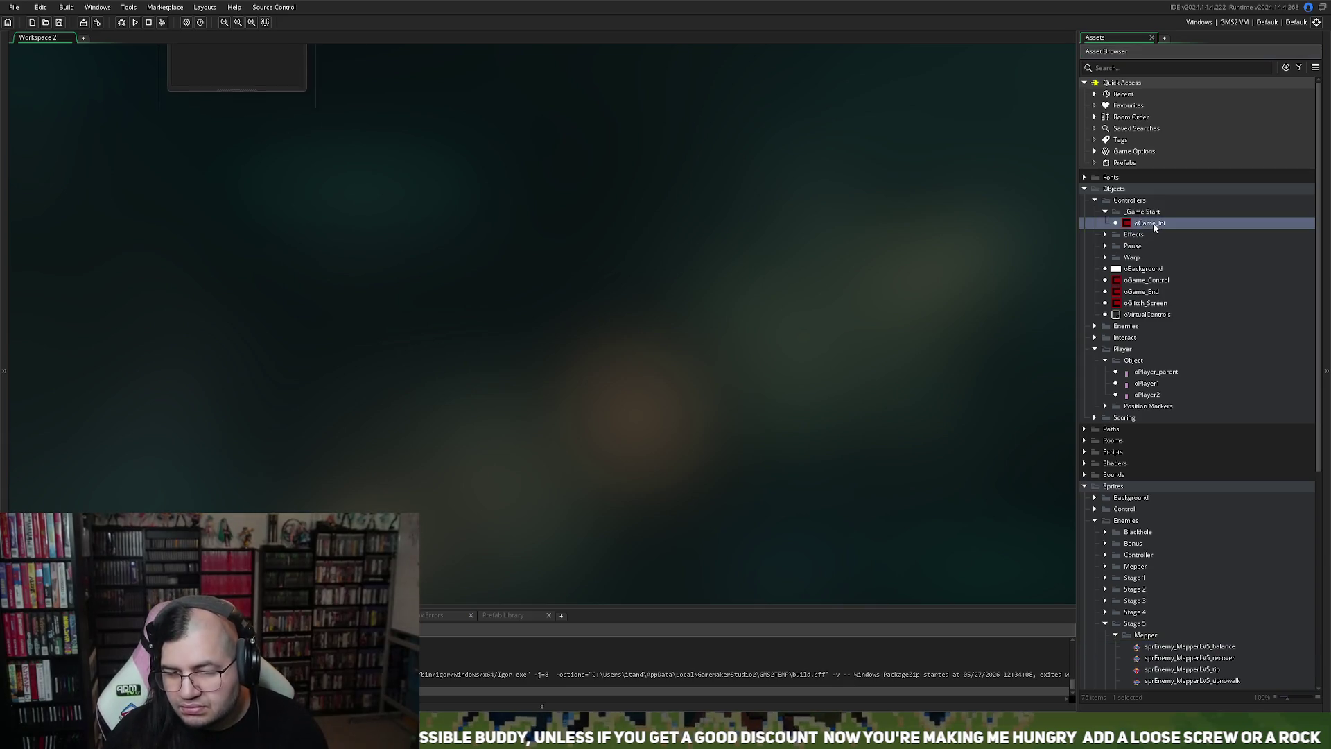
Step: Check and close oGame_Ini and oGame_Control, then expand Objects > Enemies > Stage 5
double_click(1153, 226)
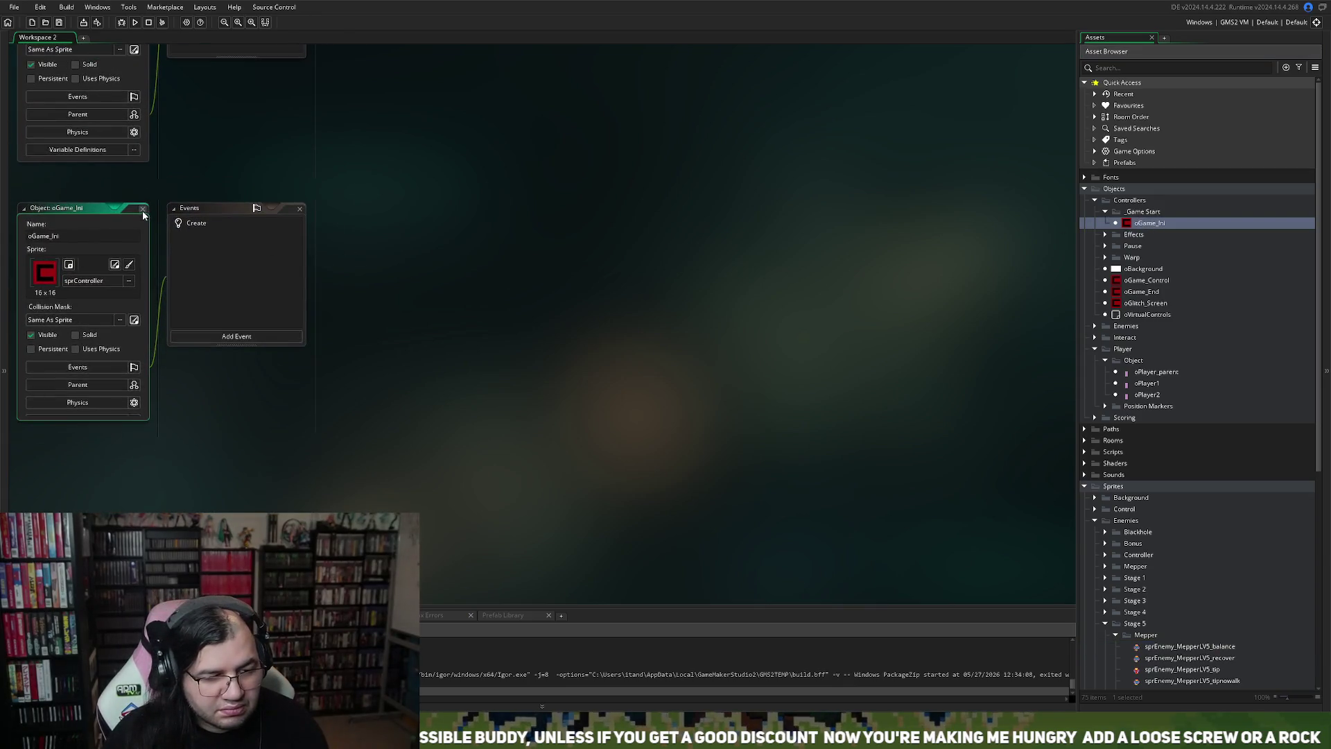
click(143, 208)
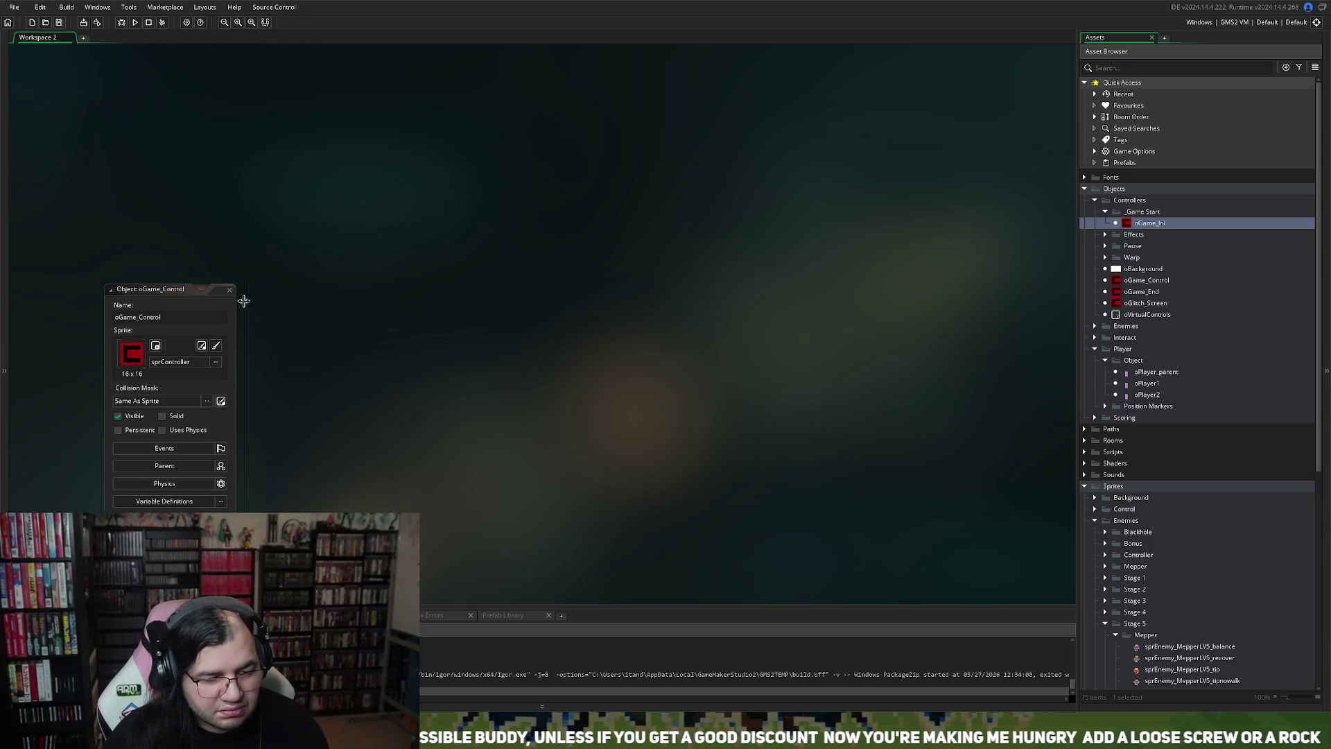
click(229, 290)
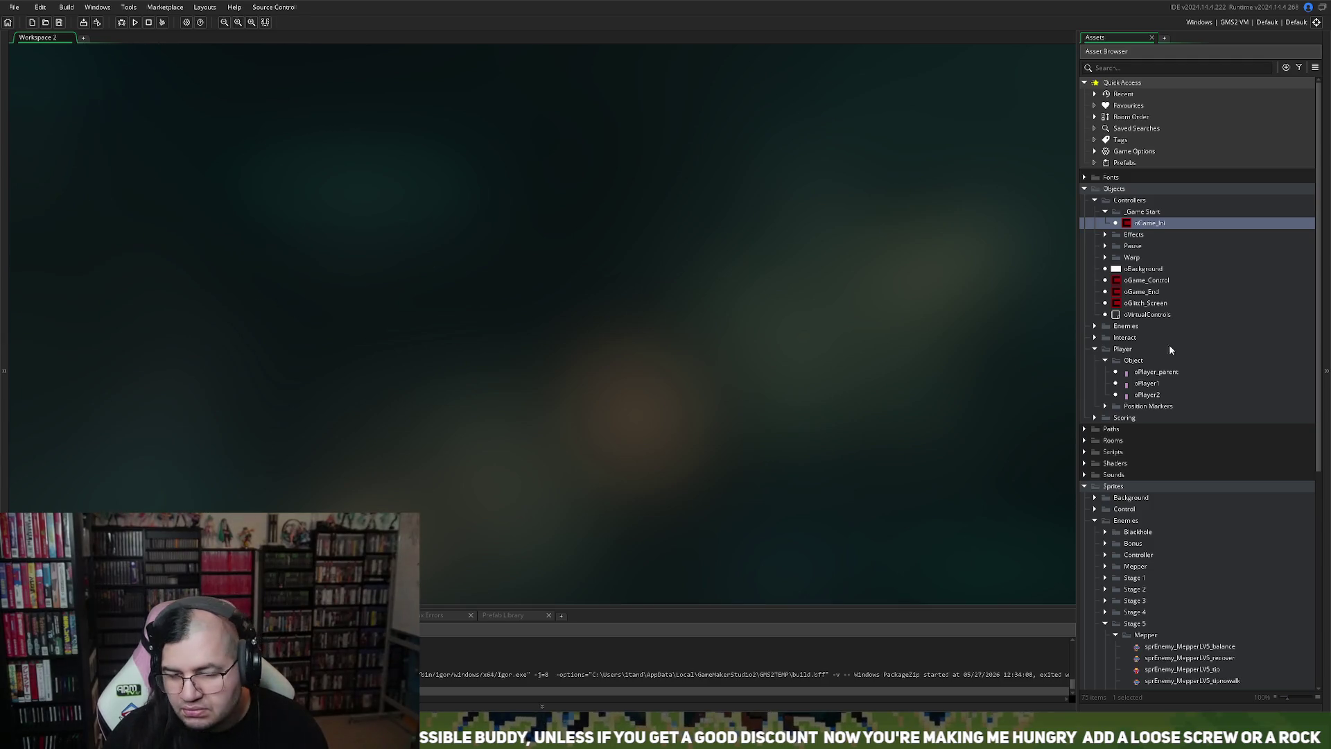
double_click(1151, 280)
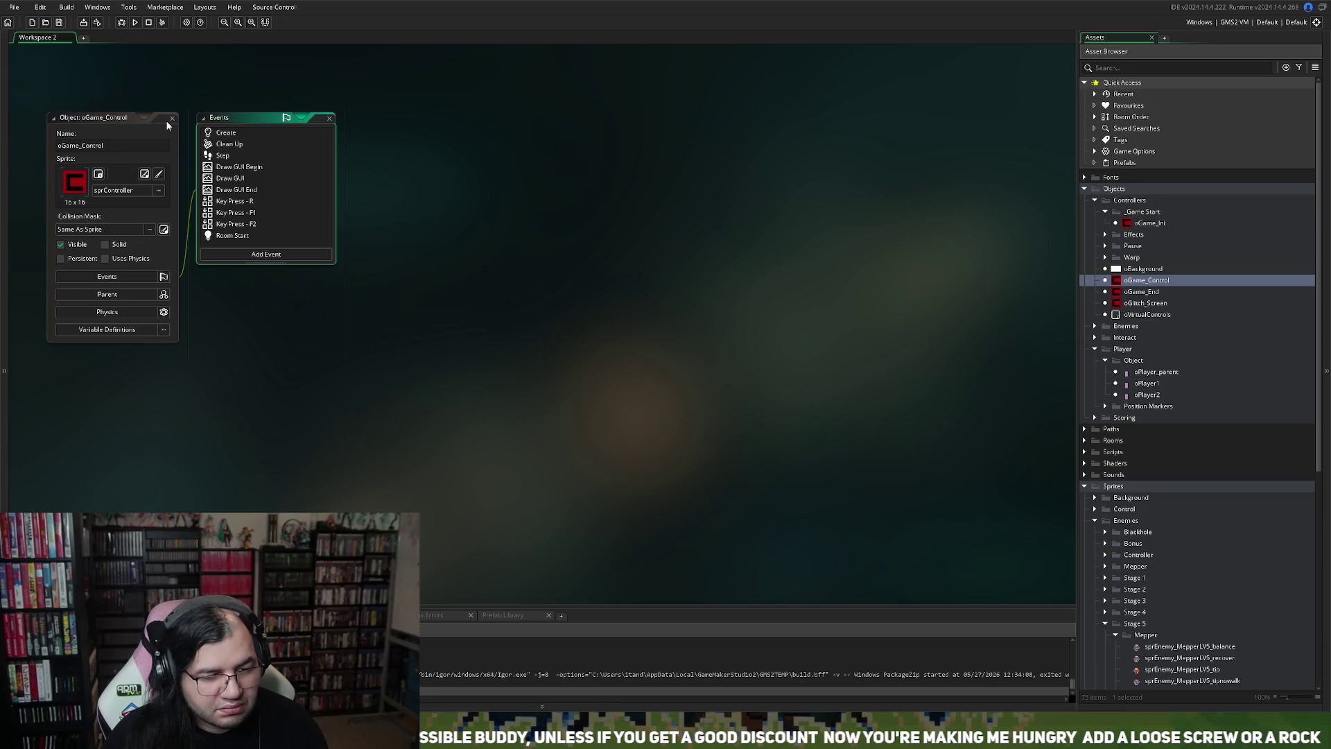
click(167, 126)
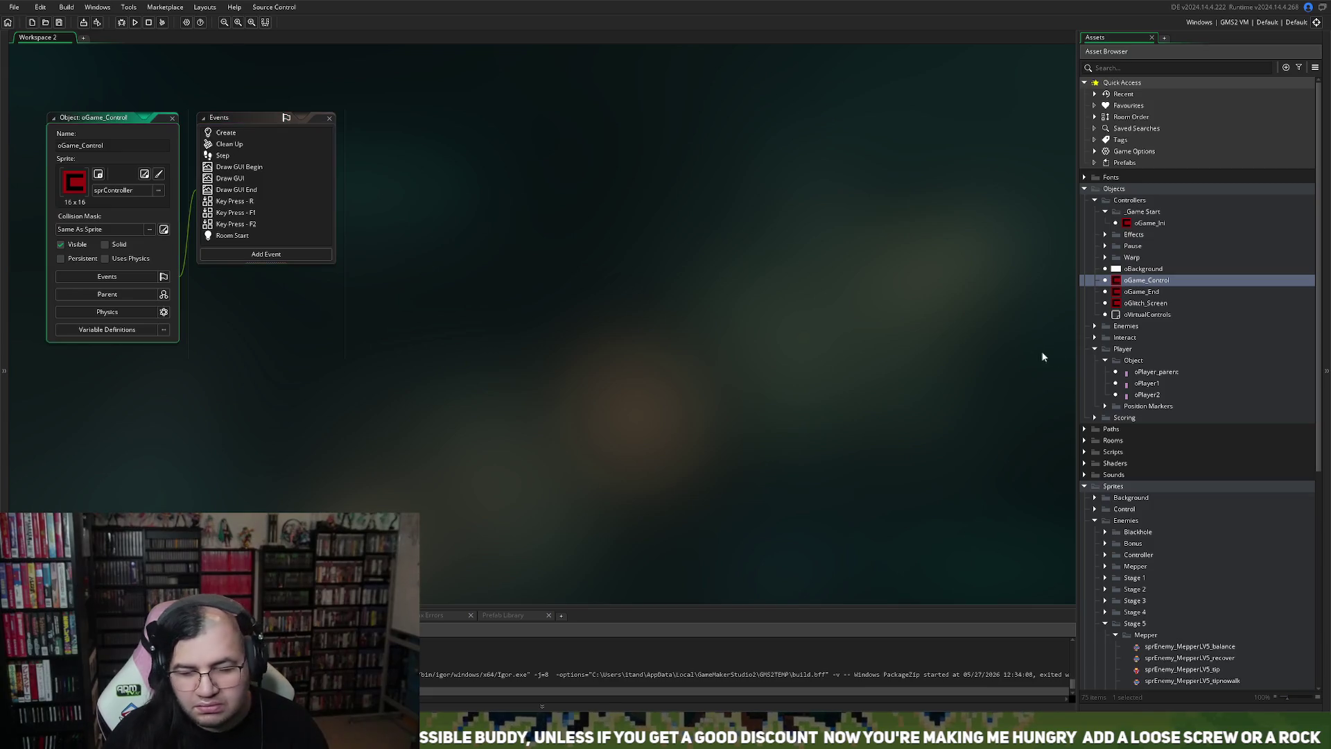
click(170, 118)
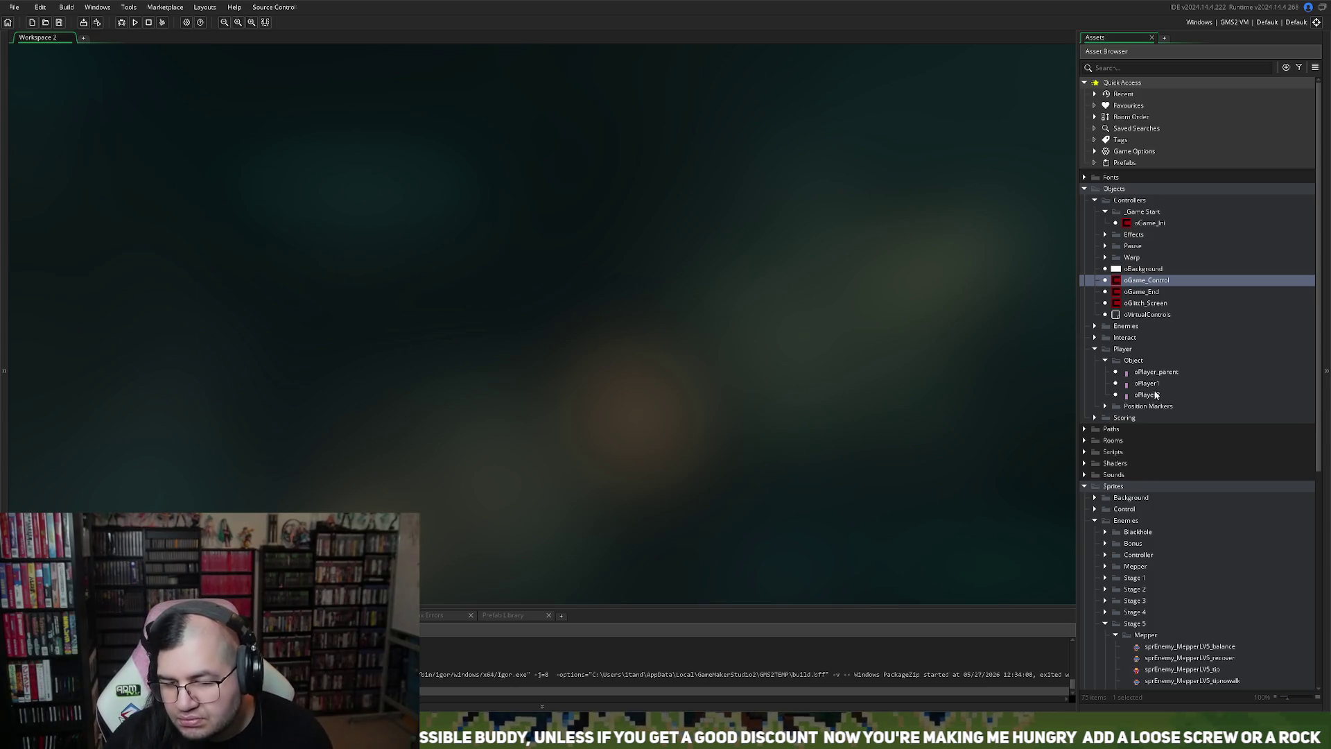
click(1095, 327)
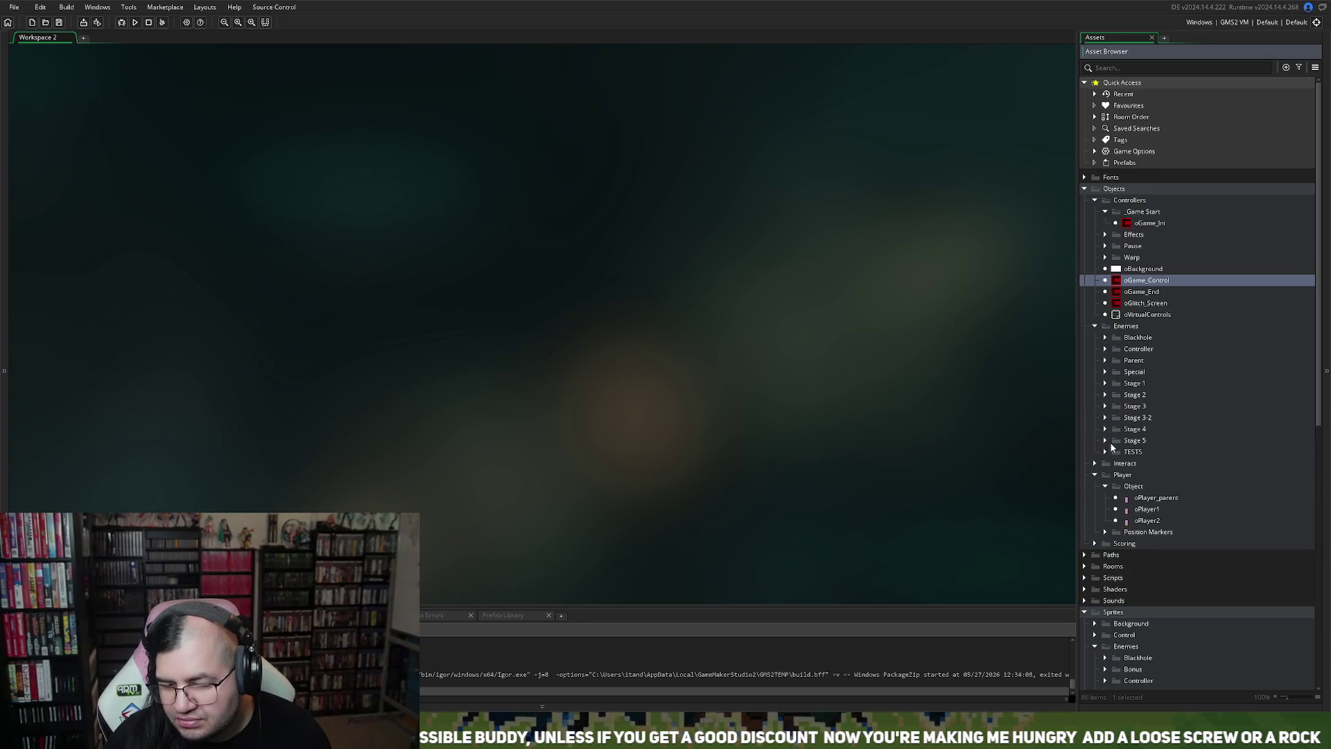
click(1105, 441)
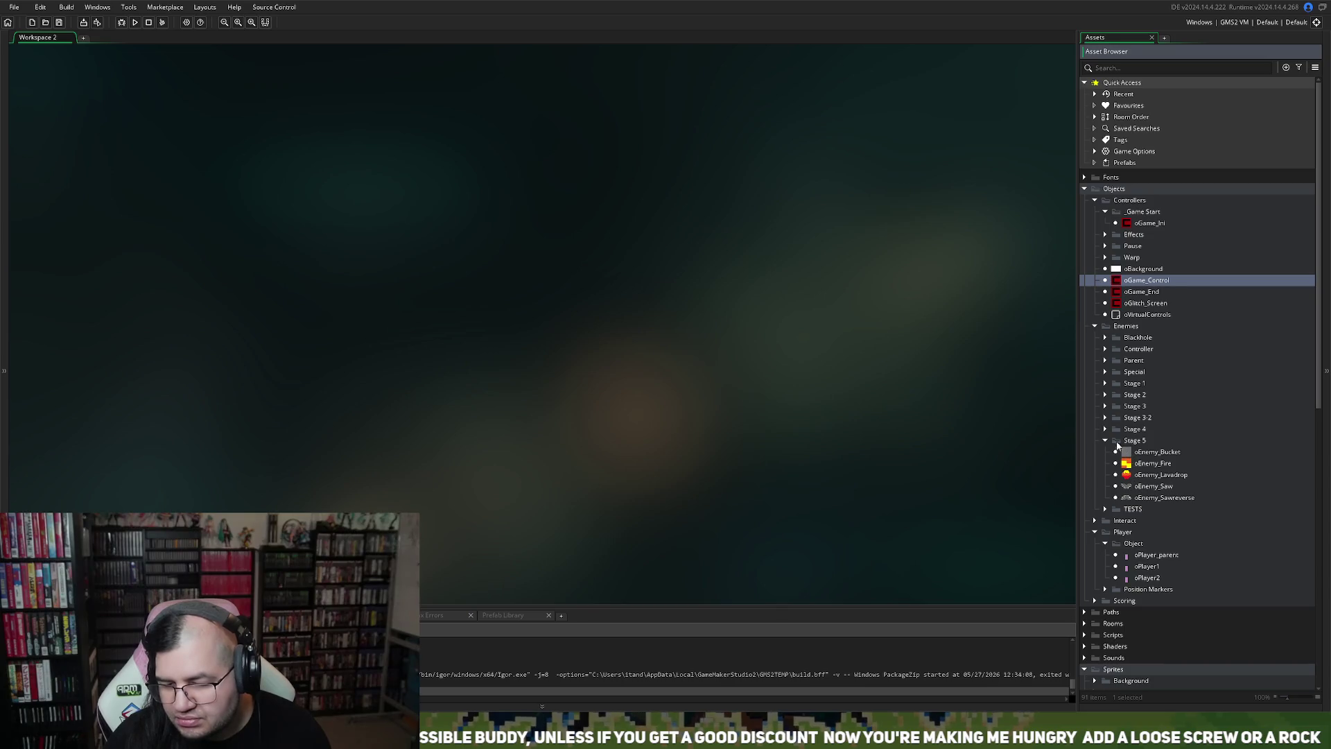
Step: Open oEnemy_Bucket and browse its sprite chooser into Sprites > Enemies > Stage 5
double_click(1143, 454)
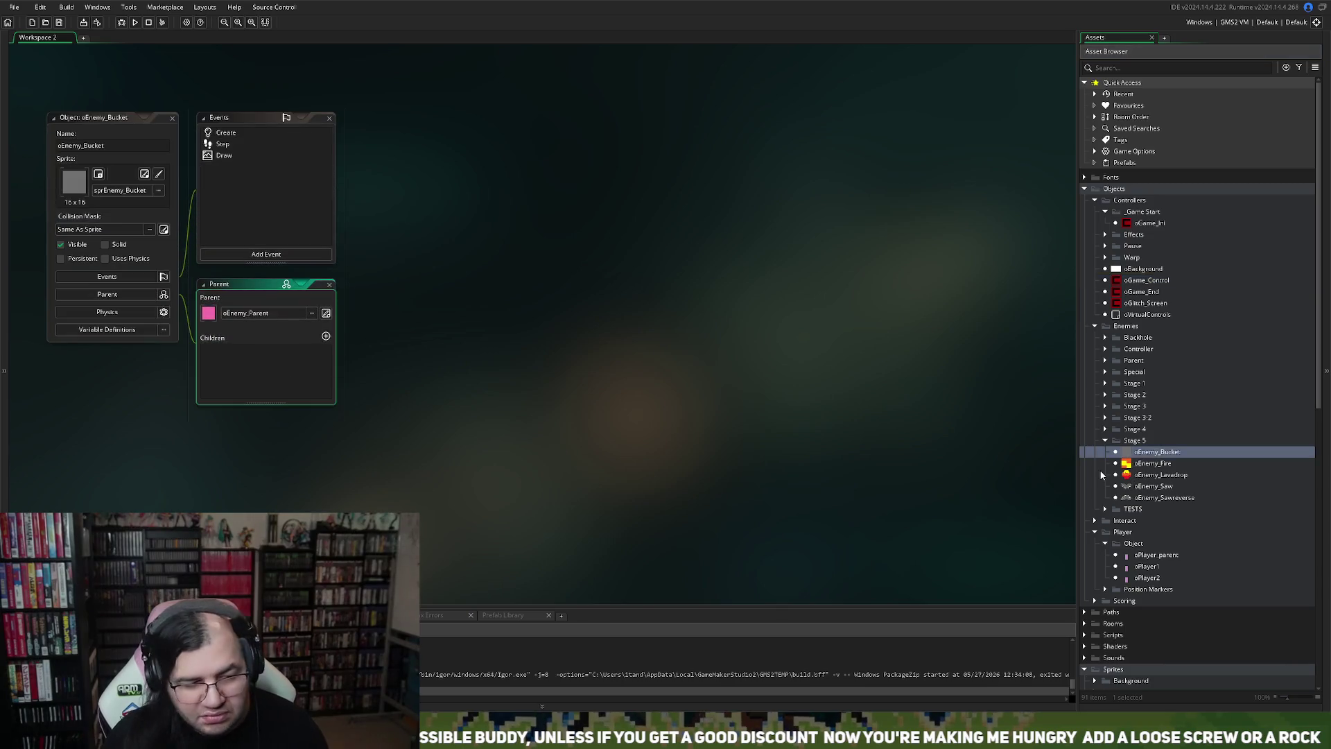
click(158, 192)
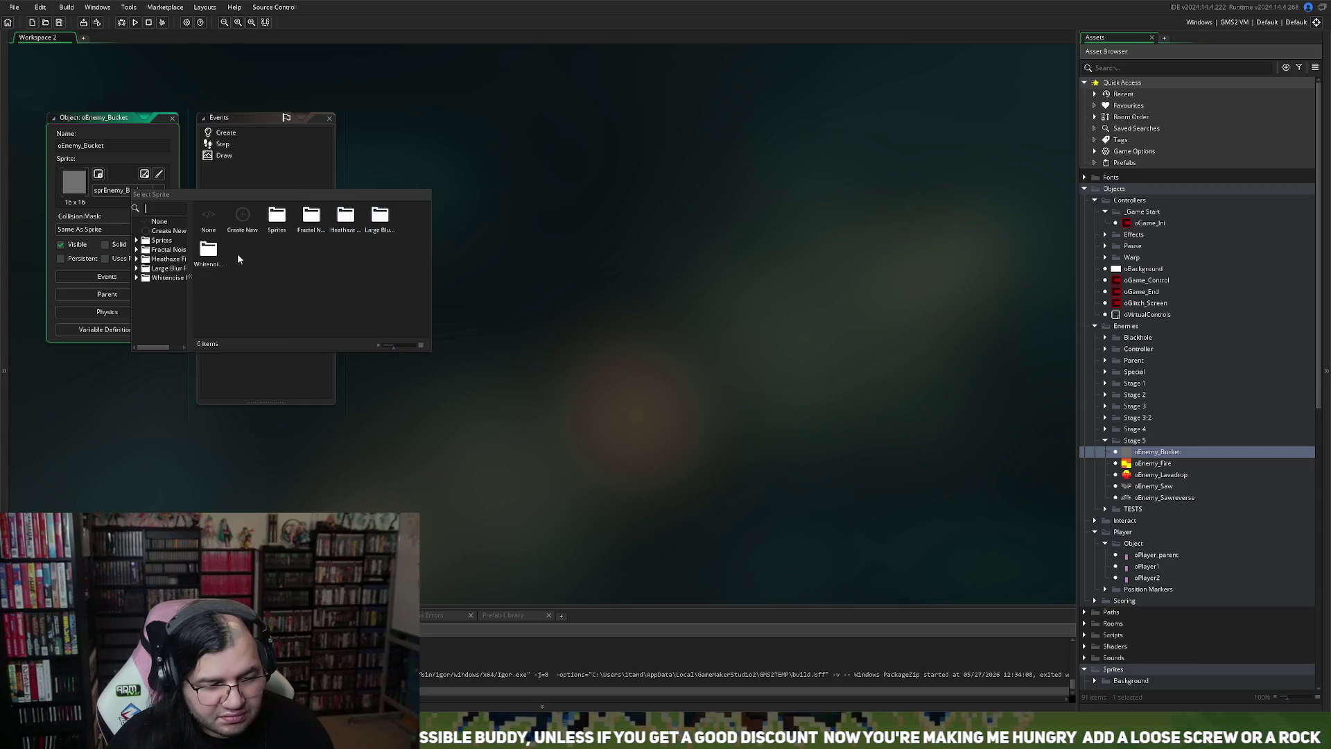
click(101, 212)
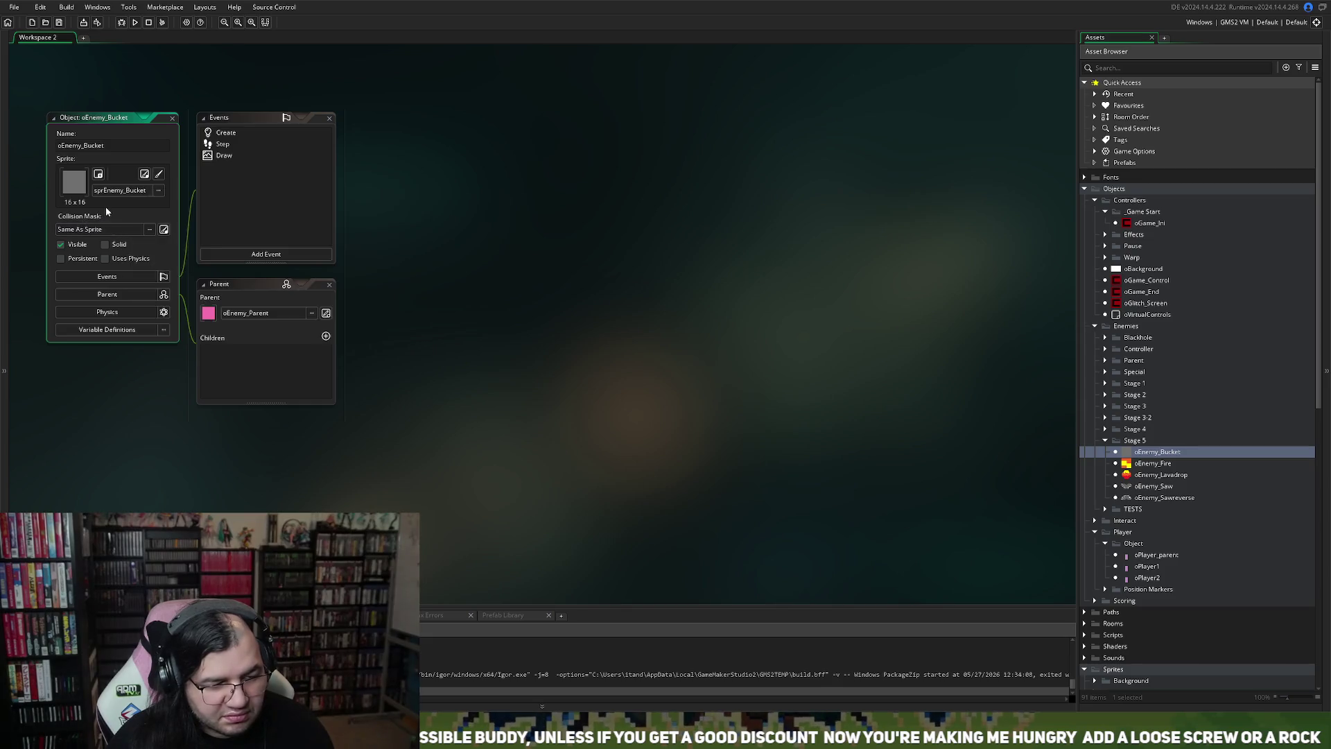
click(158, 191)
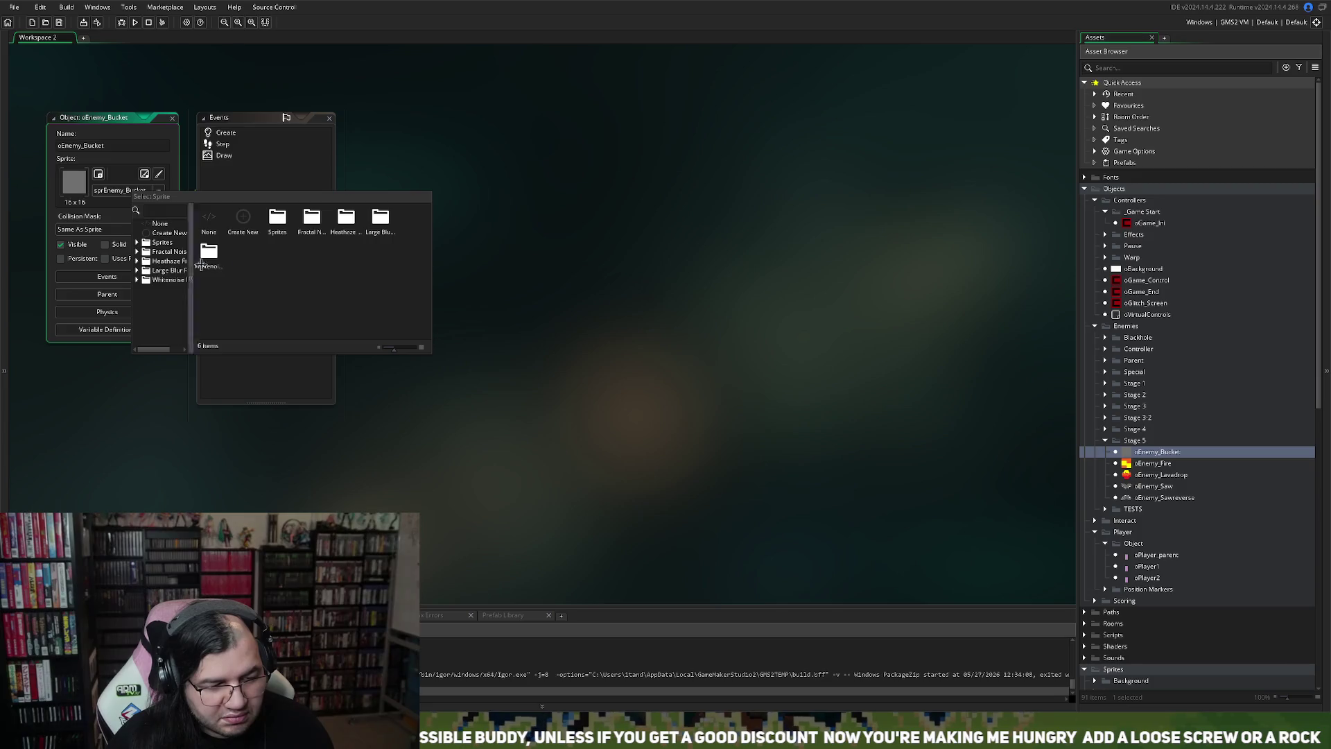
double_click(275, 217)
double_click(311, 217)
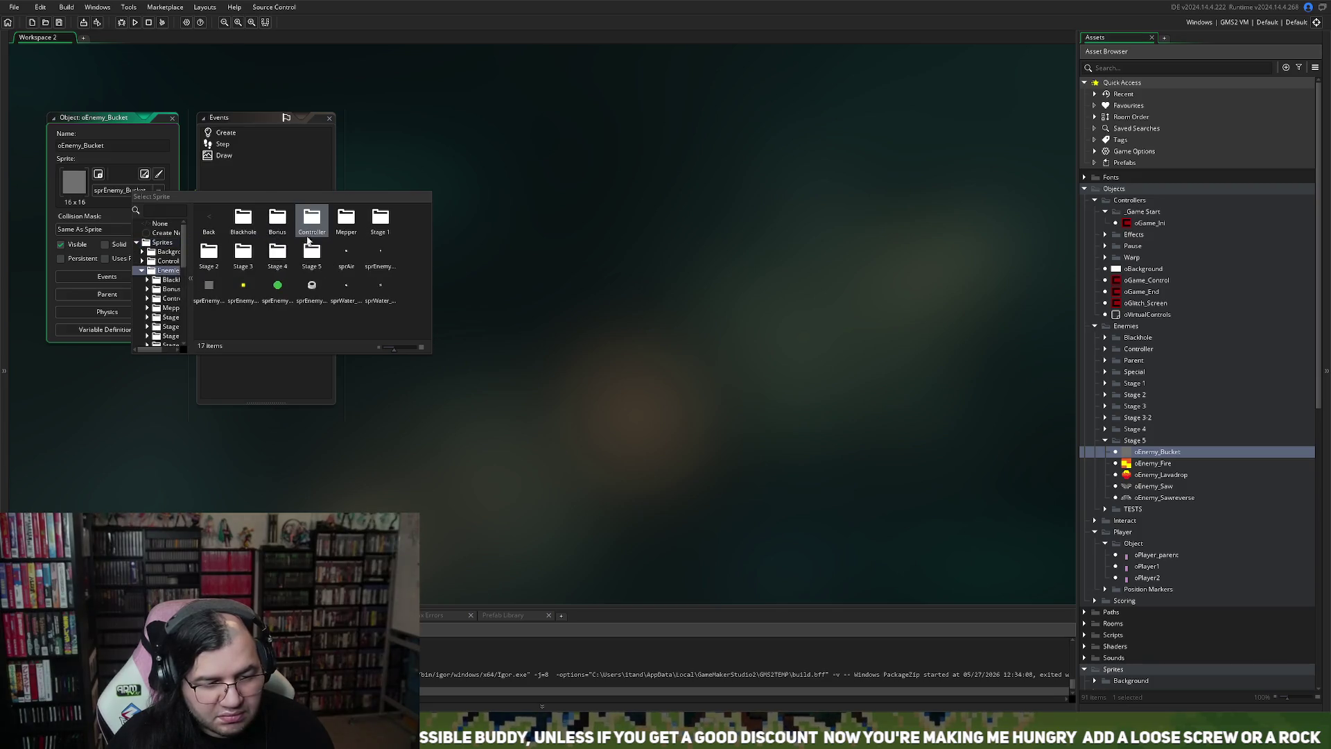
double_click(302, 265)
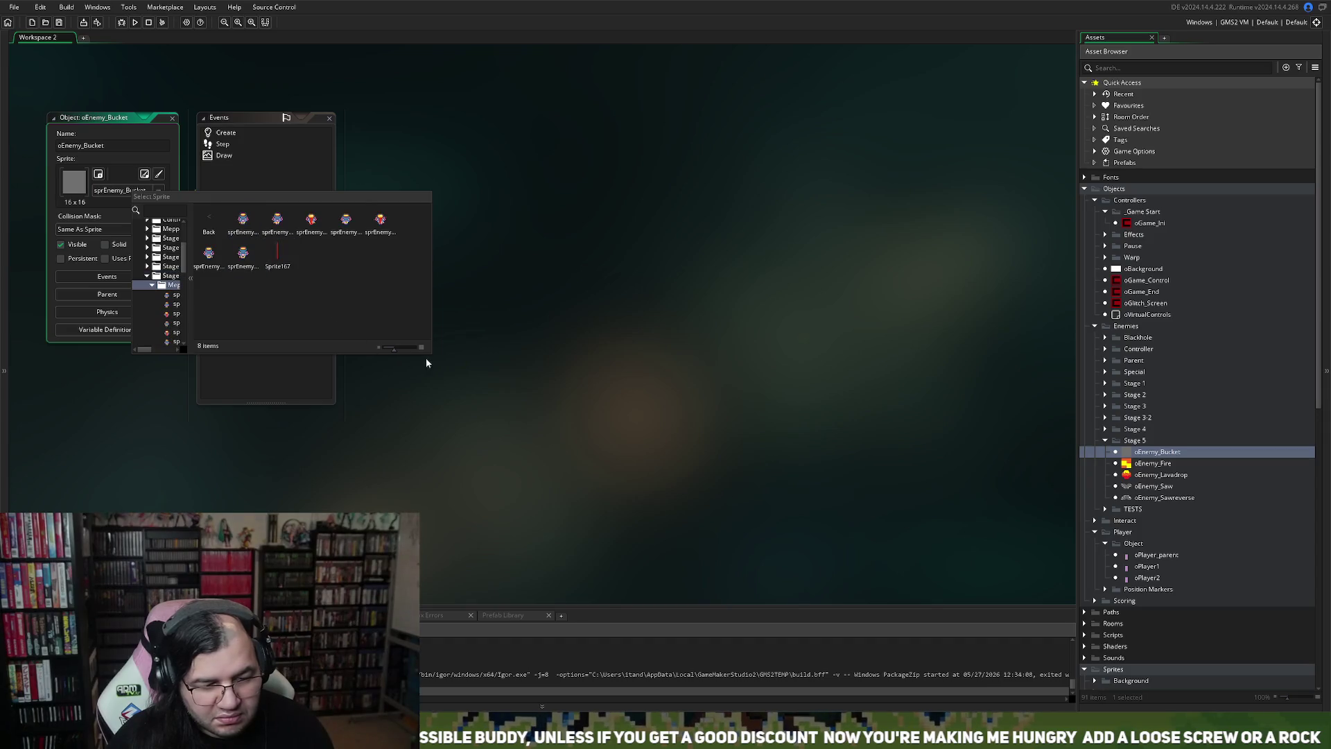
Step: Resize the sprite chooser and assign sprEnemy_MepperLV5_walk as the bucket's sprite
mouse_move(397, 353)
mouse_down()
mouse_move(412, 350)
mouse_move(376, 348)
mouse_move(425, 358)
mouse_up()
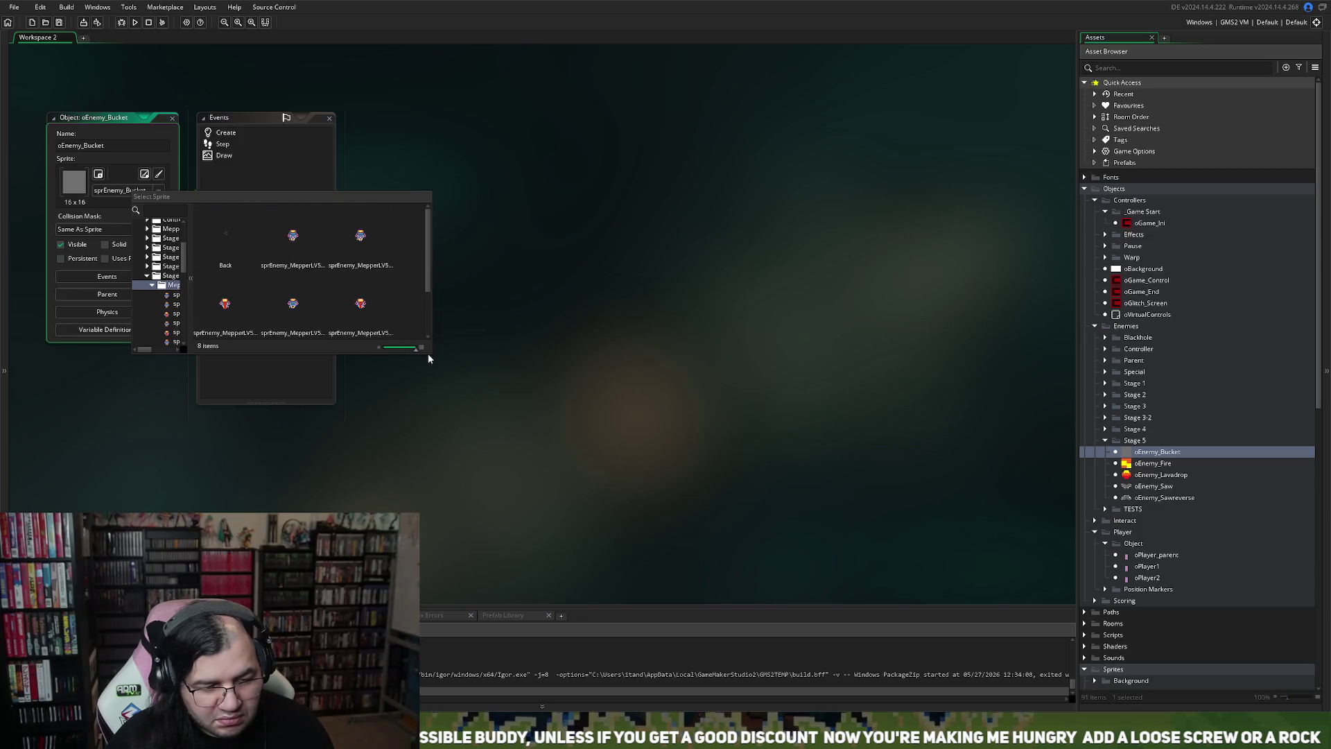
scroll(423, 291, down, 2)
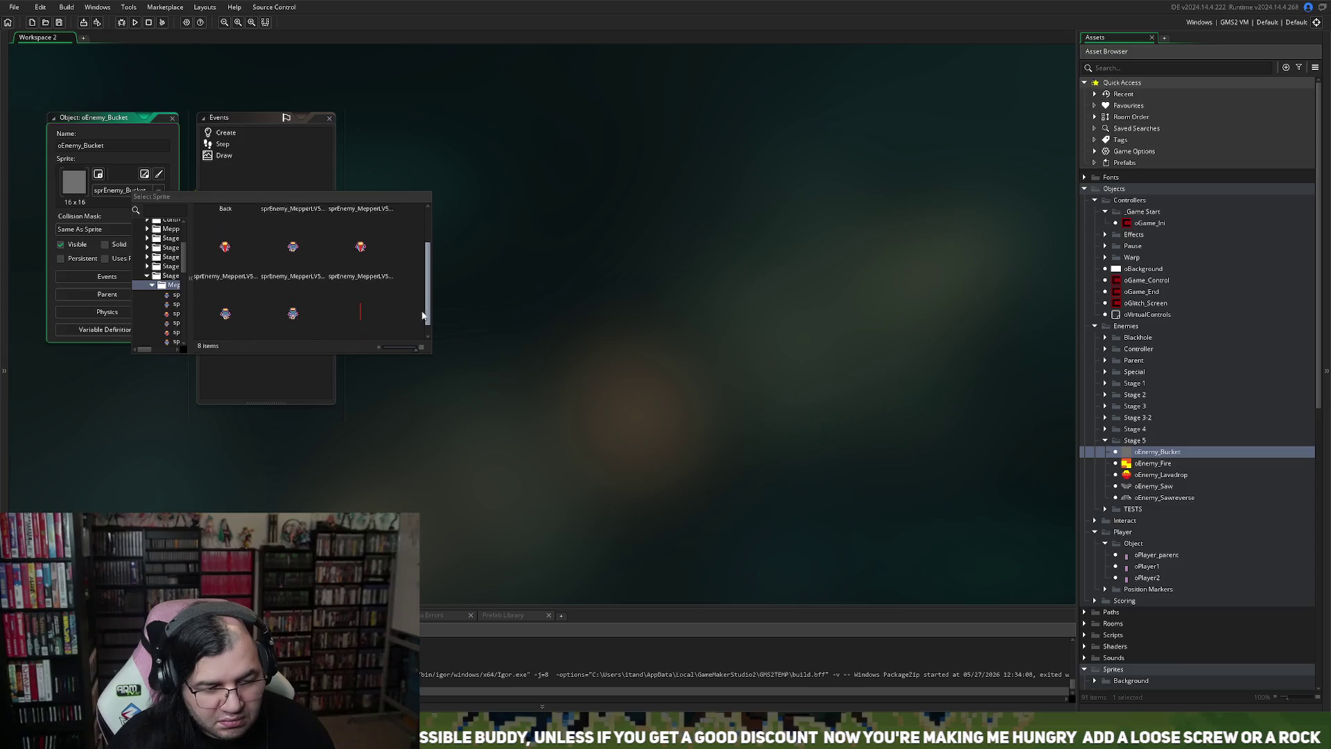
mouse_move(431, 286)
mouse_down()
mouse_move(606, 310)
mouse_move(1033, 311)
mouse_up()
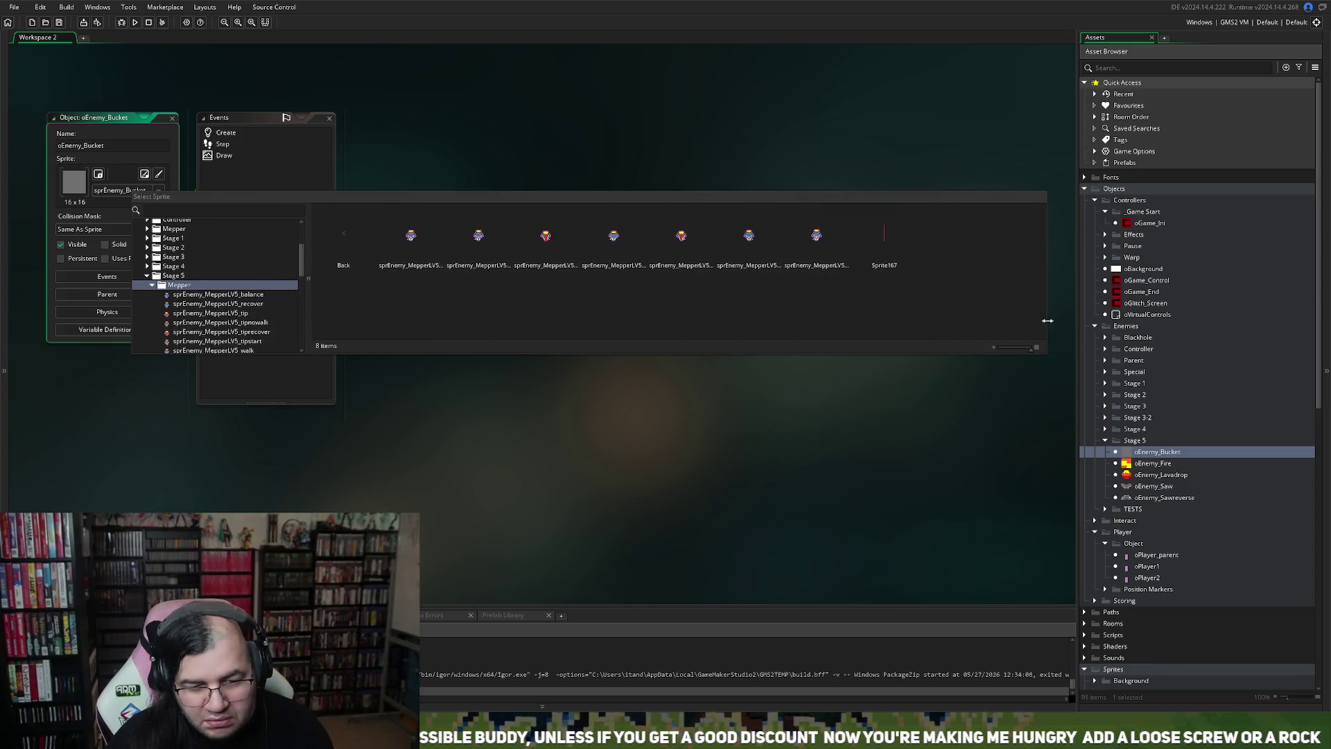
drag(624, 356, 600, 553)
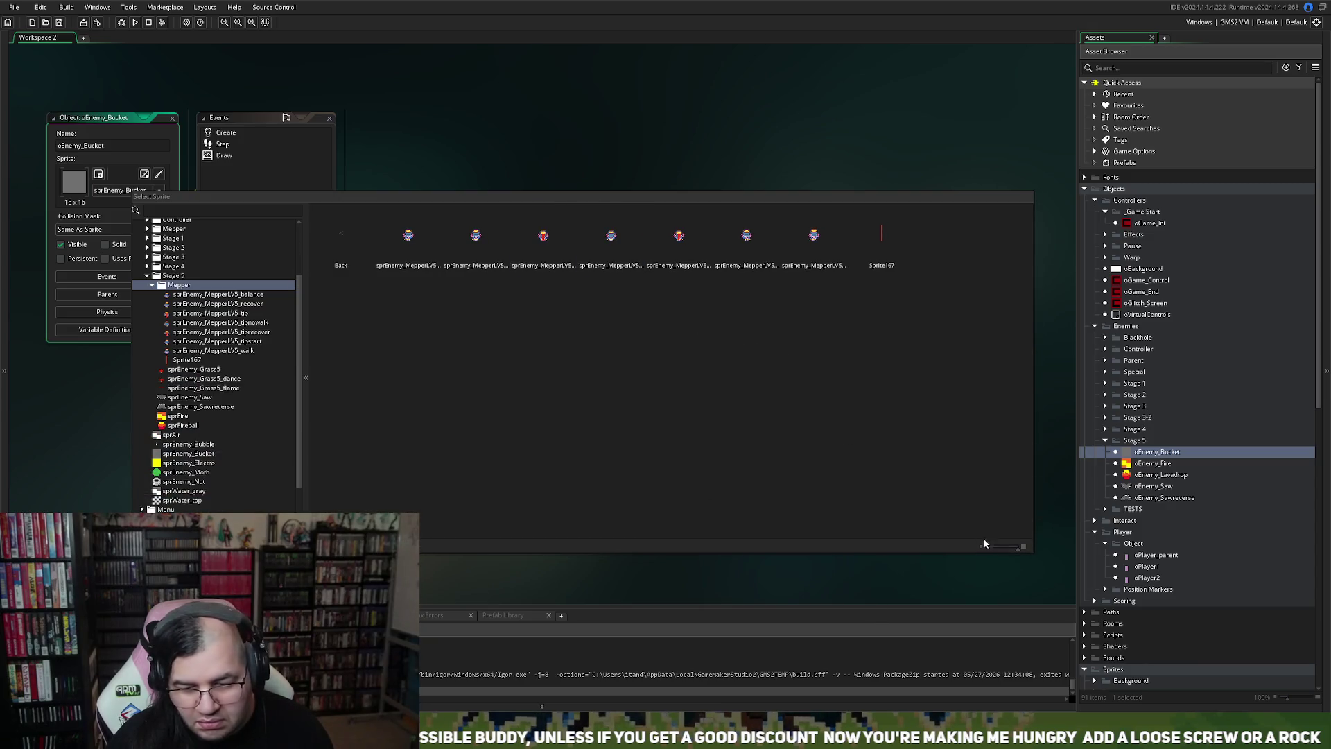
mouse_move(1015, 555)
mouse_down()
mouse_move(976, 547)
mouse_move(1018, 547)
mouse_up()
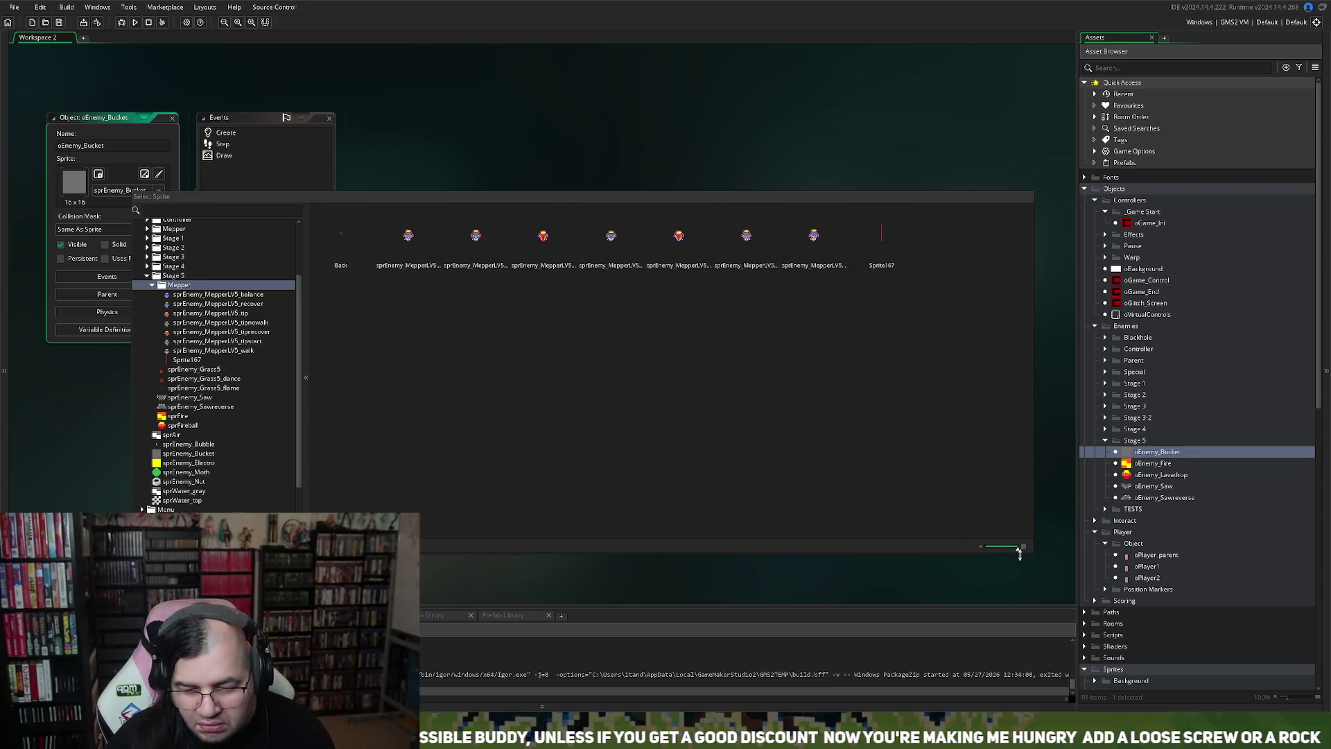
mouse_move(1027, 551)
mouse_down()
mouse_move(912, 511)
mouse_move(680, 505)
mouse_move(769, 537)
mouse_up()
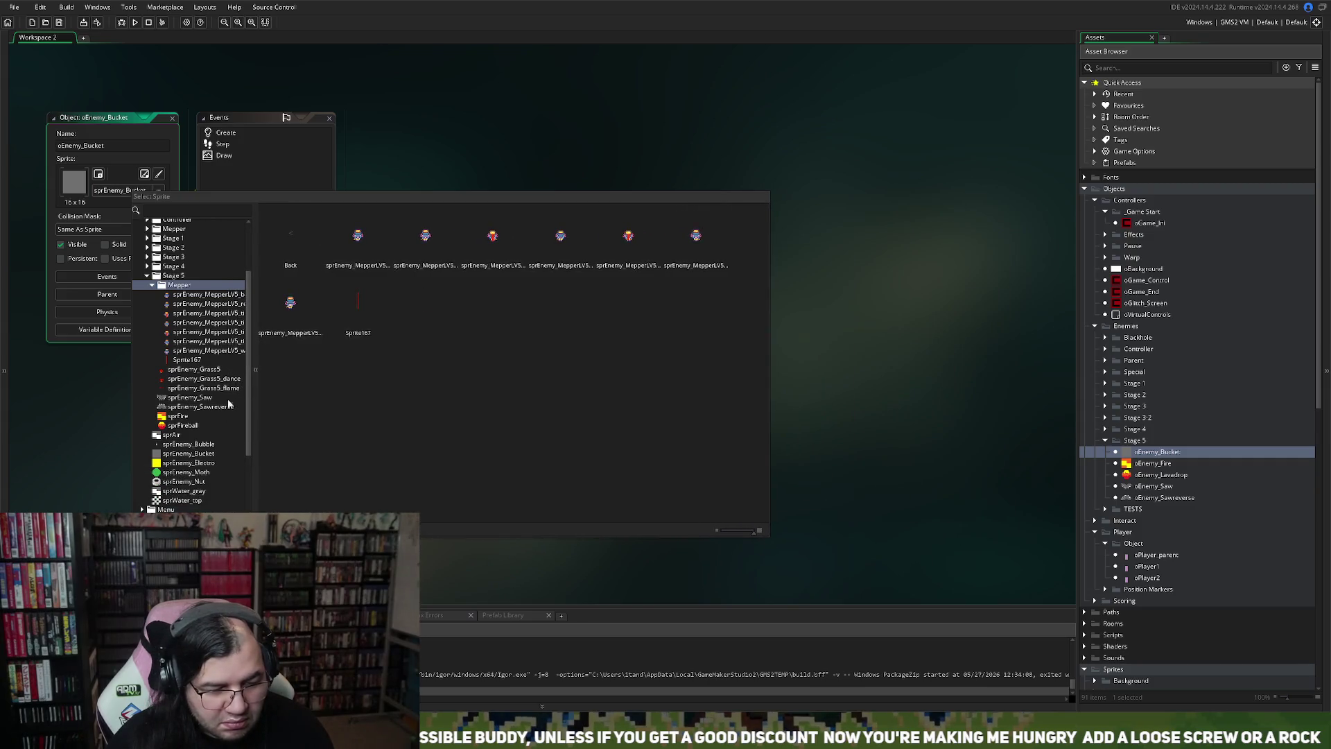
mouse_move(256, 405)
mouse_down()
mouse_move(363, 405)
mouse_move(319, 406)
mouse_up()
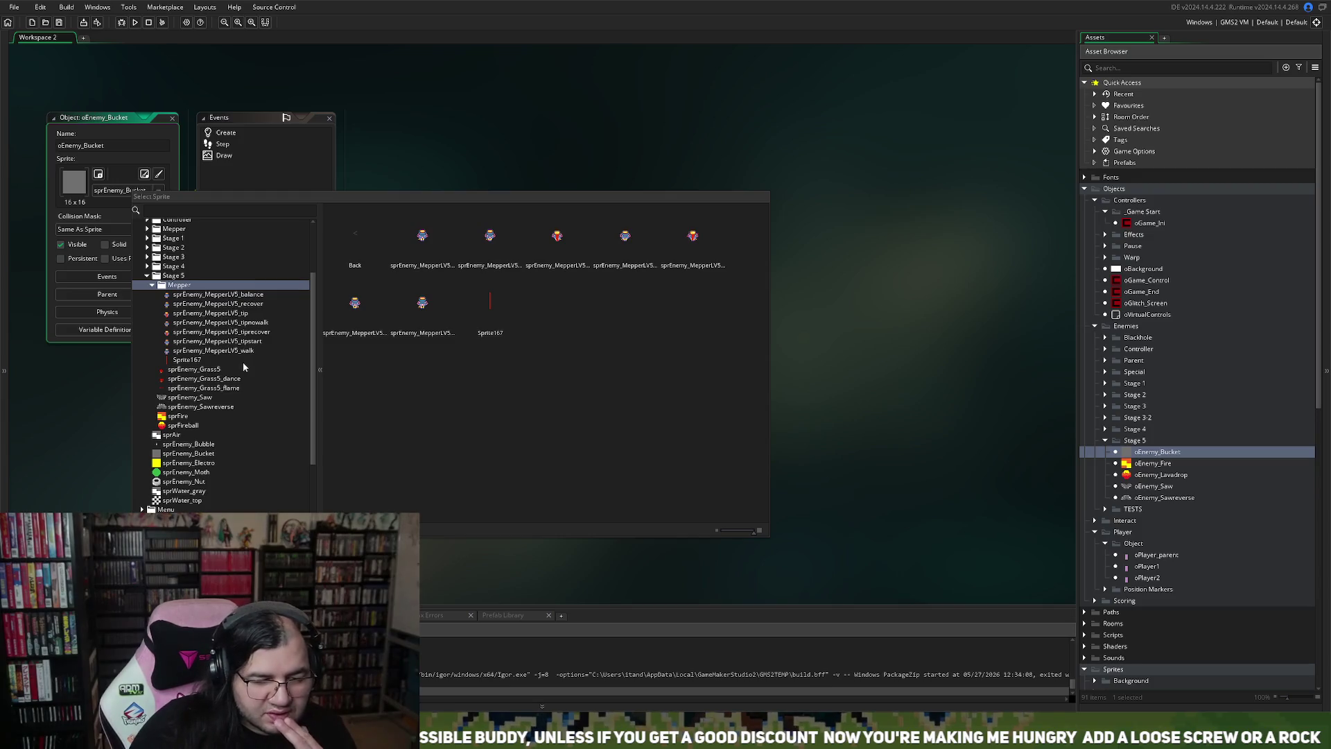
double_click(241, 351)
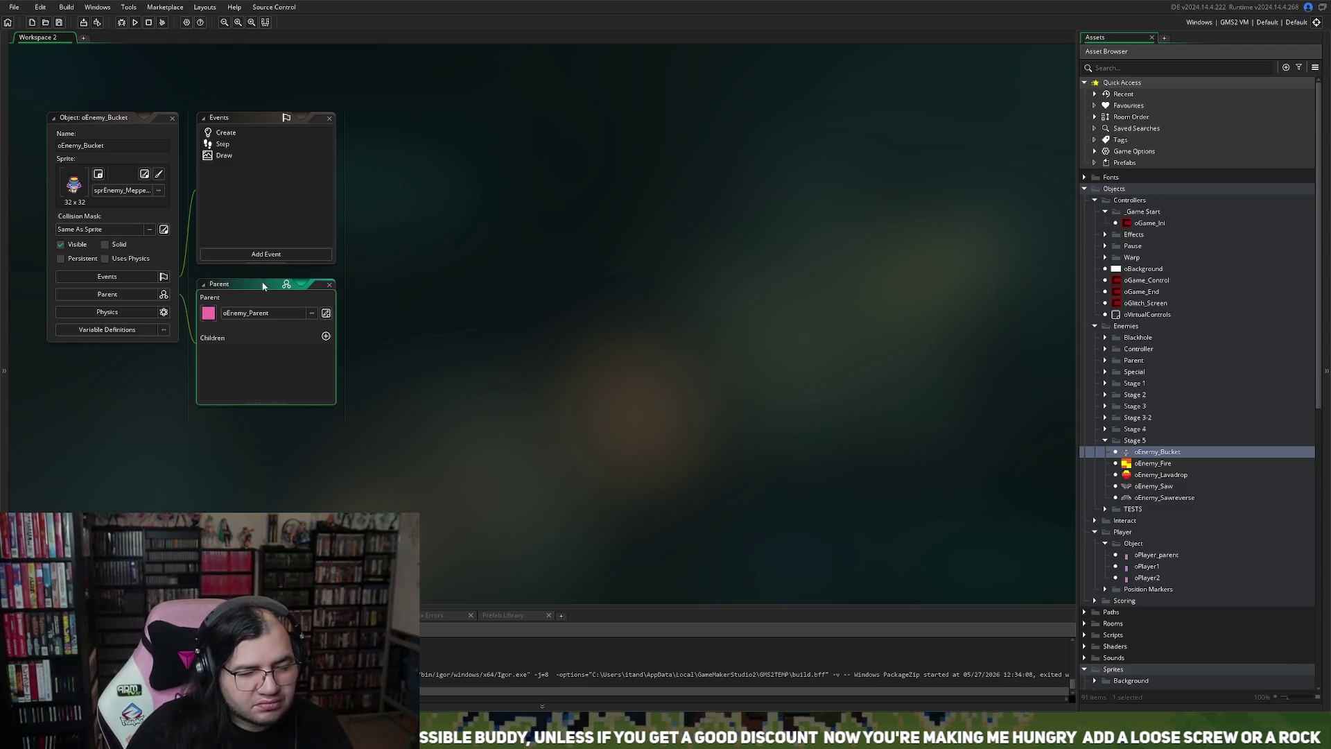
Step: Open the oEnemy_Bucket Create event full-size and add an empty first line
double_click(225, 134)
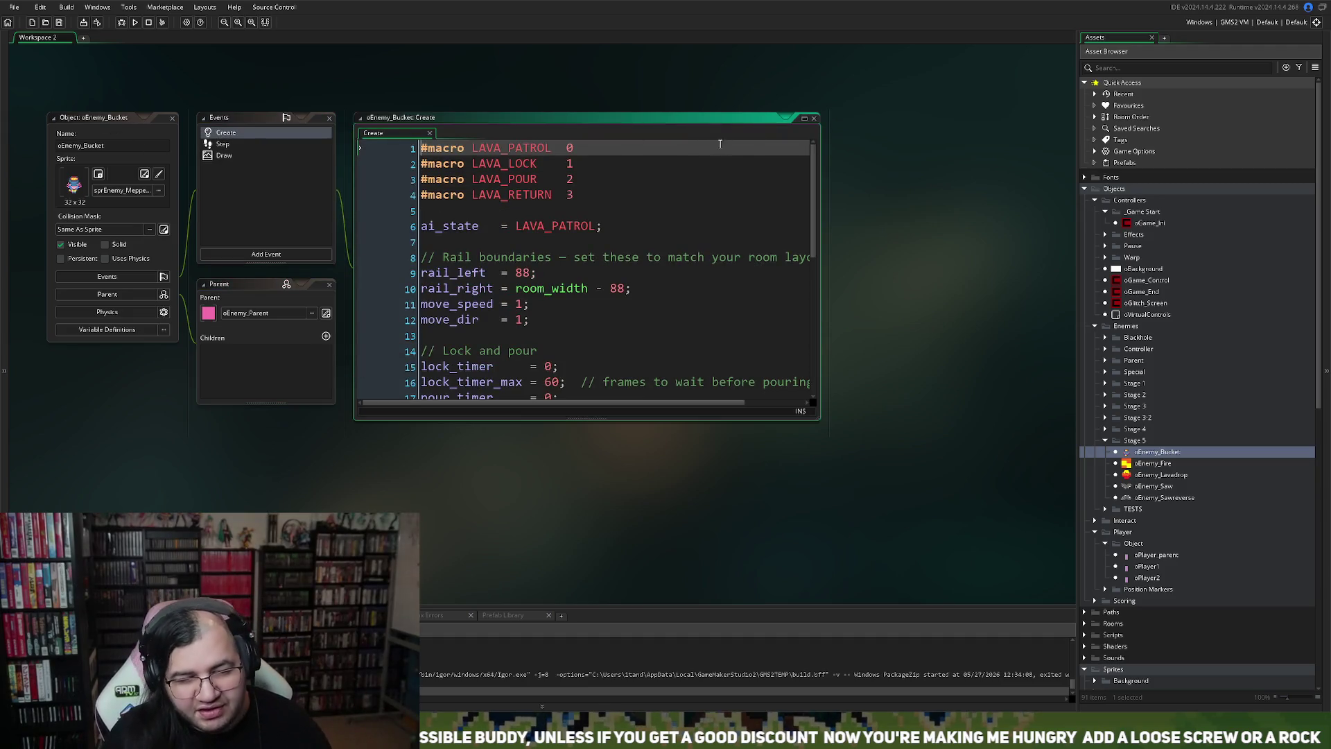
click(805, 120)
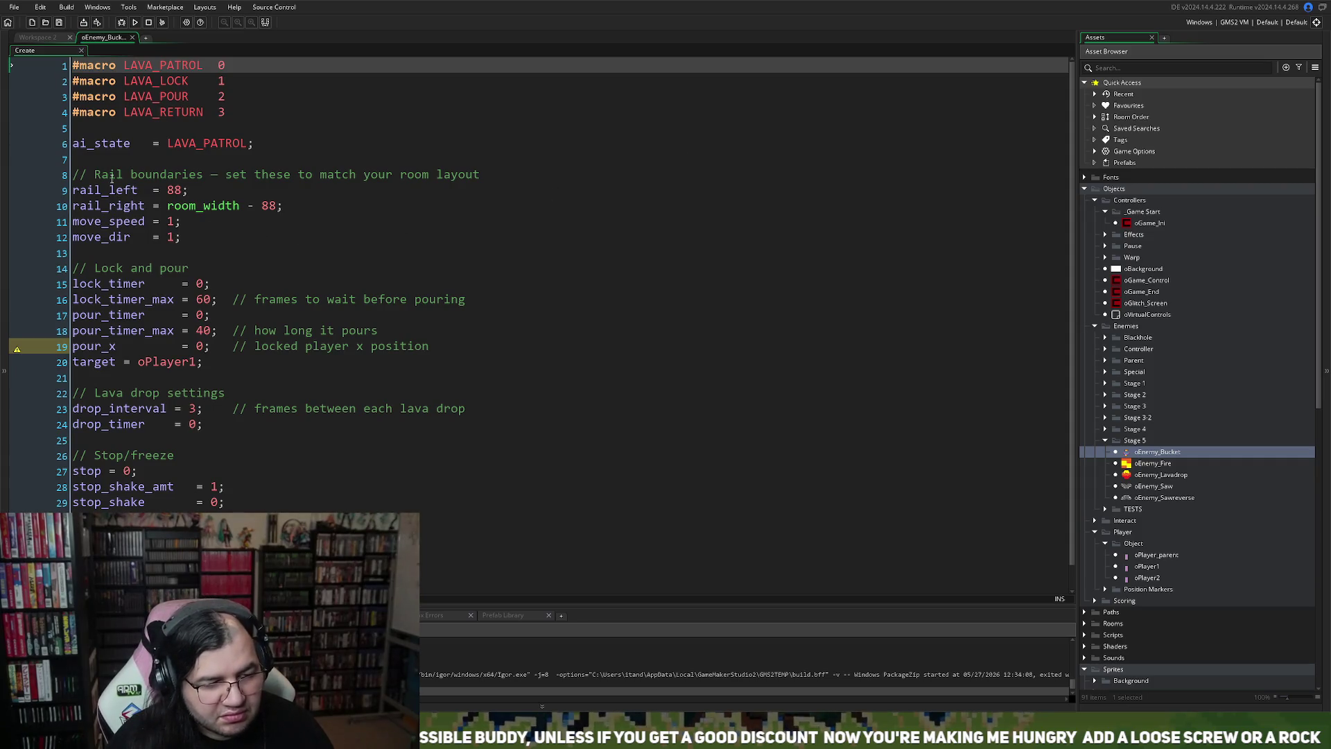
click(90, 165)
key(Return)
key(Return)
key(Return)
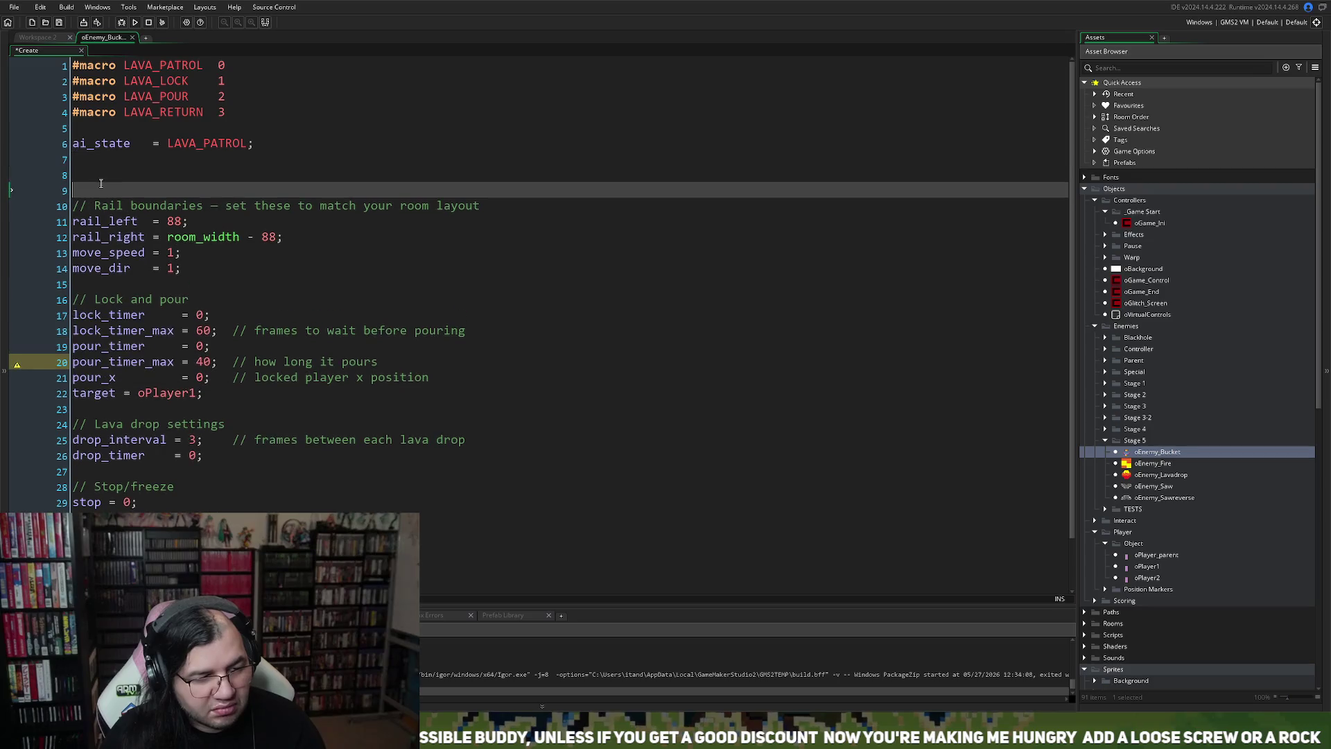
scroll(136, 270, down, 2)
scroll(128, 287, up, 2)
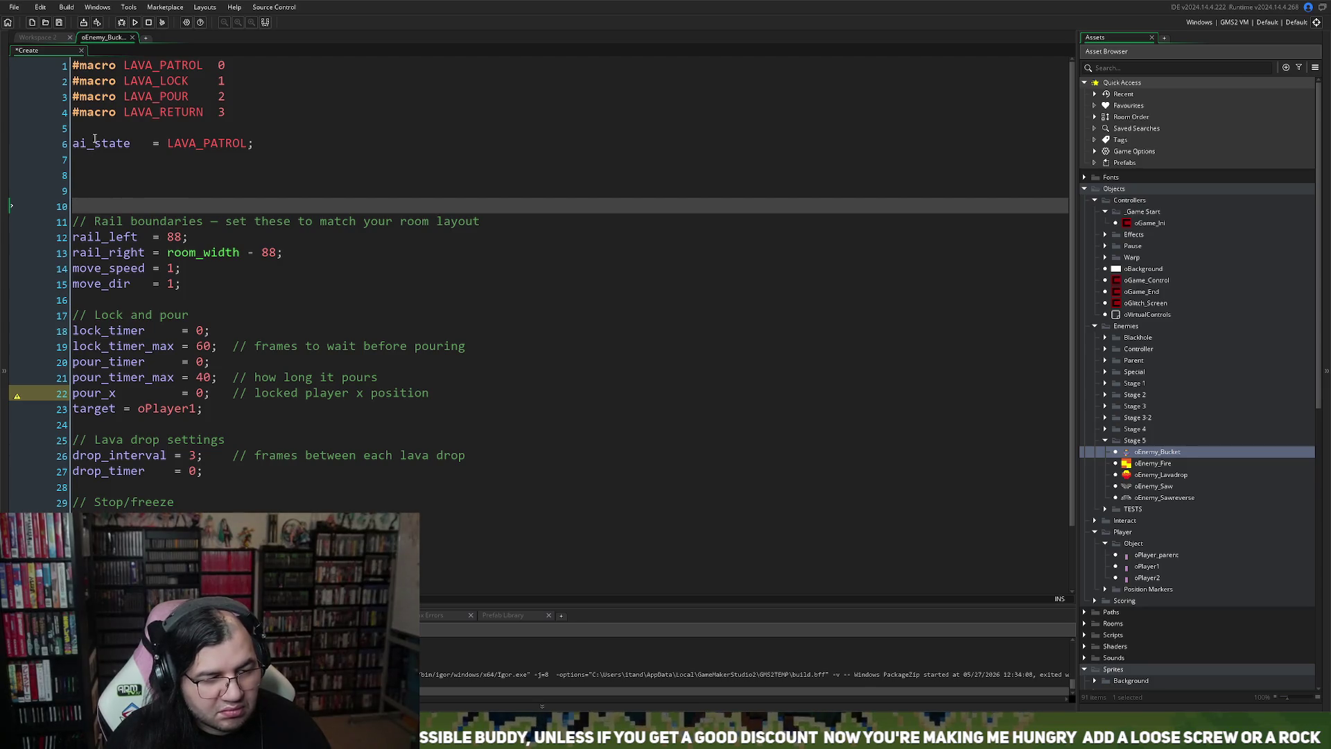
click(83, 130)
click(80, 64)
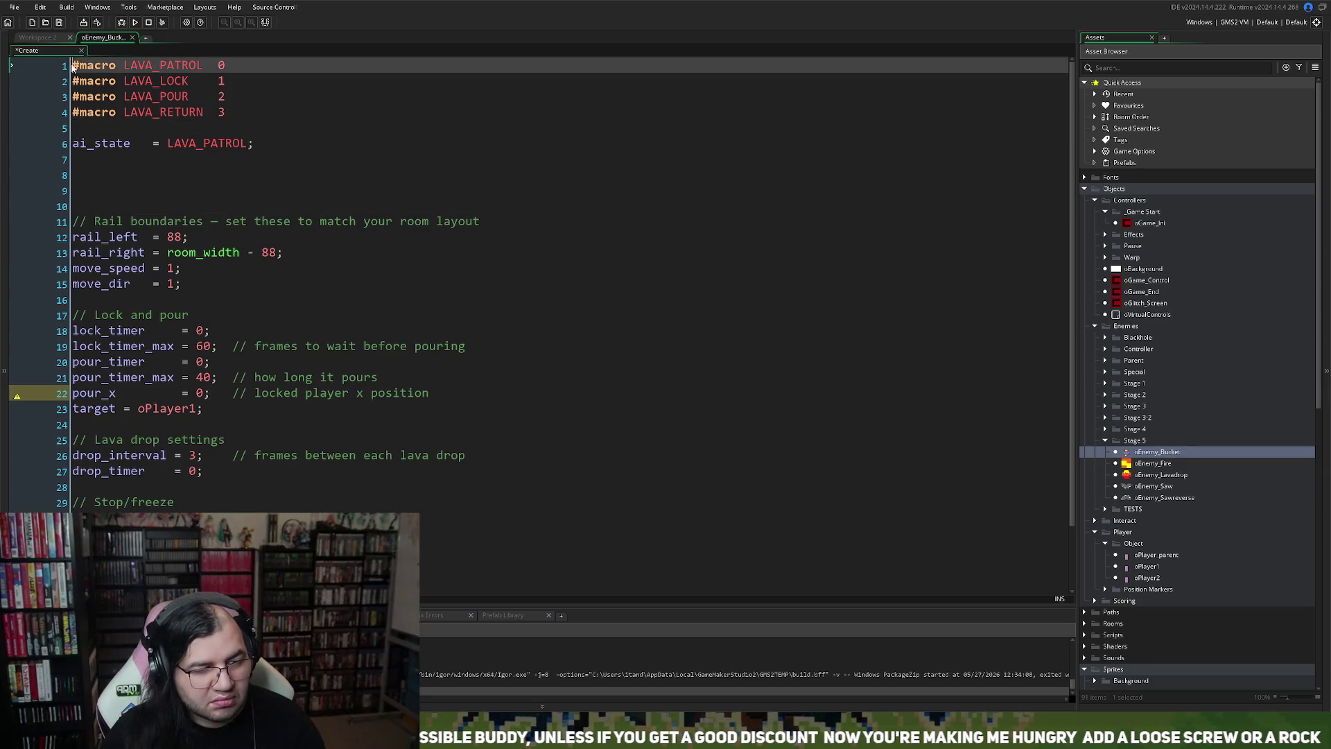
key(Return)
key(Up)
Step: Write a '// Behavior' header comment at the top of the Create code
text(// Ber)
key(BackSpace)
text(havior)
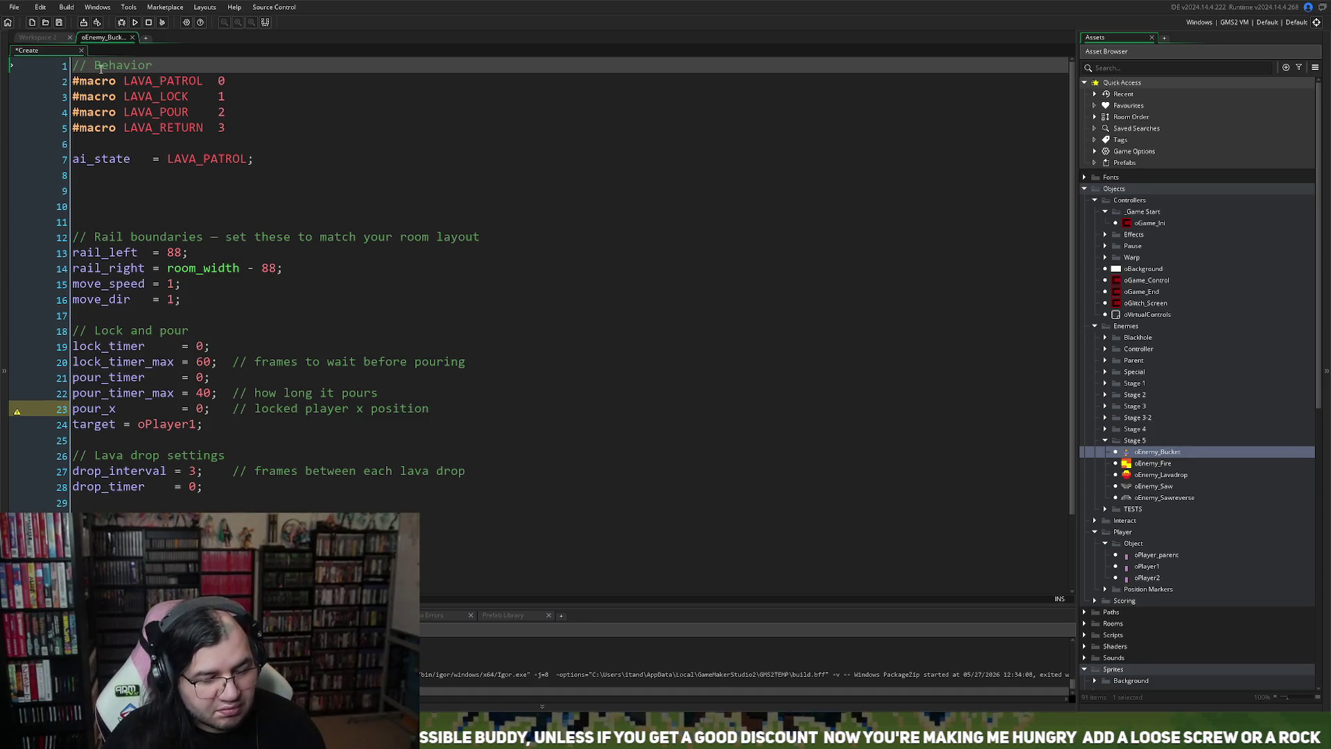
text(--)
text(===)
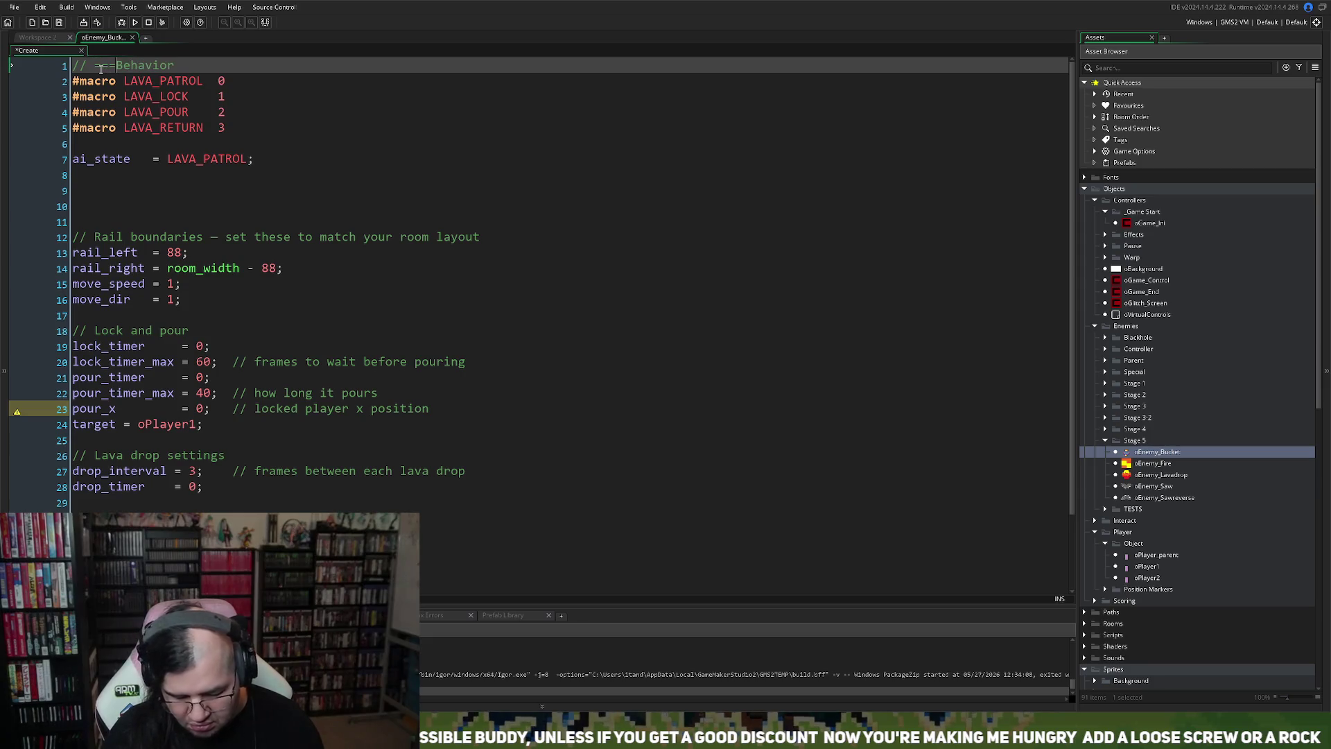
key(Insert)
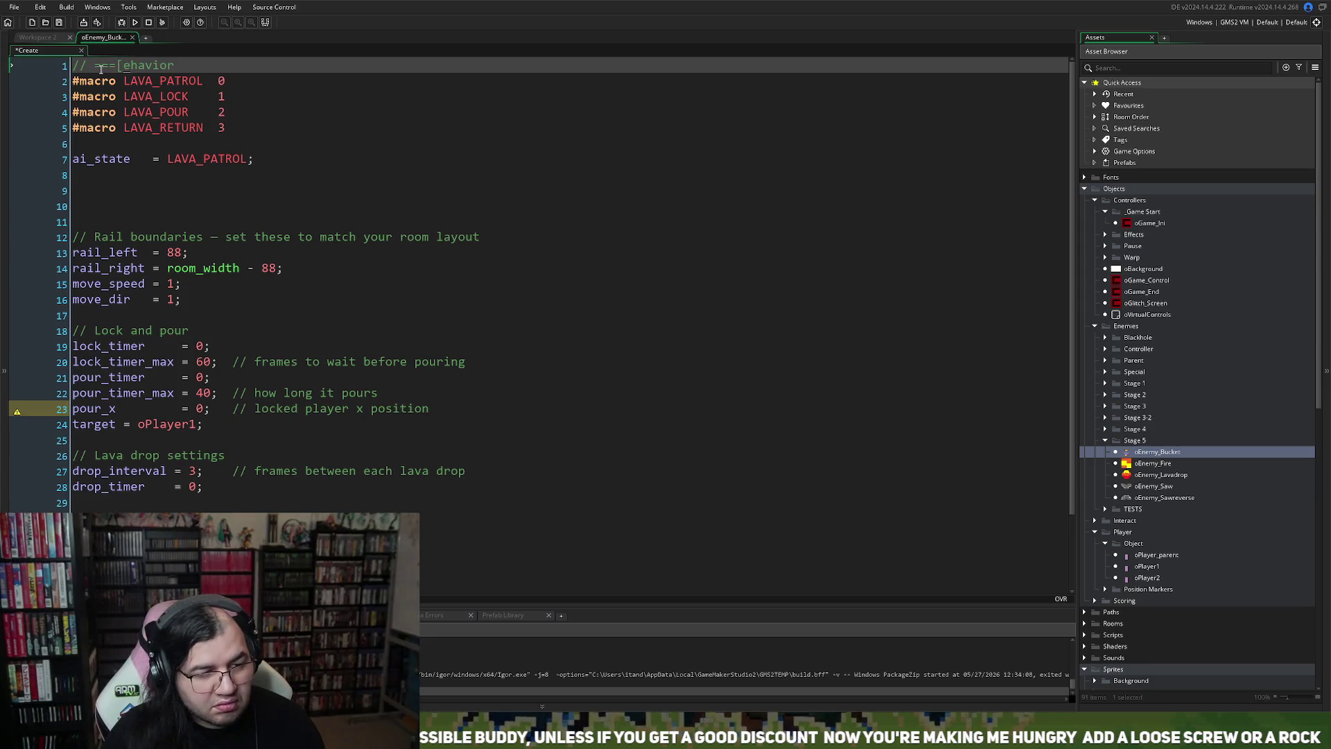
key(Insert)
text(B)
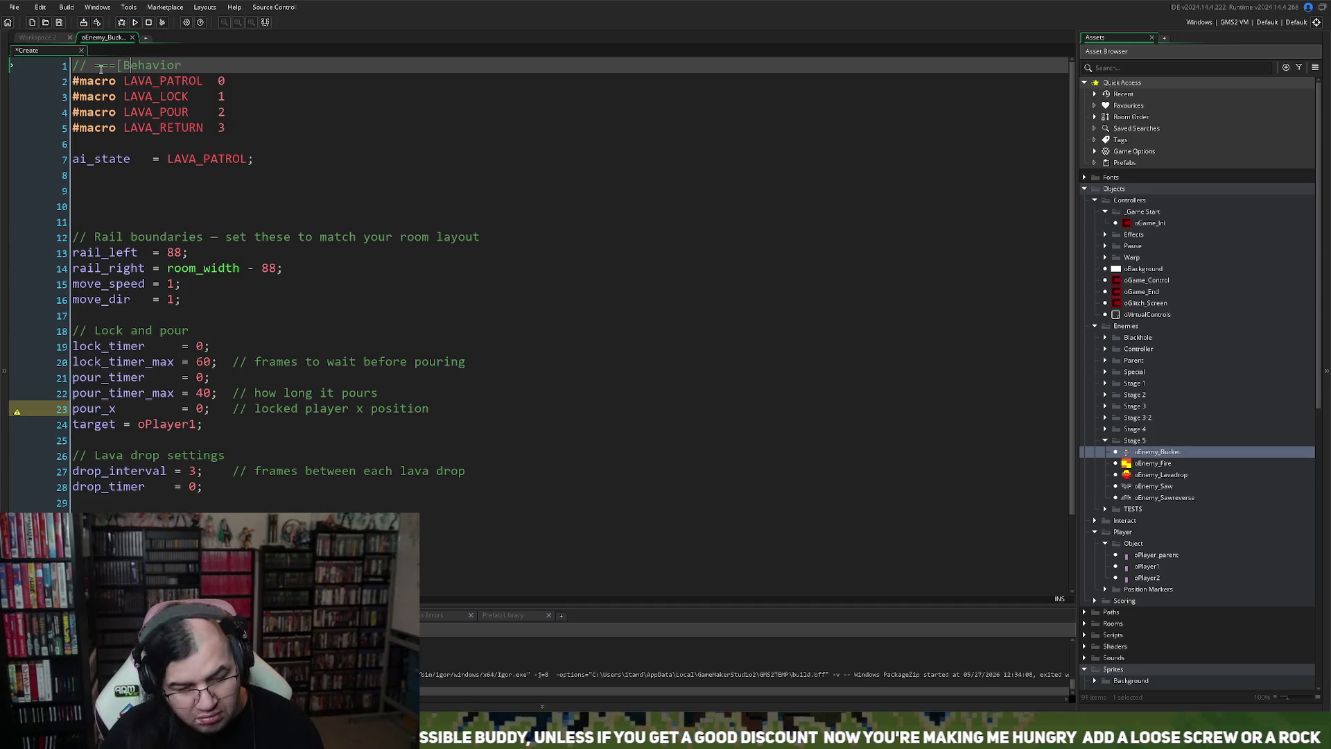
text(AI)
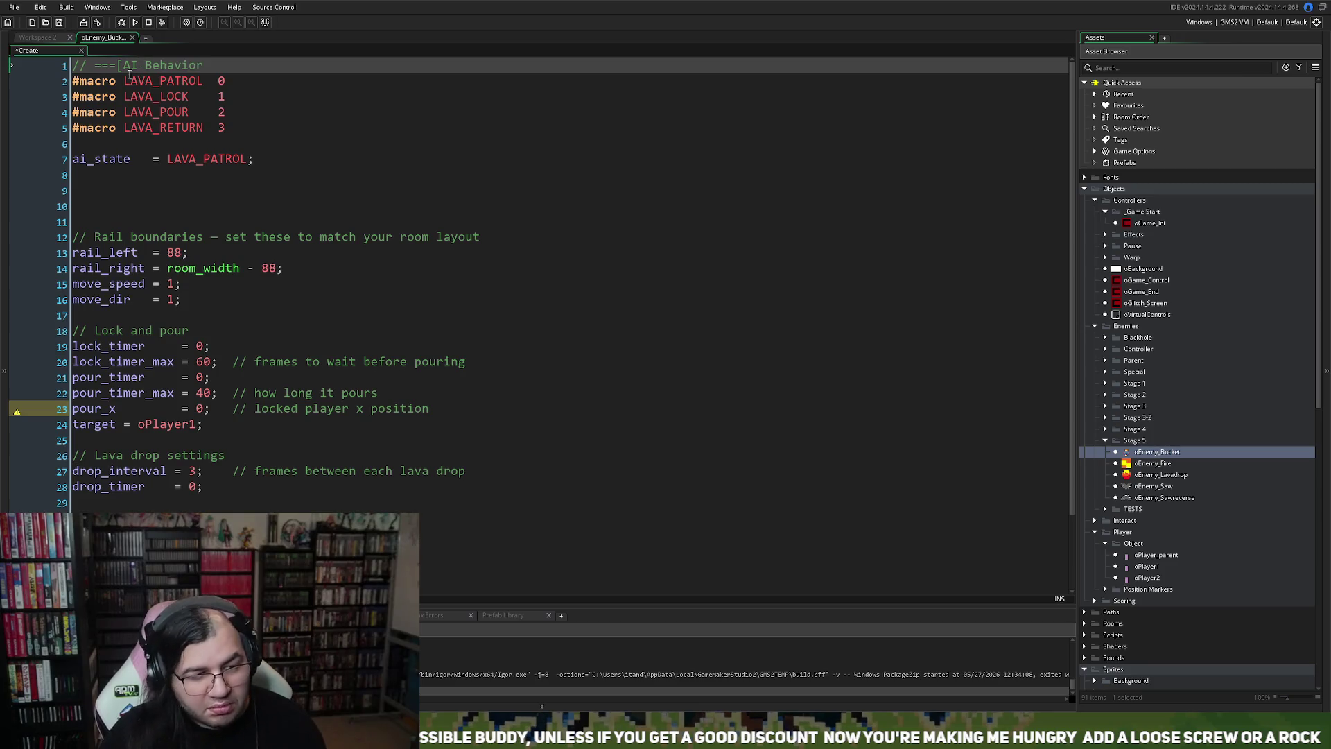
click(229, 66)
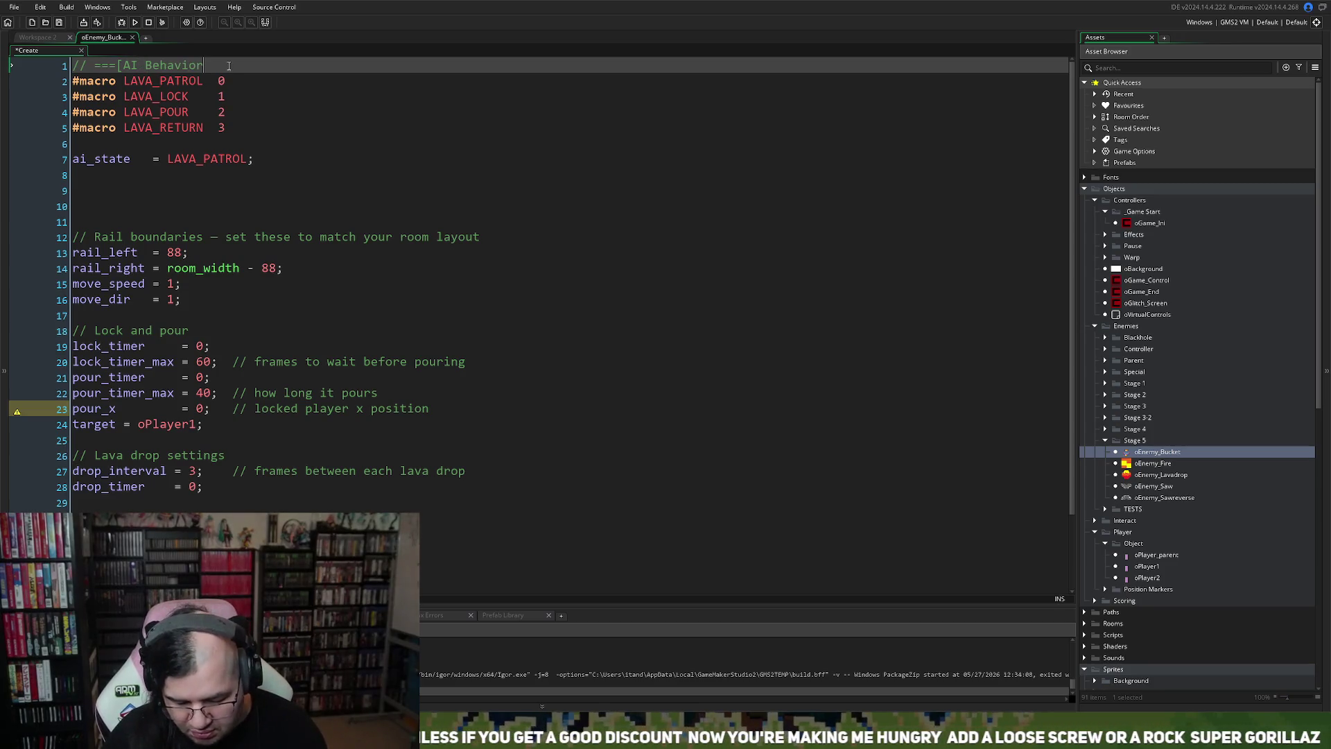
text(]===)
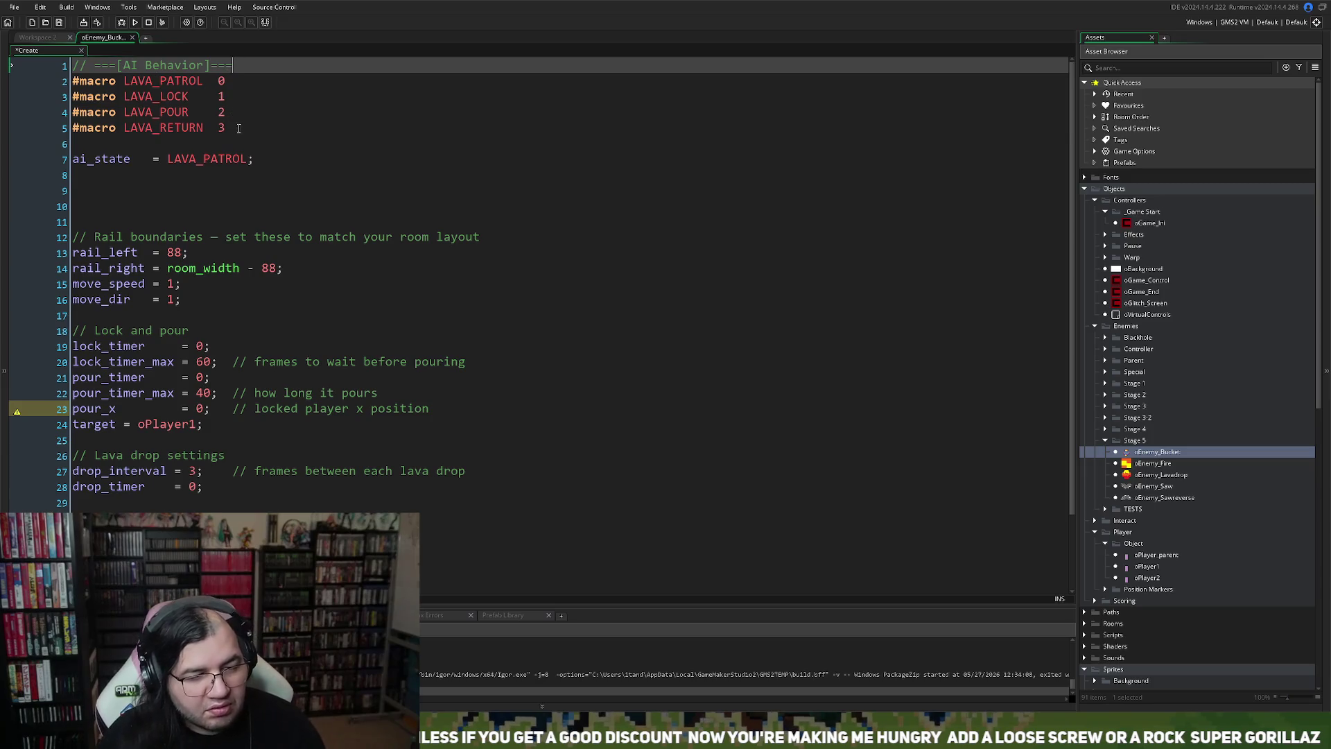
Step: Add the line '#macro LAVA_WALK 0' below the header comment
click(232, 128)
key(Return)
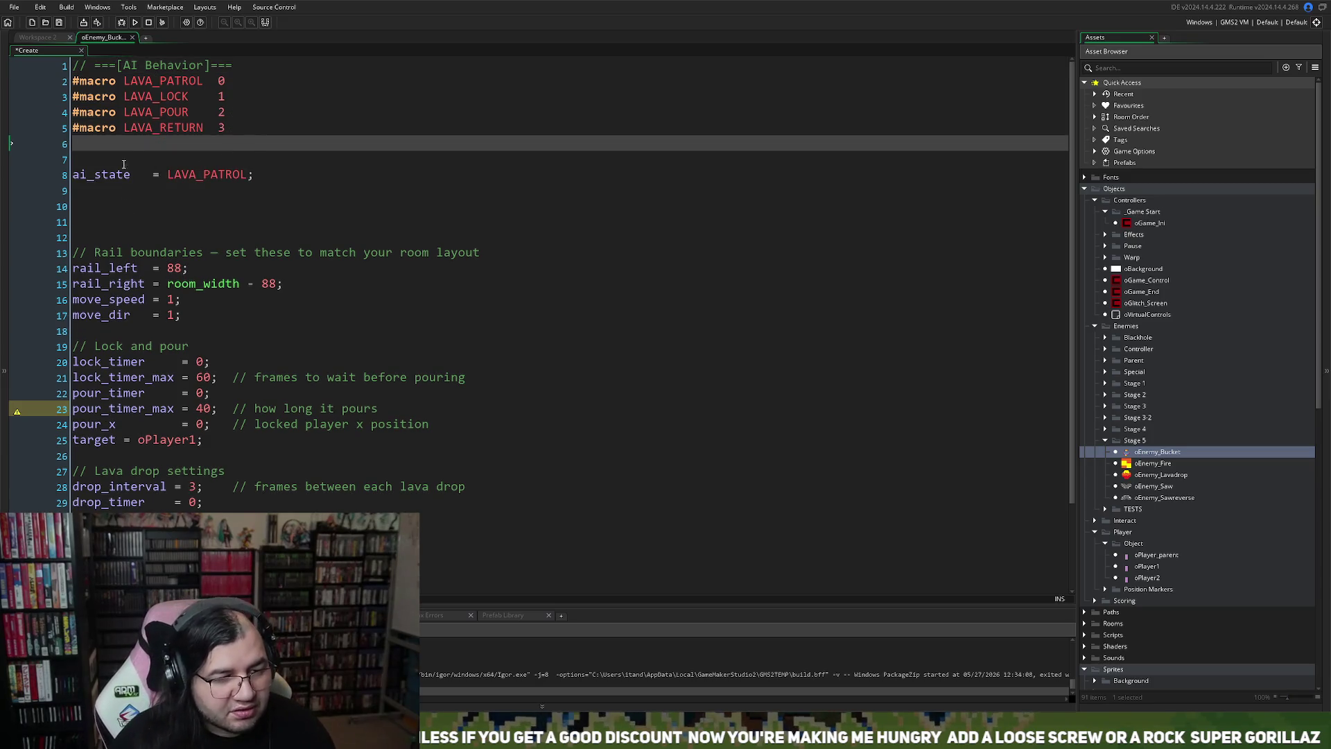
click(73, 80)
key(Return)
key(Return)
key(Return)
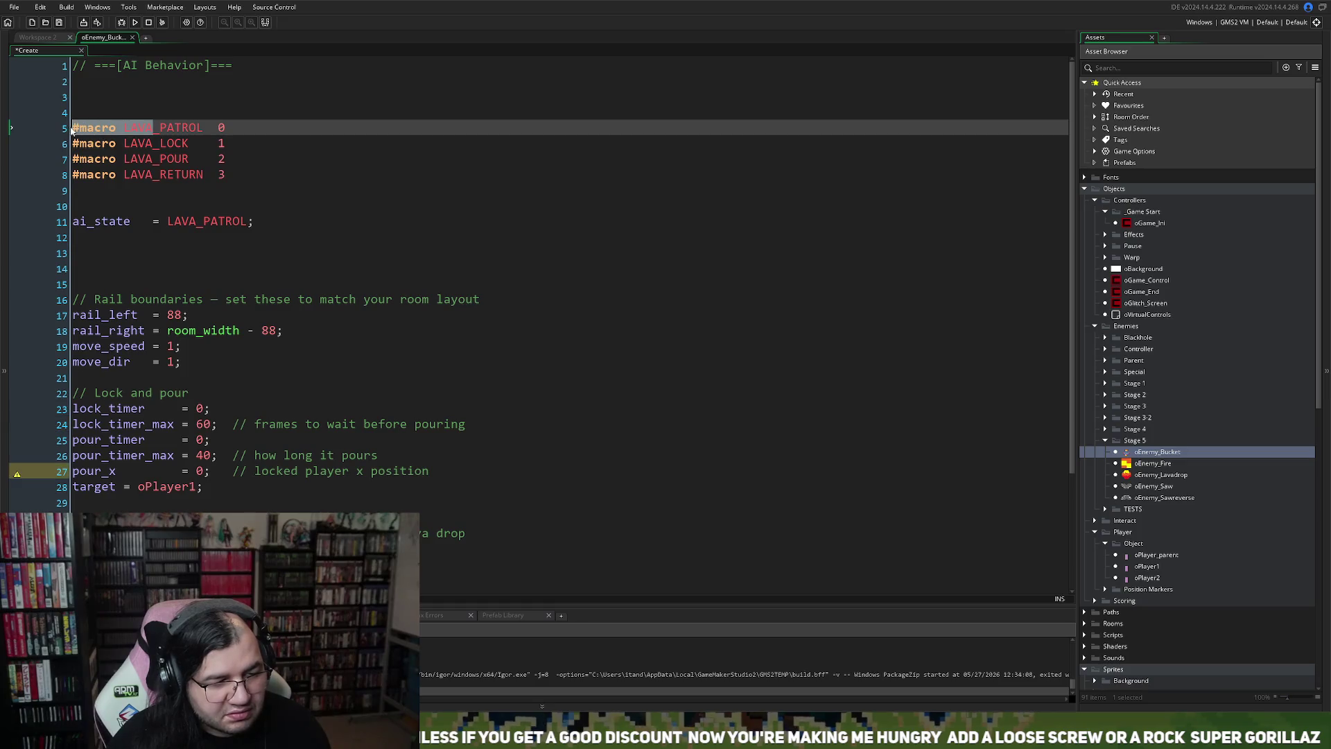
click(80, 71)
click(81, 81)
text(#macro LAVA)
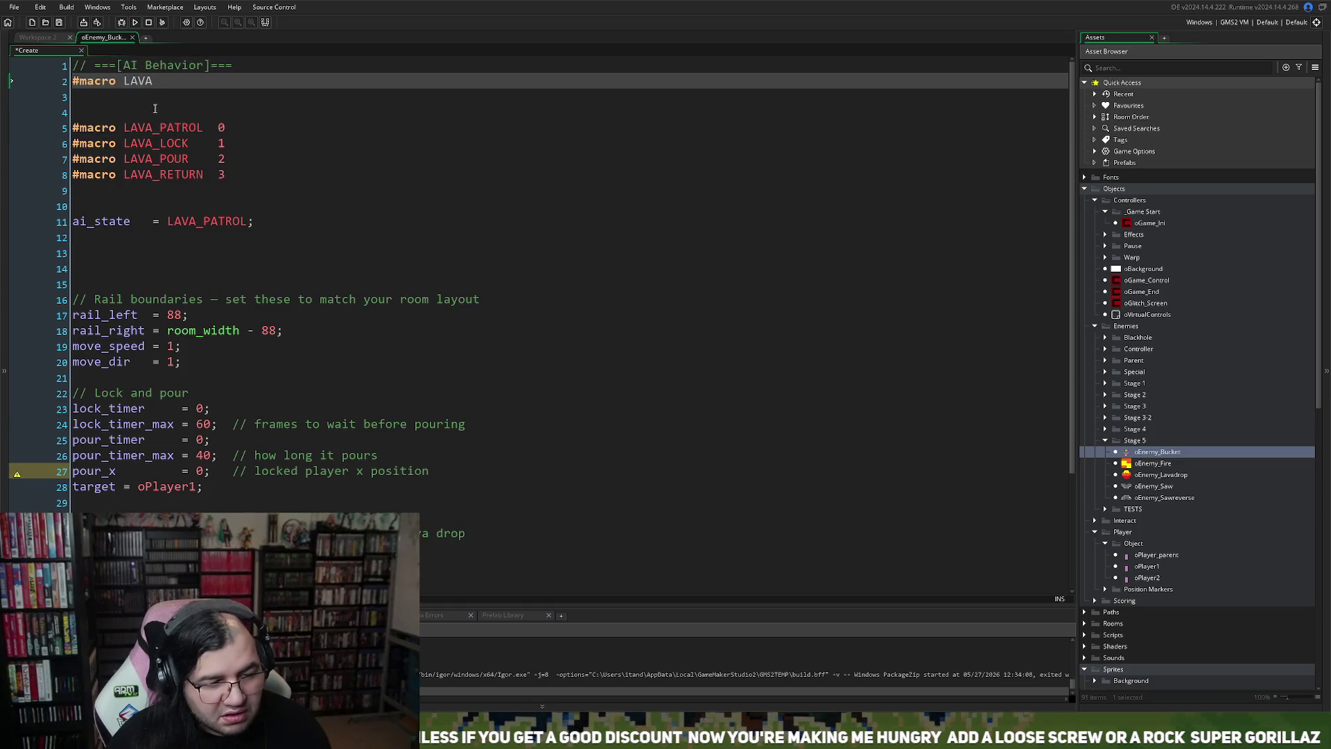
text(_)
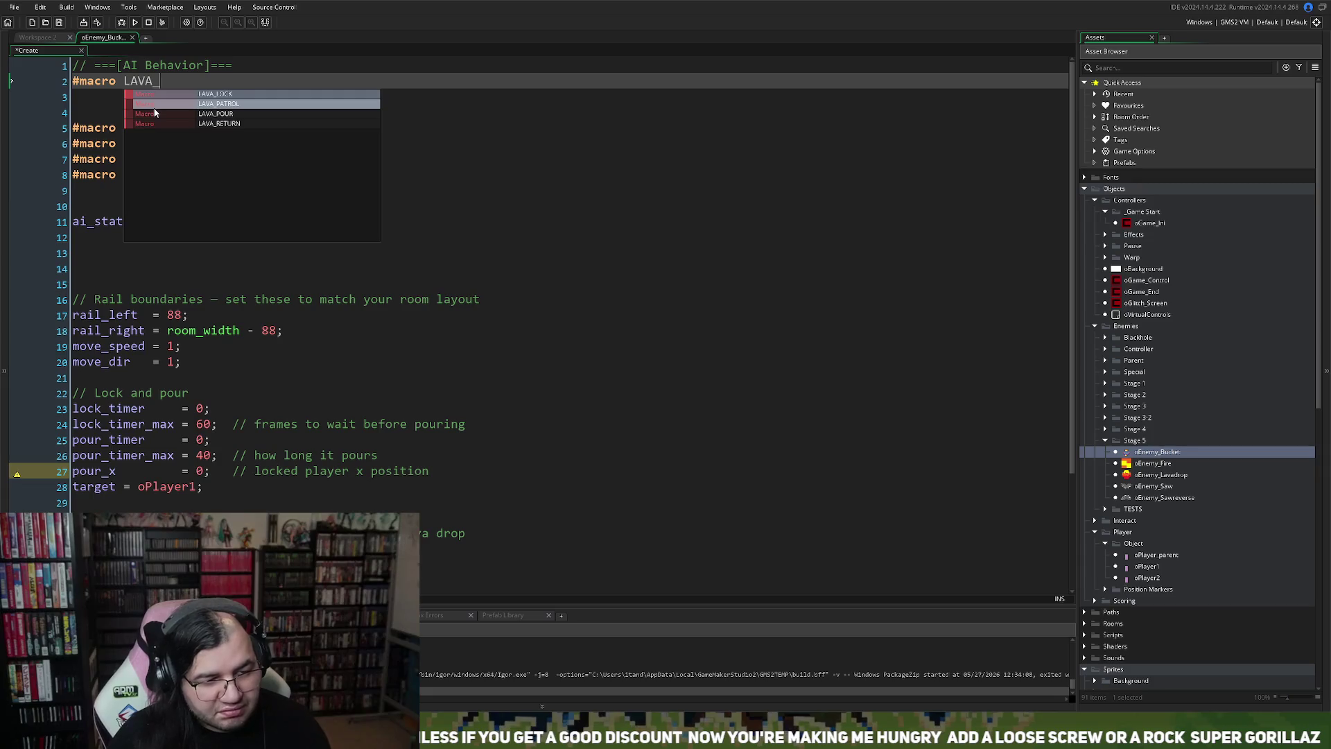
text(WALK)
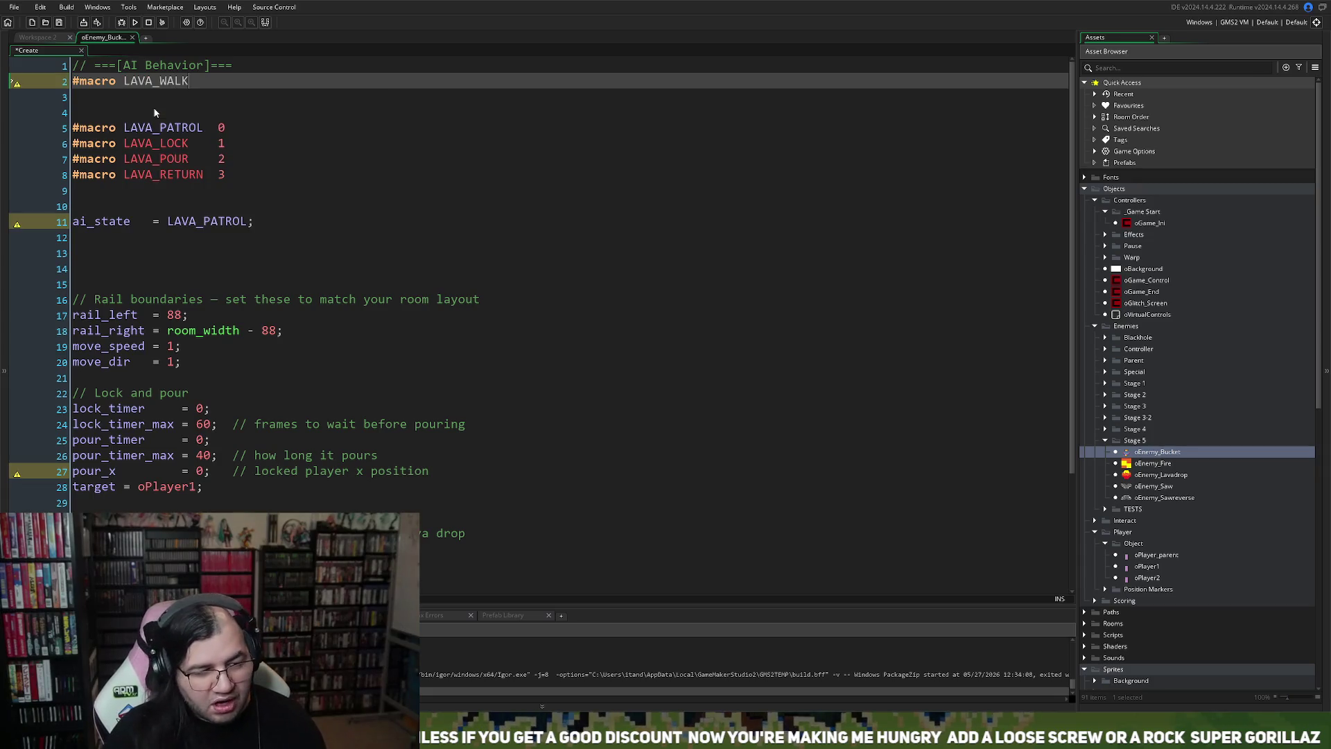
text( 0)
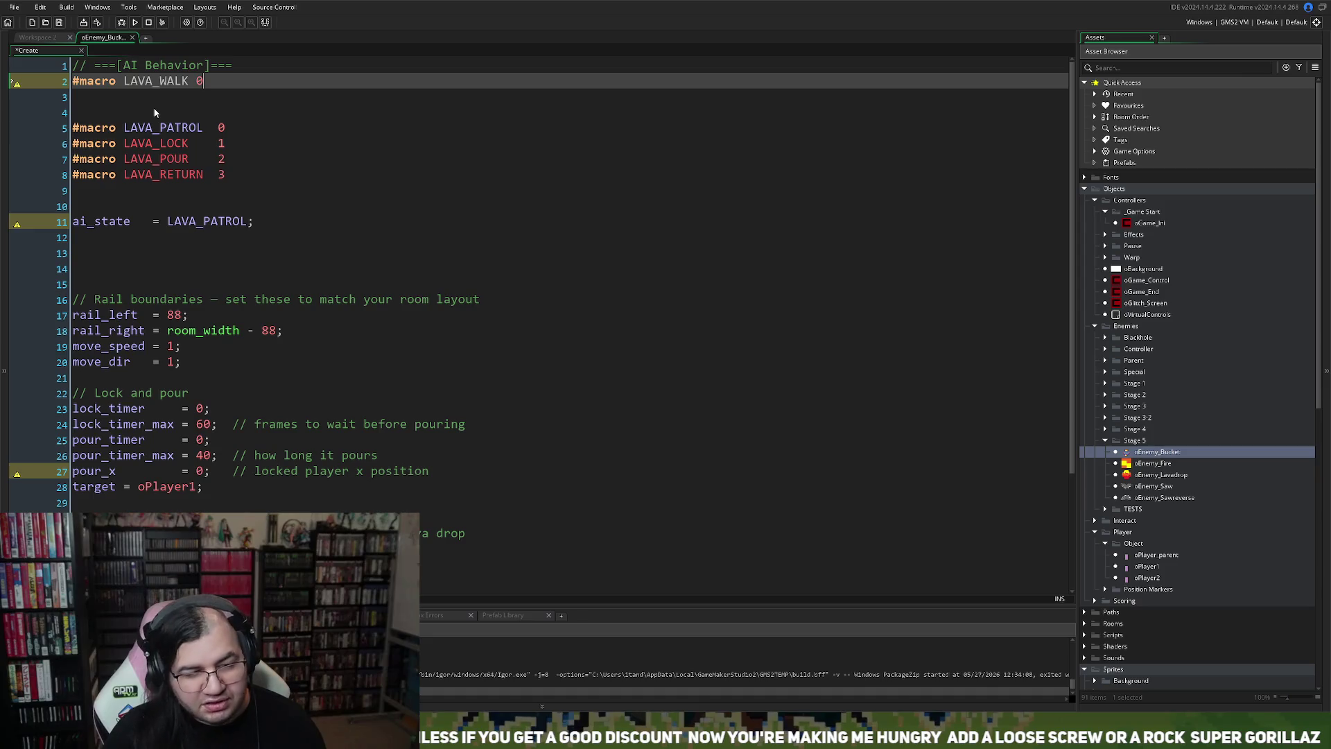
key(Return)
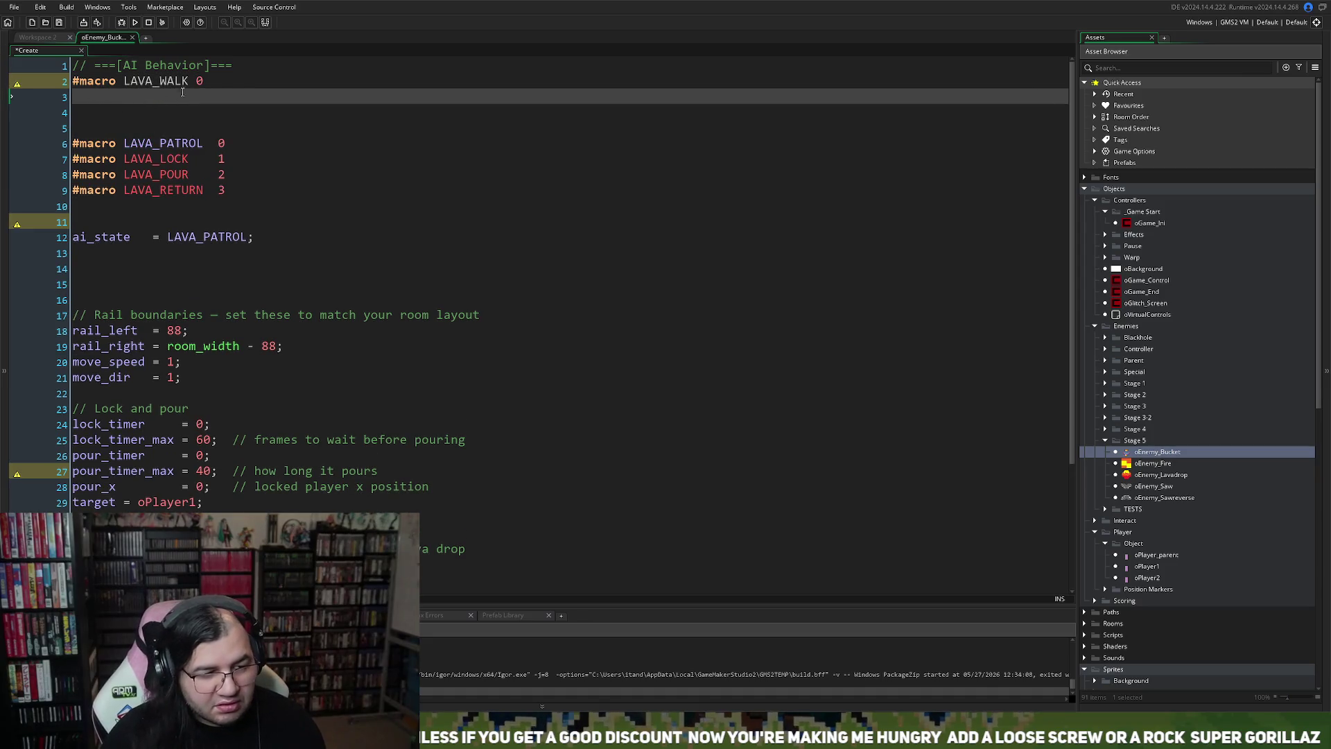
Step: Duplicate the LAVA_WALK line and turn it into '#macro LAVA_BALANCE 1'
click(38, 86)
key(ctrl+c)
click(177, 101)
key(ctrl+v)
drag(189, 97, 162, 101)
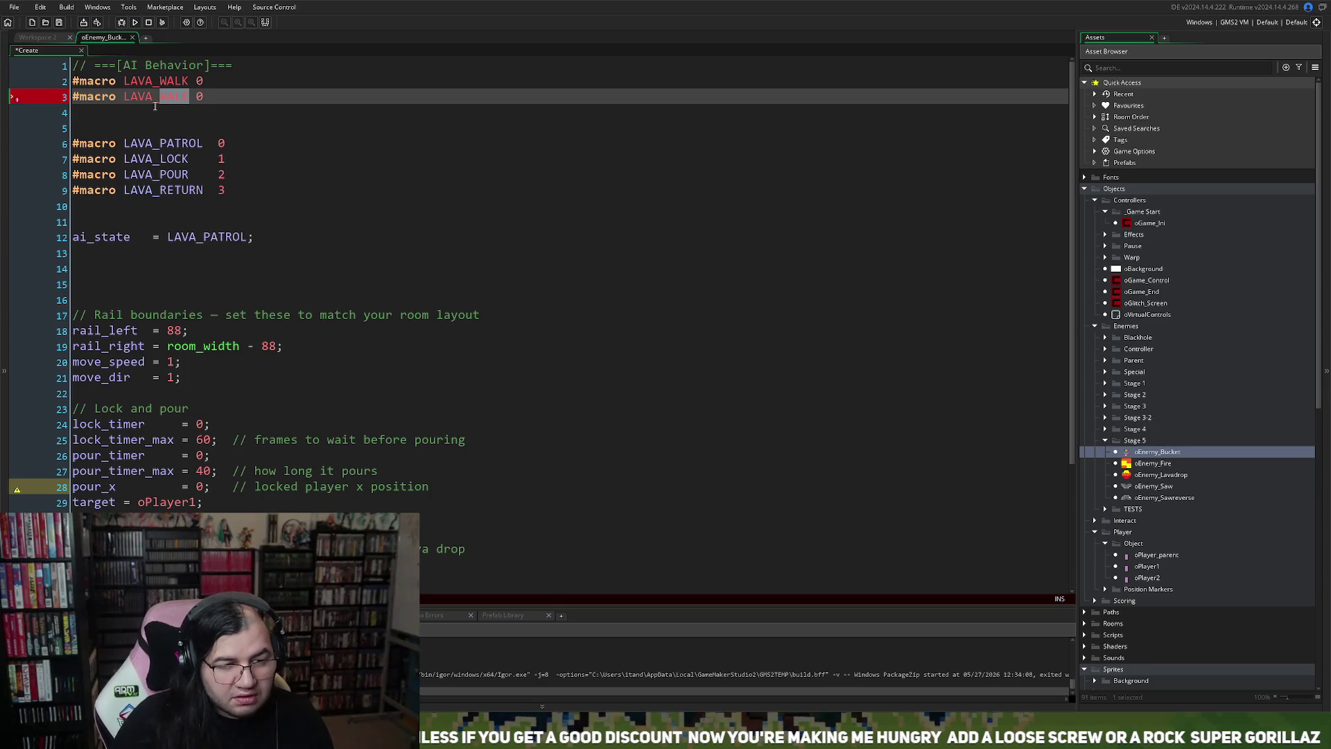
text(STUMBLE)
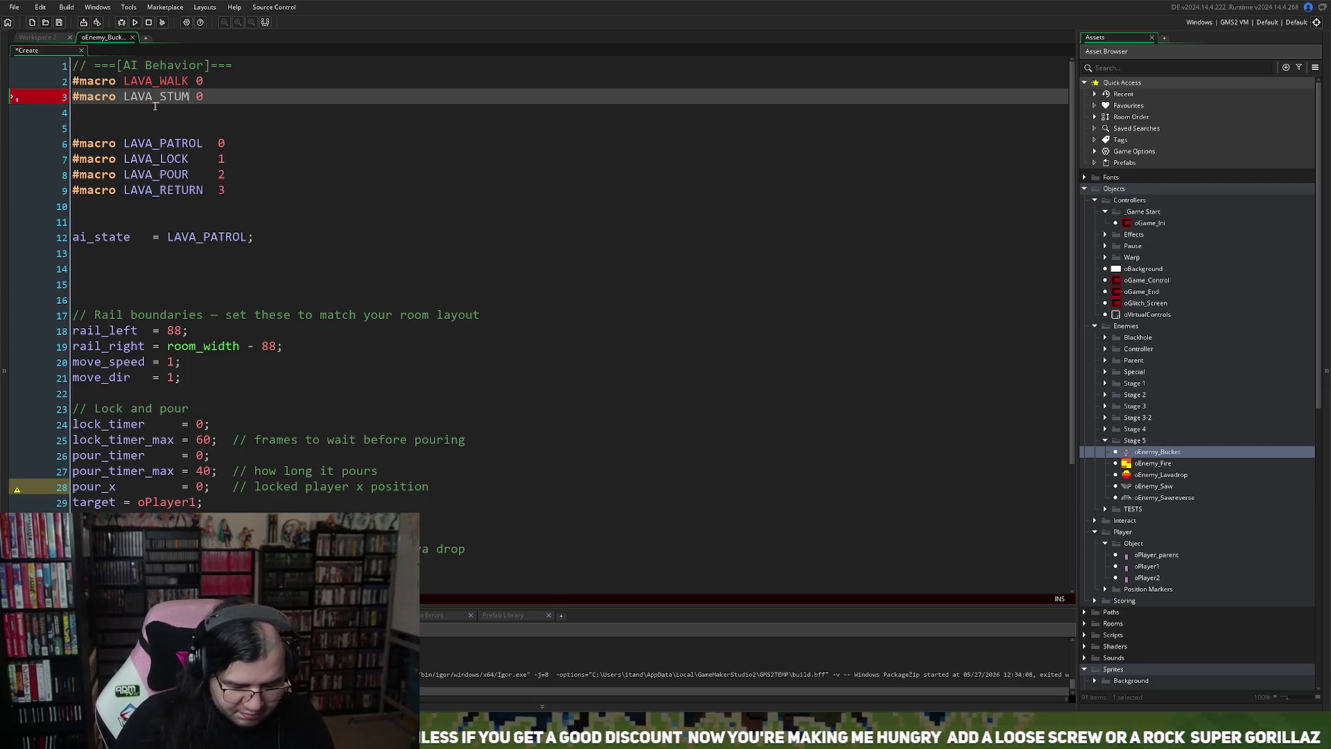
key(BackSpace)
key(BackSpace)
key(BackSpace)
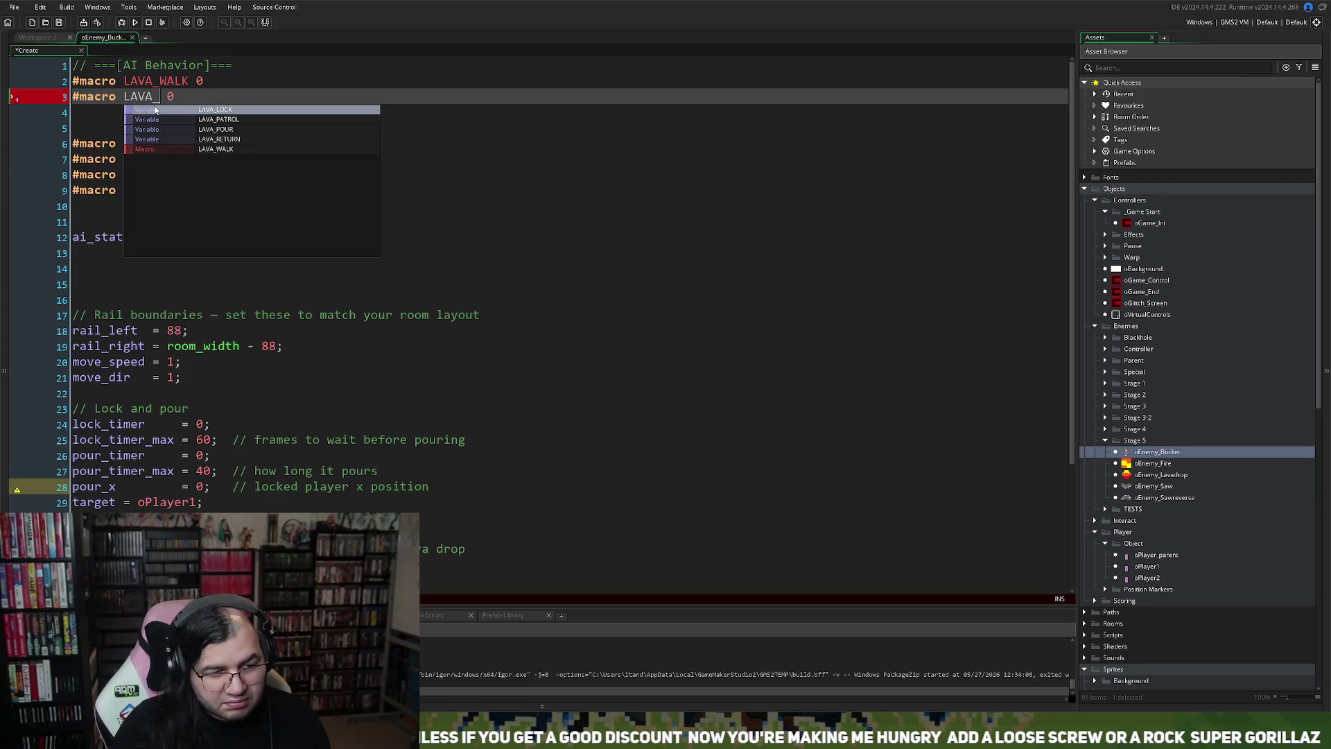
text(BALANCE)
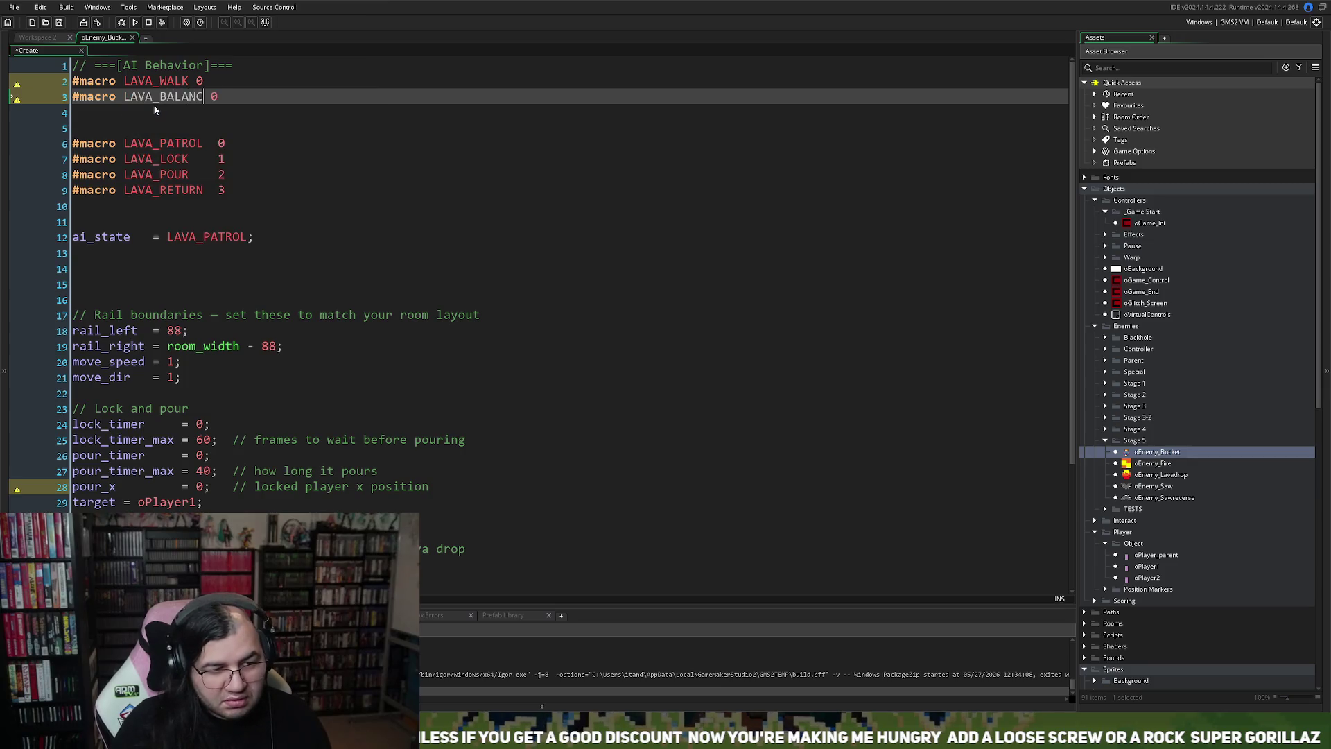
click(194, 81)
click(229, 101)
key(BackSpace)
text(1)
Step: Copy the LAVA_BALANCE line onto line 4, then delete the duplicate
click(241, 108)
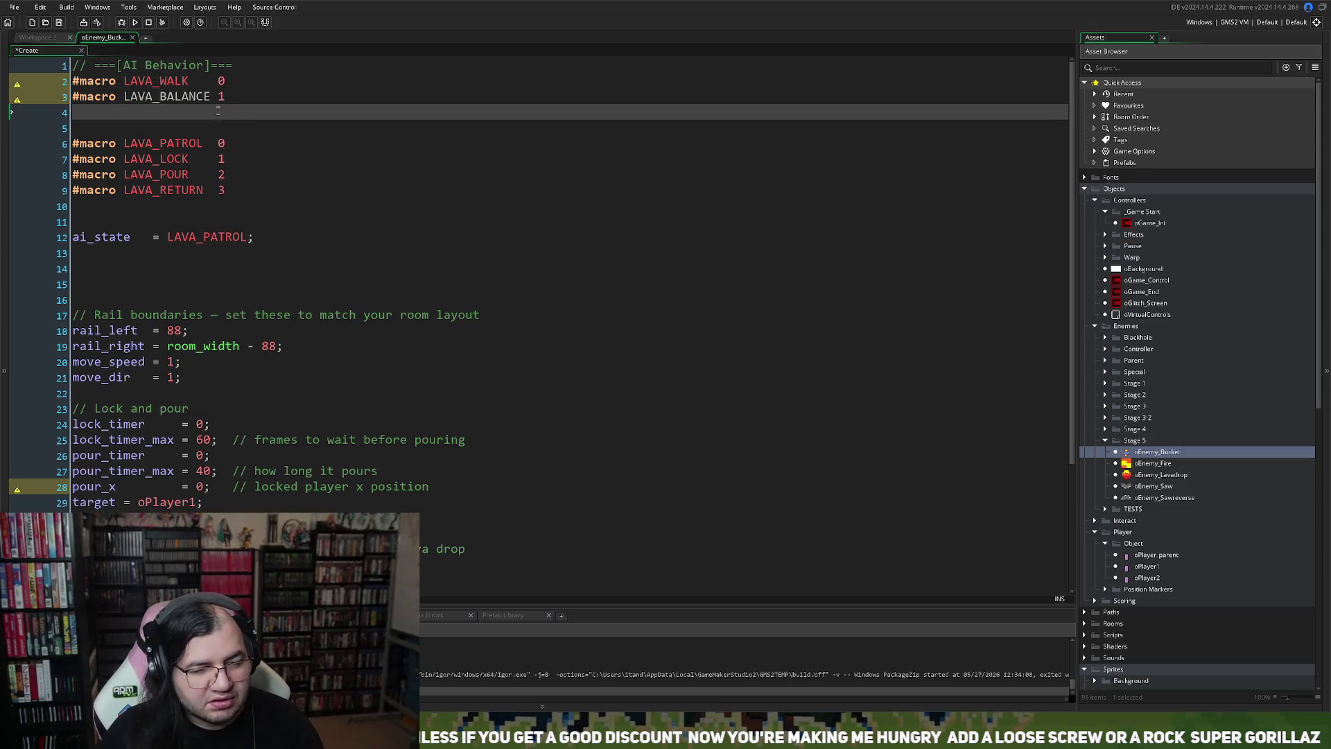
key(shift+Up)
key(ctrl+c)
click(209, 112)
key(ctrl+v)
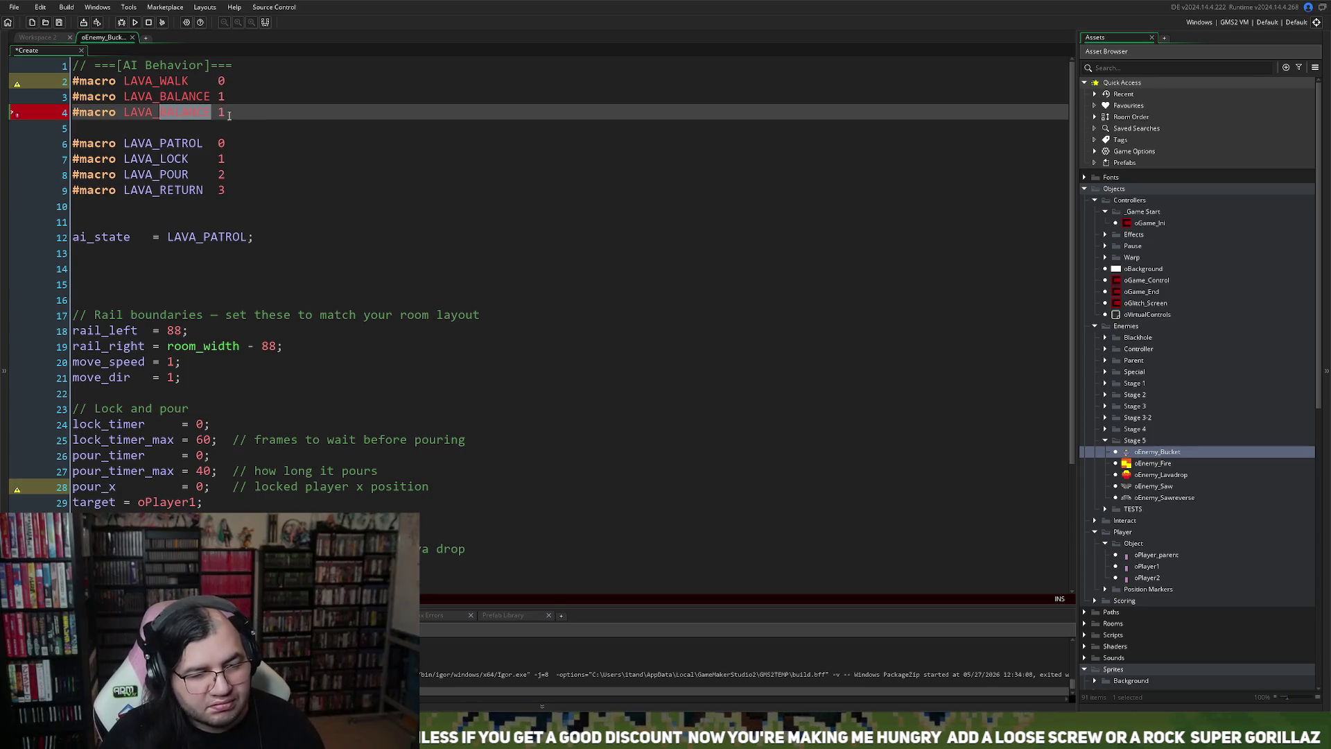
drag(247, 112, 21, 115)
key(BackSpace)
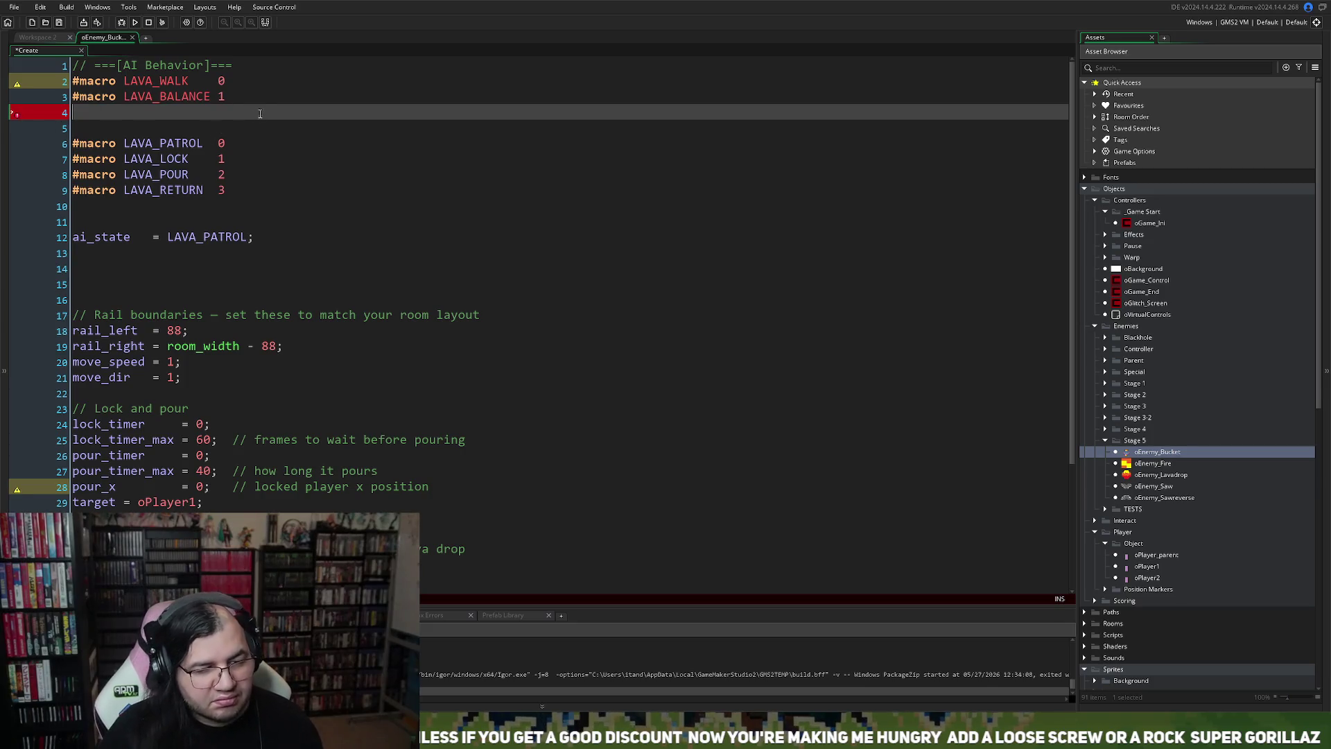
Step: Duplicate LAVA_BALANCE onto line 4 as LAVA_TIP with value 2
drag(253, 102, 20, 97)
key(ctrl+c)
click(95, 113)
key(ctrl+v)
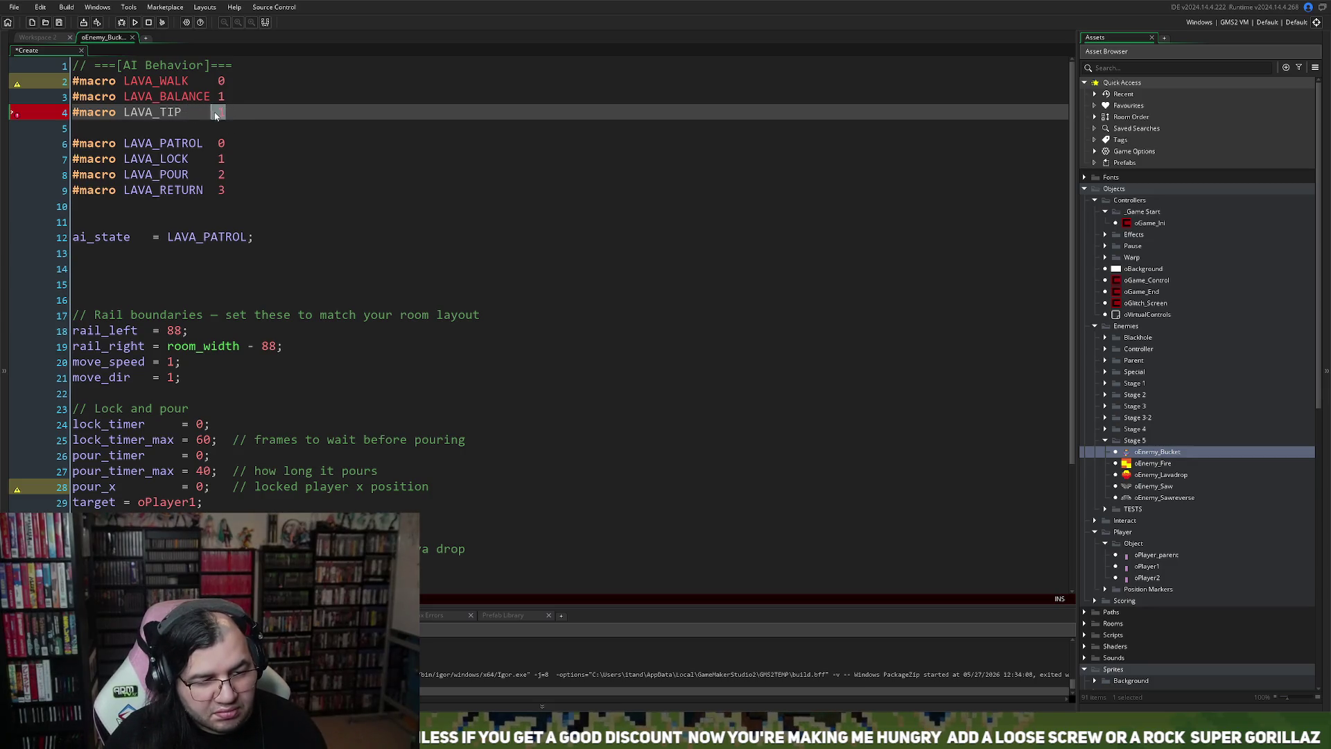
key(End)
key(BackSpace)
text(2)
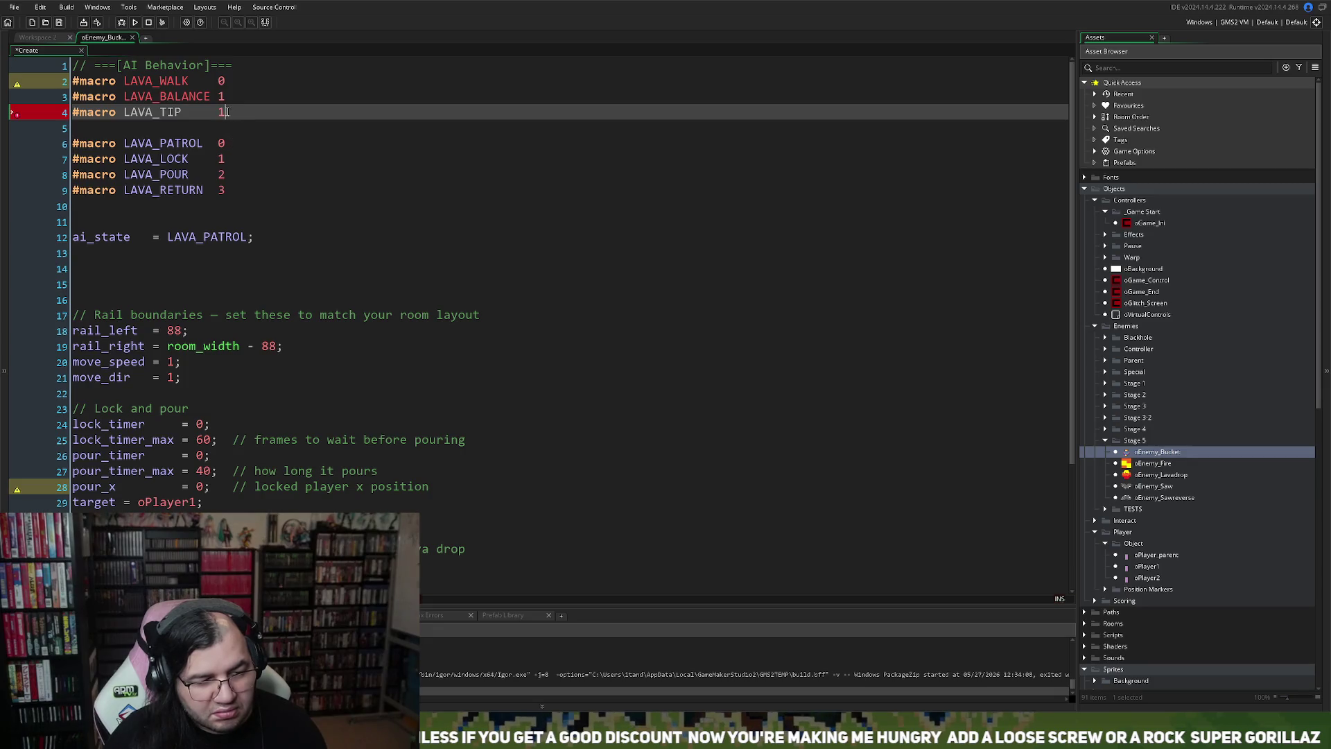
key(Return)
Step: Duplicate LAVA_TIP into '#macro LAVA_RECOVER 3' and open a new line below
drag(236, 113, 72, 113)
key(ctrl+c)
click(86, 130)
key(ctrl+v)
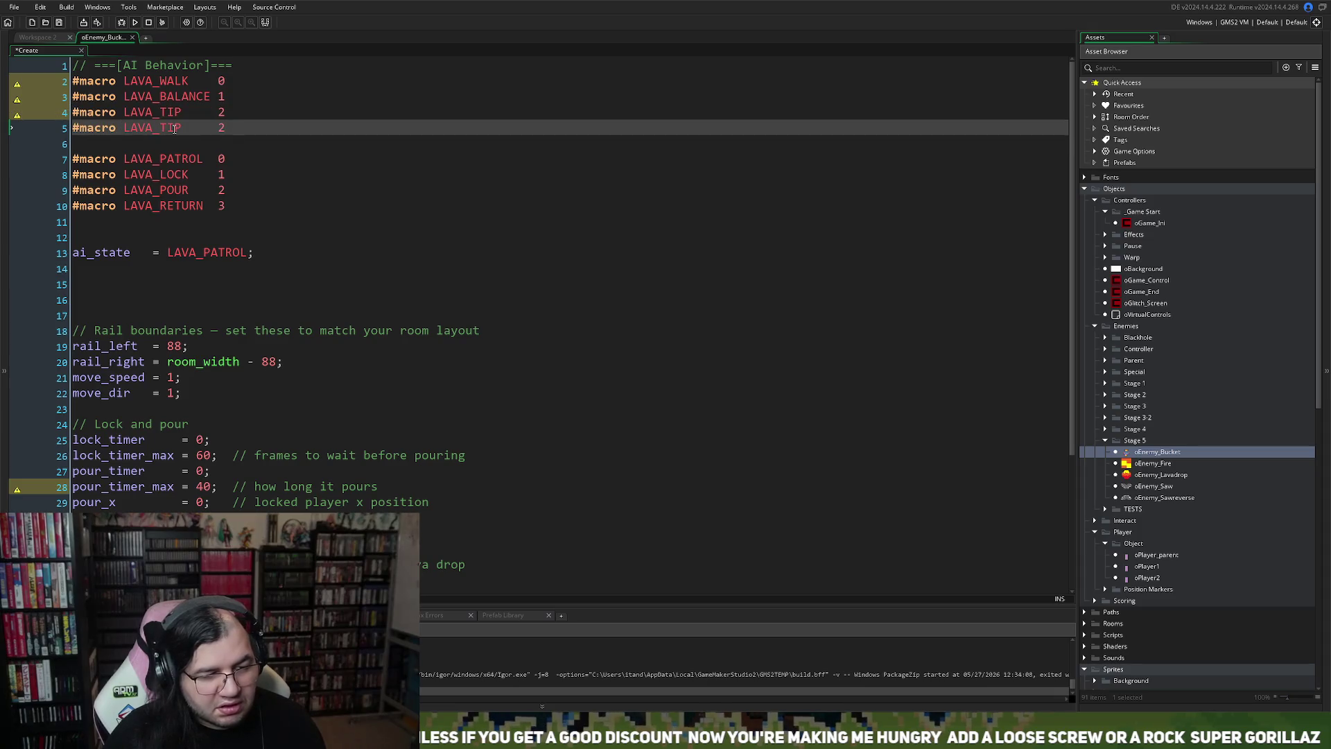
drag(182, 129, 159, 129)
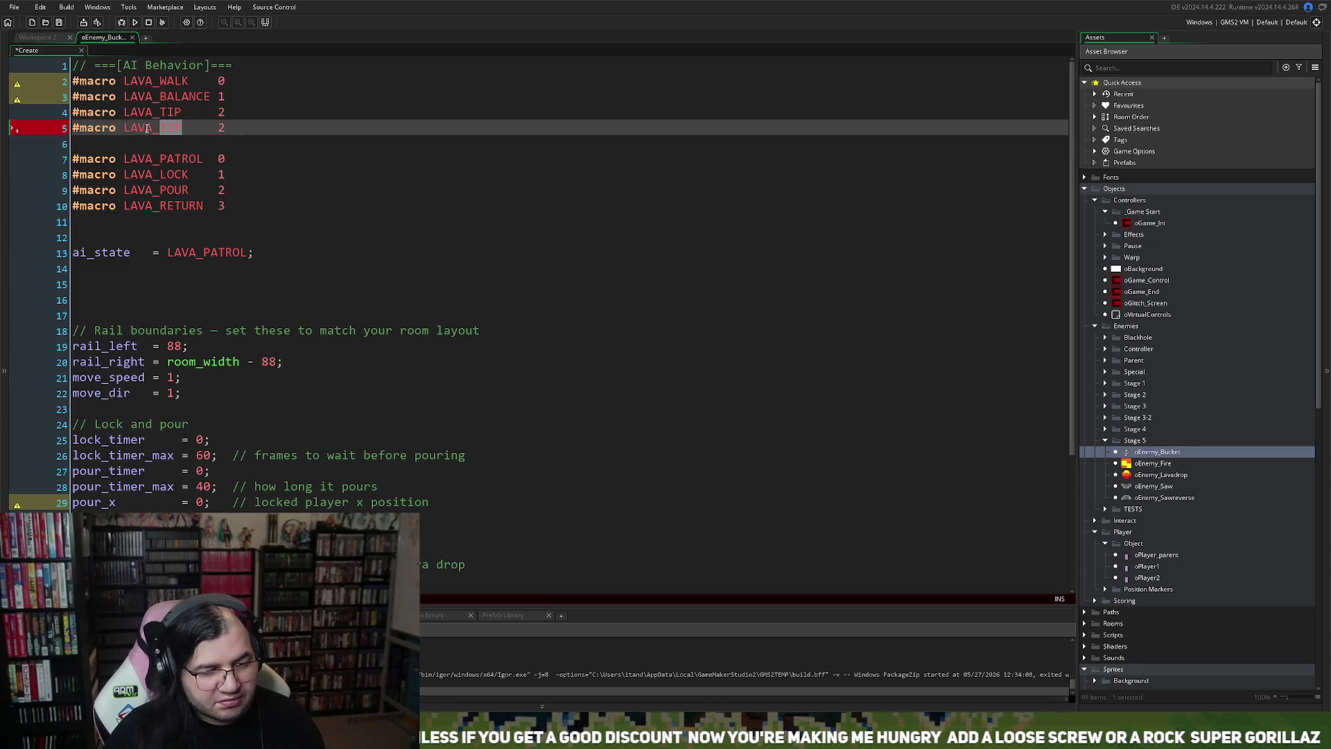
text(RECIO)
key(BackSpace)
key(BackSpace)
text(OVER)
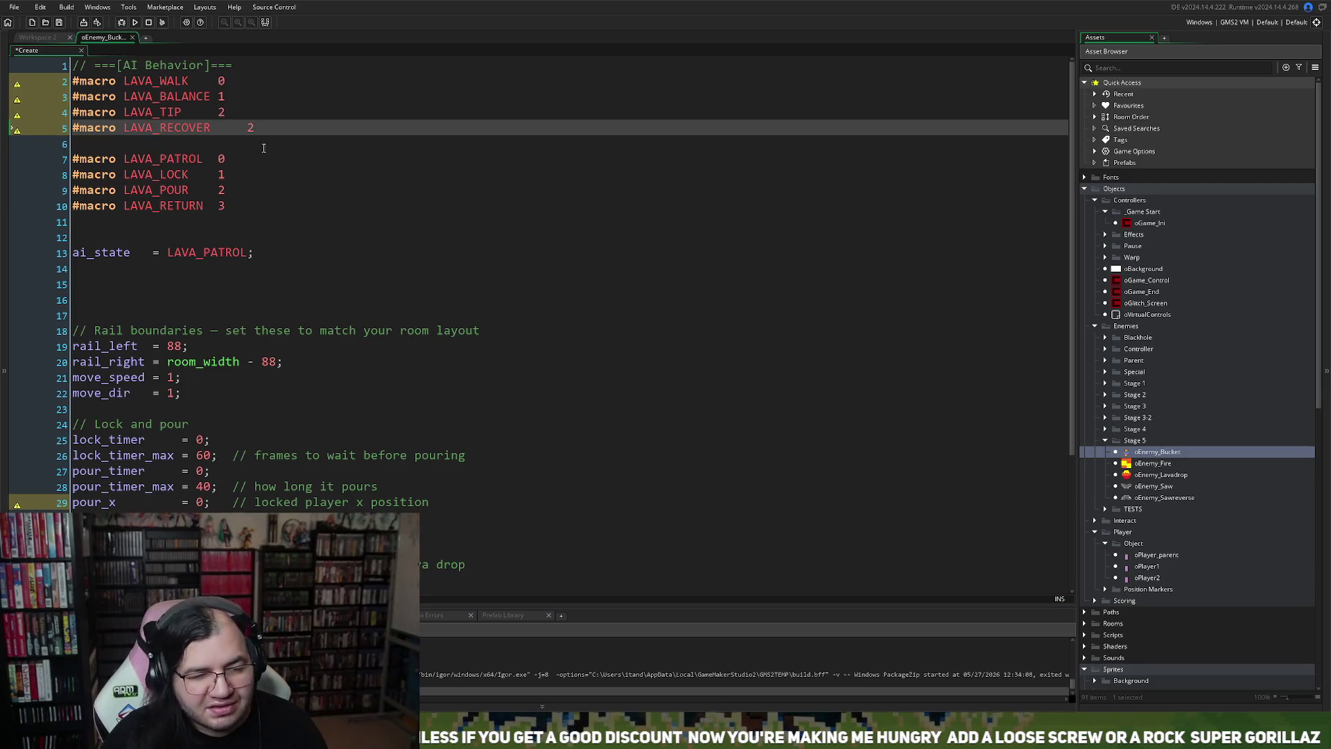
key(Delete)
key(Delete)
key(Delete)
key(Right)
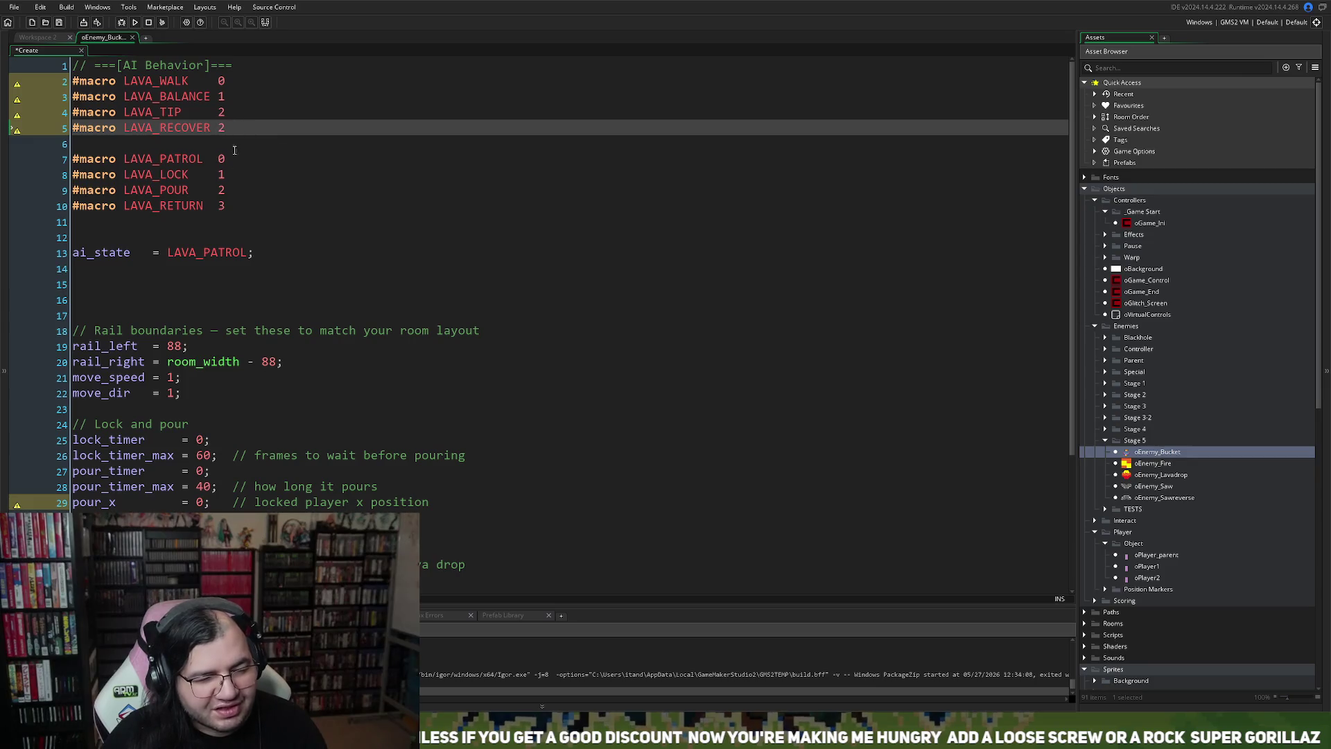
key(Delete)
text(3)
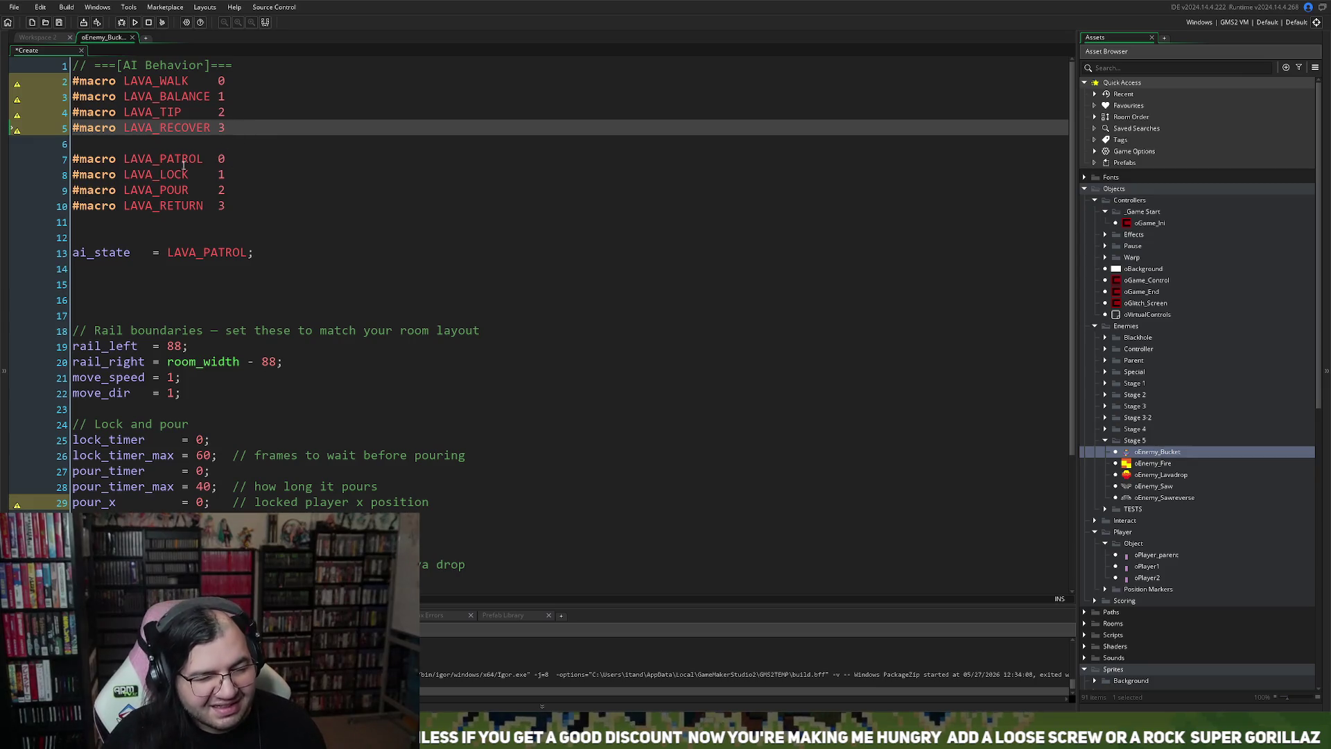
click(89, 145)
key(Return)
Step: Comment out the old LAVA_PATROL through LAVA_RETURN macros with /* */
text(/)
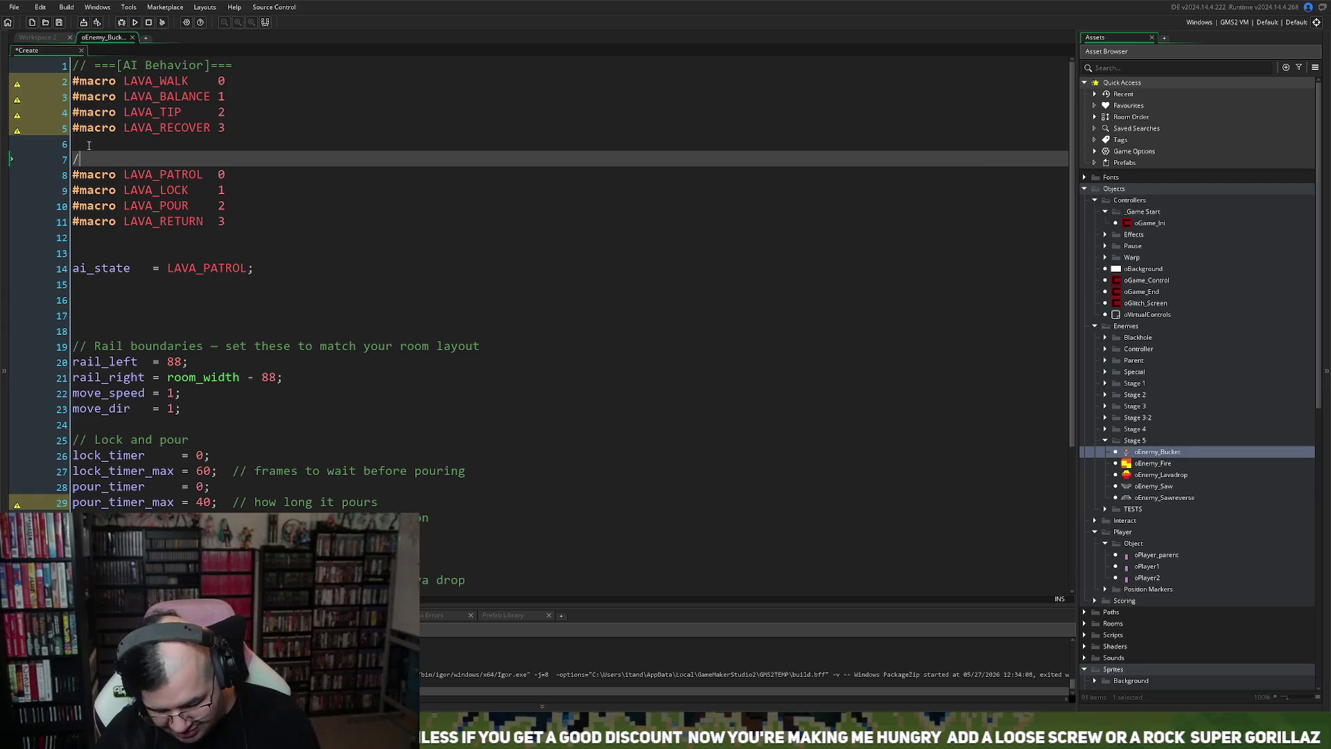
text(*)
click(87, 237)
text(*/)
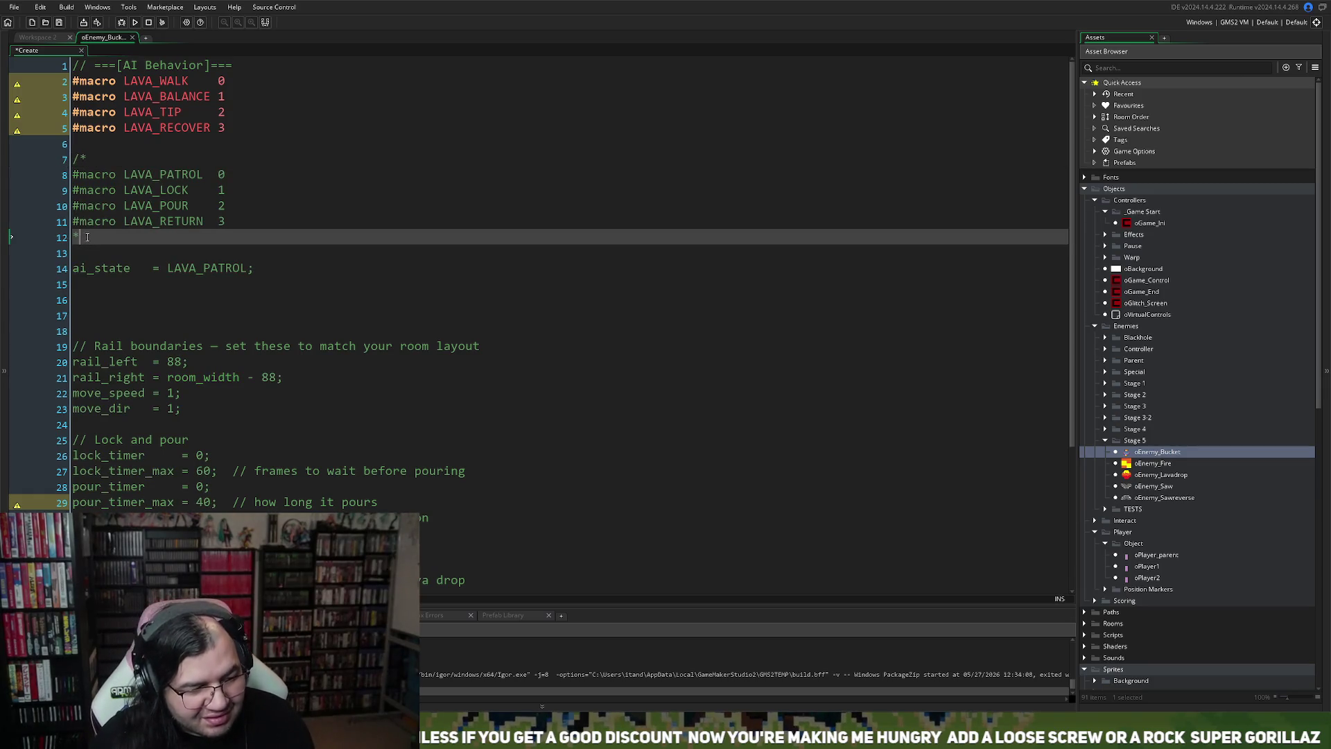
text(/)
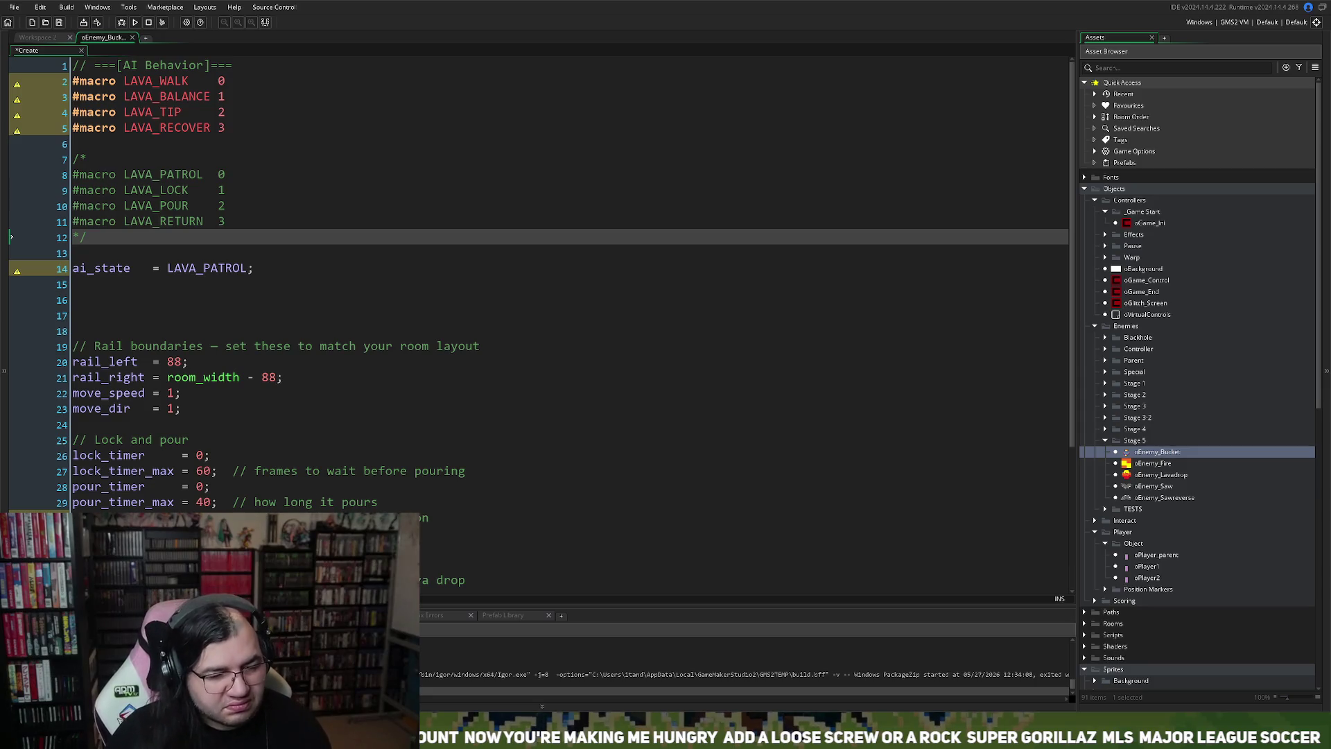
Step: Set ai_state to LAVA_WALK and move that line directly under the new macros
double_click(165, 83)
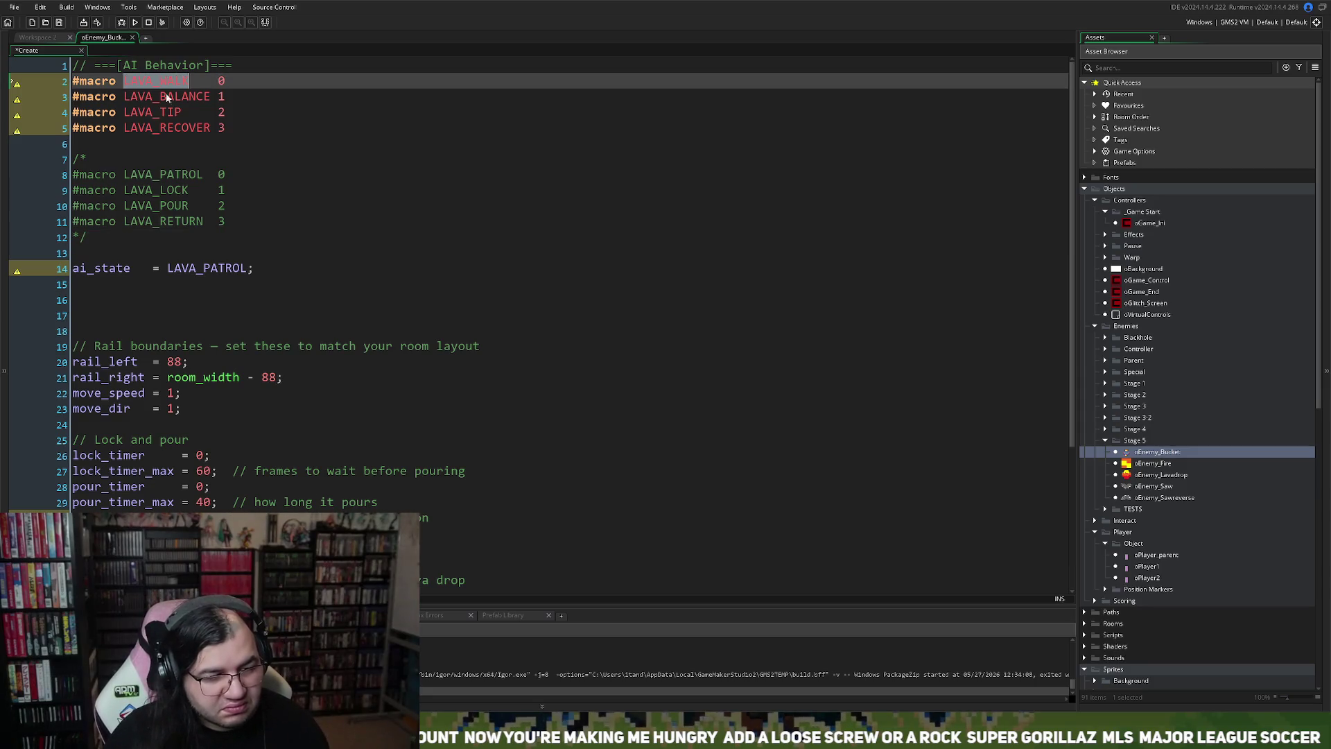
double_click(185, 268)
key(ctrl+v)
key(Up)
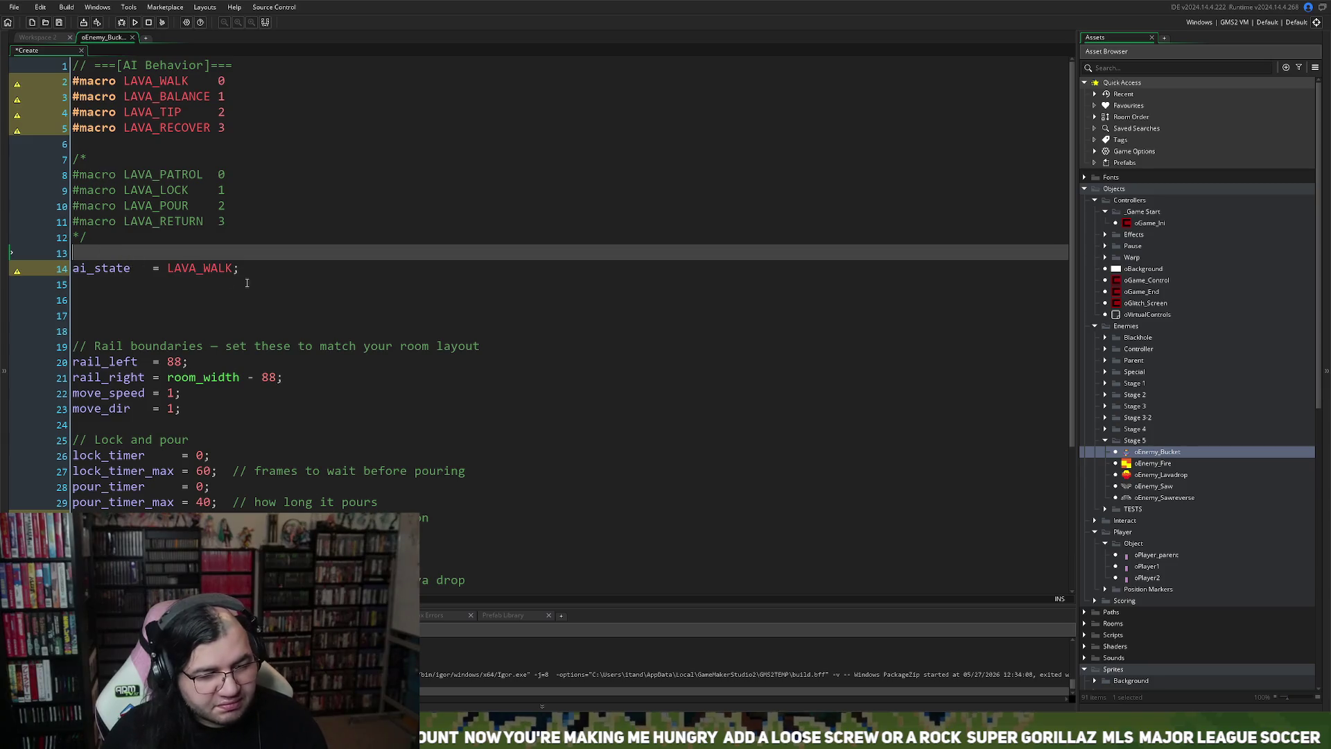
key(Down)
key(shift+End)
key(BackSpace)
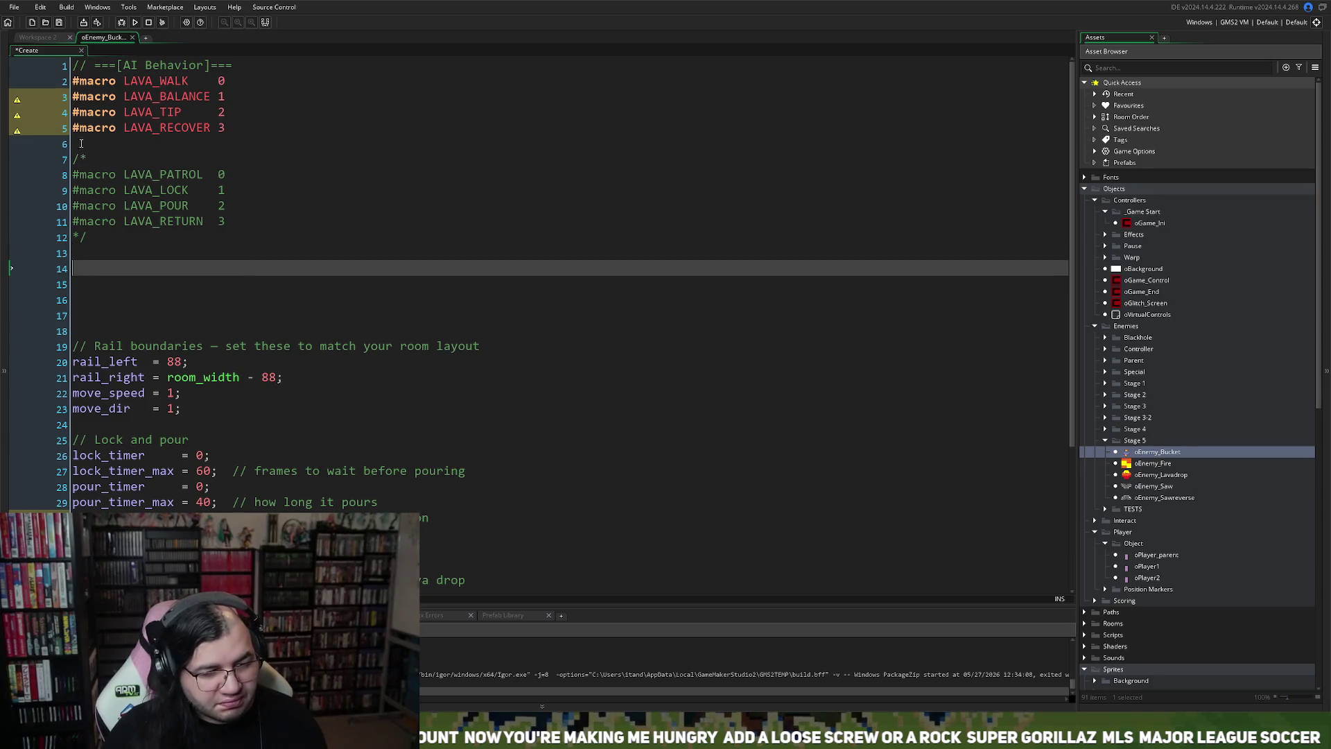
click(80, 146)
key(Return)
key(Return)
key(Up)
text(ai_state   = LAVA_WALK;)
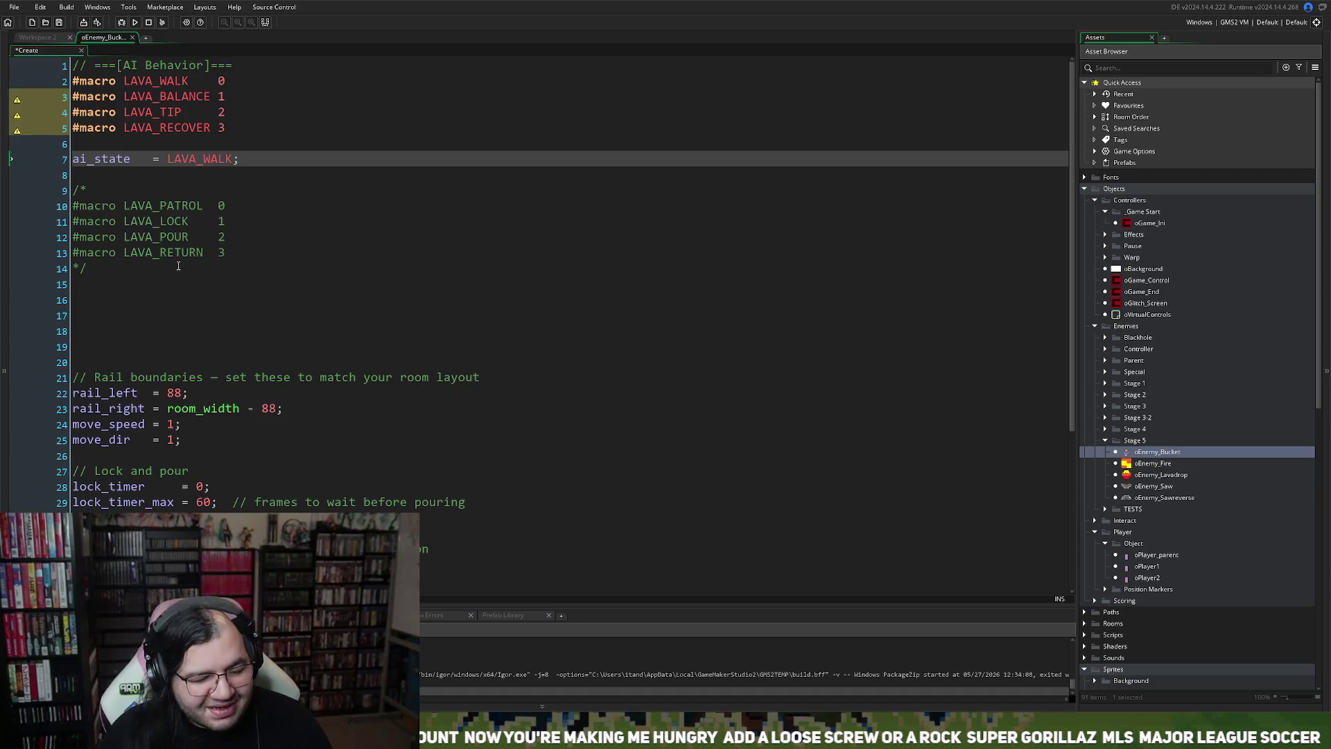
scroll(180, 263, down, 4)
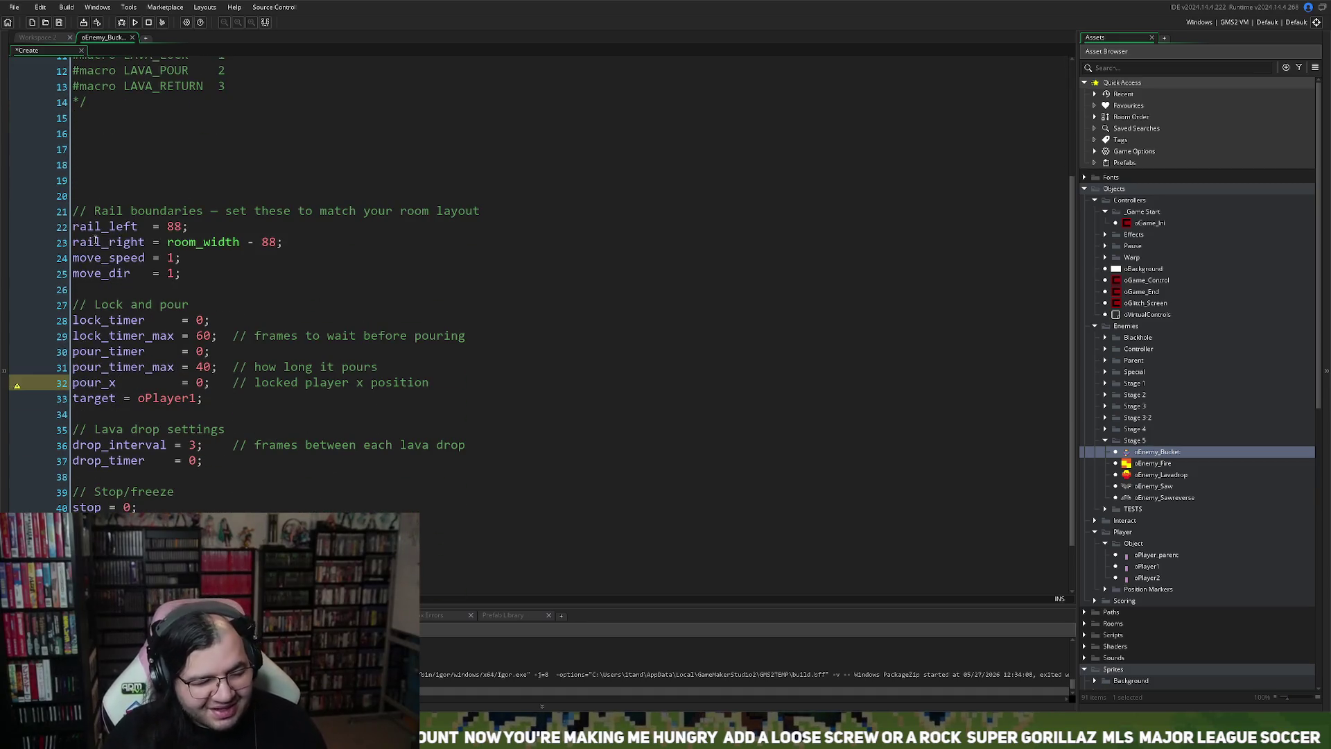
Step: Open the bucket's Step event in a full editor and rename case LAVA_PATROL to LAVA_WALK
click(73, 39)
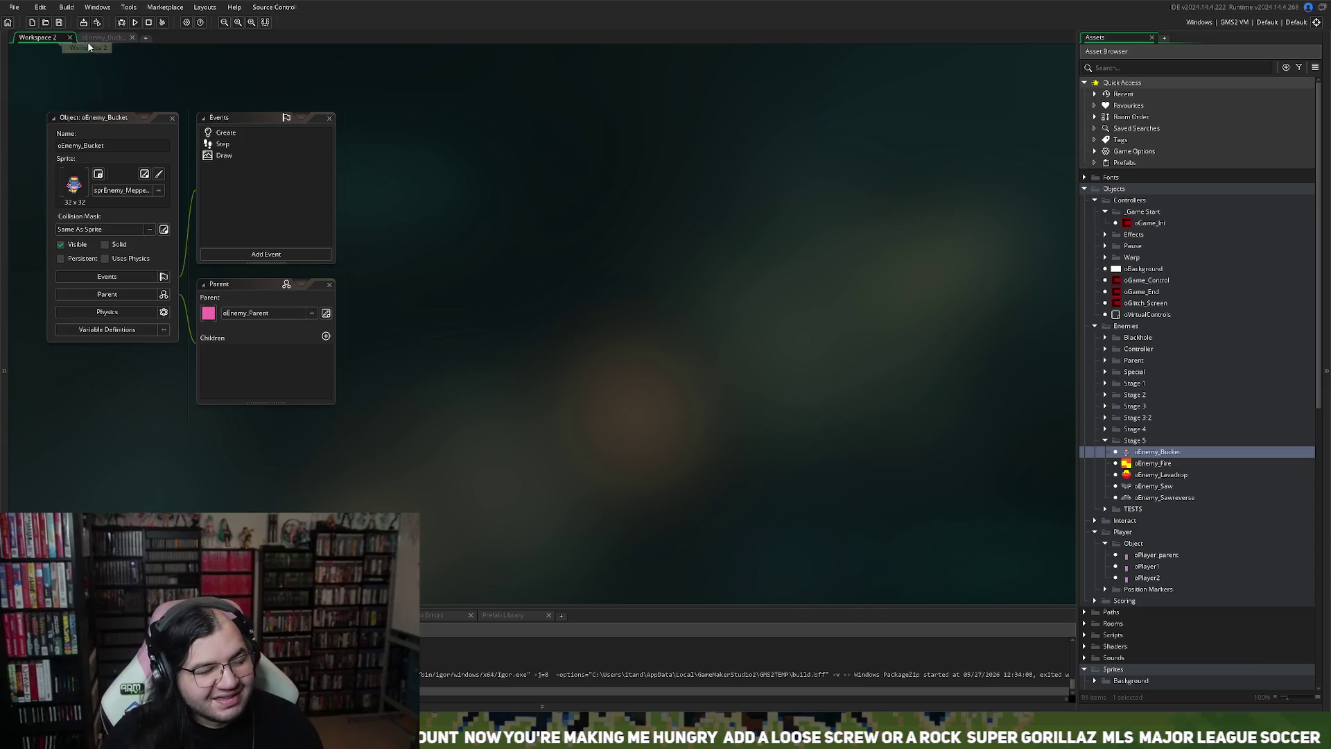
double_click(222, 144)
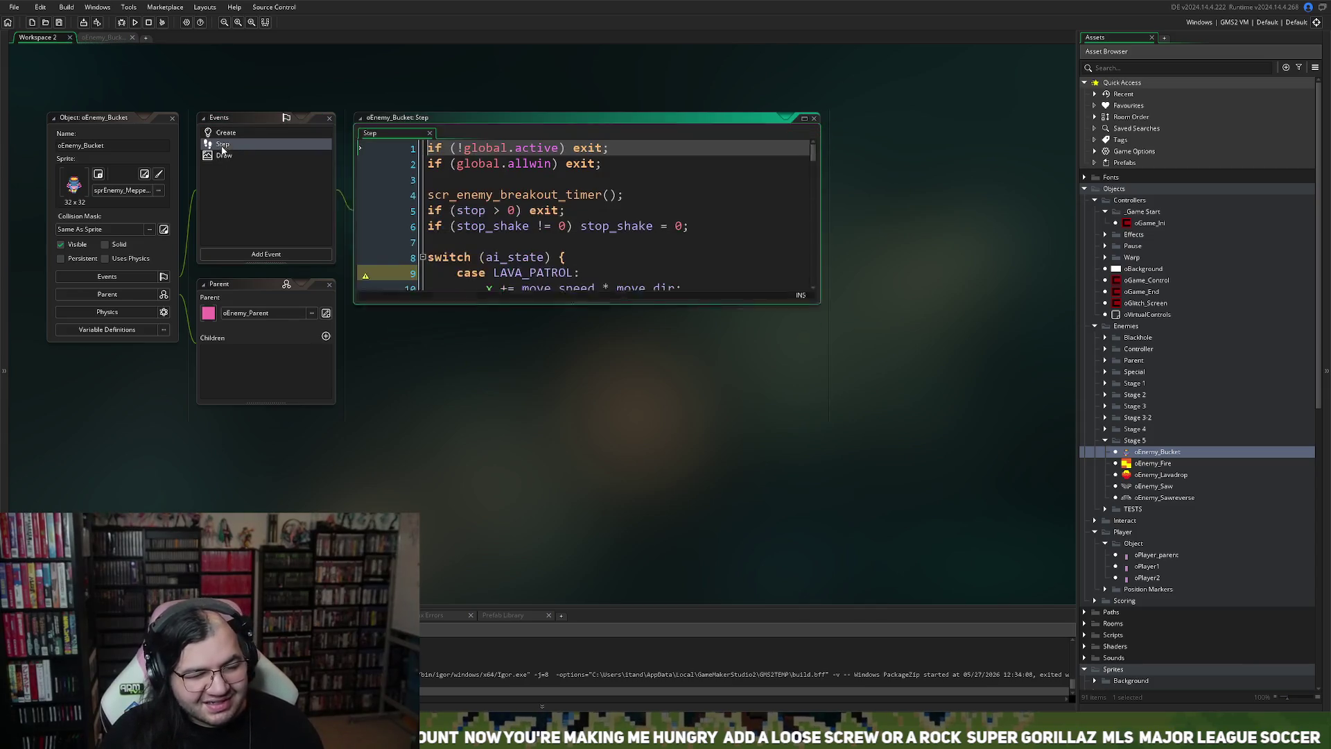
click(805, 119)
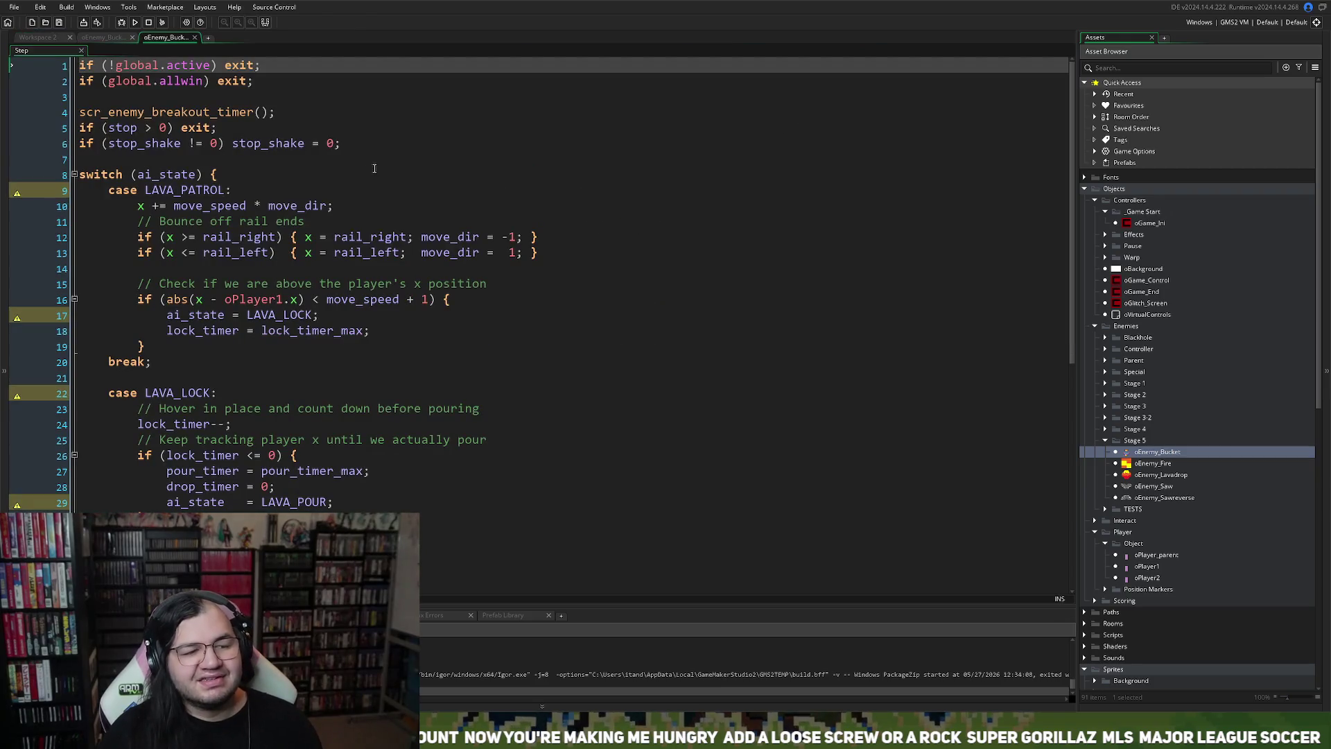
click(210, 190)
key(Delete)
key(Delete)
key(BackSpace)
key(BackSpace)
key(BackSpace)
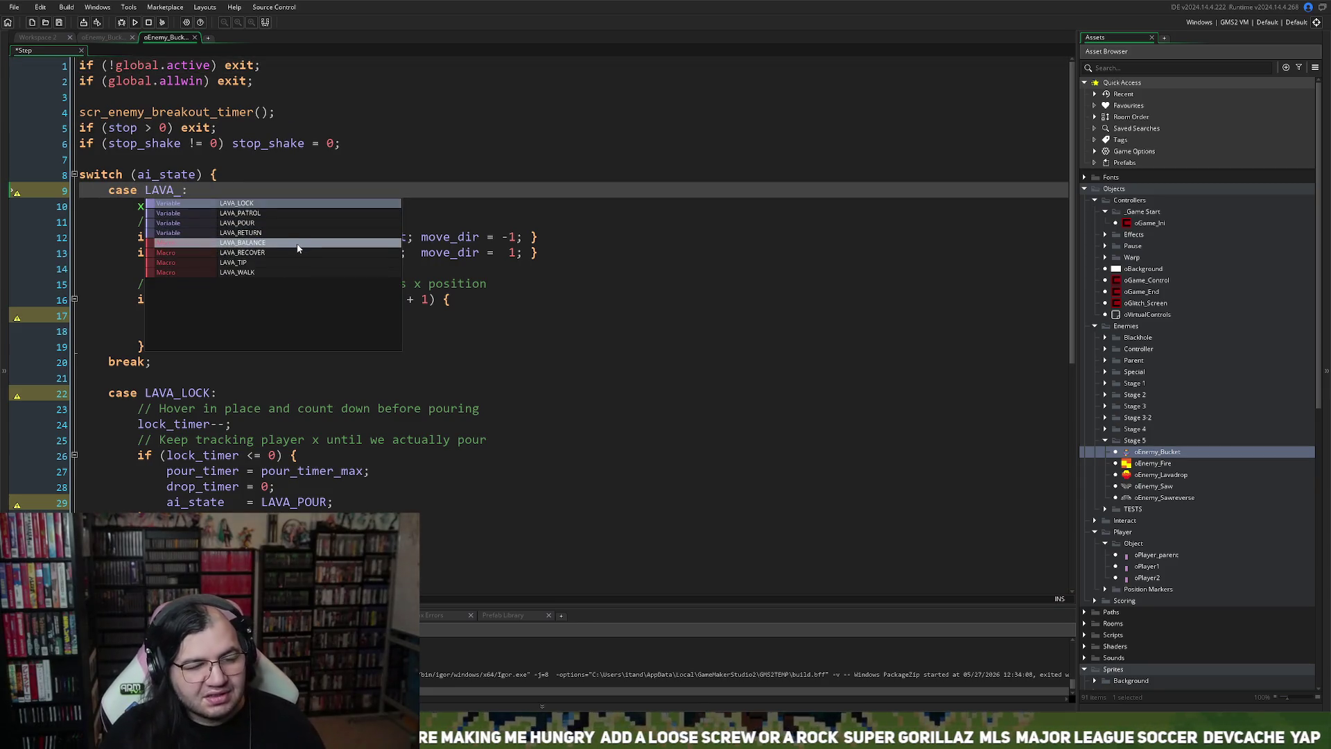
double_click(240, 272)
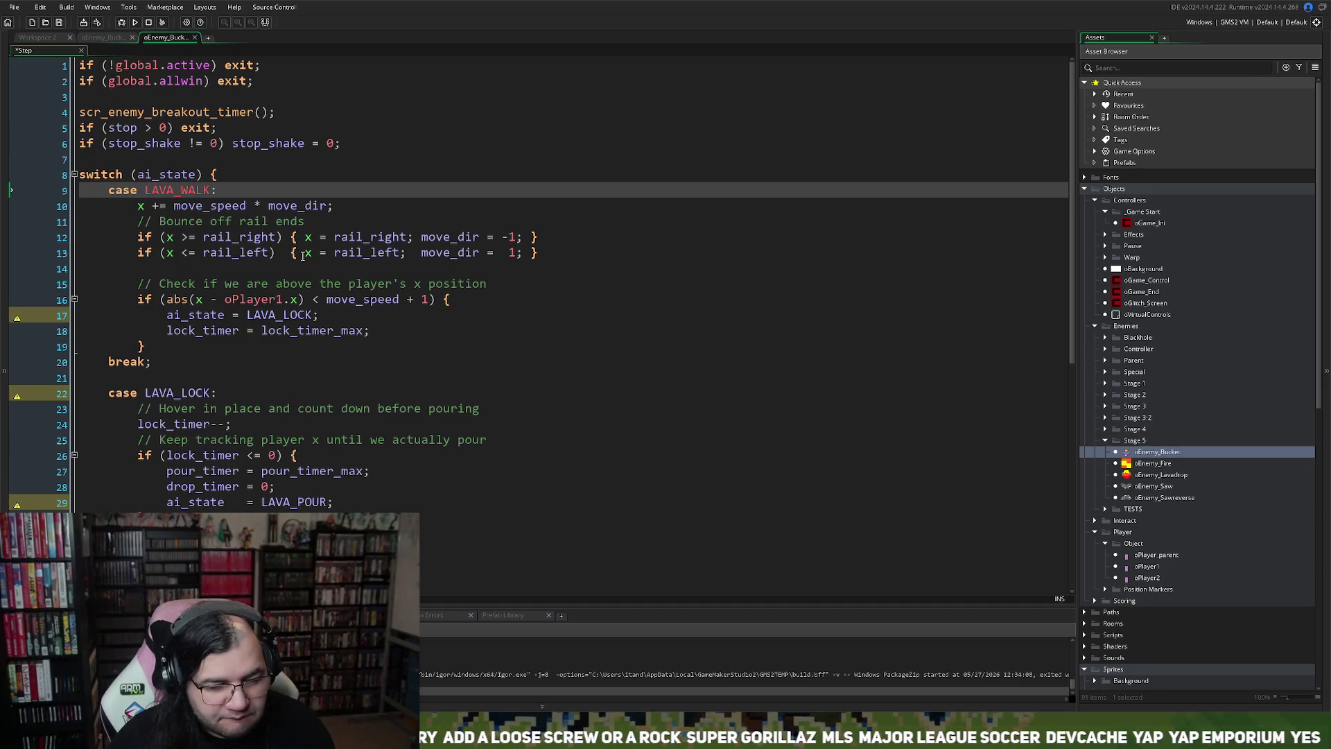
Step: Make the LAVA_WALK case switch to LAVA_BALANCE and remove its empty line
click(311, 316)
drag(312, 317, 250, 323)
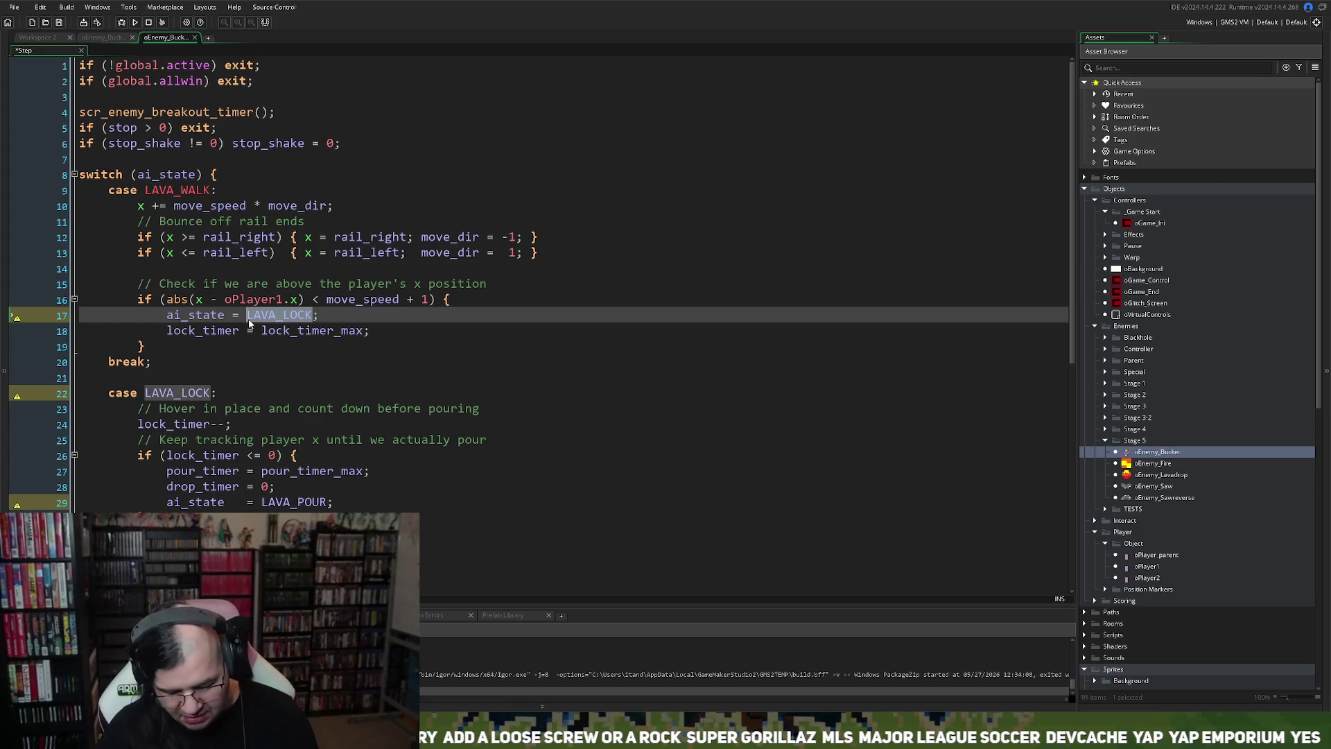
text(LAVA)
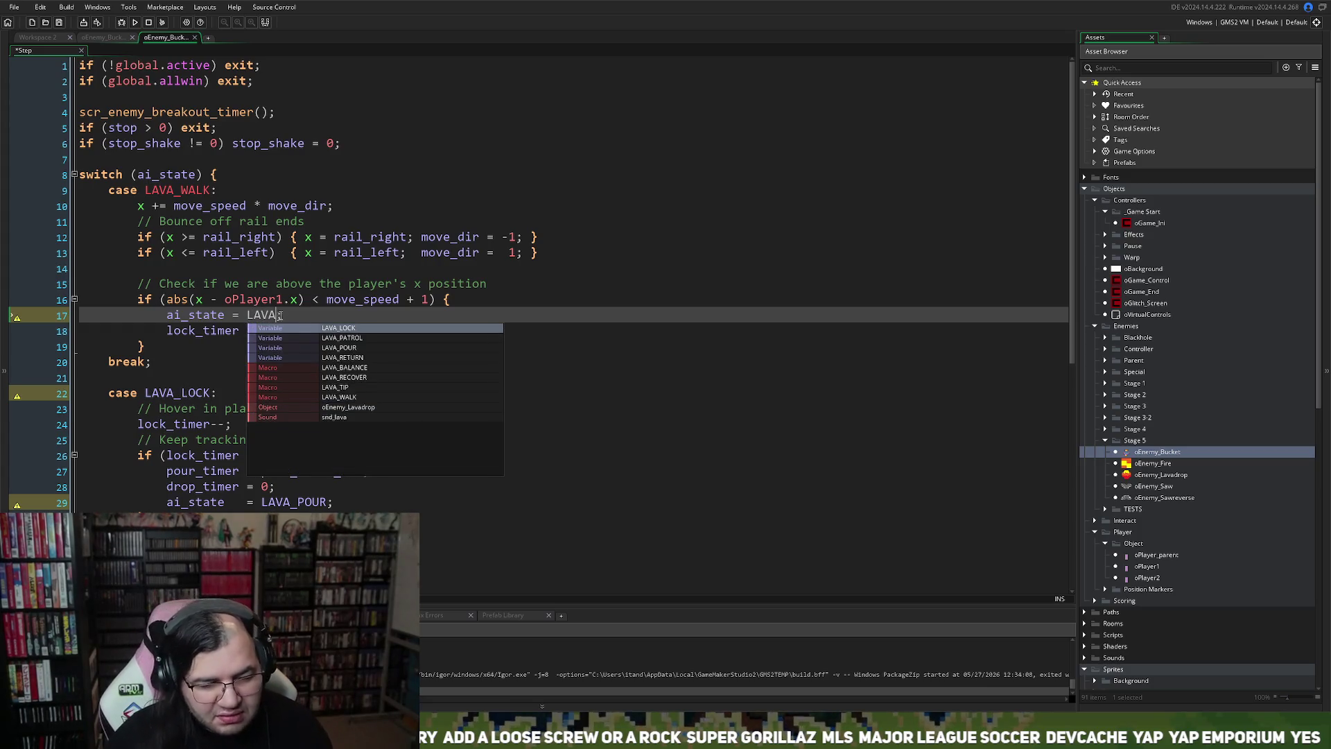
click(344, 367)
click(183, 270)
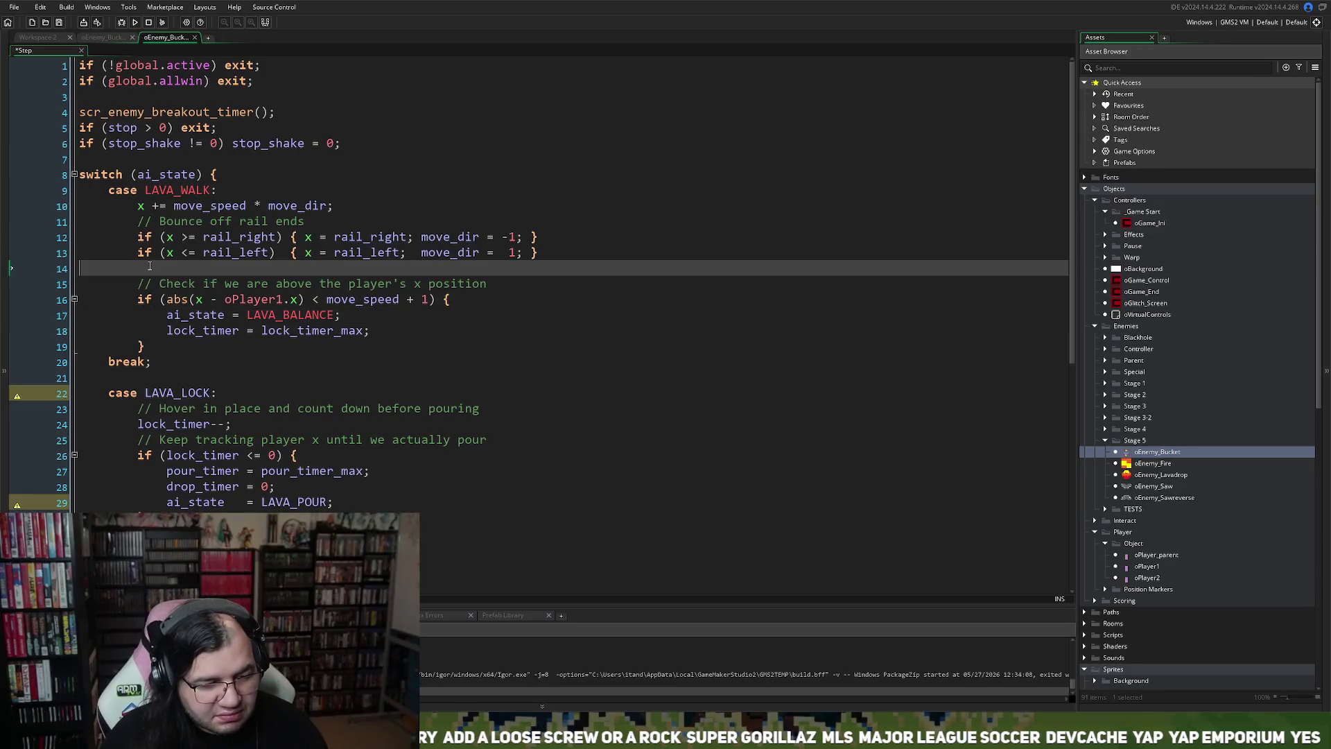
key(BackSpace)
text(})
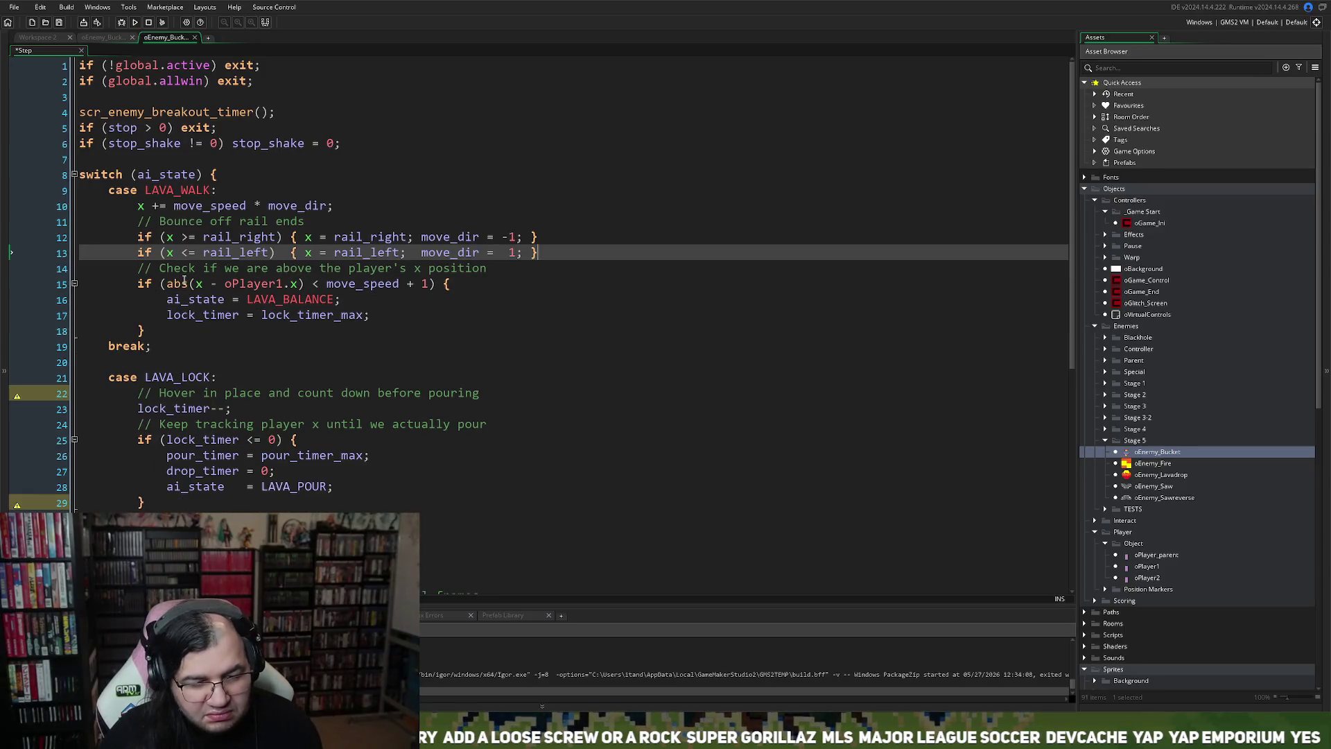
click(138, 208)
right_click(140, 207)
key(Escape)
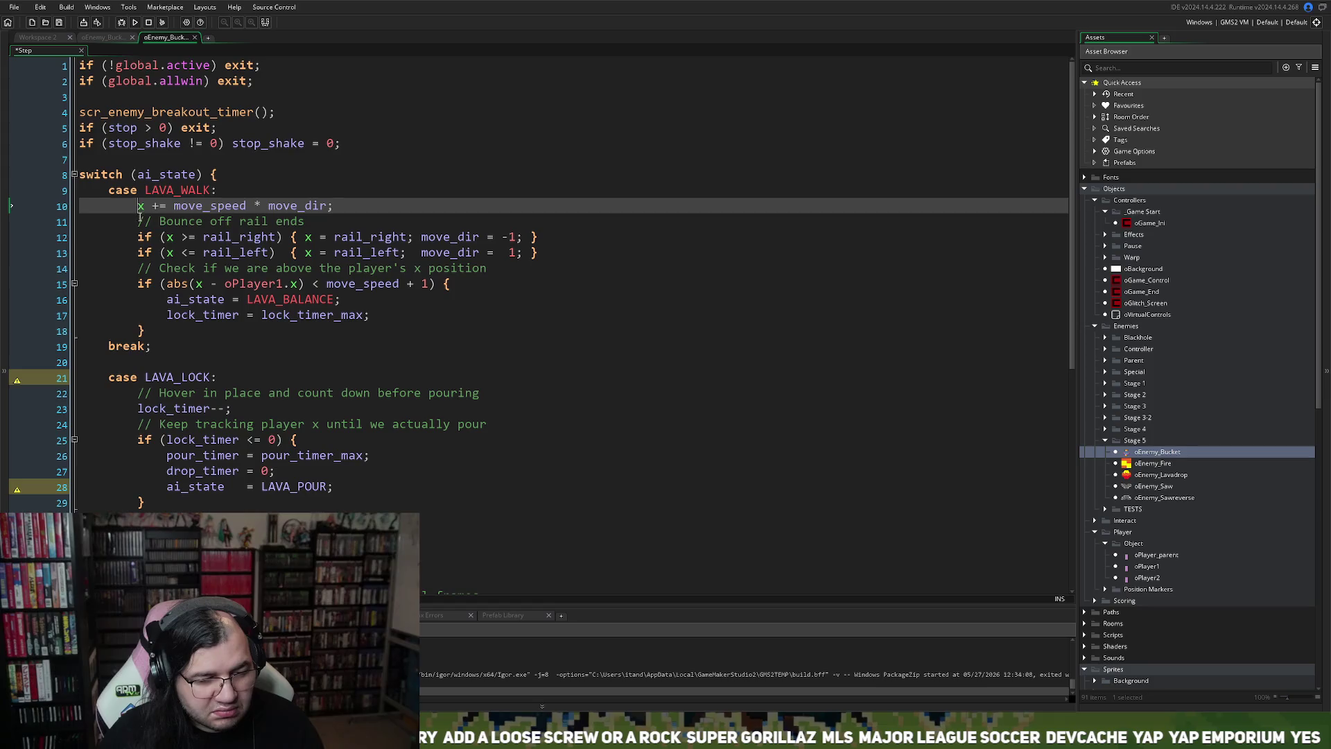
Step: Rename case LAVA_LOCK to LAVA_BALANCE and have it switch to LAVA_TIP instead of LAVA_POUR
scroll(206, 378, down, 1)
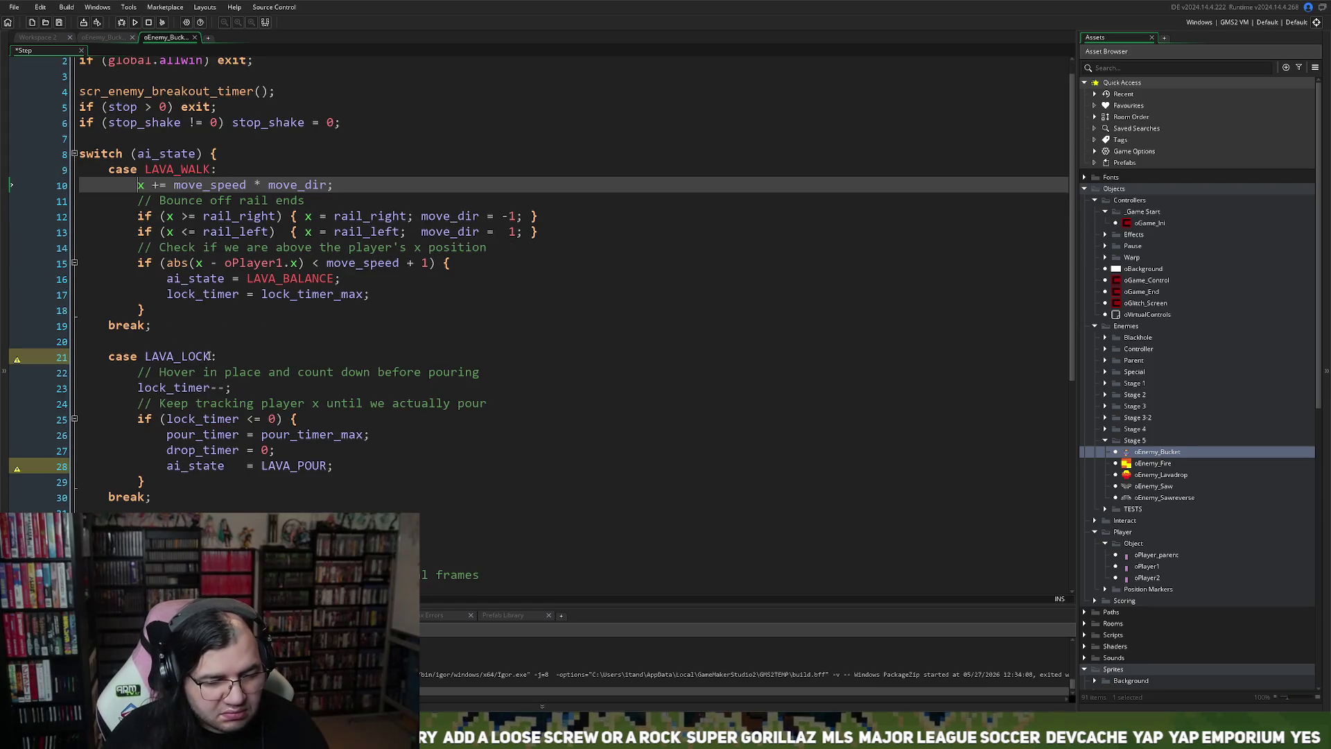
click(181, 356)
drag(181, 356, 205, 359)
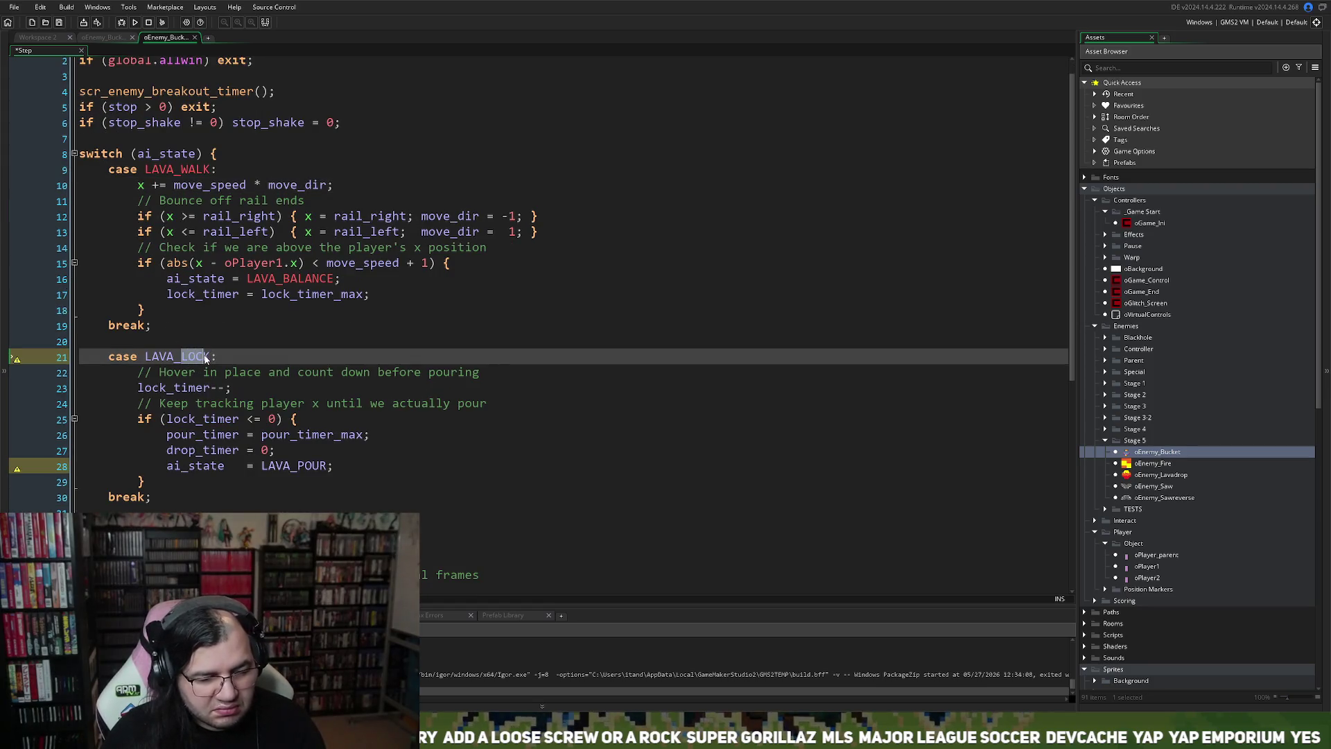
text(BALANCE)
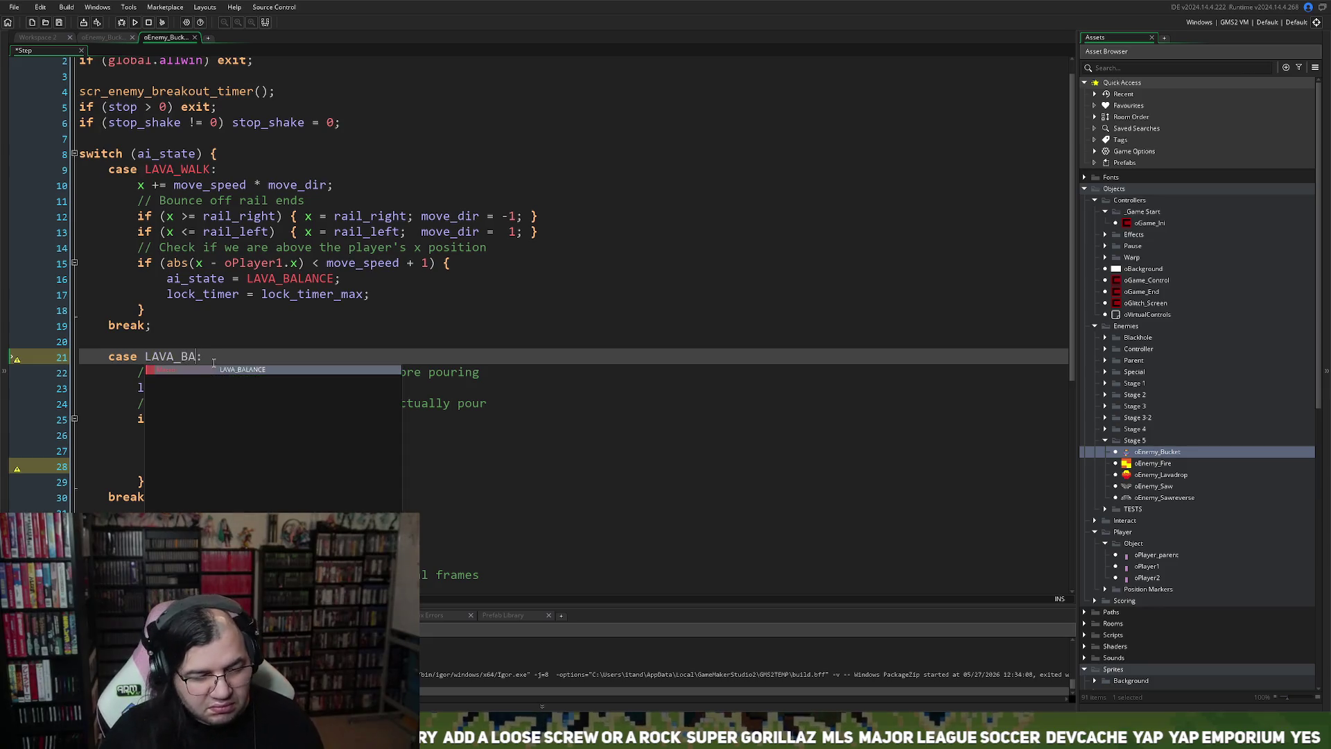
double_click(276, 466)
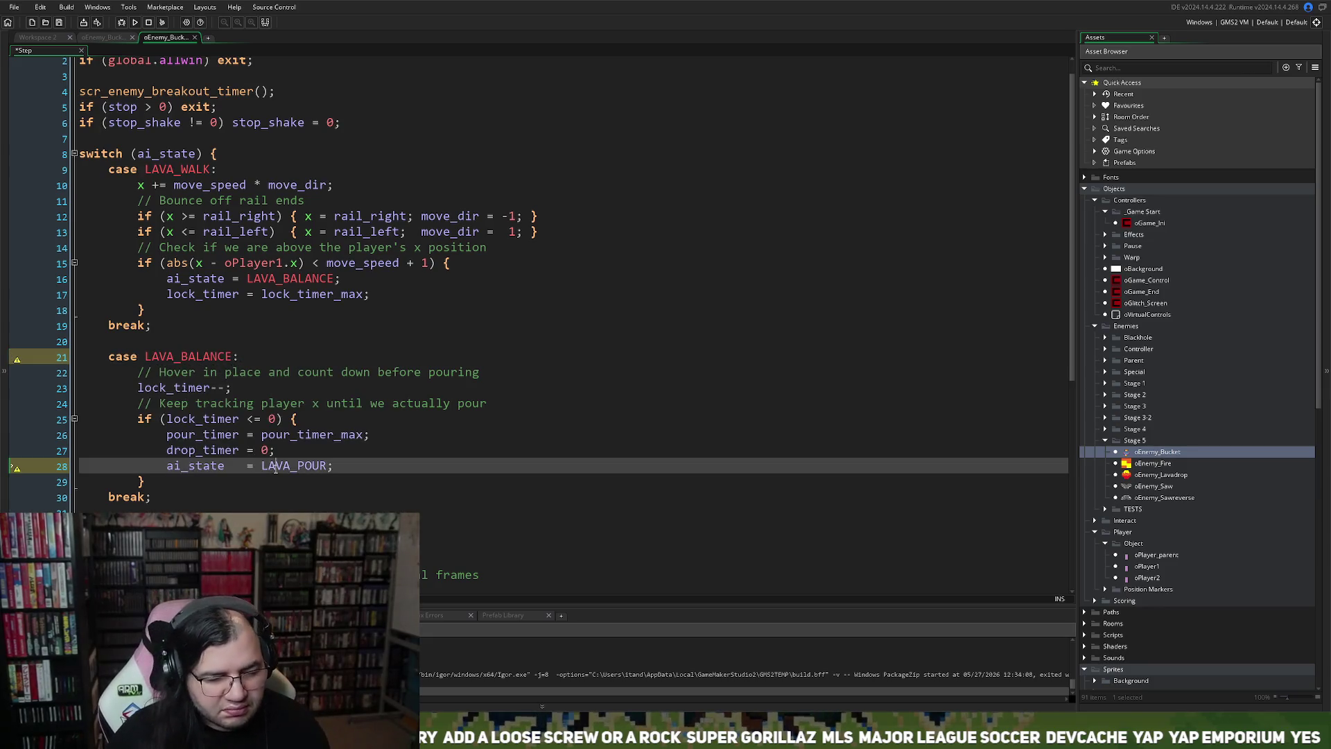
text(LAVAL_)
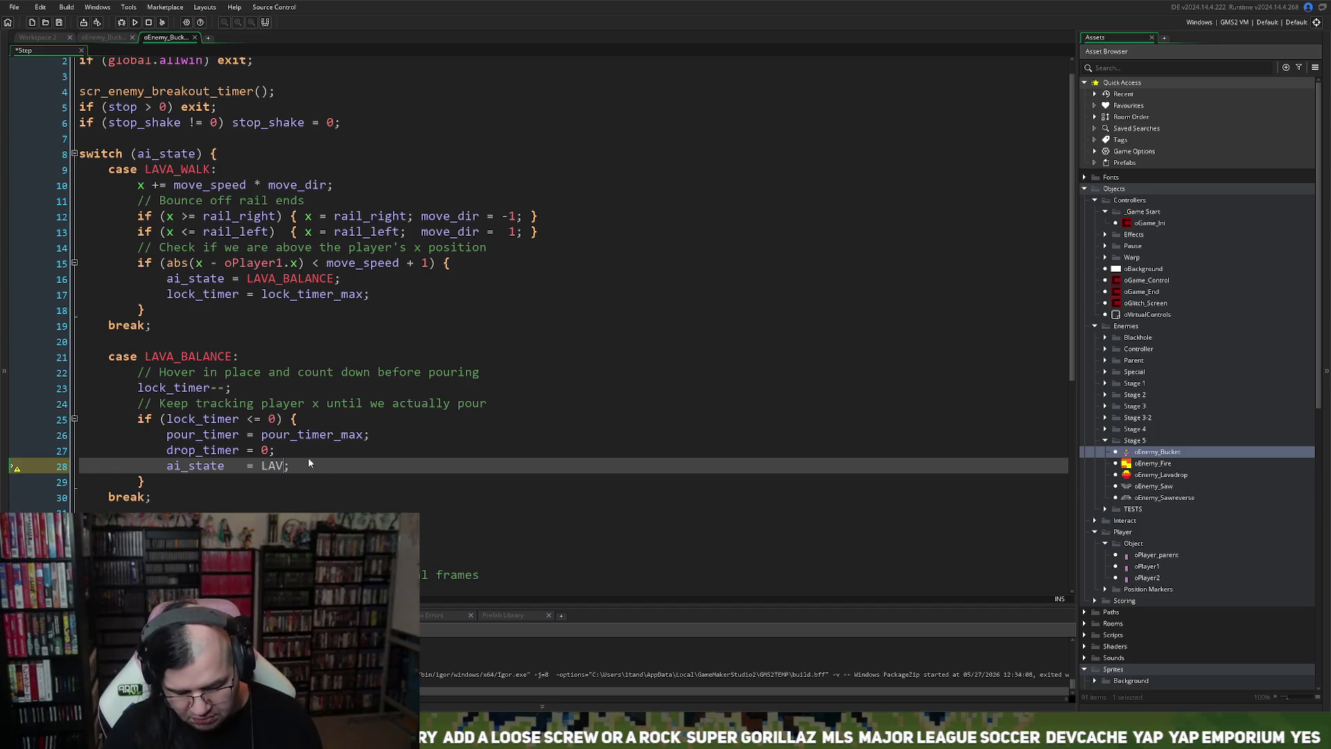
click(300, 466)
key(BackSpace)
text(TIP)
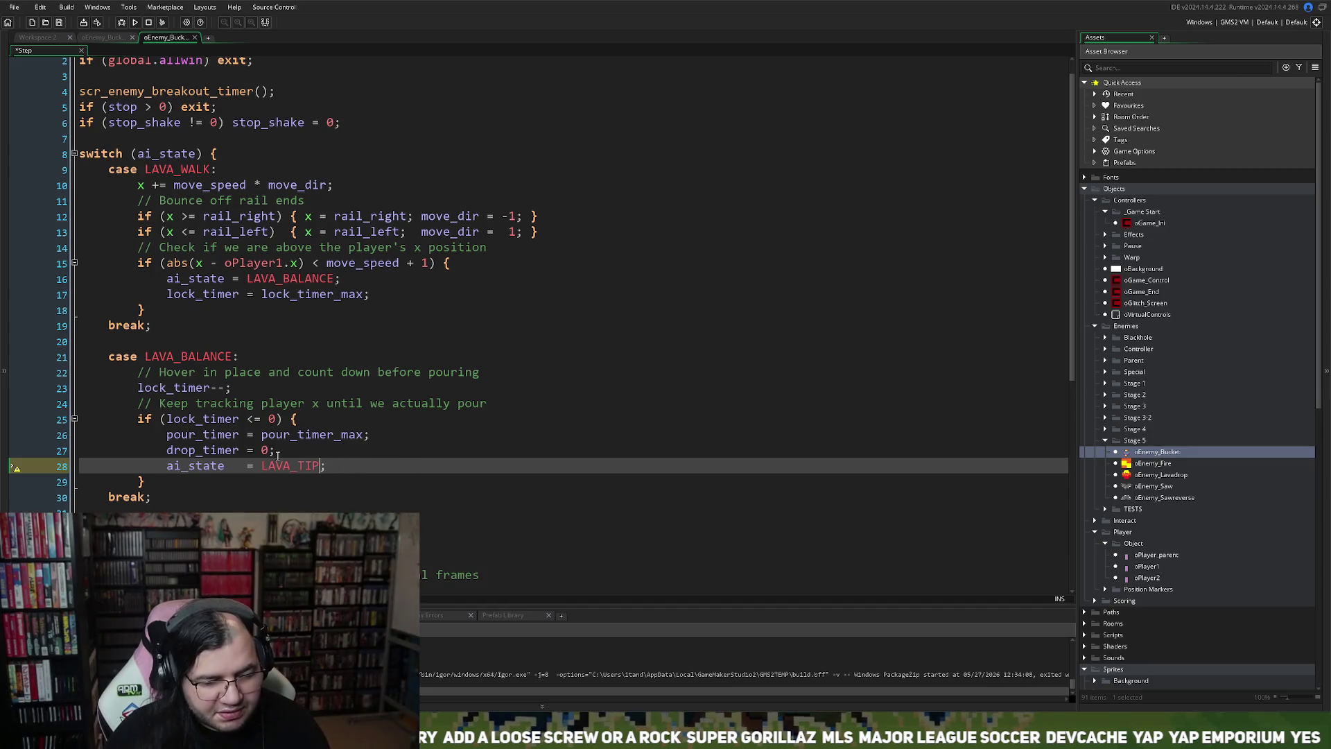
scroll(277, 454, down, 2)
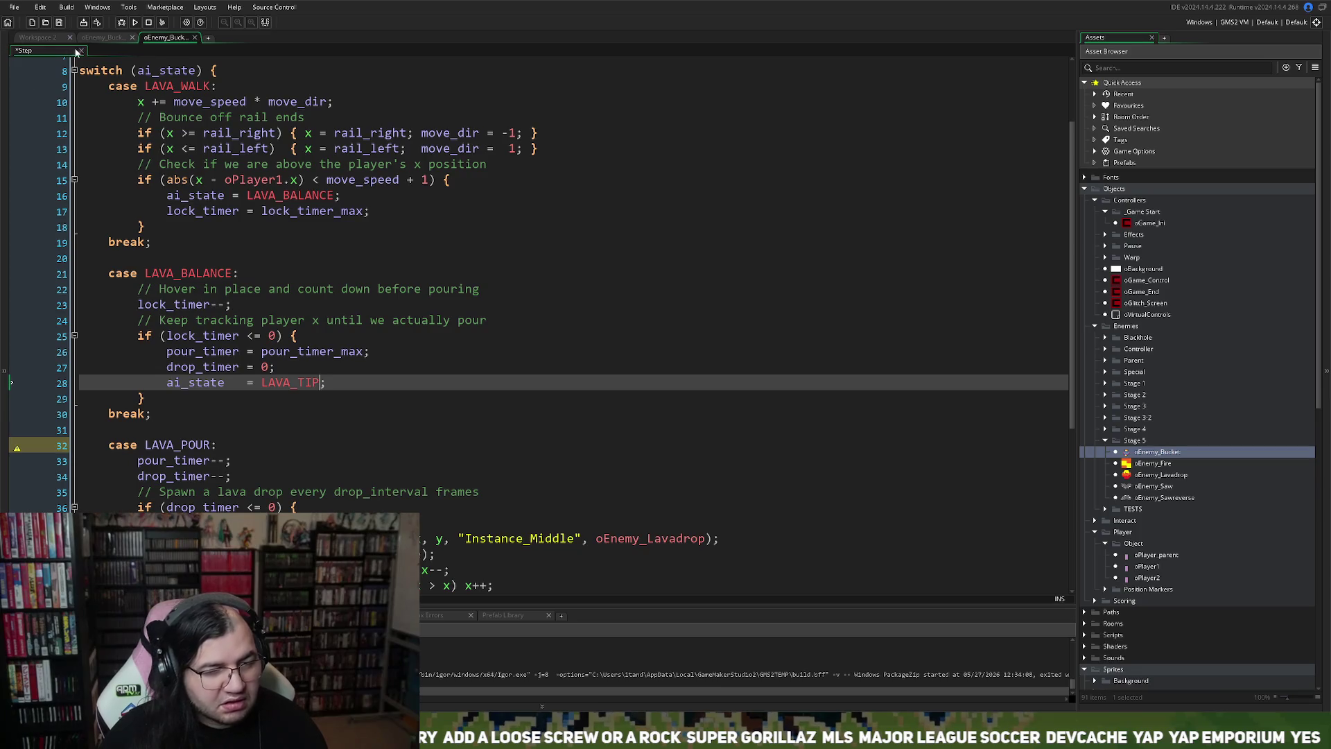
click(101, 39)
Step: Dock the Step editor beside Create and add a '// Behavior' comment below the macros
click(164, 37)
drag(164, 38, 104, 37)
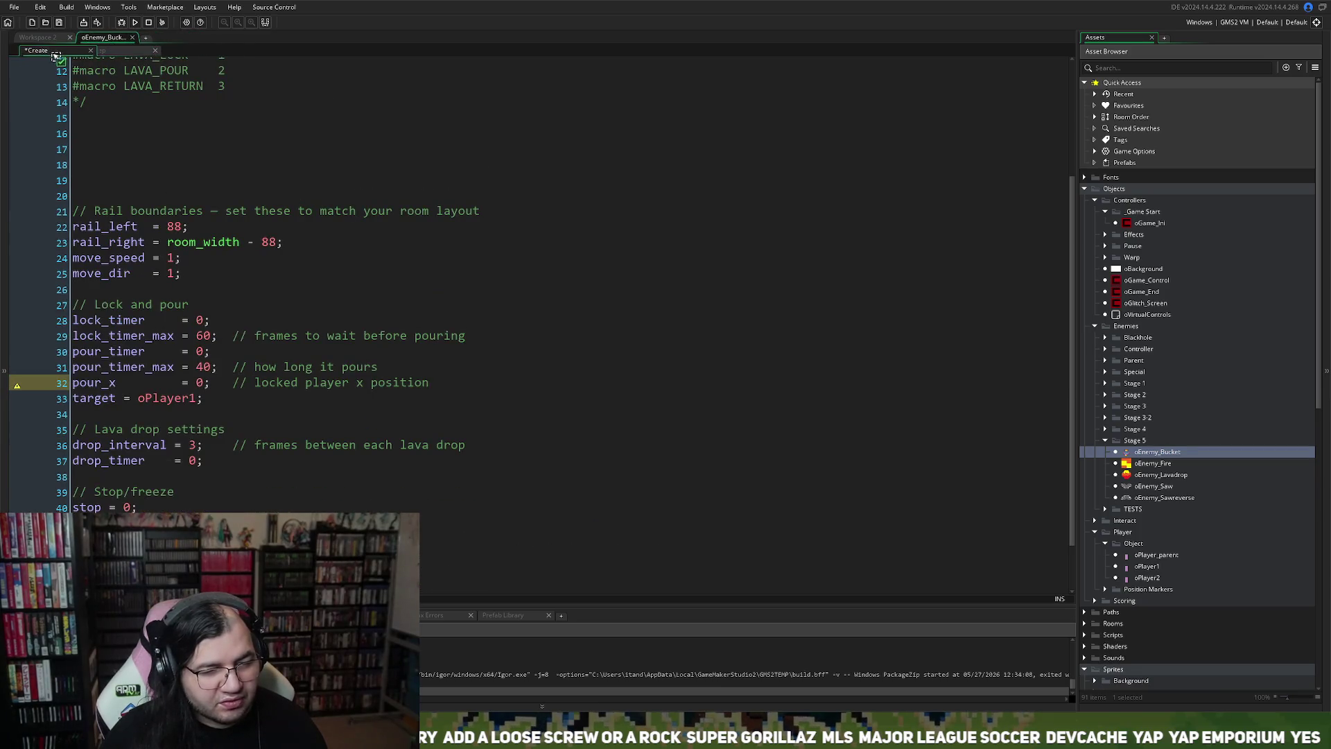
scroll(167, 350, up, 4)
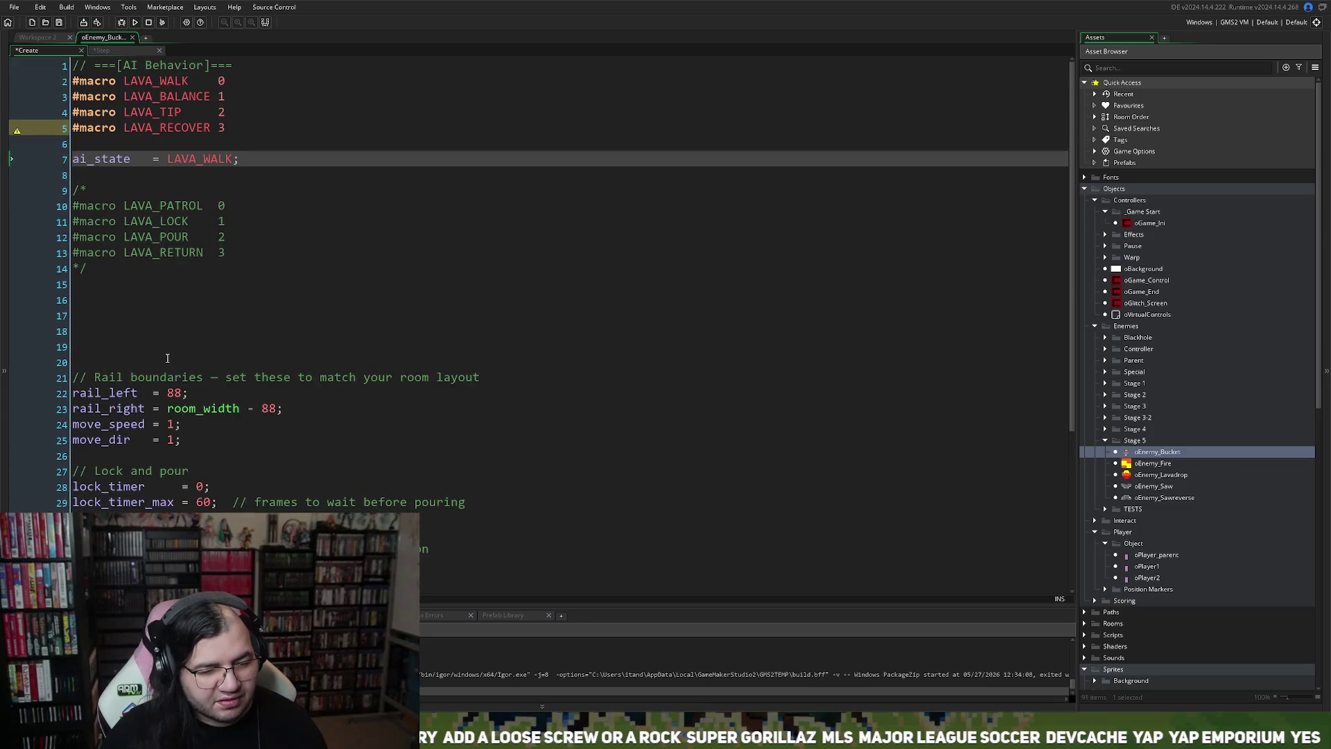
click(101, 290)
key(Return)
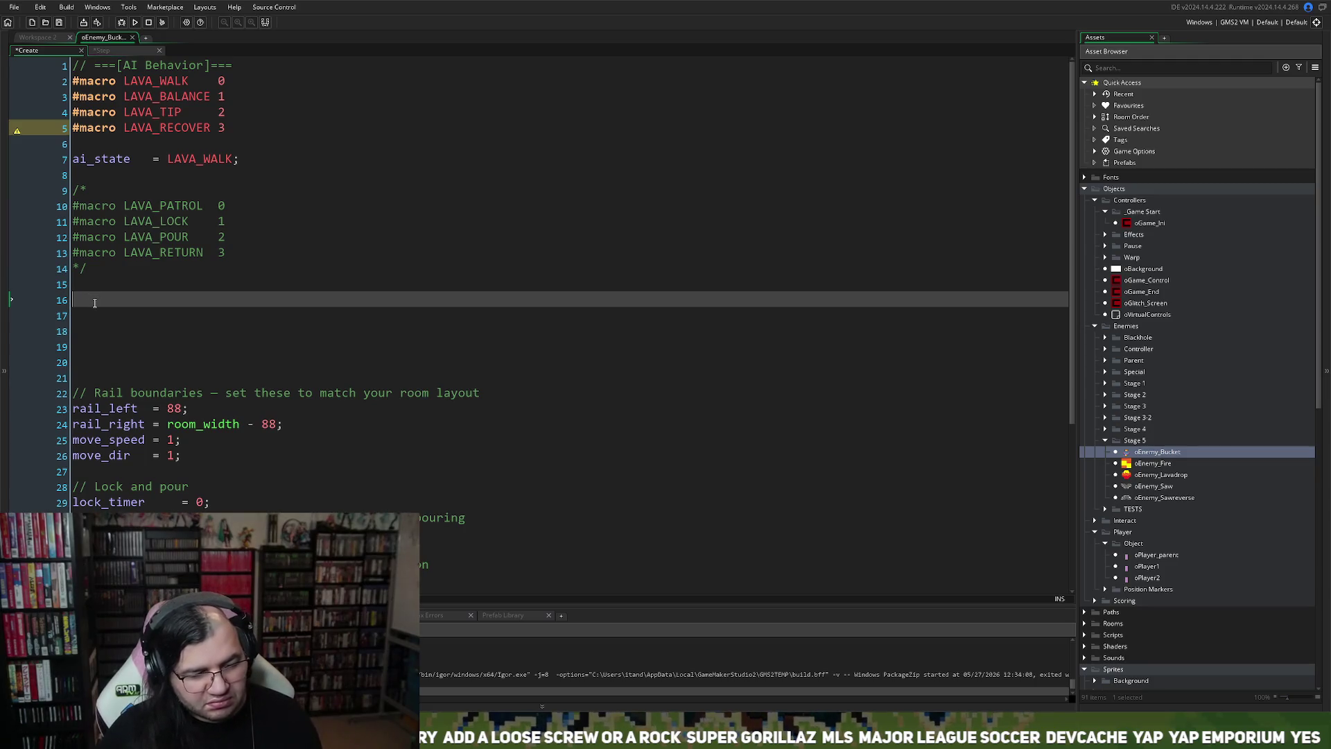
text(// B)
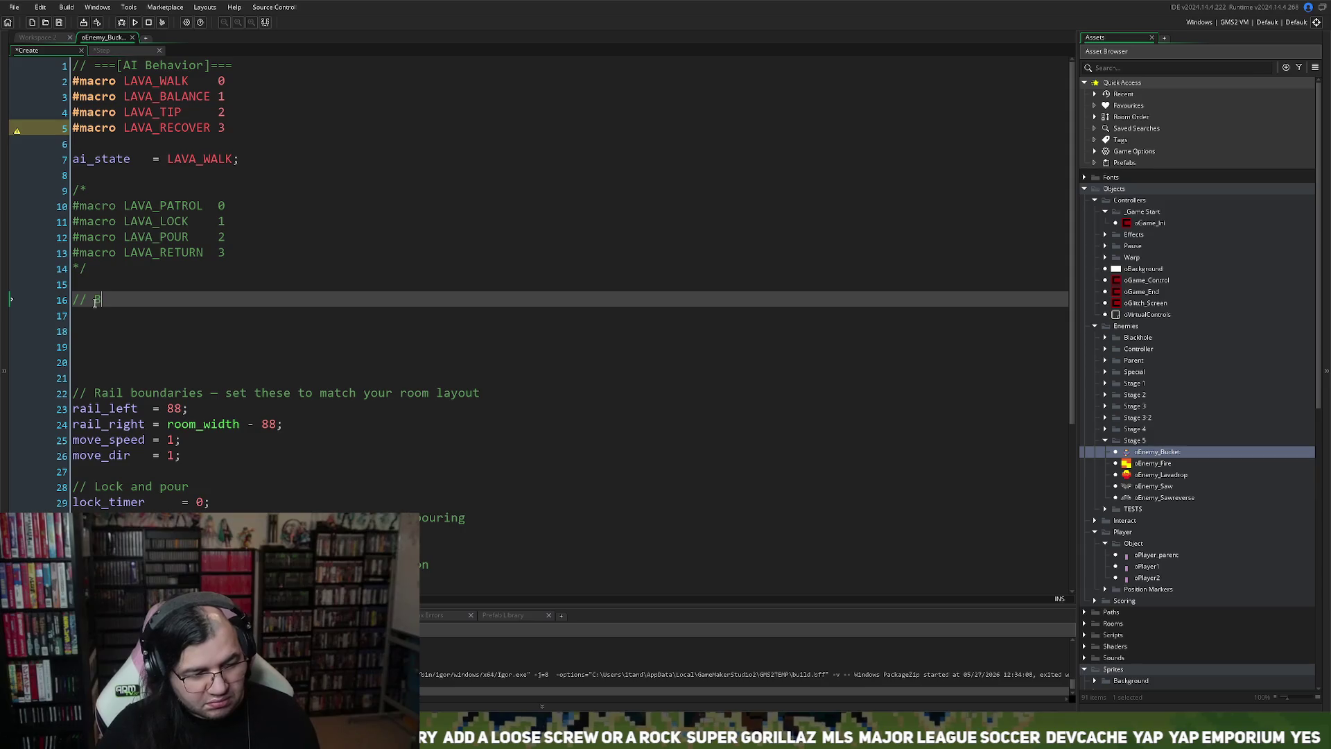
text(ehavior)
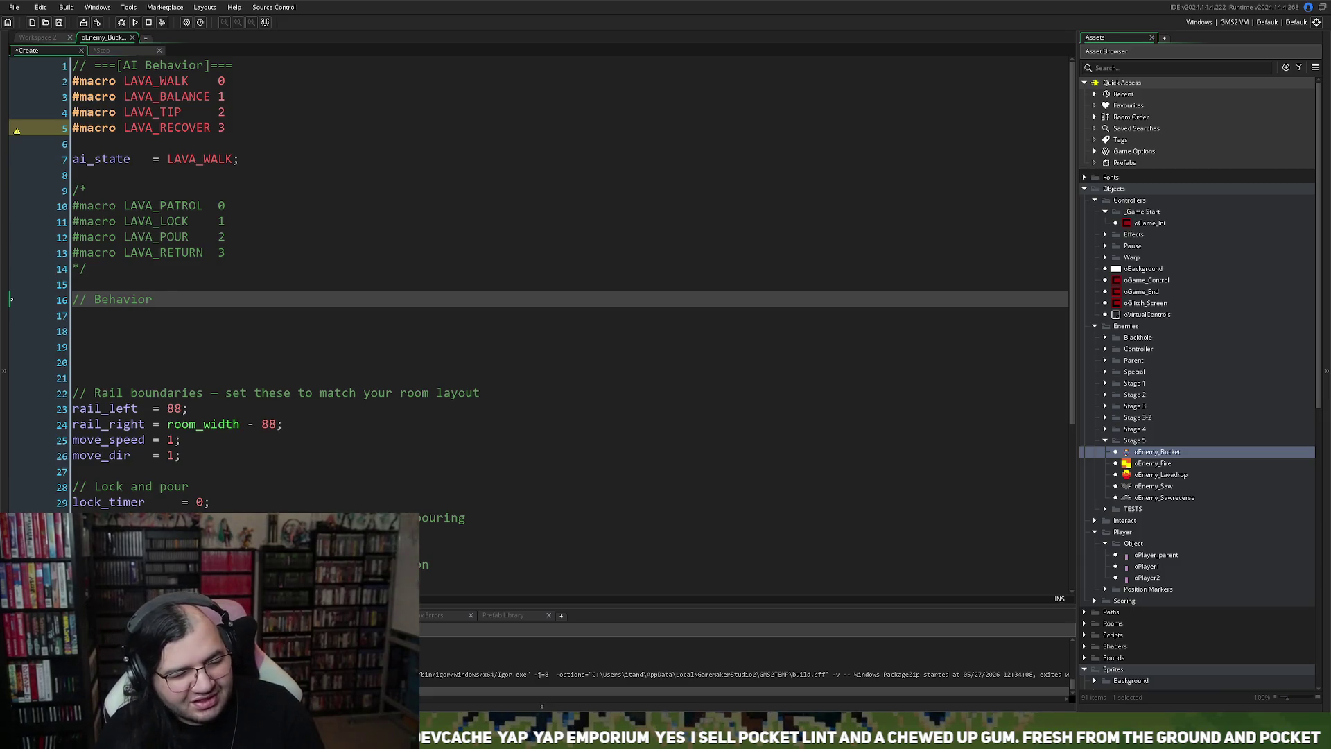
key(Return)
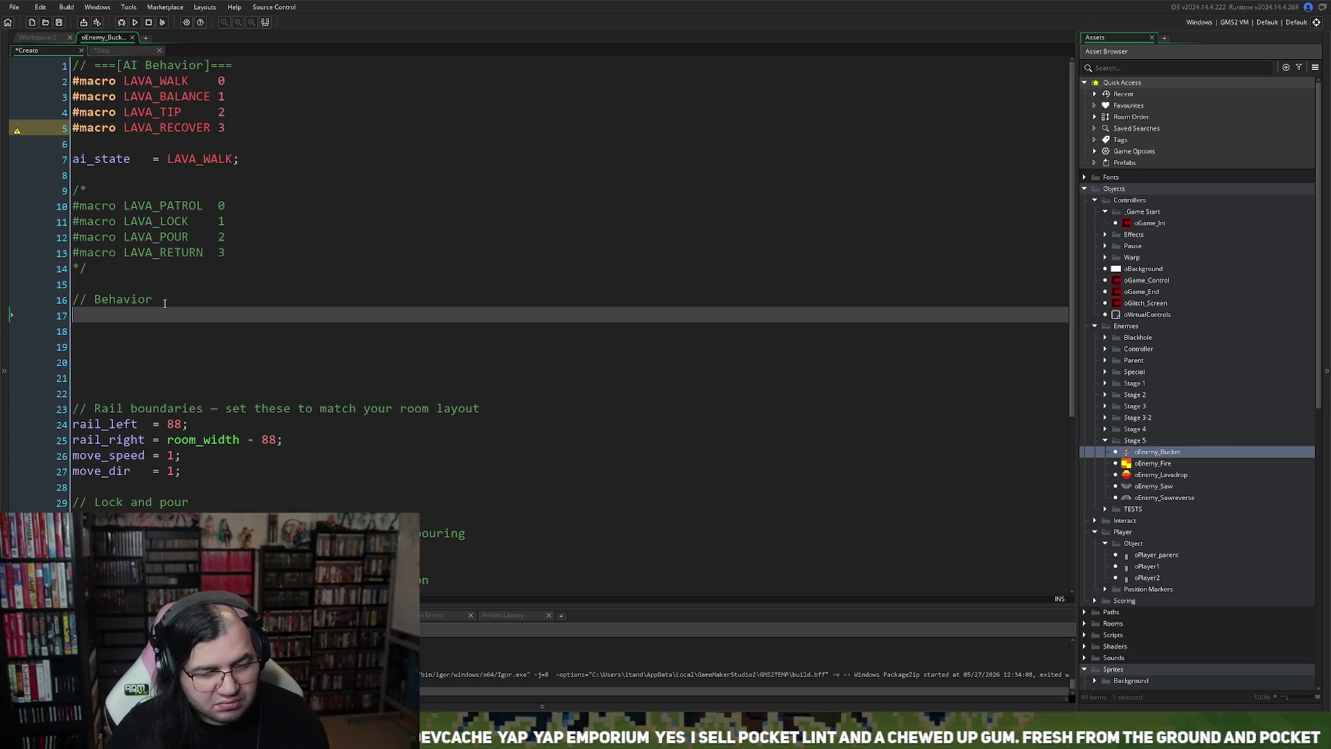
click(102, 52)
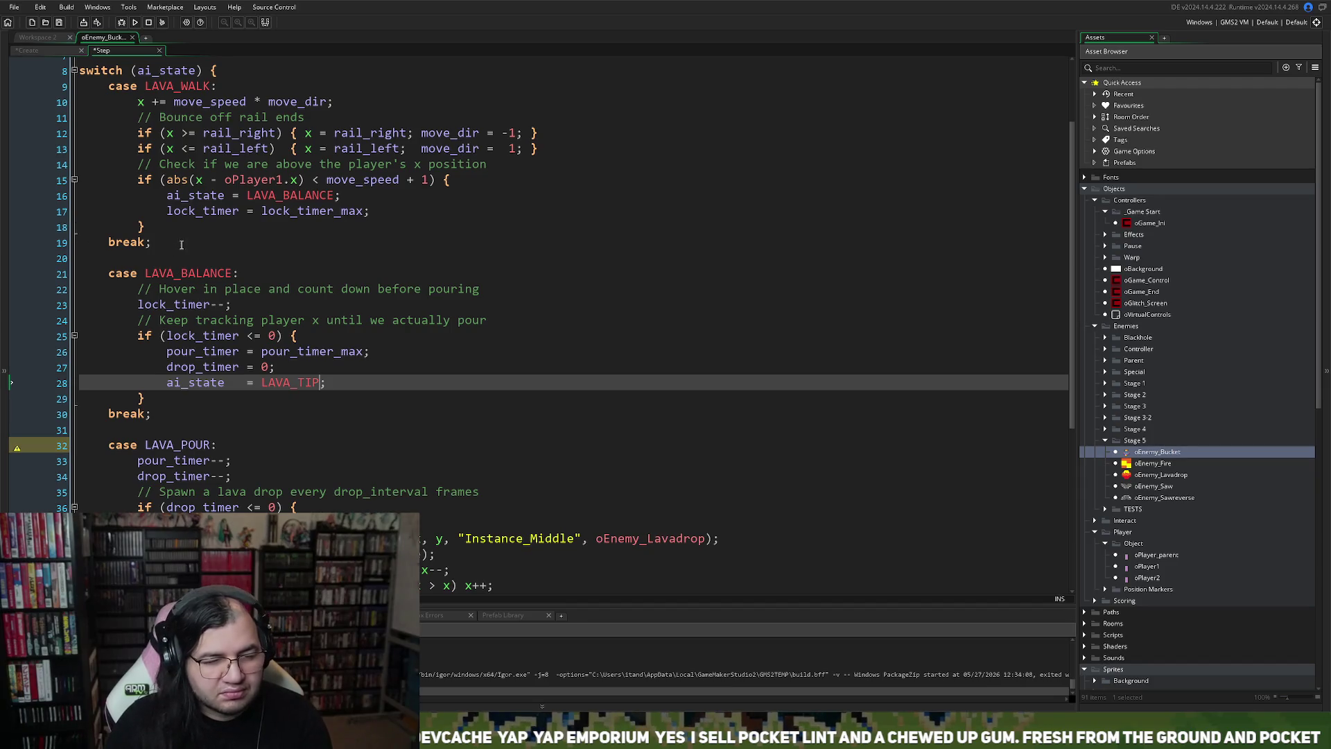
Step: In LAVA_WALK, set sprite_index = sprEnemy_MepperLV5_balance; and image_index = 0; before the state change
click(165, 196)
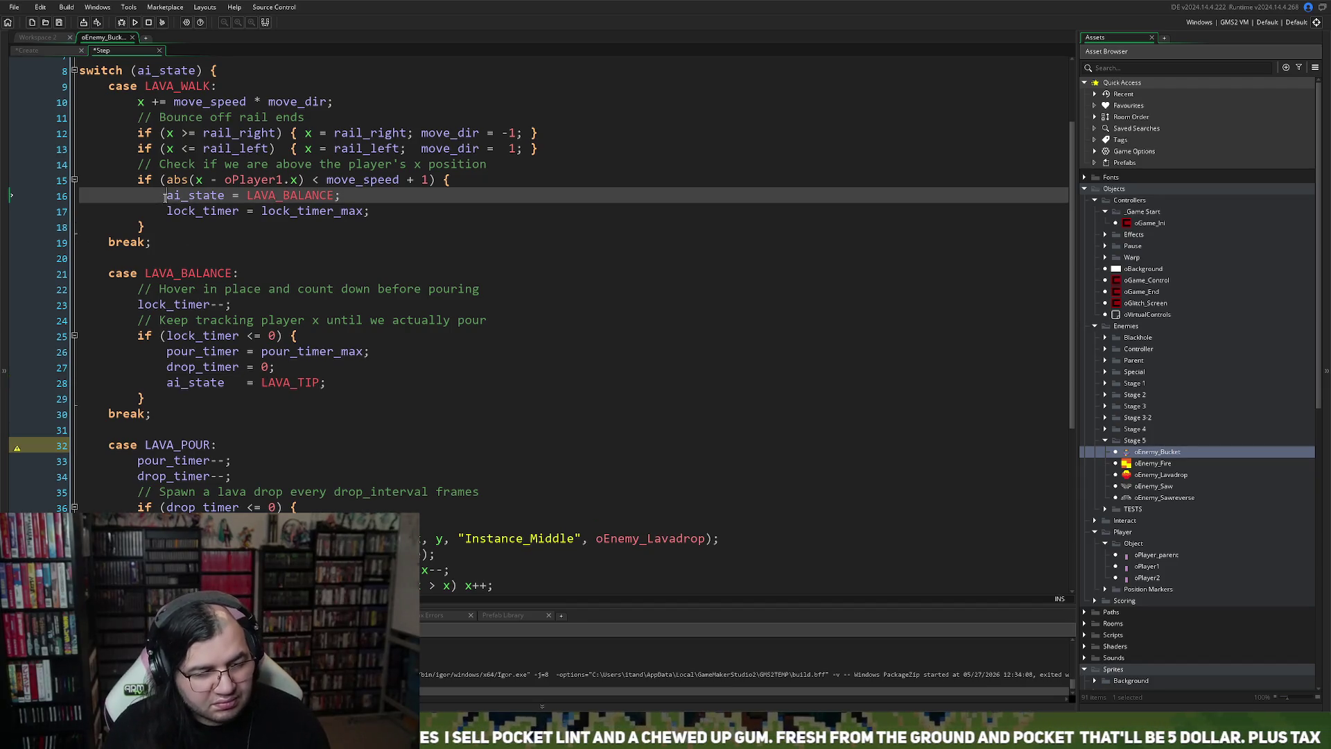
key(Return)
click(176, 196)
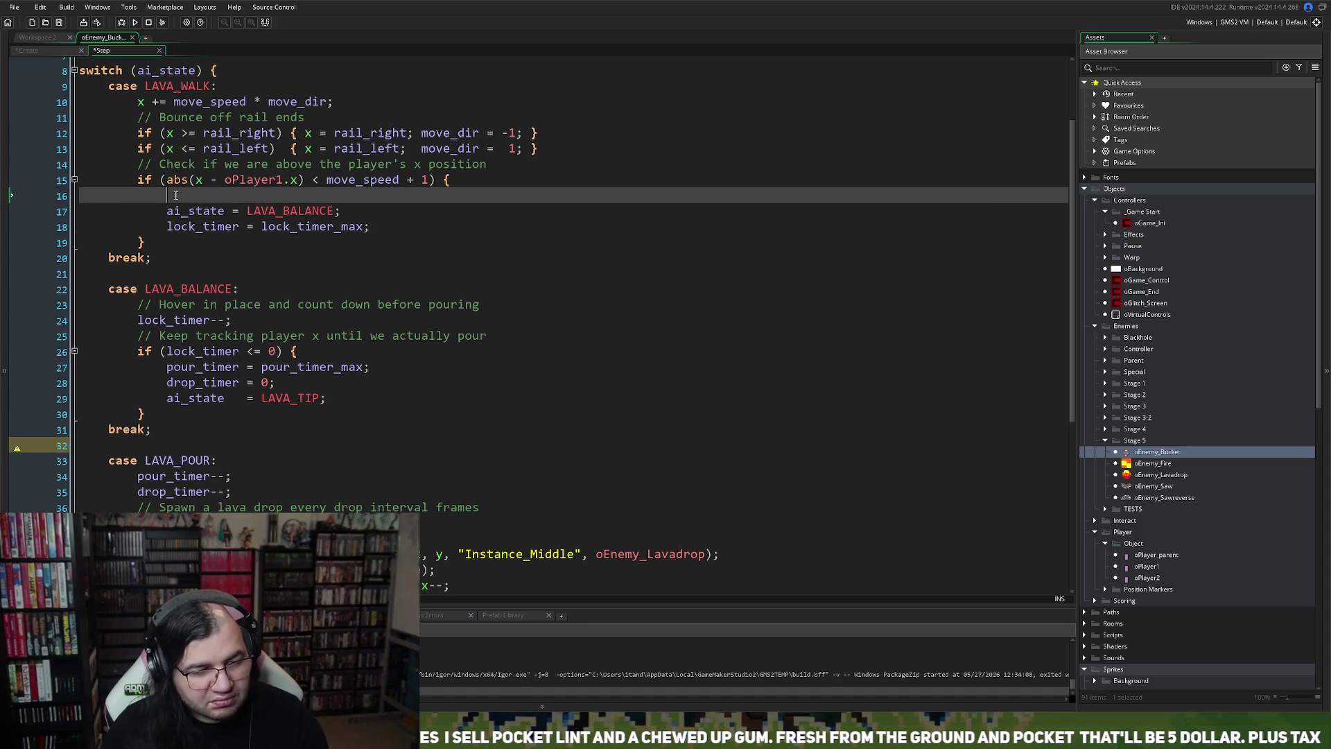
text(sprite)
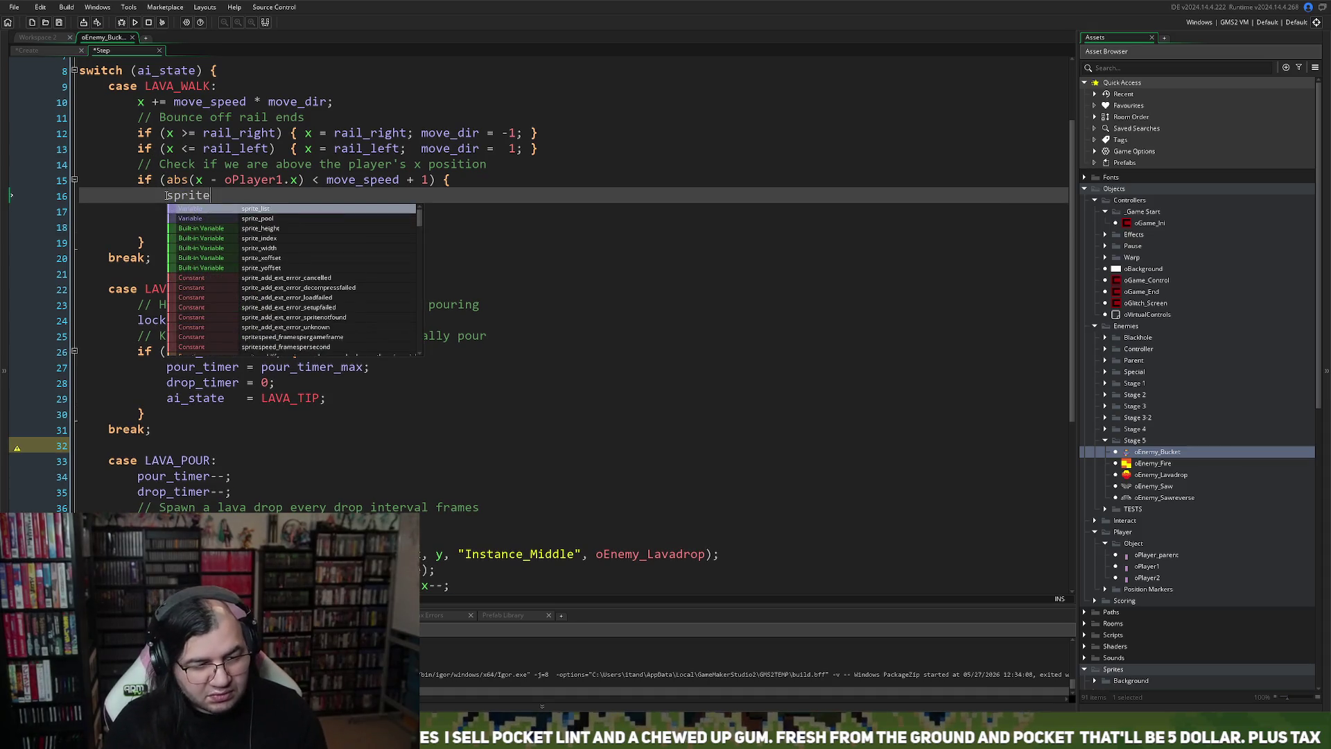
text(_in)
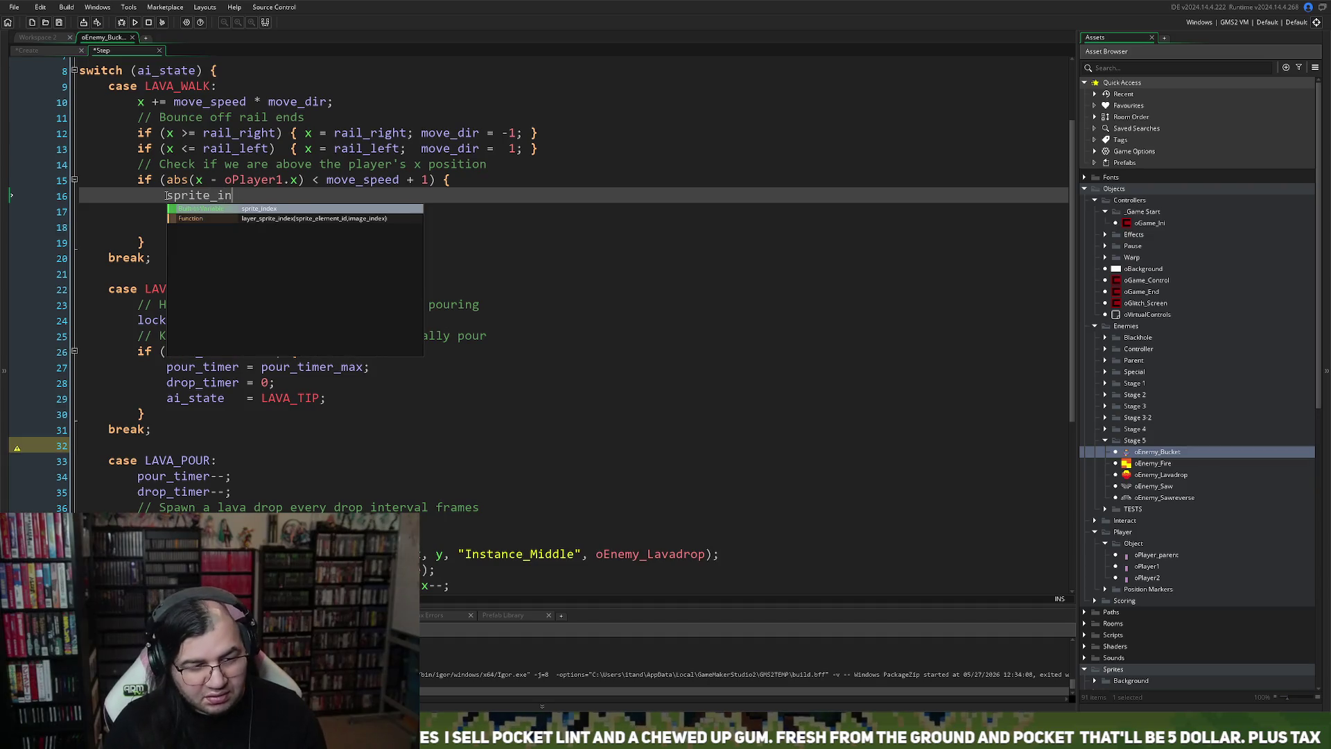
text(dex = )
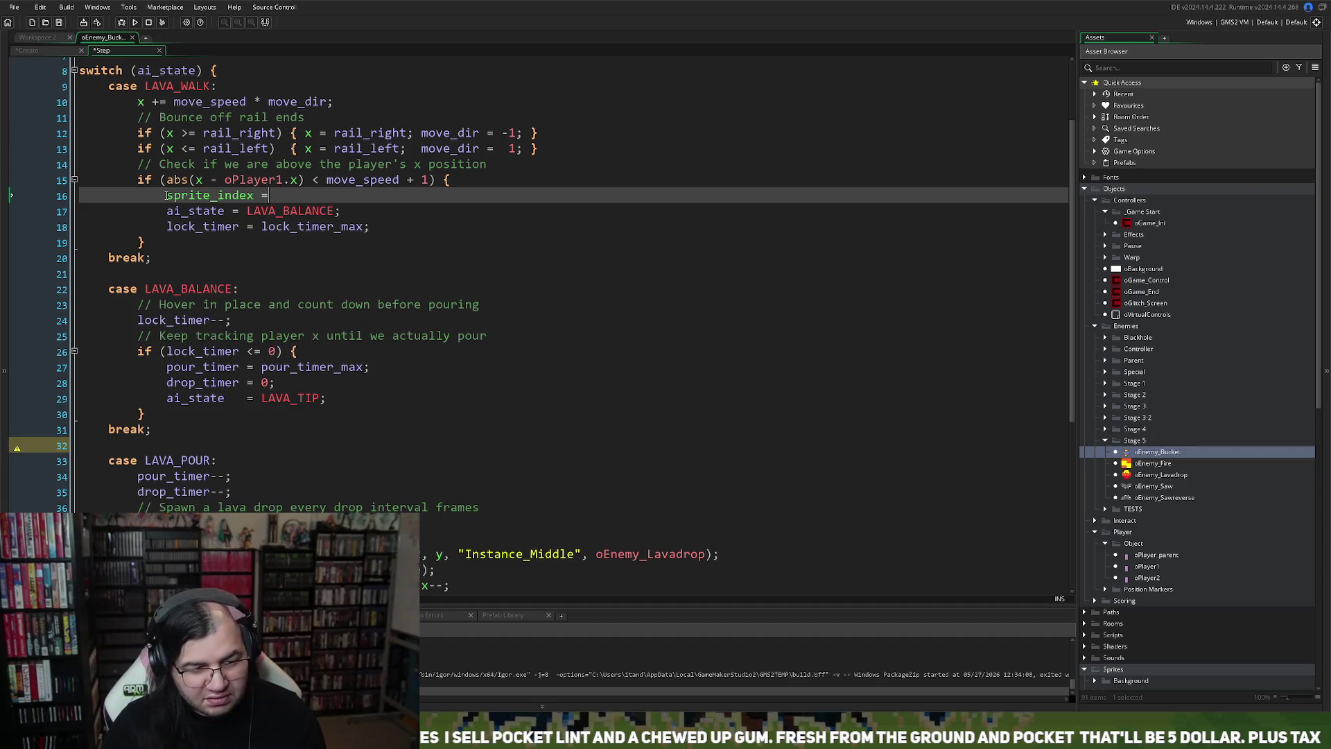
text(spr)
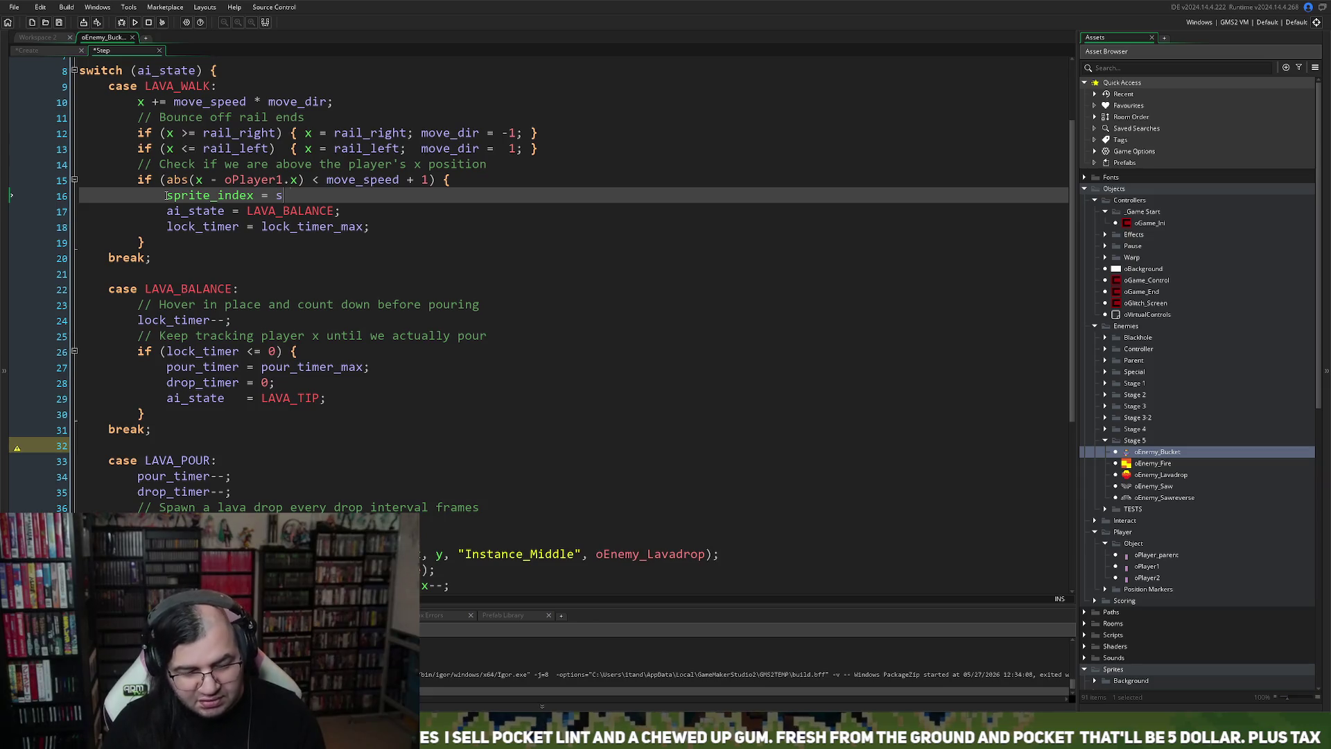
text(Enemy)
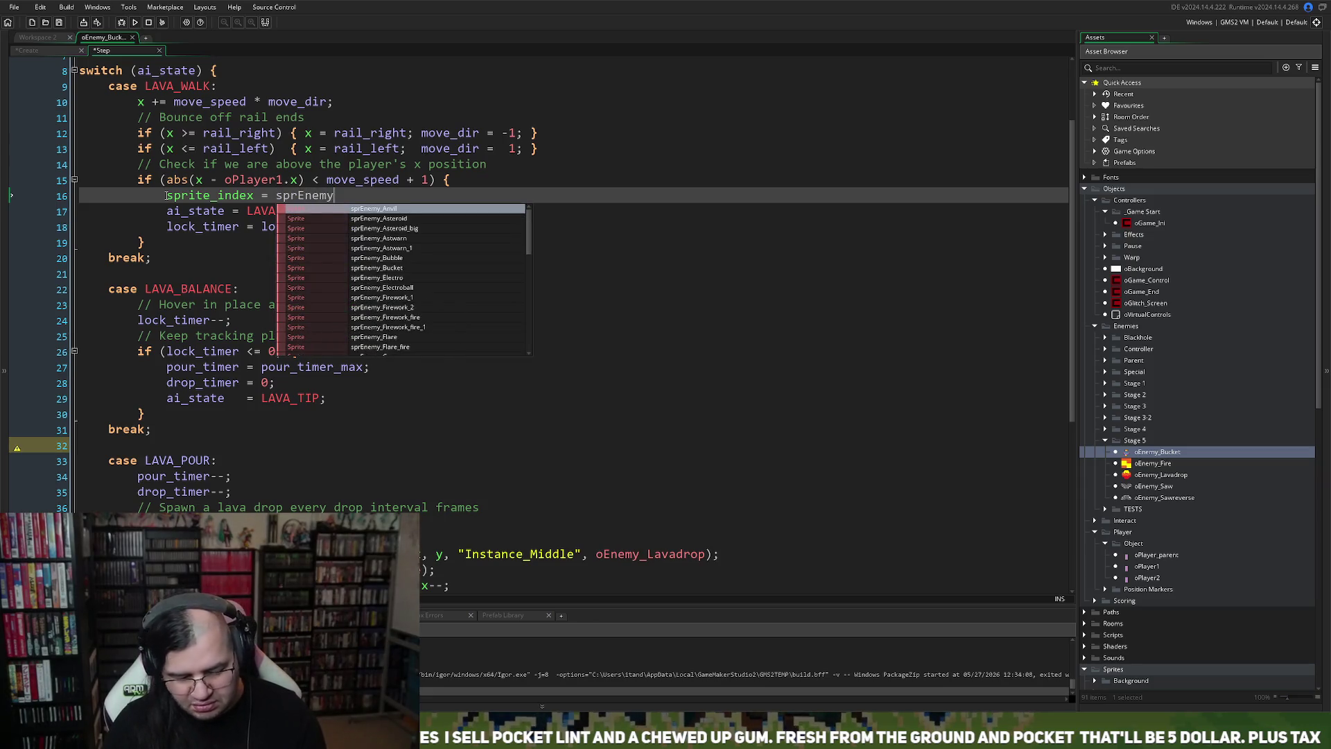
text(_Me)
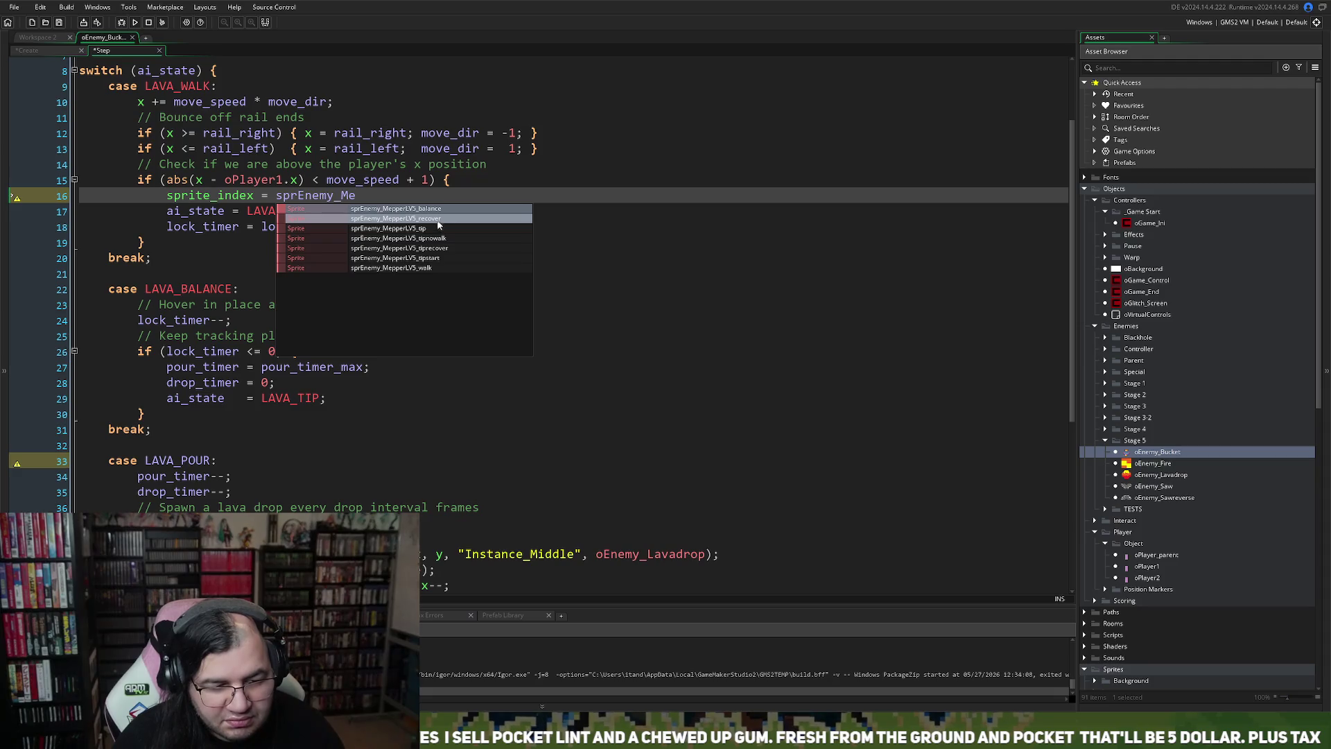
key(Return)
text(;)
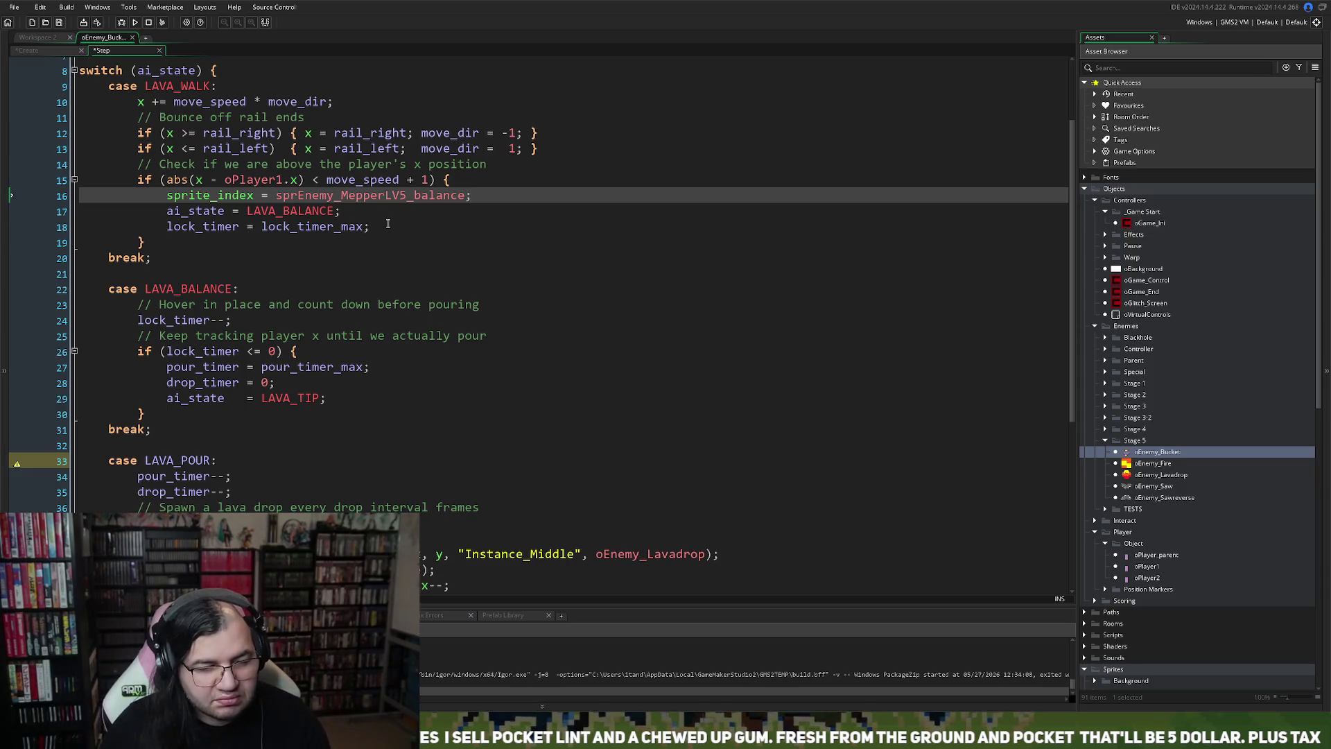
key(Return)
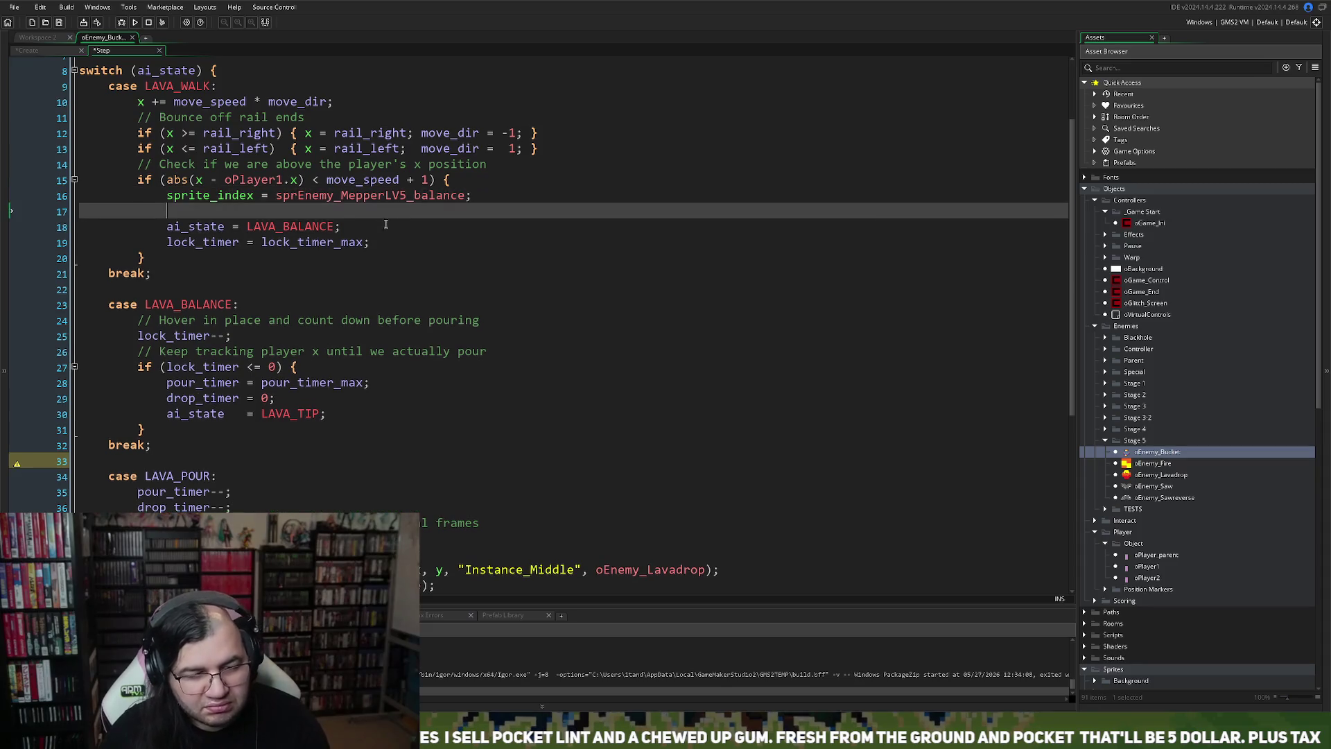
text(ima)
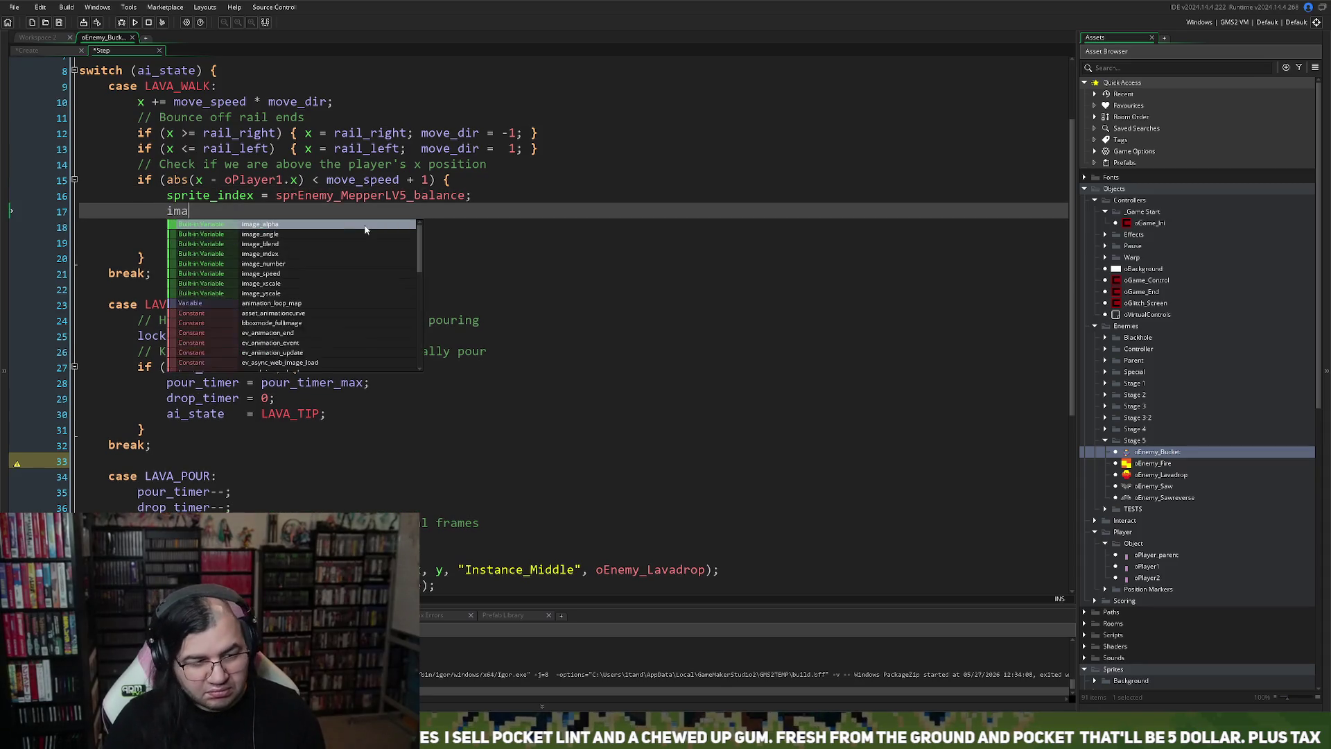
text(ge_index)
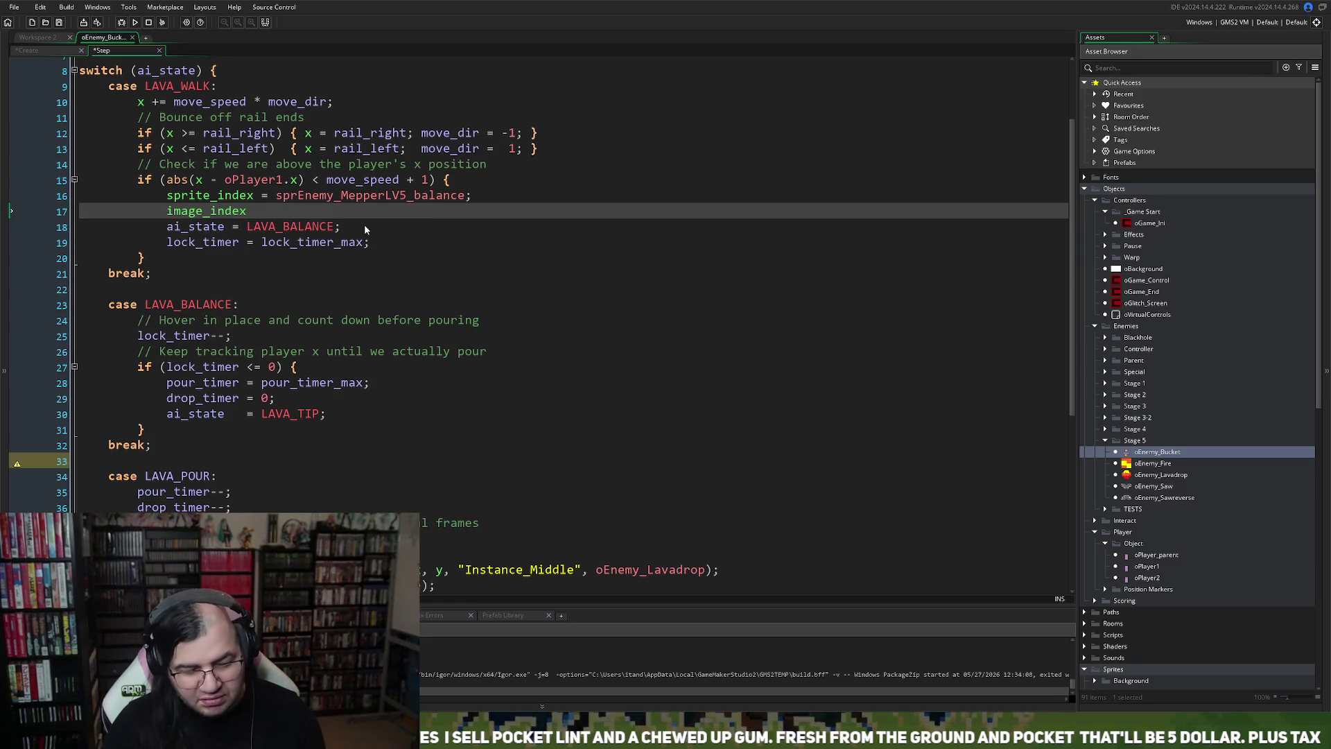
text( = 0;)
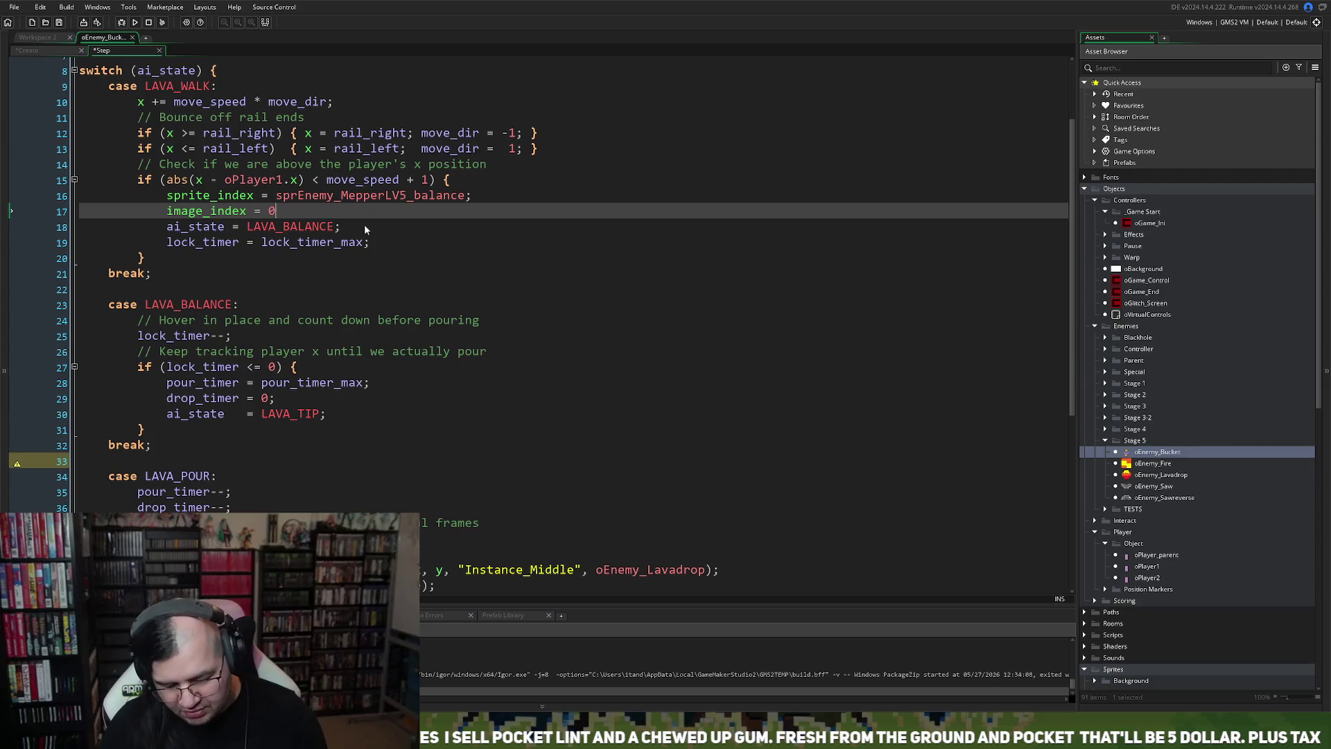
Step: Add a '// Set Animation' comment above the sprite assignment
click(173, 195)
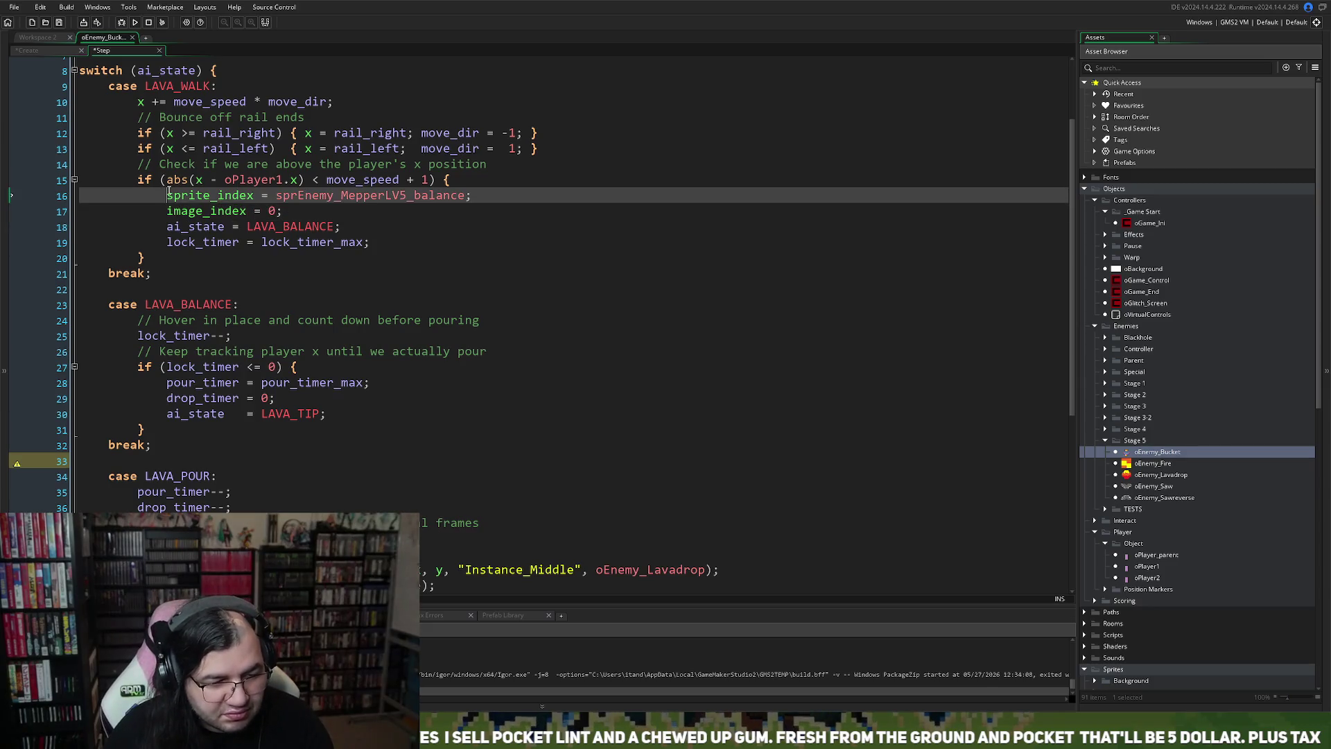
key(Return)
key(Up)
text(// Se)
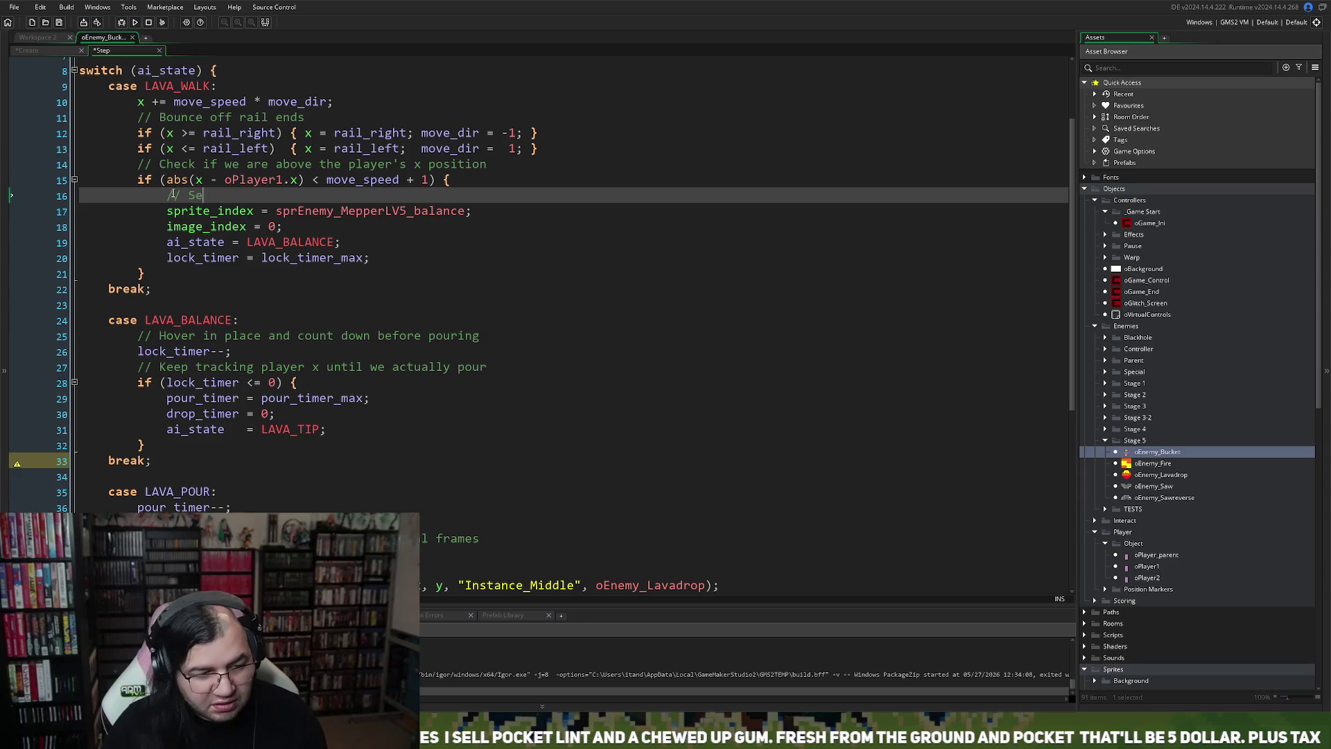
text(t Animation)
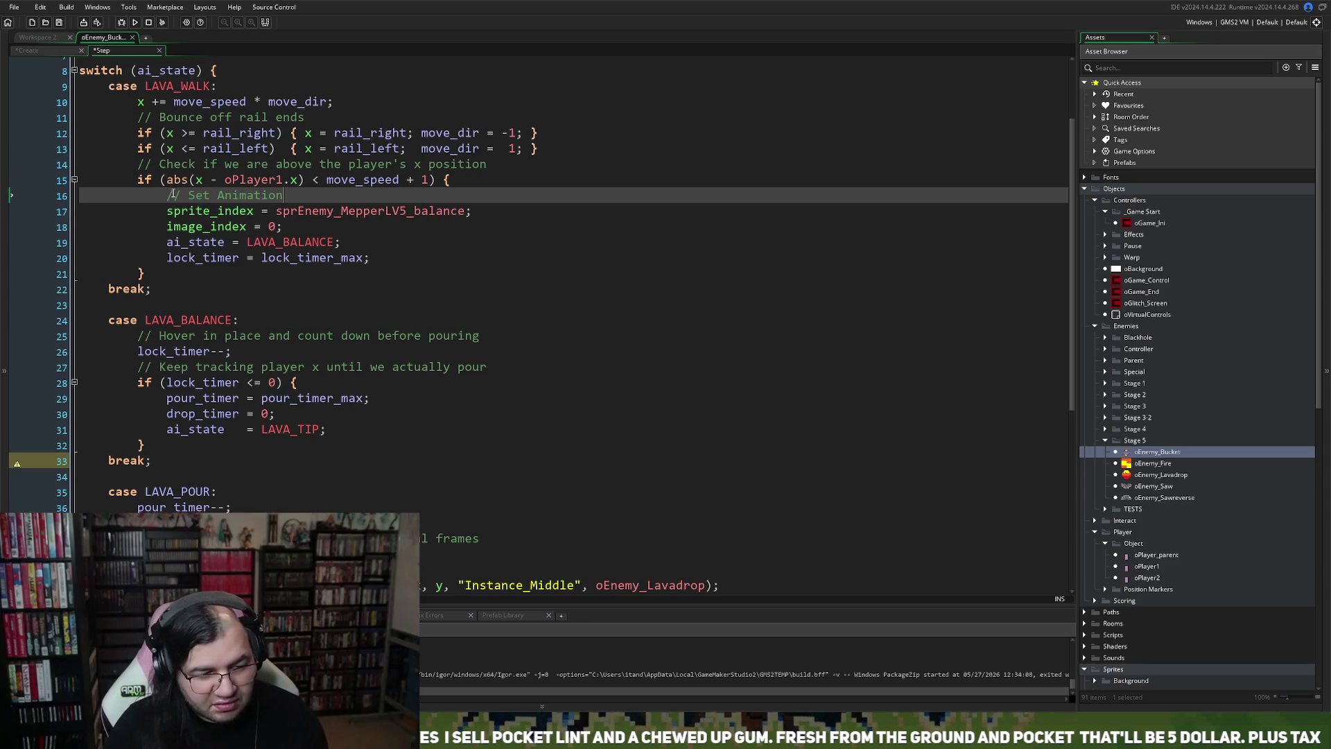
key(Down)
key(Down)
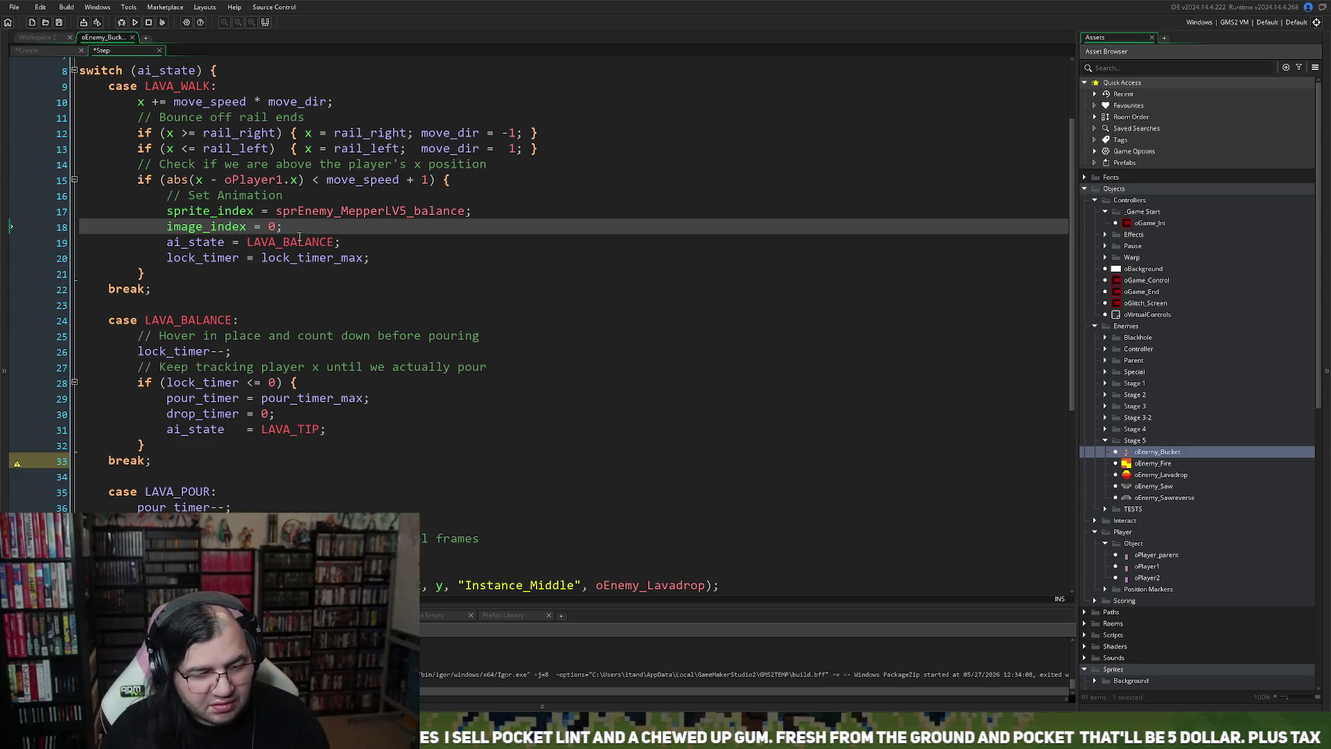
Step: Move the lock_timer reset line above the ai_state assignment and comment it out
mouse_move(373, 257)
mouse_down()
mouse_move(153, 271)
mouse_move(167, 257)
mouse_up()
key(ctrl+x)
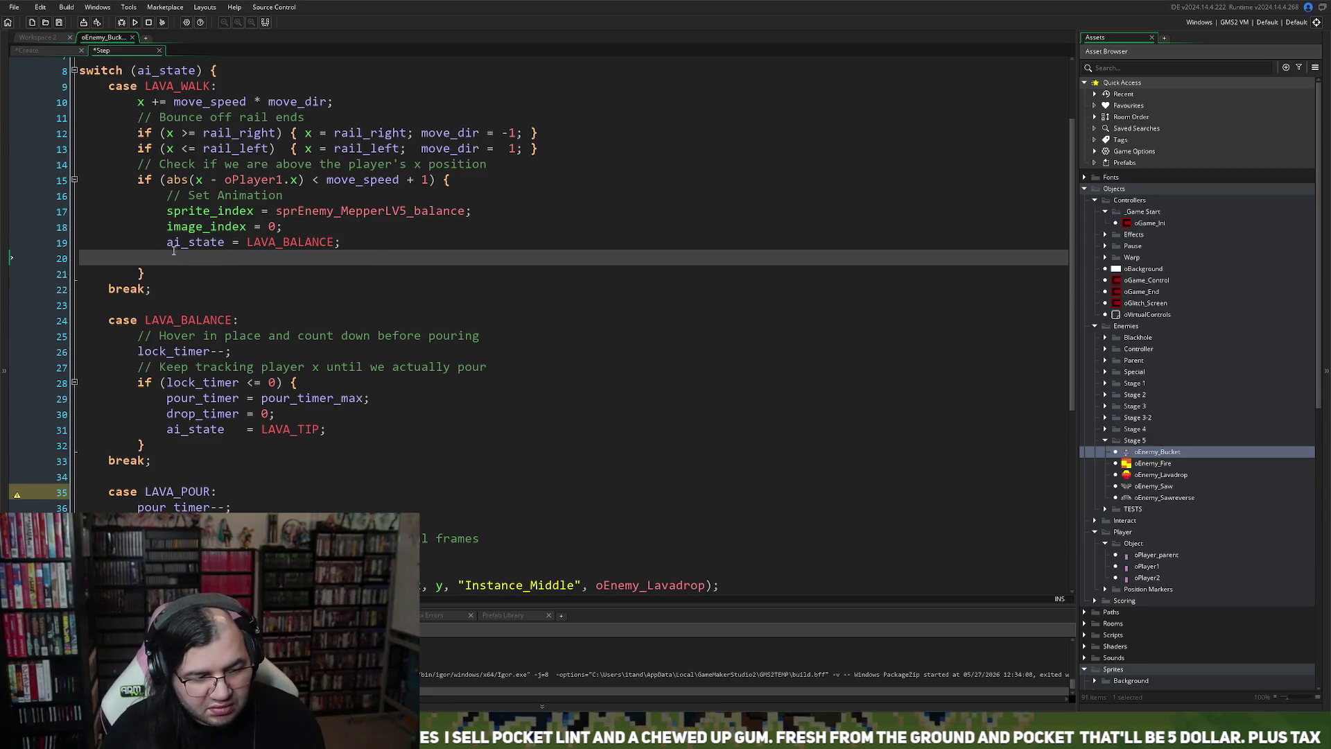
click(169, 242)
key(Return)
key(Up)
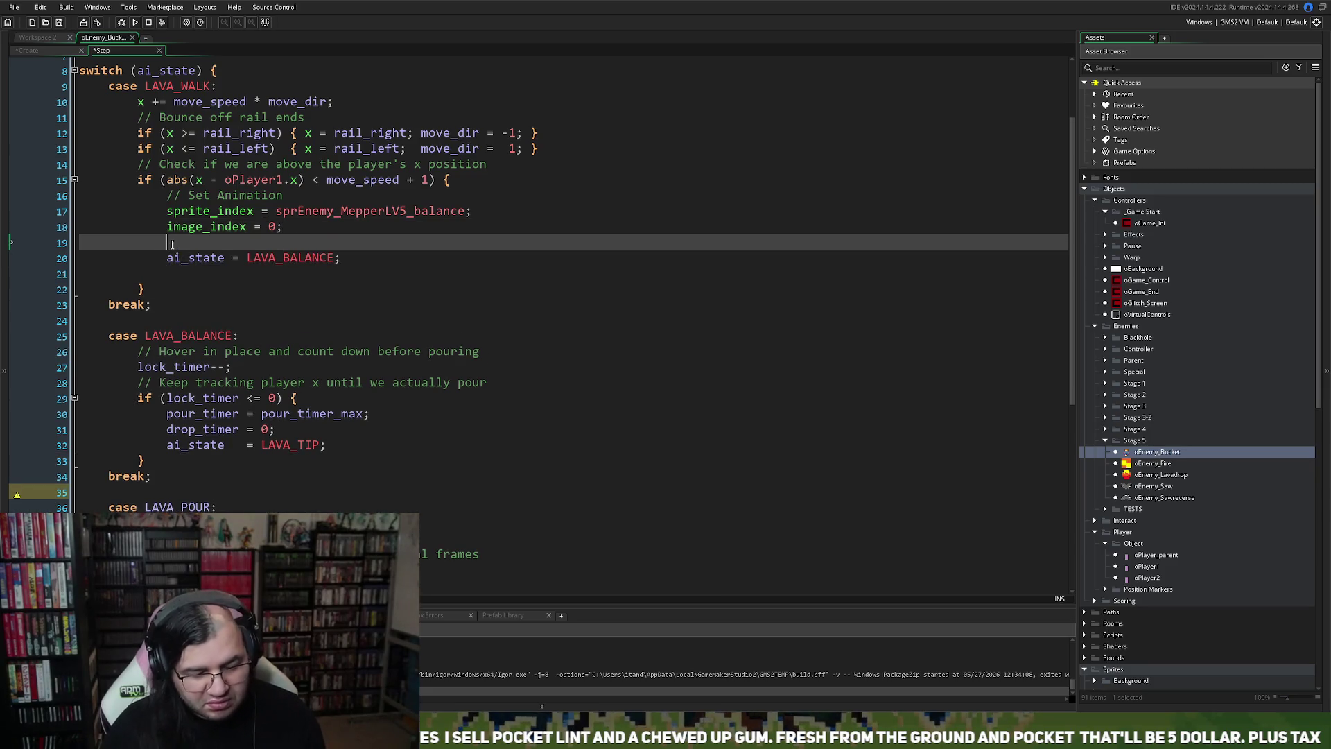
text(//)
key(ctrl+v)
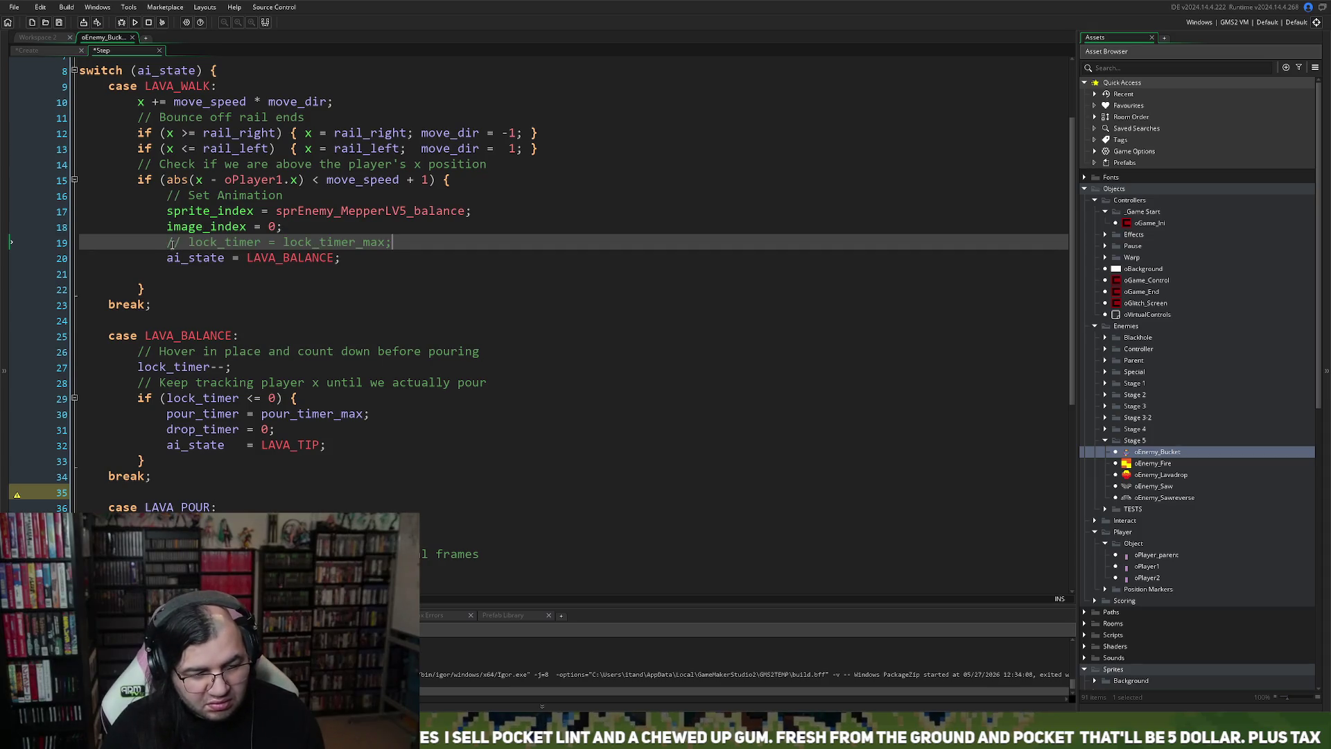
key(BackSpace)
key(BackSpace)
key(BackSpace)
key(BackSpace)
key(BackSpace)
key(BackSpace)
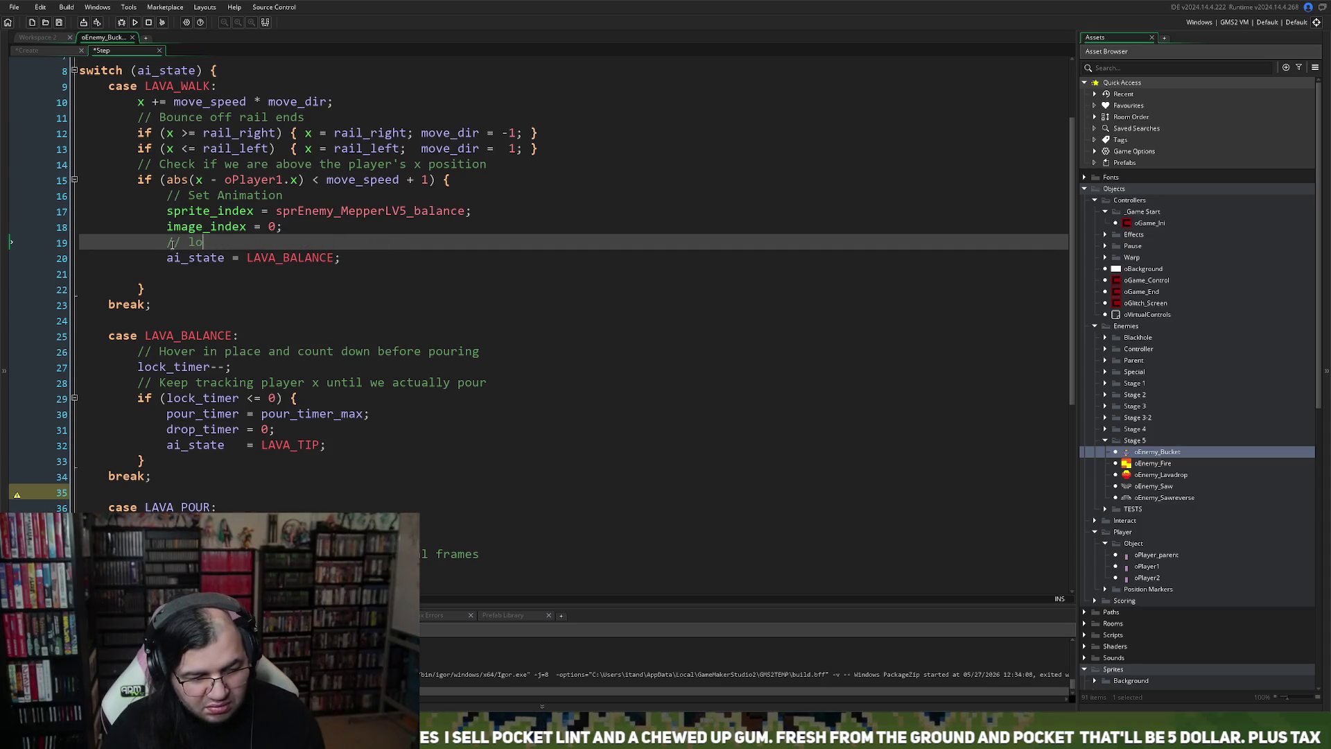
key(ctrl+v)
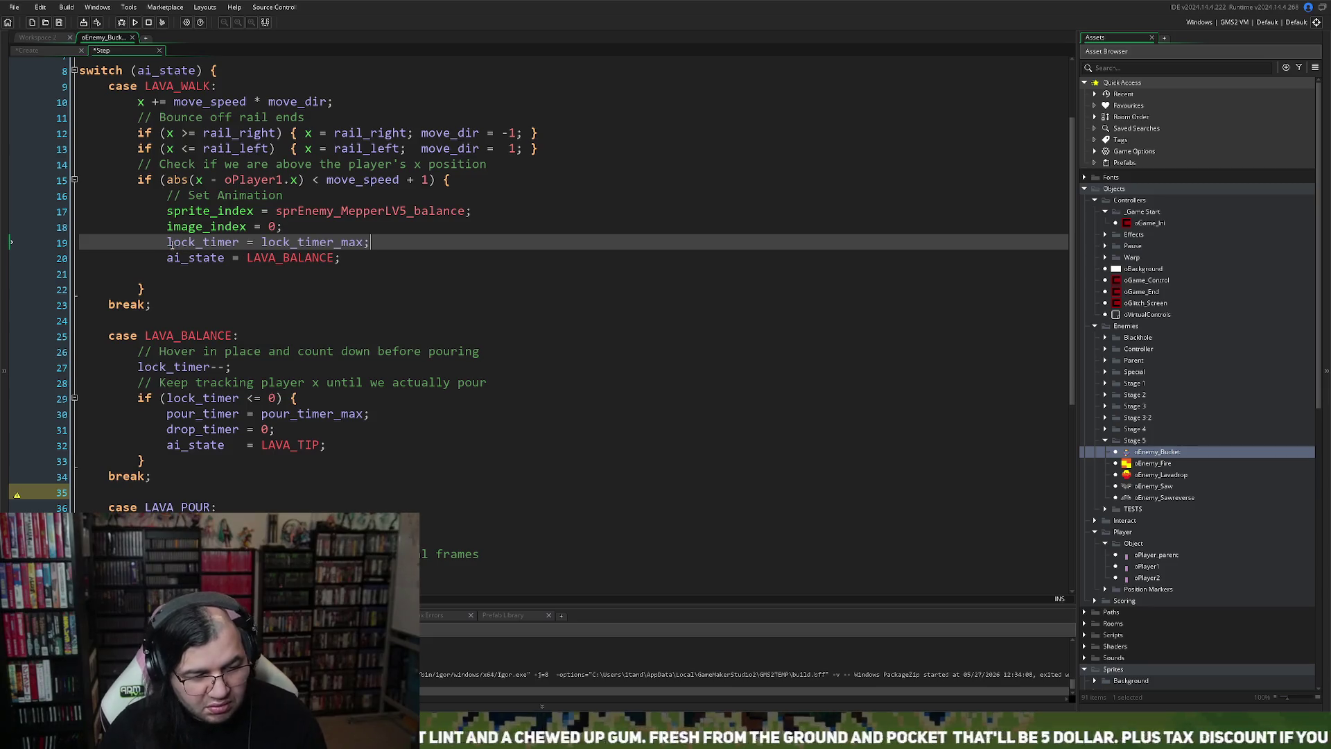
click(170, 244)
key(BackSpace)
text(//)
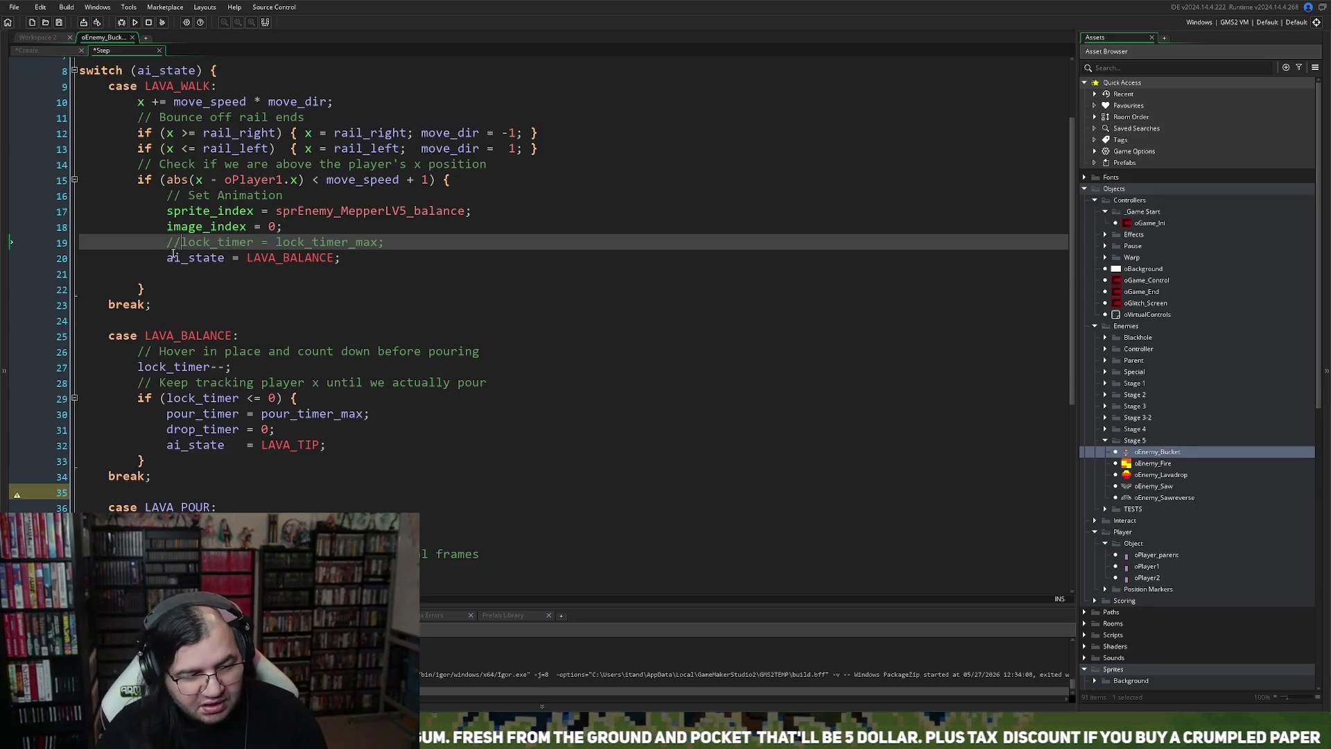
Step: Add a '// Change State' comment above the ai_state assignment
click(175, 260)
key(Return)
text(/)
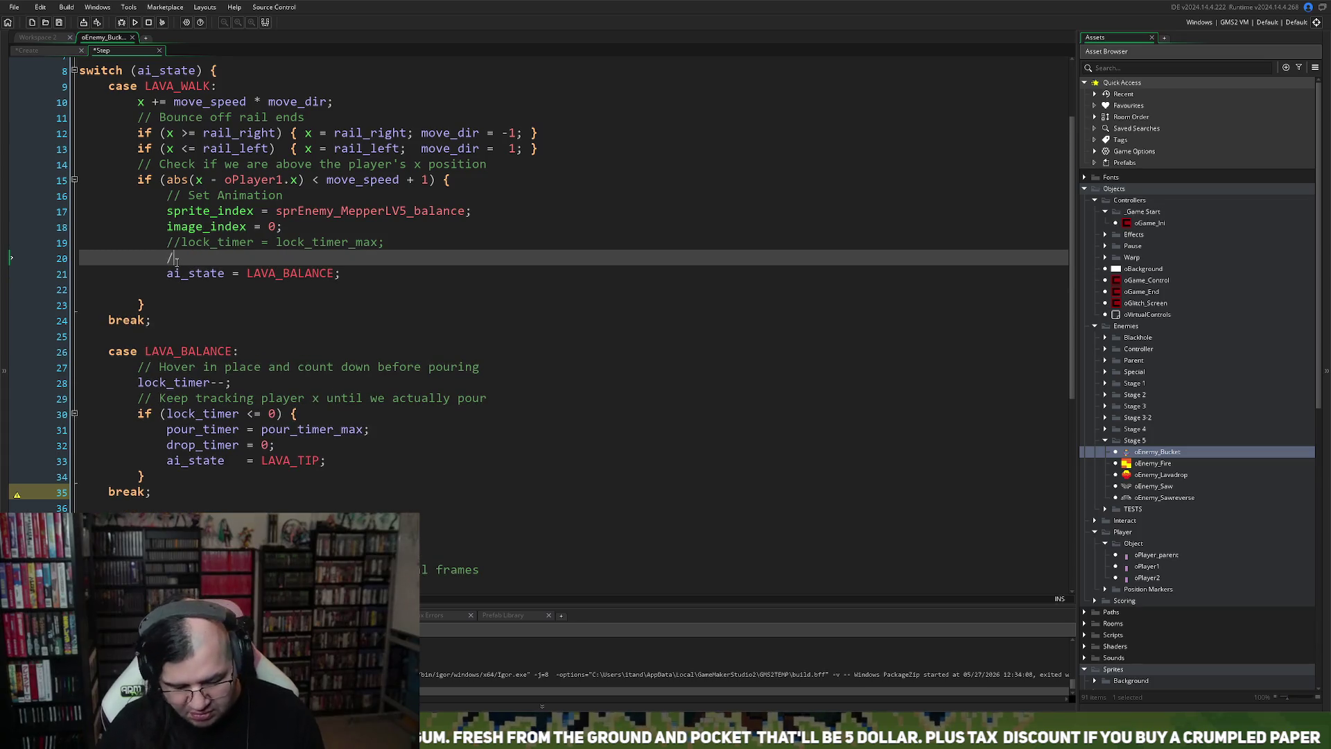
text(/ Change State)
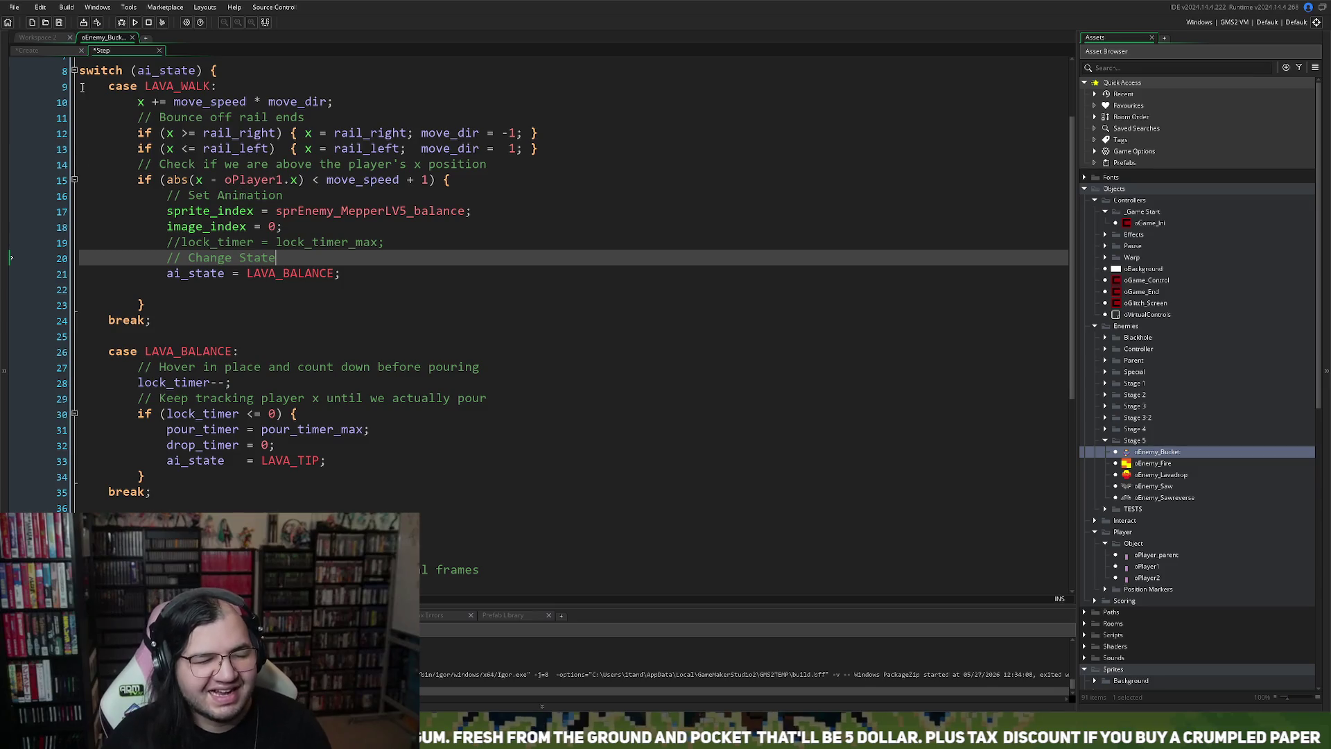
click(47, 50)
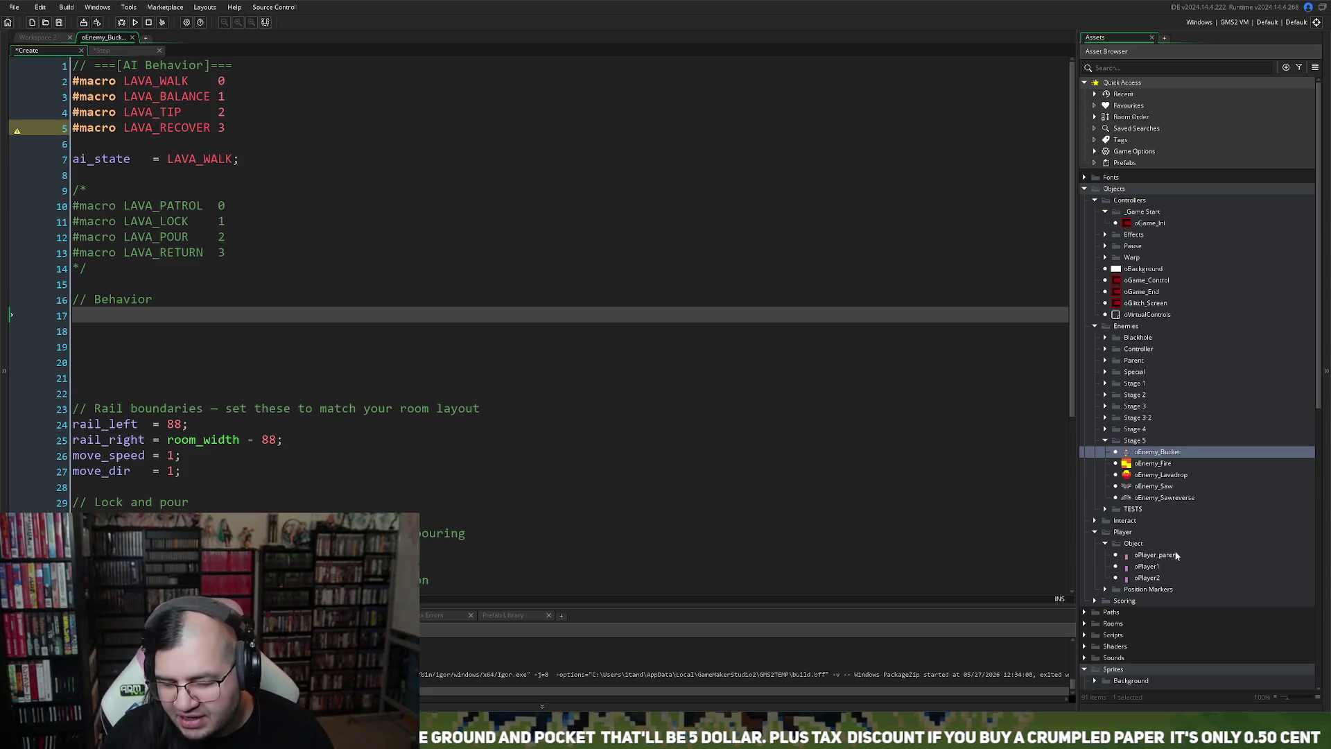
Step: Scroll the Asset Browser to Stage 5 > Mepper and open sprEnemy_MepperLV5_balance
scroll(1140, 513, down, 5)
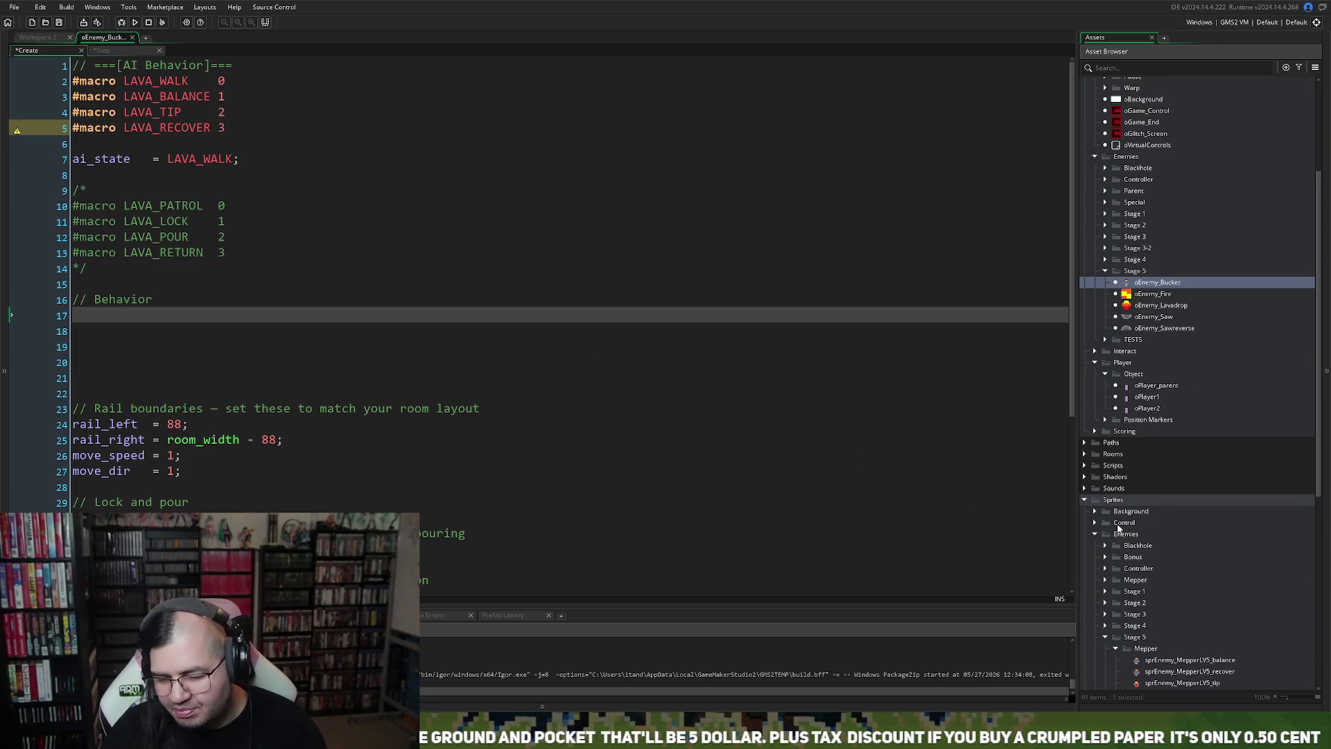
scroll(1117, 528, down, 3)
scroll(1192, 596, down, 3)
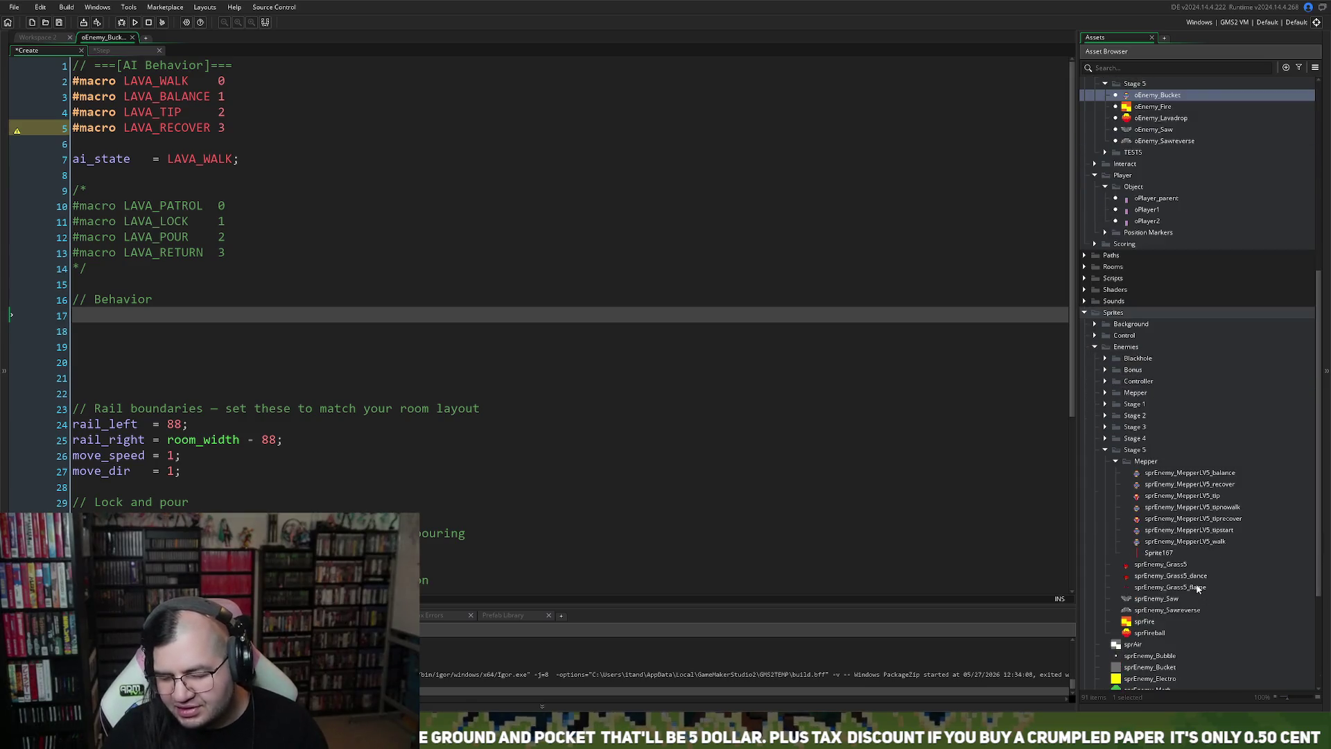
scroll(1151, 534, down, 3)
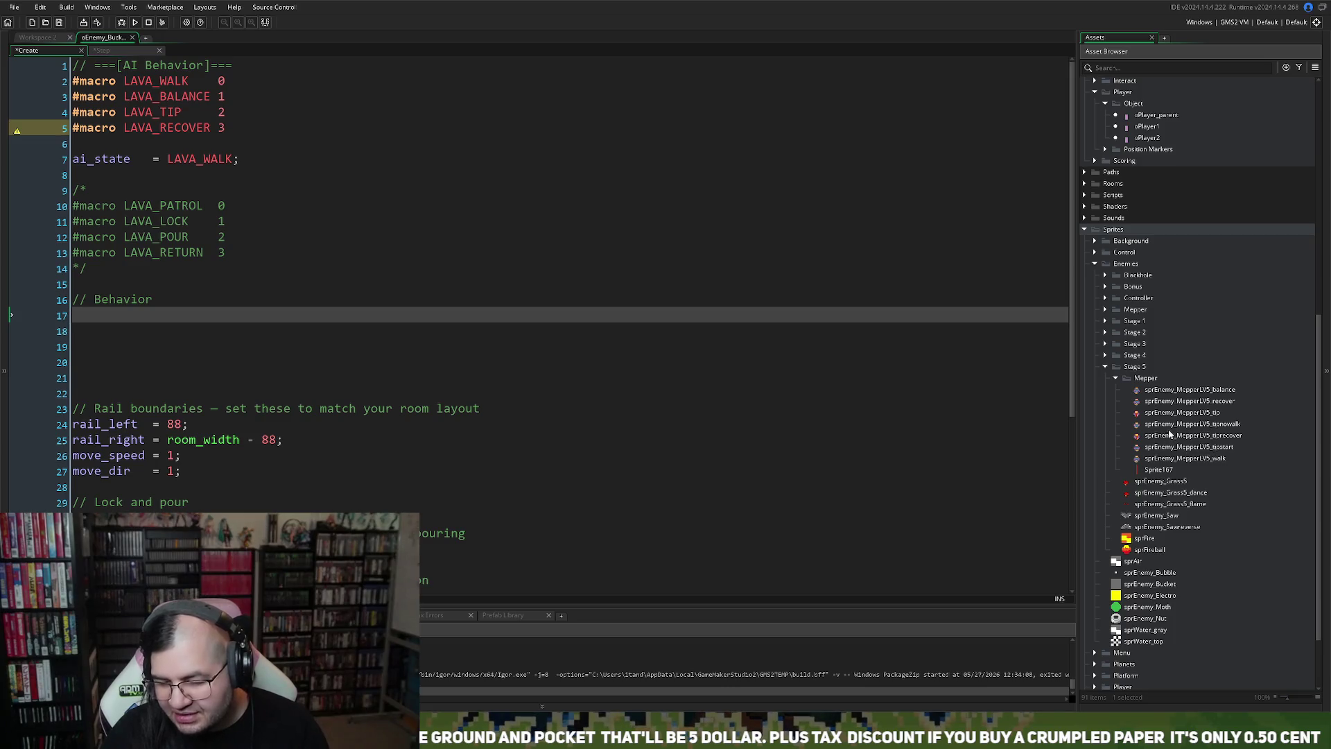
double_click(1217, 391)
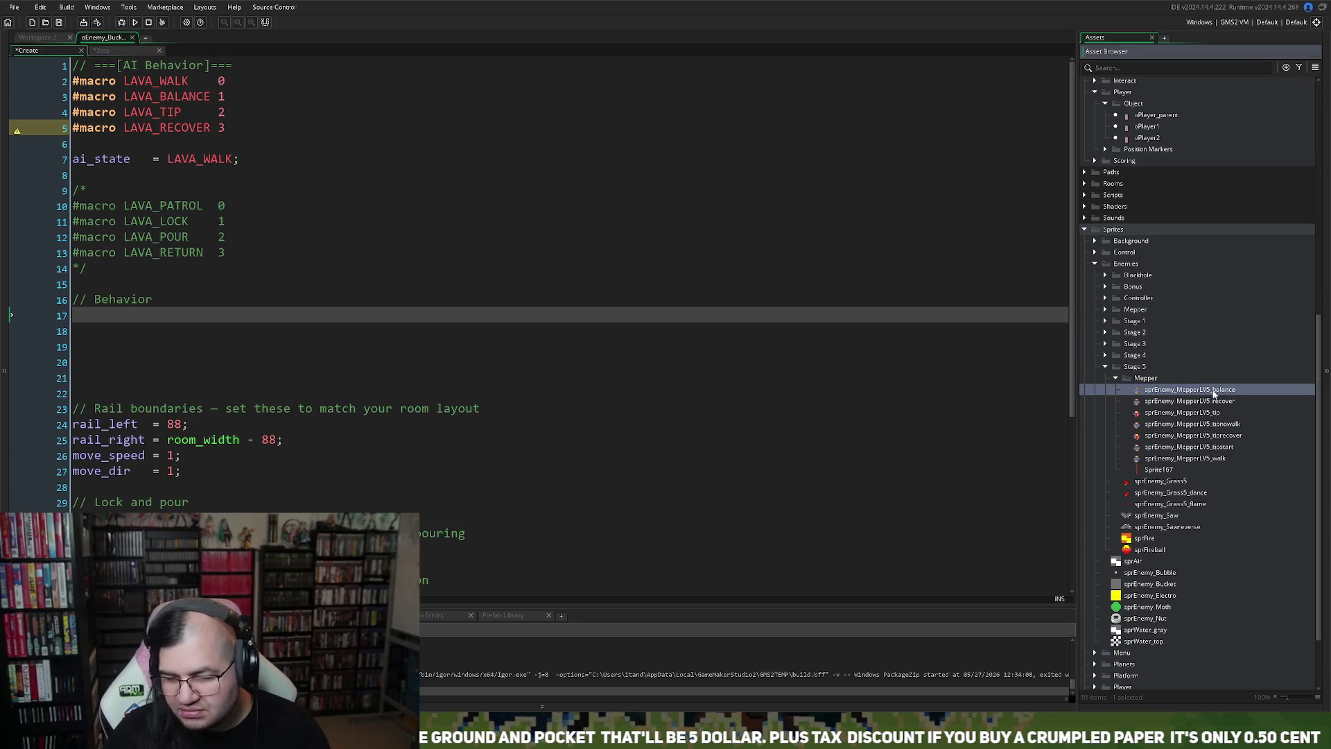
Step: Play the balance sprite's animation preview, then close it
click(478, 403)
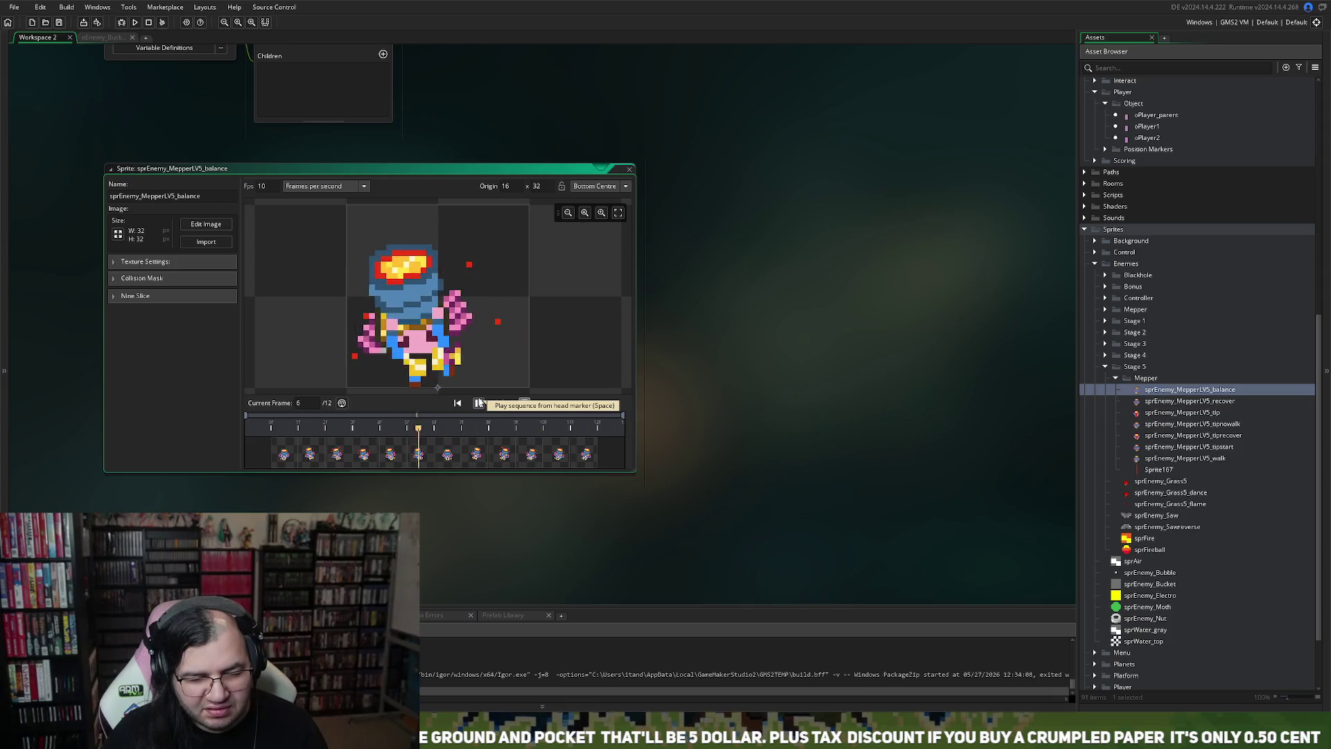
click(478, 402)
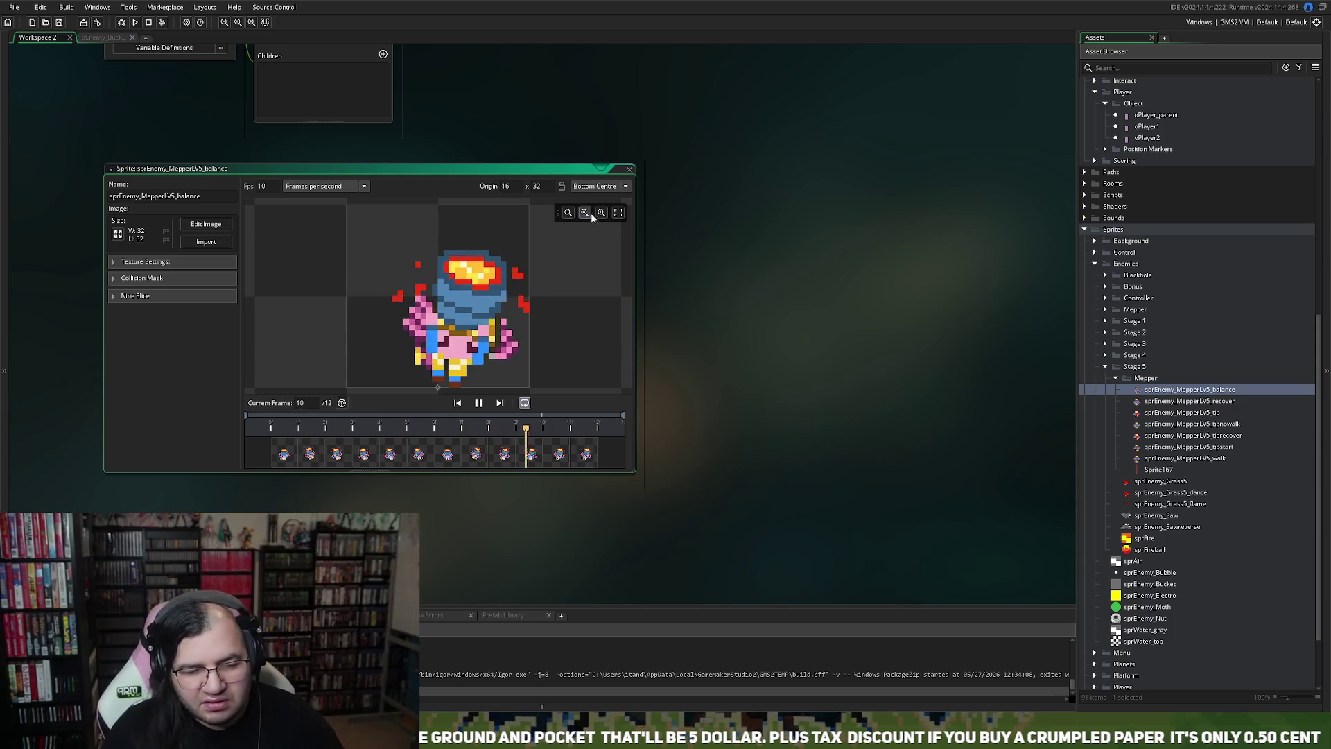
click(629, 182)
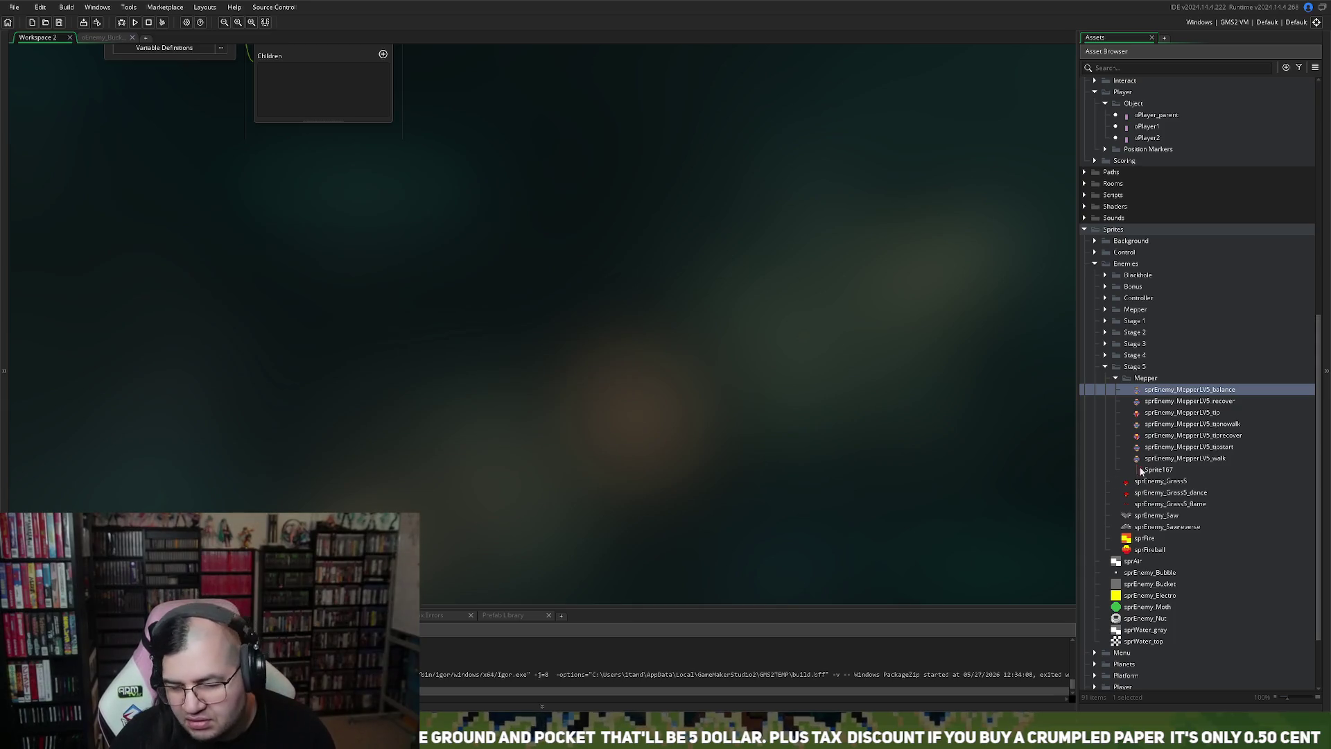
Step: Open and play sprEnemy_MepperLV5_tipstart, glance at its frame editor's image operations, then close the editor
click(1197, 449)
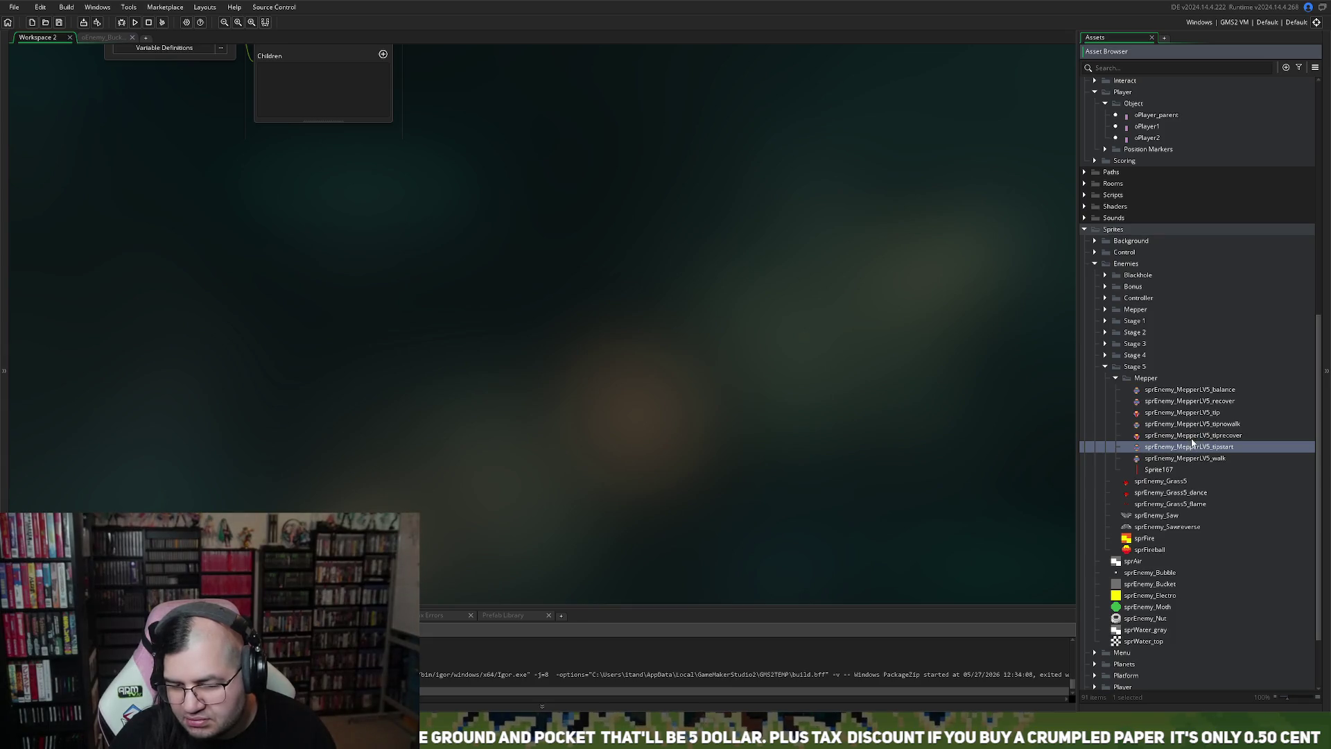
double_click(1186, 447)
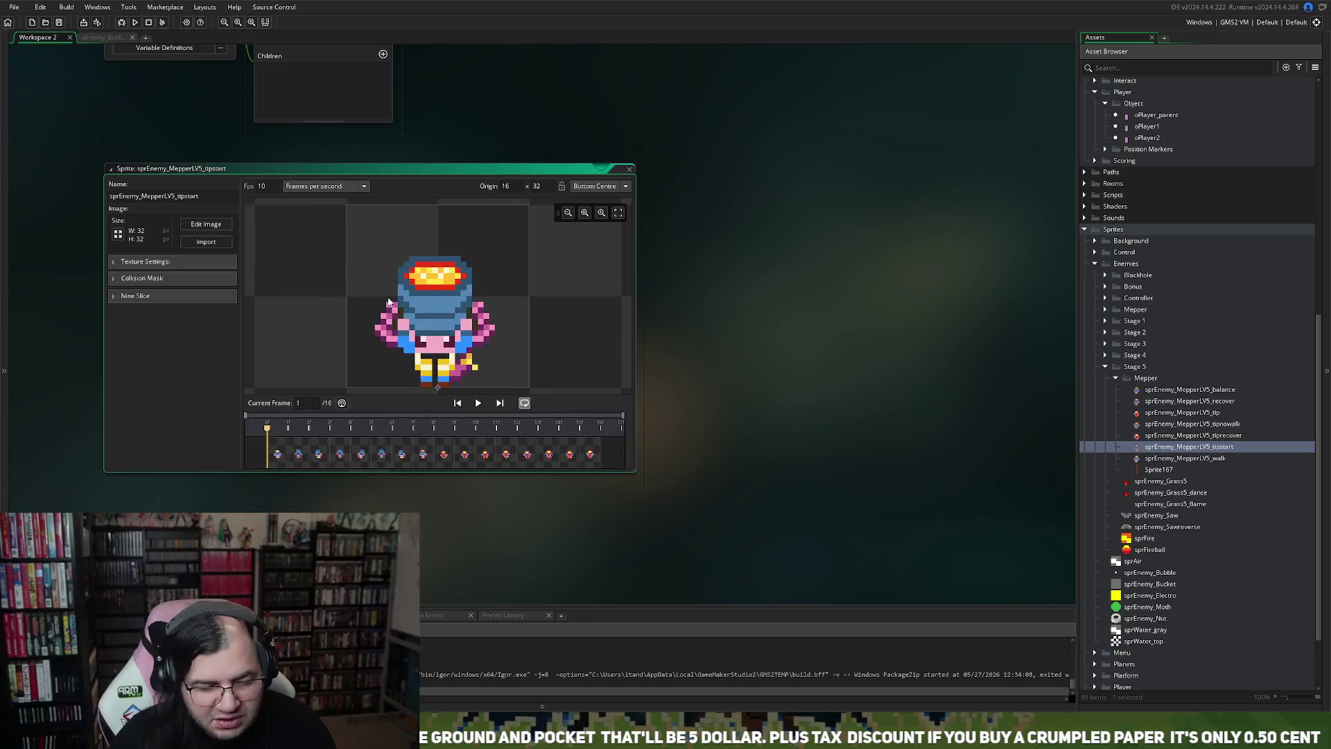
click(478, 403)
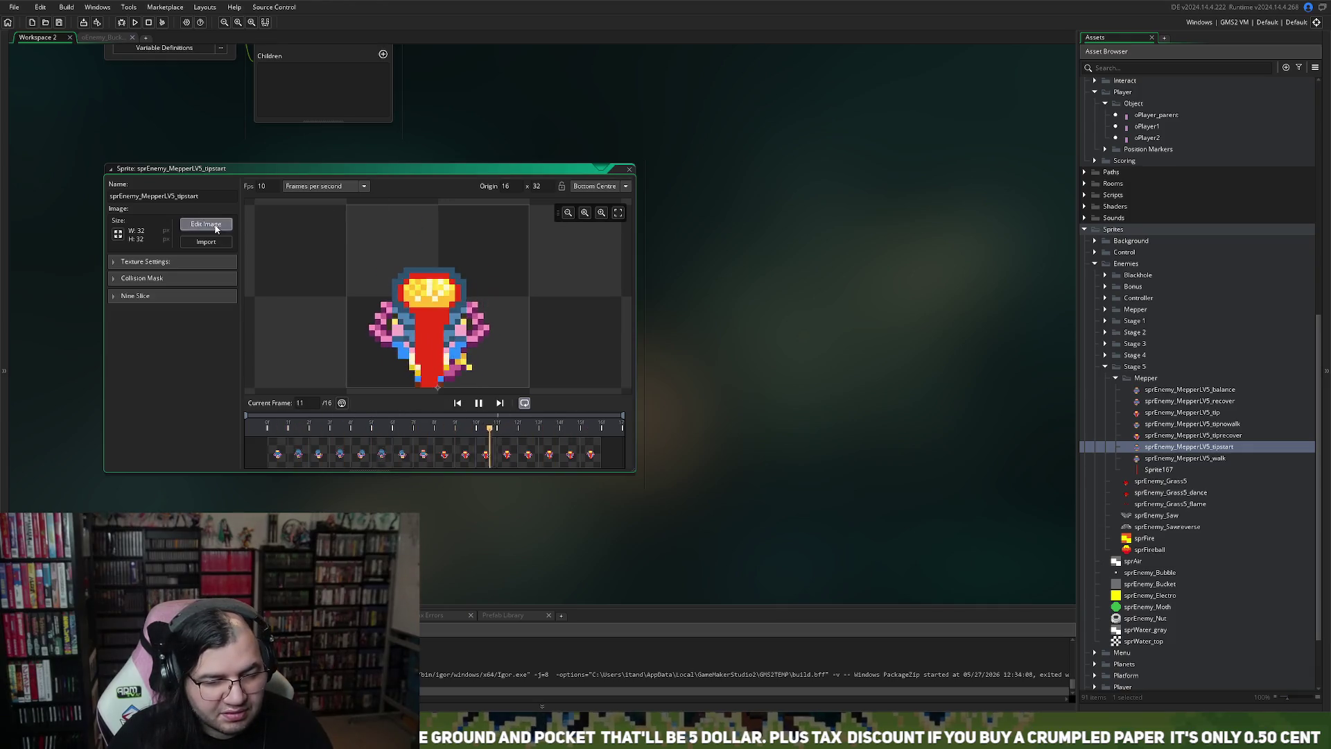
click(206, 224)
click(316, 8)
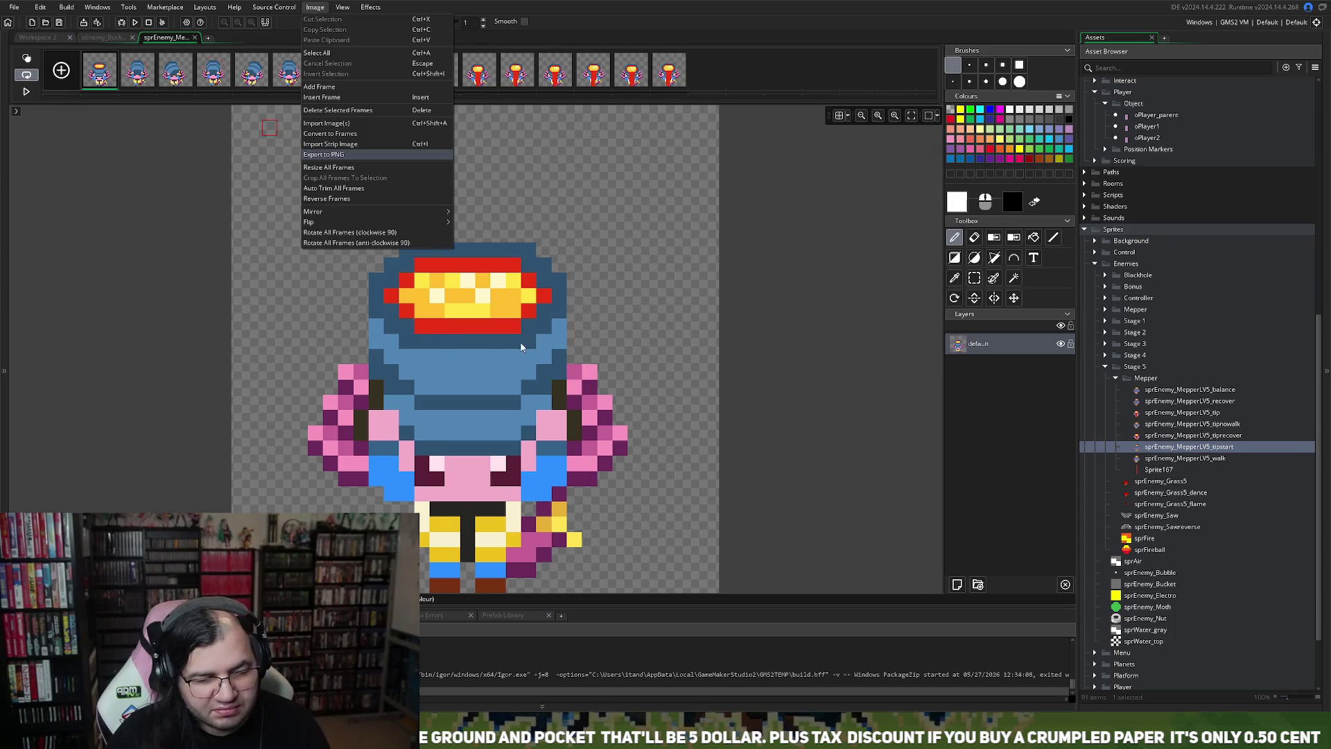
key(Escape)
click(195, 38)
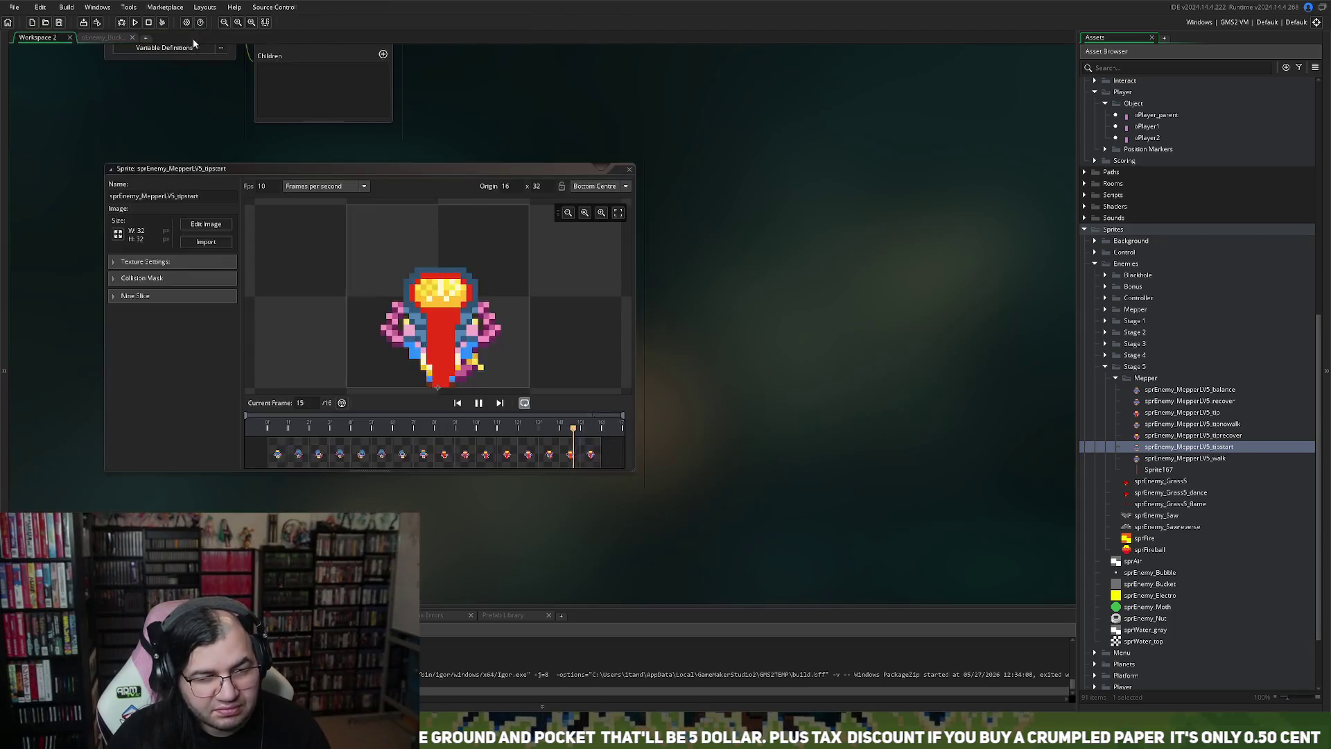
Step: Duplicate the balance sprite and name the copy sprEnemy_MepperLV5_tip_start
right_click(1190, 390)
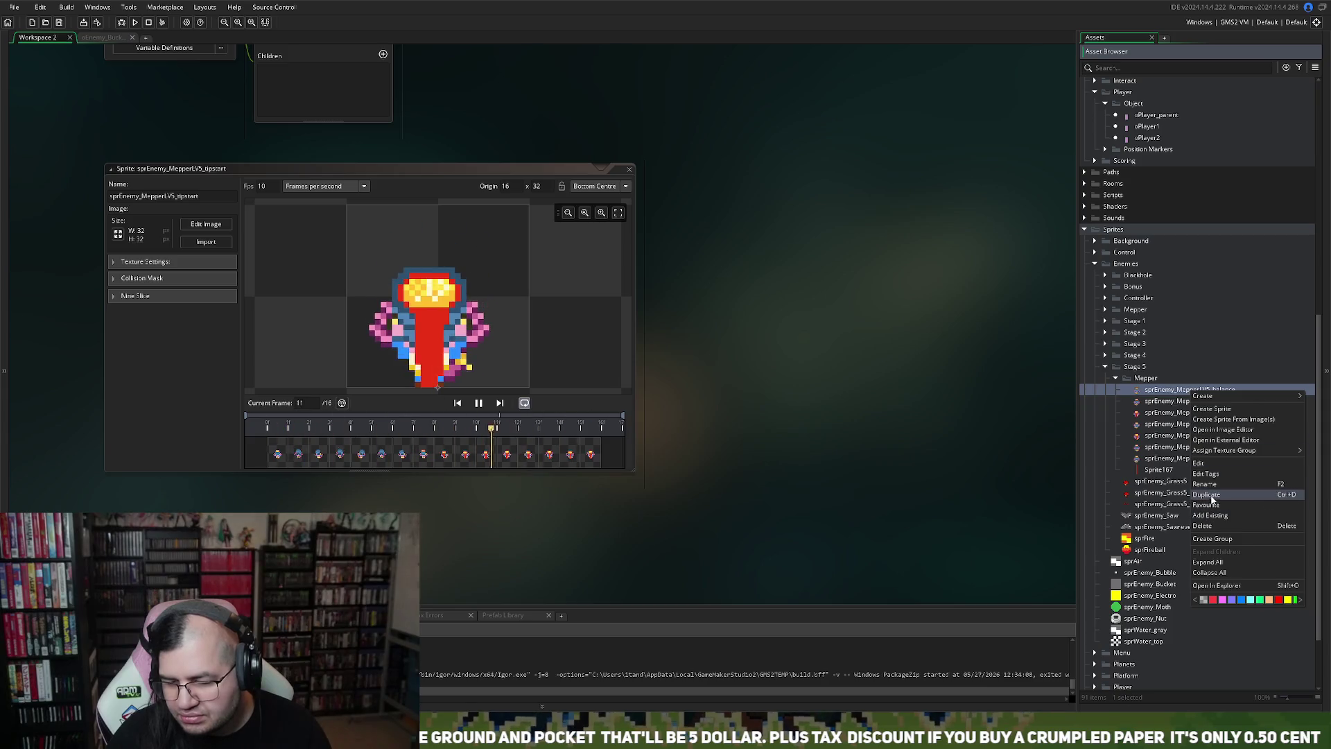
click(1207, 494)
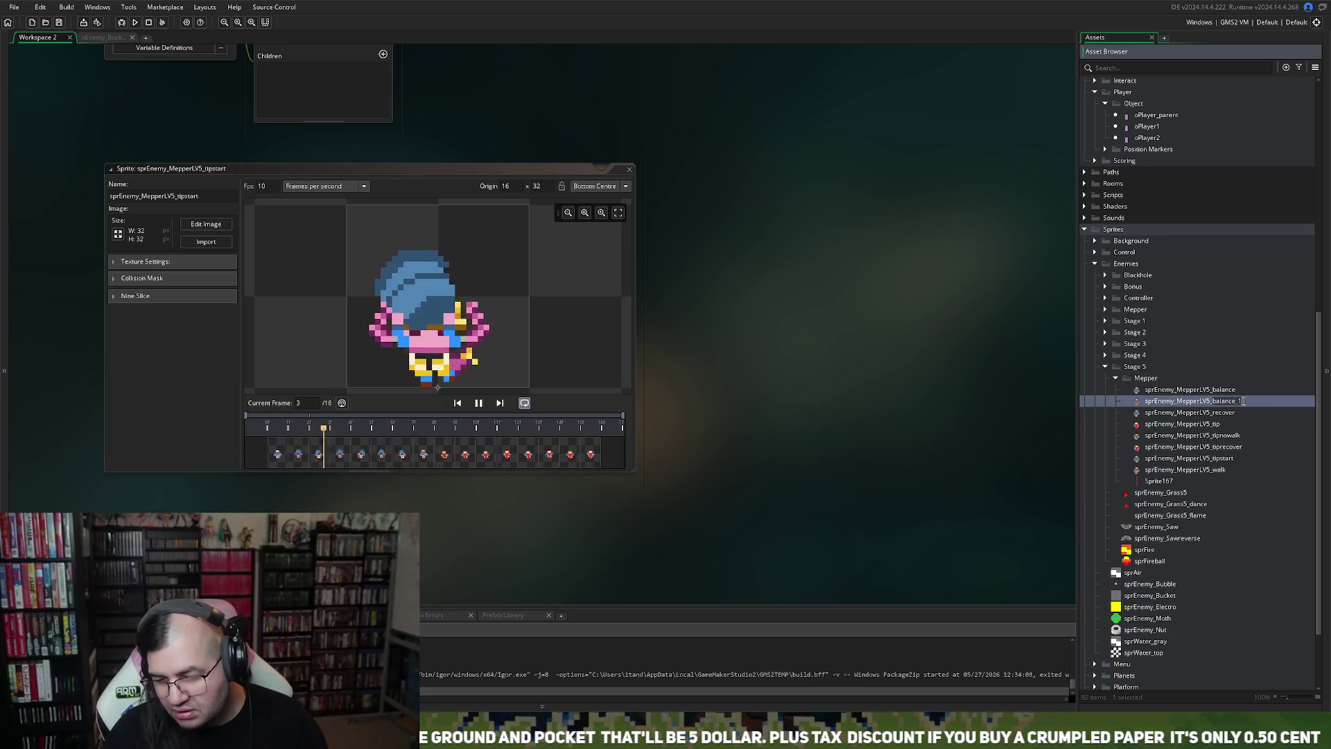
key(BackSpace)
key(BackSpace)
key(BackSpace)
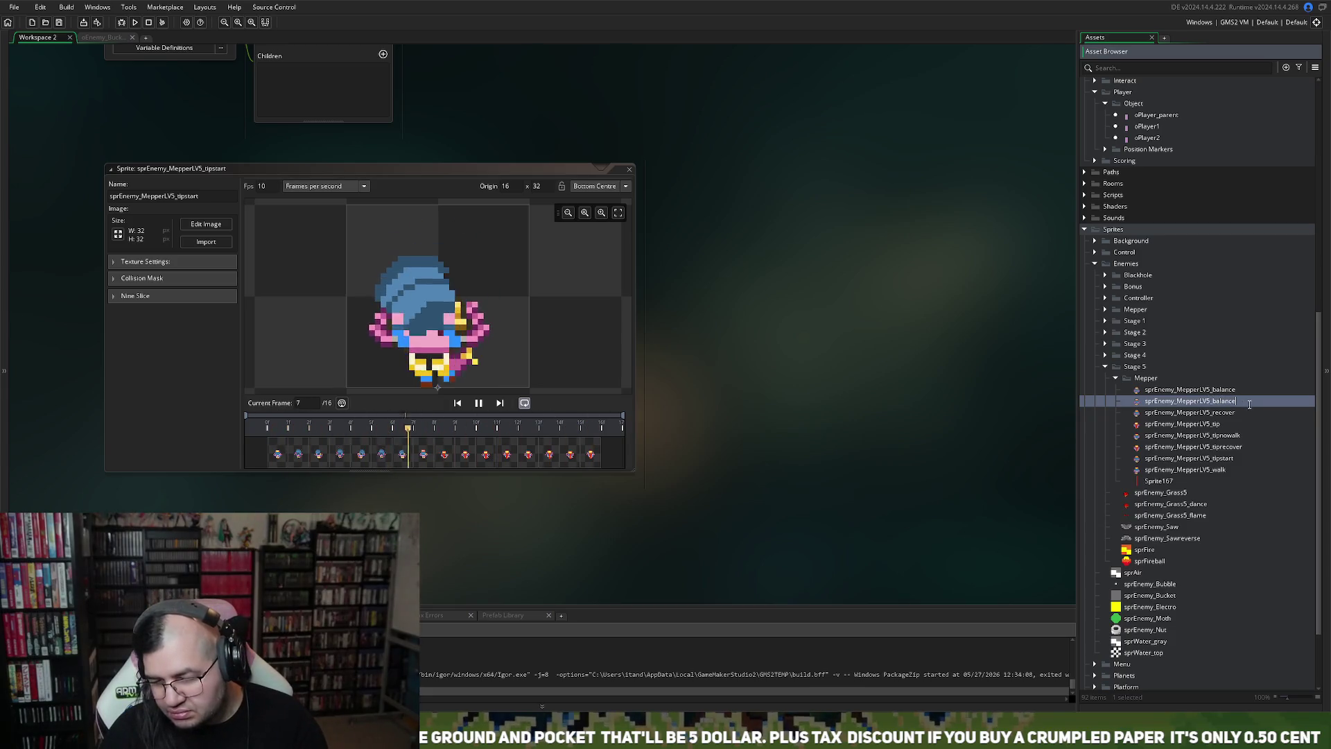
key(BackSpace)
key(BackSpace)
key(BackSpace)
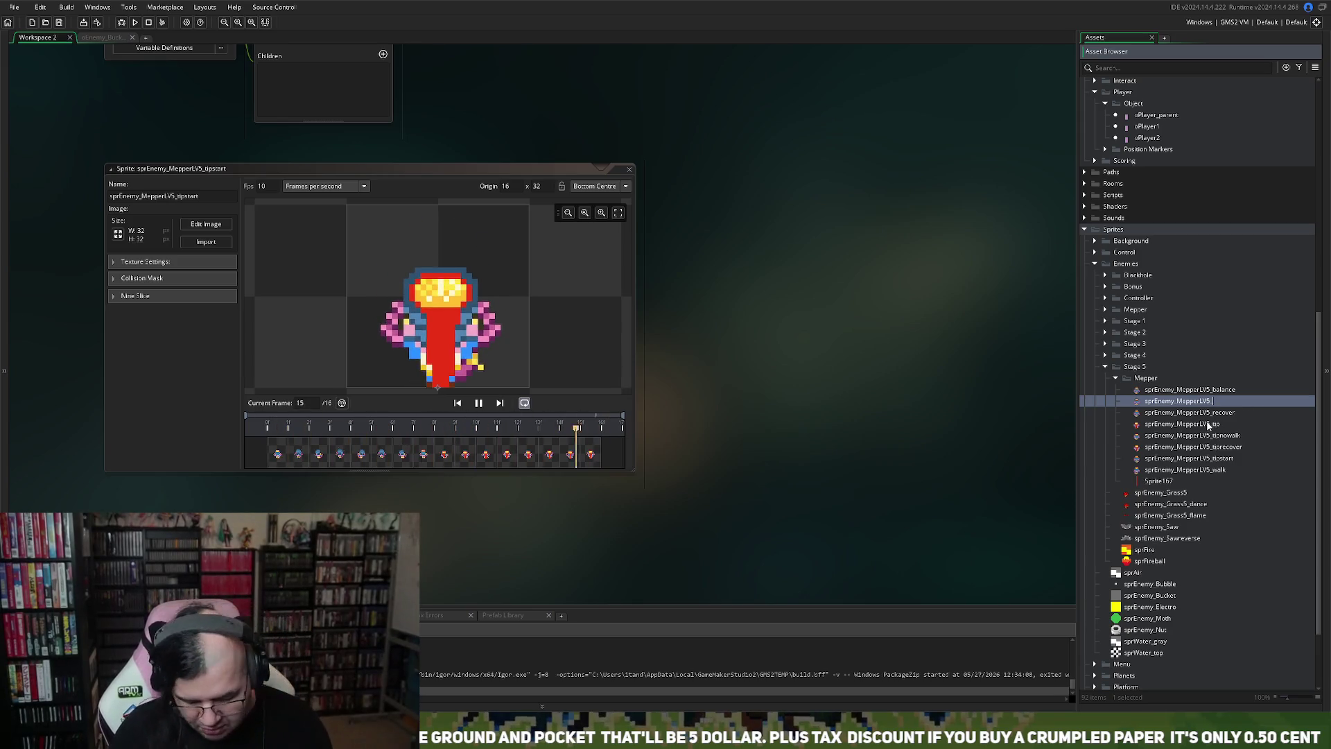
text(tip_start)
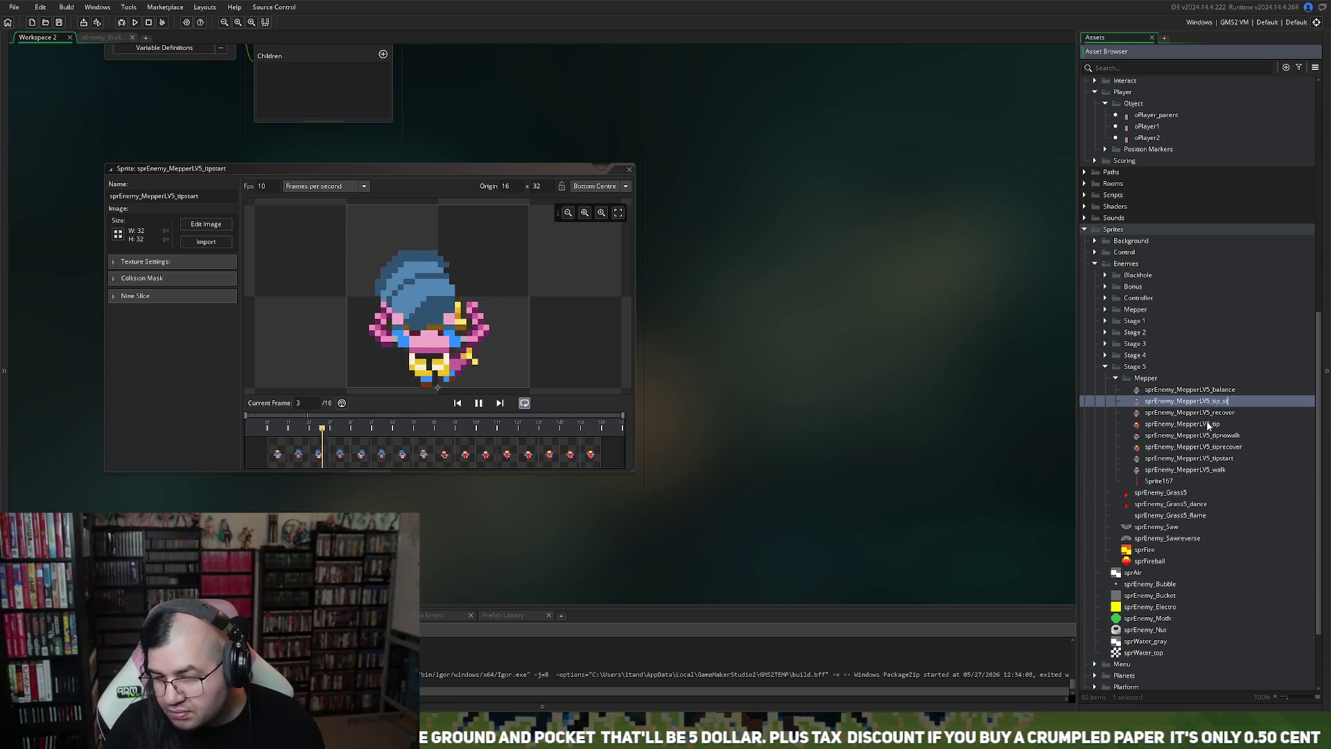
key(Return)
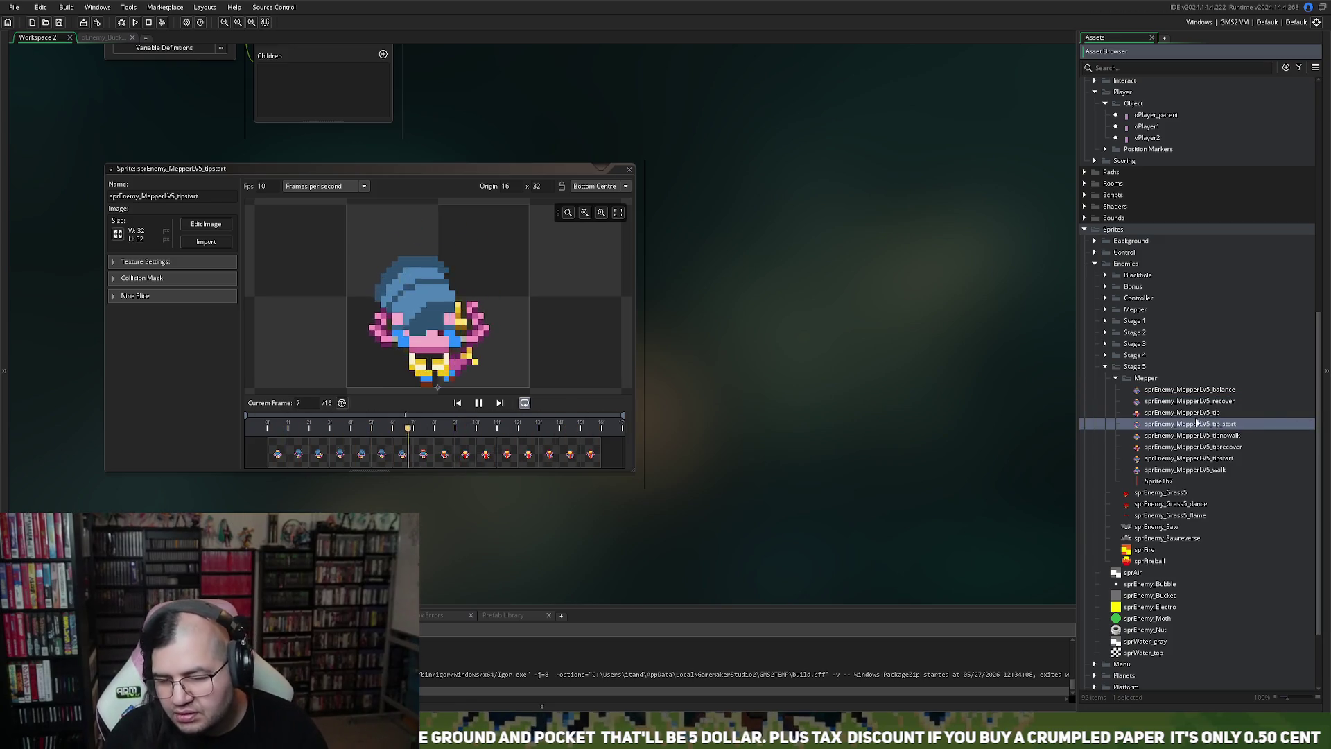
Step: Open the tipstart sprite's frames in the image editor and bring up its Image menu
click(203, 245)
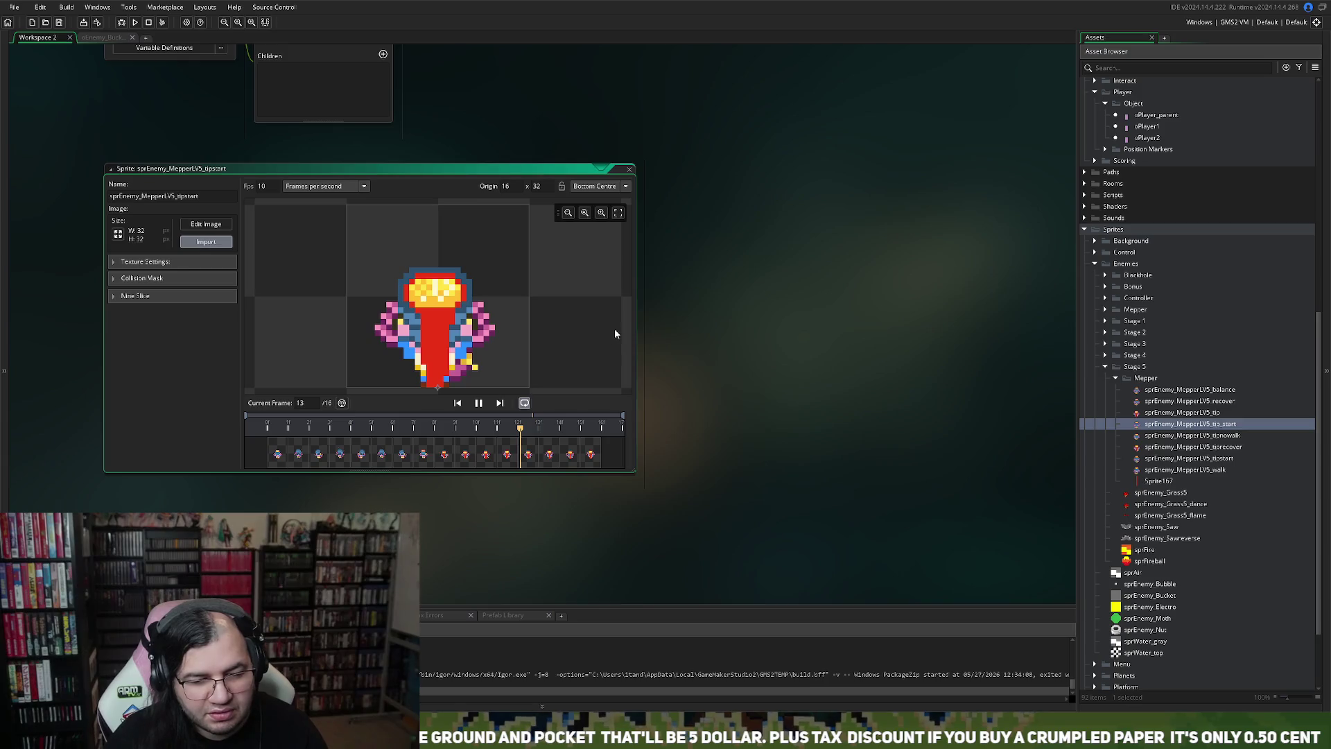
click(223, 222)
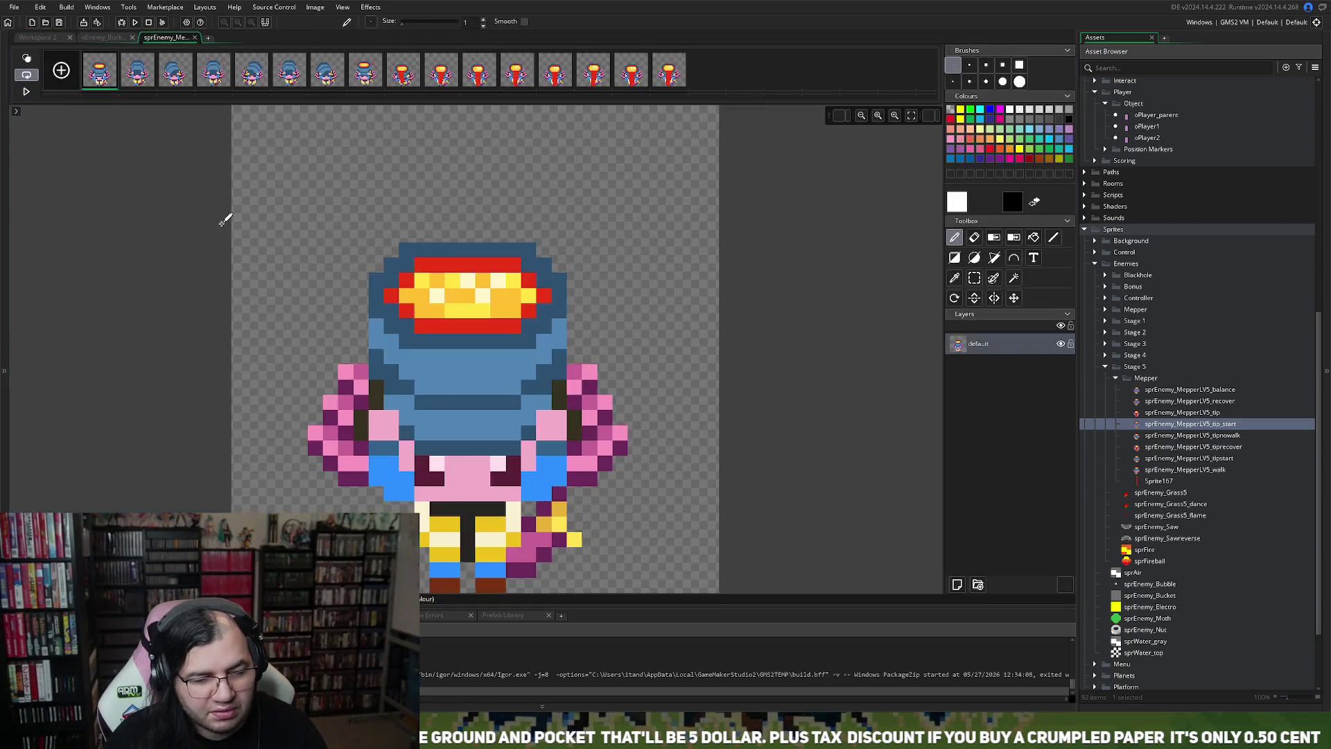
click(307, 8)
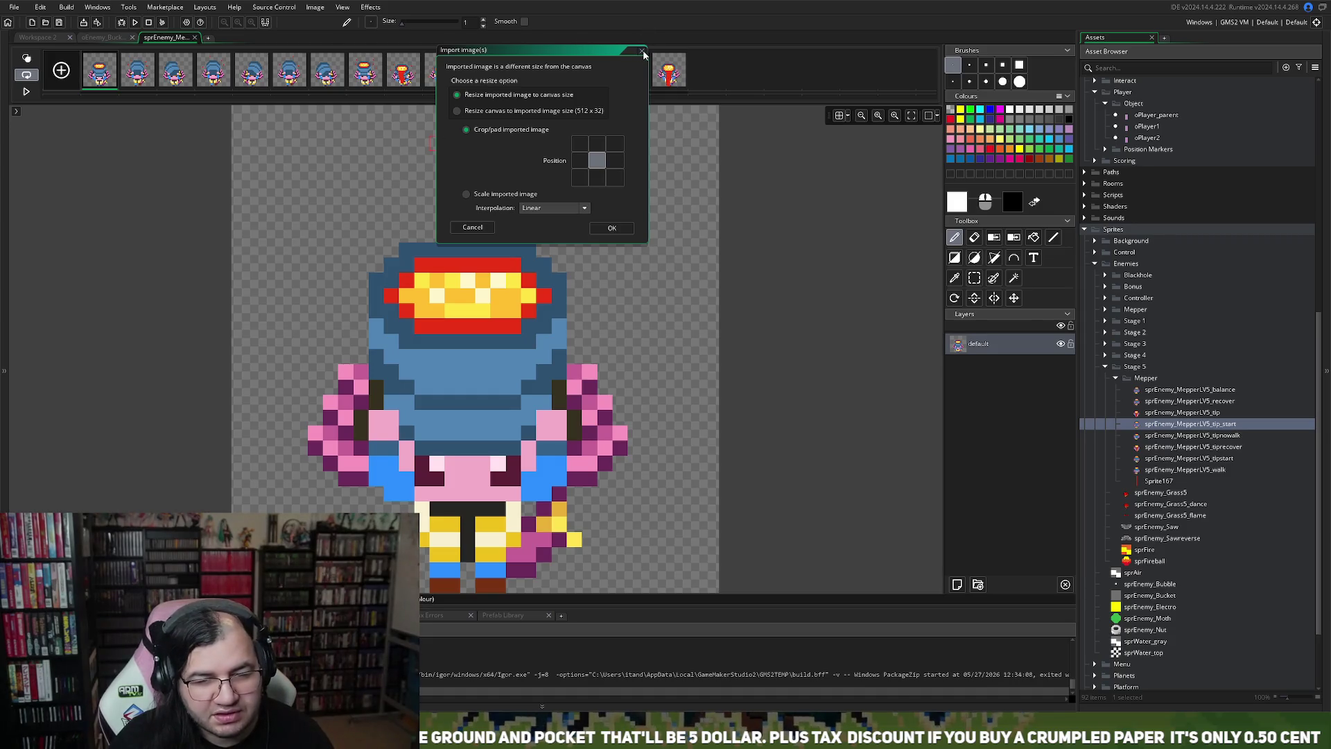
click(643, 52)
click(132, 38)
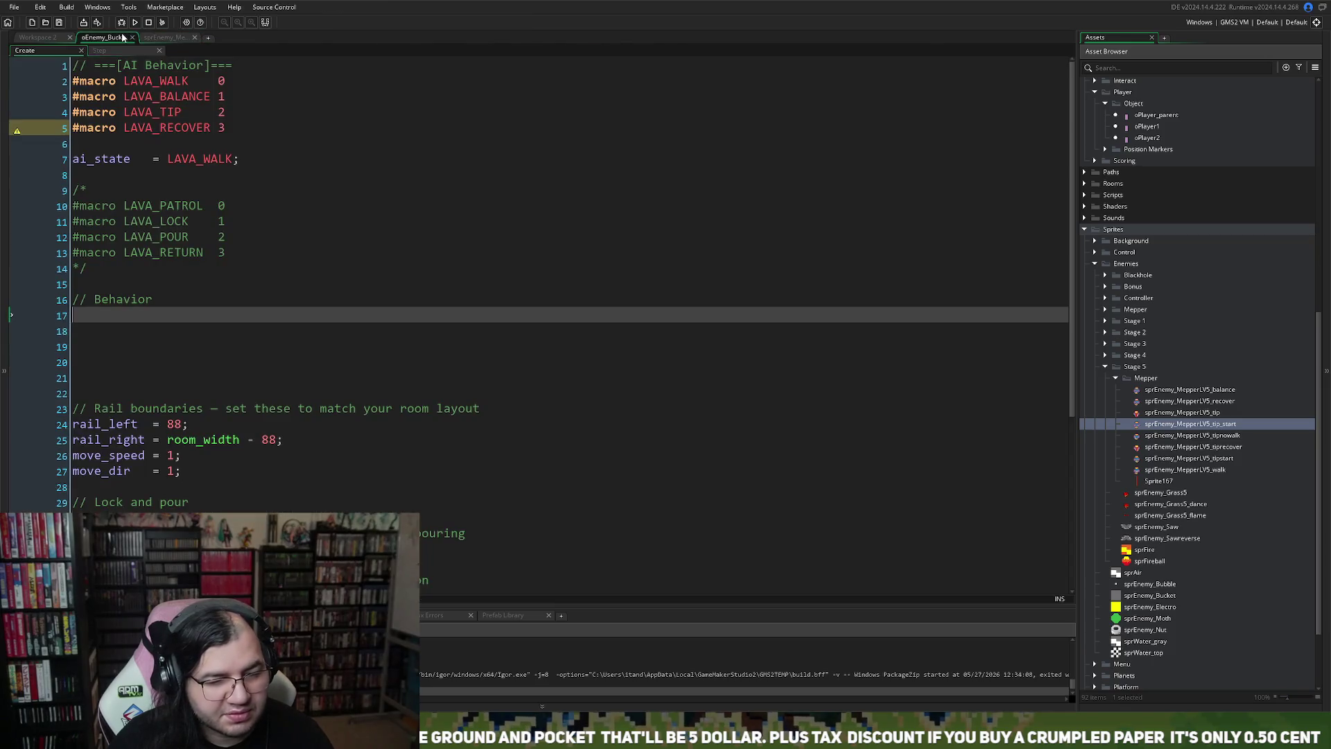
click(154, 38)
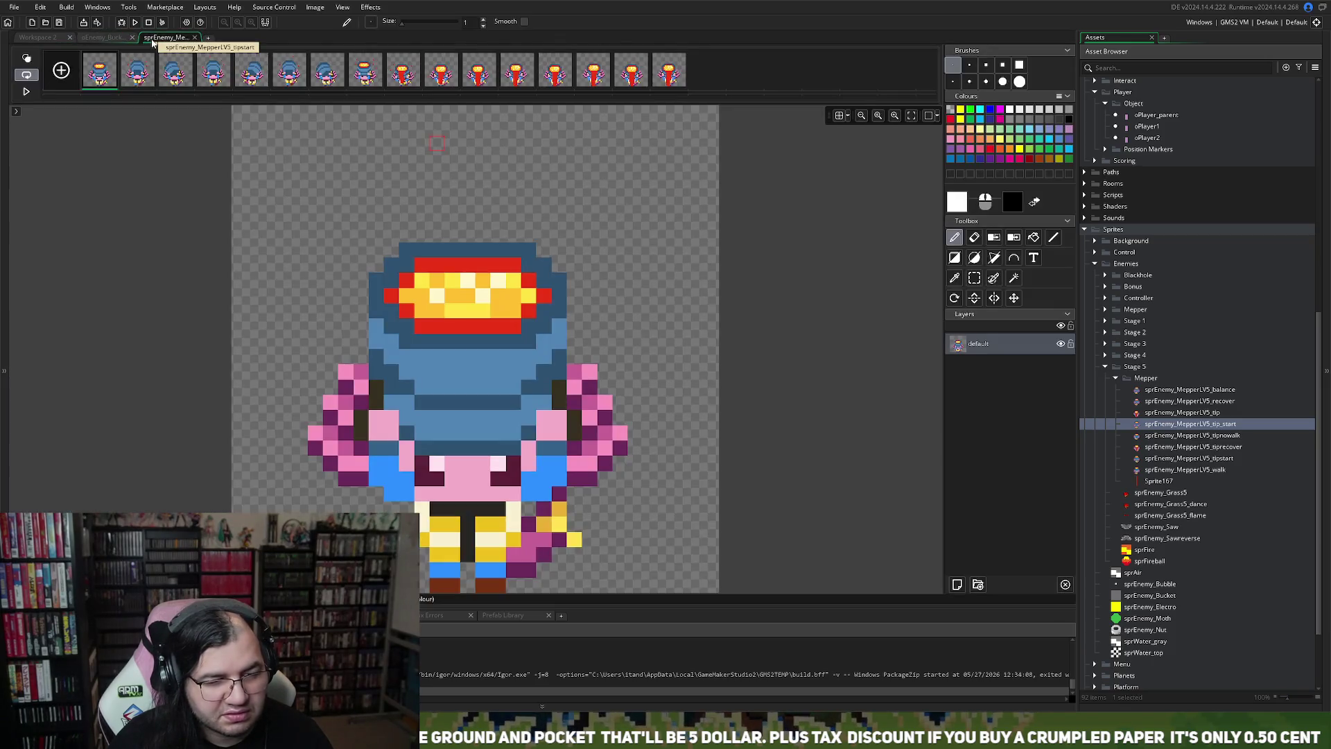
click(323, 8)
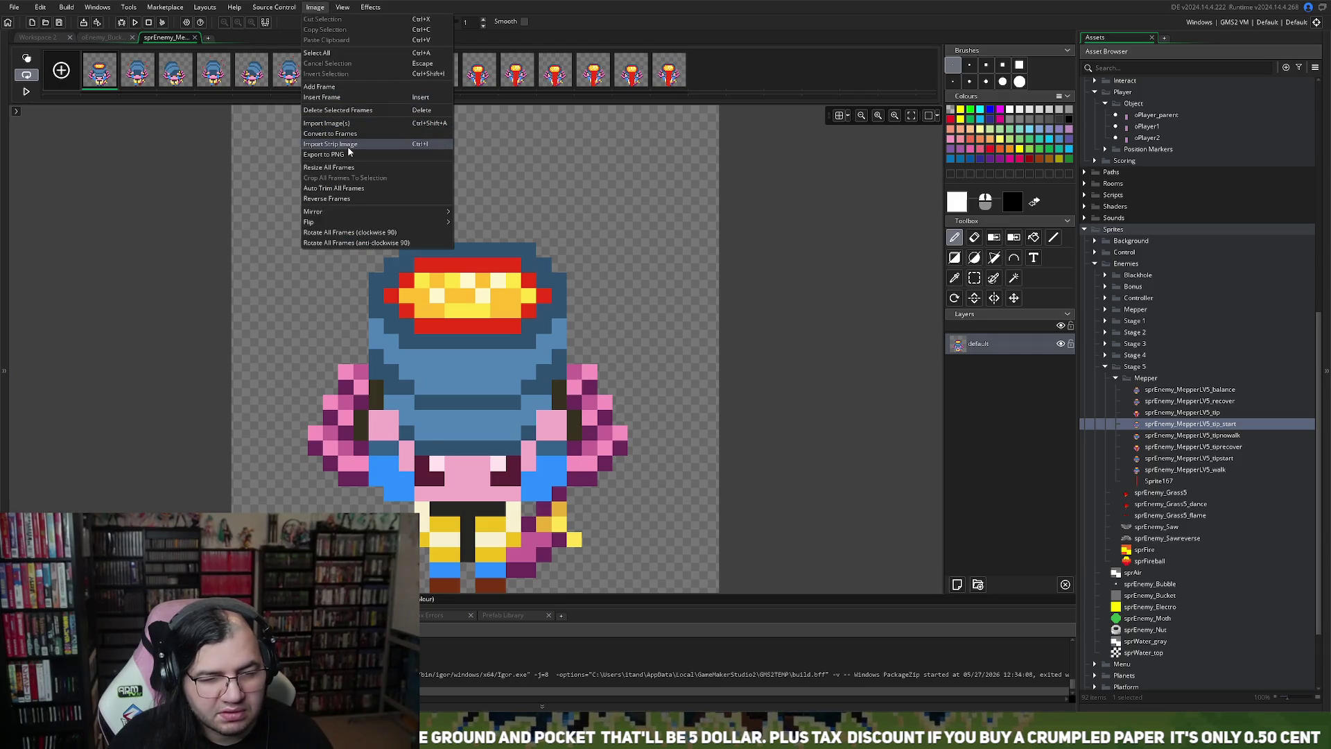
click(399, 190)
text(16)
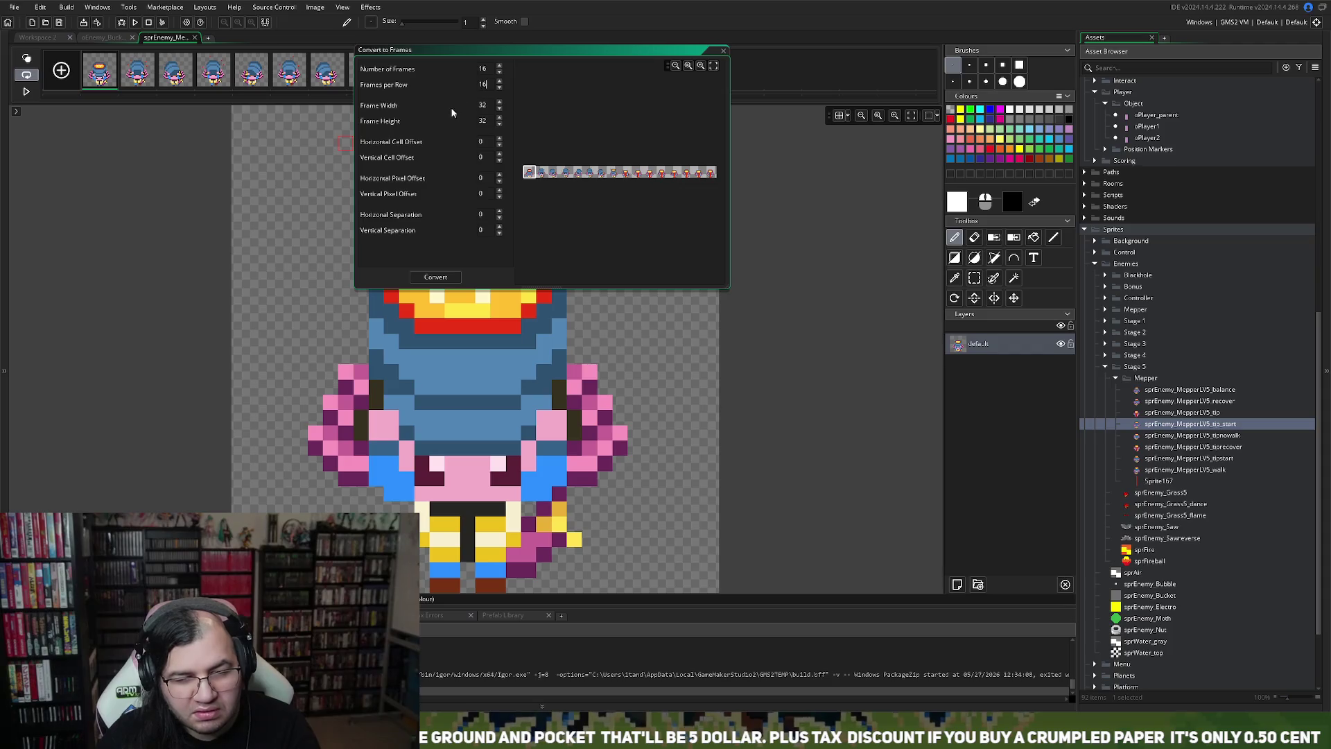
key(Return)
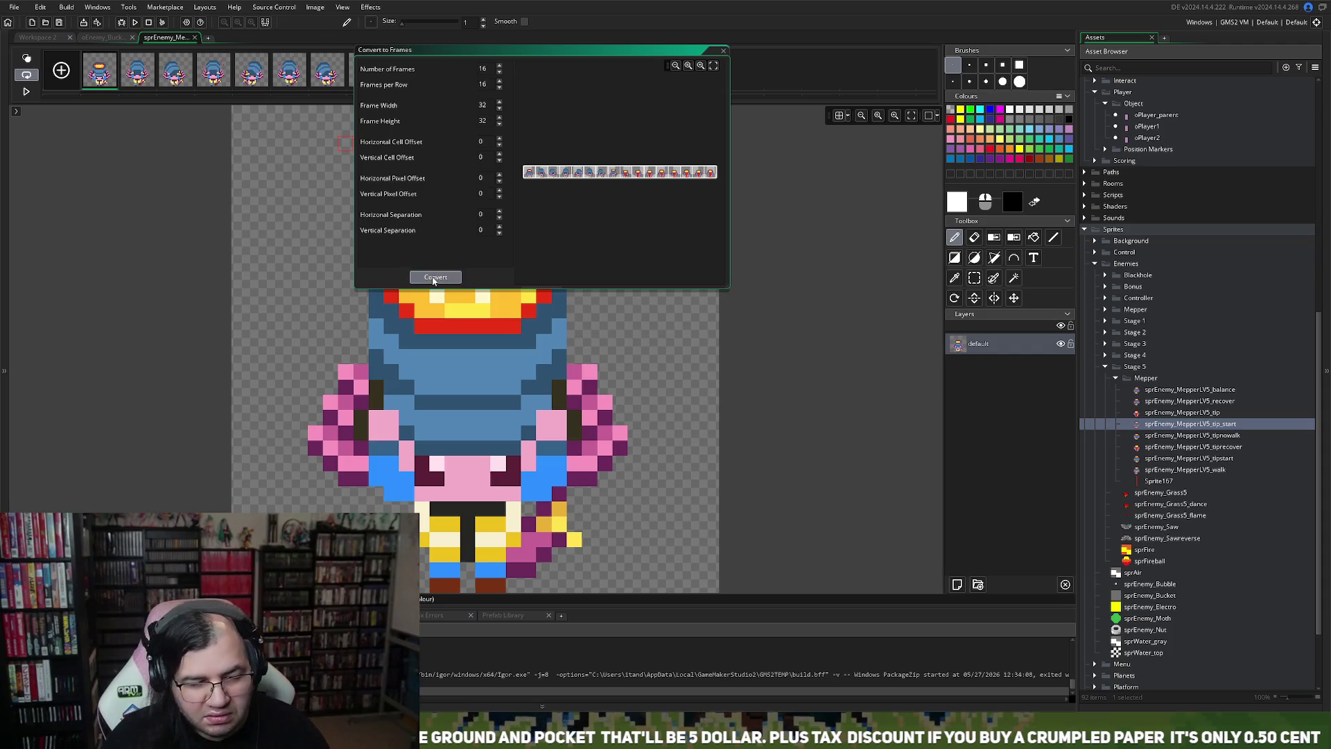
click(436, 278)
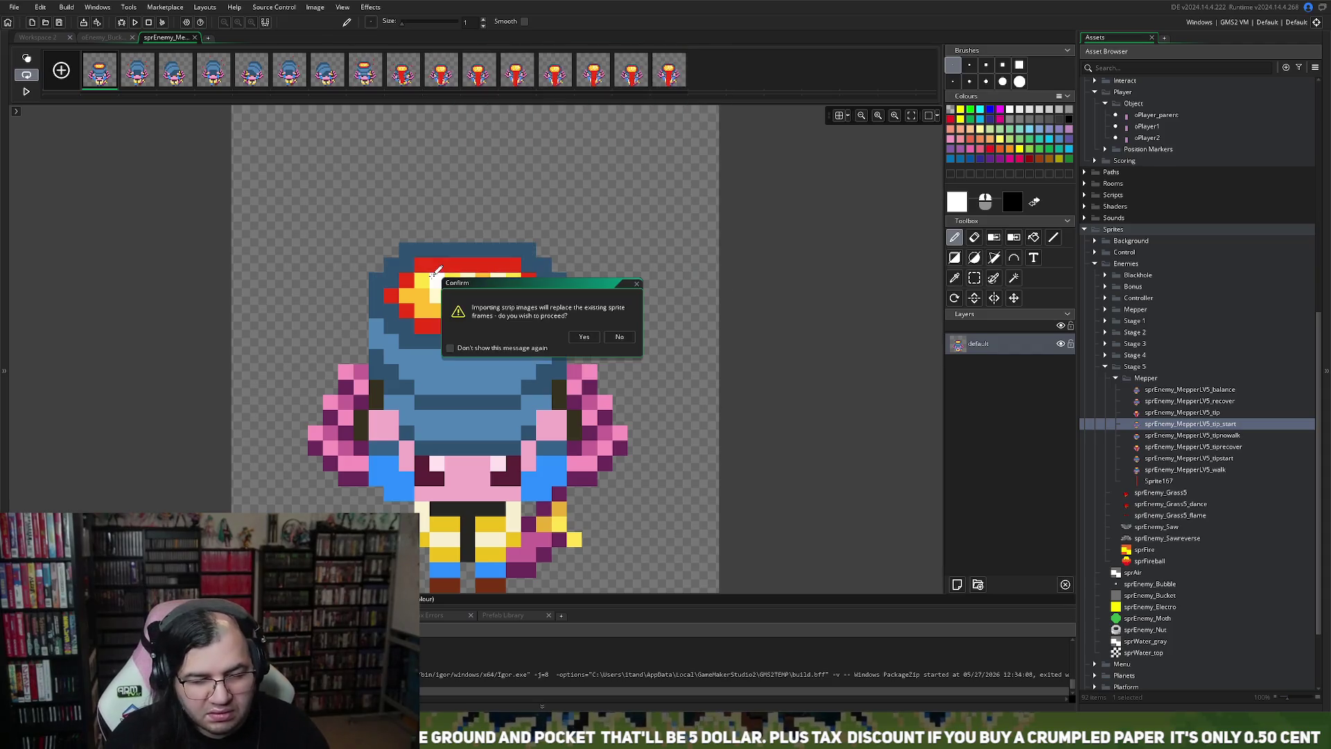
click(614, 337)
click(277, 8)
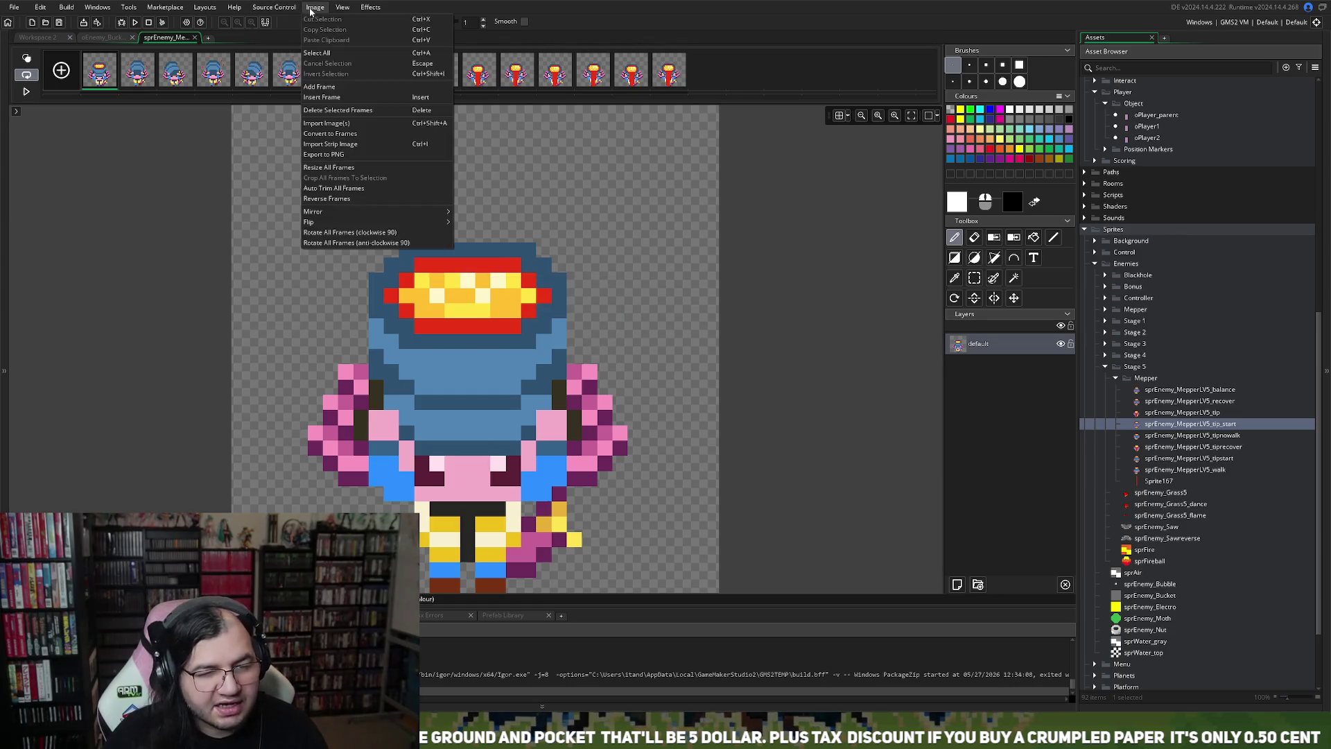
mouse_move(206, 14)
mouse_move(315, 8)
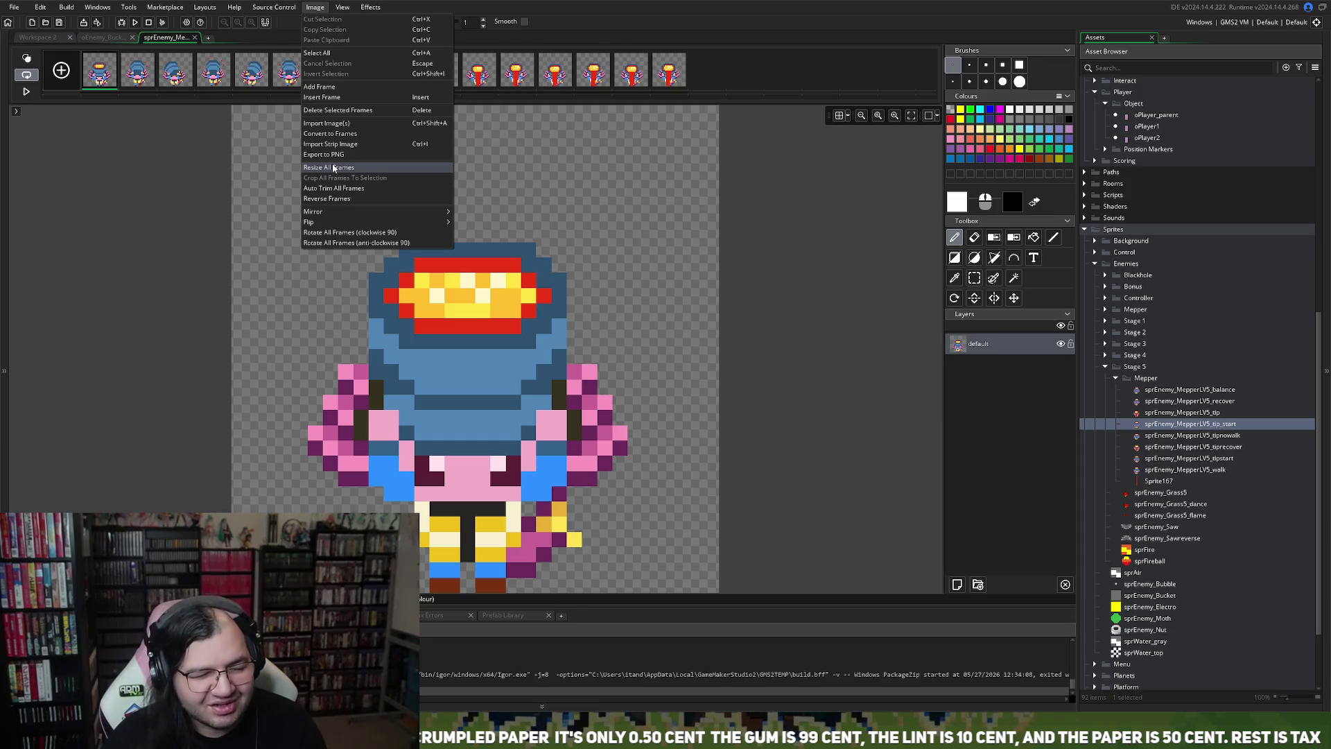
mouse_move(333, 210)
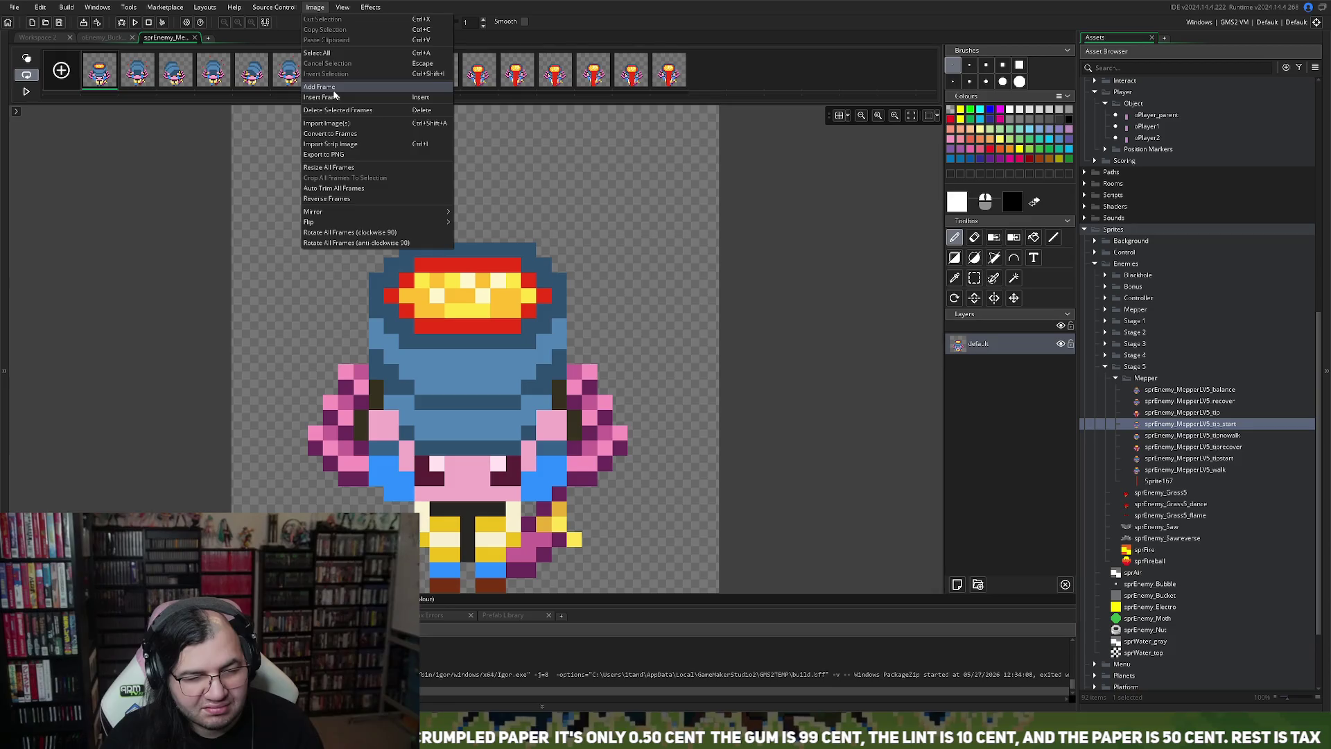
click(334, 90)
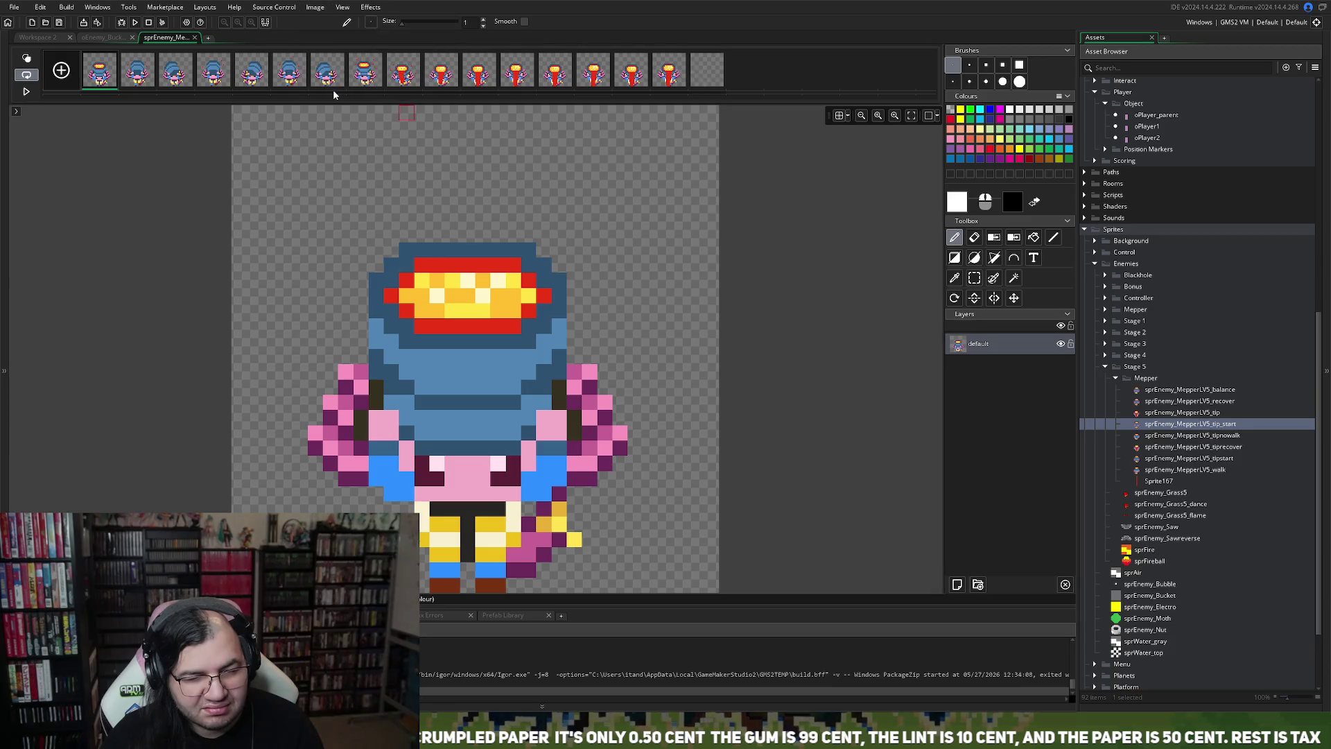
click(721, 55)
click(561, 337)
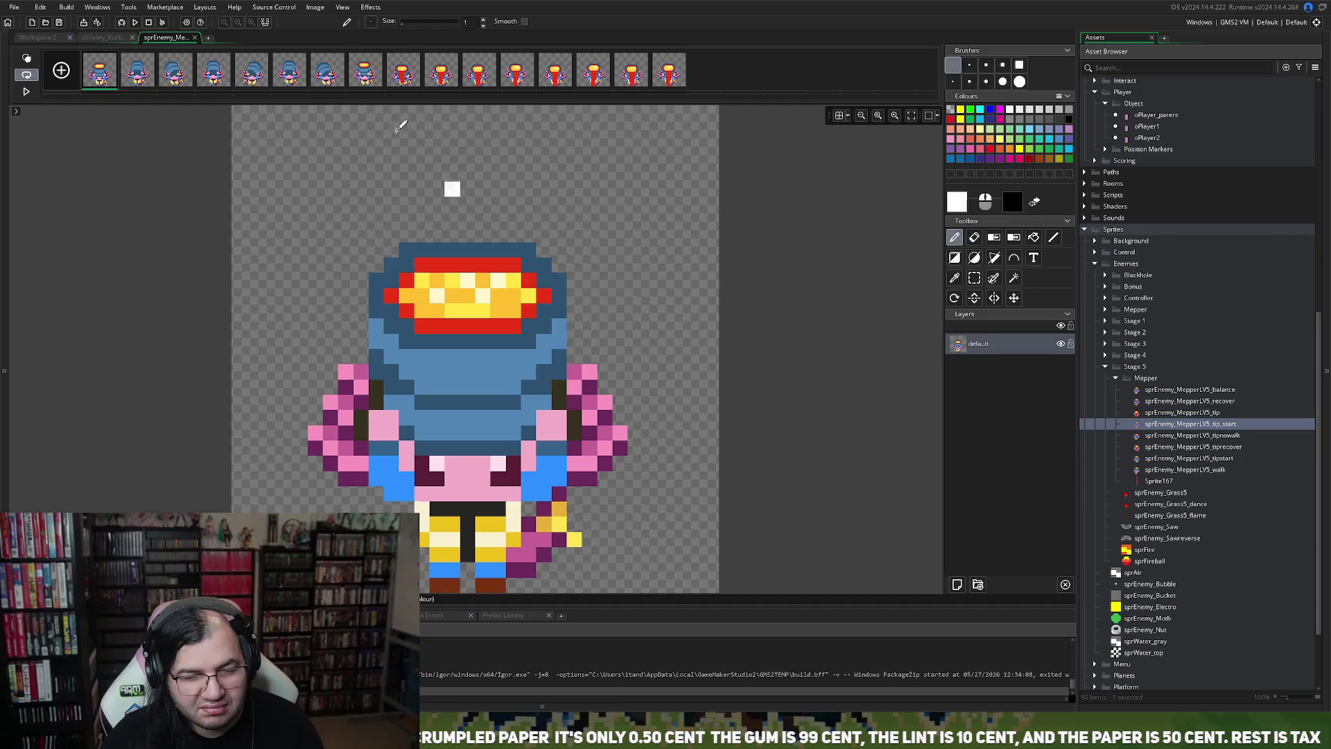
click(315, 7)
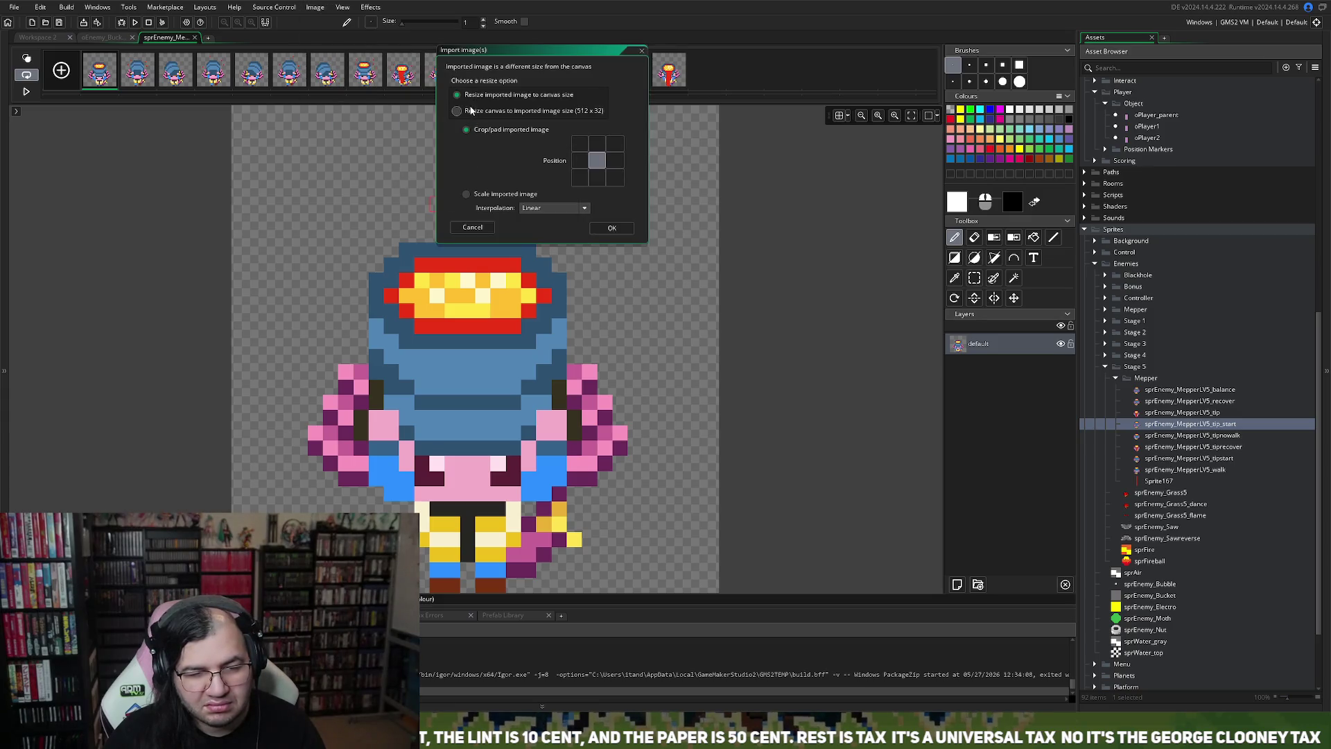
click(467, 194)
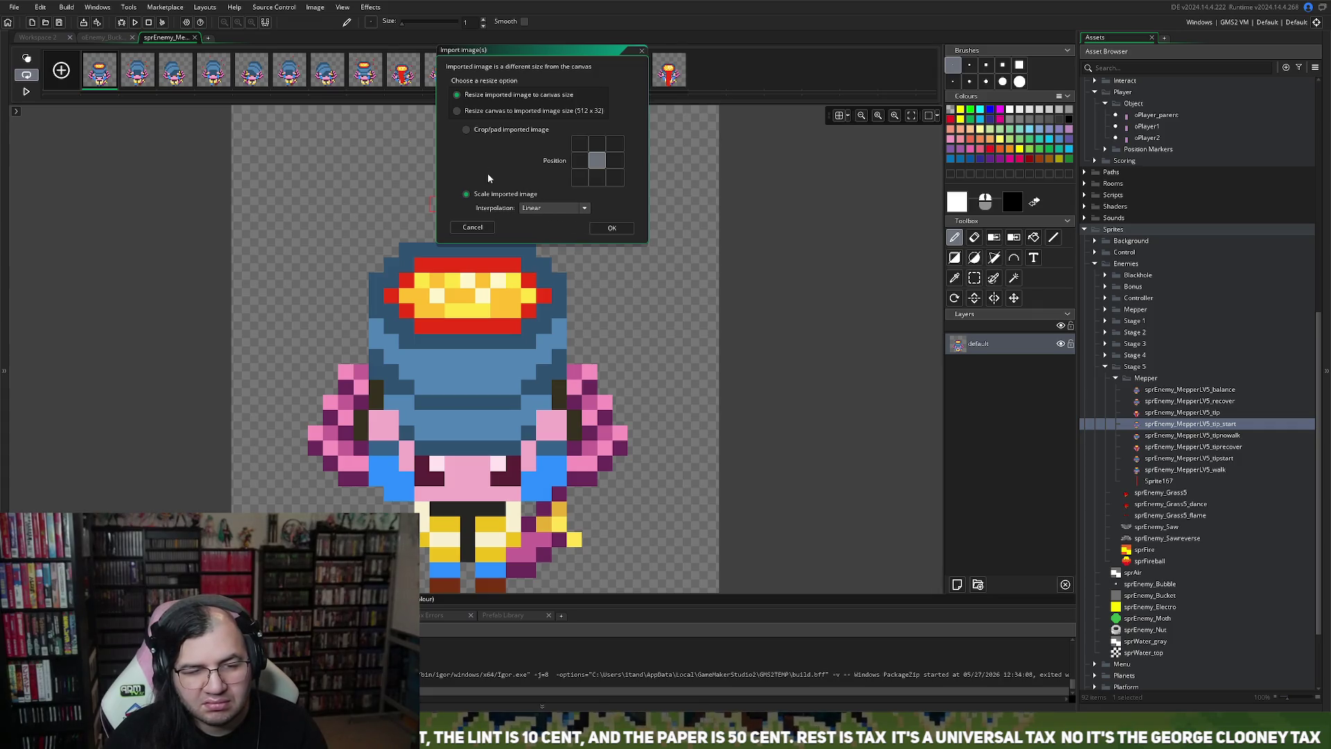
click(474, 227)
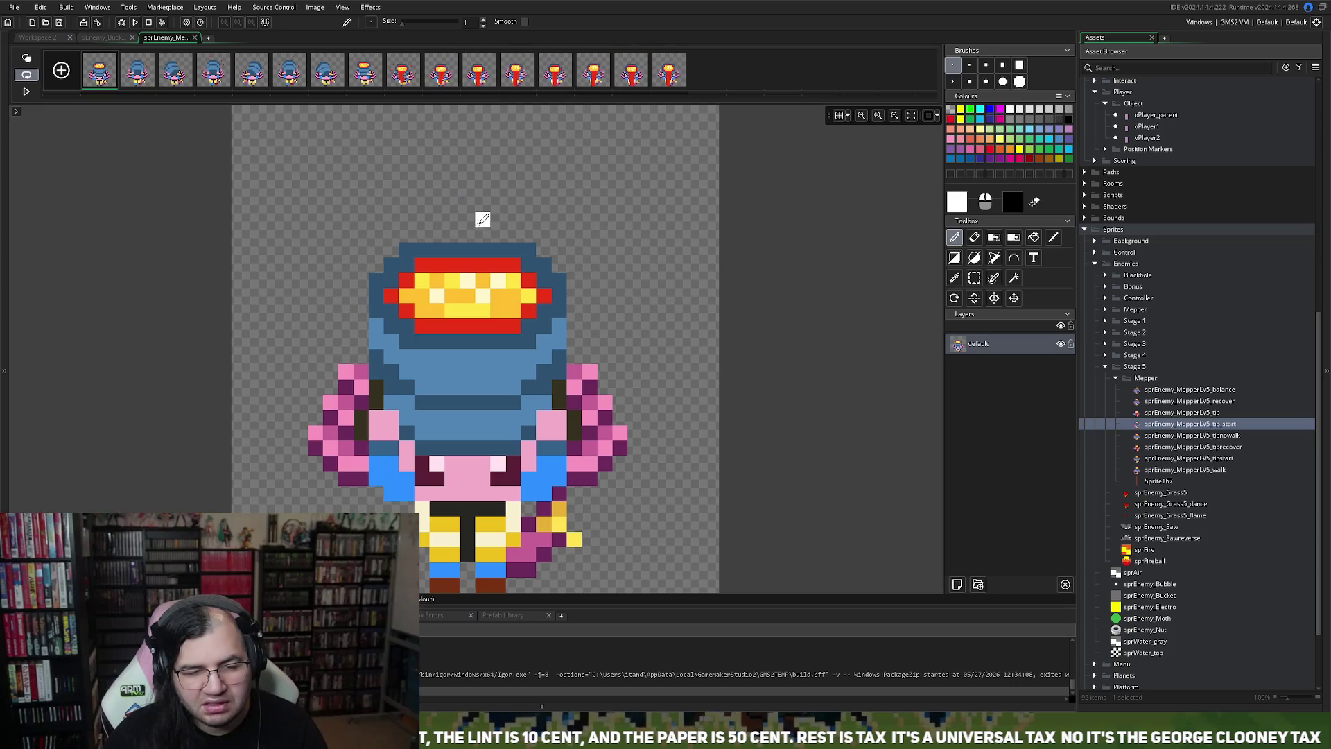
click(195, 38)
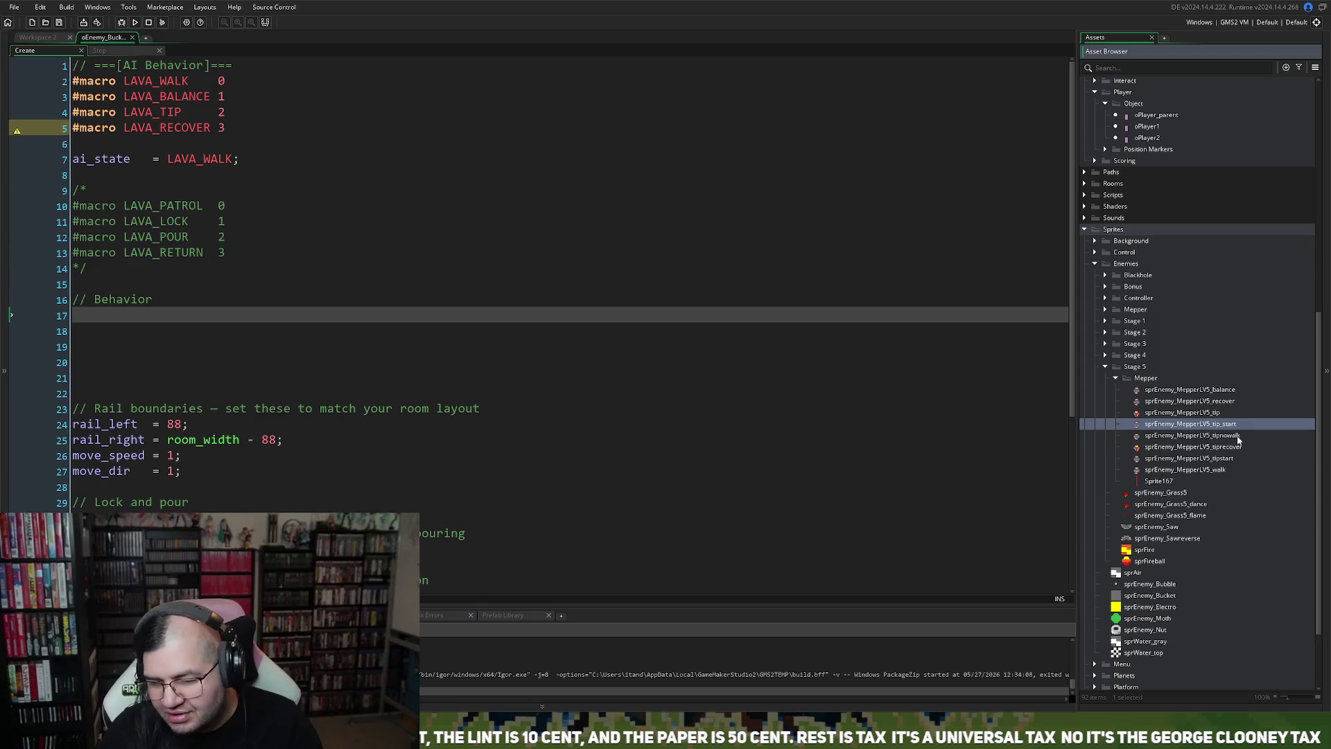
Step: Delete the sprEnemy_MepperLV5_tip_start sprite and return to oEnemy_Bucket's Step code
key(Up)
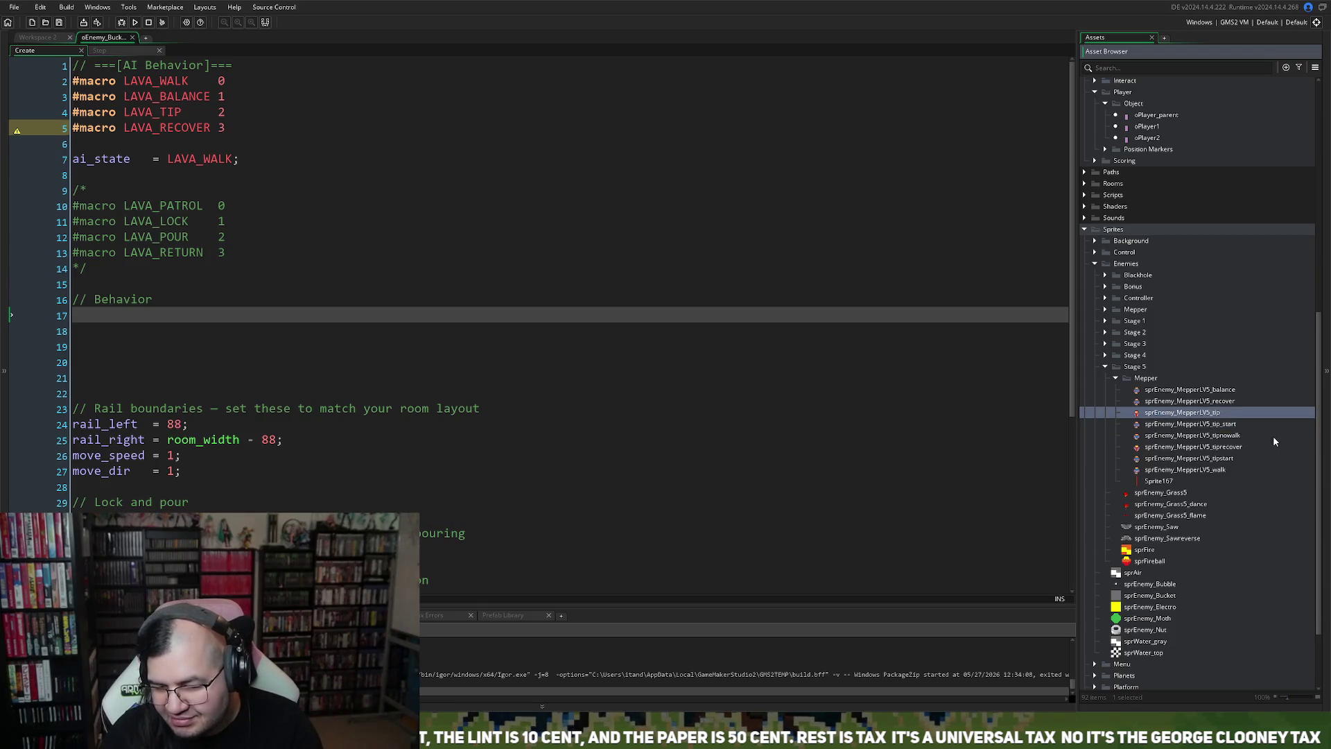
click(1231, 427)
key(Delete)
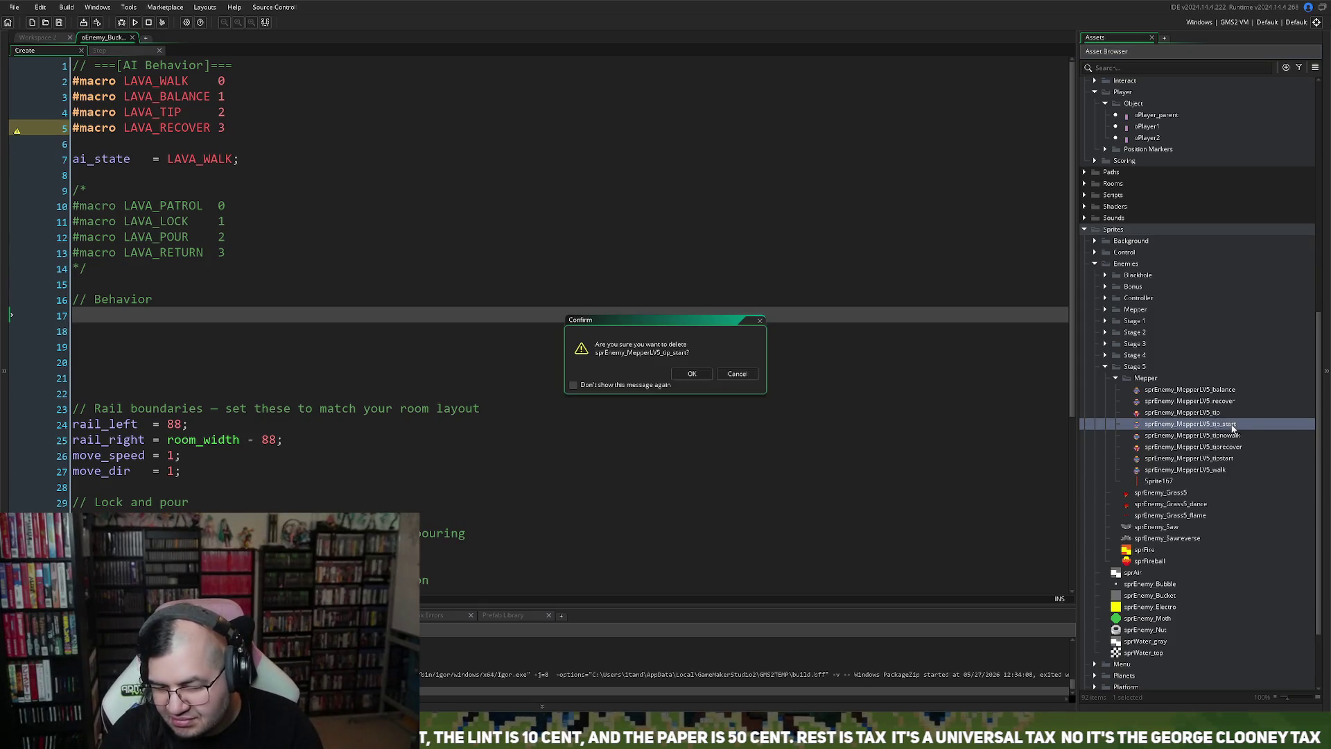
key(Return)
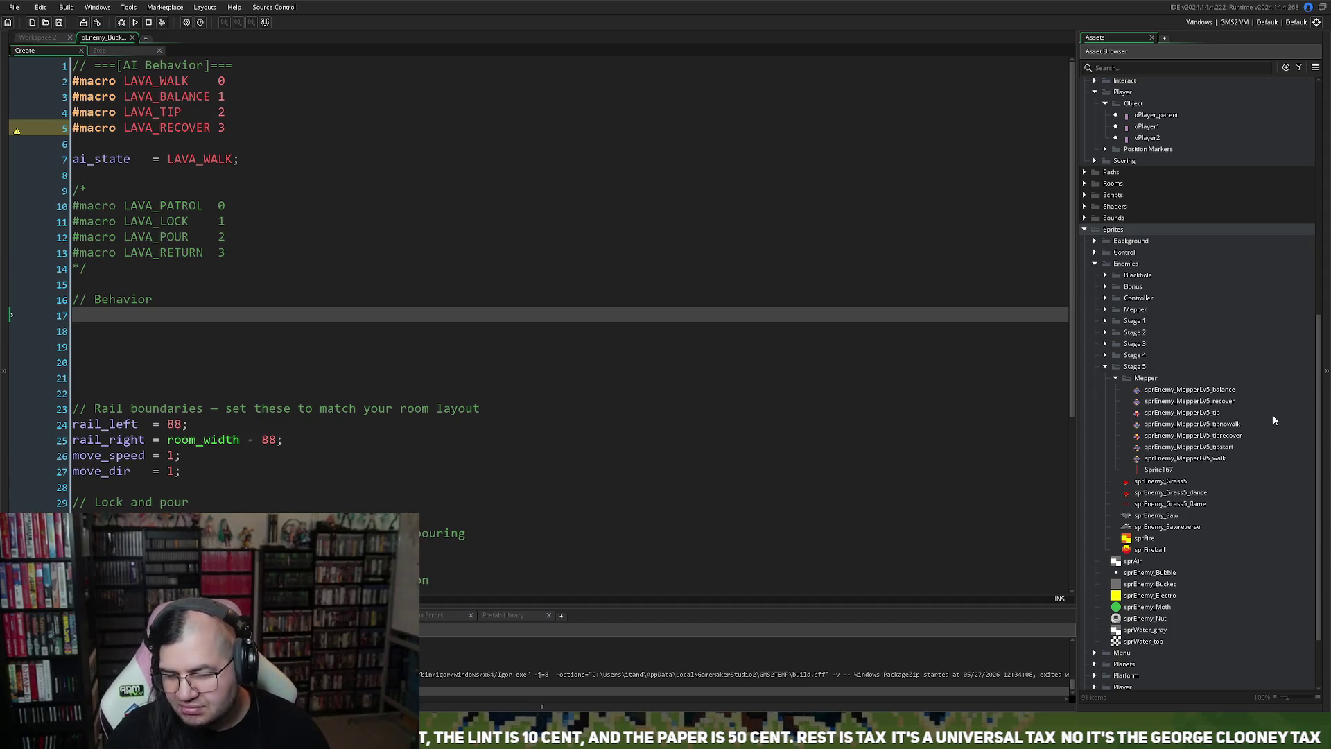
click(128, 51)
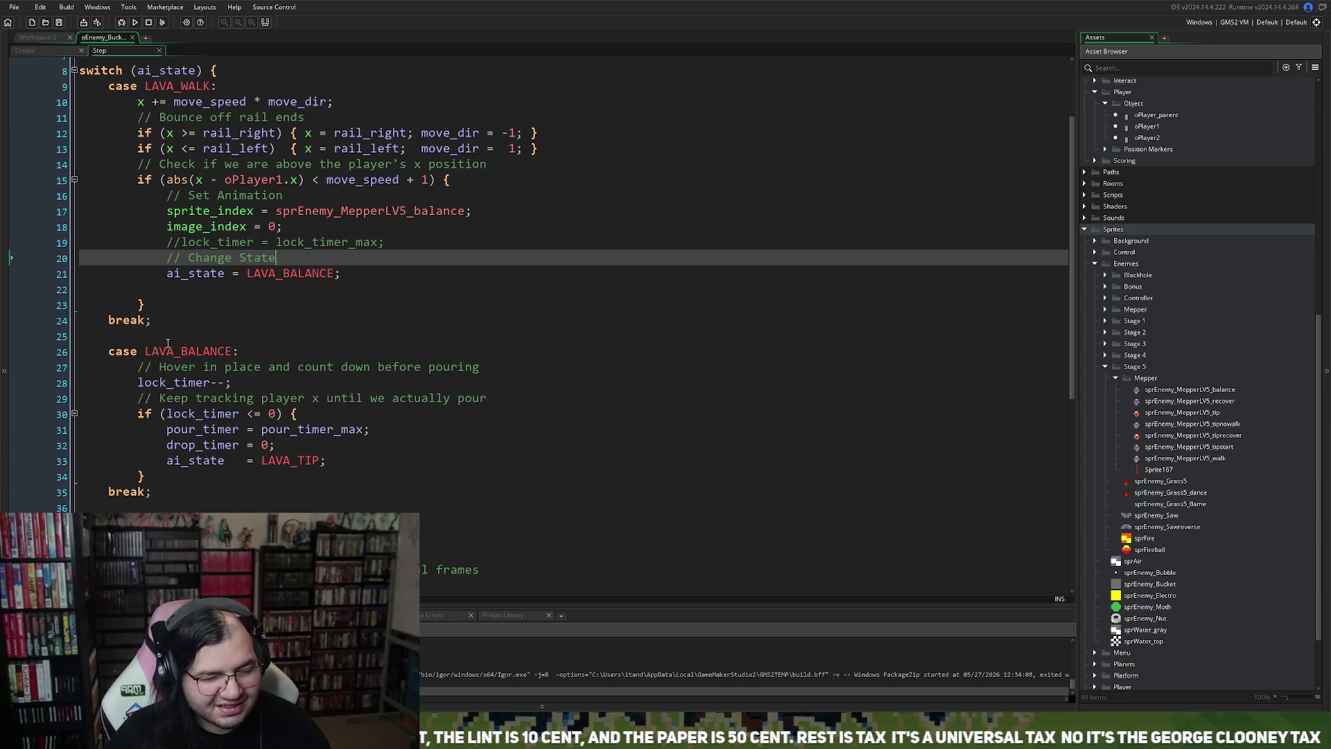
Step: Start an 'if (sprite_index' condition at the top of case LAVA_BALANCE
click(139, 367)
key(Return)
key(Return)
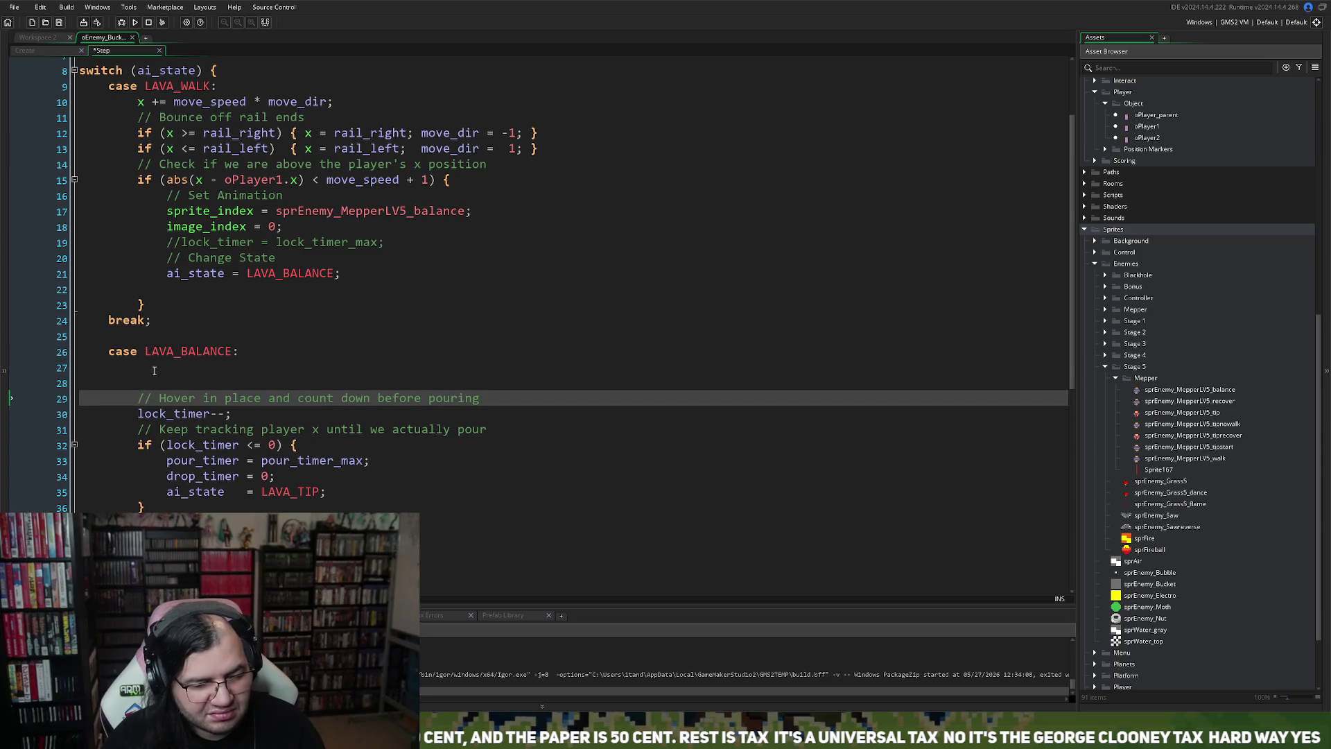
click(233, 215)
double_click(233, 214)
key(ctrl+c)
click(160, 372)
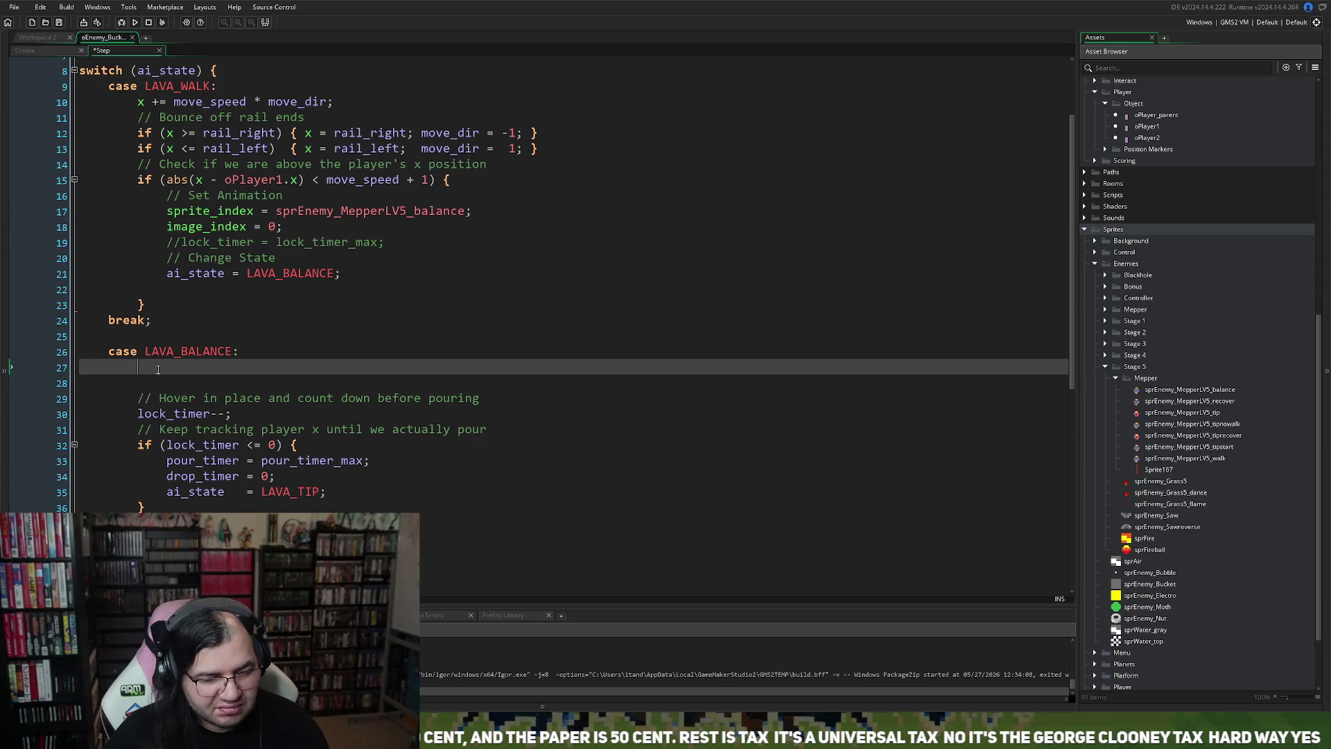
text(if ()
key(ctrl+v)
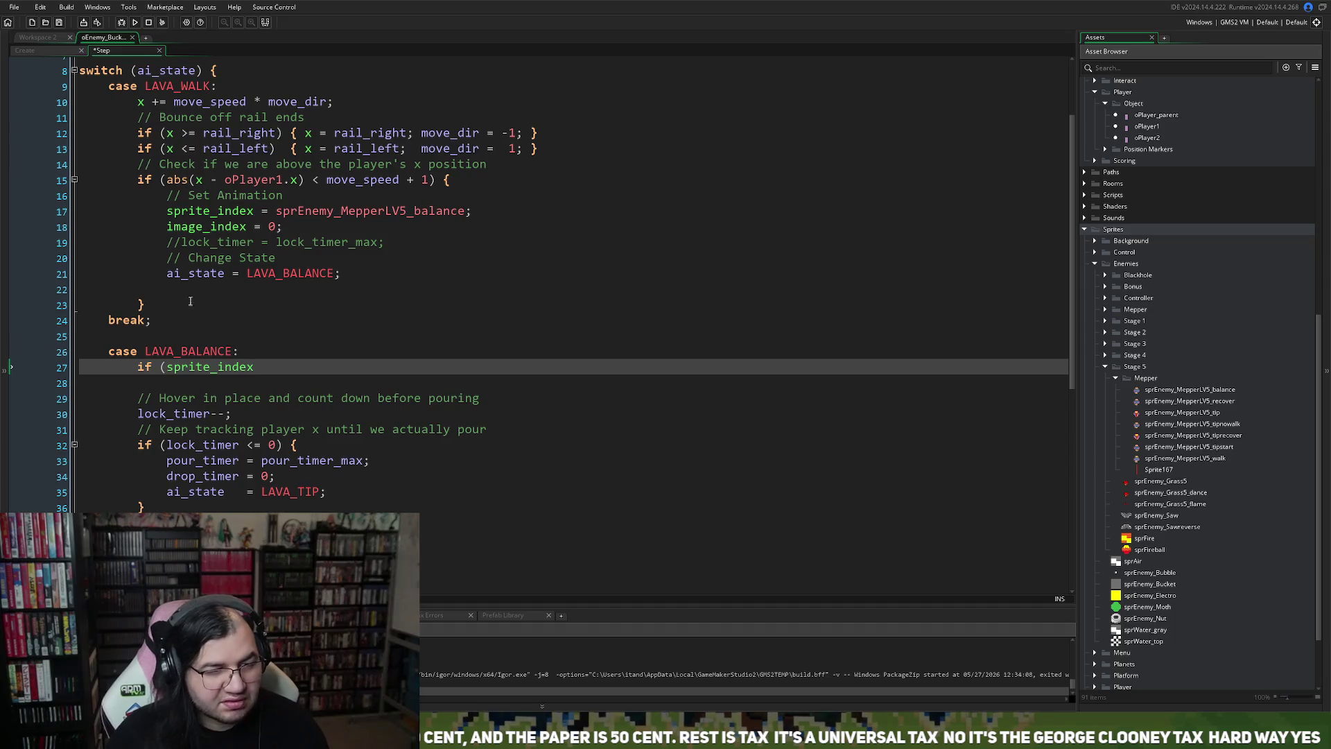
Step: Review the Create event variables, deleting two characters near its end, then return to Step
click(43, 51)
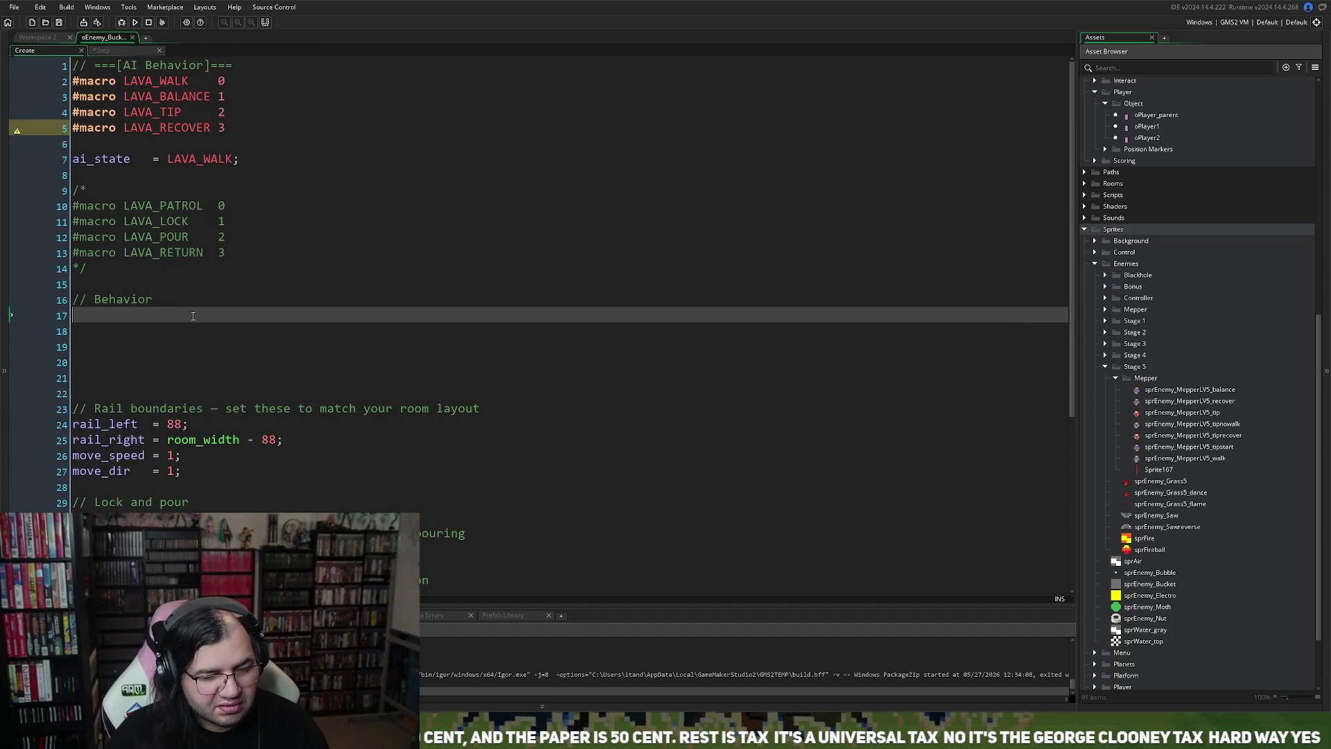
scroll(120, 207, down, 4)
scroll(120, 207, down, 2)
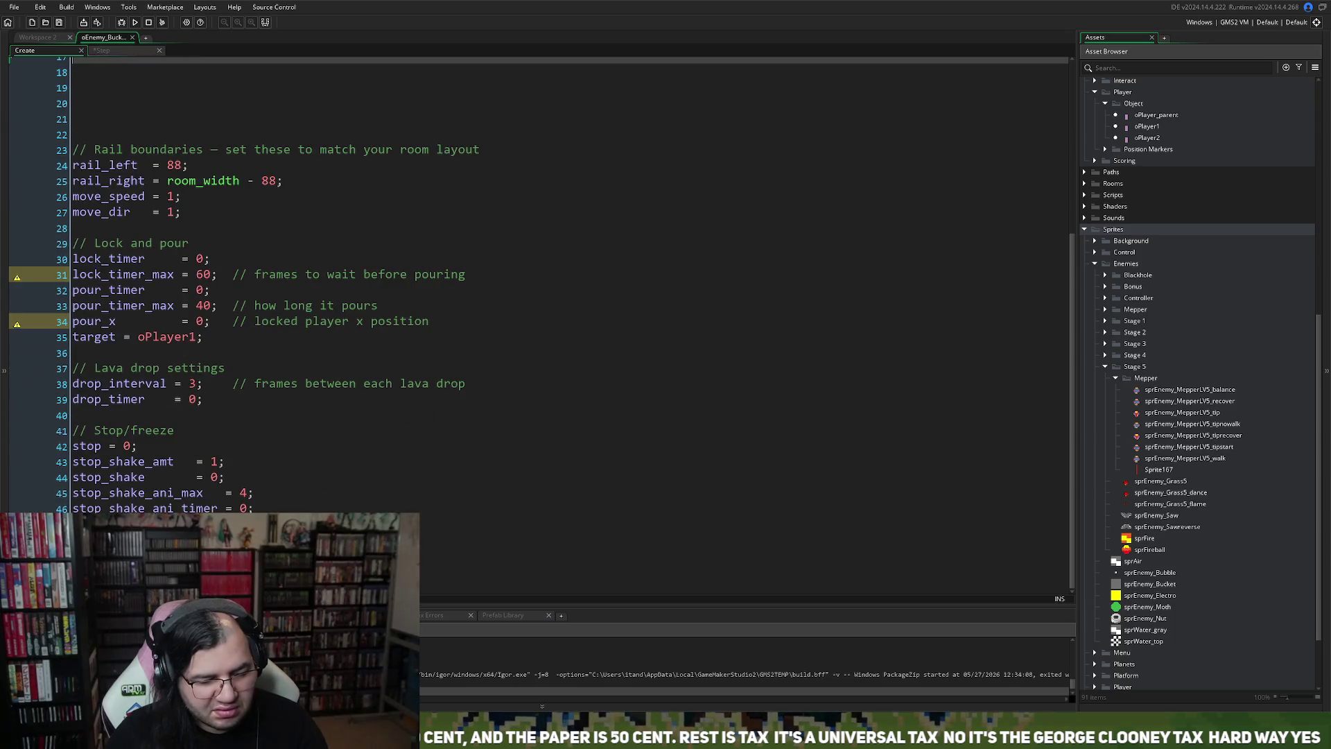
click(277, 555)
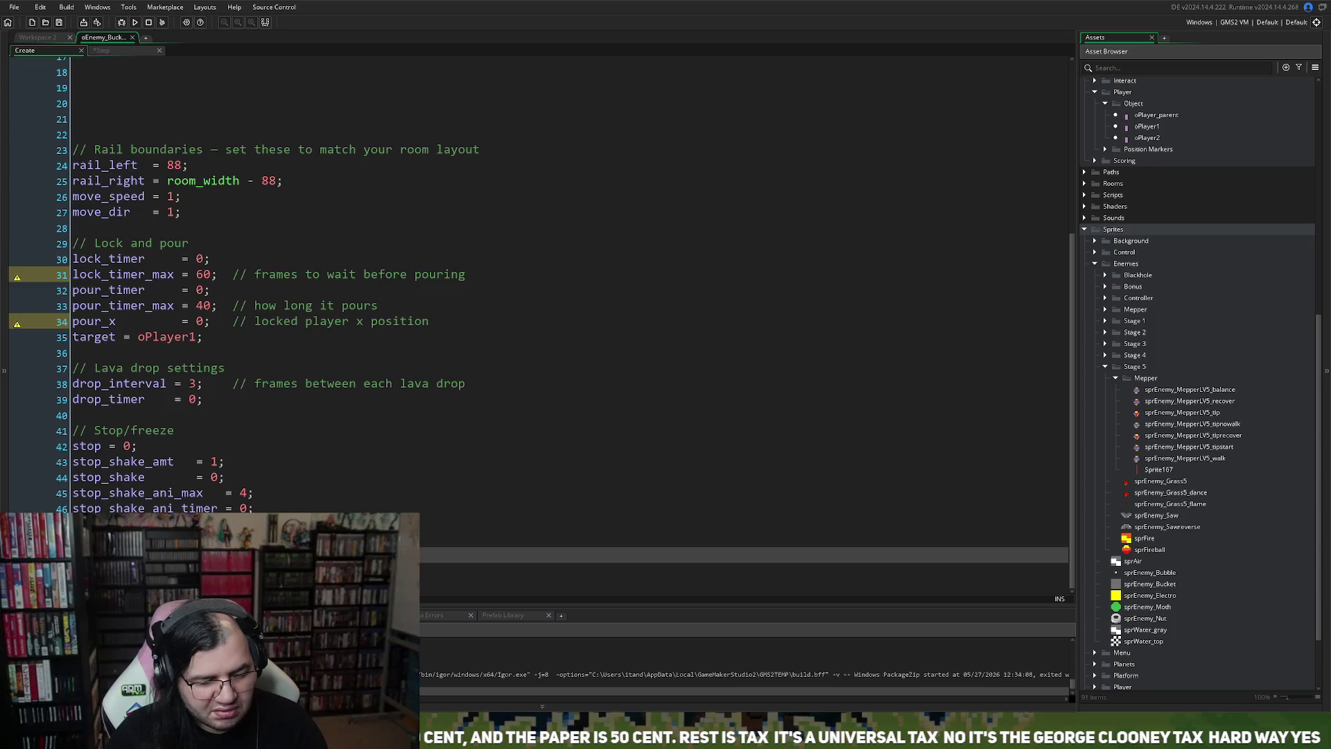
key(BackSpace)
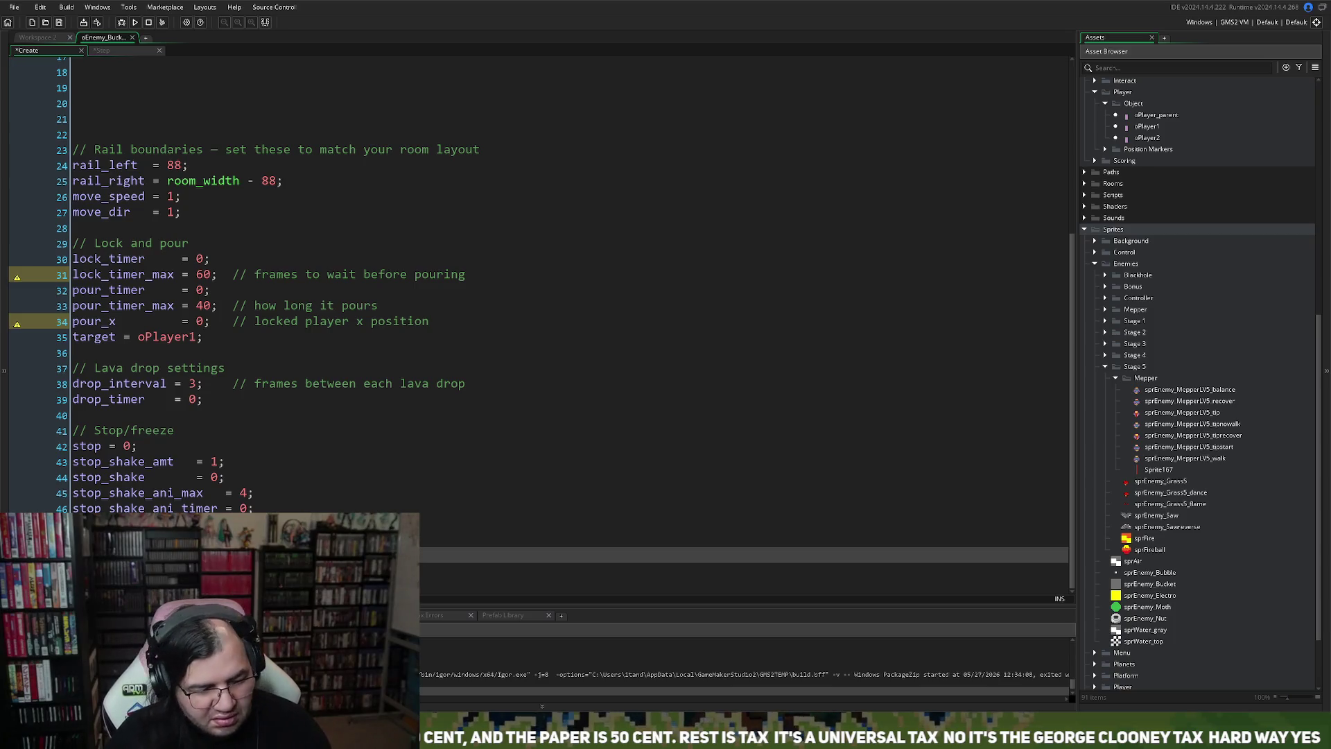
key(BackSpace)
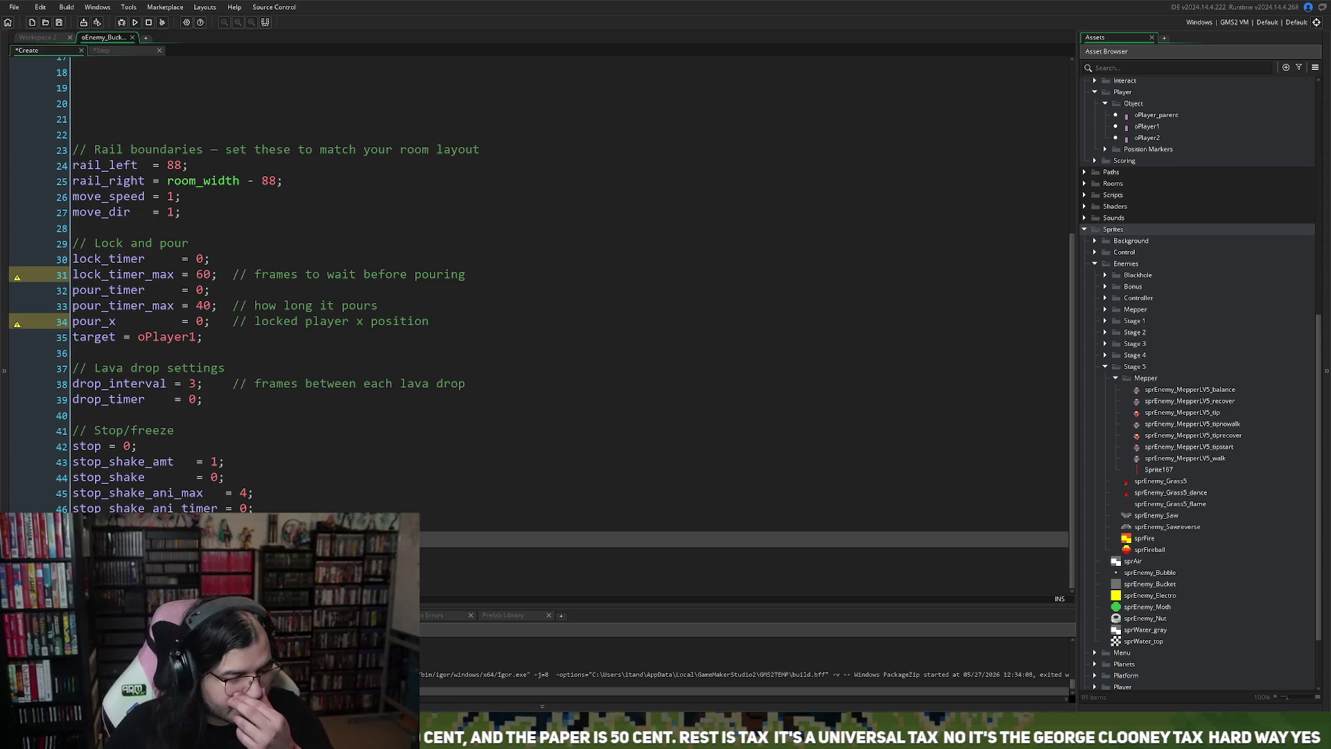
click(122, 49)
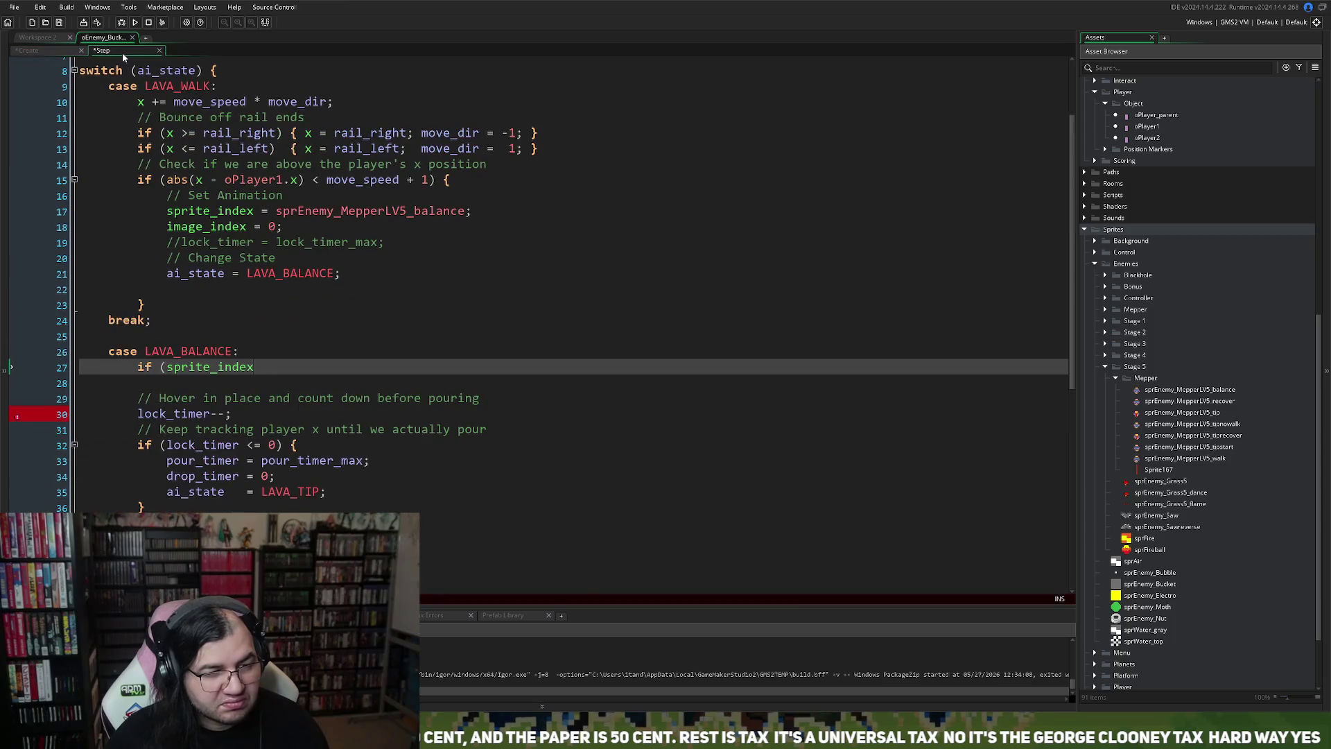
click(49, 49)
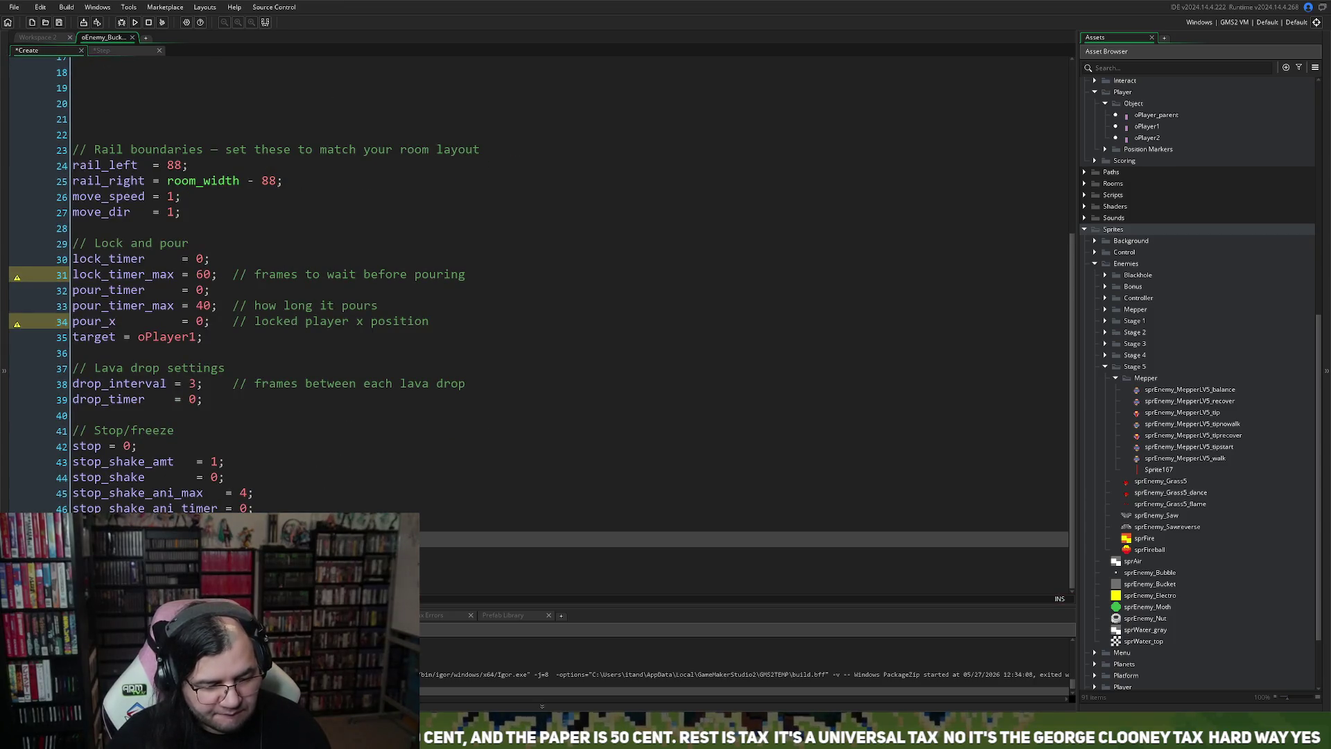
click(102, 51)
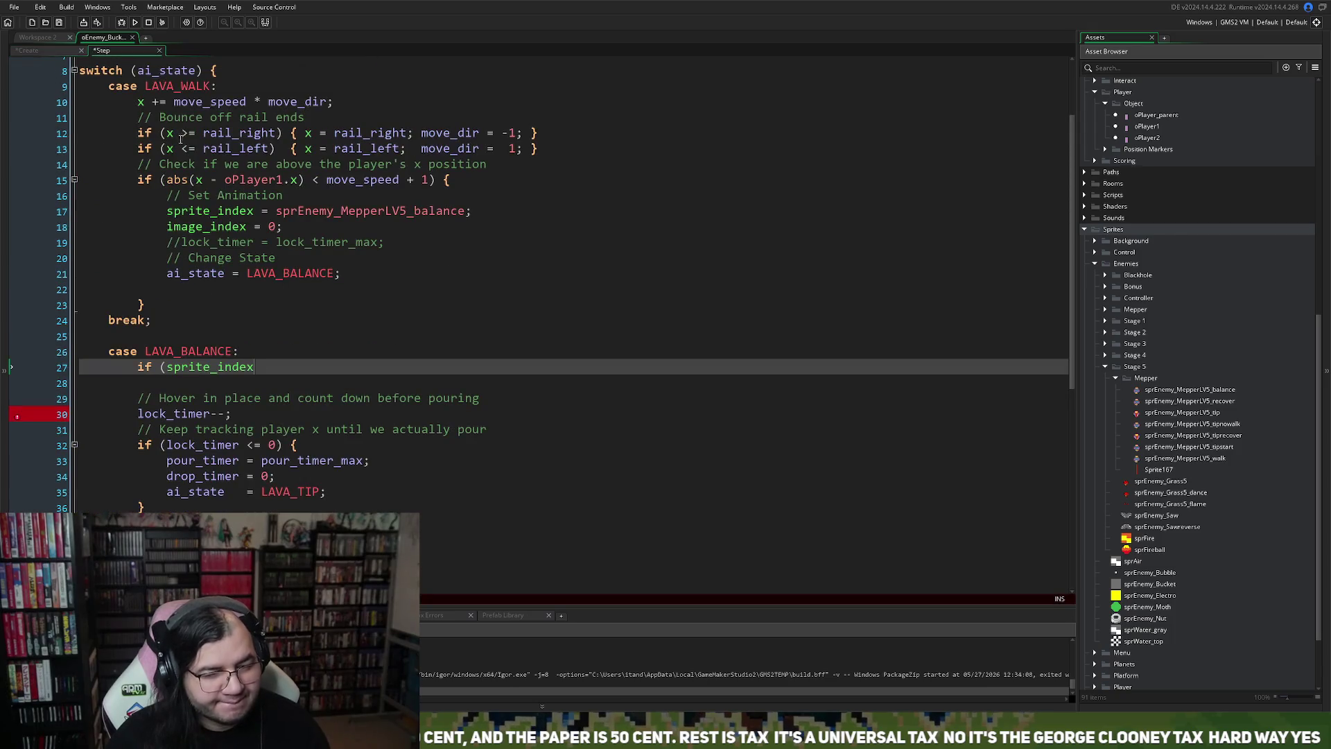
Step: Complete the condition as '== sprEnemy_MepperLV5_balance) { }' with an empty block
double_click(321, 212)
key(ctrl+c)
click(270, 367)
text(==)
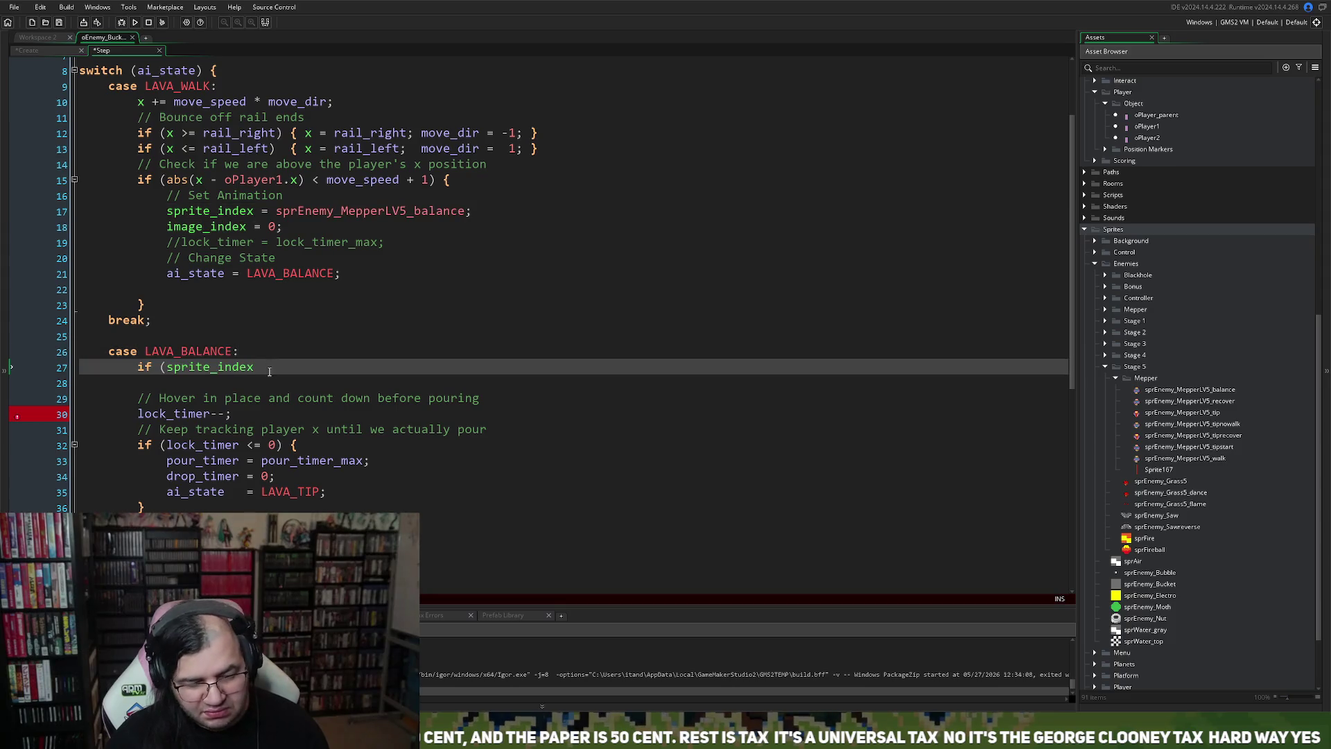
key(ctrl+v)
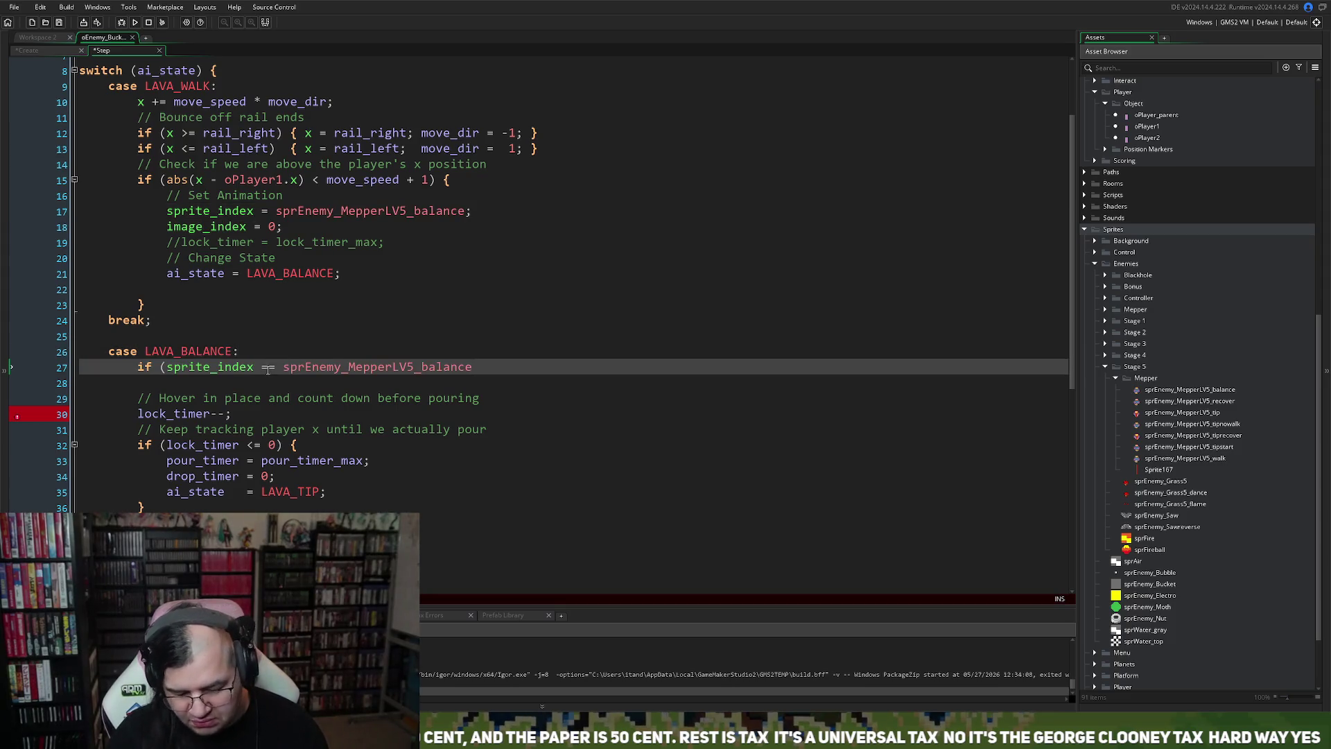
text() {)
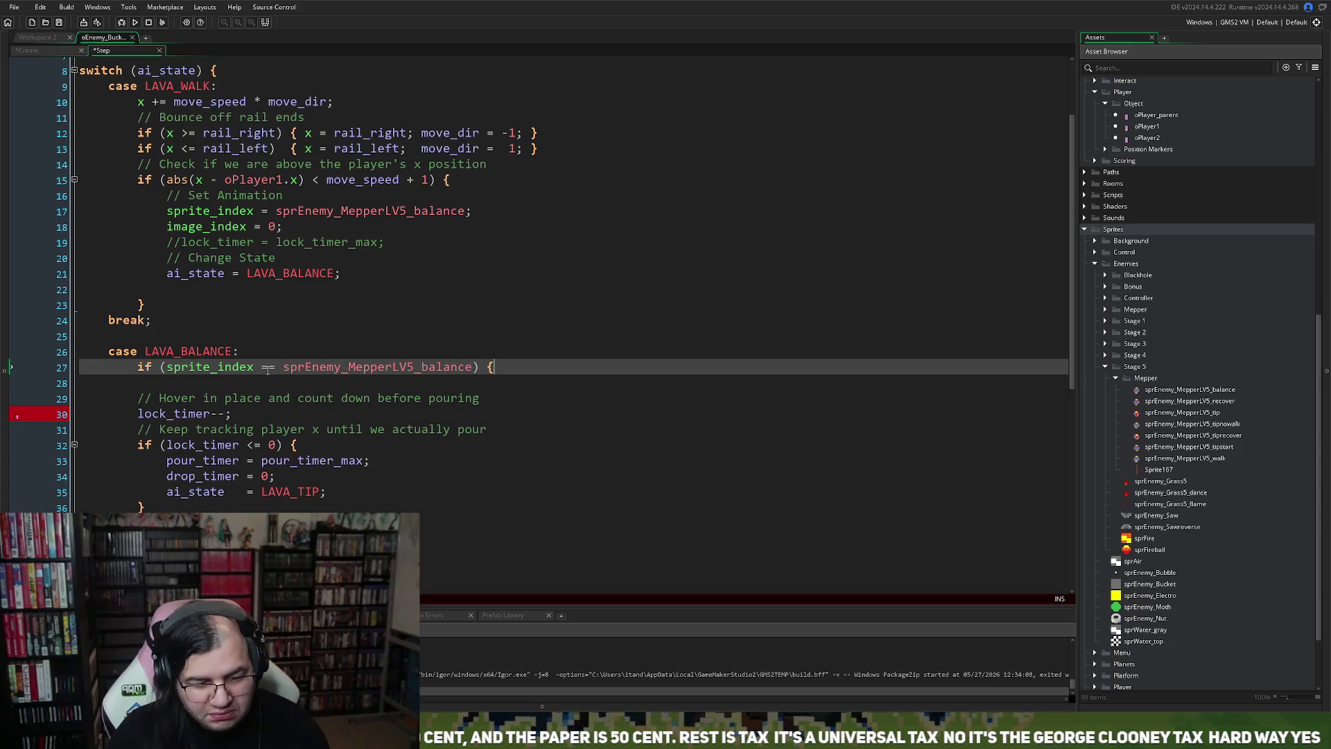
key(Return)
key(Return)
key(ctrl+v)
key(BackSpace)
key(BackSpace)
key(BackSpace)
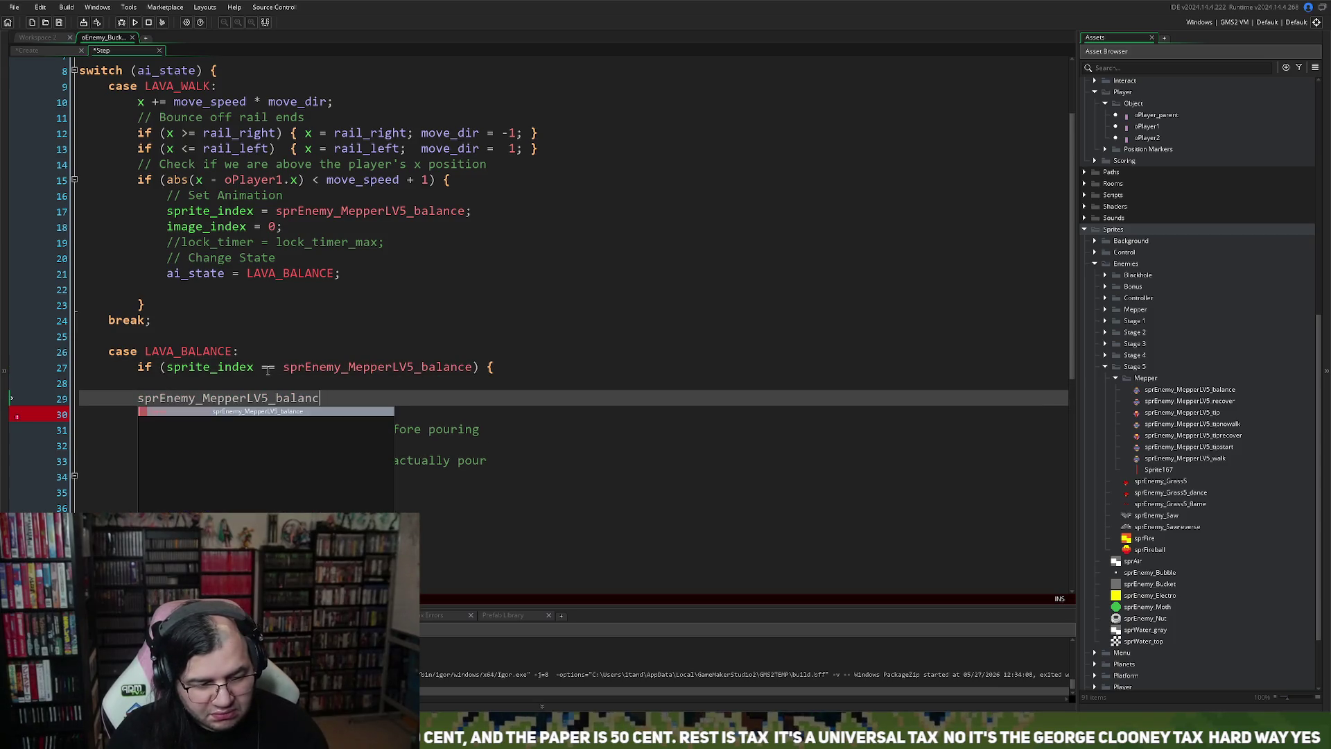
key(BackSpace)
key(BackSpace)
key(BackSpace)
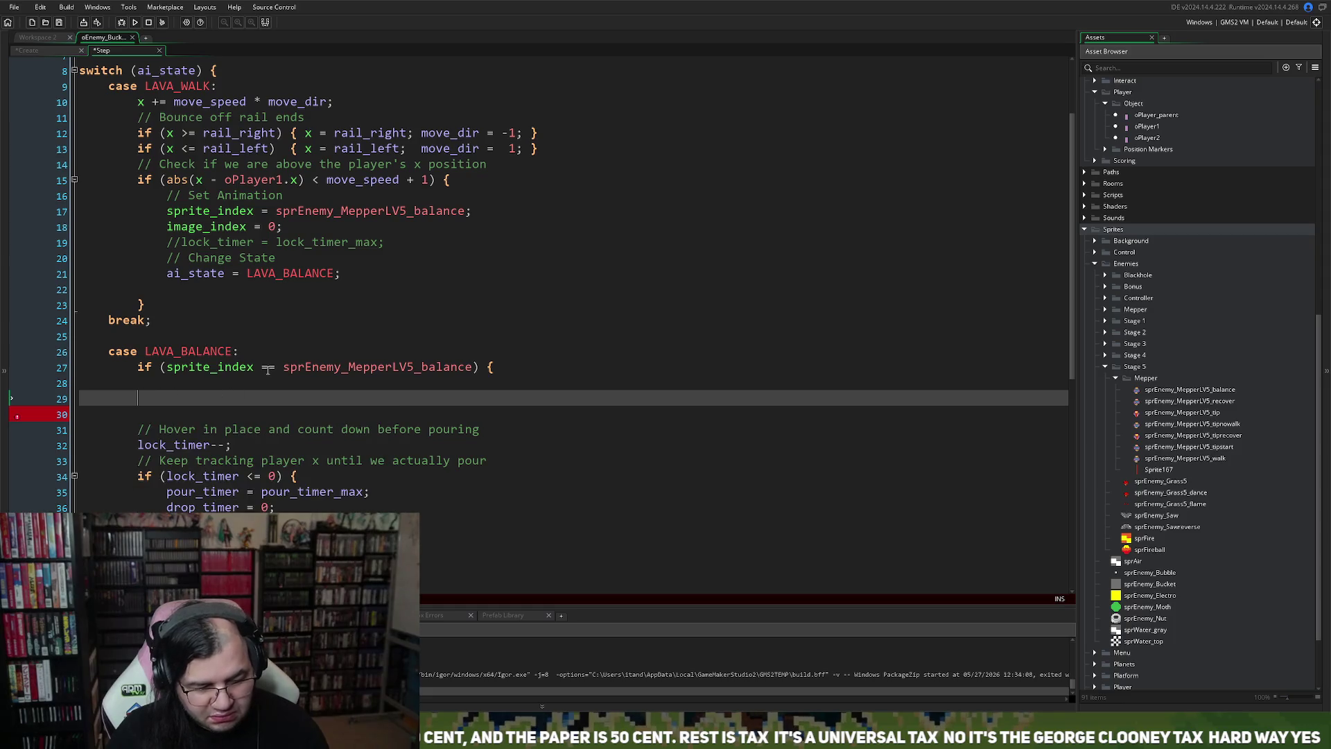
text(})
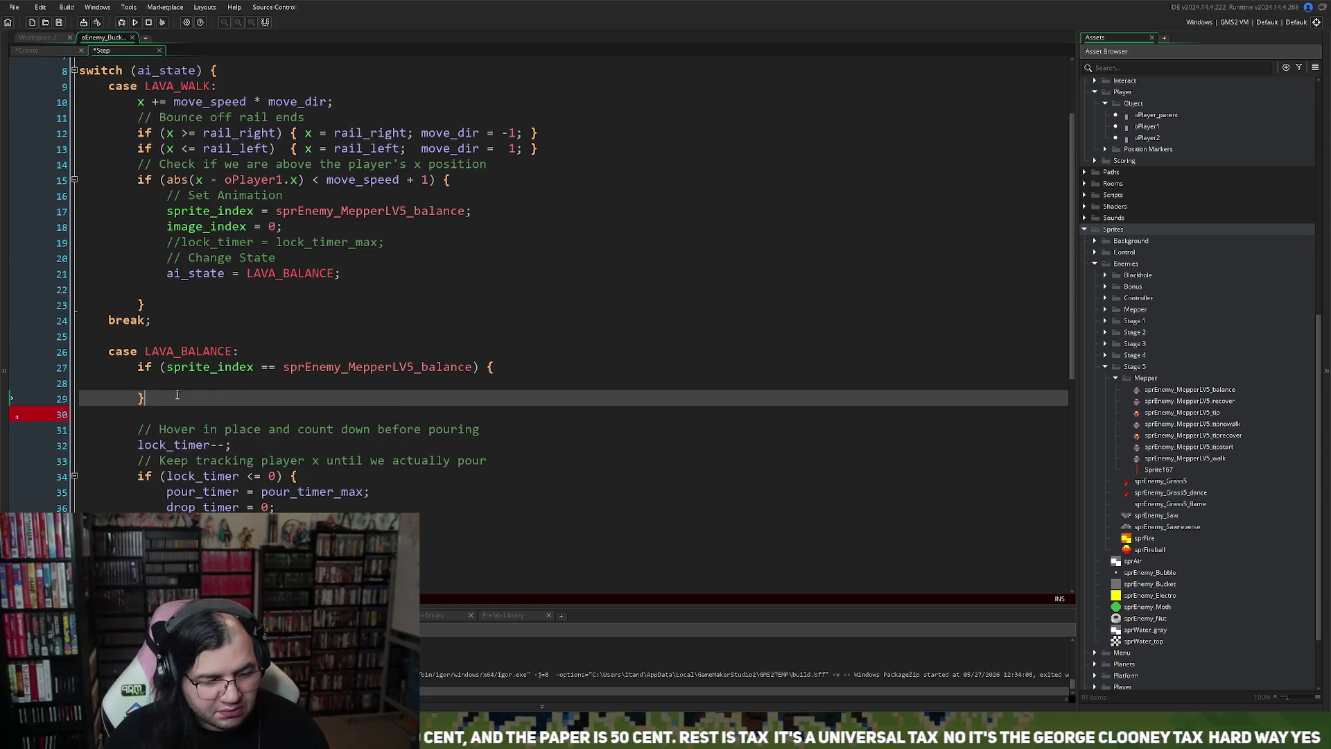
click(145, 383)
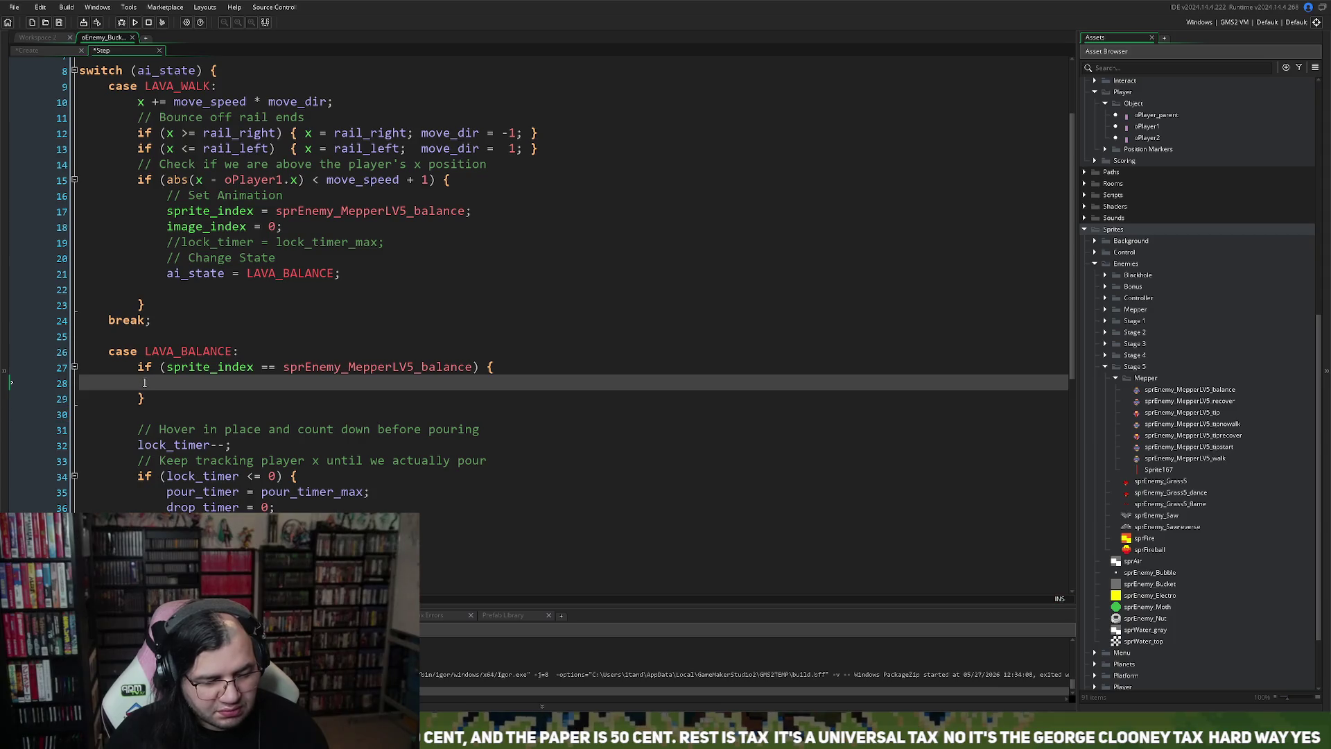
scroll(177, 255, down, 6)
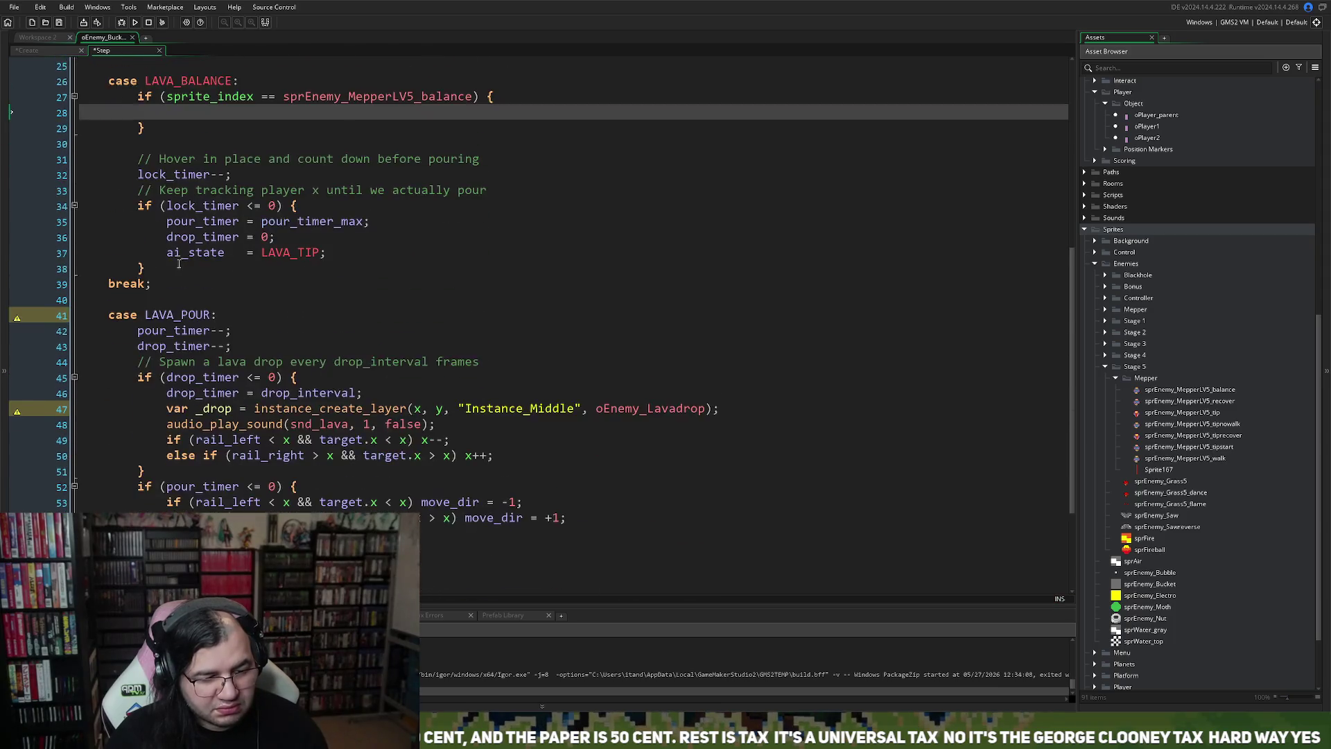
Step: Insert blank lines above switch (ai_state), trying then discarding an '// Animate' section
scroll(179, 262, down, 3)
scroll(187, 474, up, 11)
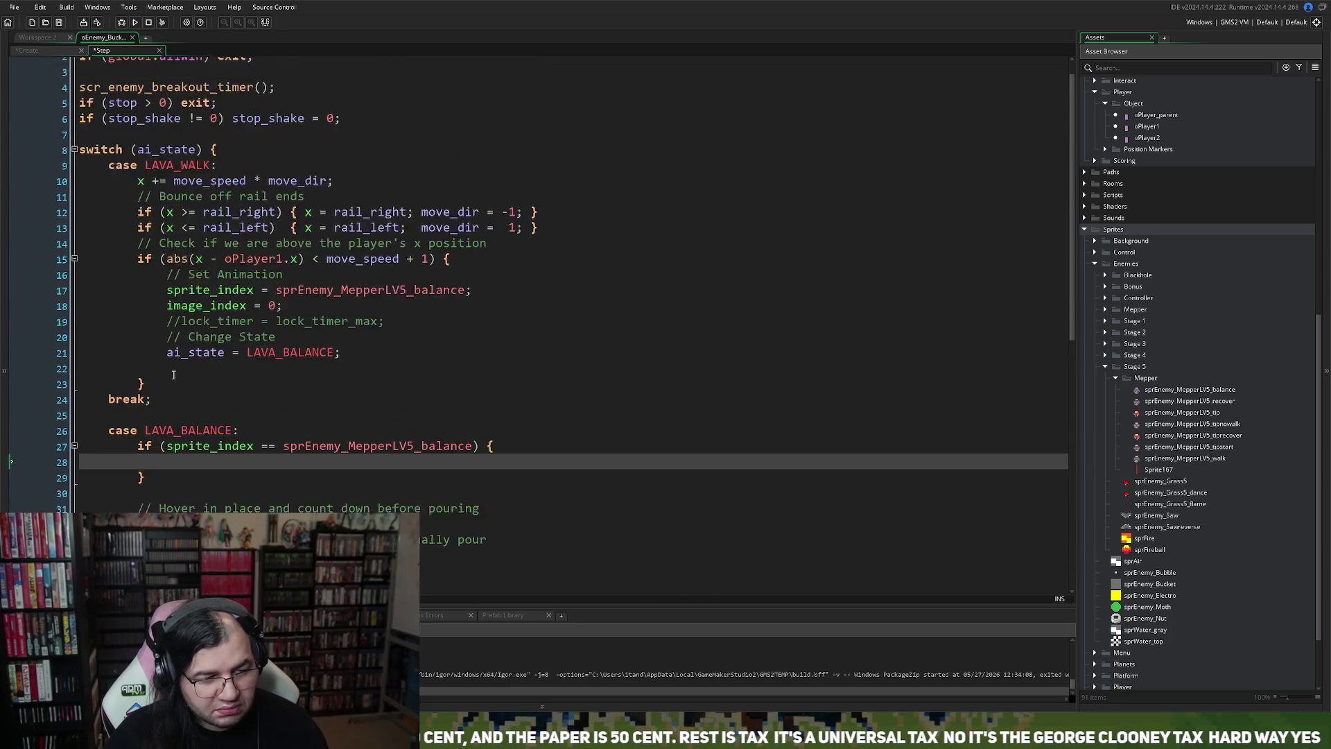
click(104, 164)
key(Return)
key(Return)
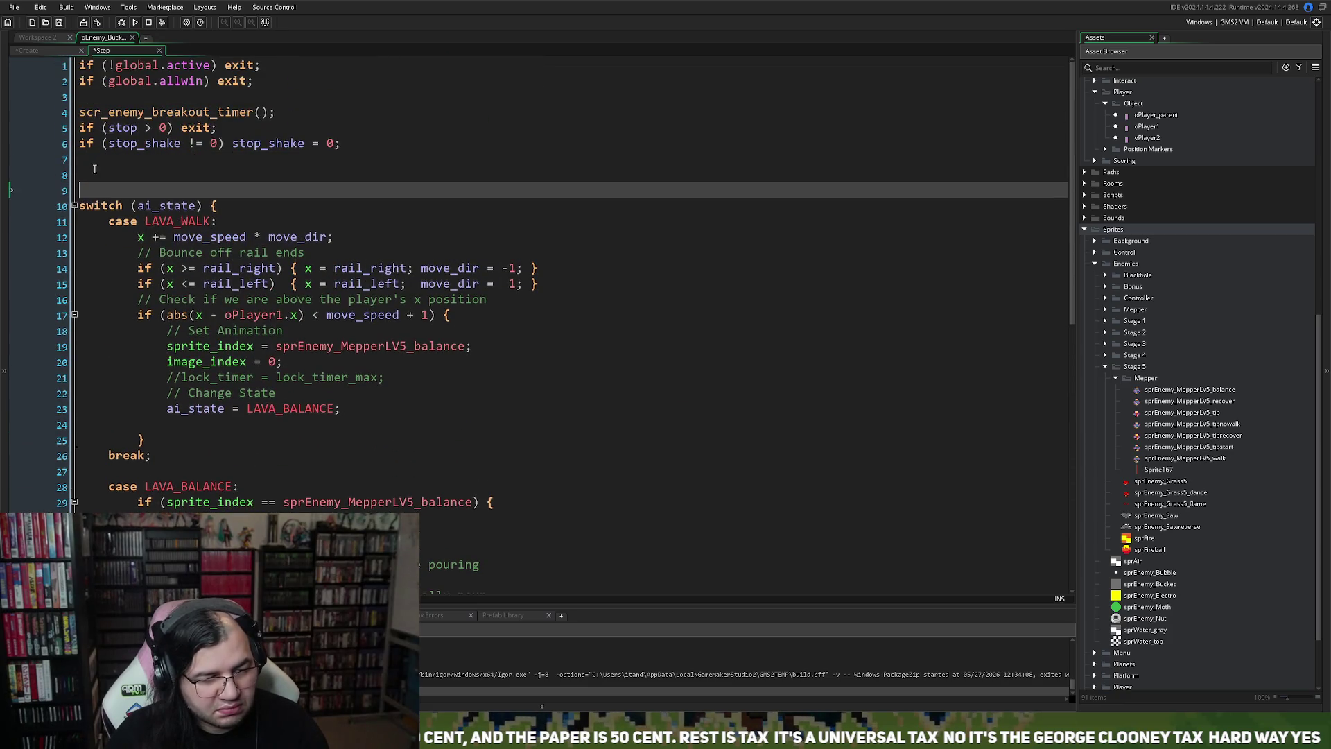
text(// Animate)
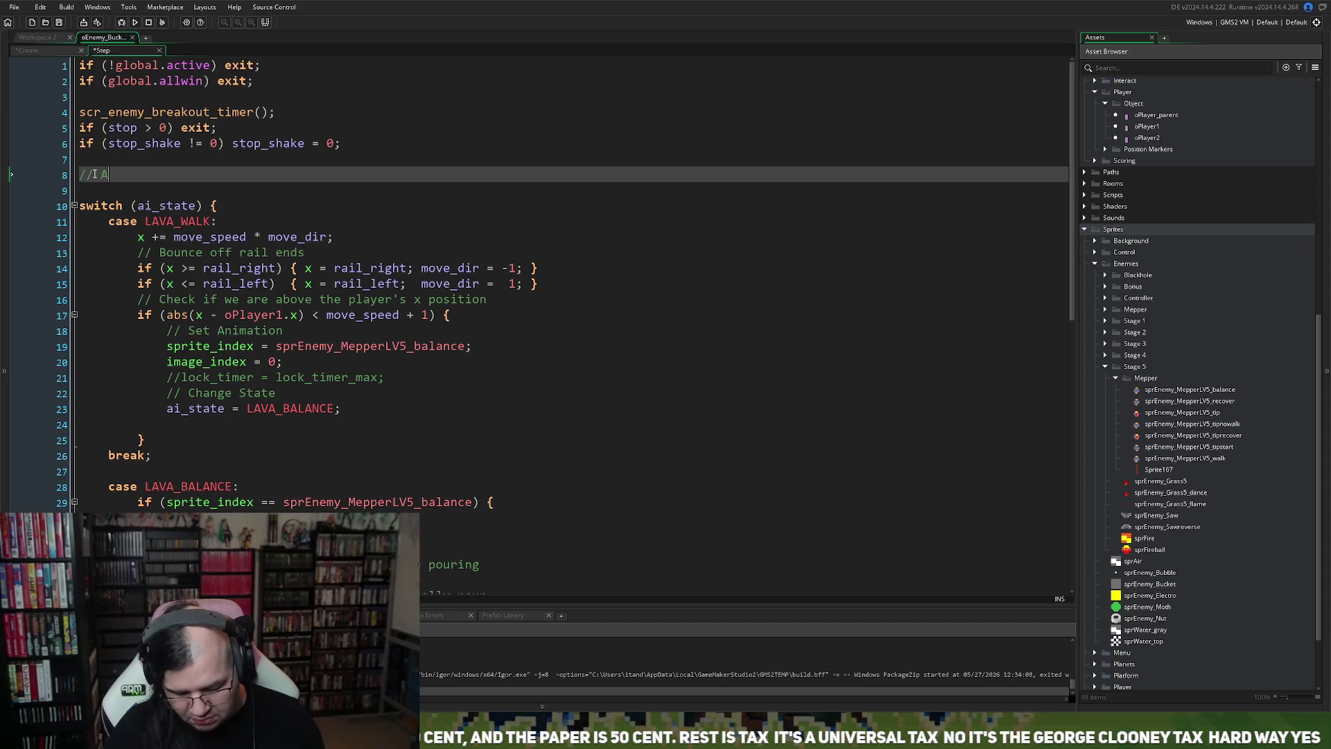
key(Return)
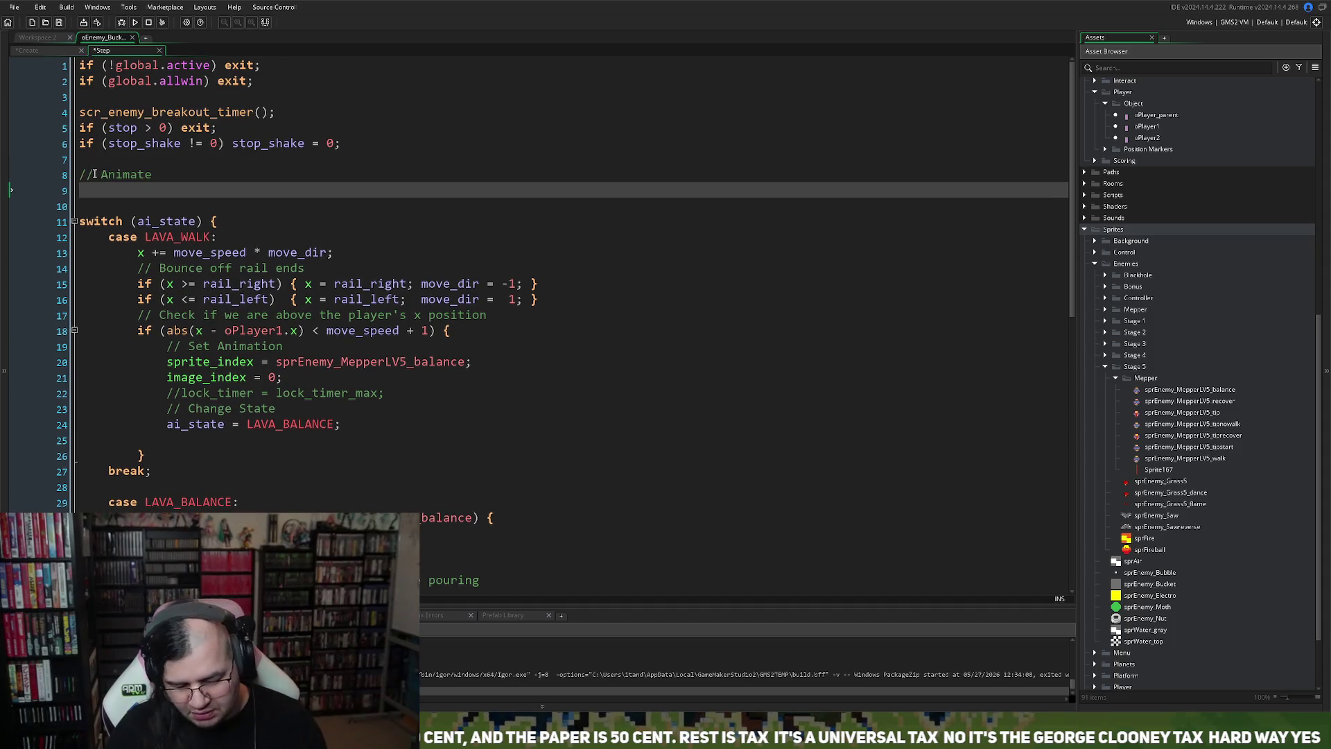
text(s)
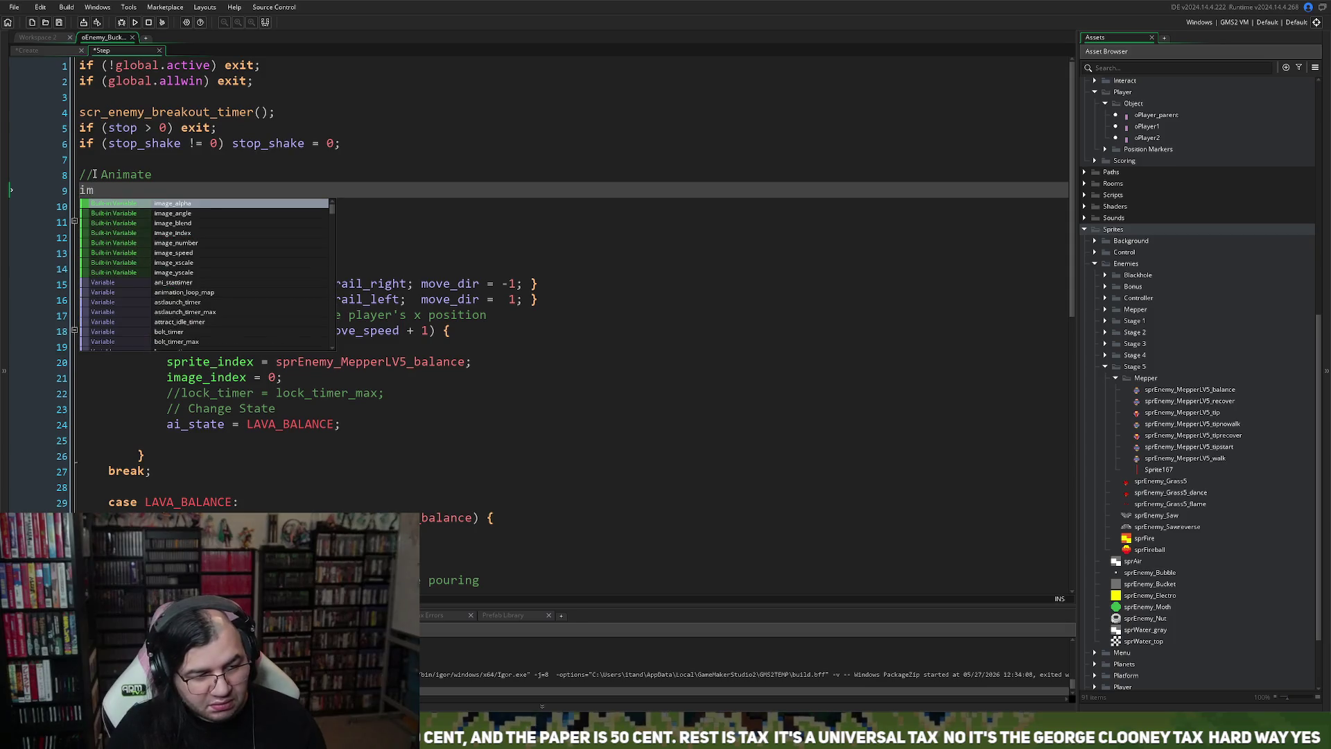
key(BackSpace)
key(BackSpace)
key(BackSpace)
key(BackSpace)
key(BackSpace)
key(BackSpace)
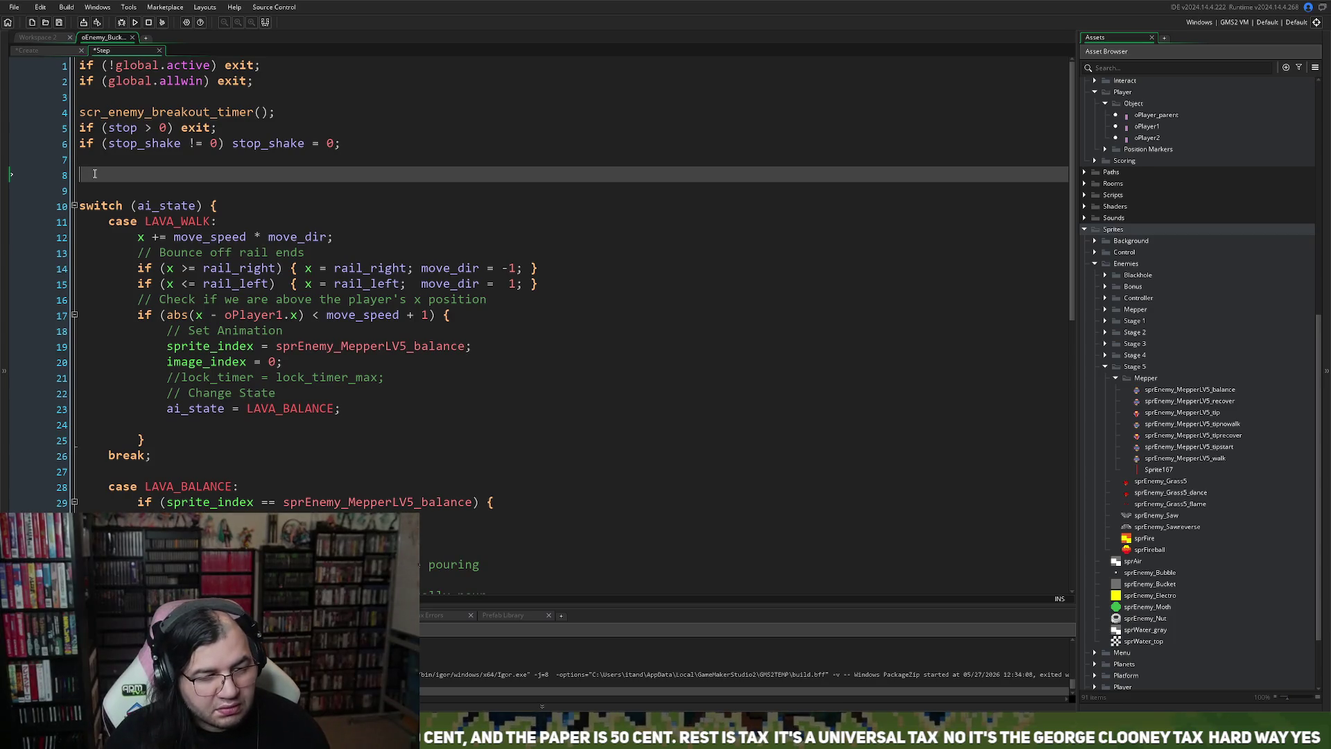
Step: In the Create event, add a blank line above the '// Behavior' comment
click(57, 51)
scroll(541, 322, up, 1)
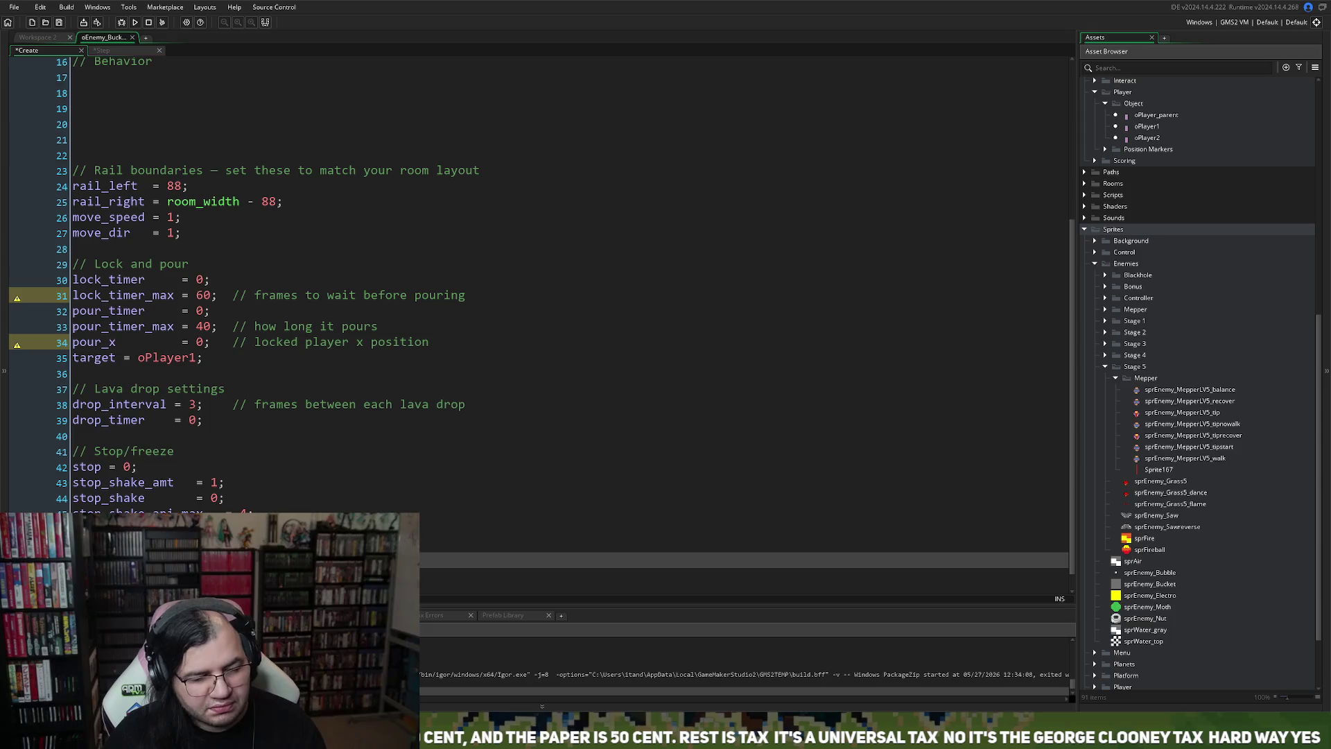
scroll(142, 410, up, 5)
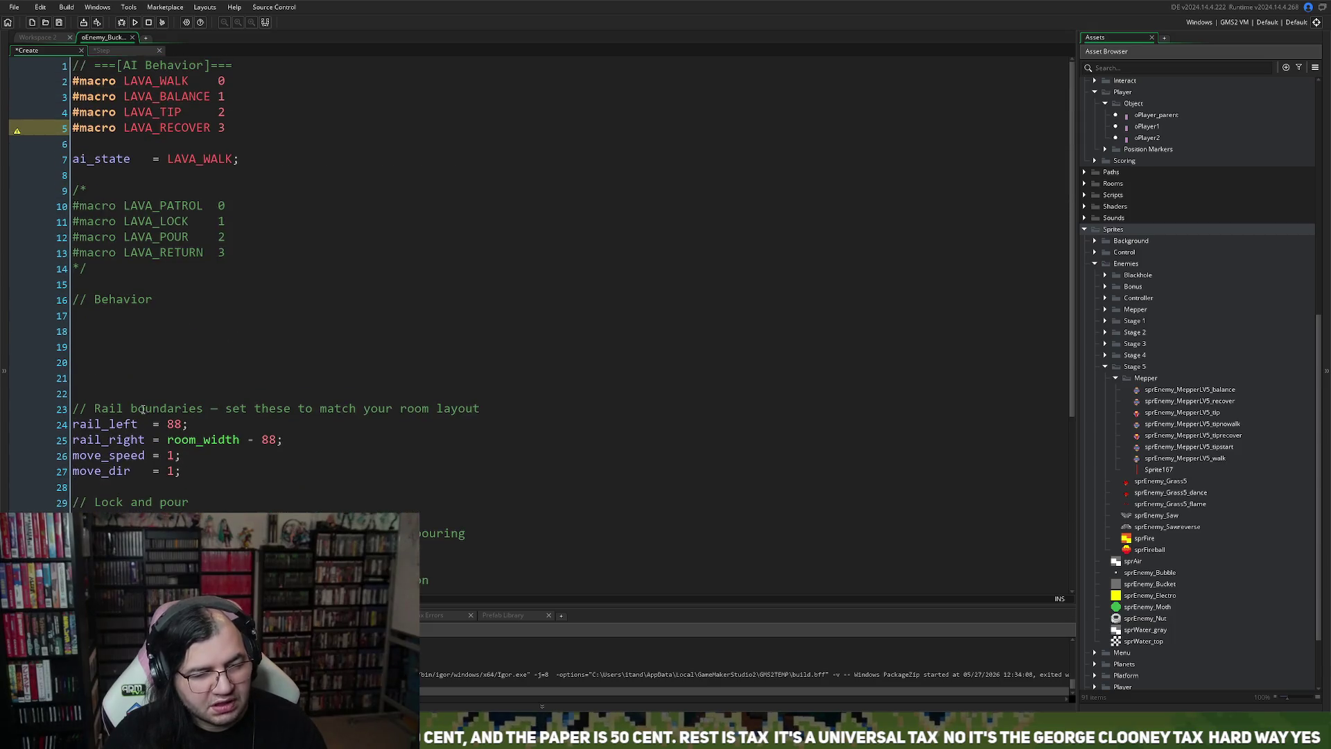
click(90, 313)
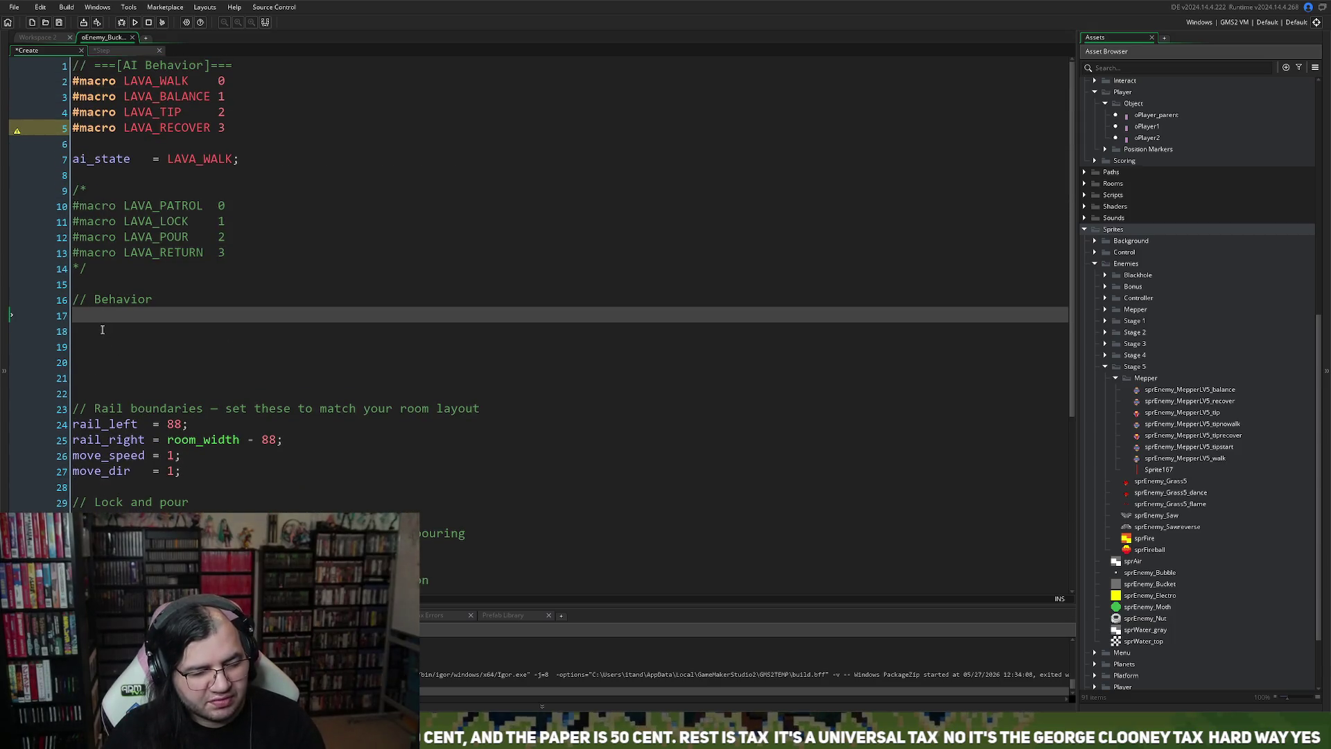
click(90, 293)
key(Return)
key(Up)
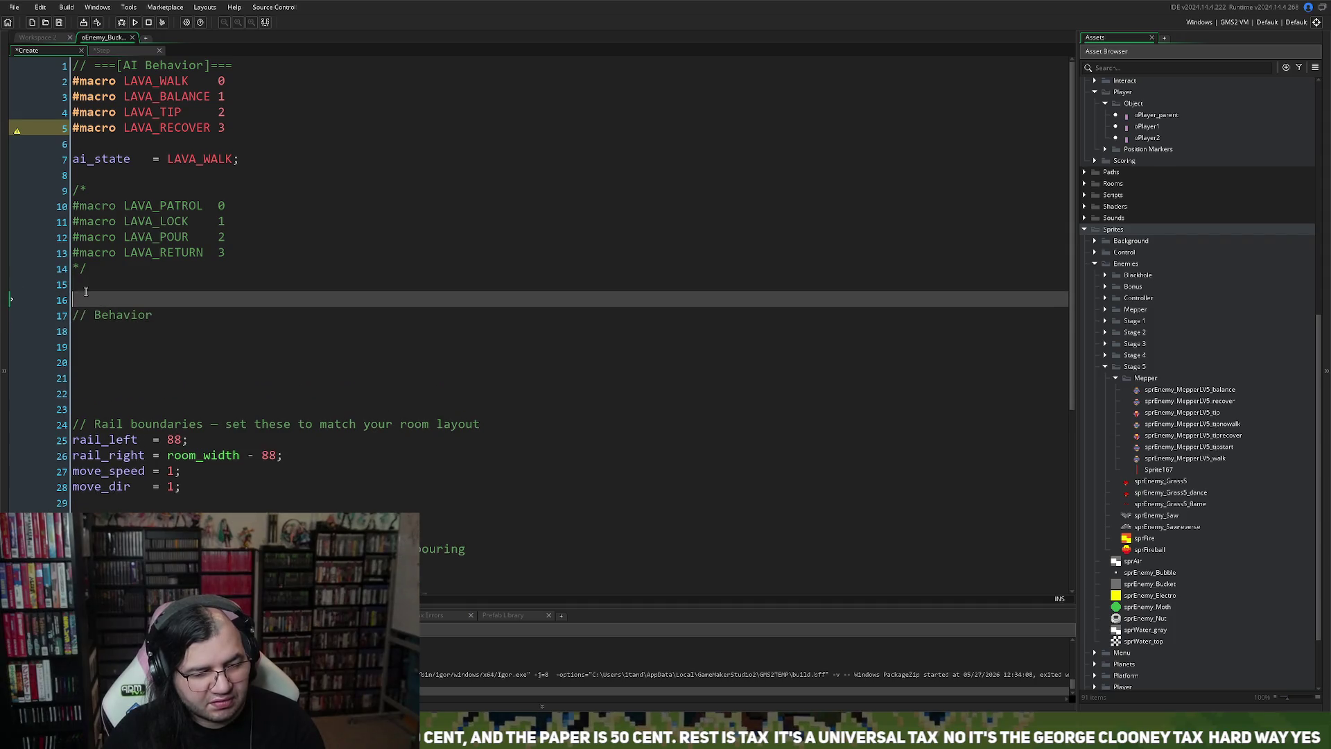
Step: Add an '// Animate' comment followed by ani_frame = 0; and ani_speed = 0.25 lines
key(Return)
key(Up)
text(// Animate)
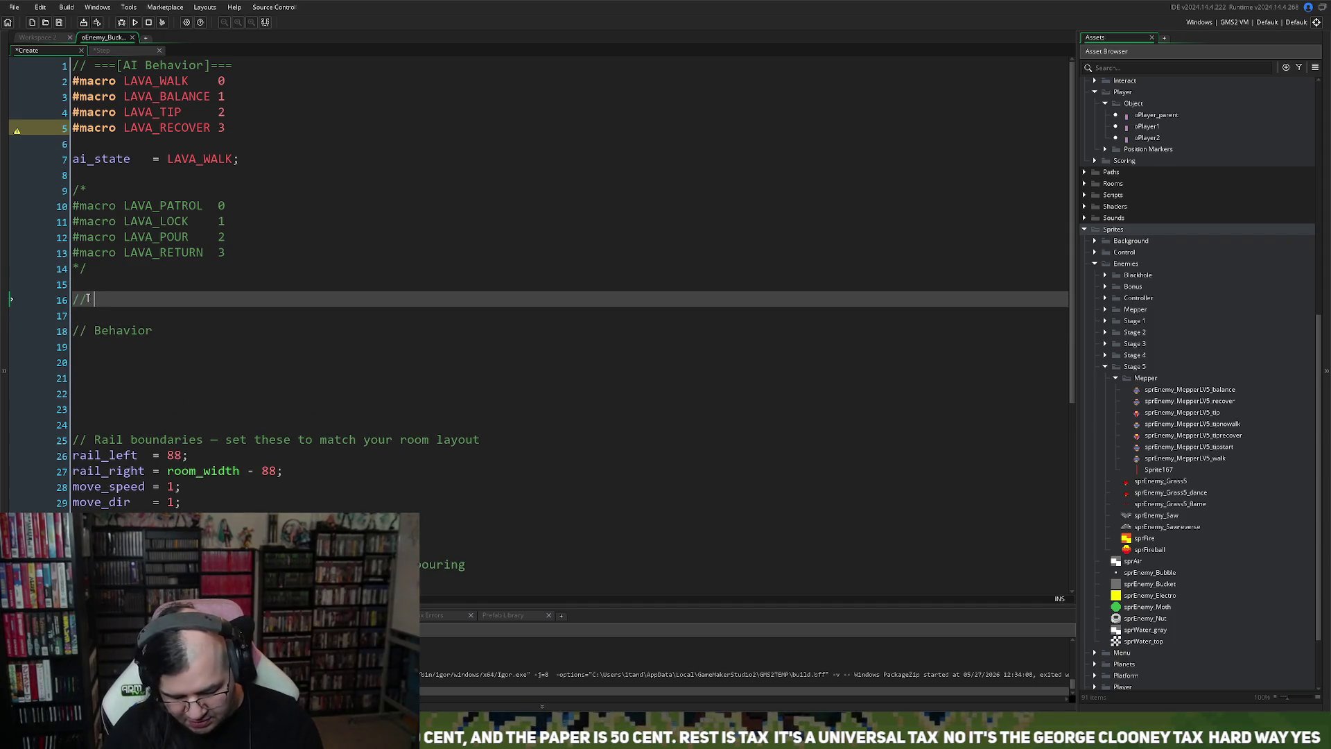
key(Return)
text(a)
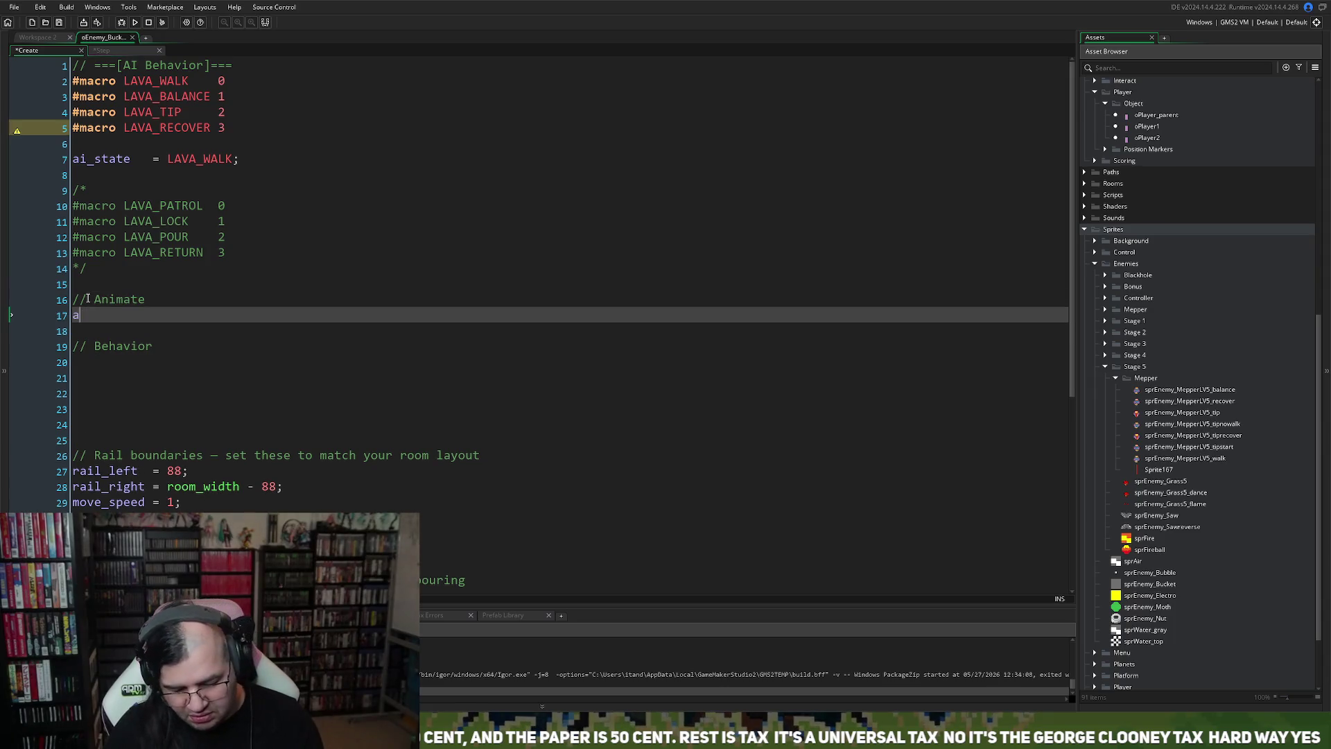
text(ni_)
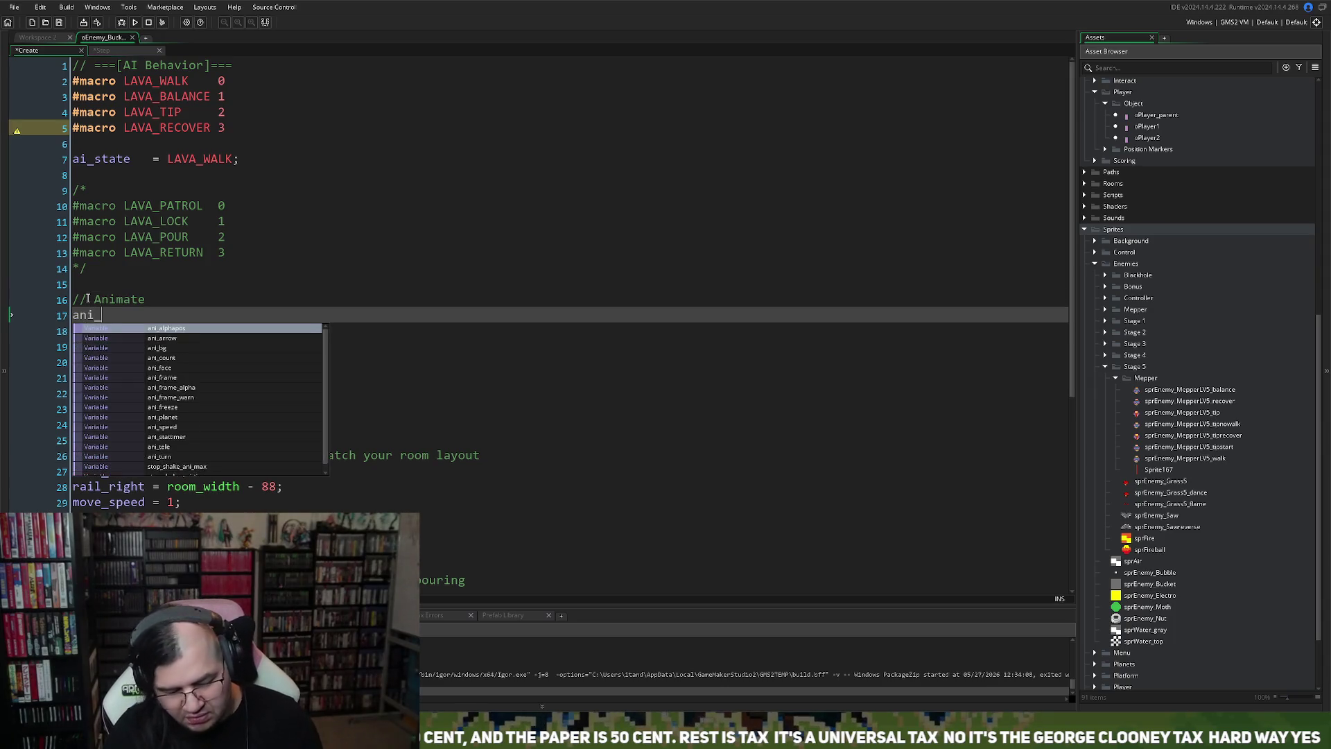
text(frame = 0;)
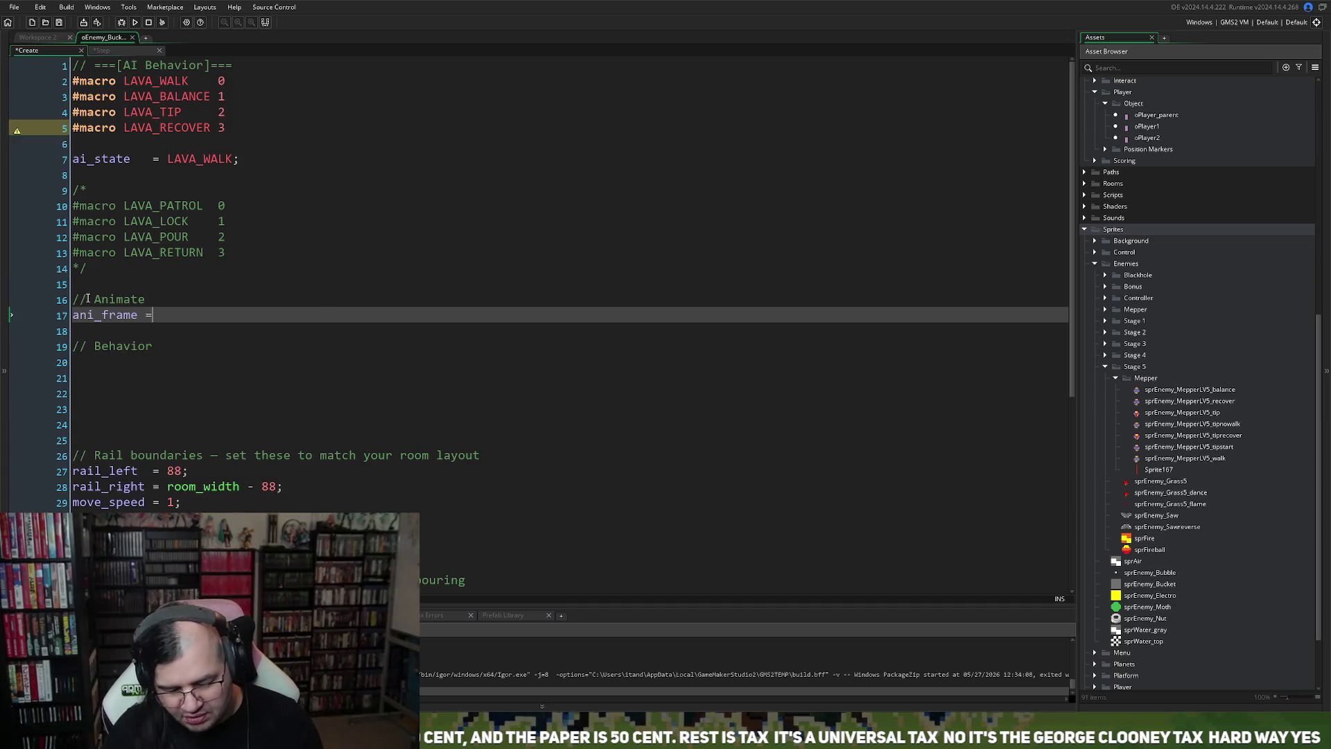
key(BackSpace)
text(;)
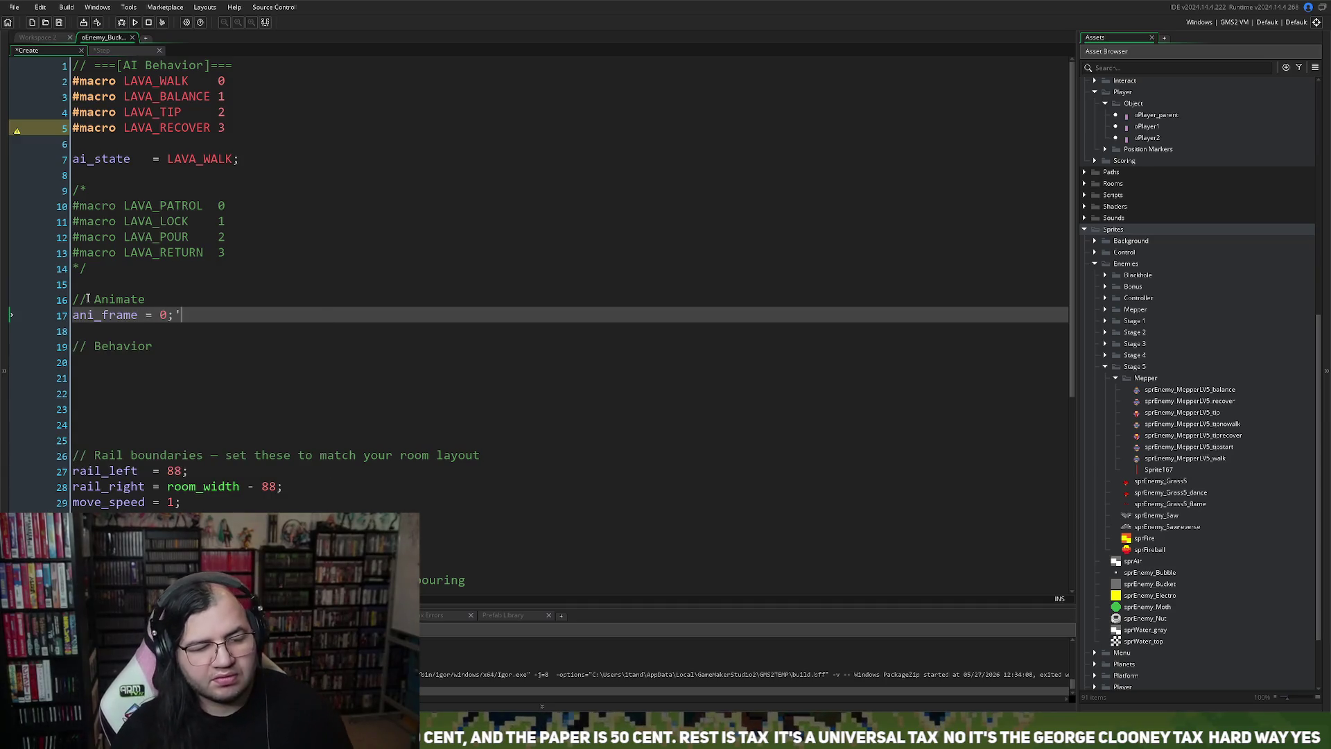
key(BackSpace)
text(a)
key(BackSpace)
key(BackSpace)
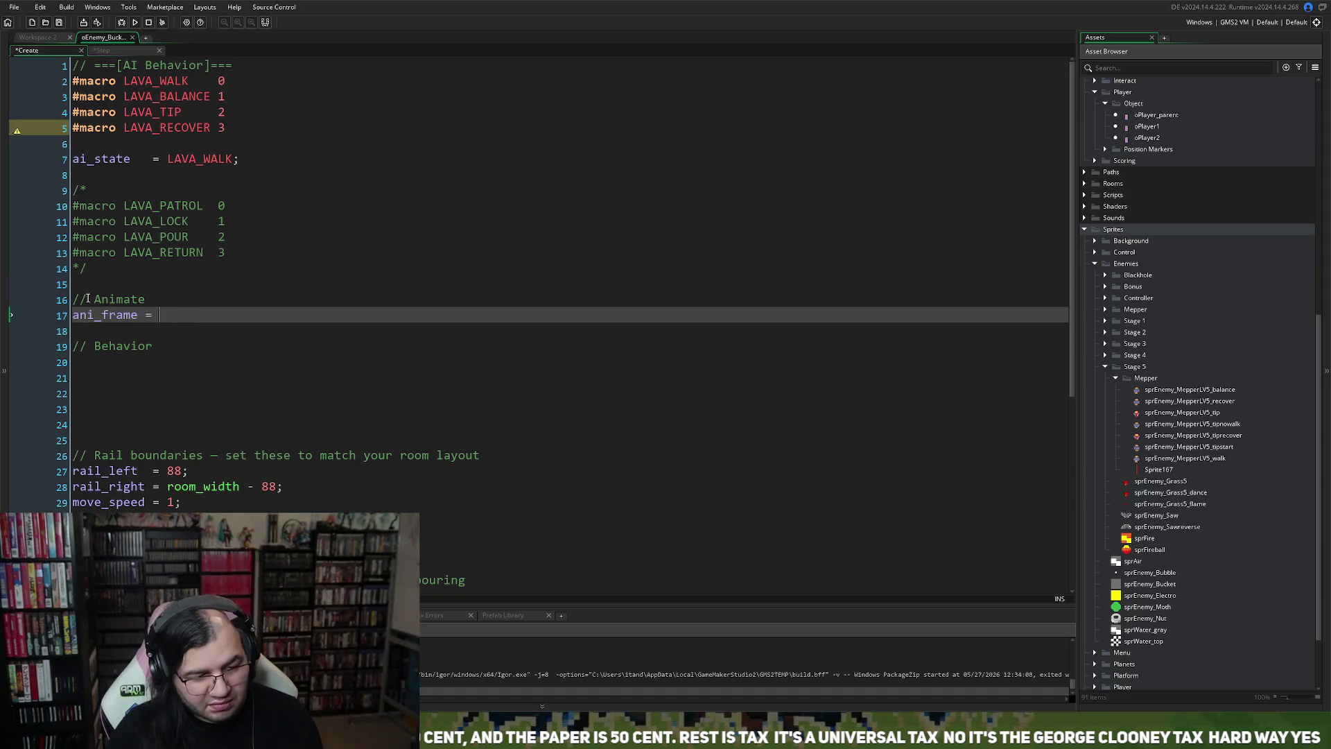
text(0;)
key(Return)
text(ani)
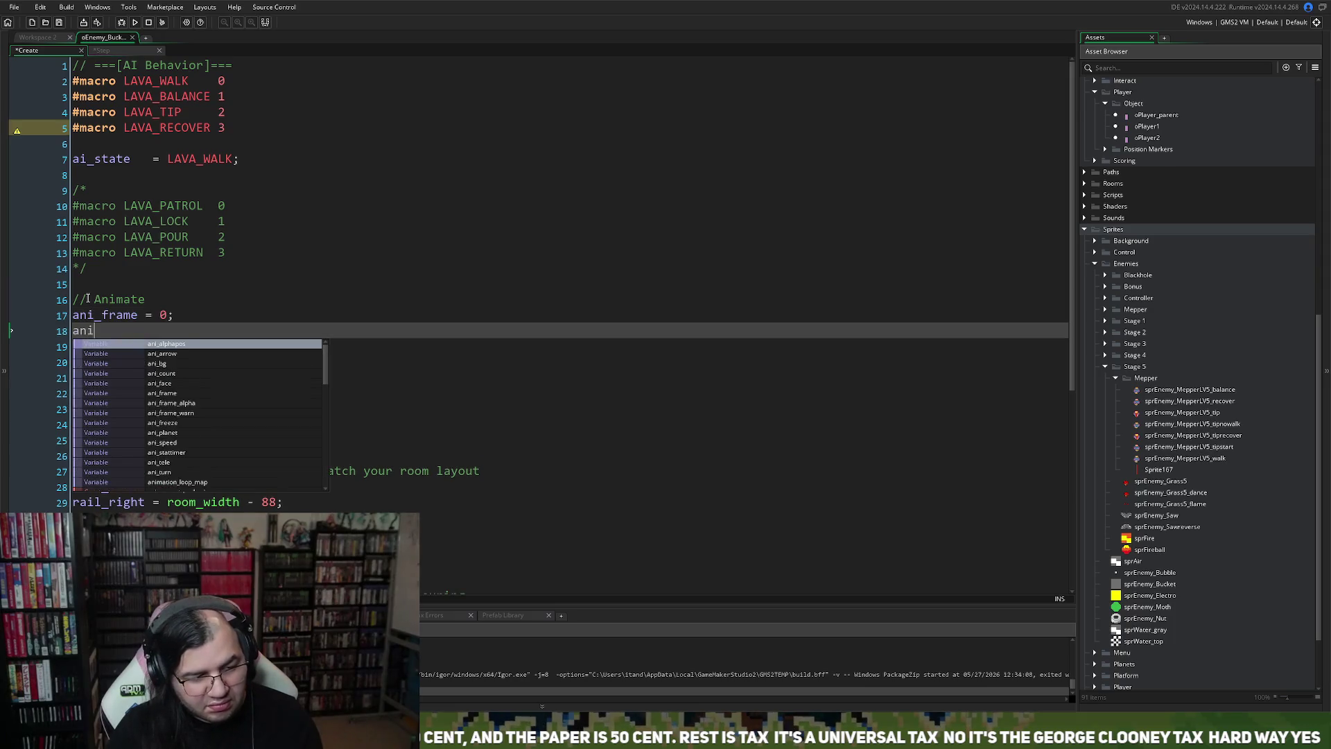
text(_s)
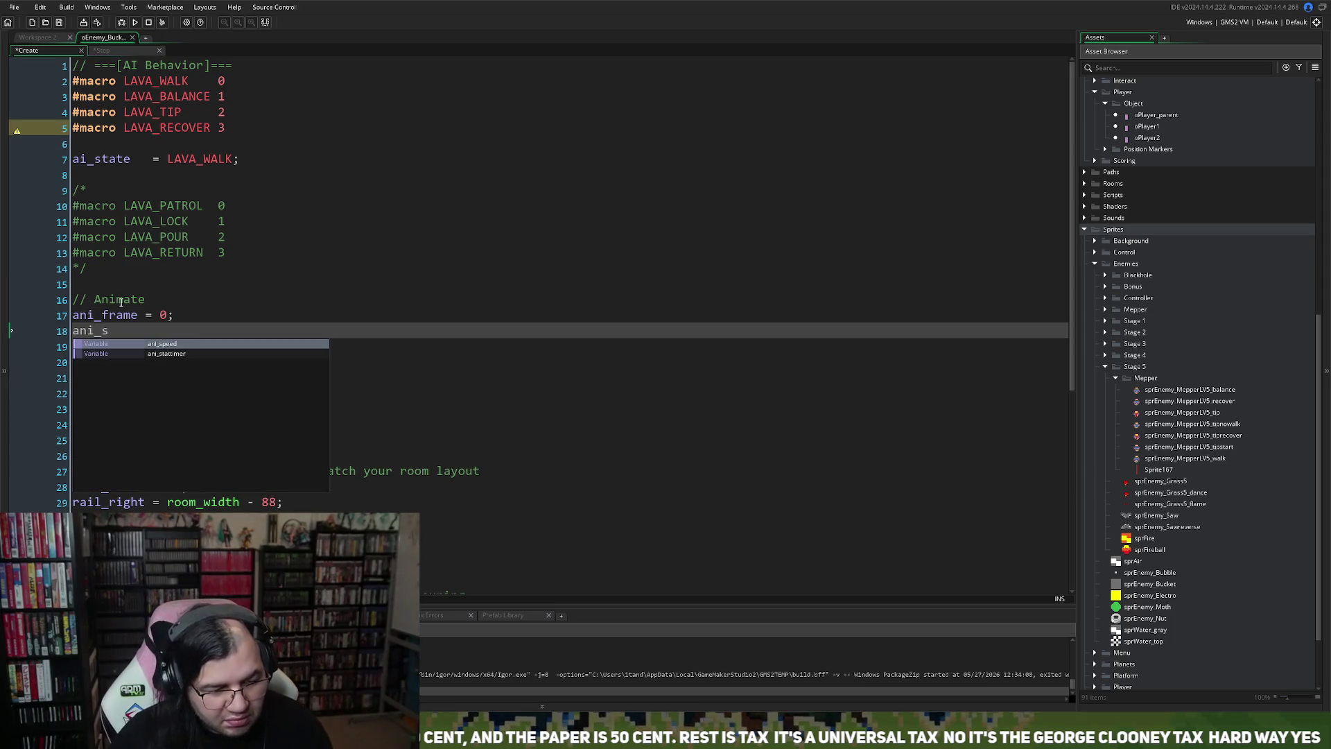
key(Return)
text(= 0.25;)
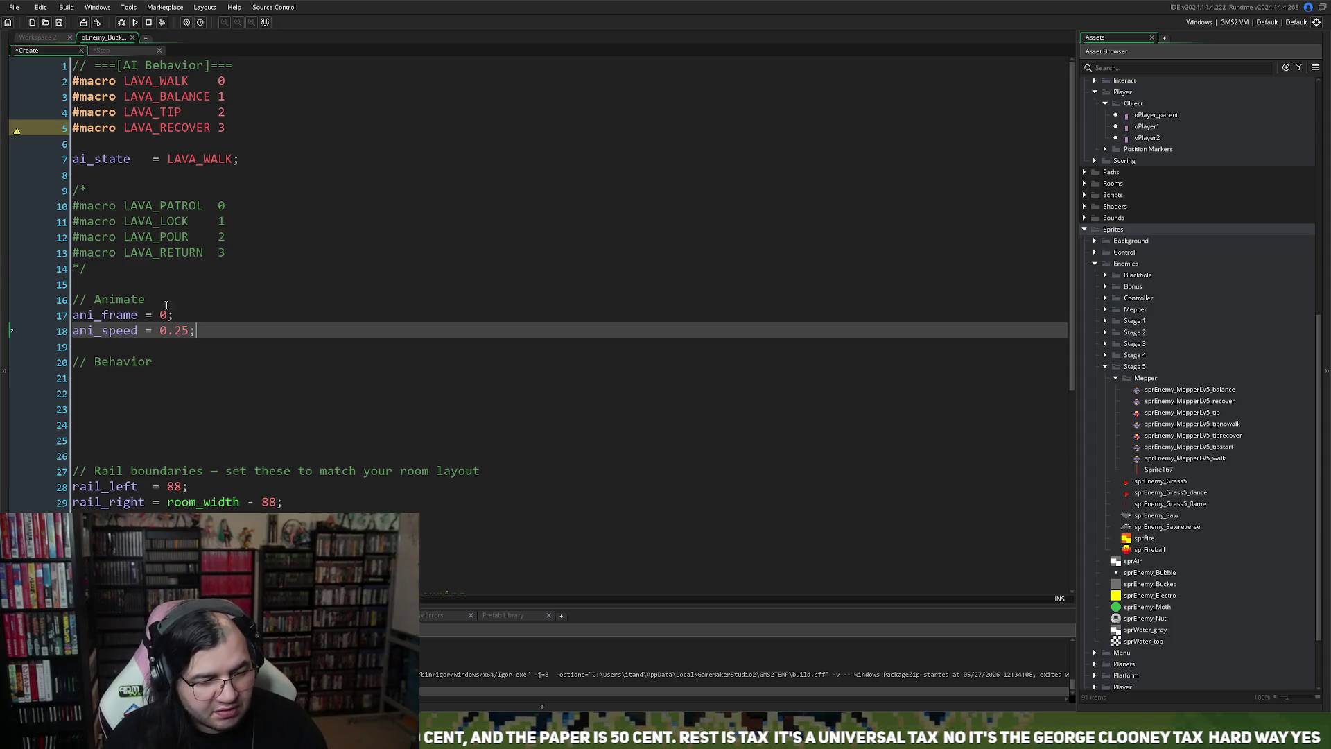
Step: Insert spr = sprite_index; directly under the '// Animate' comment
click(168, 307)
key(Return)
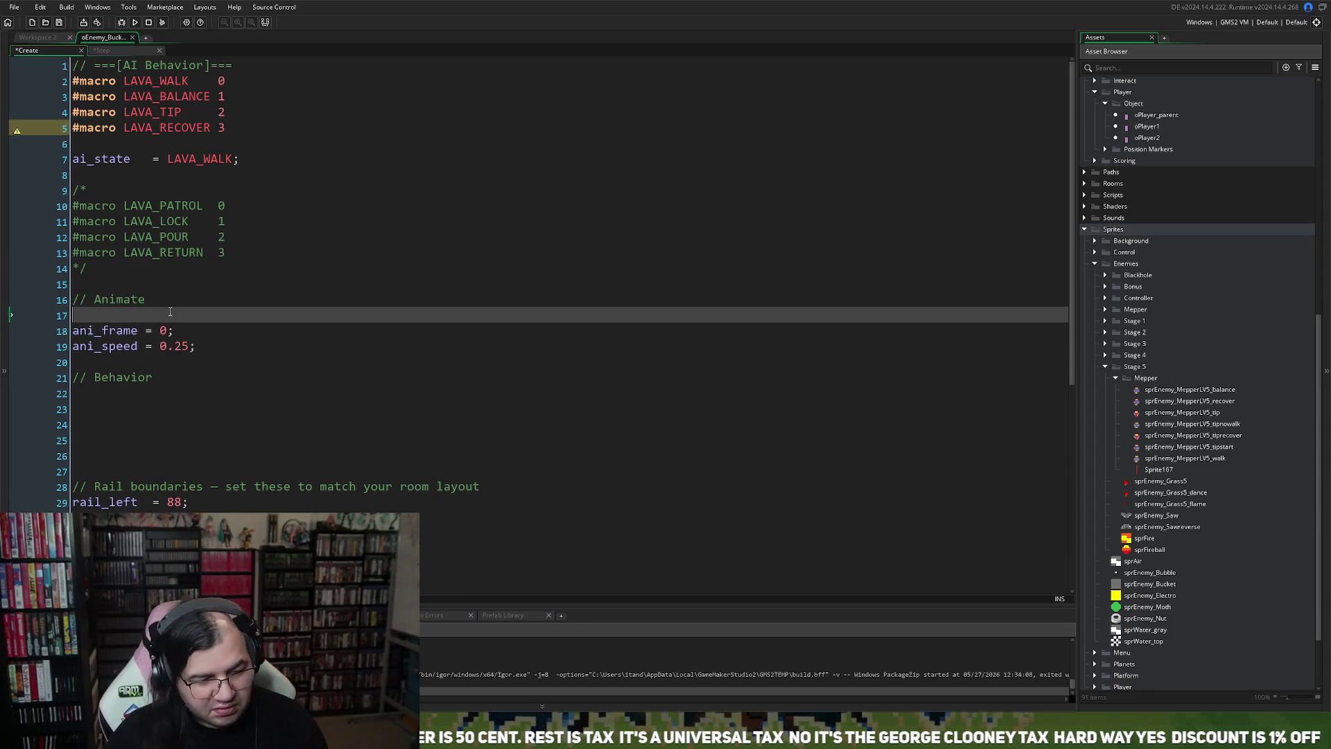
key(BackSpace)
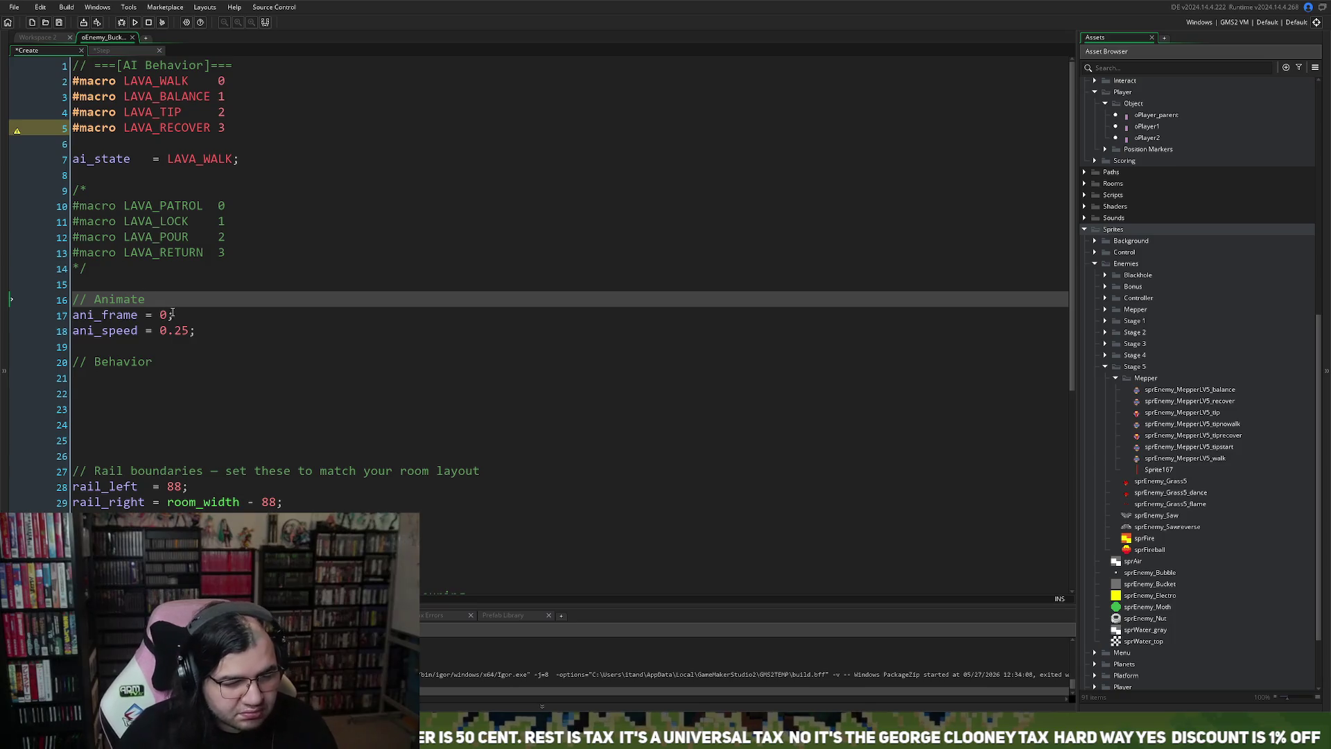
key(Return)
text(sp)
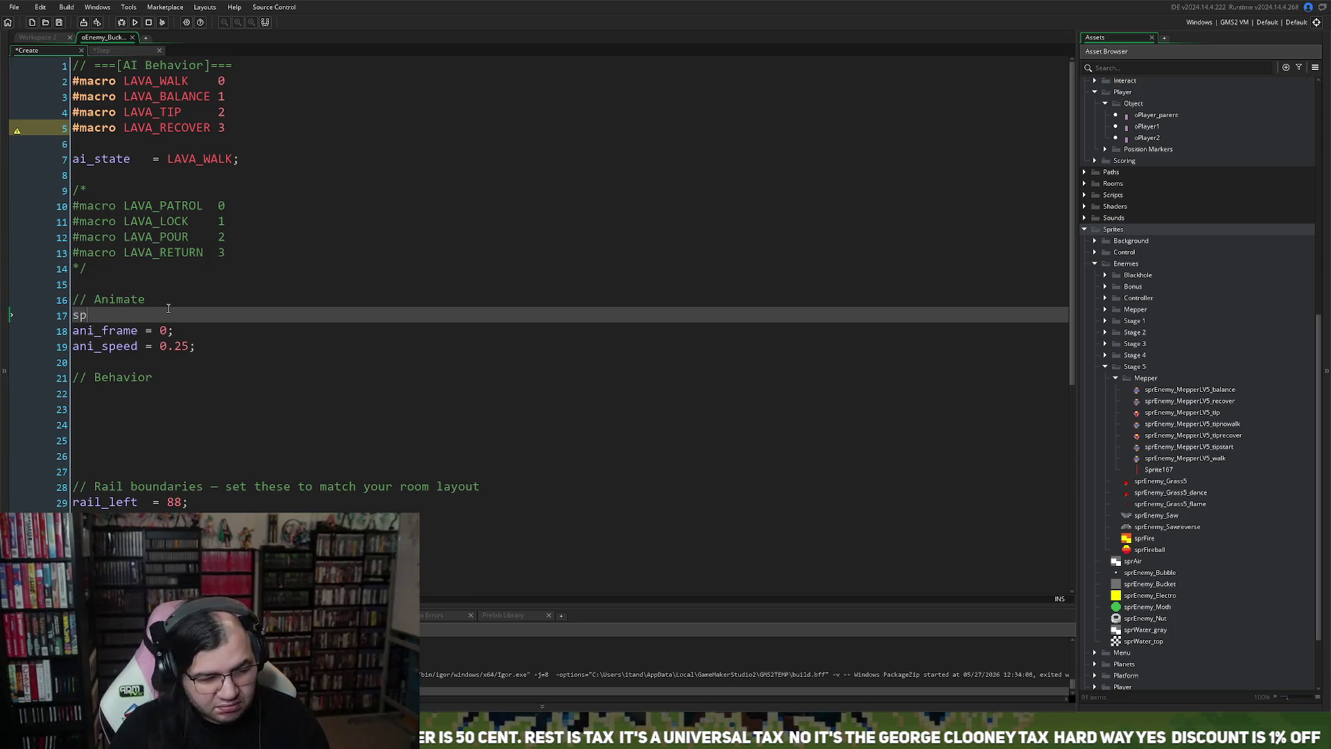
text(r)
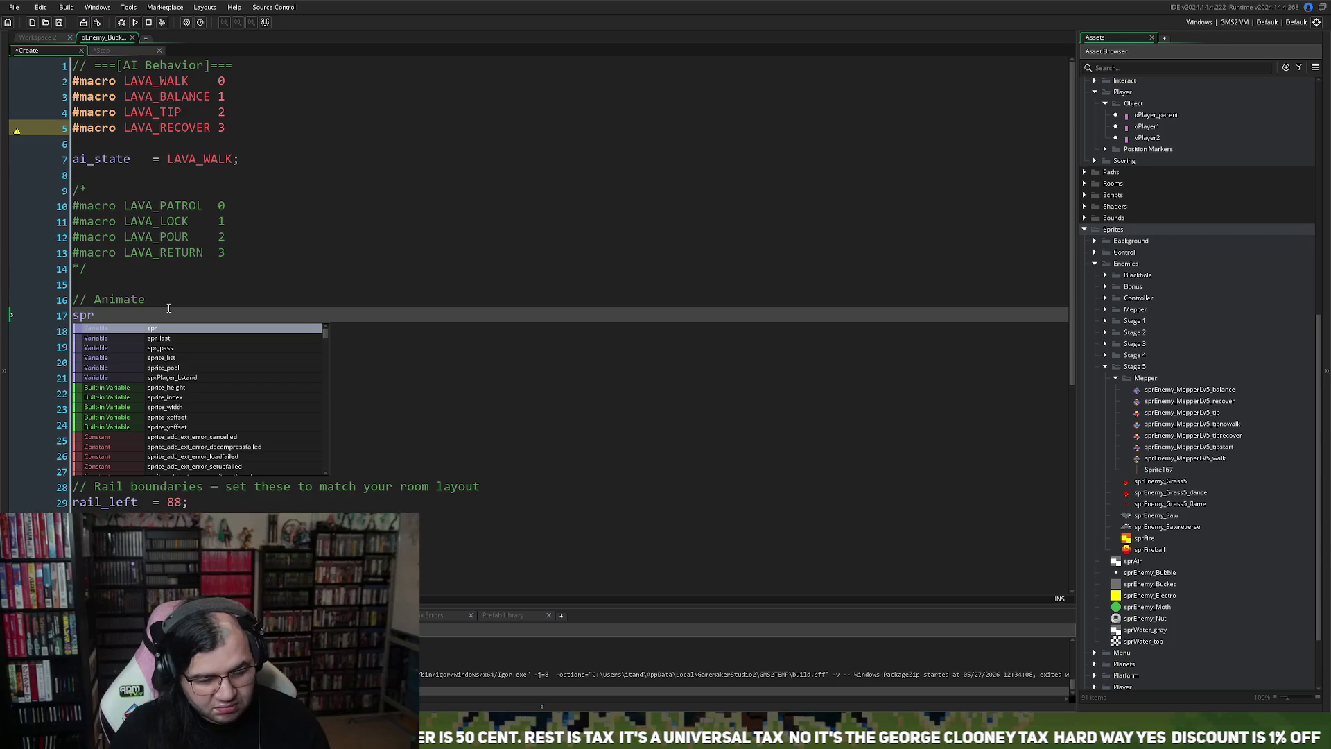
text( = sprt)
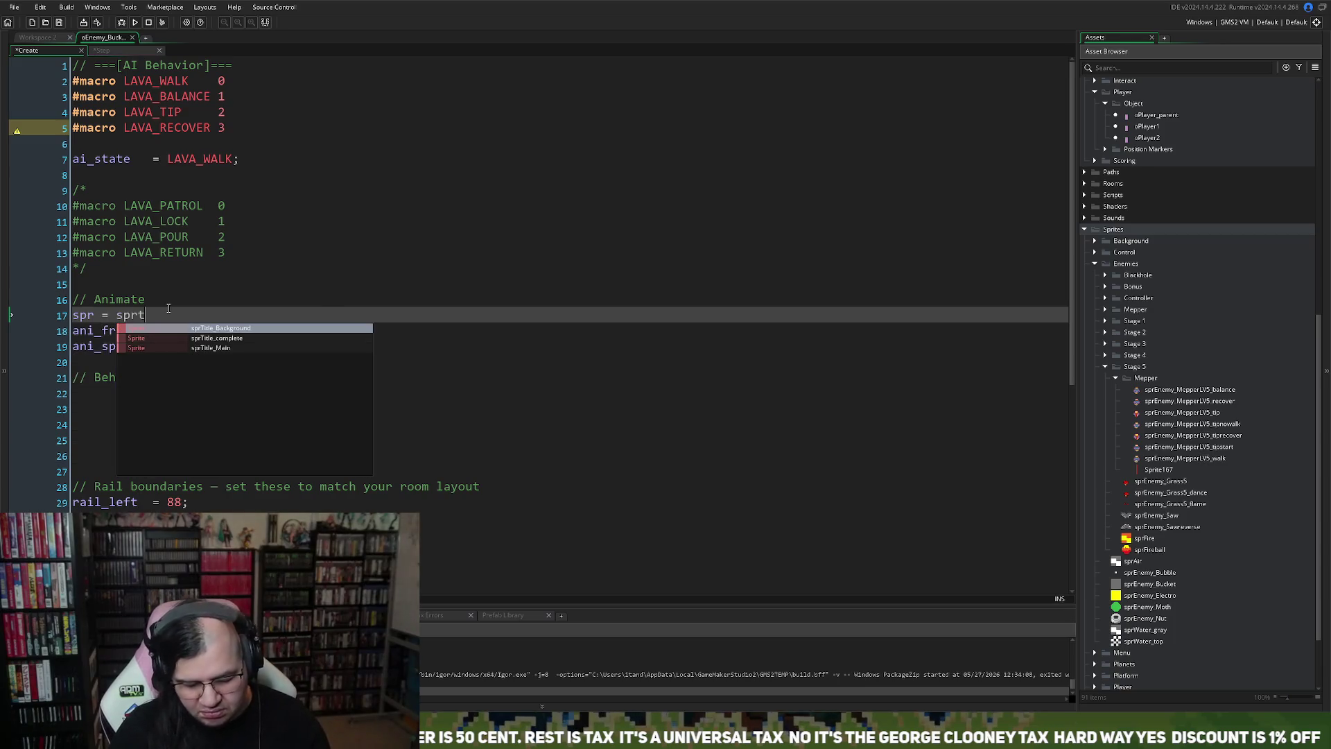
key(BackSpace)
text(ite_in)
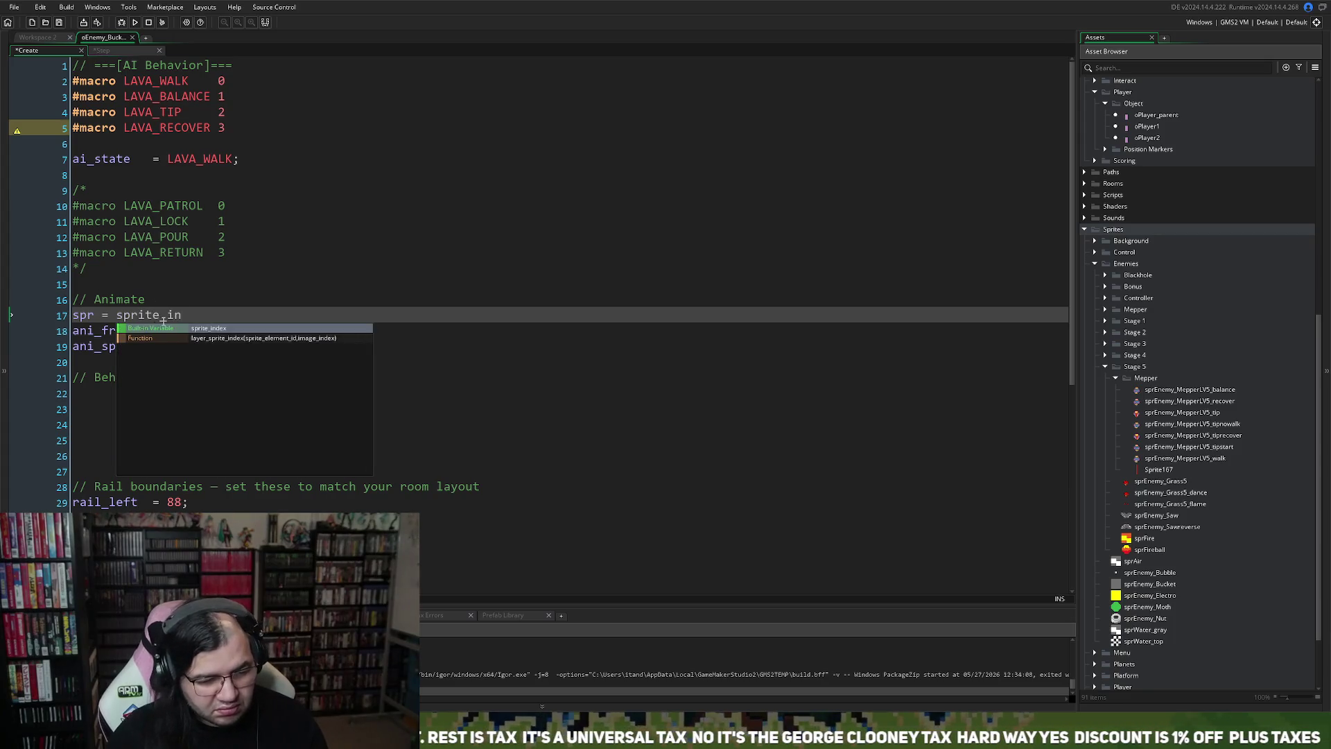
key(Return)
text(;)
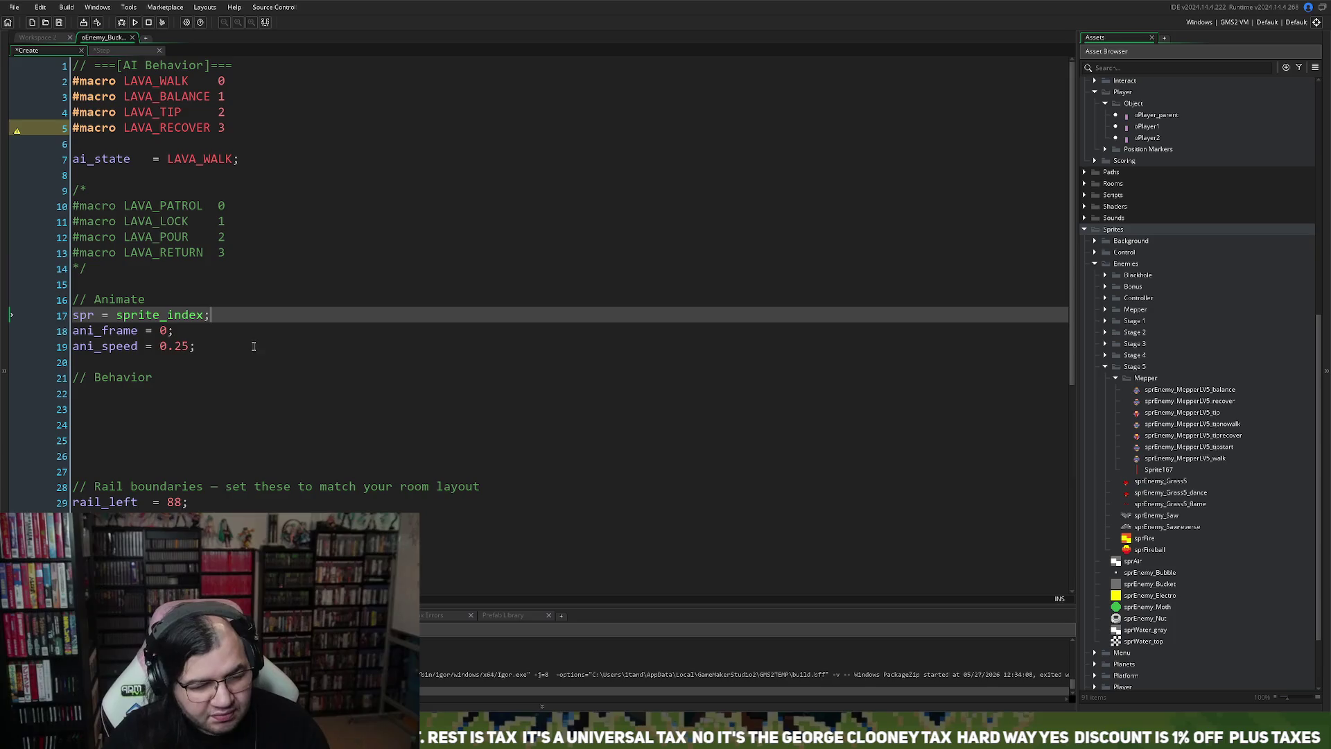
double_click(113, 331)
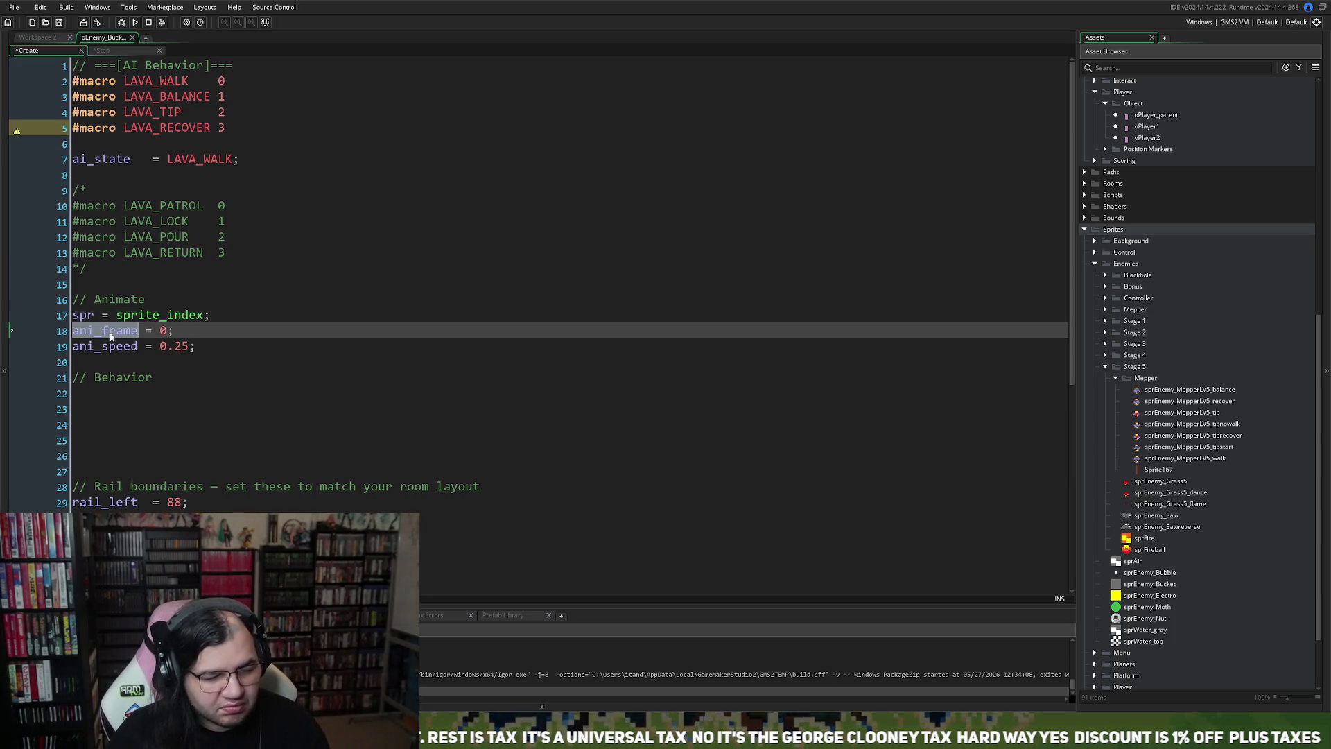
Step: Add ani_frame += ani_speed; to the Step event, then return to the Create event code
click(103, 52)
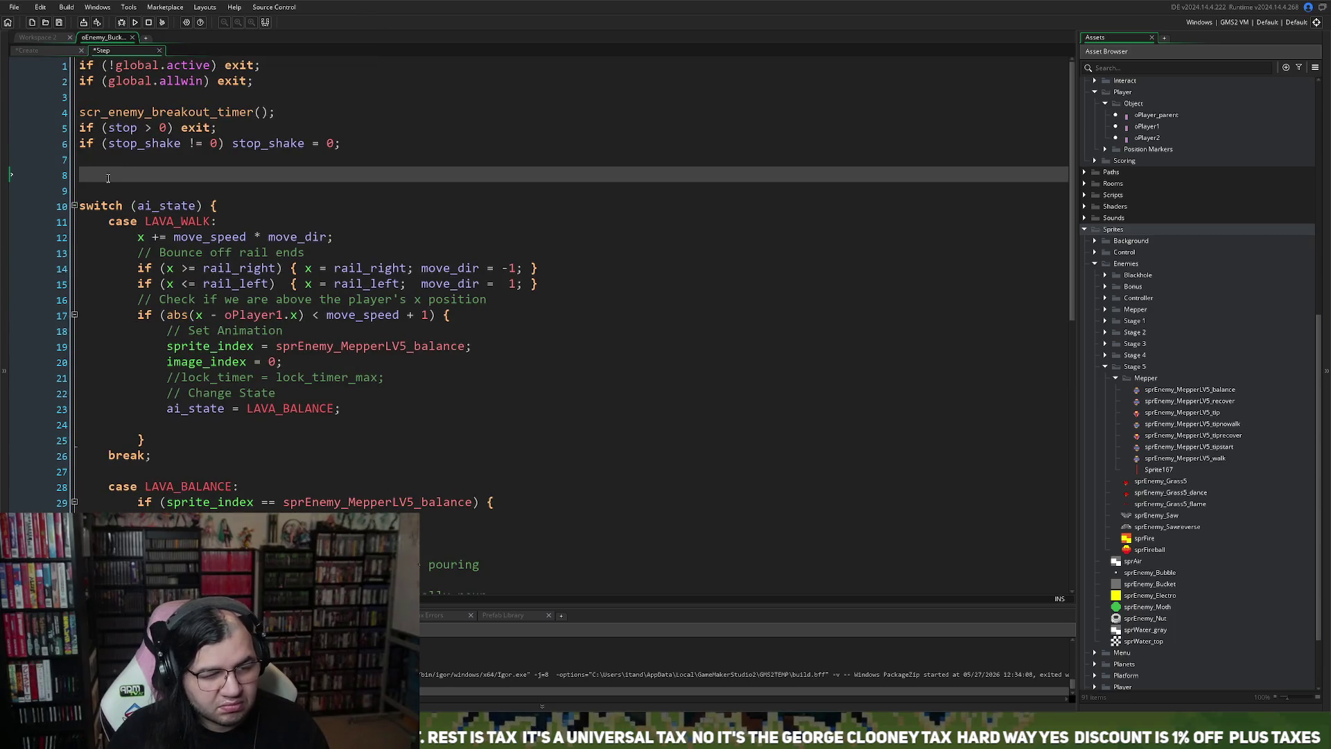
text(ani_frame)
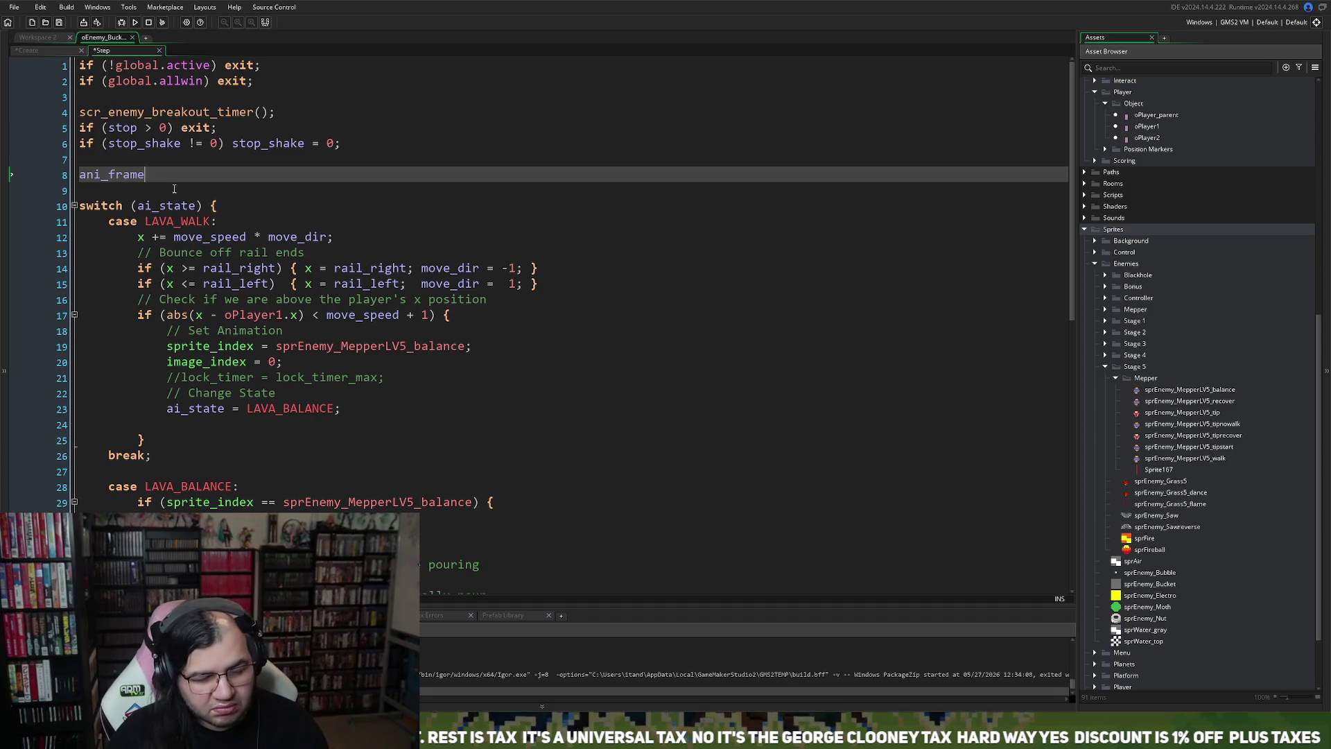
text( += ani_frame)
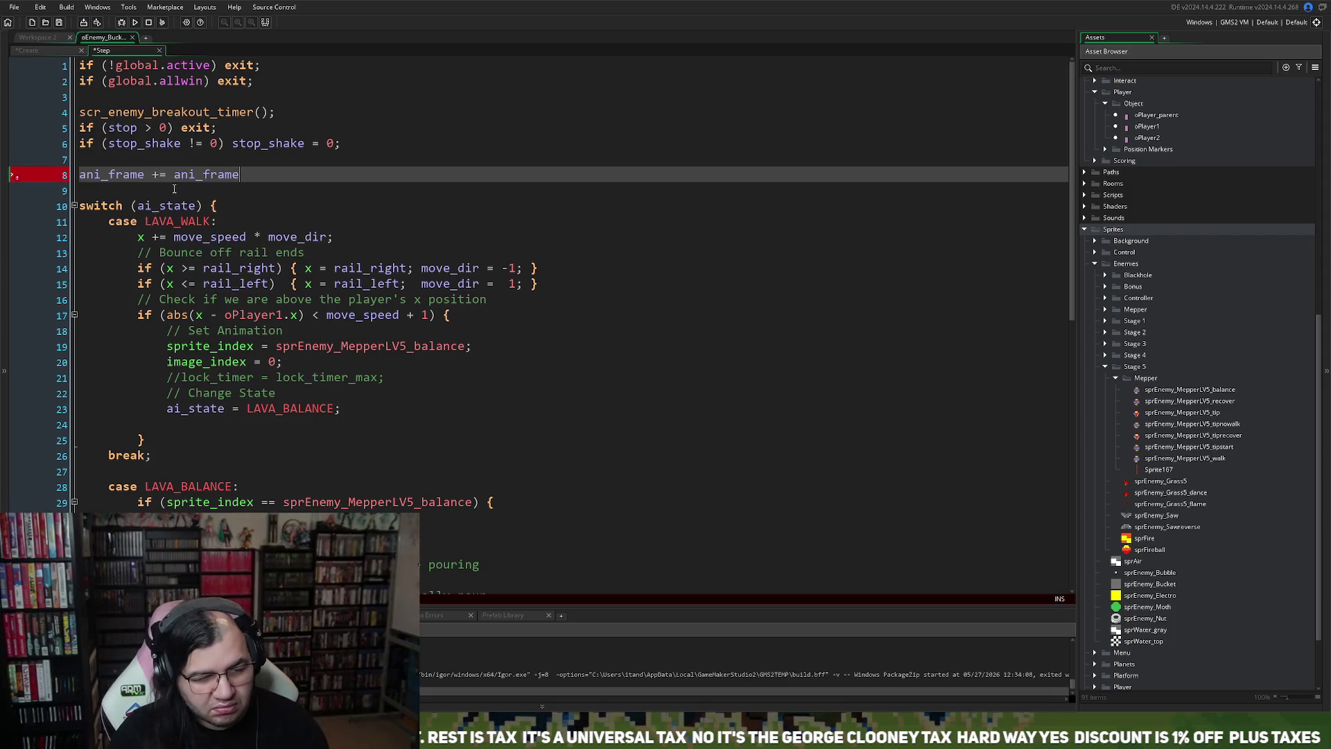
text(;)
drag(240, 175, 207, 178)
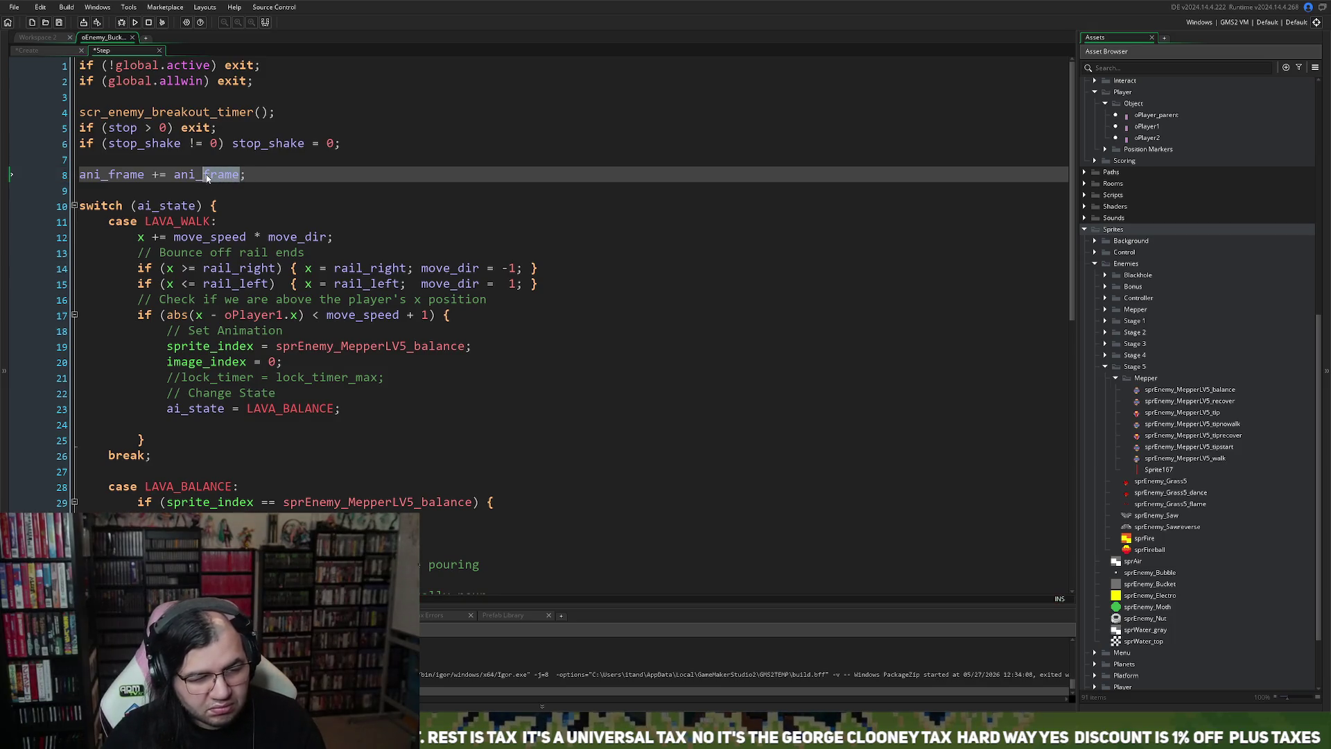
text(speed)
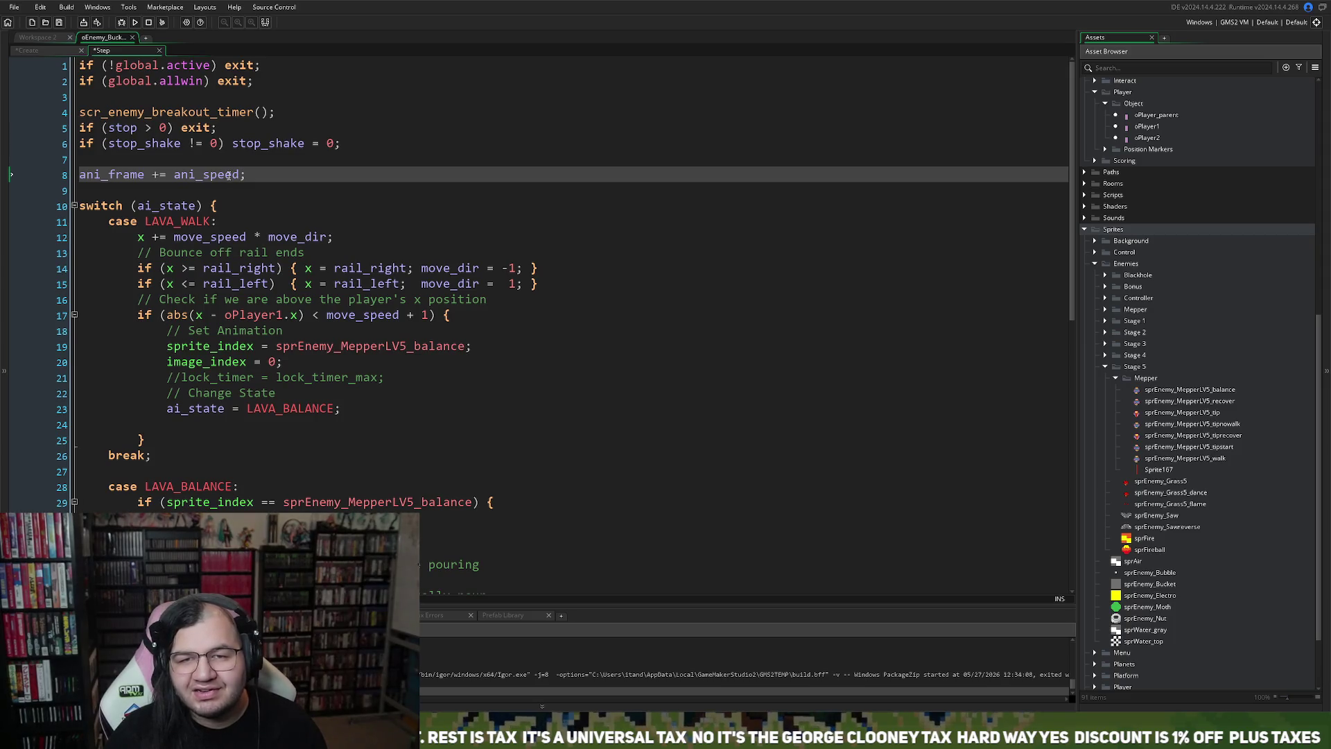
click(35, 51)
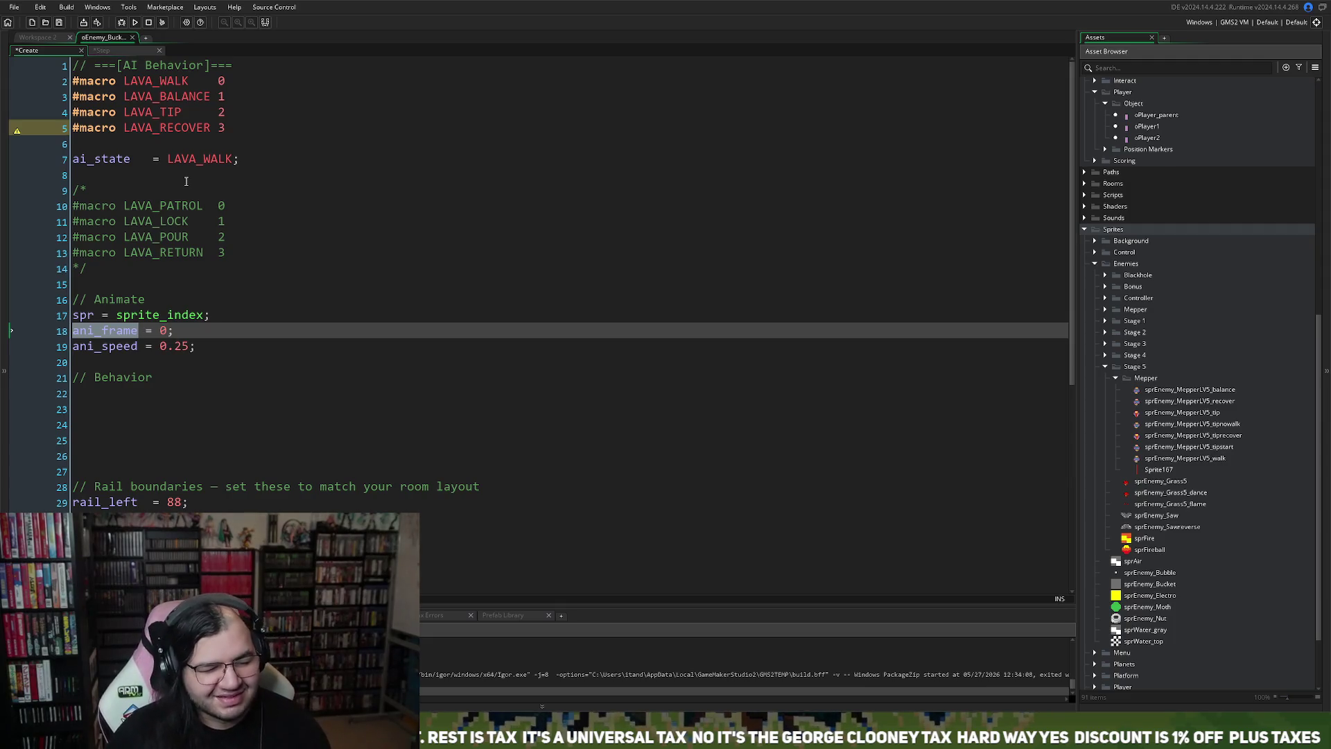
Step: Leave the caret on the Create event's spr line and bring up the Step event code
click(80, 316)
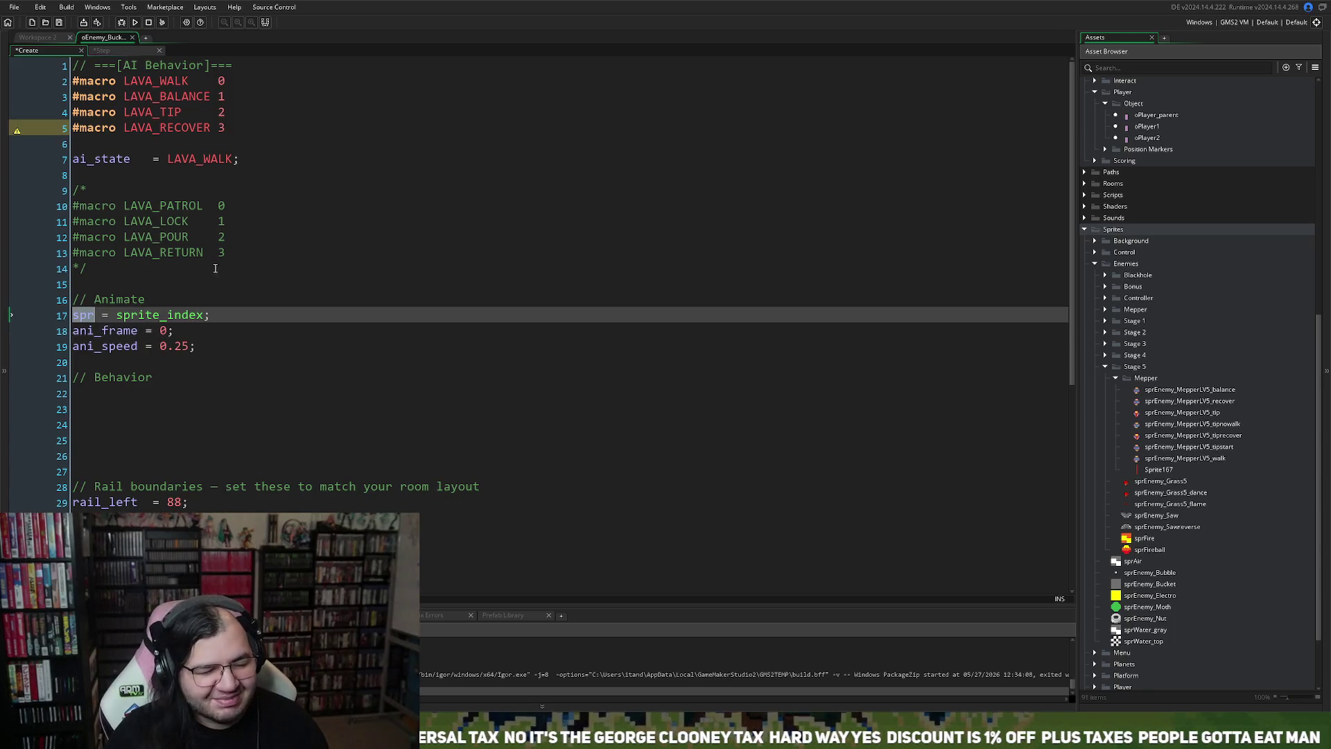
click(101, 50)
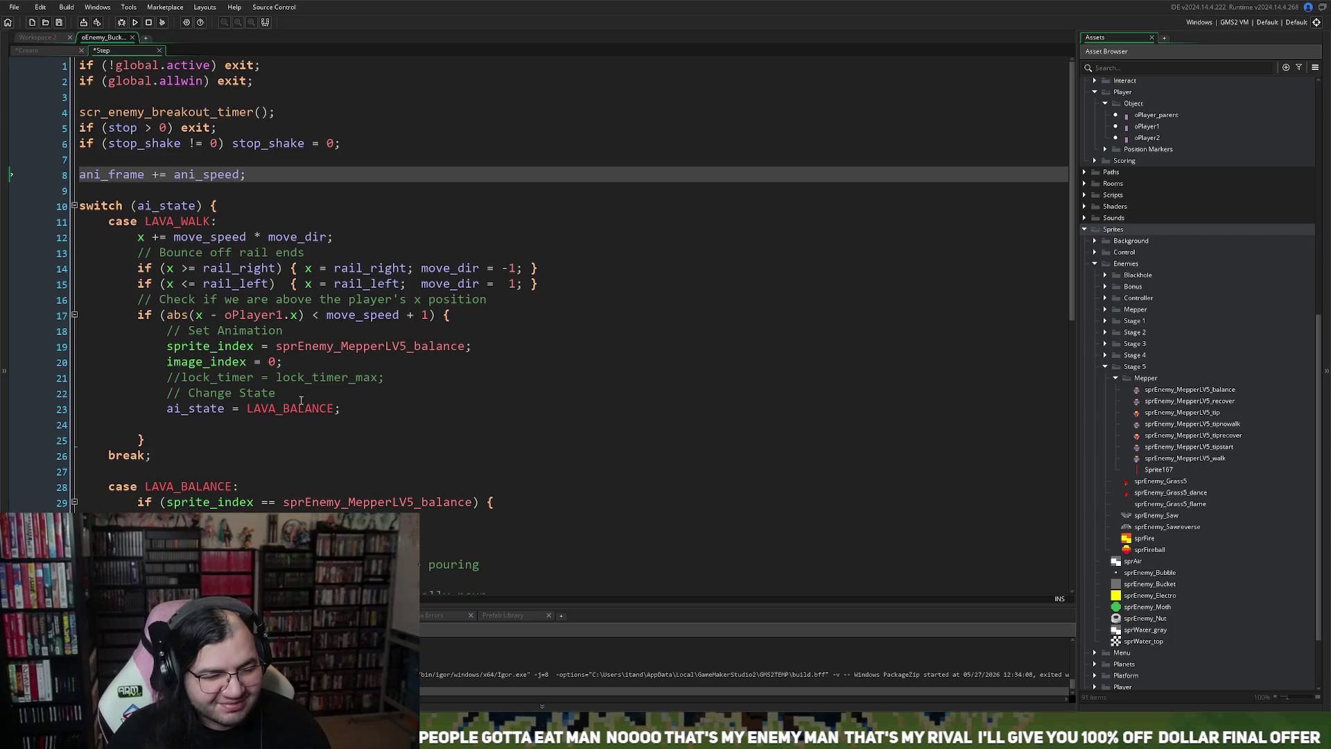
Step: Change sprite_index to spr on the line setting the balance sprite
click(428, 350)
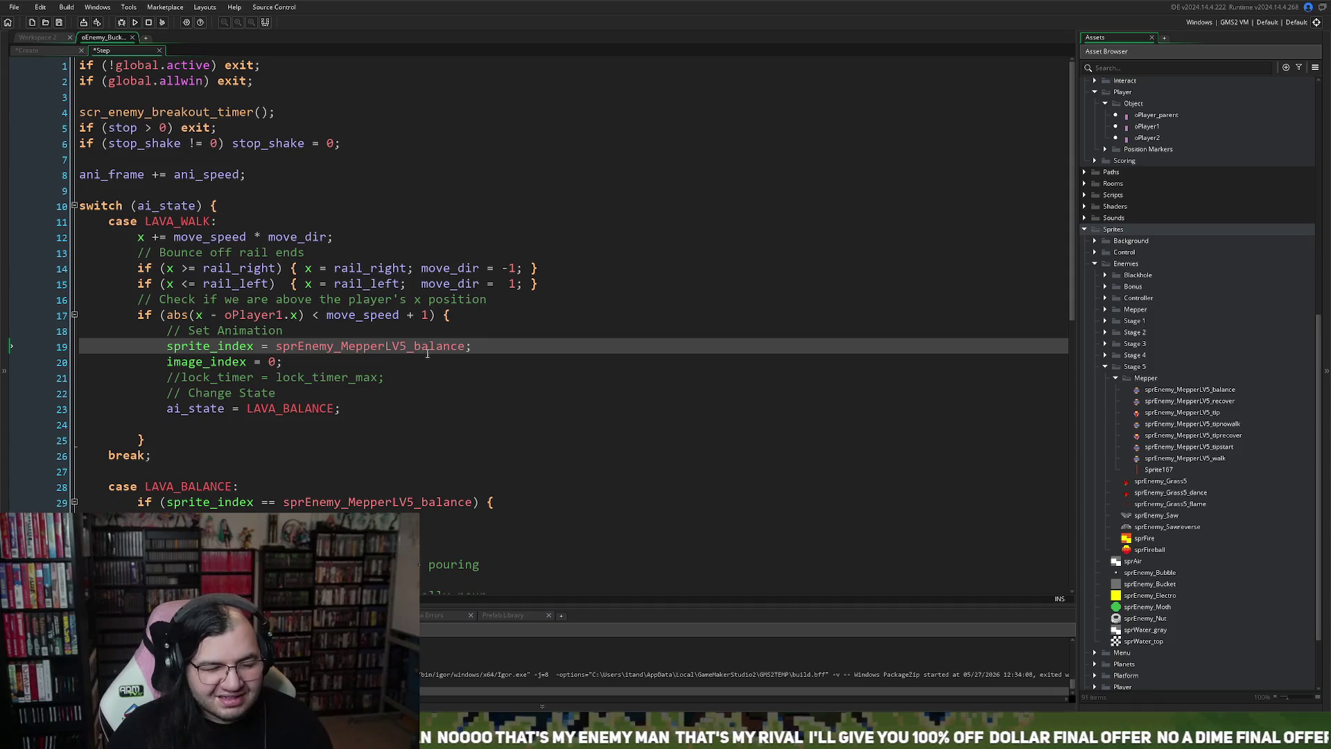
drag(255, 349, 169, 349)
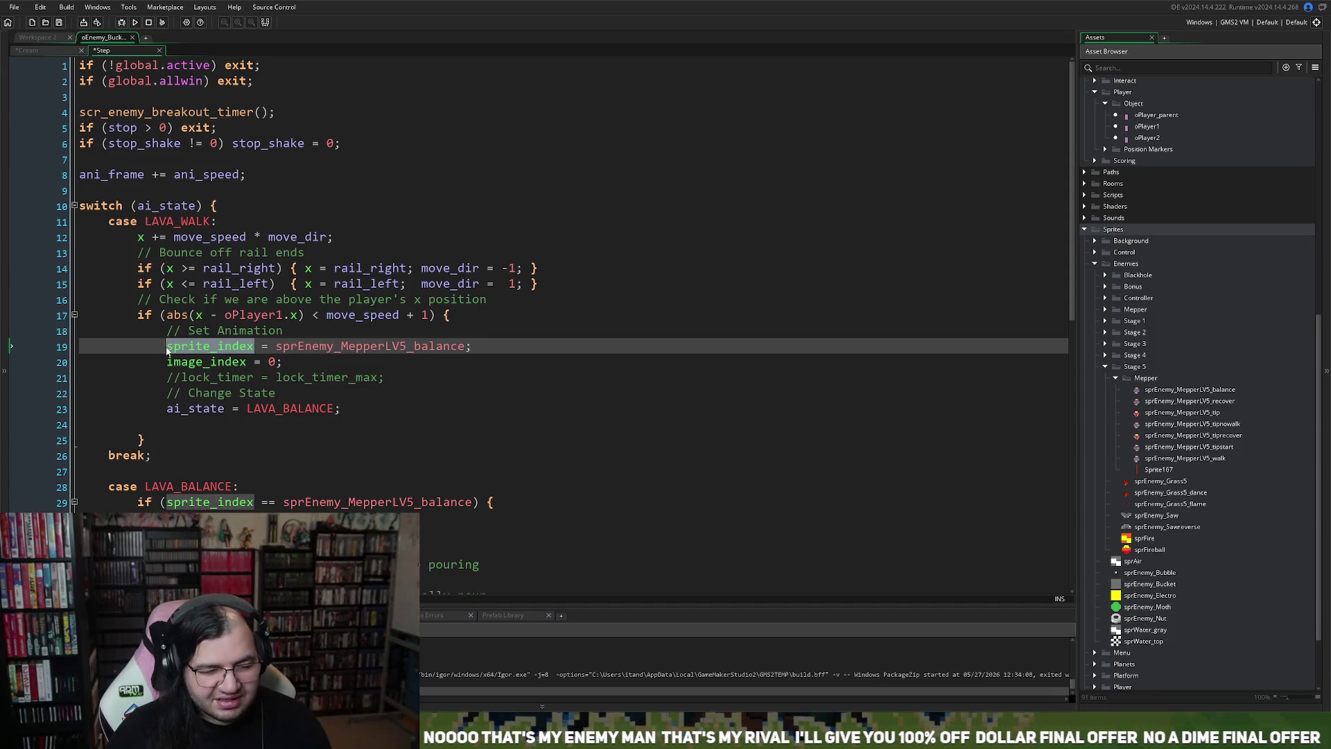
text(spr)
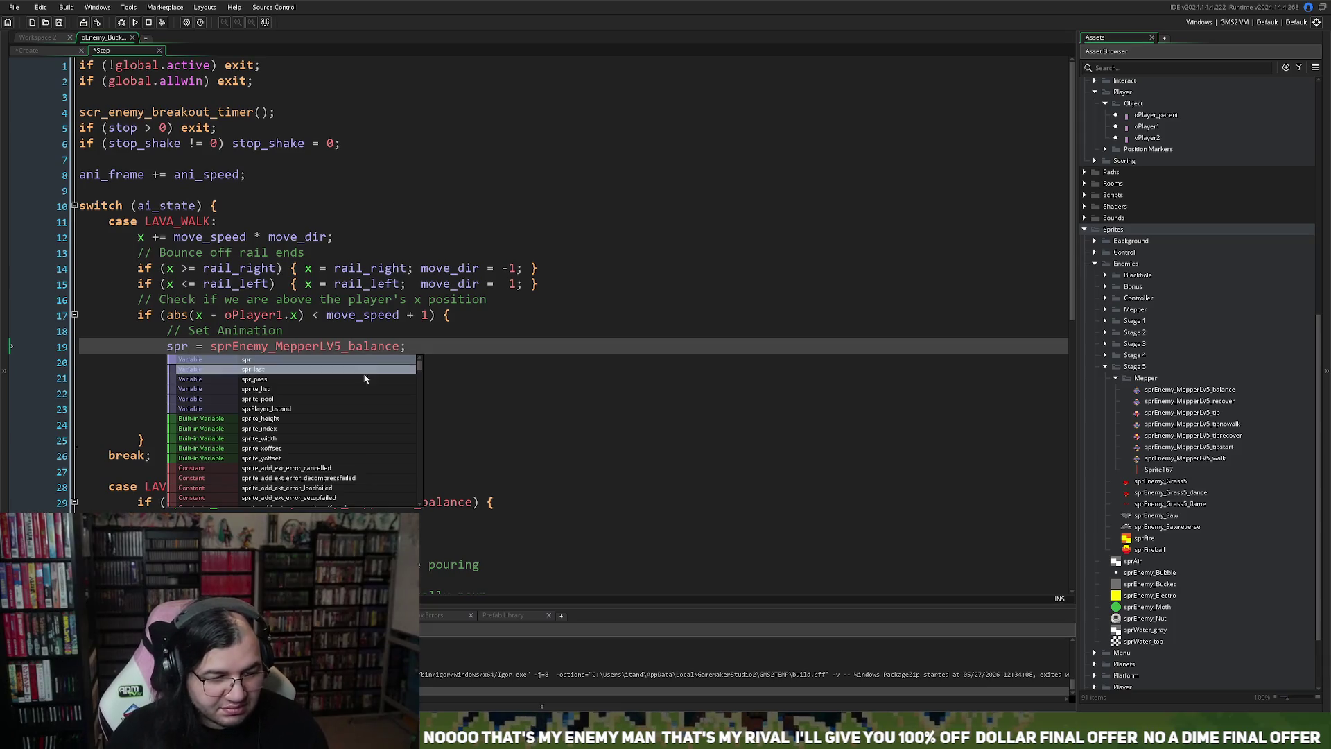
click(288, 349)
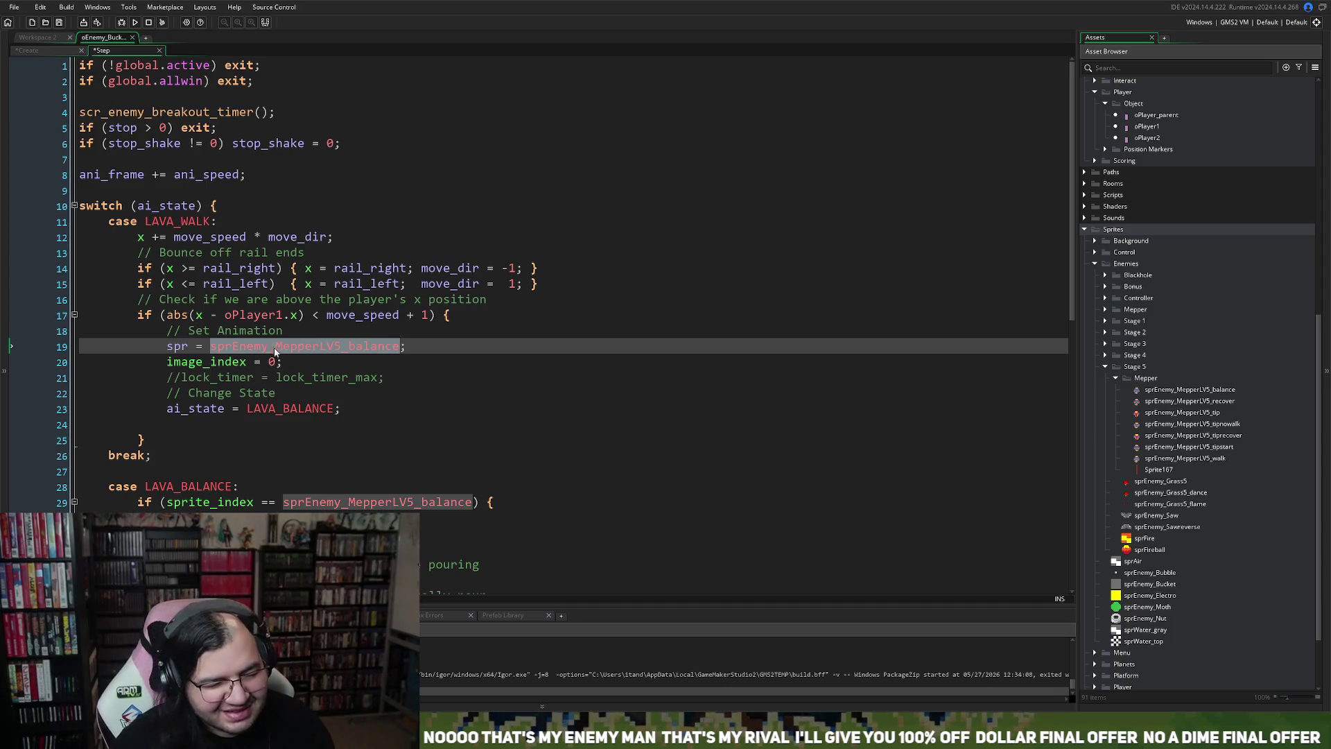
Step: Replace image_index with ani_frame on line 20 and add a blank line before x += move_speed
click(104, 184)
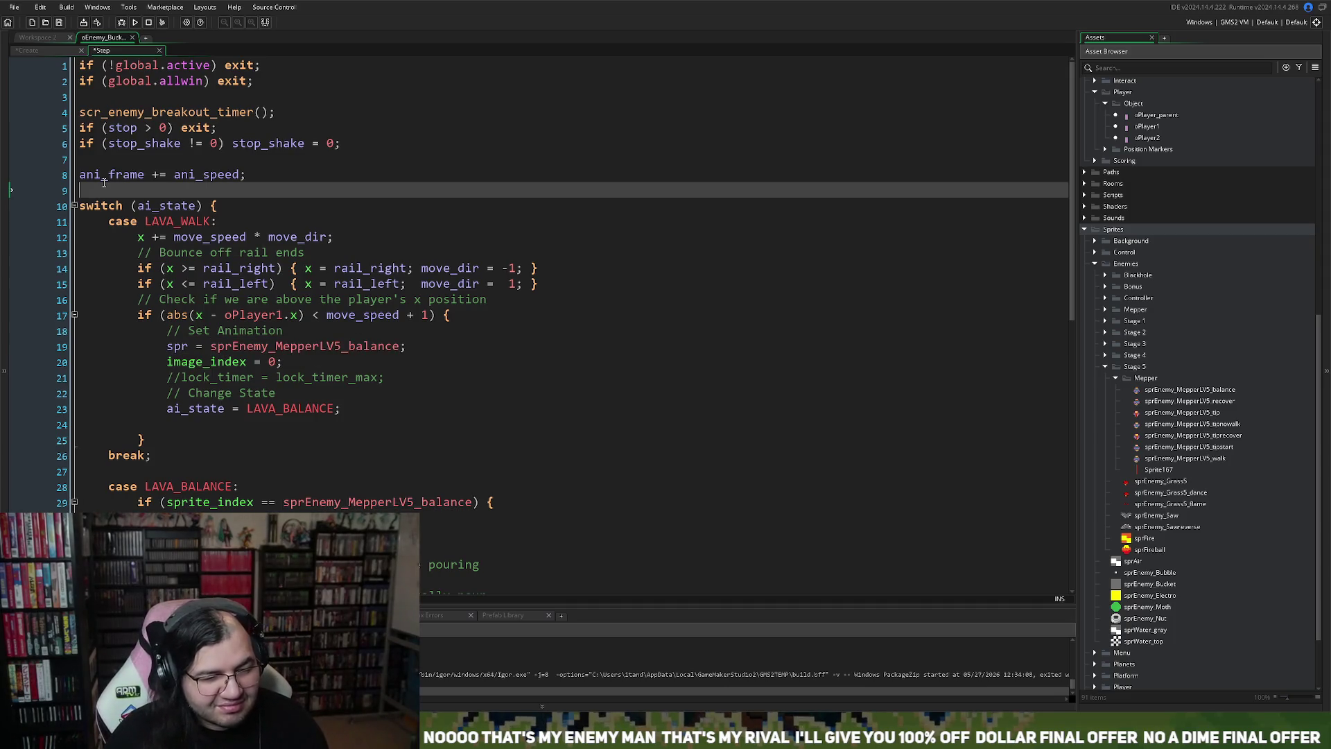
click(102, 179)
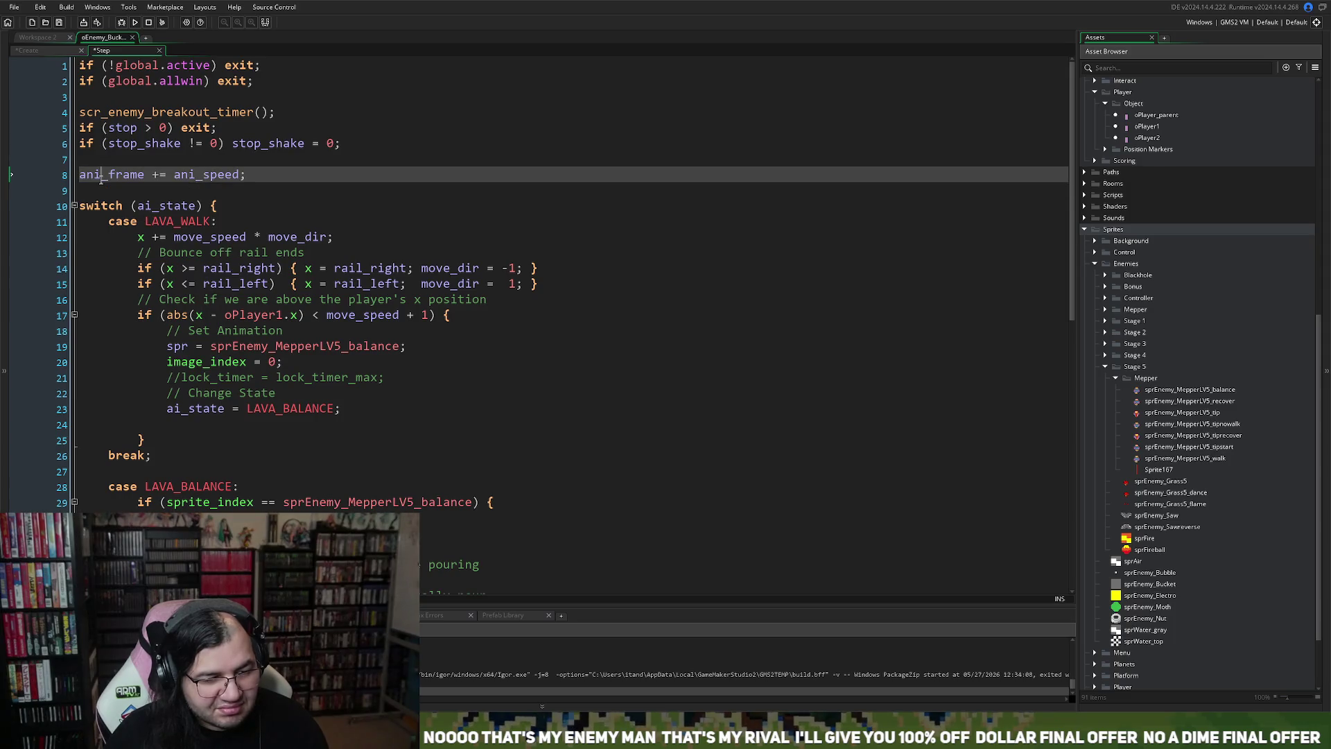
double_click(102, 178)
key(ctrl+c)
double_click(198, 375)
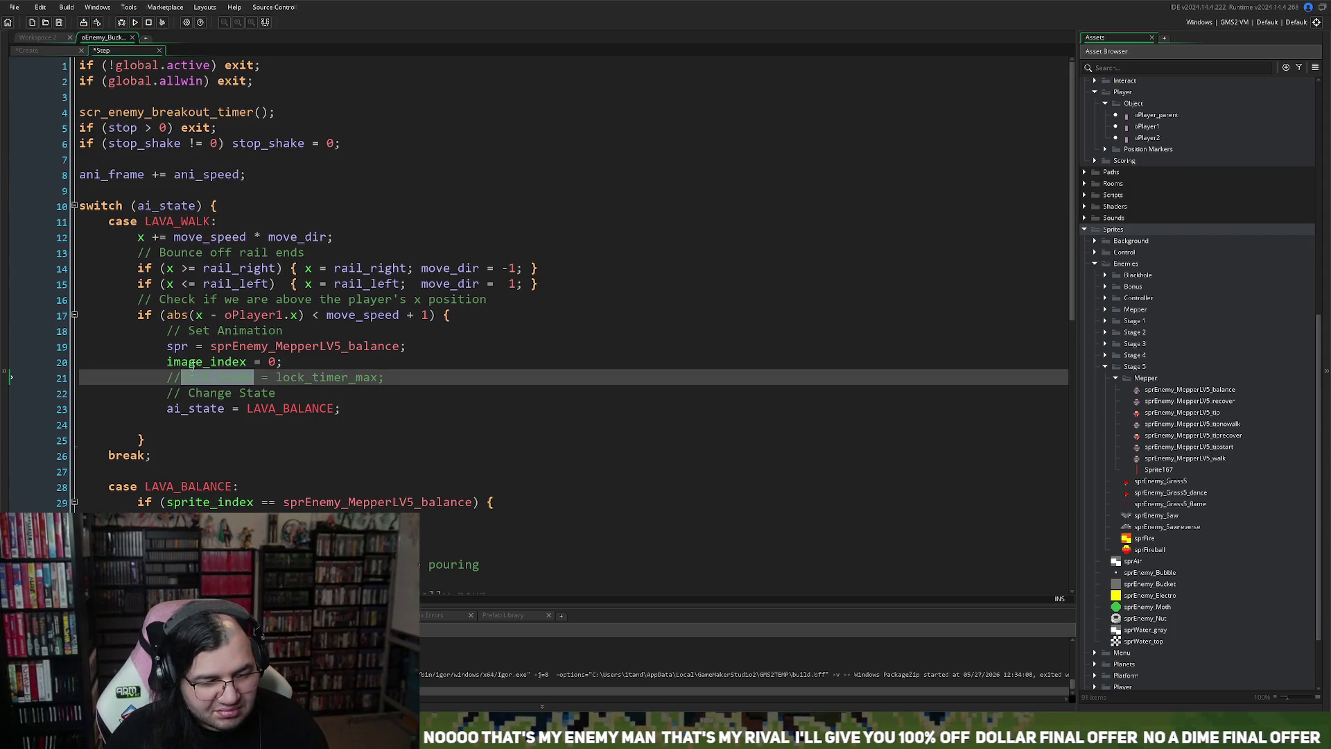
double_click(194, 363)
key(ctrl+v)
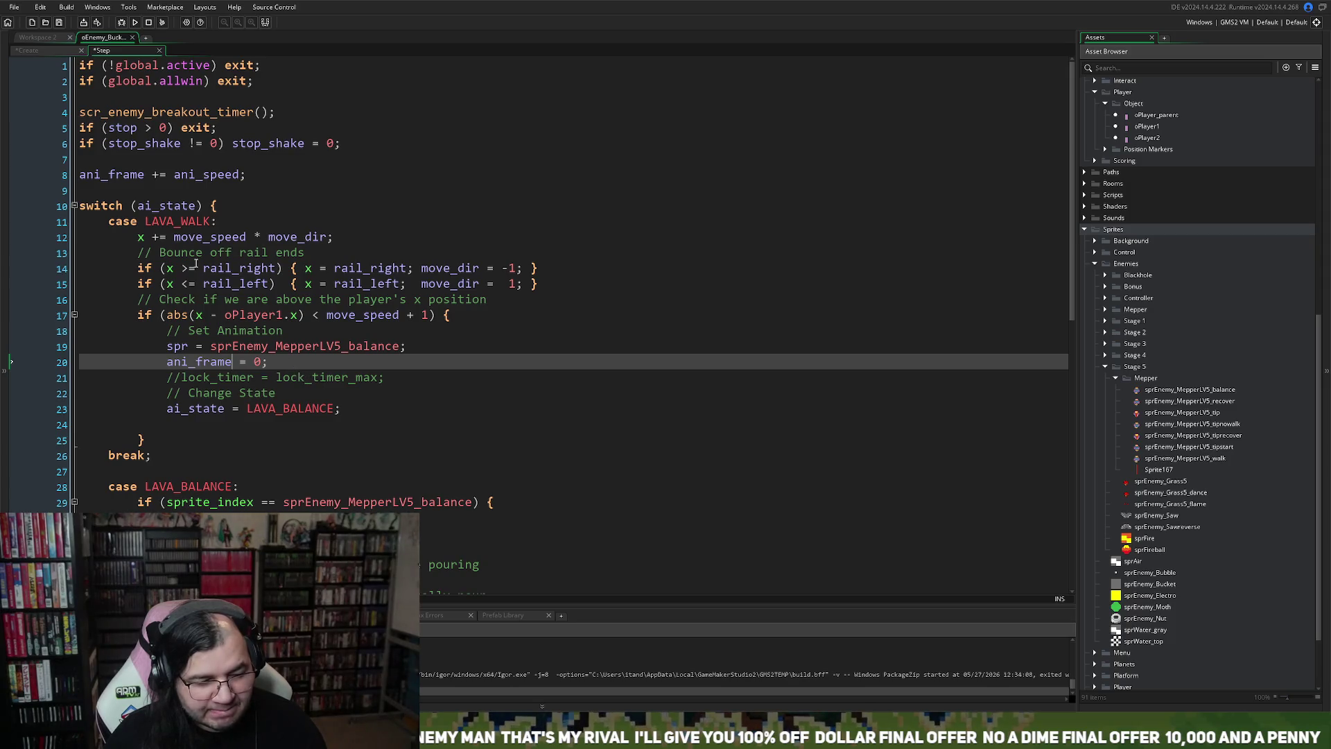
double_click(115, 174)
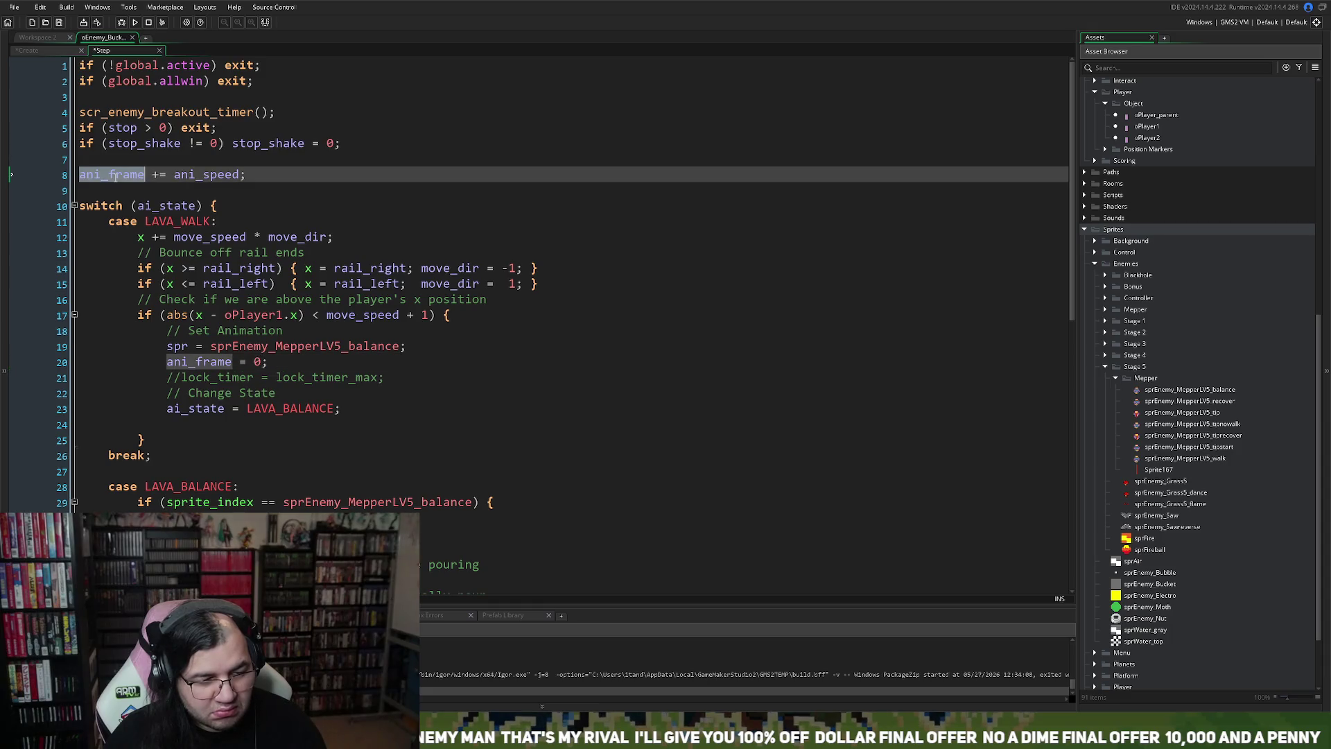
click(139, 315)
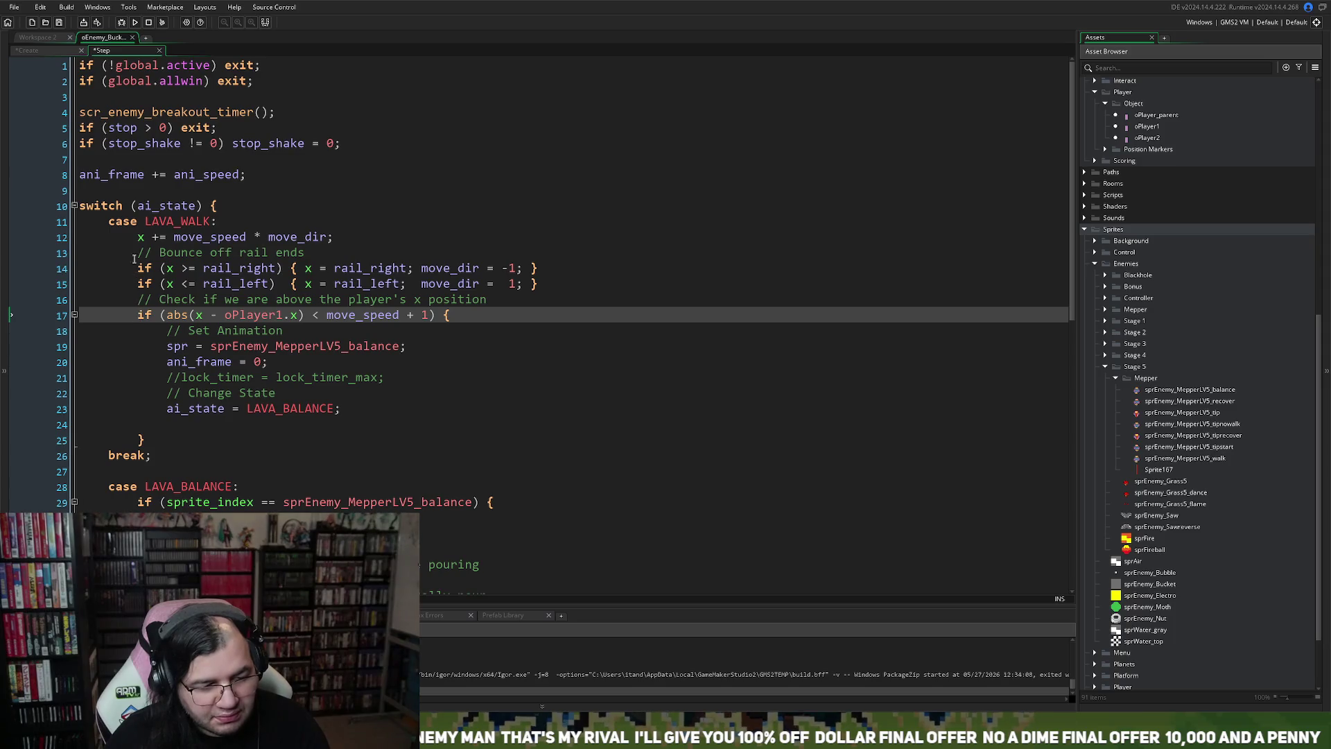
click(141, 238)
key(Return)
key(Return)
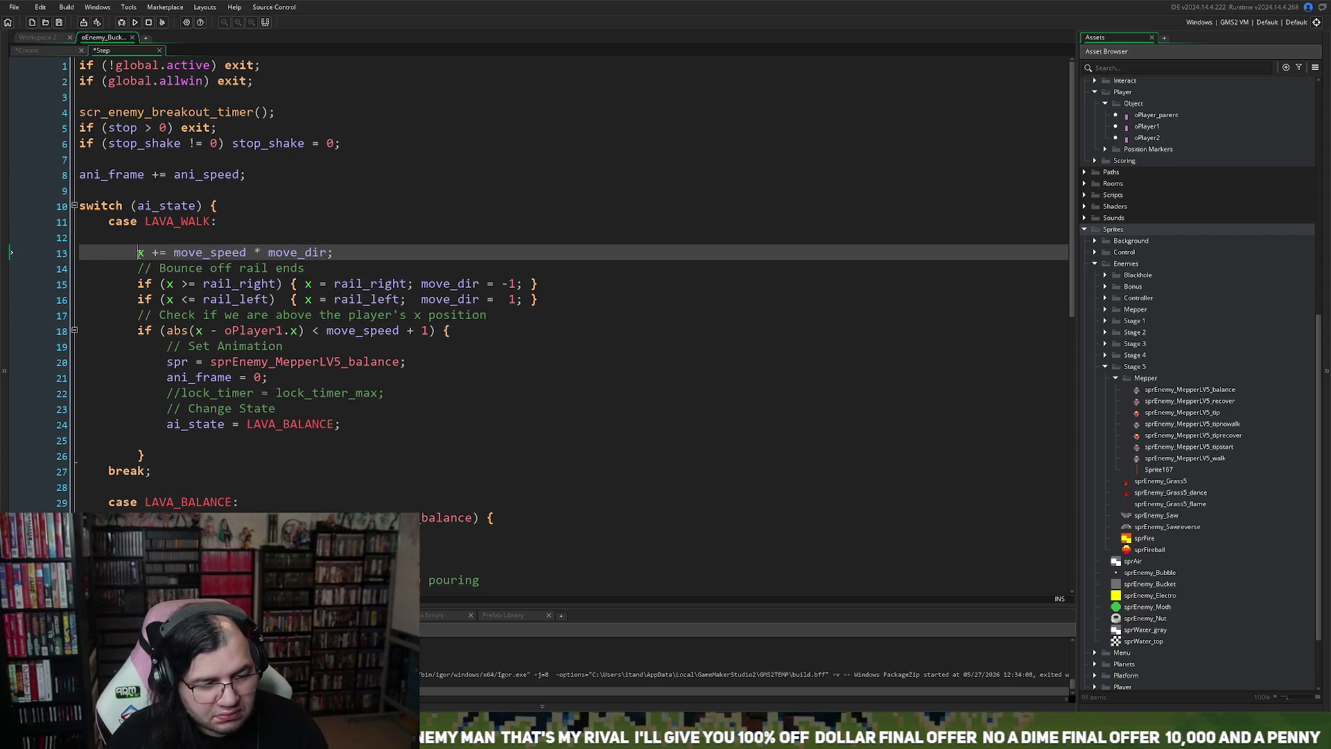
Step: Write an '// Animation' comment on the blank line and begin 'if (ani_frame >' beneath it
key(Up)
click(144, 238)
text(// Animation)
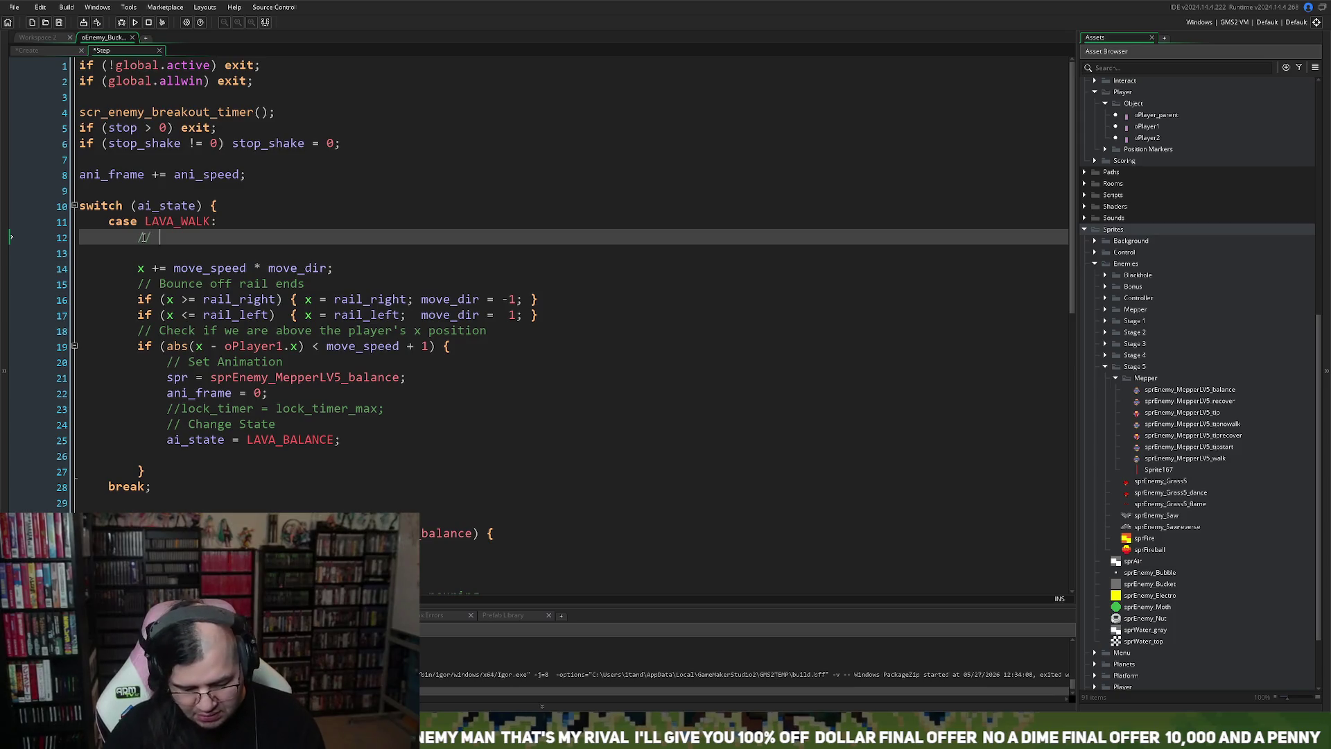
key(Return)
text(ani_frame)
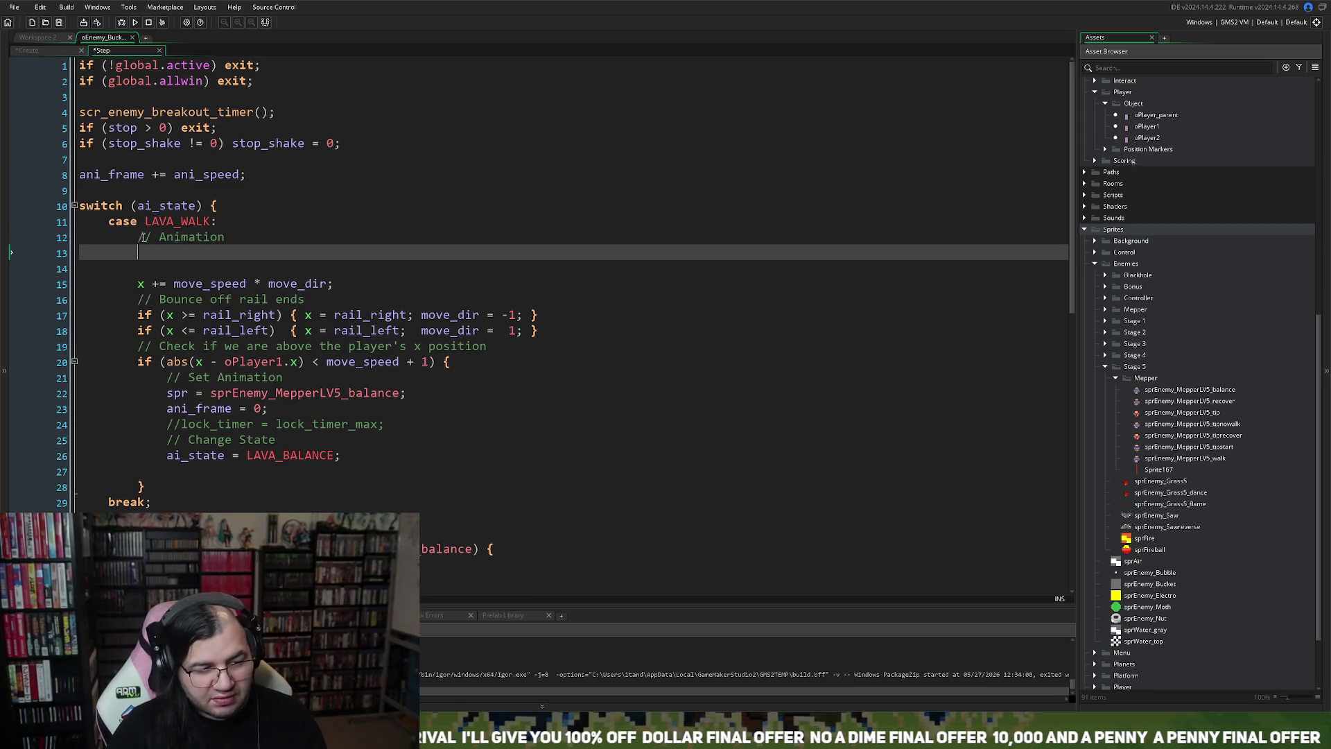
text( =)
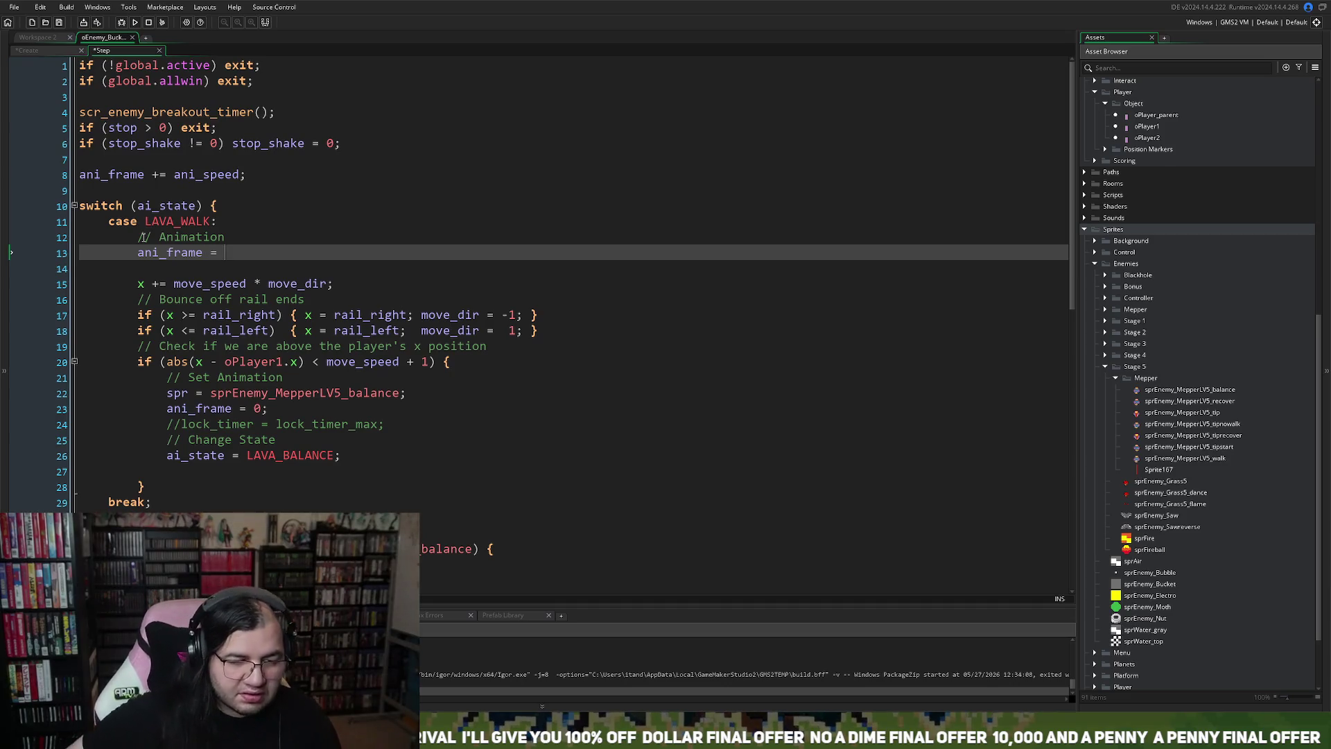
key(BackSpace)
key(BackSpace)
key(BackSpace)
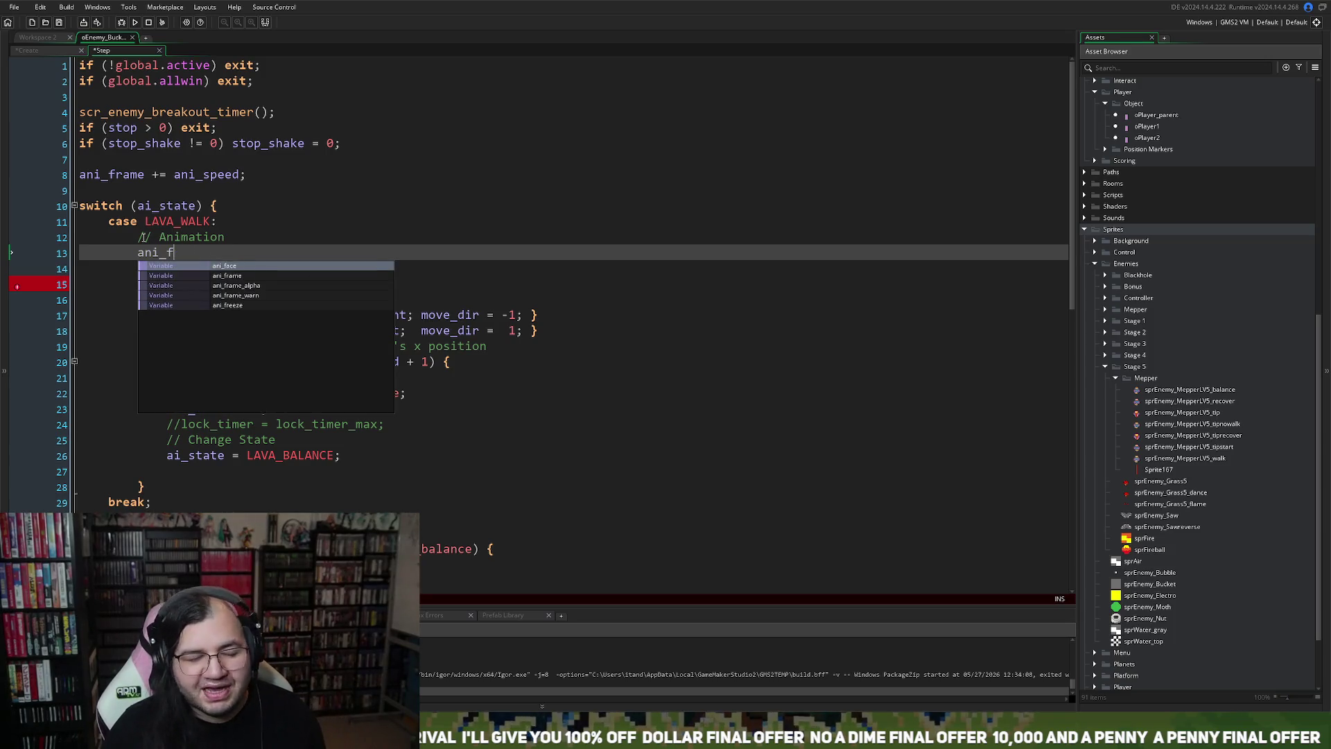
key(BackSpace)
key(BackSpace)
key(BackSpace)
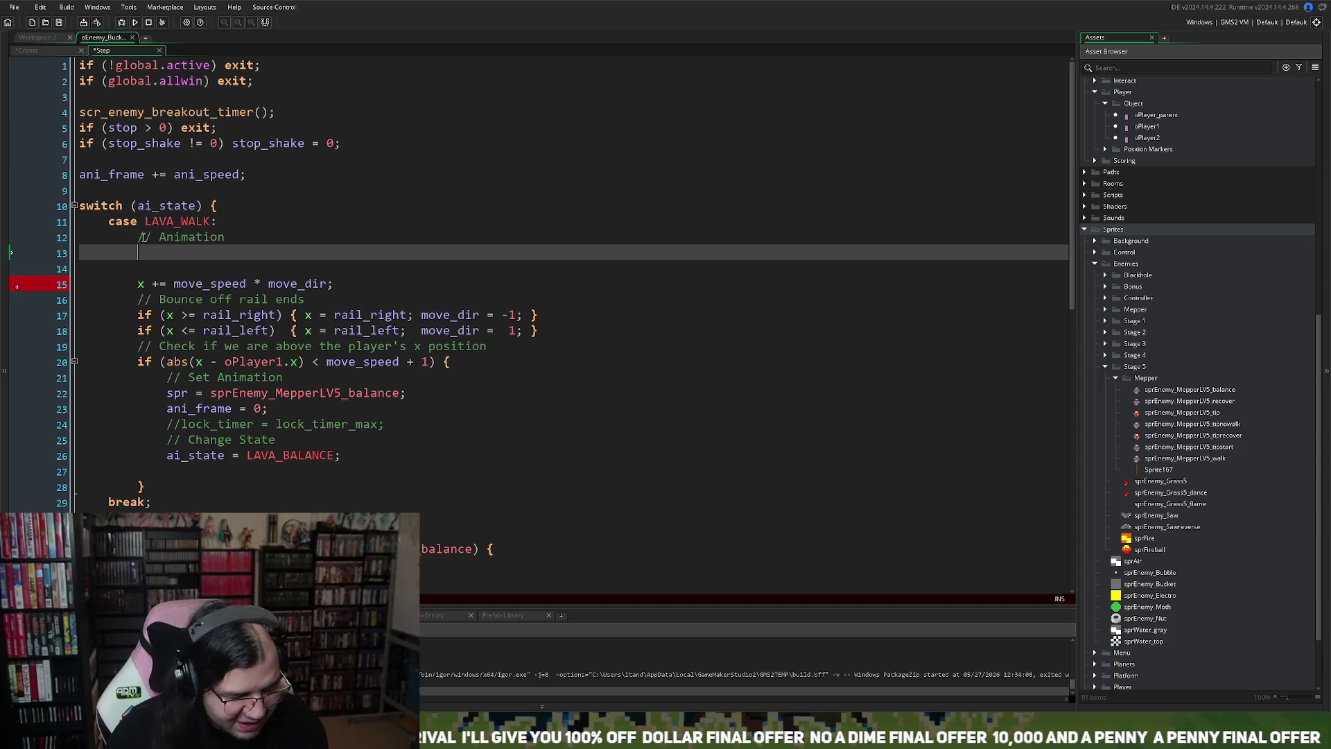
text(if *)
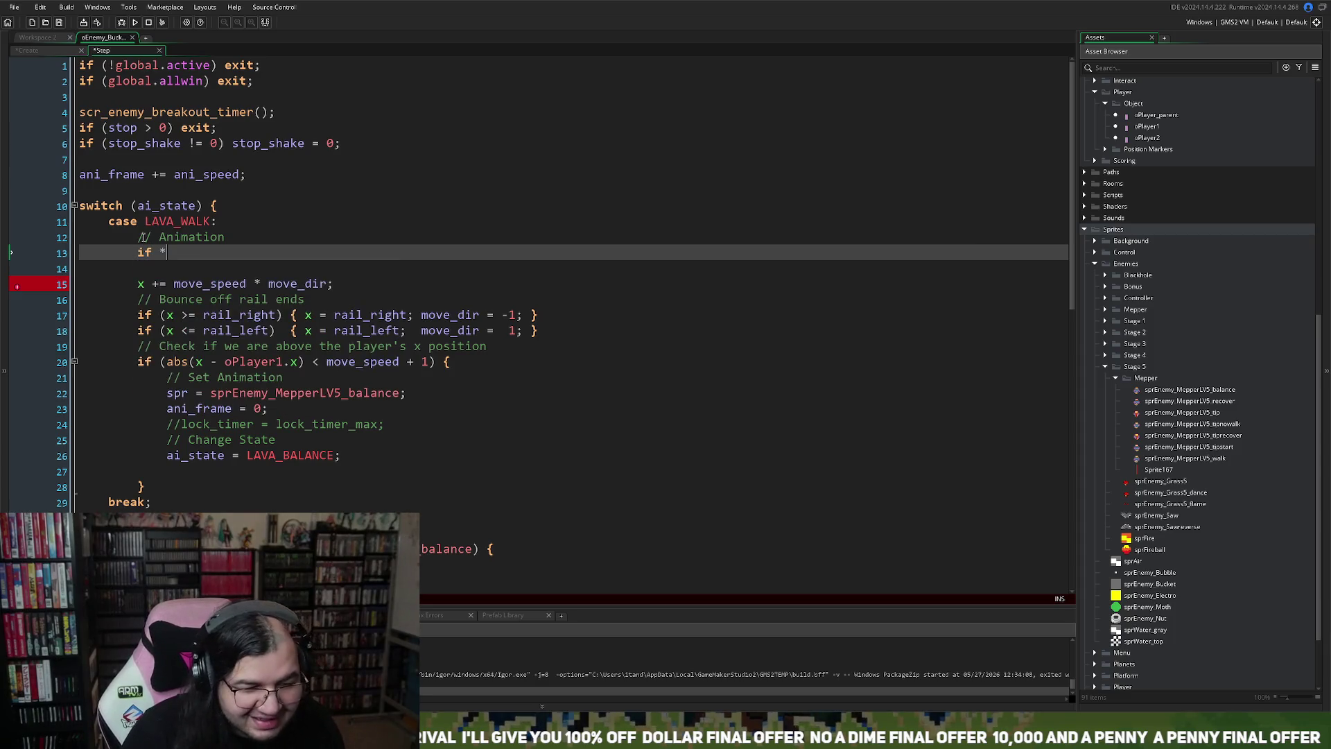
key(BackSpace)
text((ani_frame)
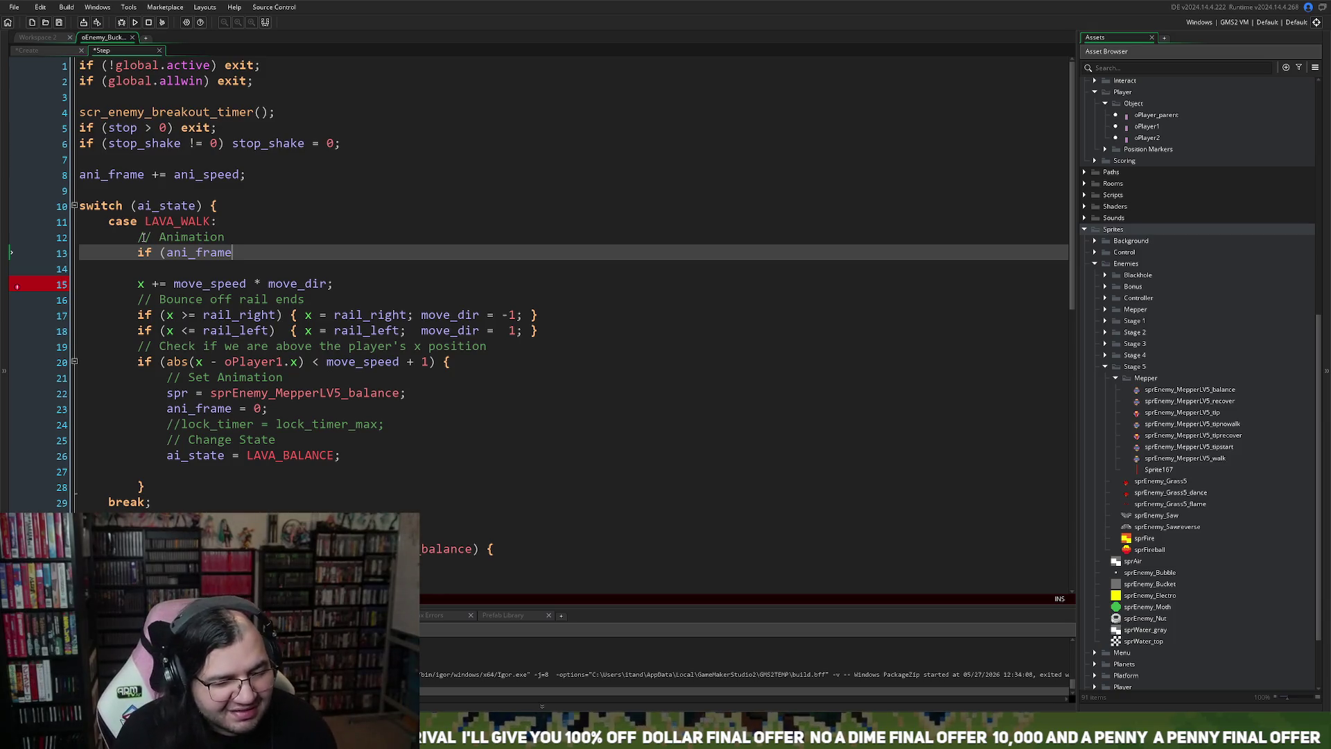
text(>)
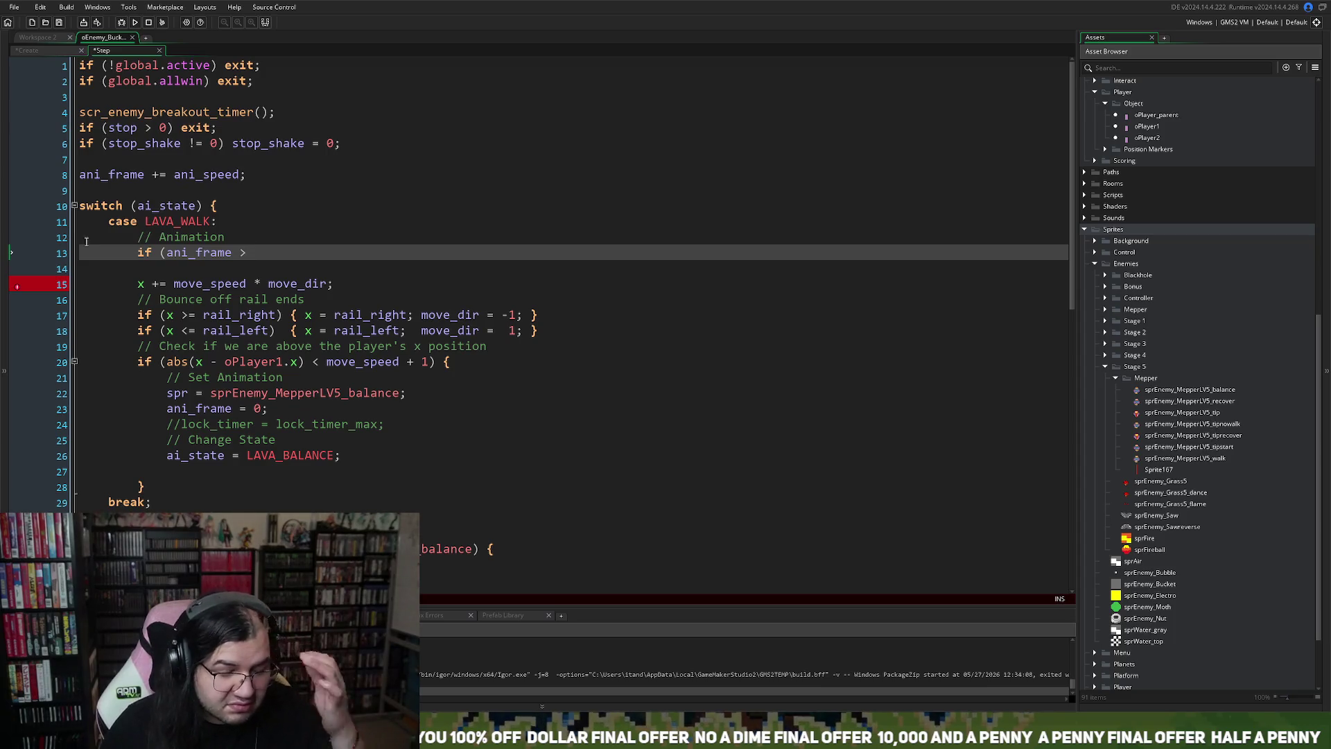
double_click(1221, 458)
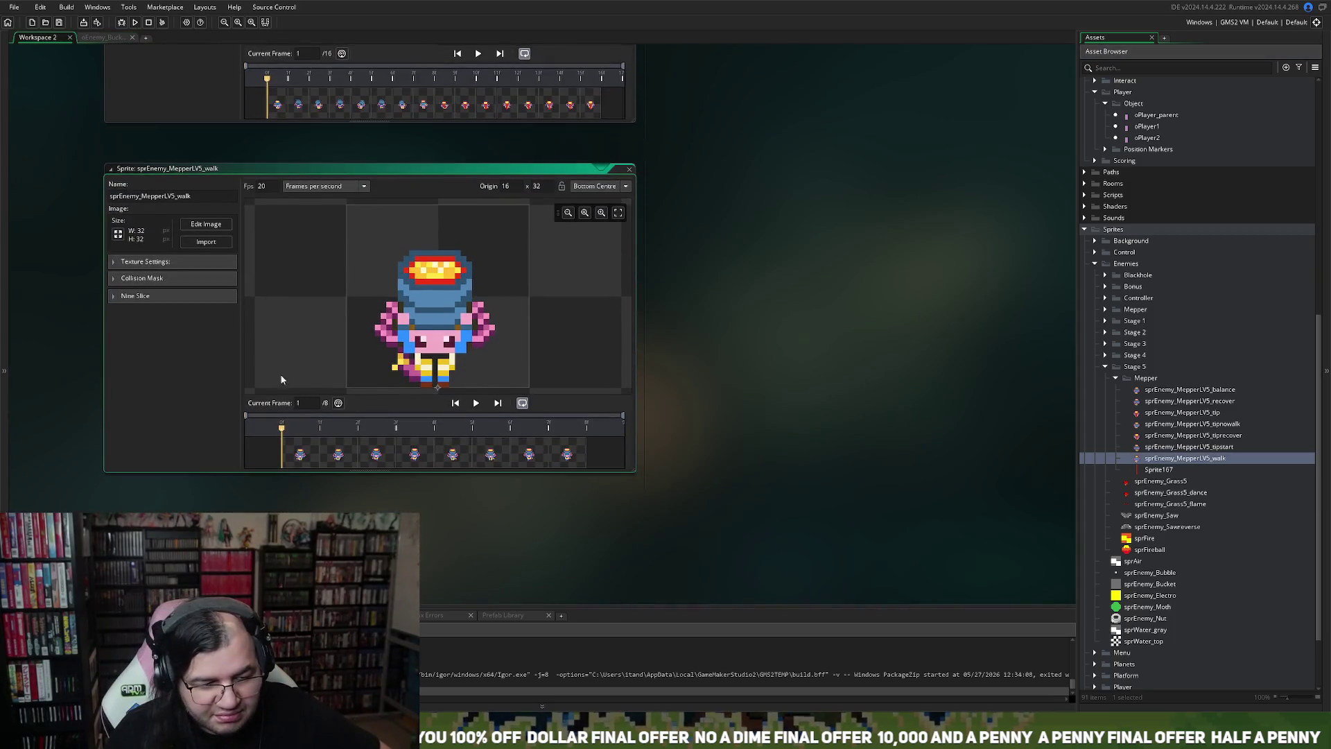
click(629, 169)
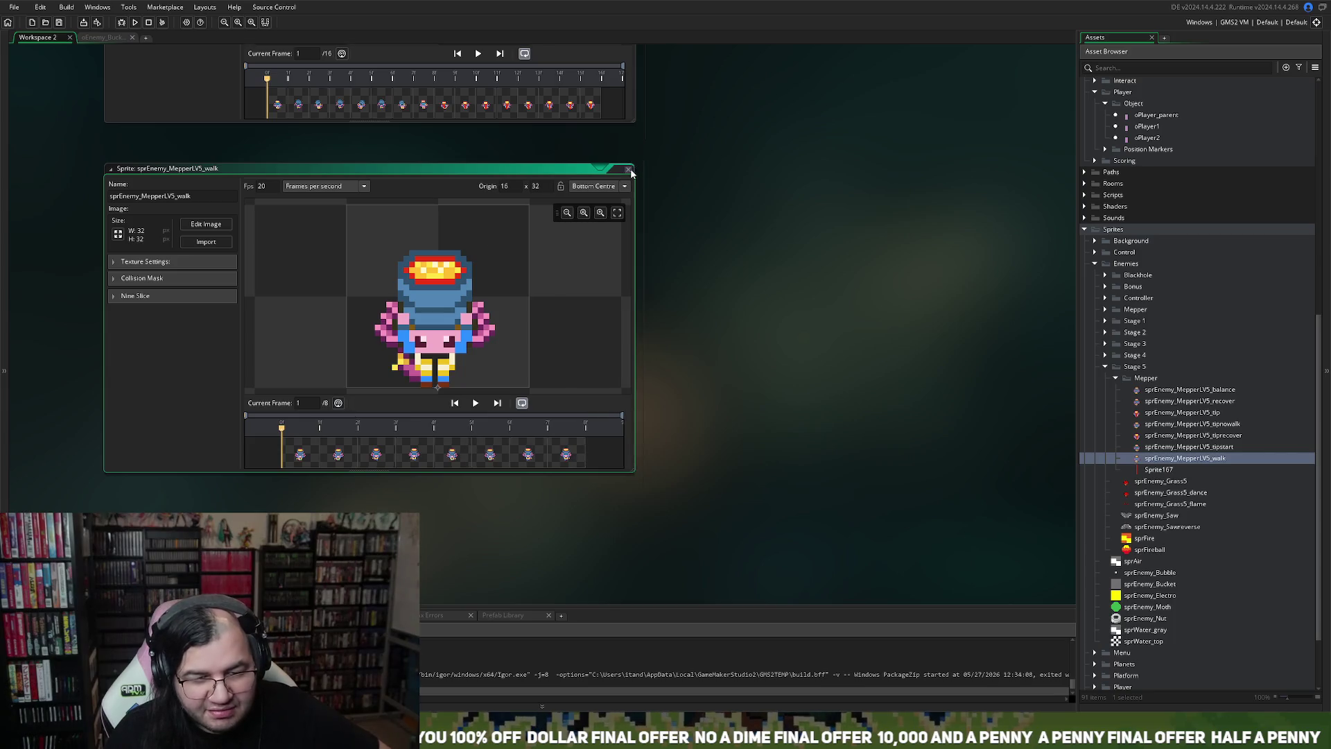
click(122, 36)
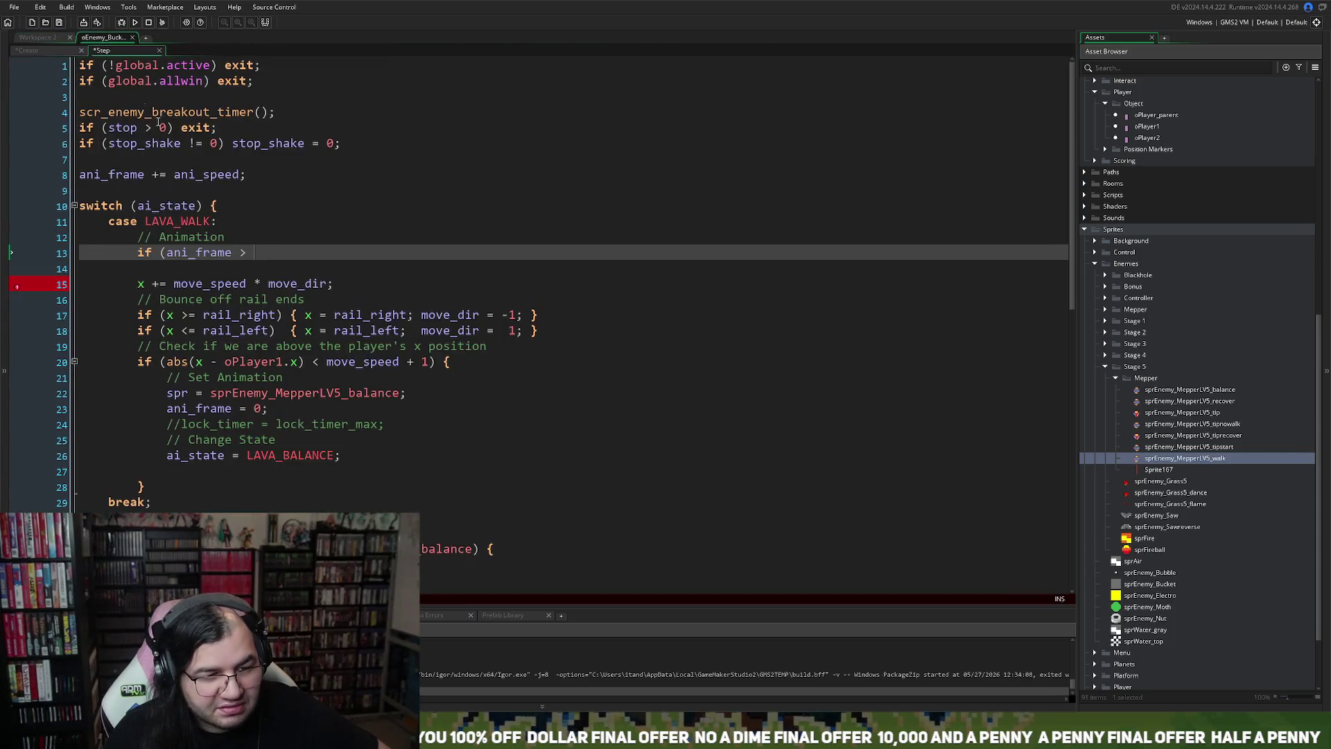
Step: Complete line 13 as if (ani_frame >= 8) ani_frame = 0;
text(8)
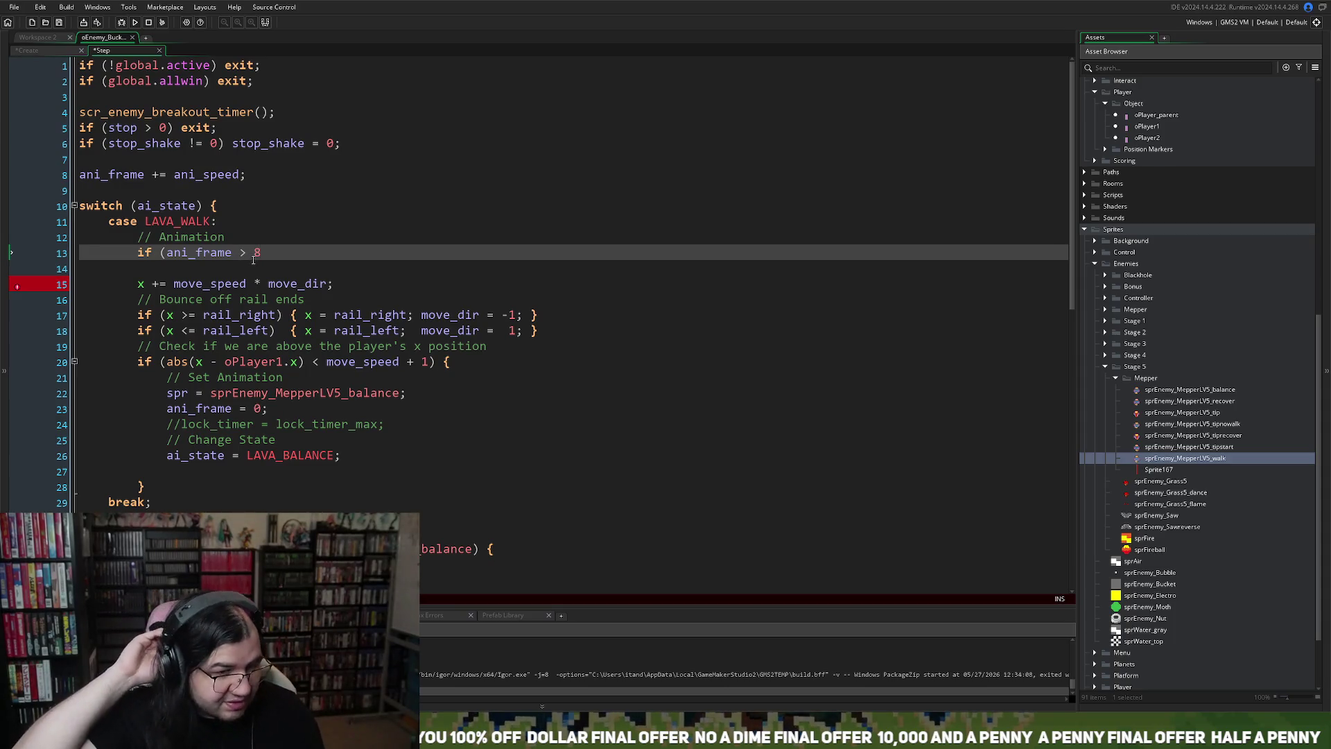
click(247, 252)
text(= 8)
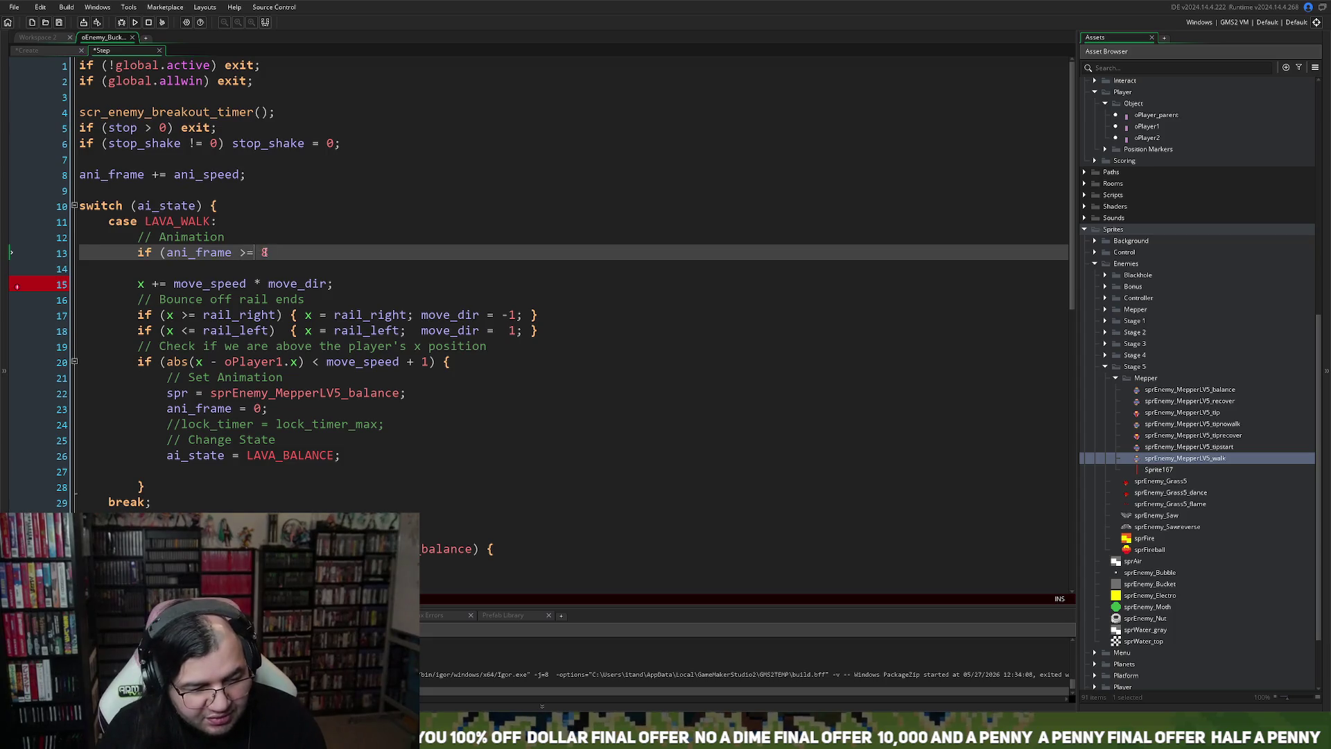
text())
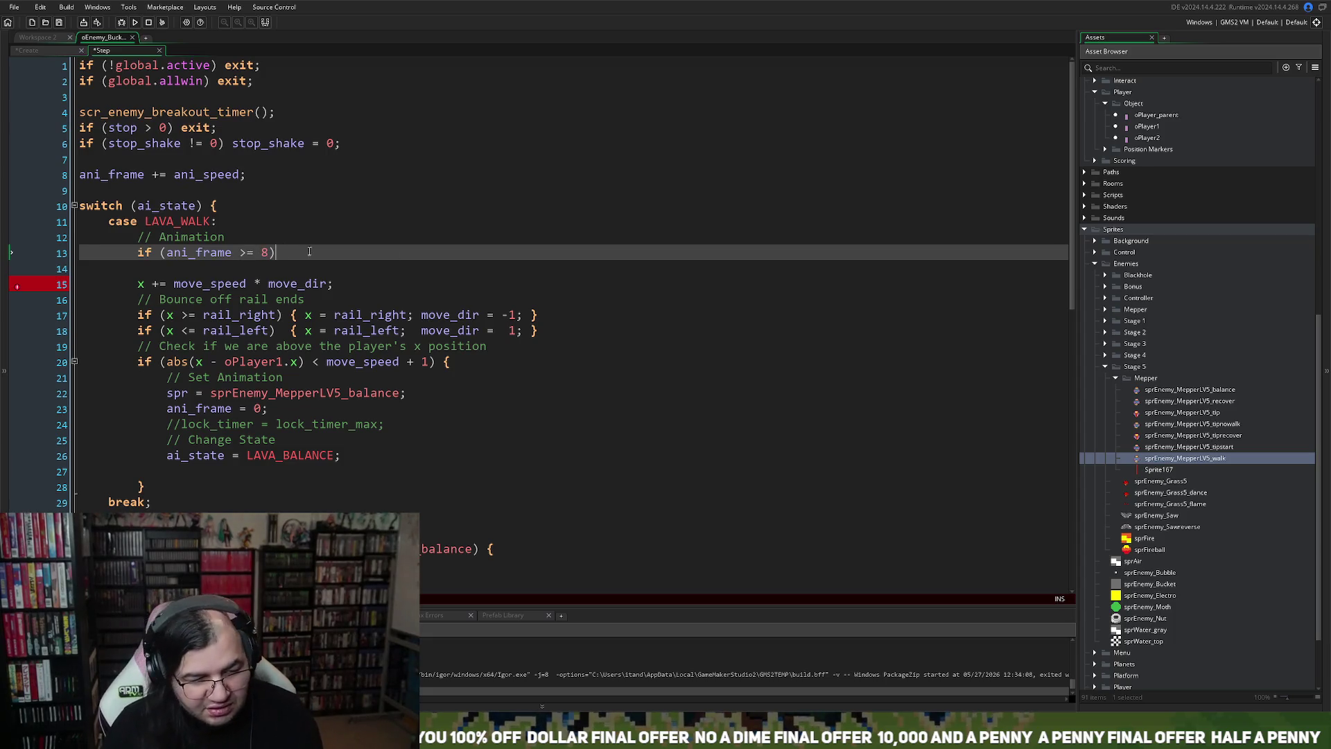
click(208, 253)
click(305, 251)
text(ani_frame)
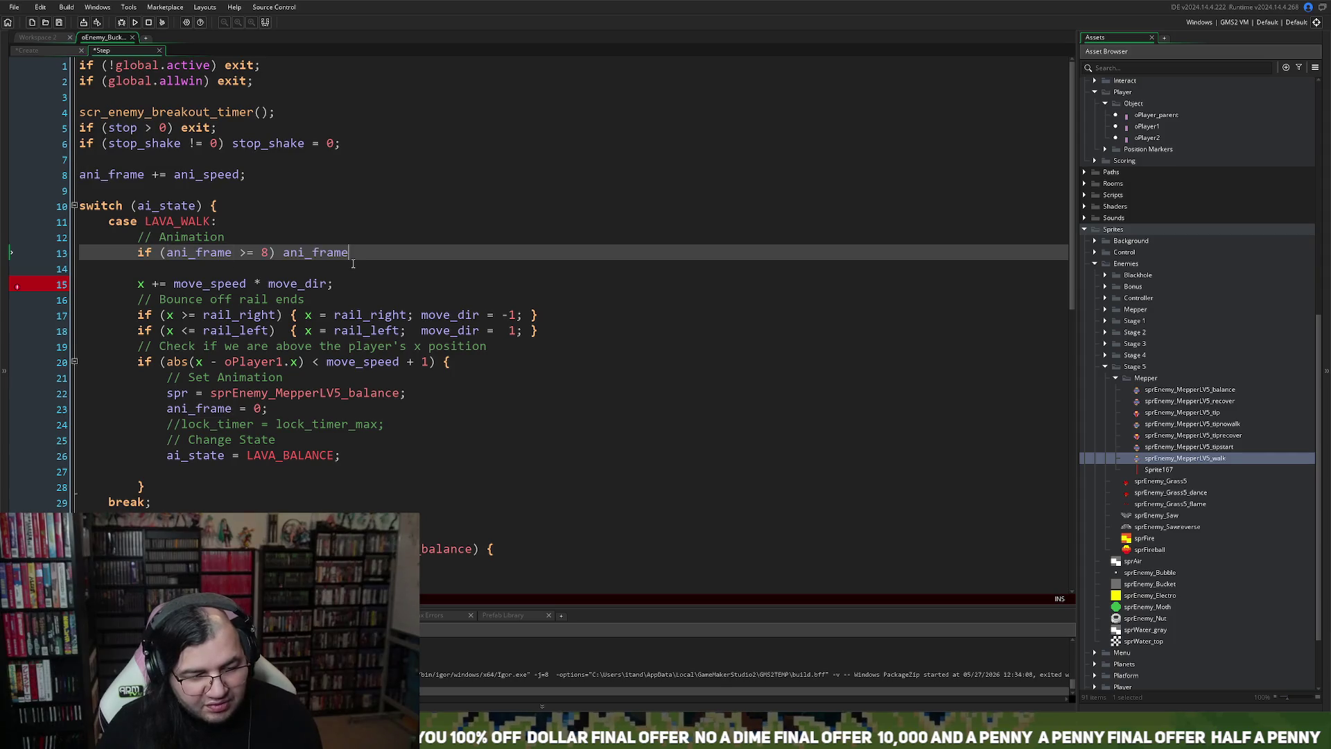
text( = 0;)
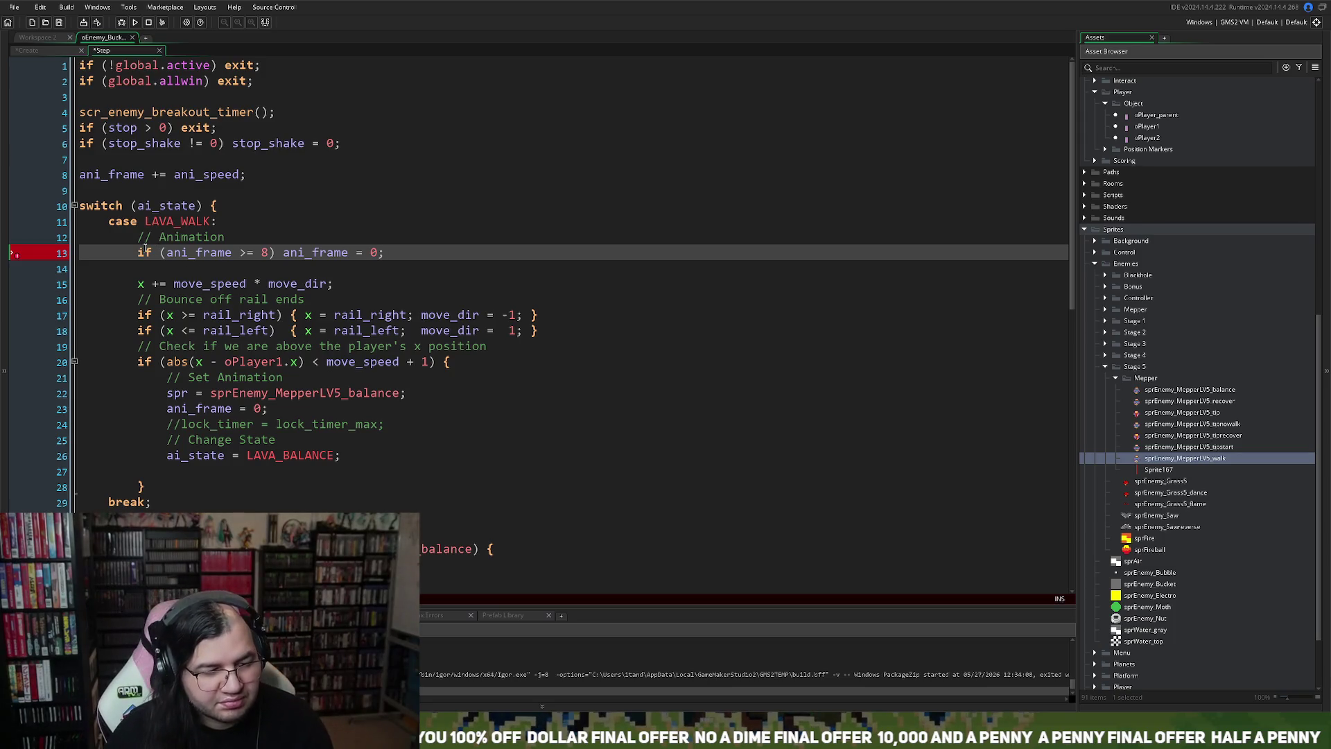
Step: Extend the comment to '// Animation - Walking' and add a '// Move' comment above the movement code
click(247, 232)
text(Walking)
click(173, 270)
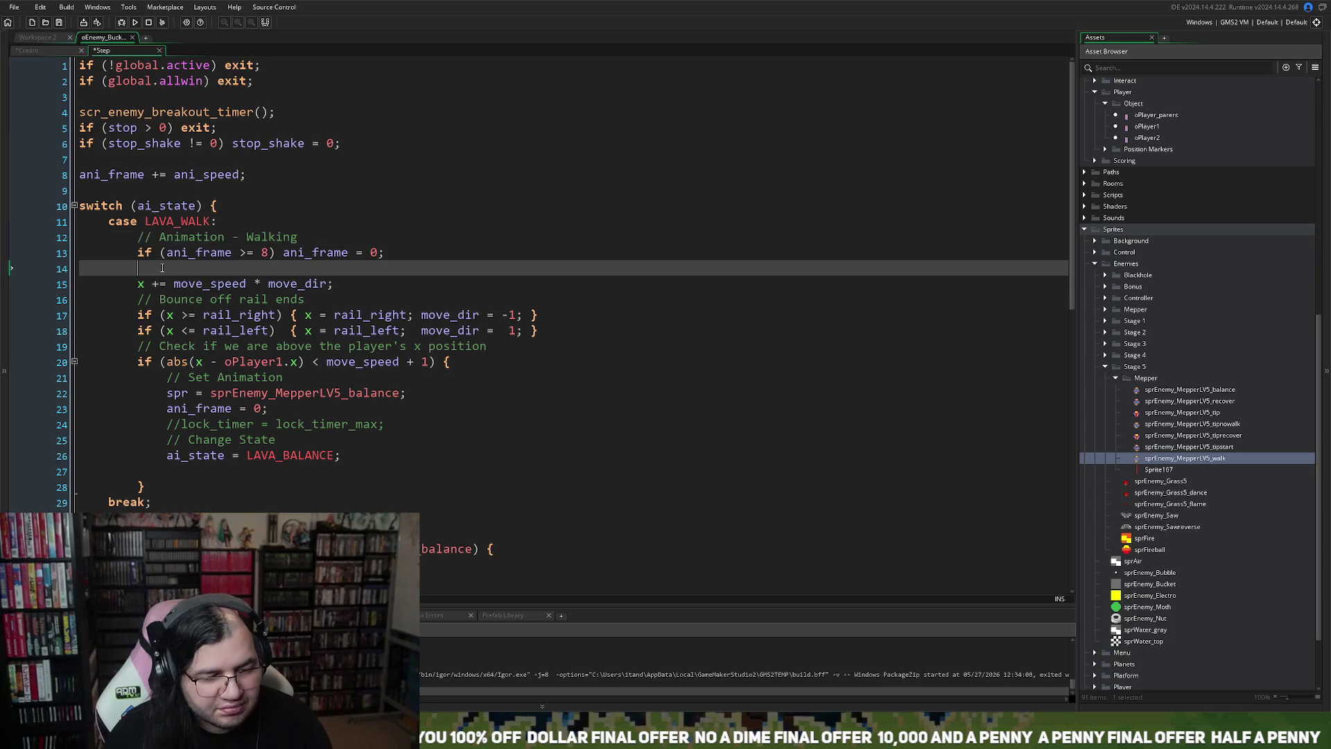
text(// Mov)
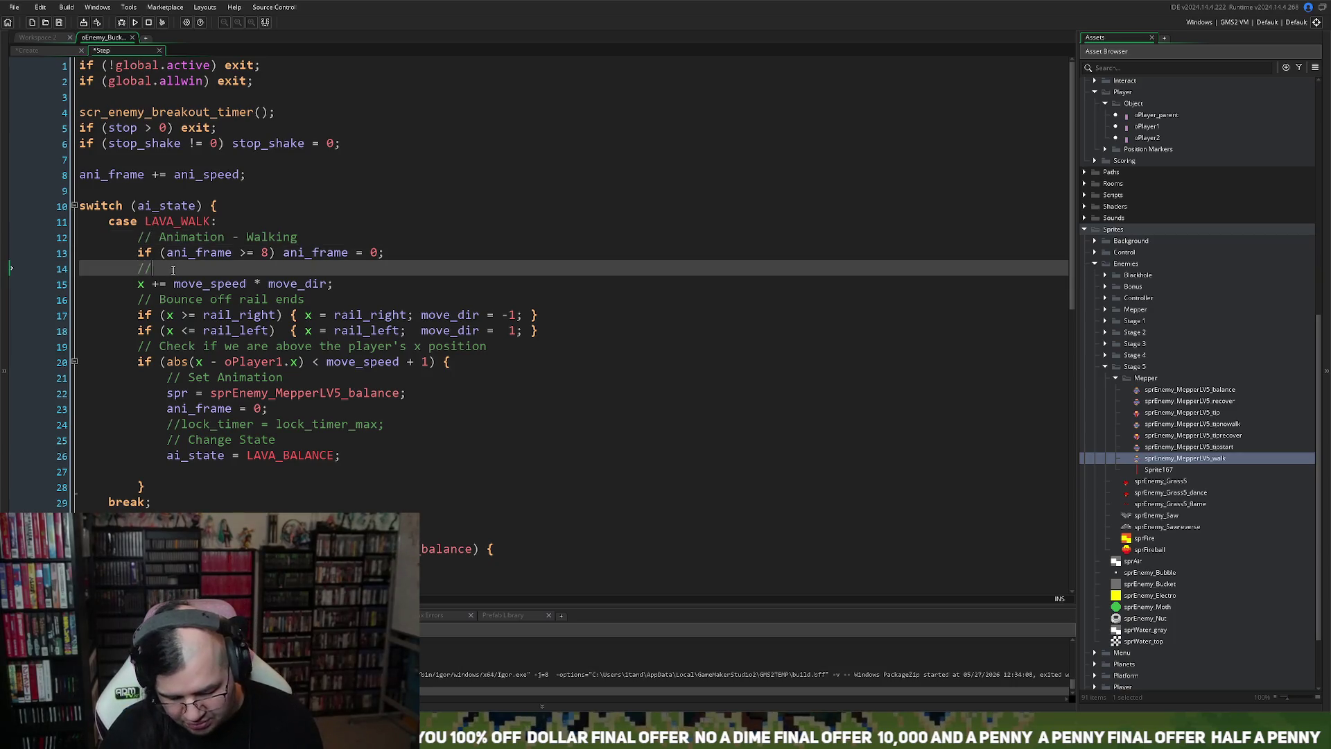
key(BackSpace)
key(BackSpace)
text(ve)
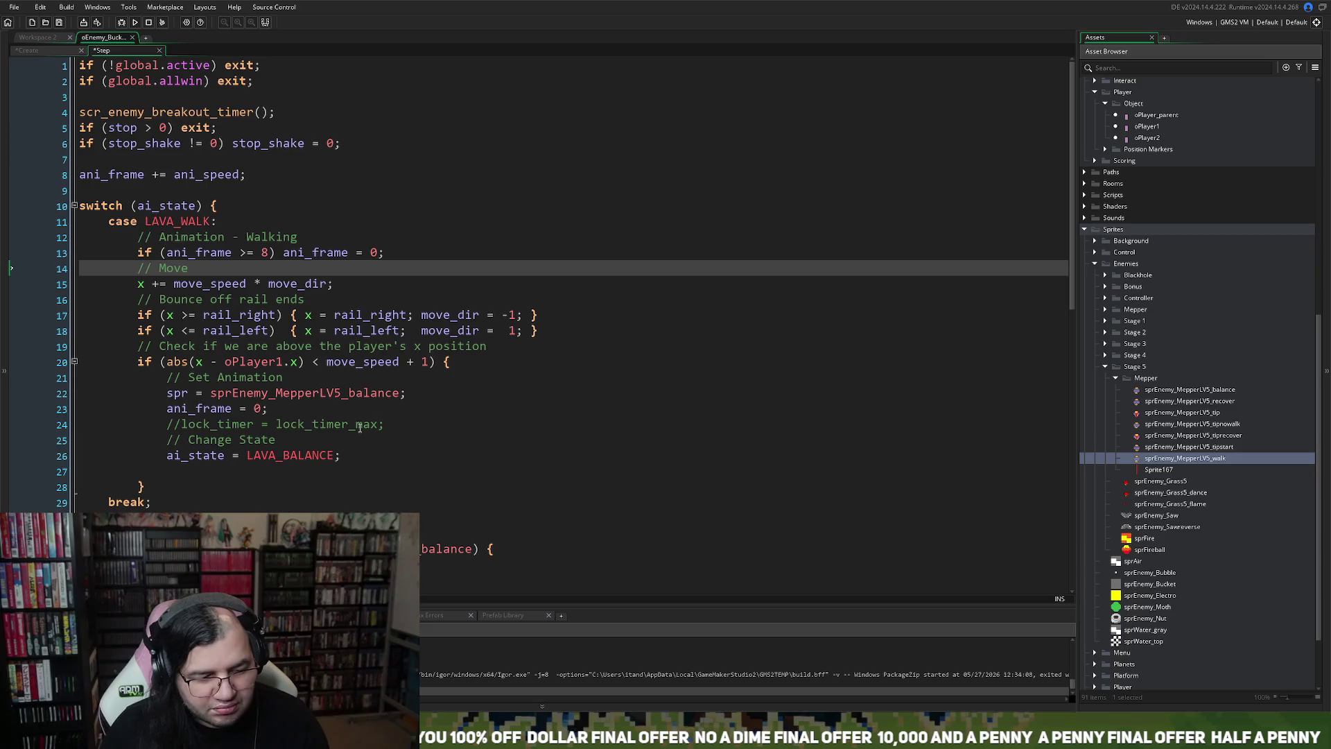
scroll(305, 457, down, 3)
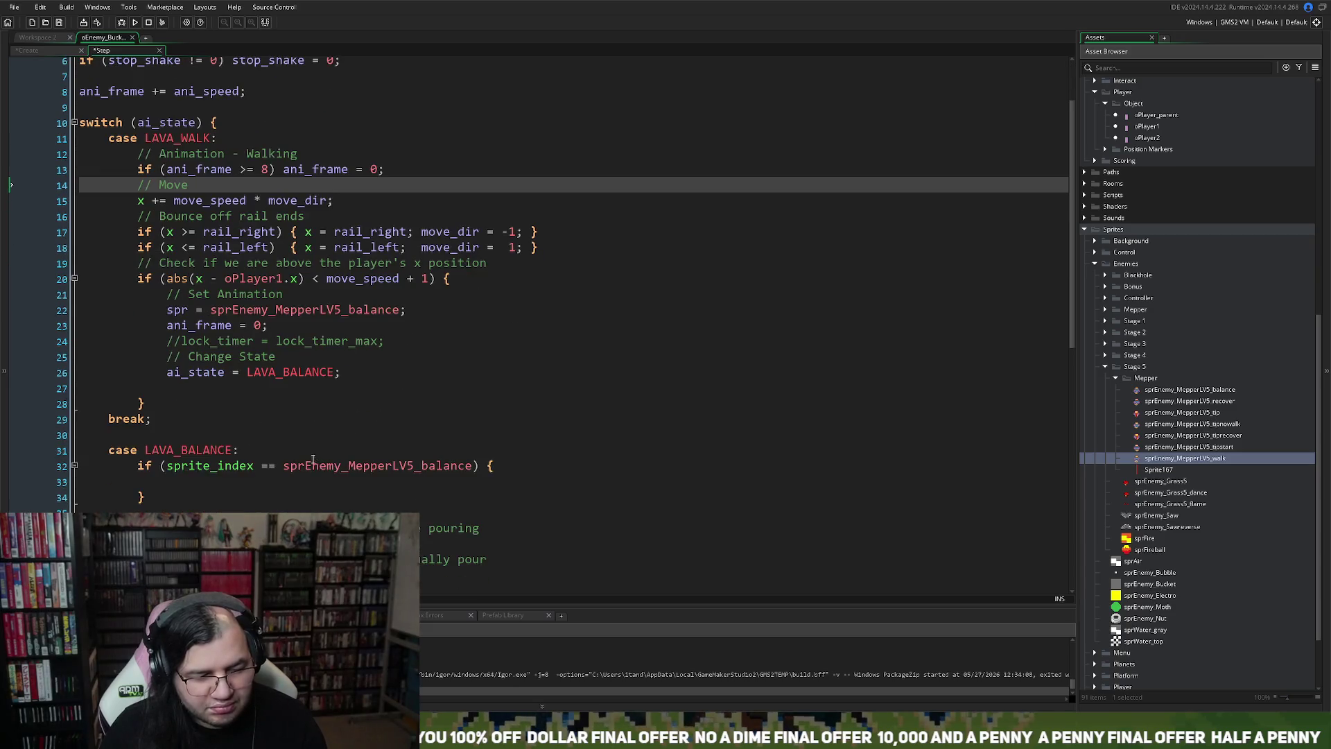
click(142, 325)
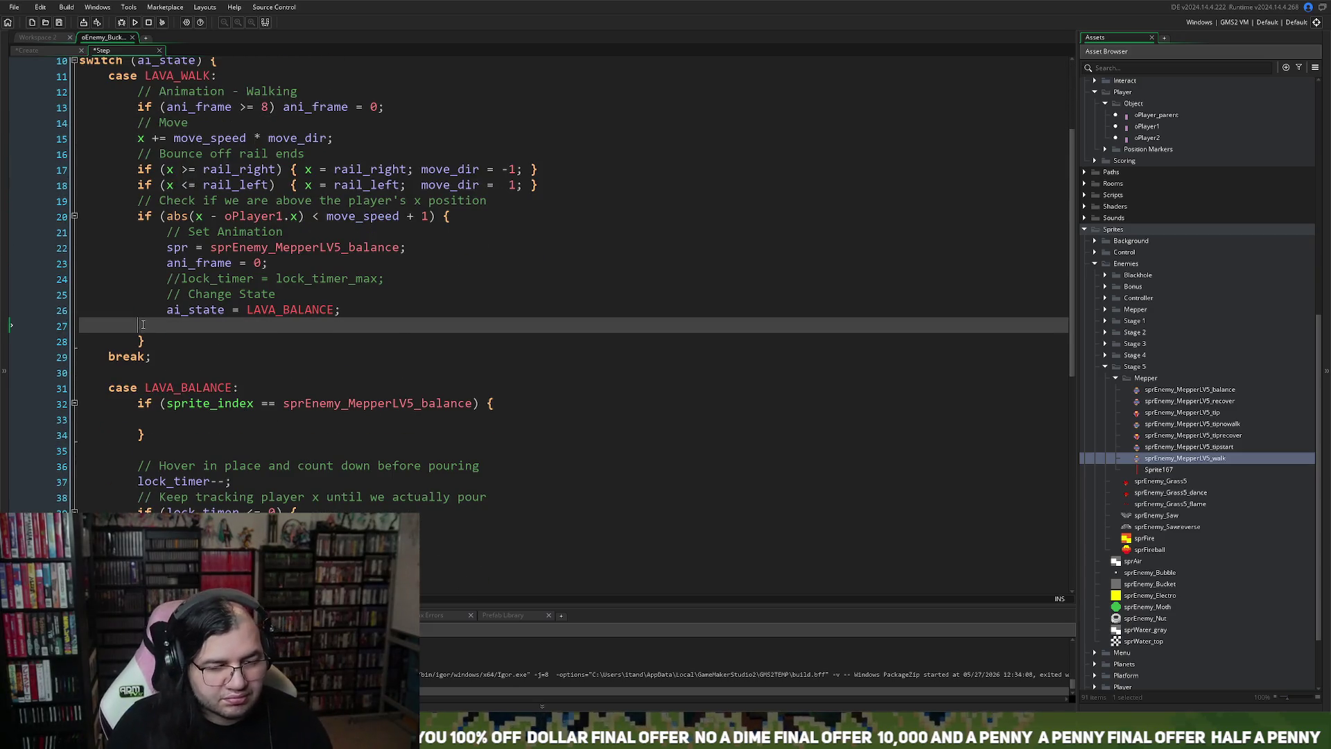
Step: Delete the empty line after the LAVA_BALANCE state change
key(BackSpace)
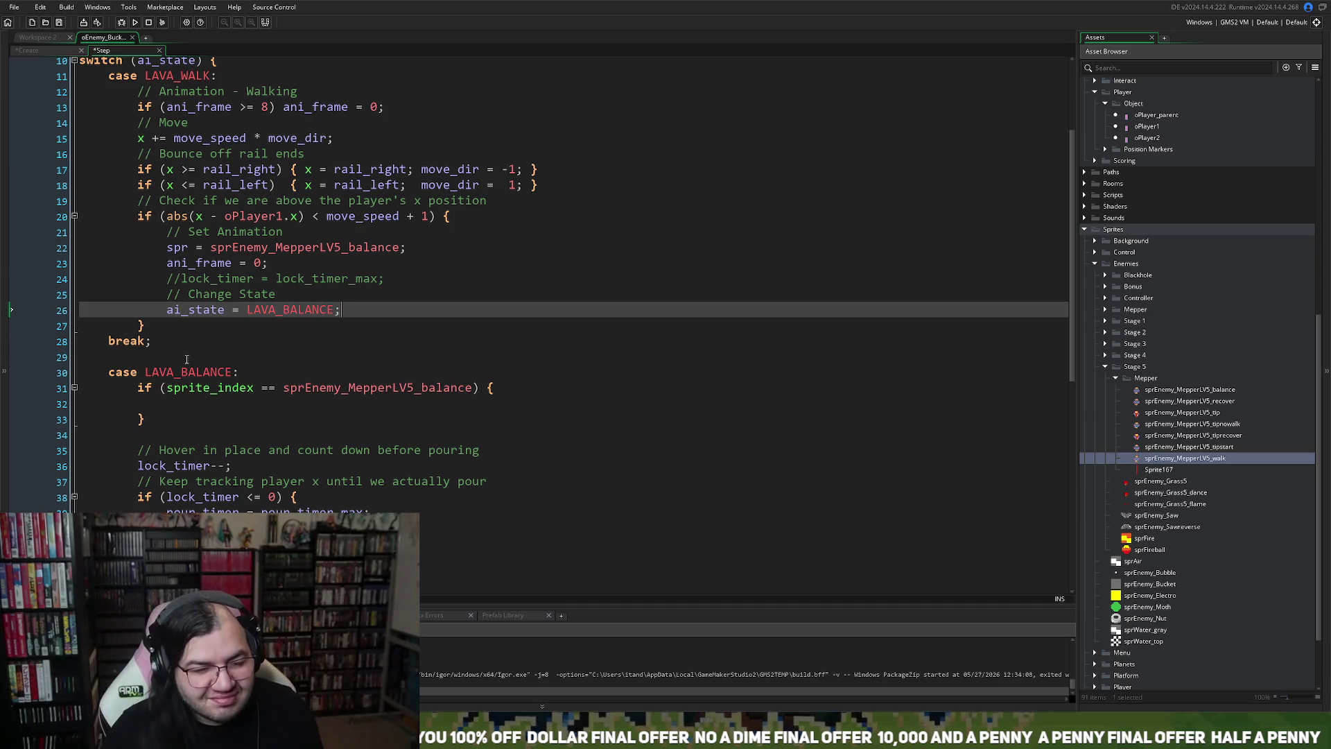
scroll(173, 346, down, 1)
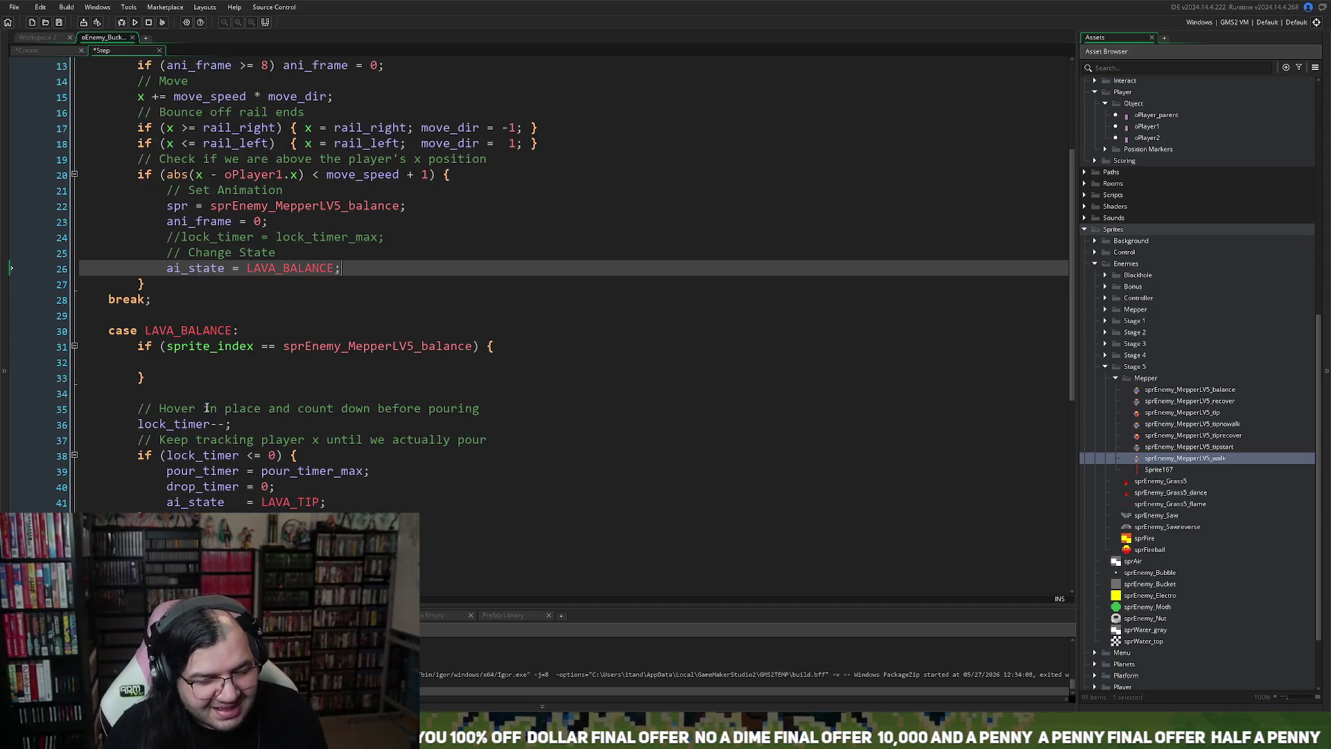
right_click(187, 362)
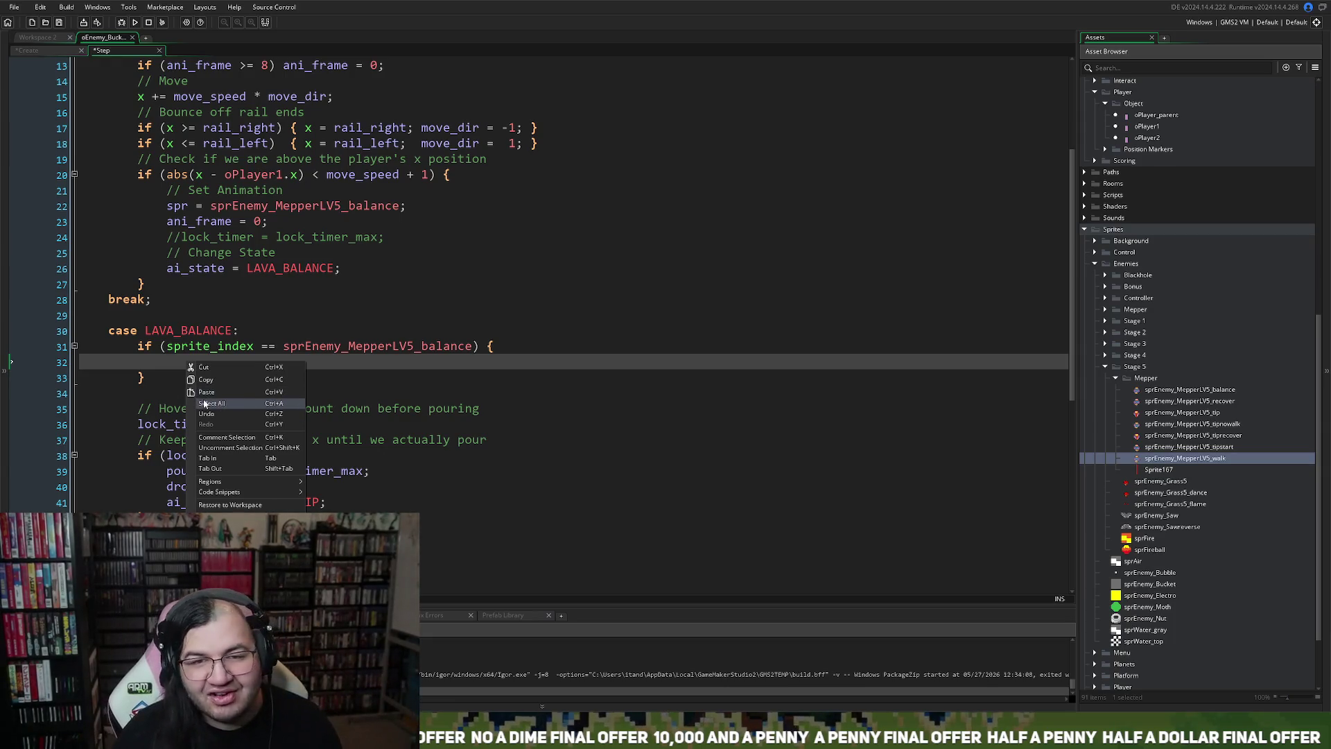
click(145, 363)
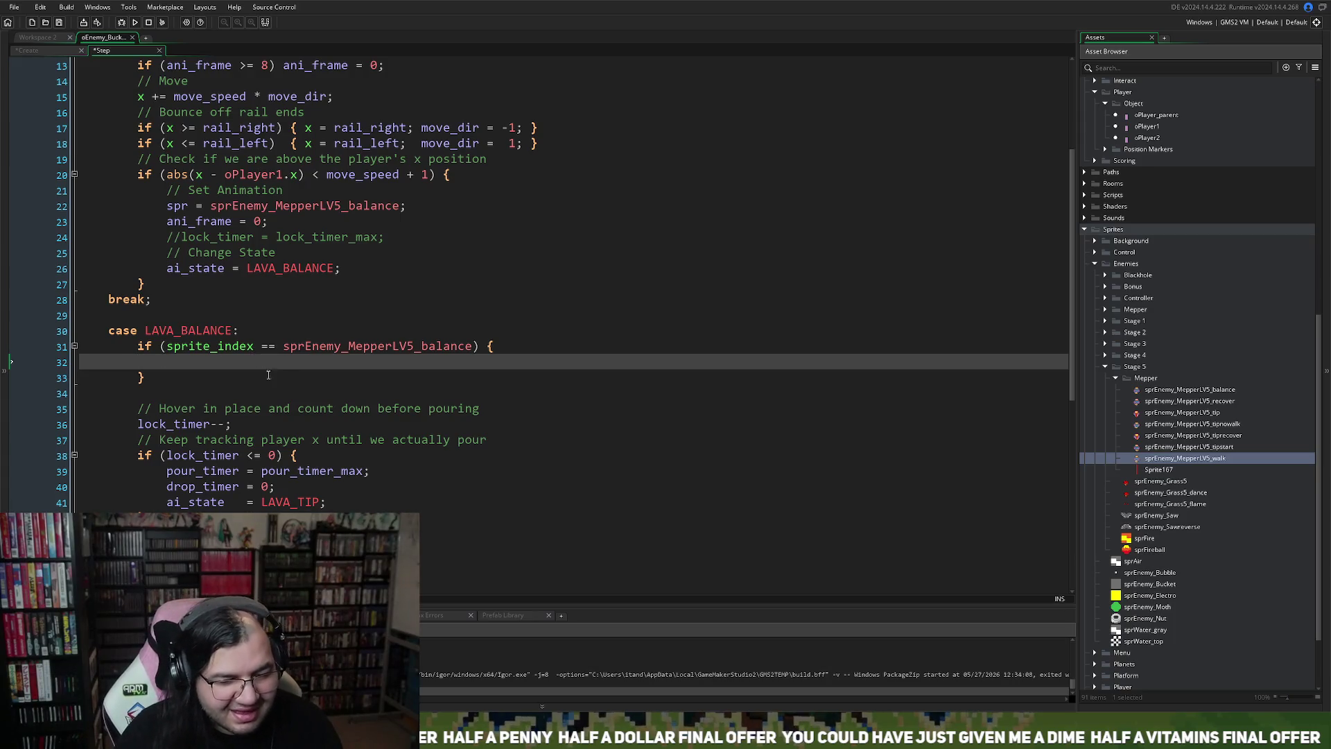
Step: Open the sprEnemy_MepperLV5_balance sprite editor from its name on line 31
click(147, 391)
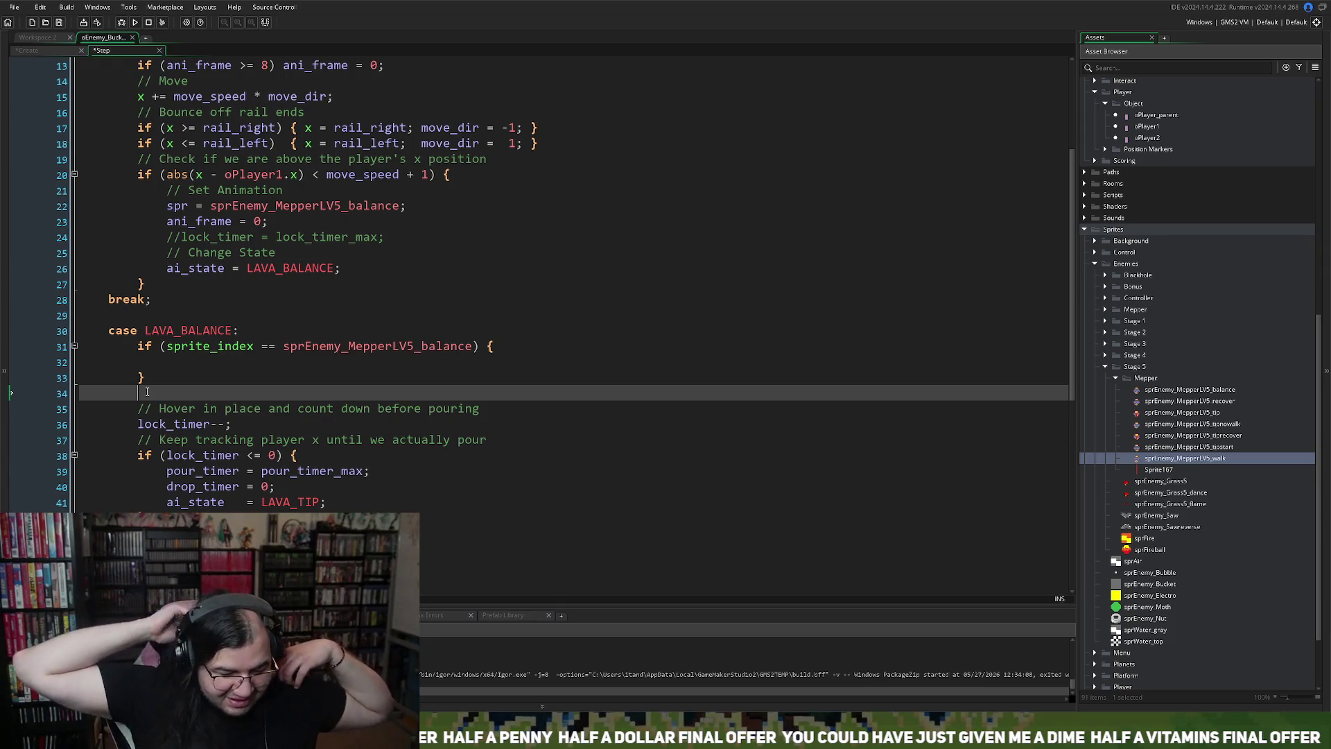
click(183, 363)
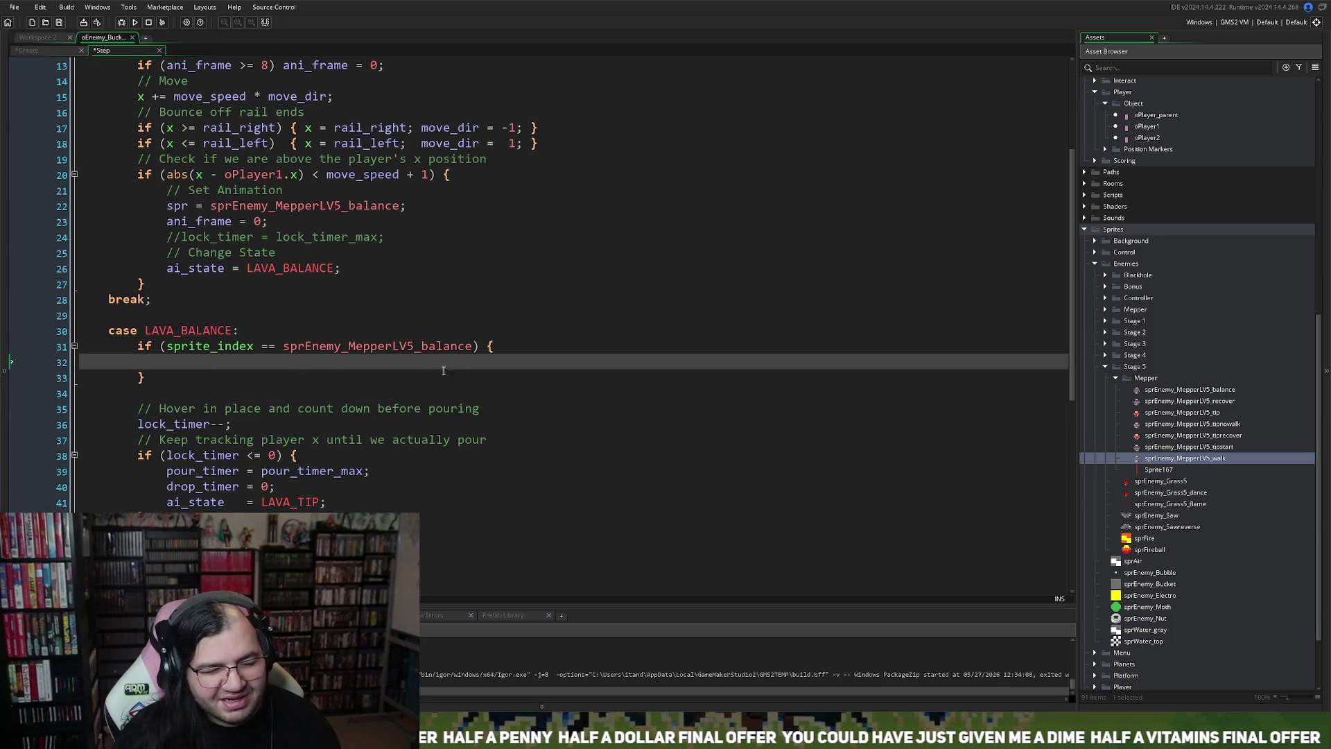
middle_click(378, 346)
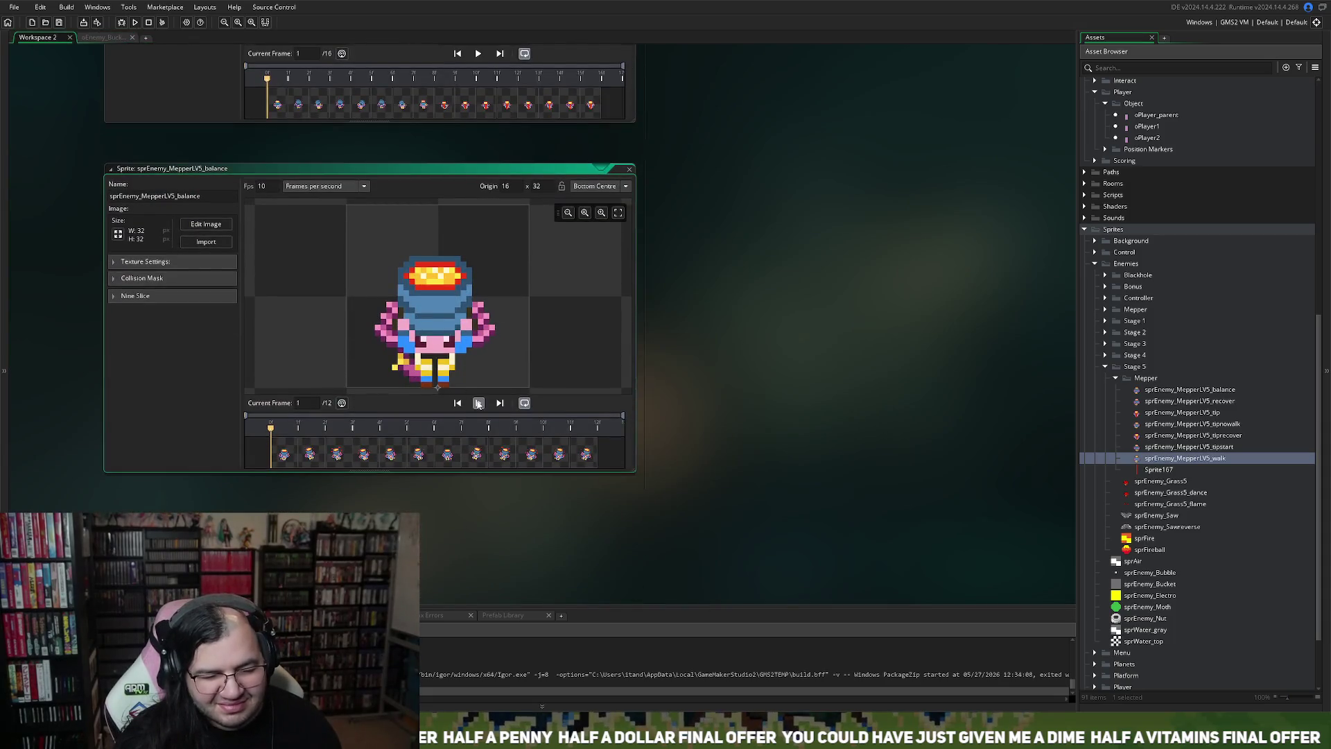
Step: Play and pause the 12-frame balance animation preview, then close the sprite editor
click(478, 404)
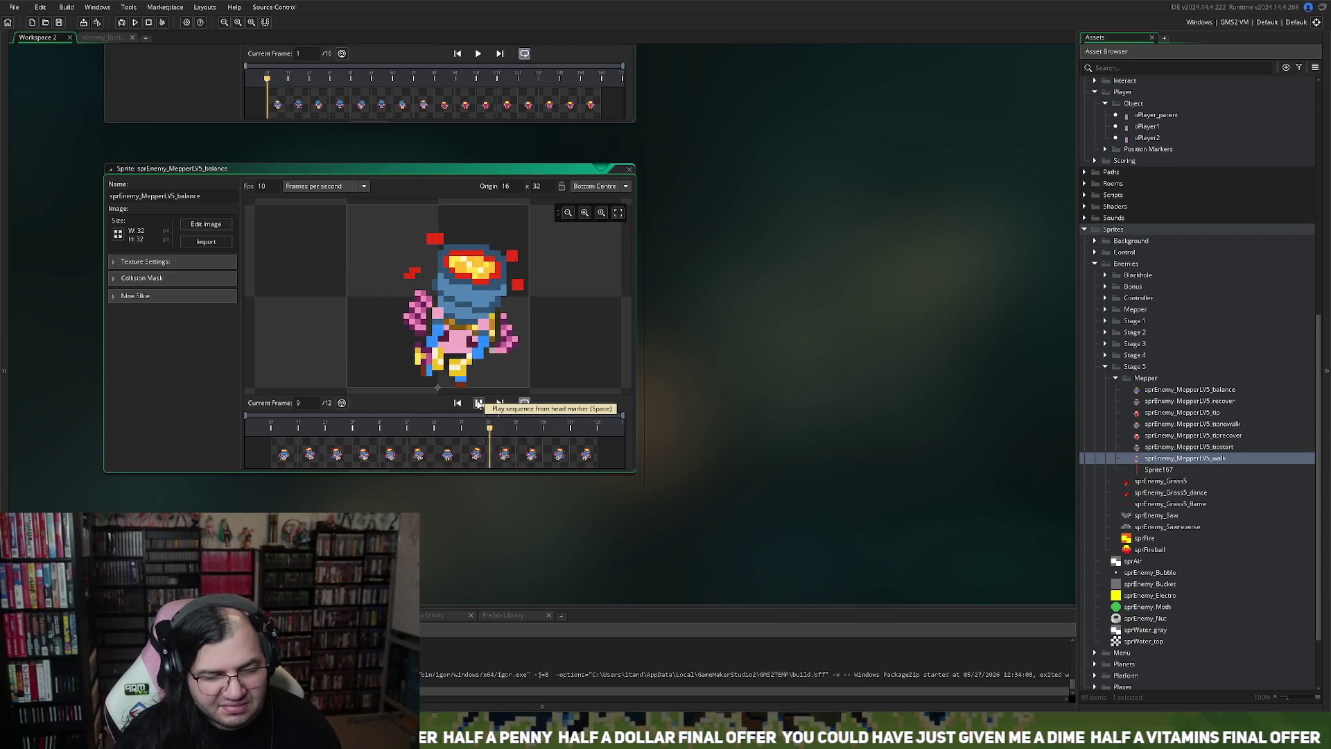
click(478, 404)
drag(629, 164, 629, 170)
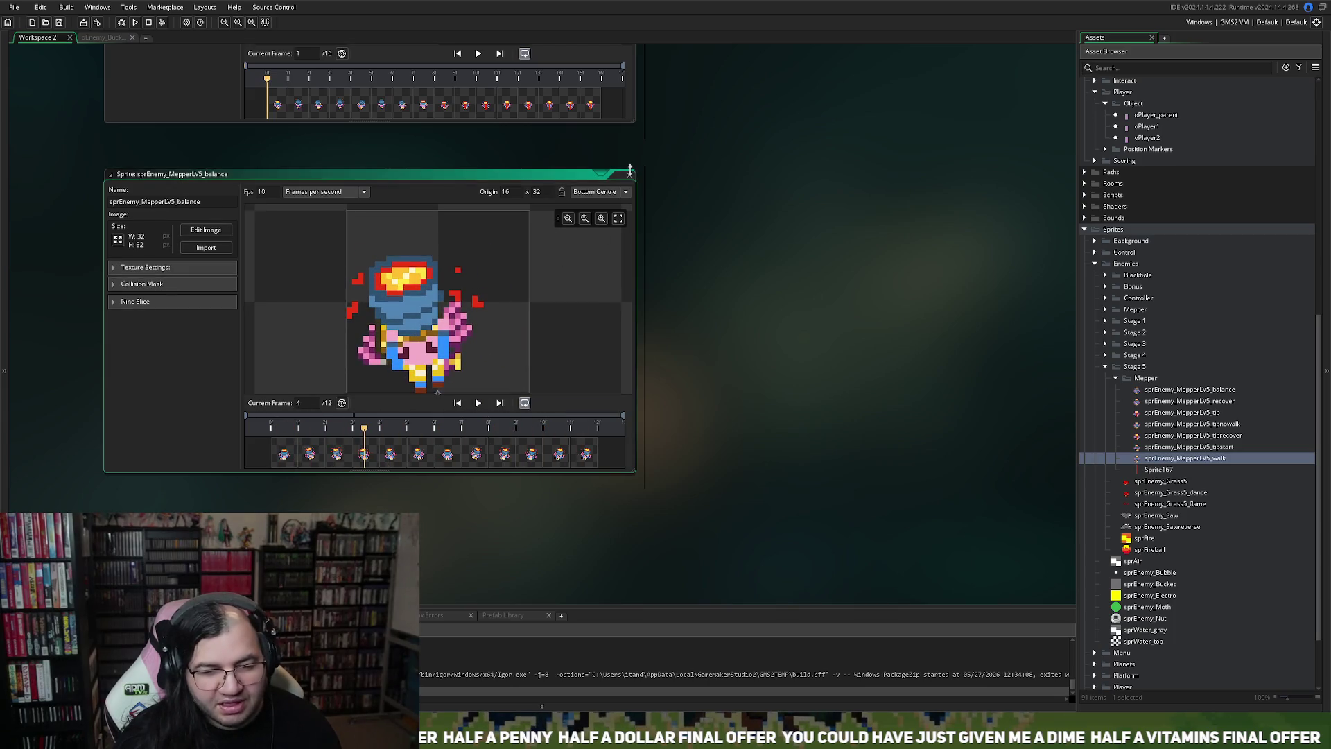
click(629, 175)
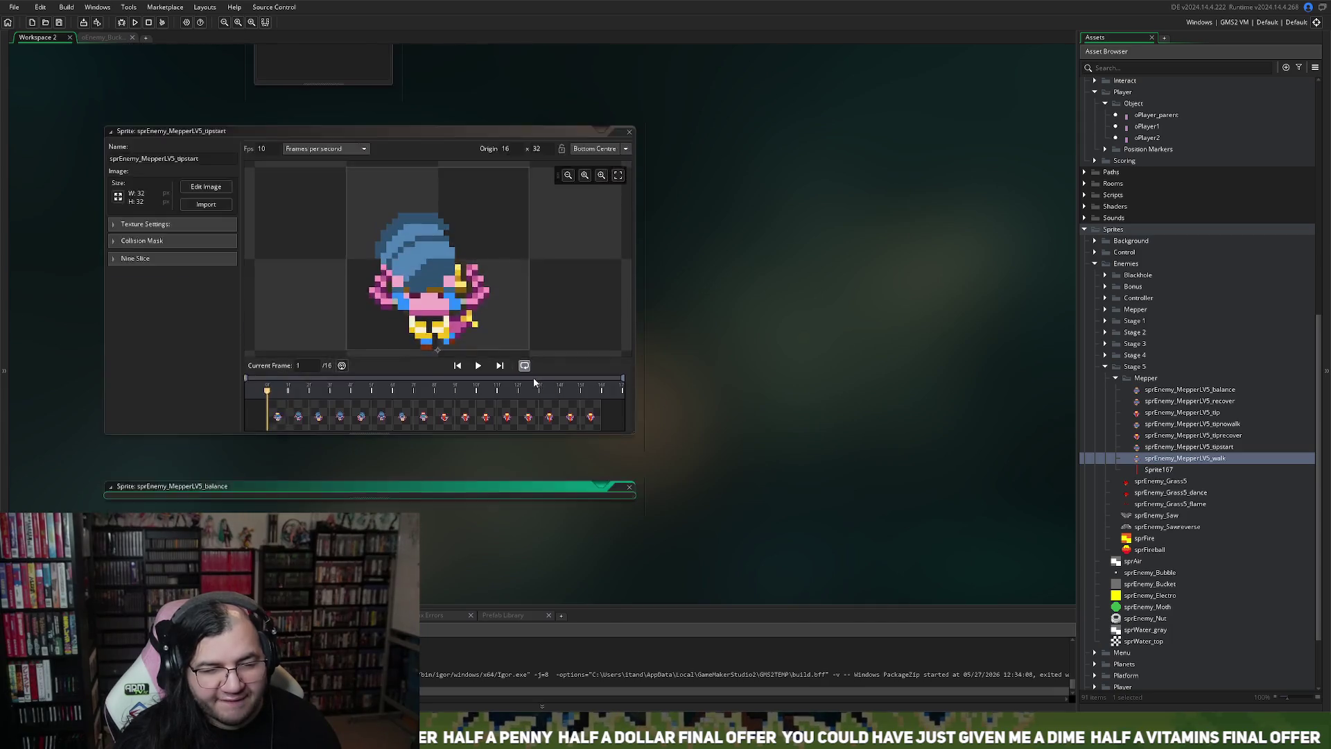
Step: Back in the oEnemy_Bucket Step code, select the line wrapping walk frames at 8
click(104, 37)
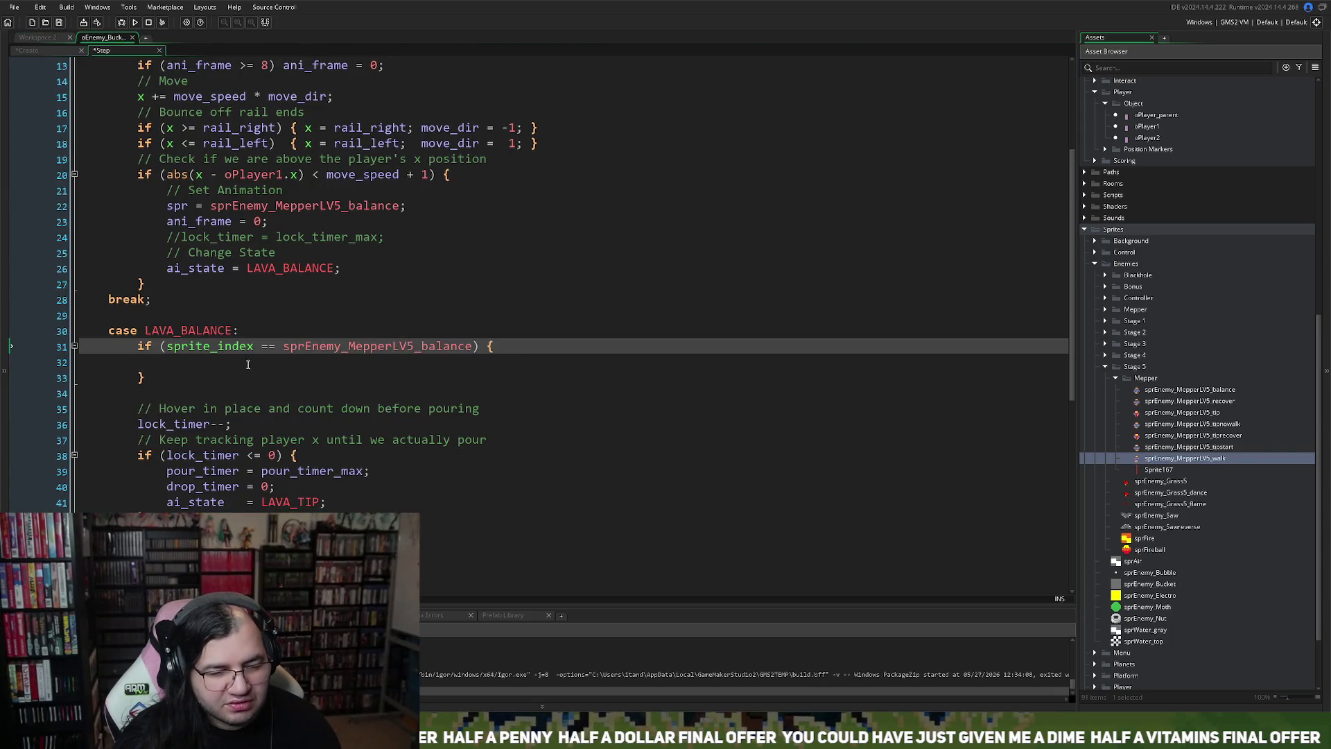
scroll(134, 367, up, 3)
drag(382, 190, 137, 192)
key(ctrl+c)
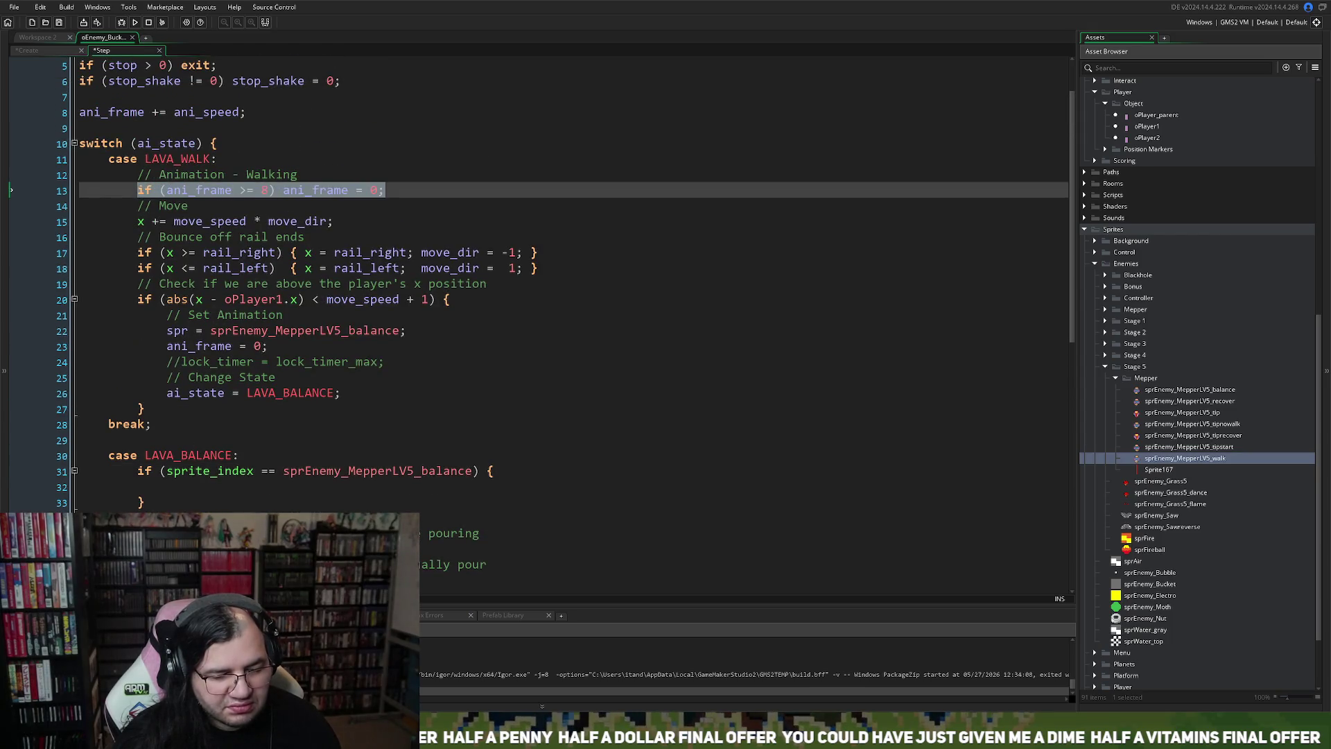
click(146, 488)
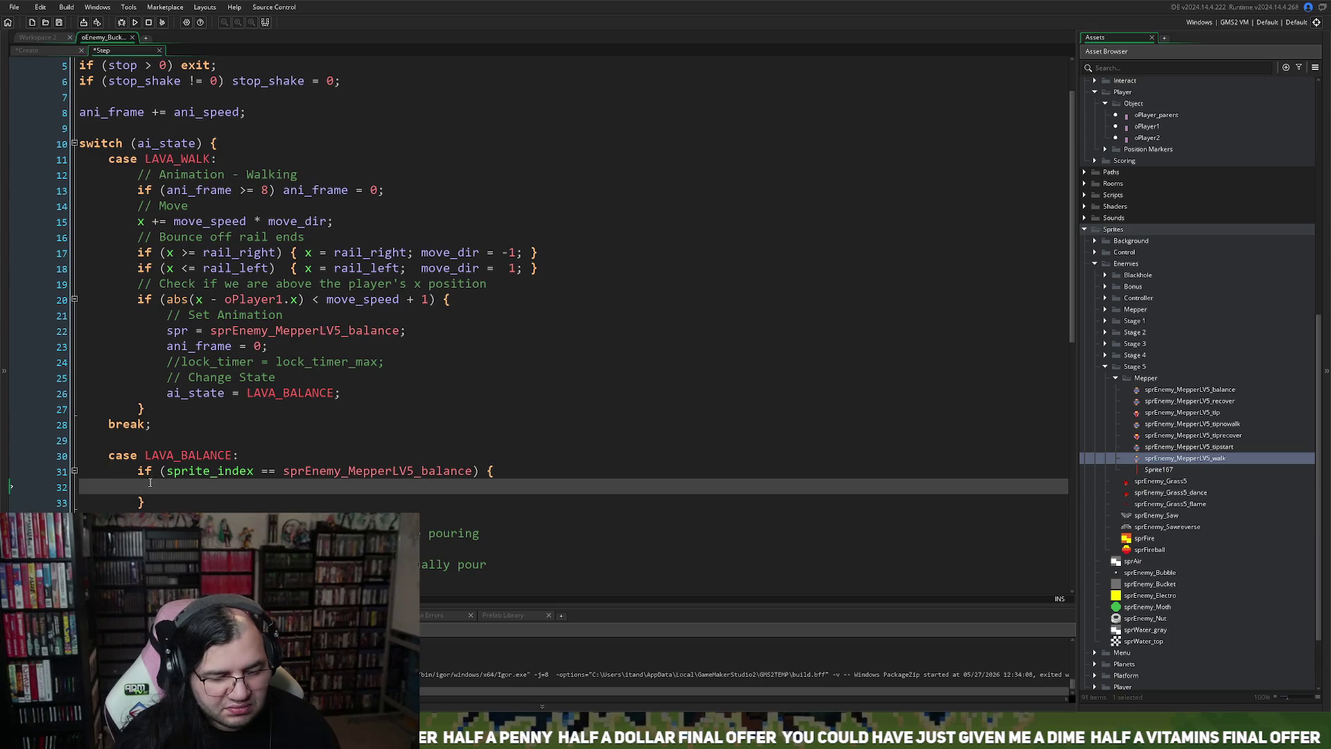
Step: Paste the wrap line into LAVA_BALANCE and turn it into an if (ani_frame >= 12) { block
key(Tab)
key(ctrl+v)
double_click(297, 487)
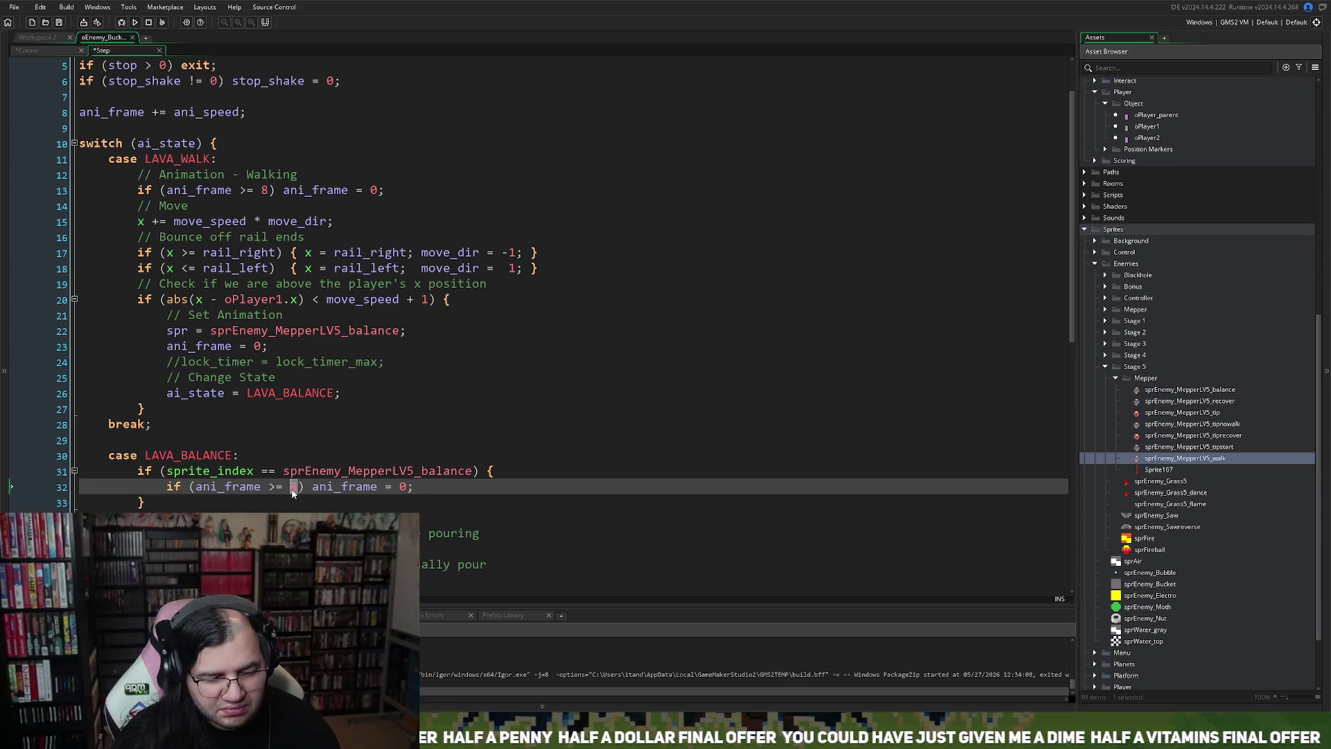
text(12)
key(shift+End)
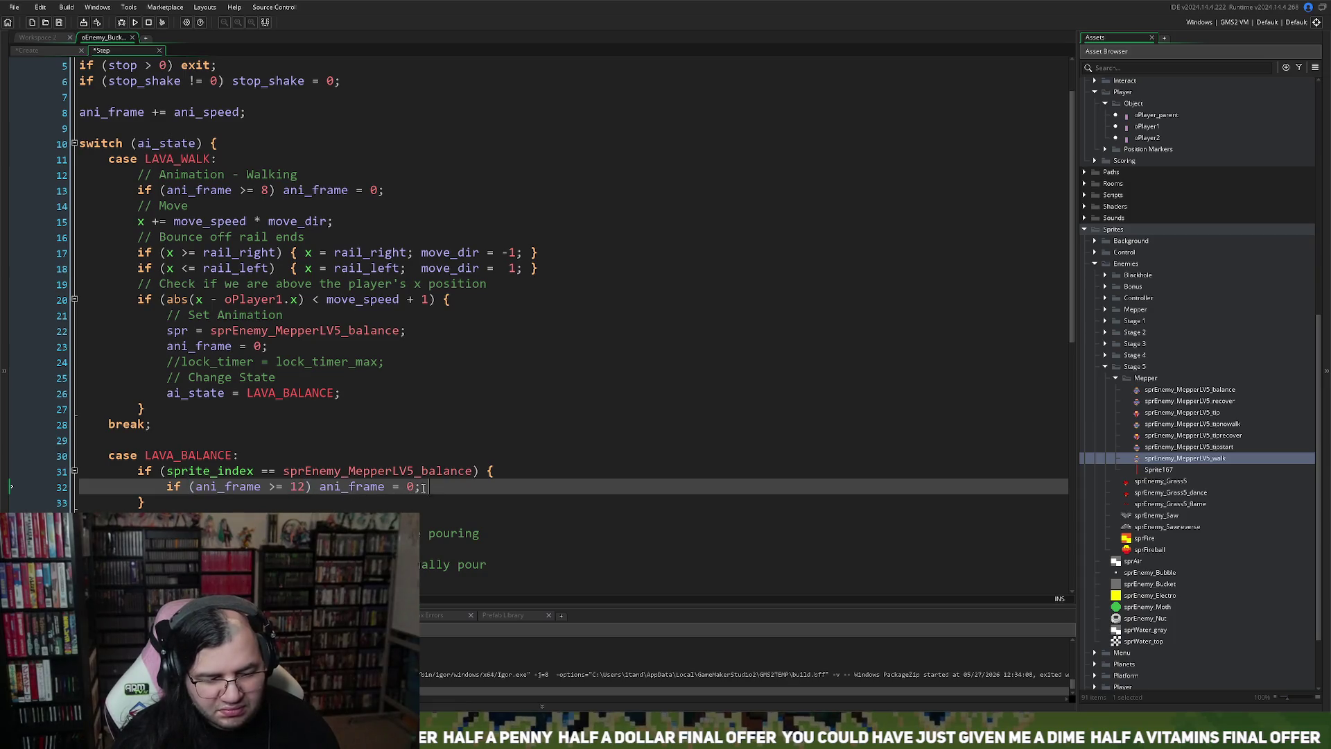
key(BackSpace)
text({)
key(Return)
key(Return)
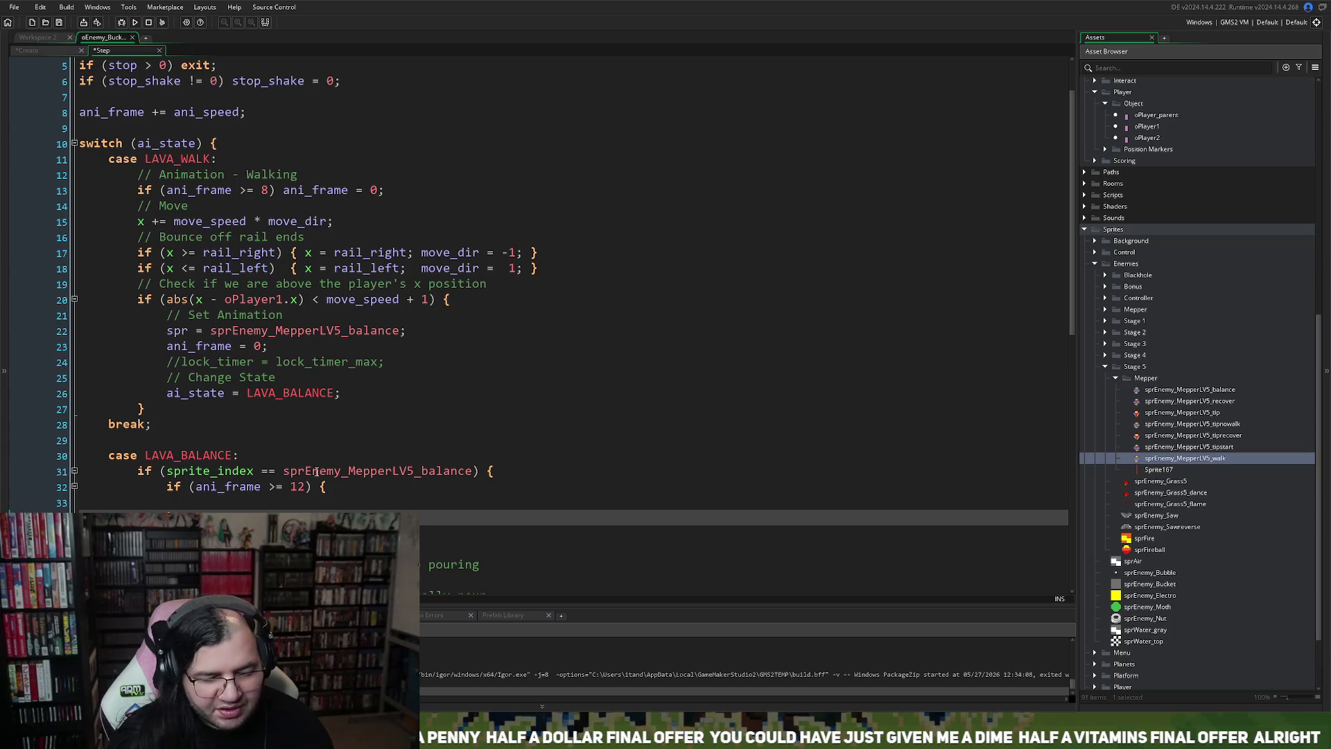
Step: Replace sprite_index with spr in the balance sprite check
click(180, 332)
click(200, 472)
double_click(200, 472)
text(spr)
Step: Inside the frame-12 block, set spr = sprEnemy_MepperLV5_tipstart;
click(193, 506)
text(spr)
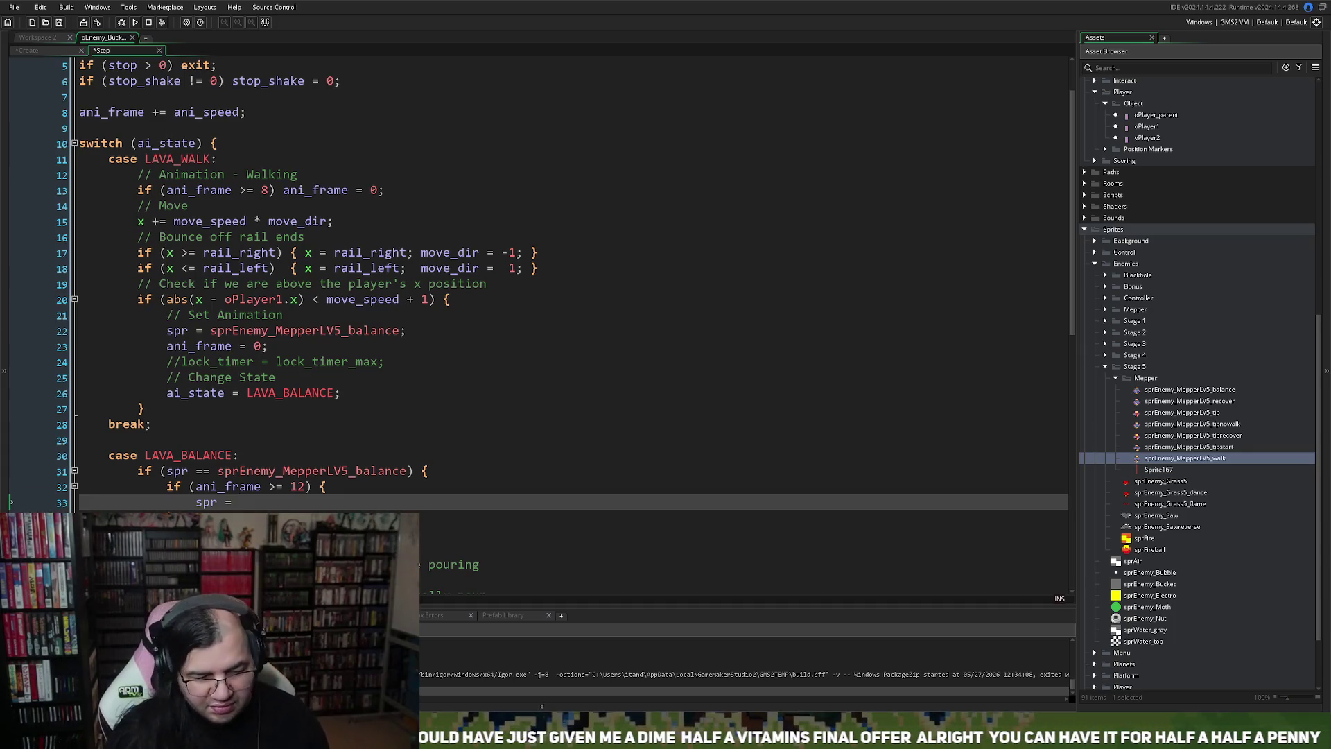
mouse_move(356, 471)
mouse_down()
mouse_move(416, 471)
mouse_move(219, 478)
mouse_up()
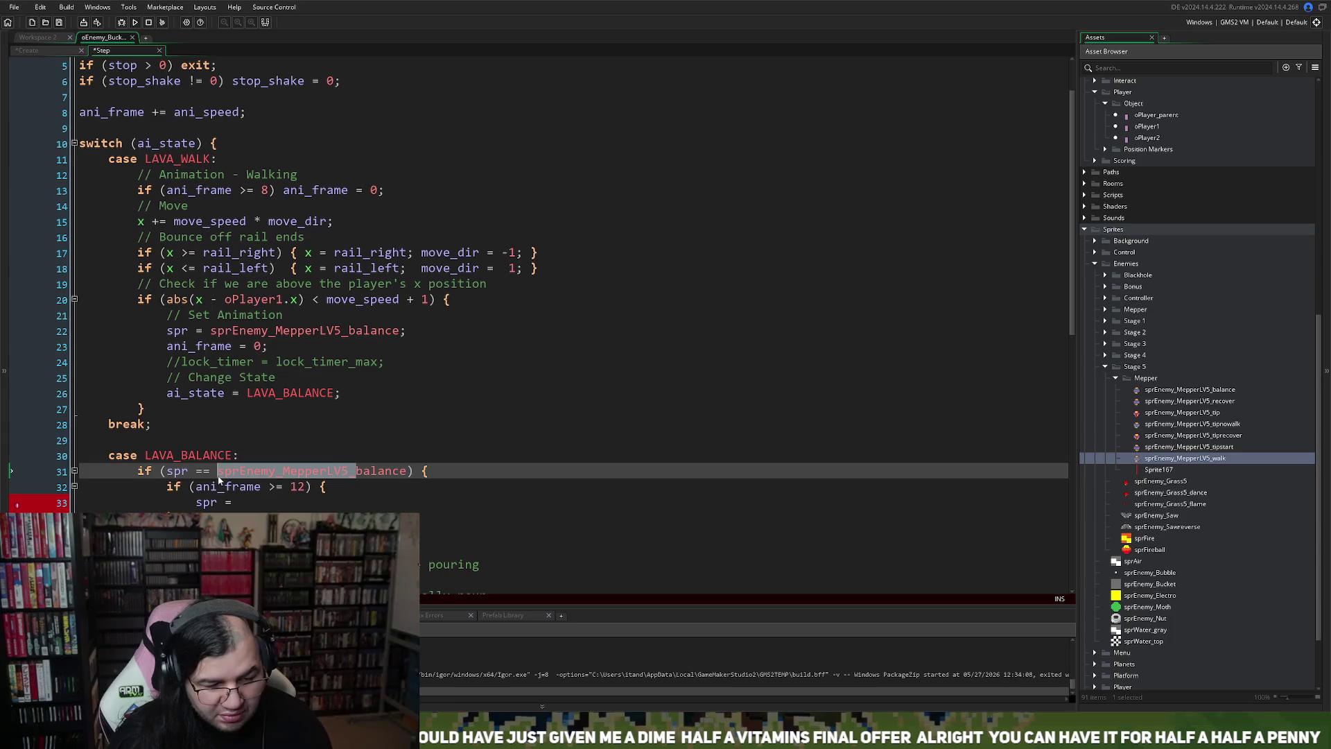
key(ctrl+c)
click(247, 506)
key(ctrl+v)
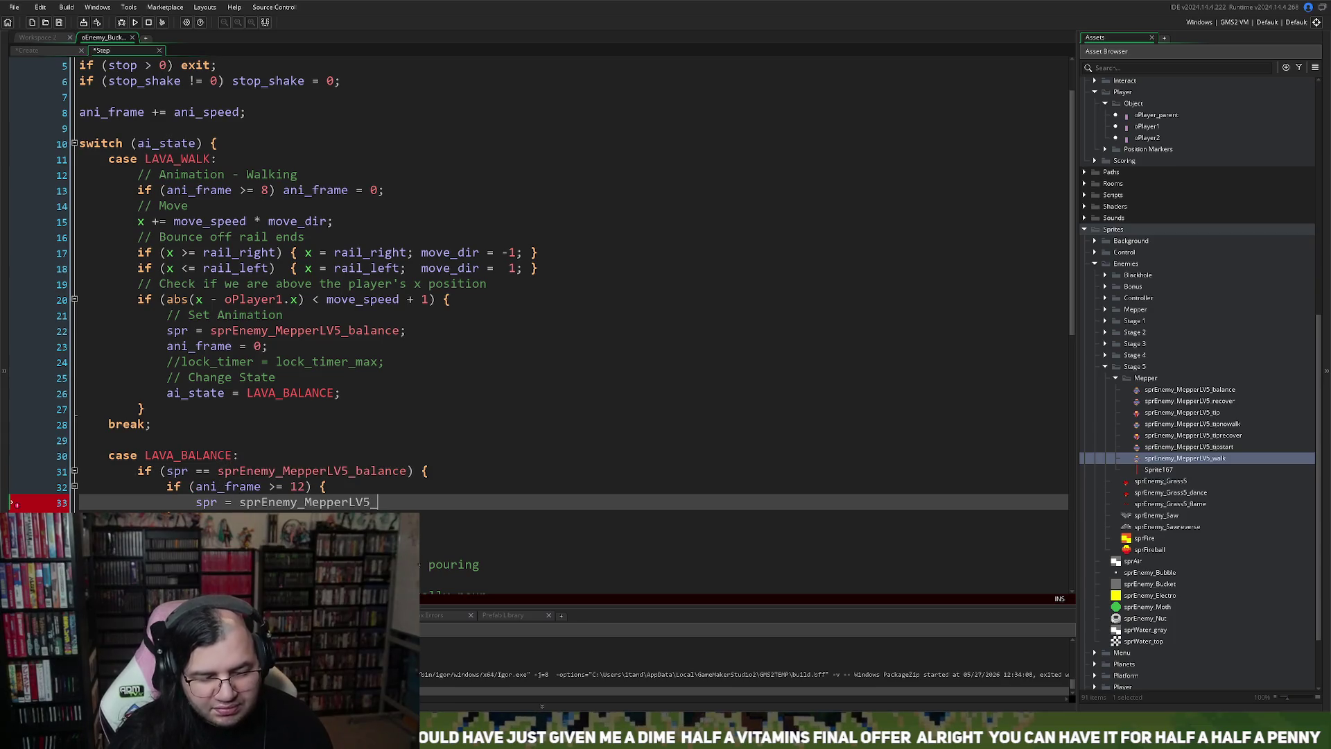
key(BackSpace)
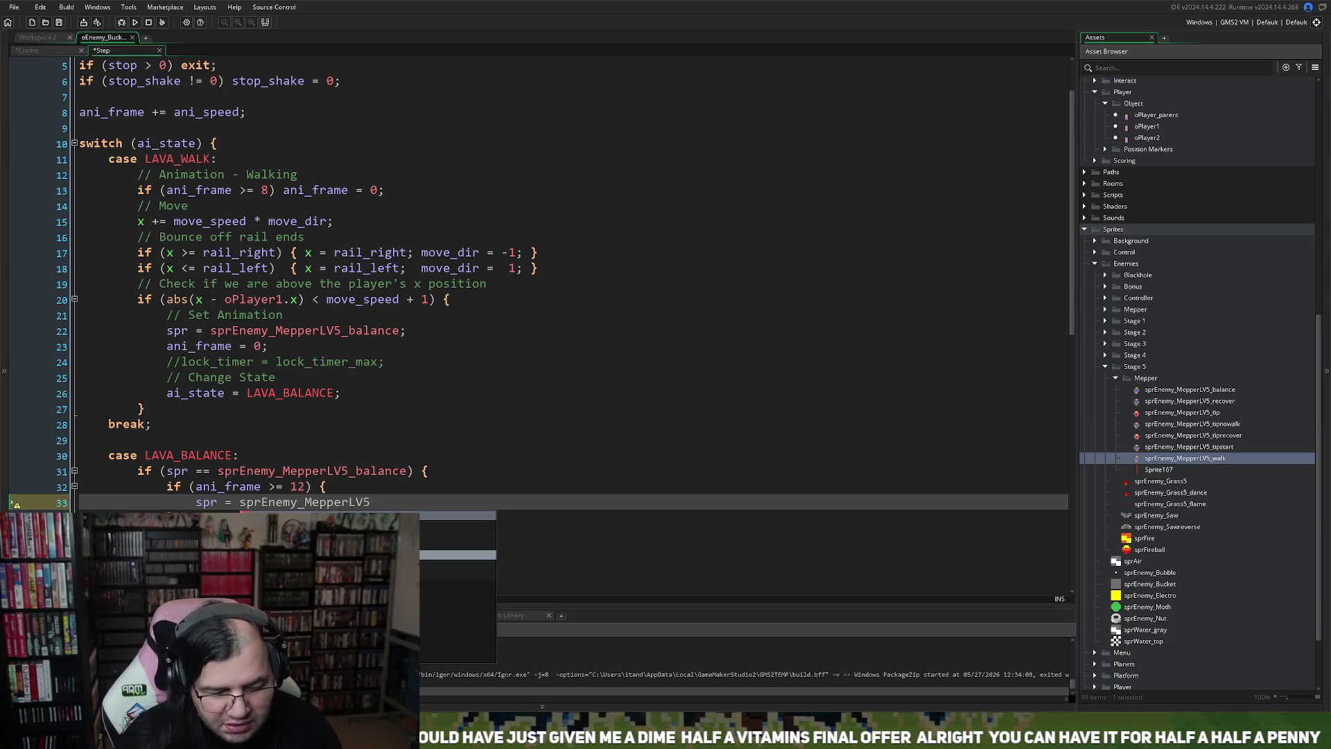
text(_tipstart;)
key(Return)
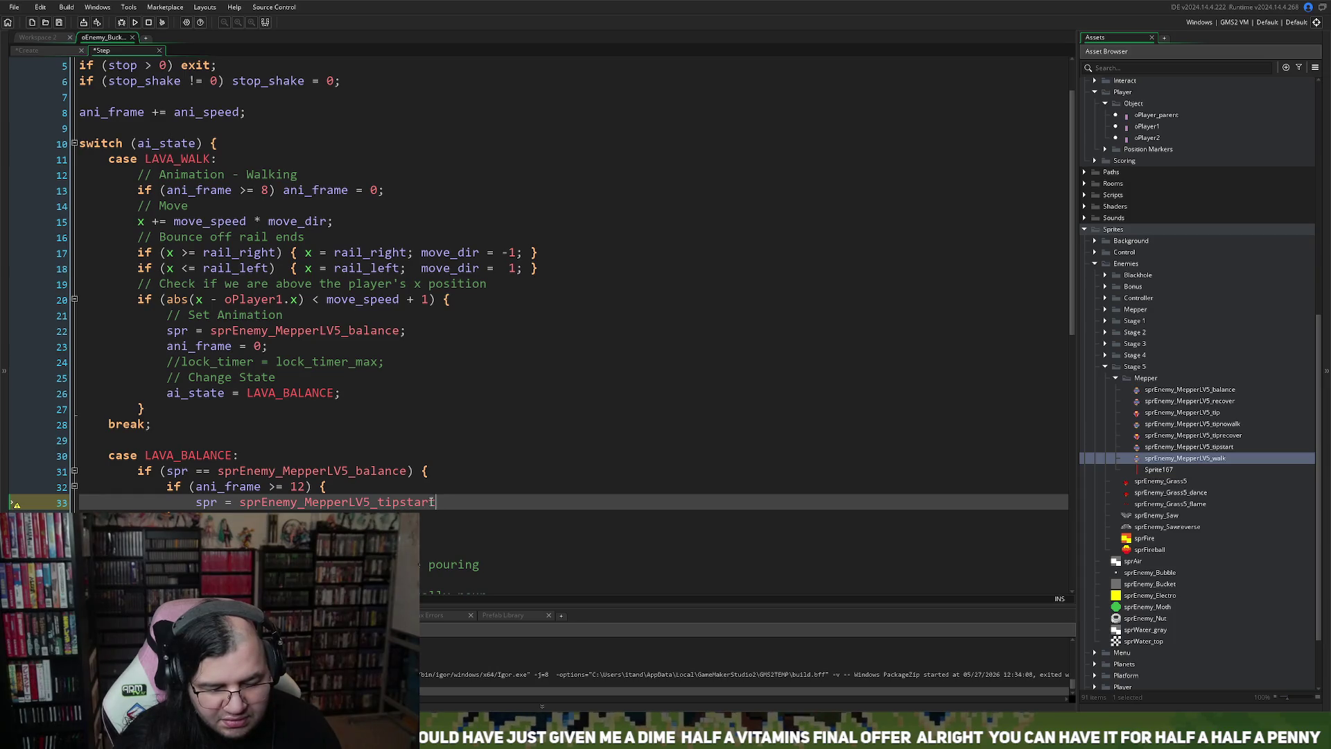
drag(435, 501, 380, 508)
key(BackSpace)
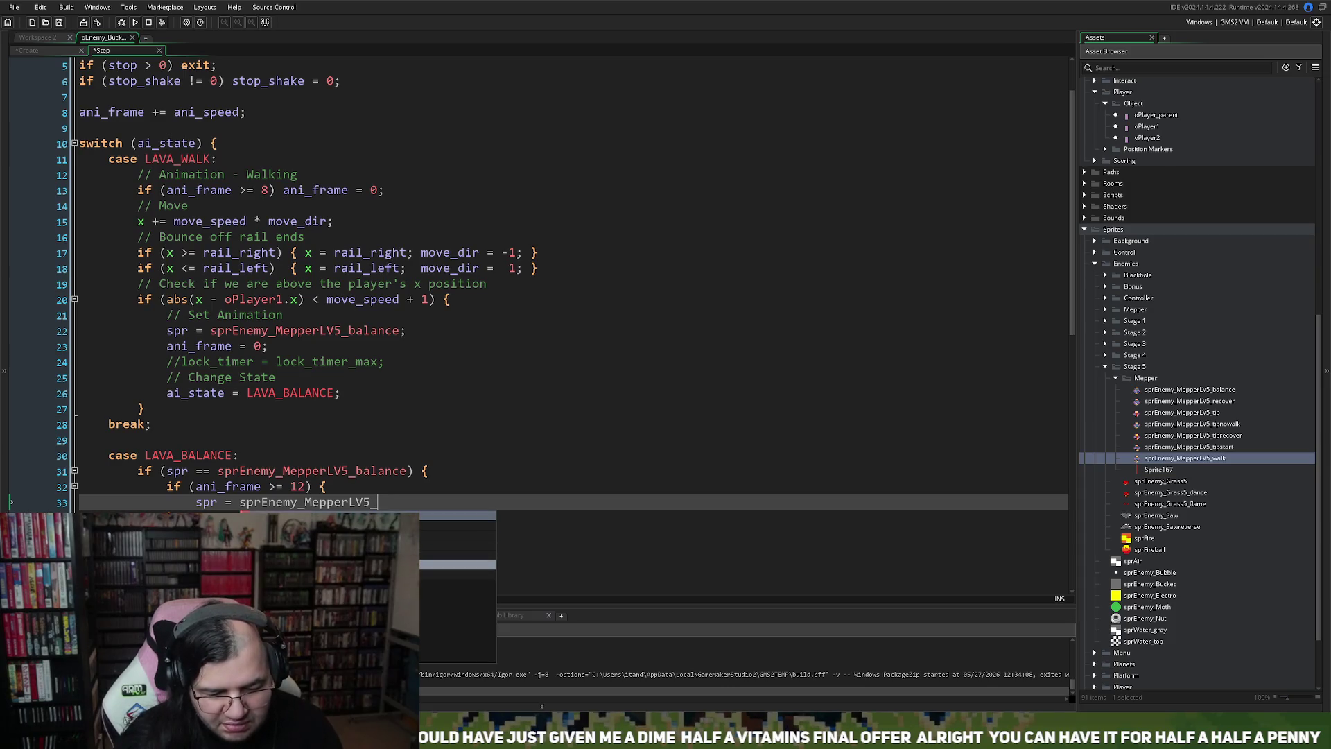
text(tipstart)
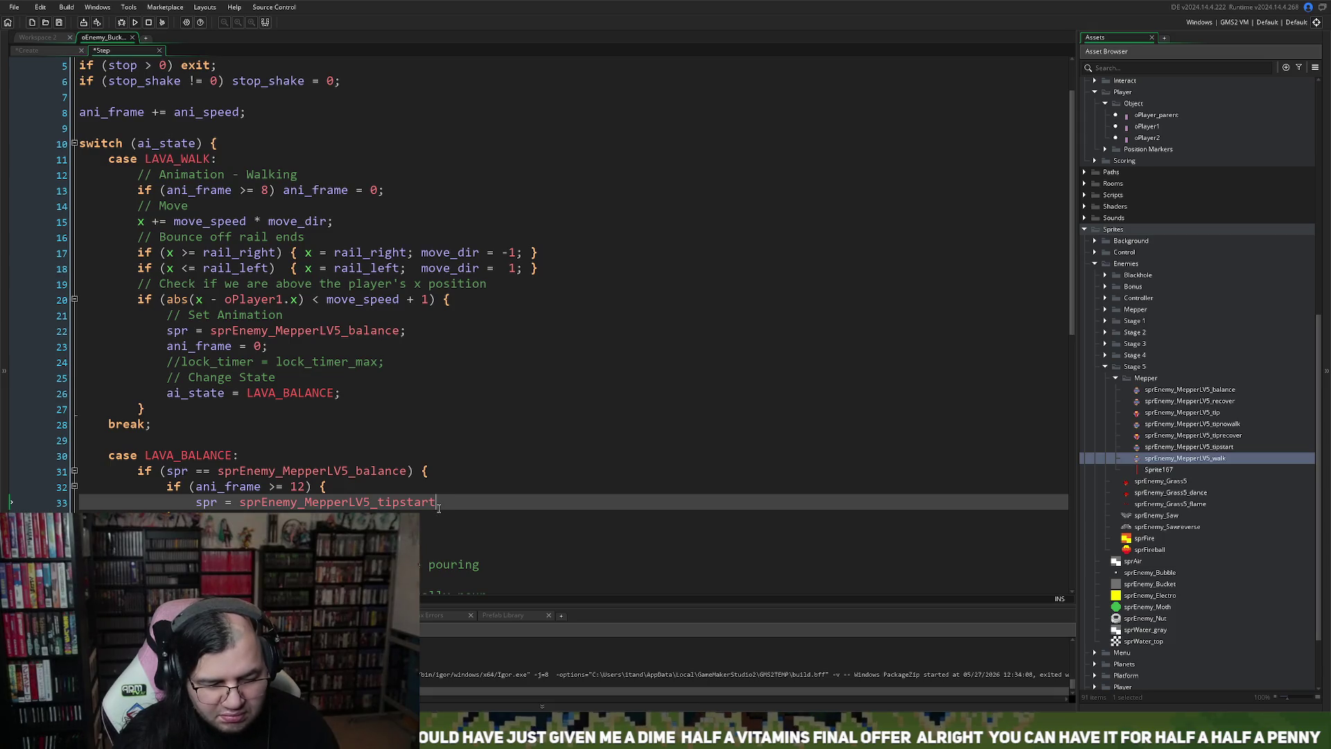
text(;)
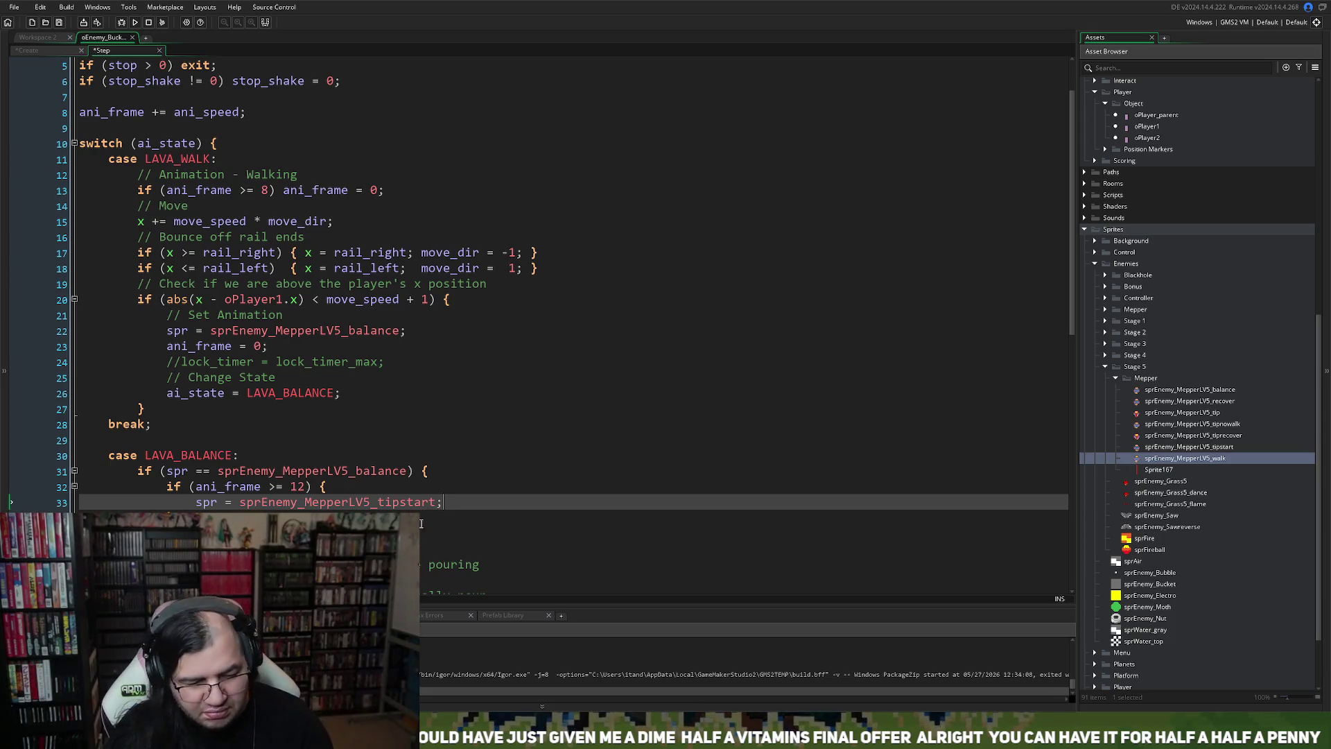
key(Return)
click(234, 488)
click(262, 513)
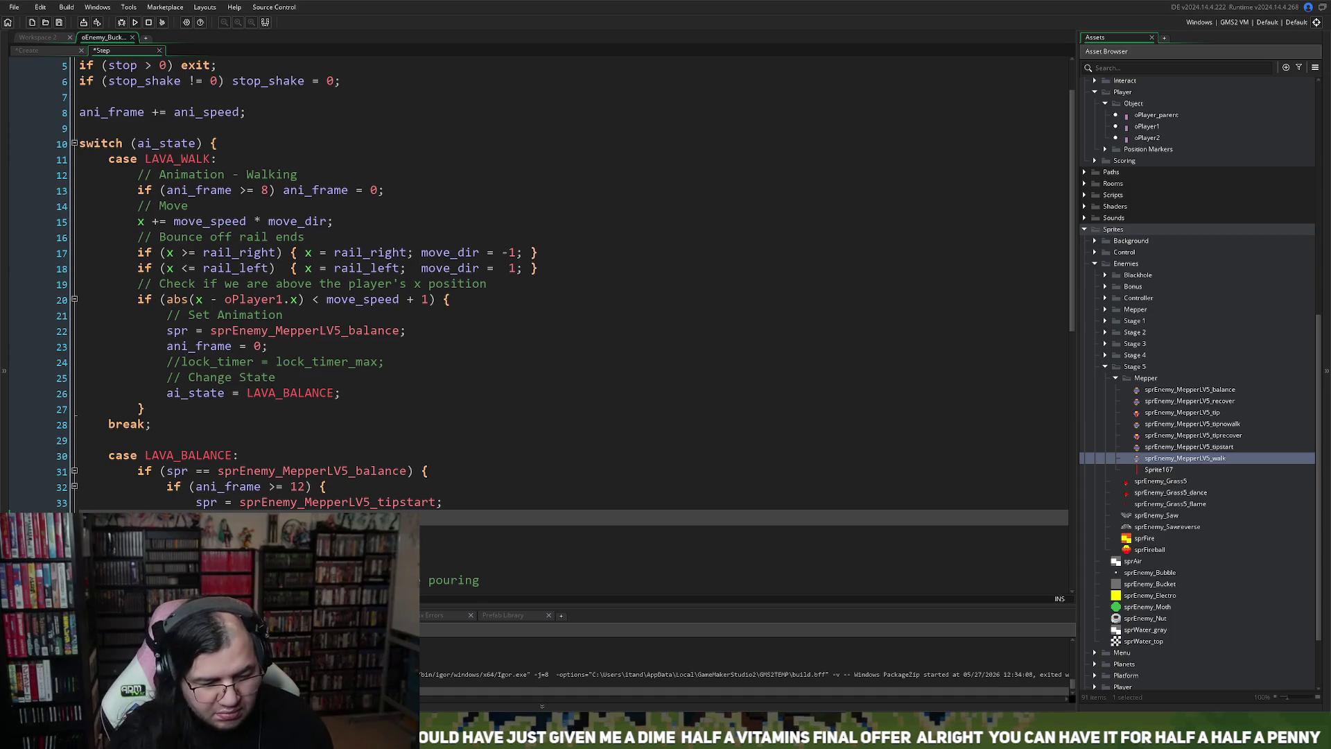
scroll(565, 321, down, 2)
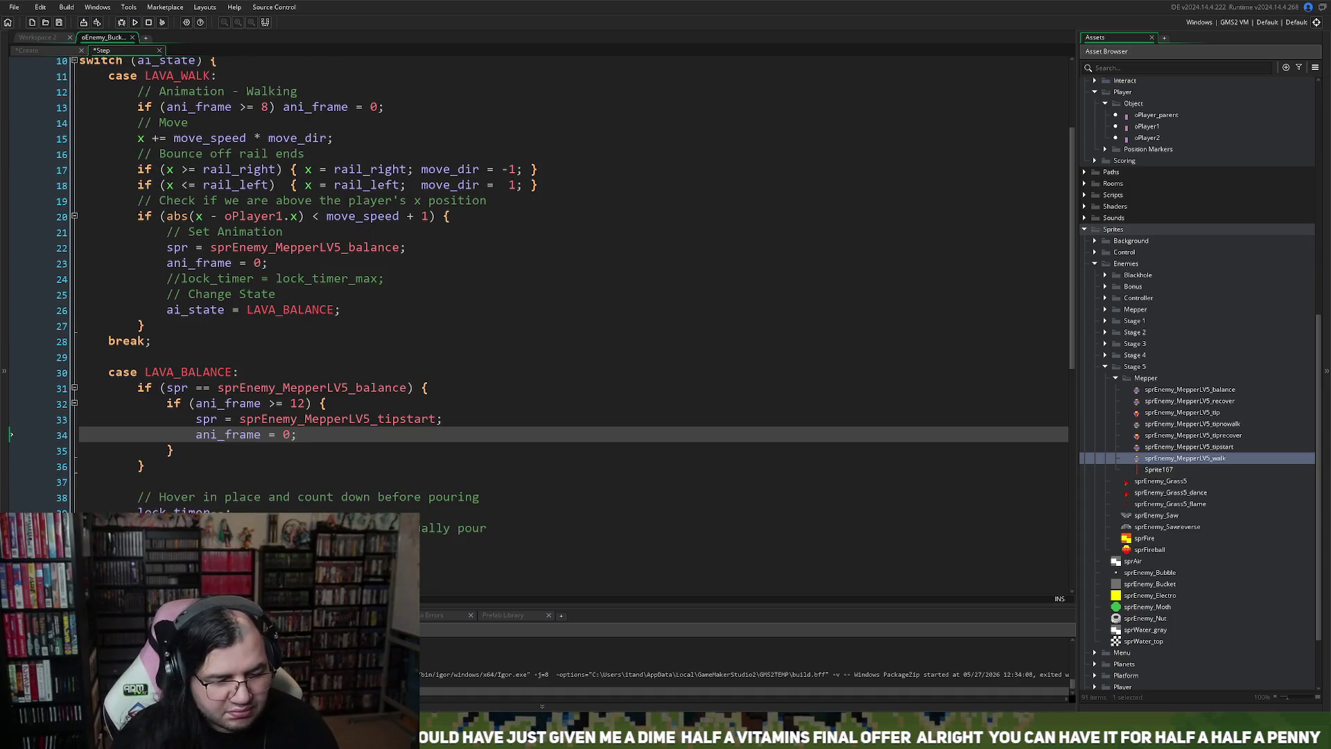
Step: Start commenting out the old hover countdown code by inserting /* above it
scroll(106, 477, down, 3)
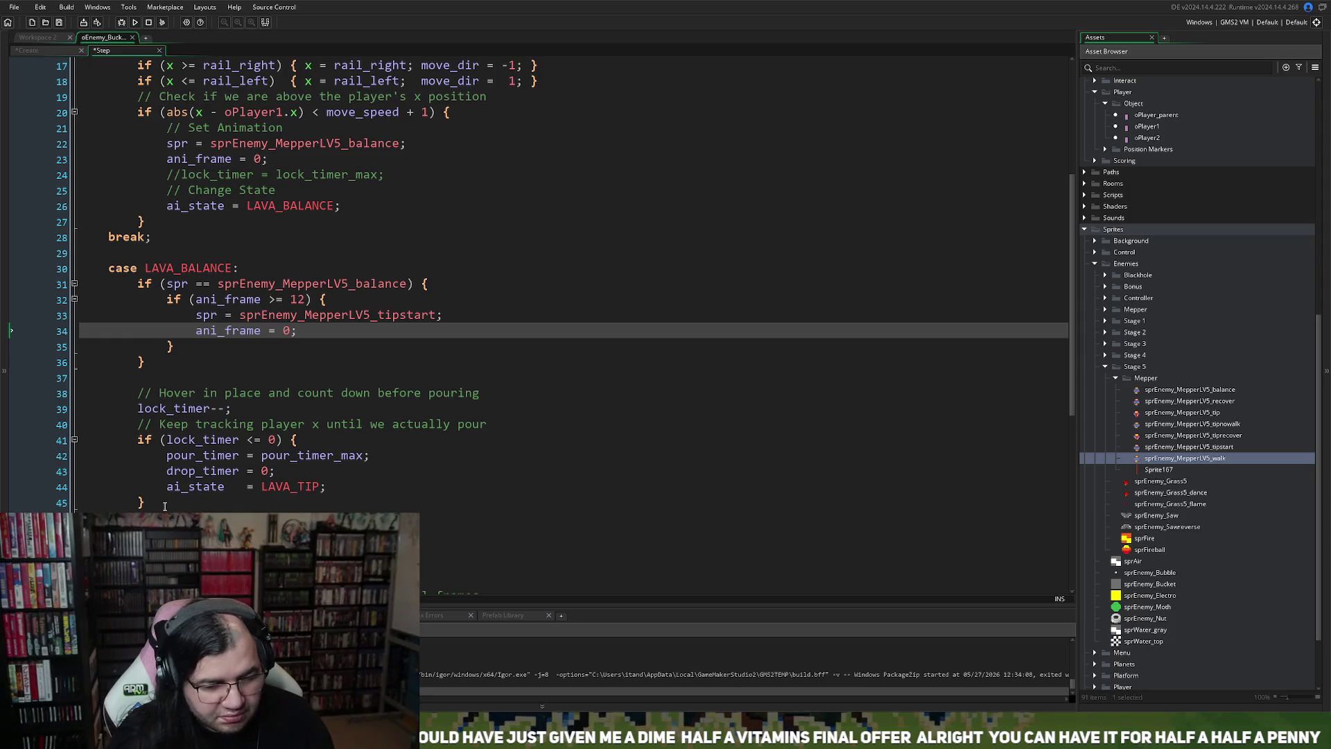
drag(164, 504, 125, 469)
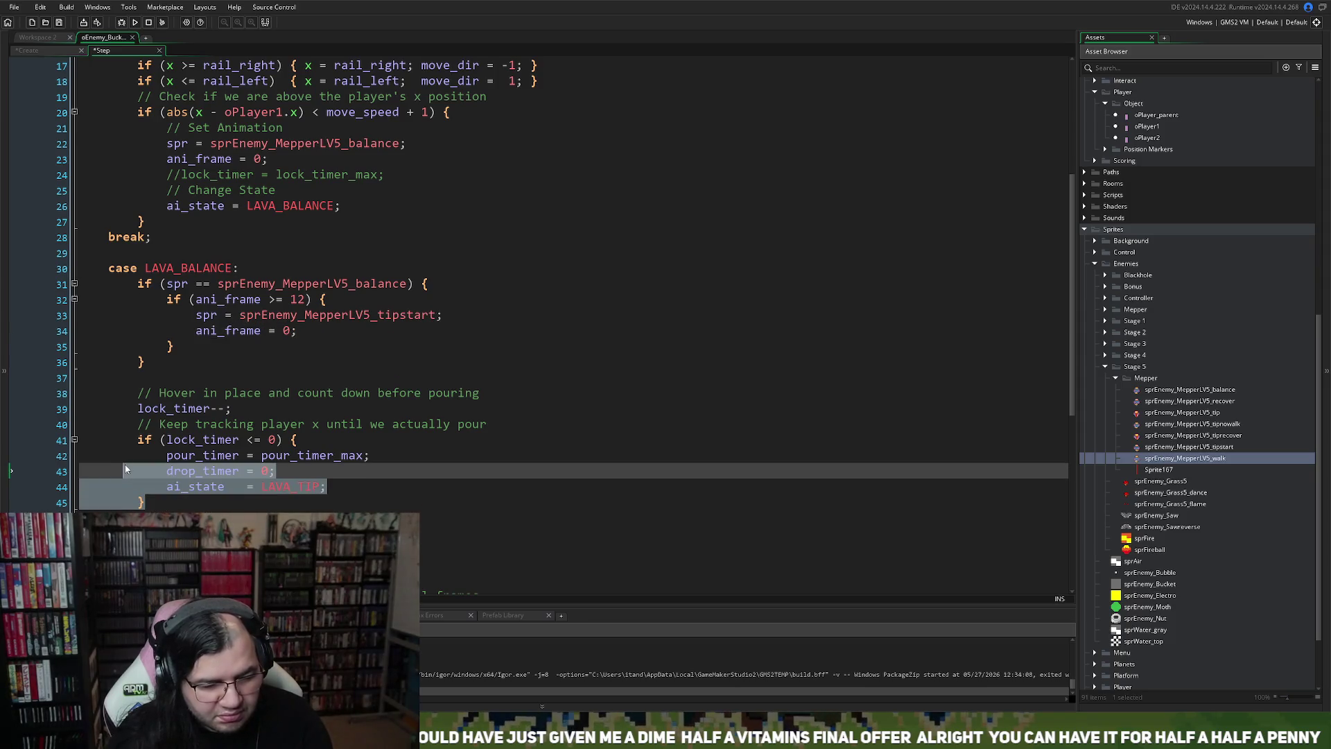
click(124, 469)
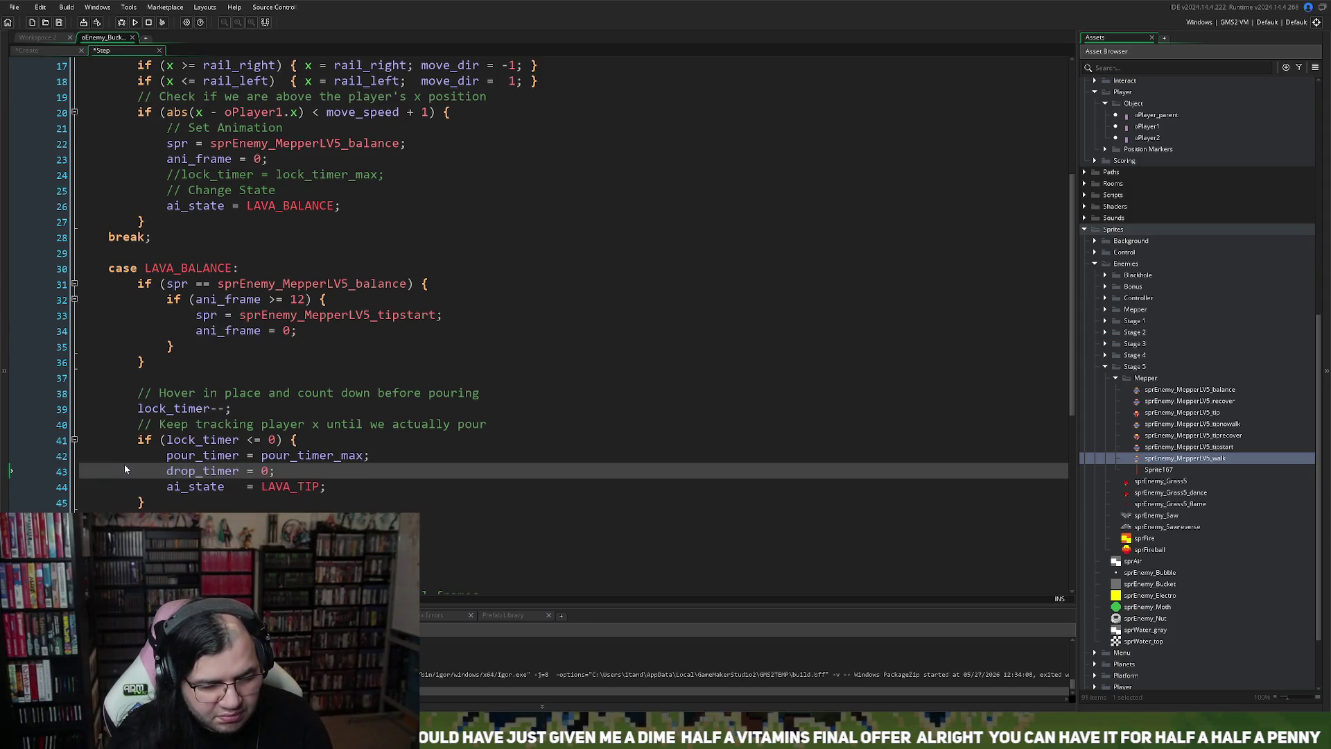
click(151, 503)
key(Return)
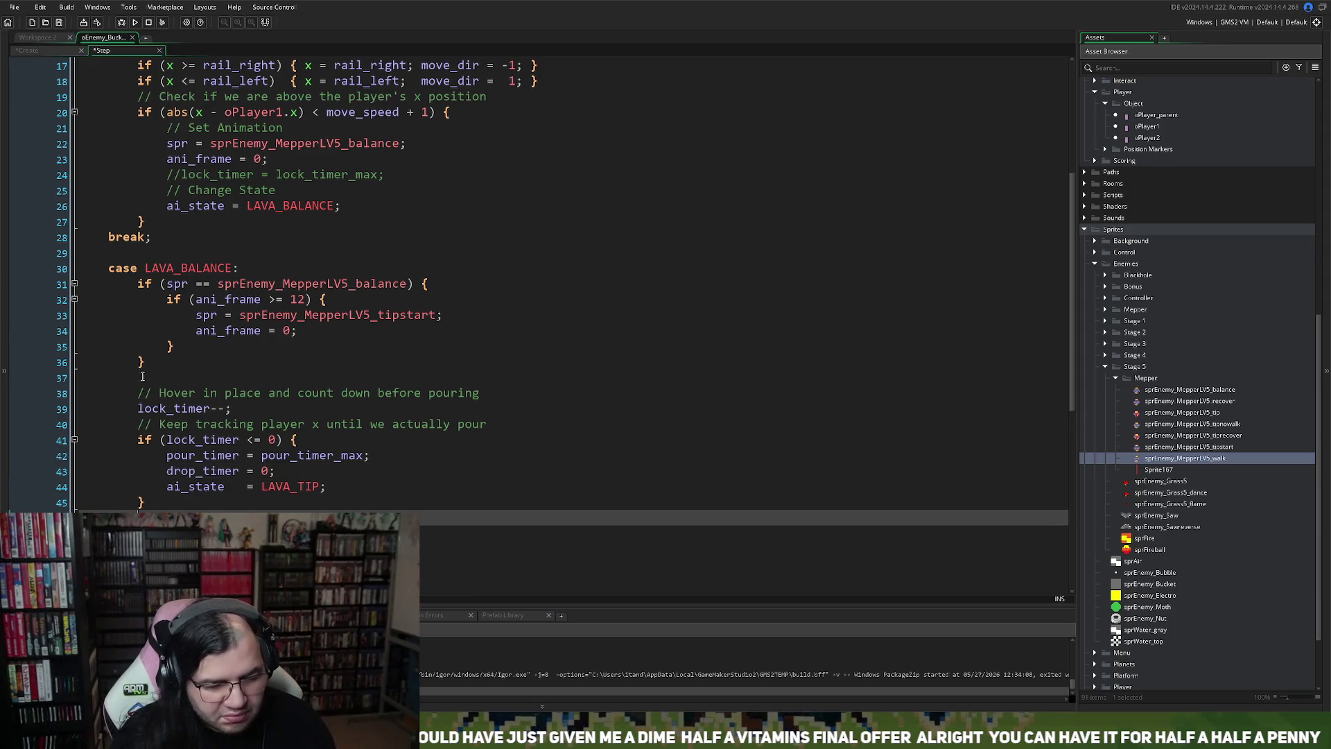
click(147, 377)
text(/*)
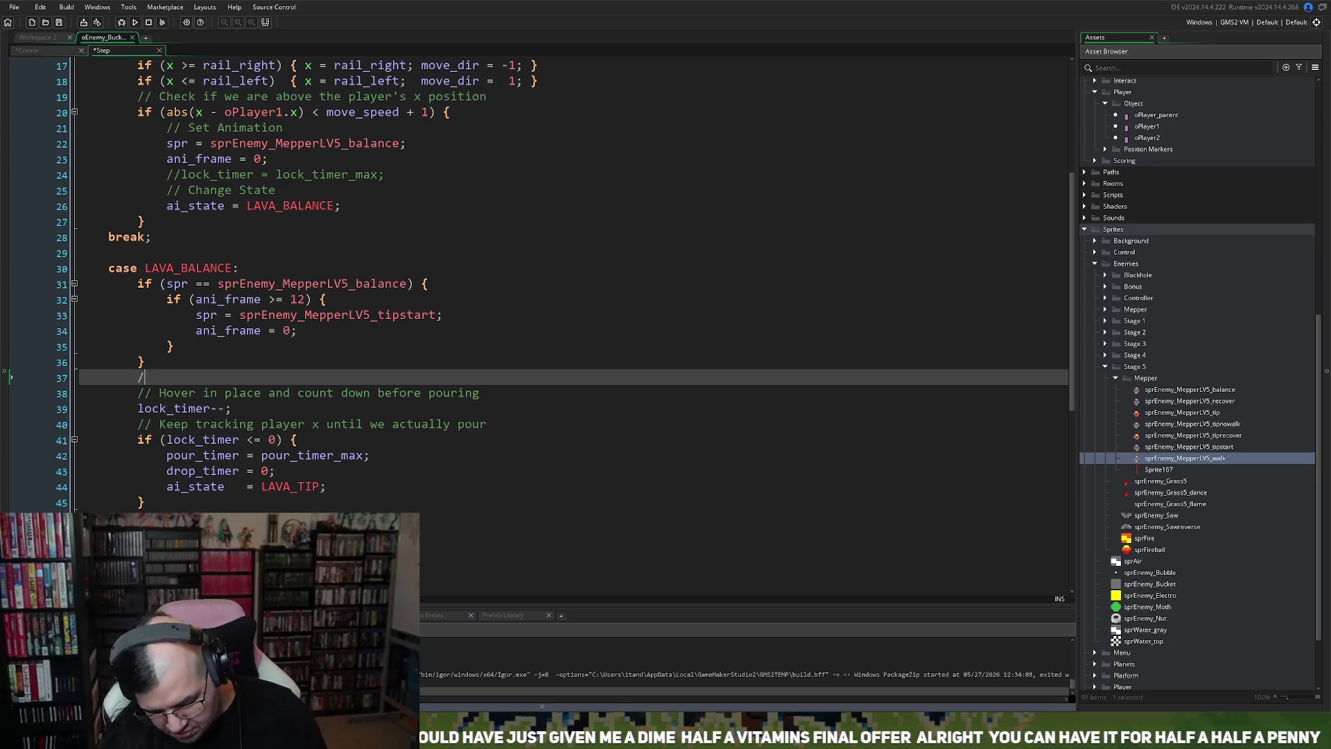
Step: Copy the pour_timer, drop_timer and ai_state = LAVA_TIP lines into the tipstart block and indent them
click(450, 518)
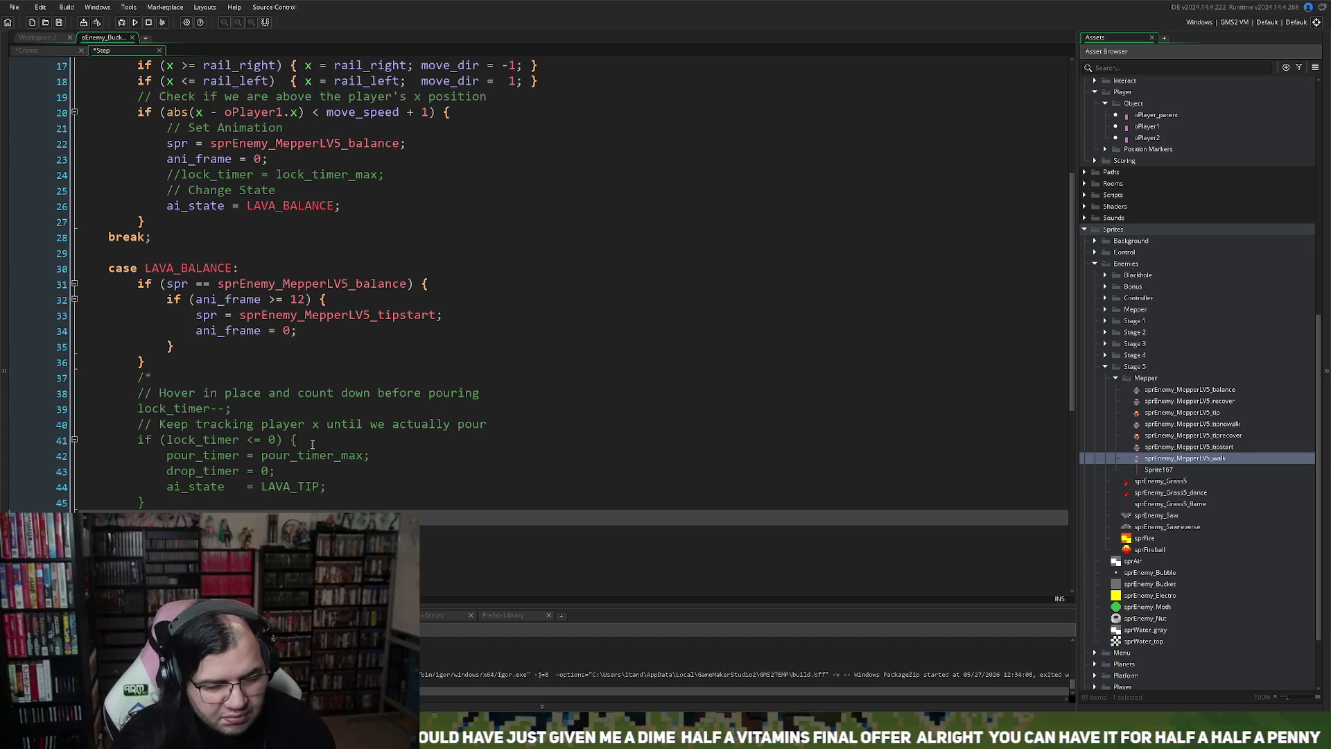
drag(348, 495, 168, 456)
key(ctrl+c)
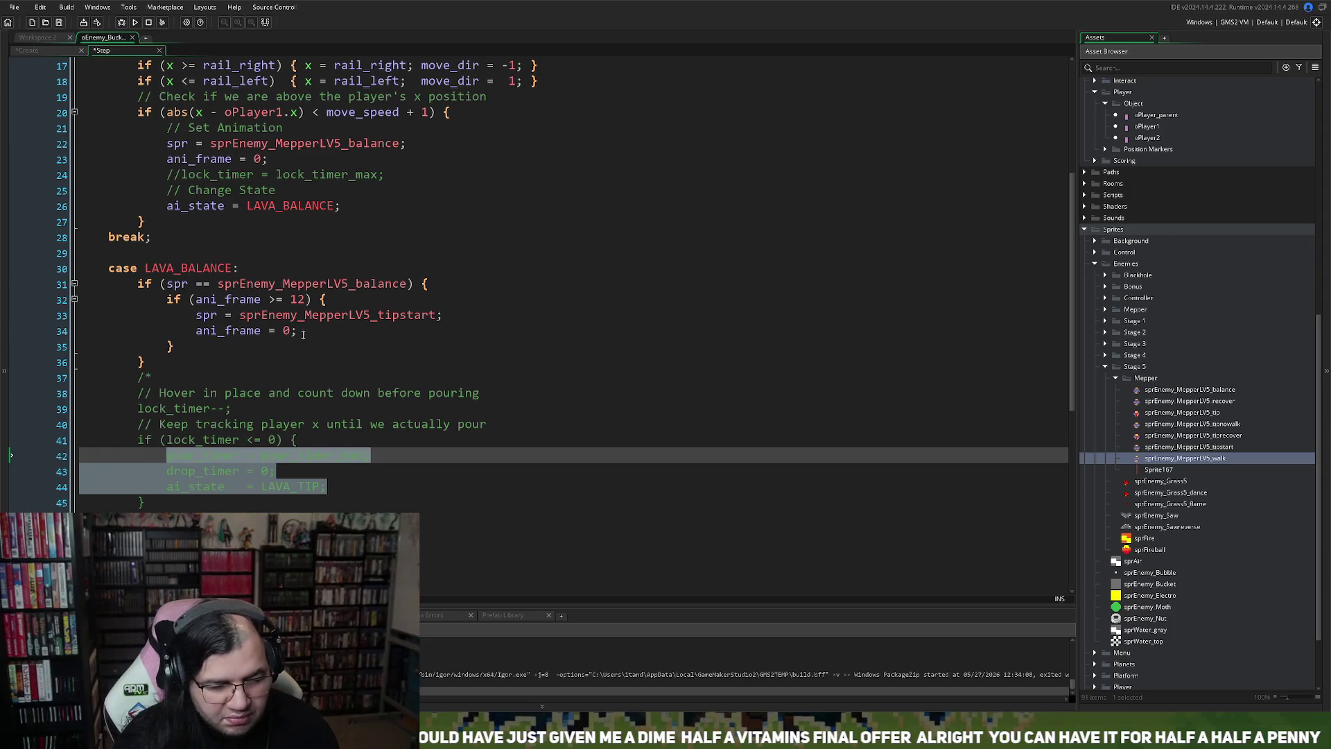
click(302, 334)
key(Return)
key(ctrl+v)
mouse_move(326, 377)
mouse_down()
mouse_move(165, 379)
mouse_move(166, 362)
mouse_up()
key(Tab)
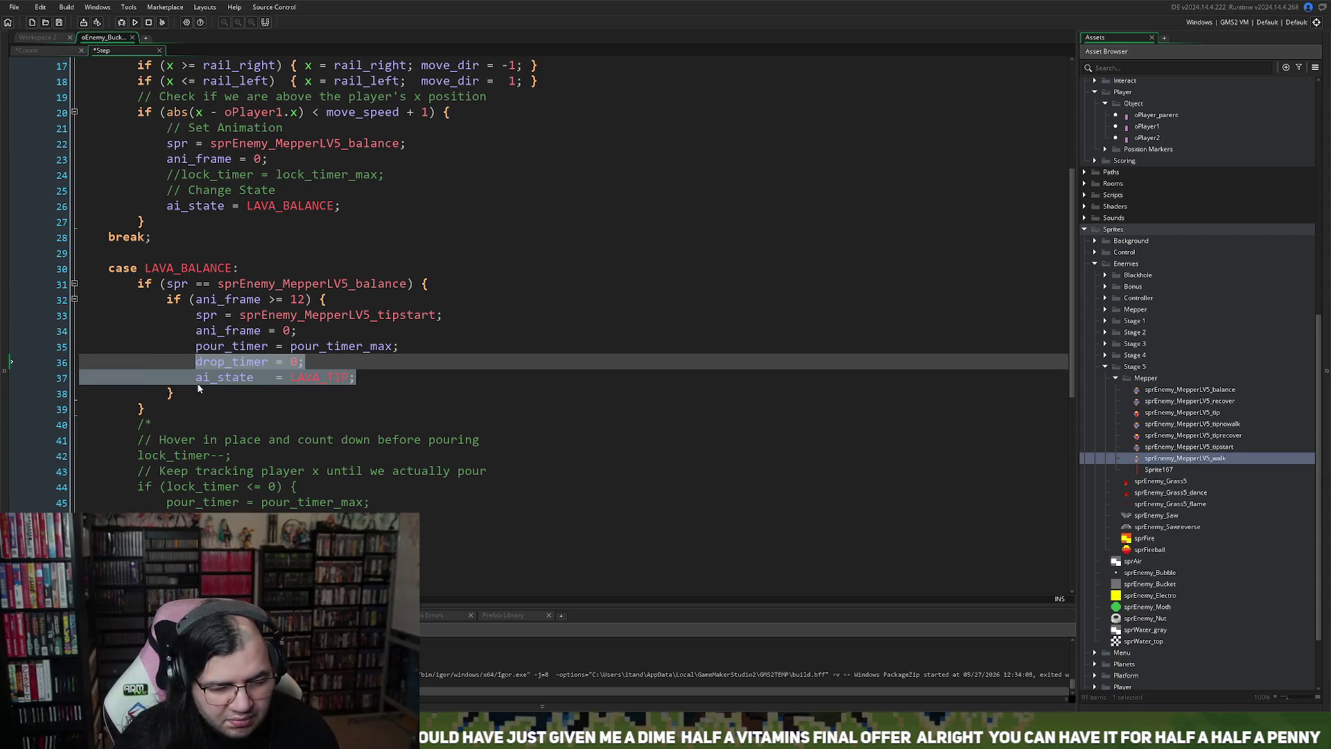
click(190, 393)
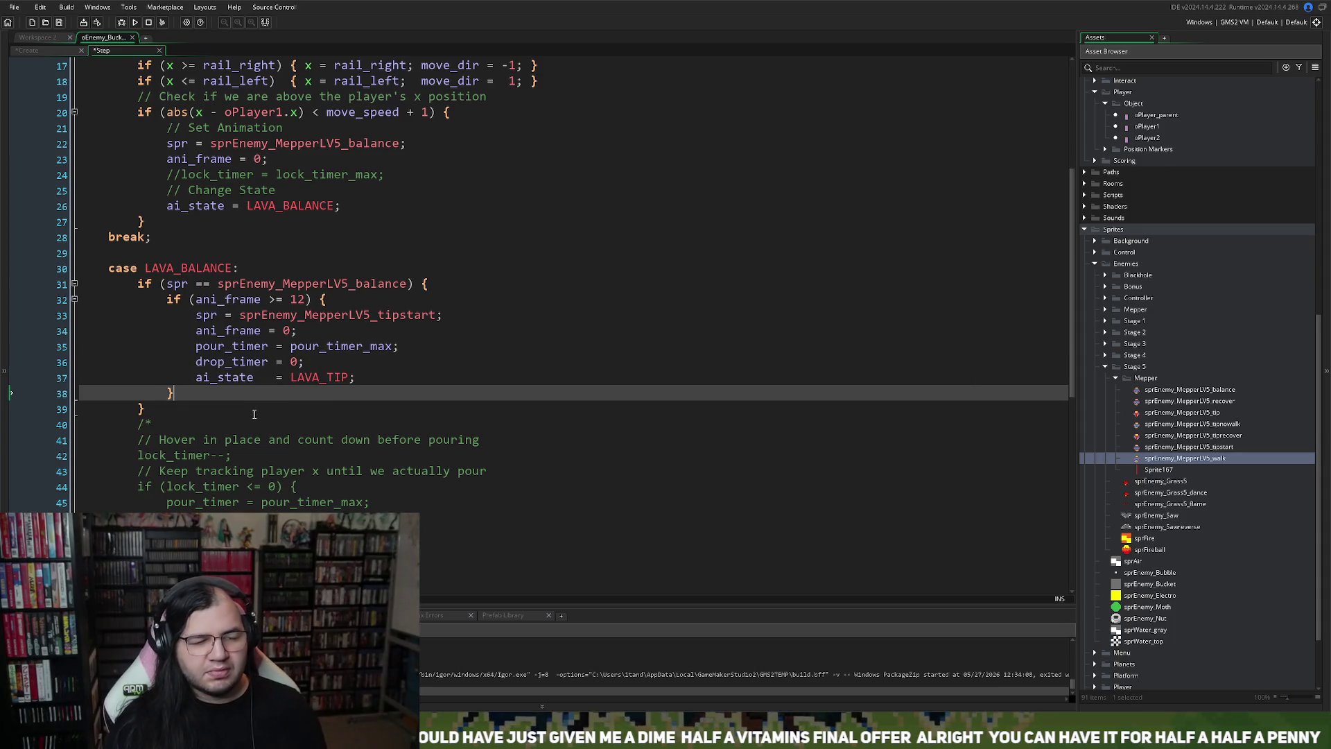
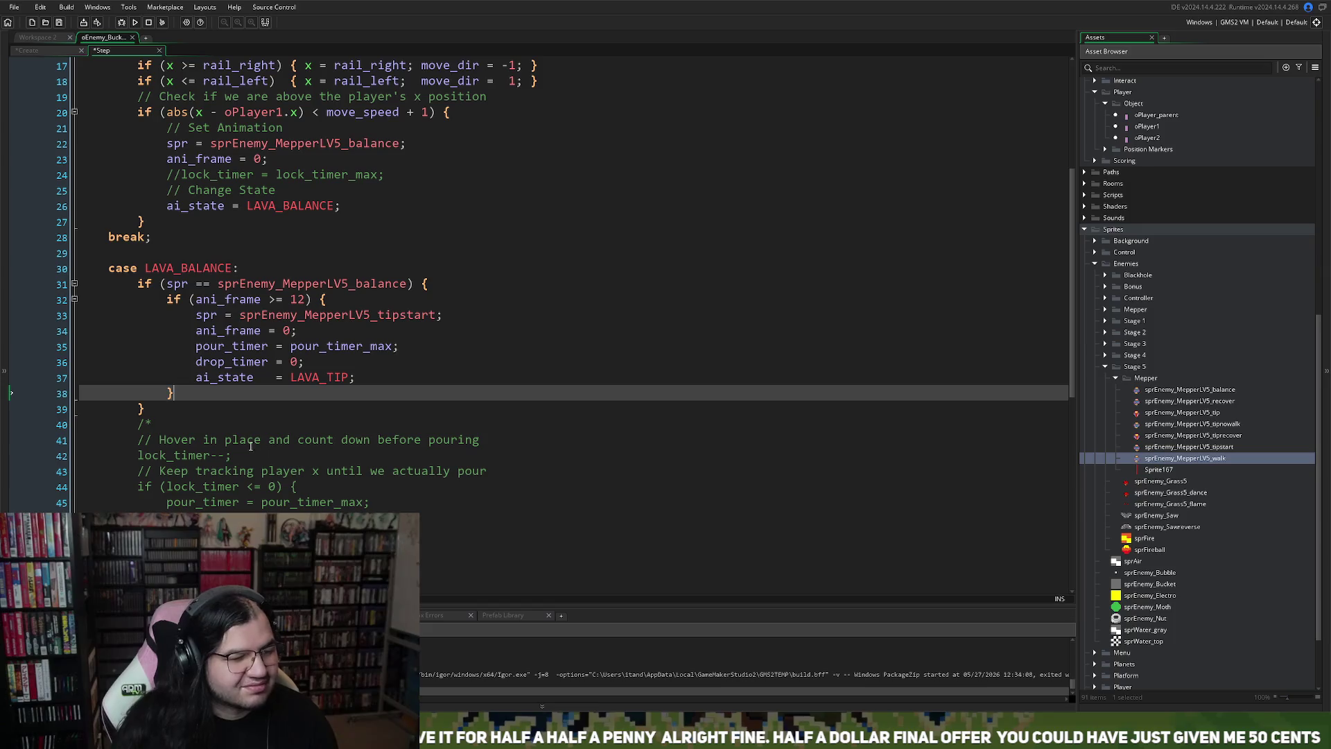
Step: Replace the LAVA_POUR case label on line 52 with the LAVA_TIP state name from line 37
scroll(236, 459, down, 3)
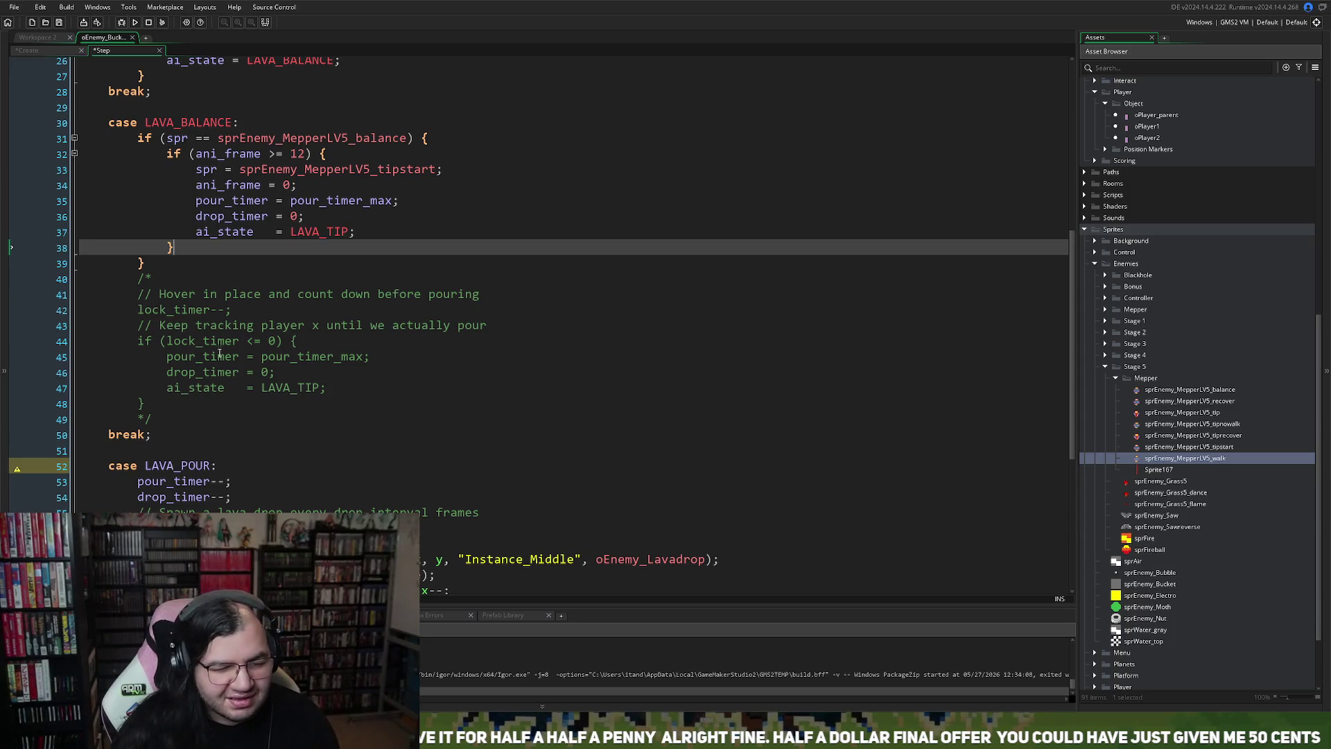
scroll(216, 367, down, 1)
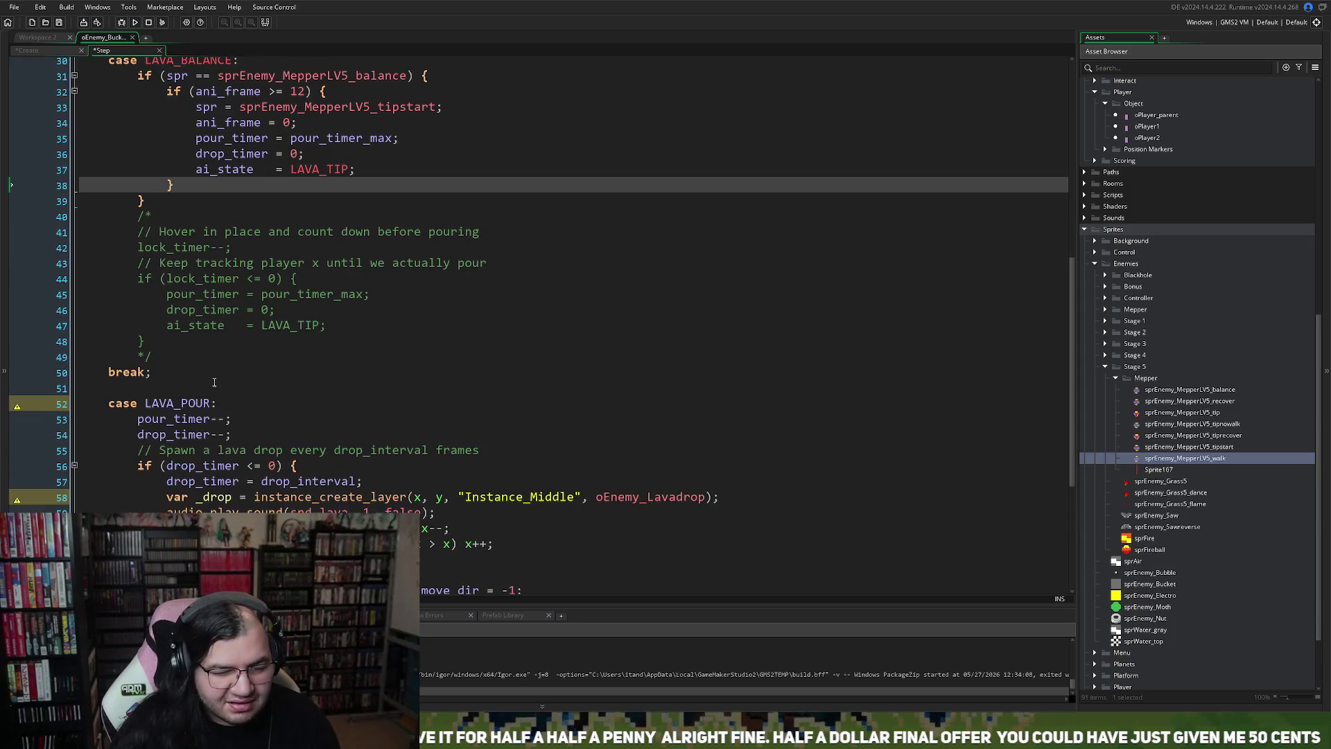
double_click(323, 174)
key(ctrl+c)
double_click(152, 403)
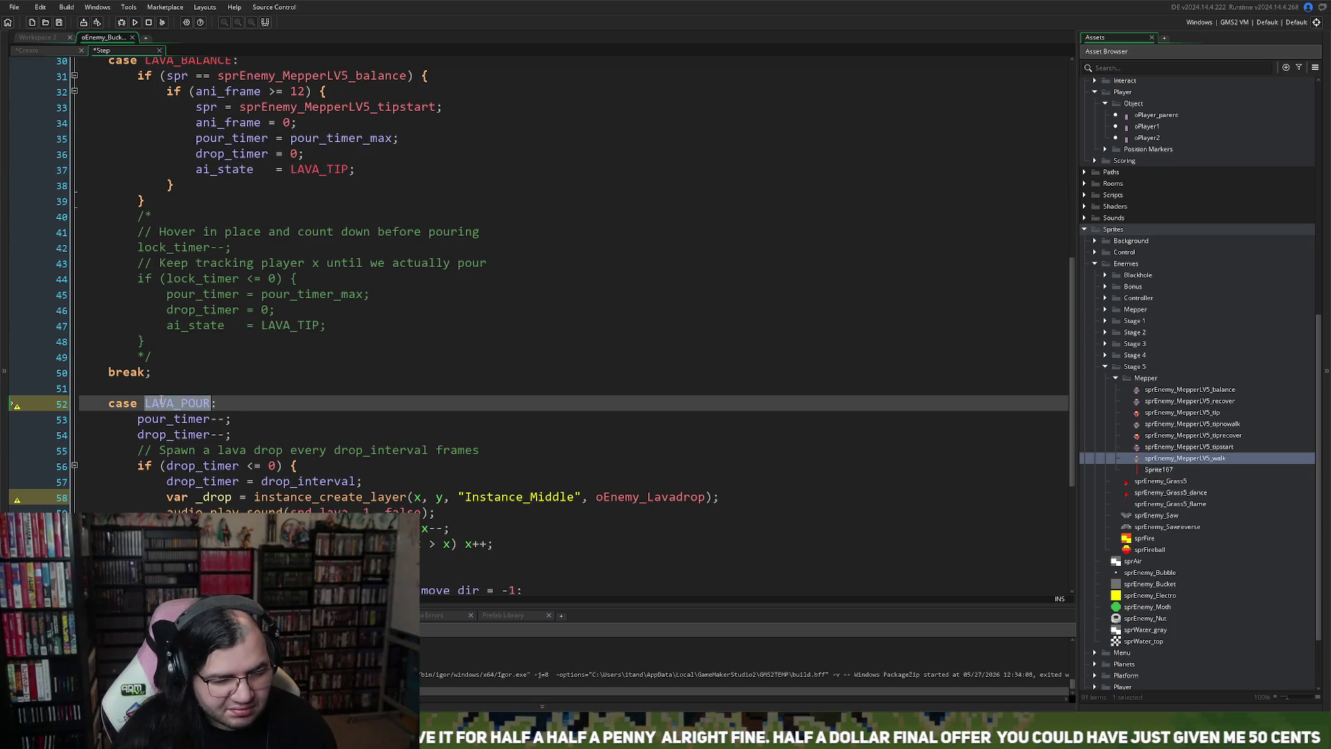
key(ctrl+v)
scroll(173, 400, down, 5)
scroll(177, 401, up, 1)
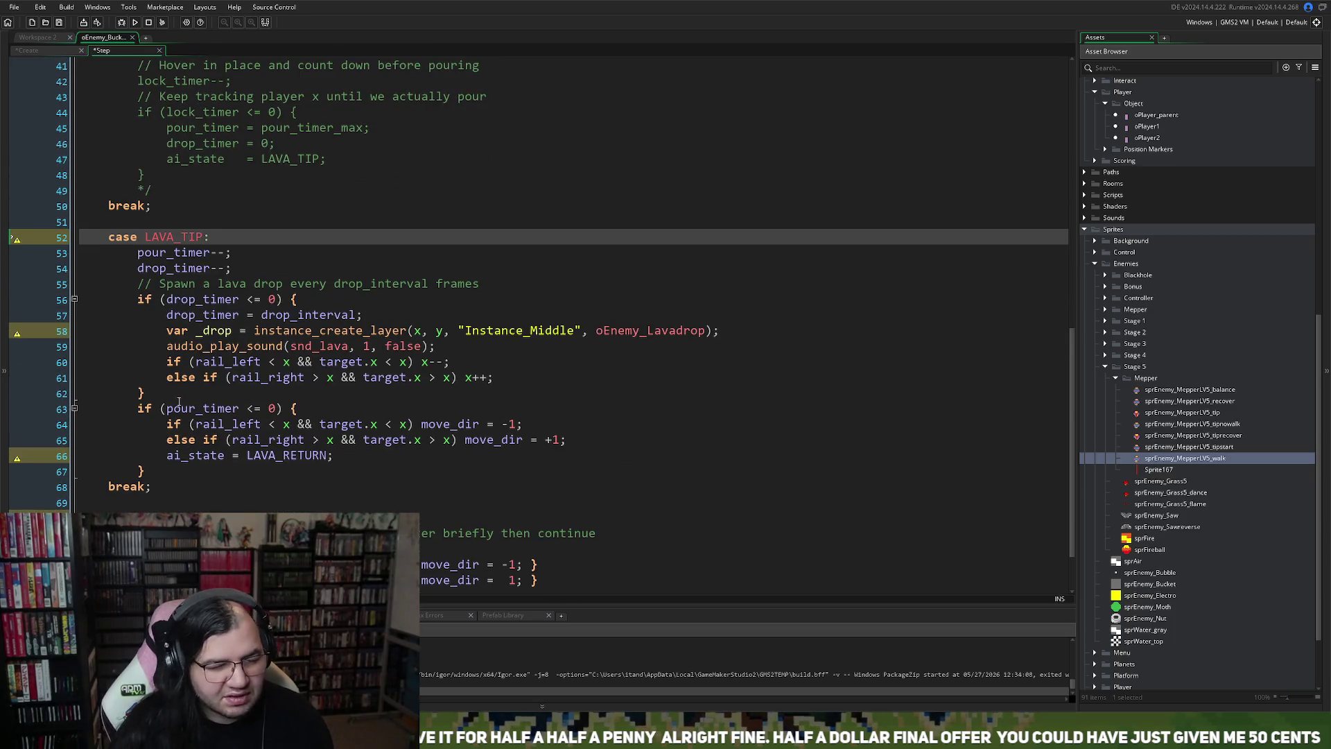
scroll(170, 392, up, 4)
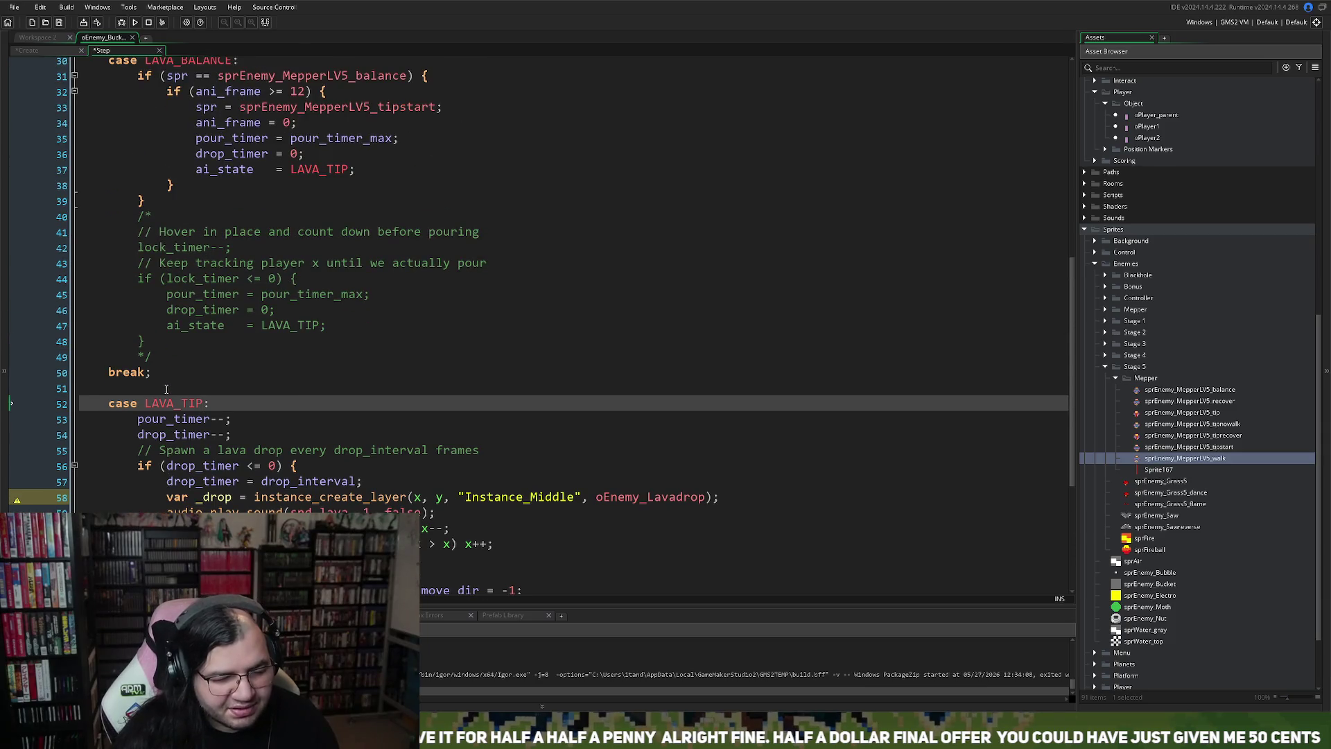
scroll(166, 389, up, 1)
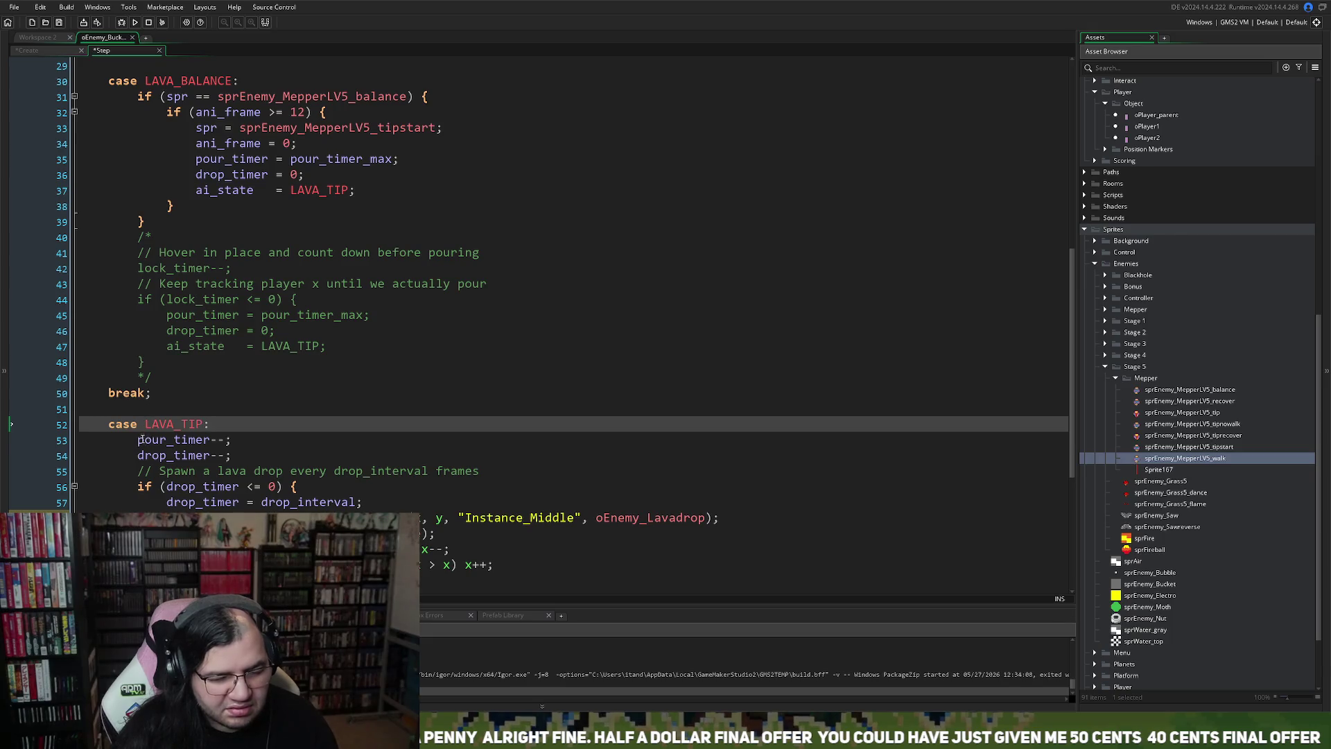
Step: Insert a blank line at the top of the LAVA_TIP case and begin an if ( condition
click(138, 439)
key(Return)
key(Return)
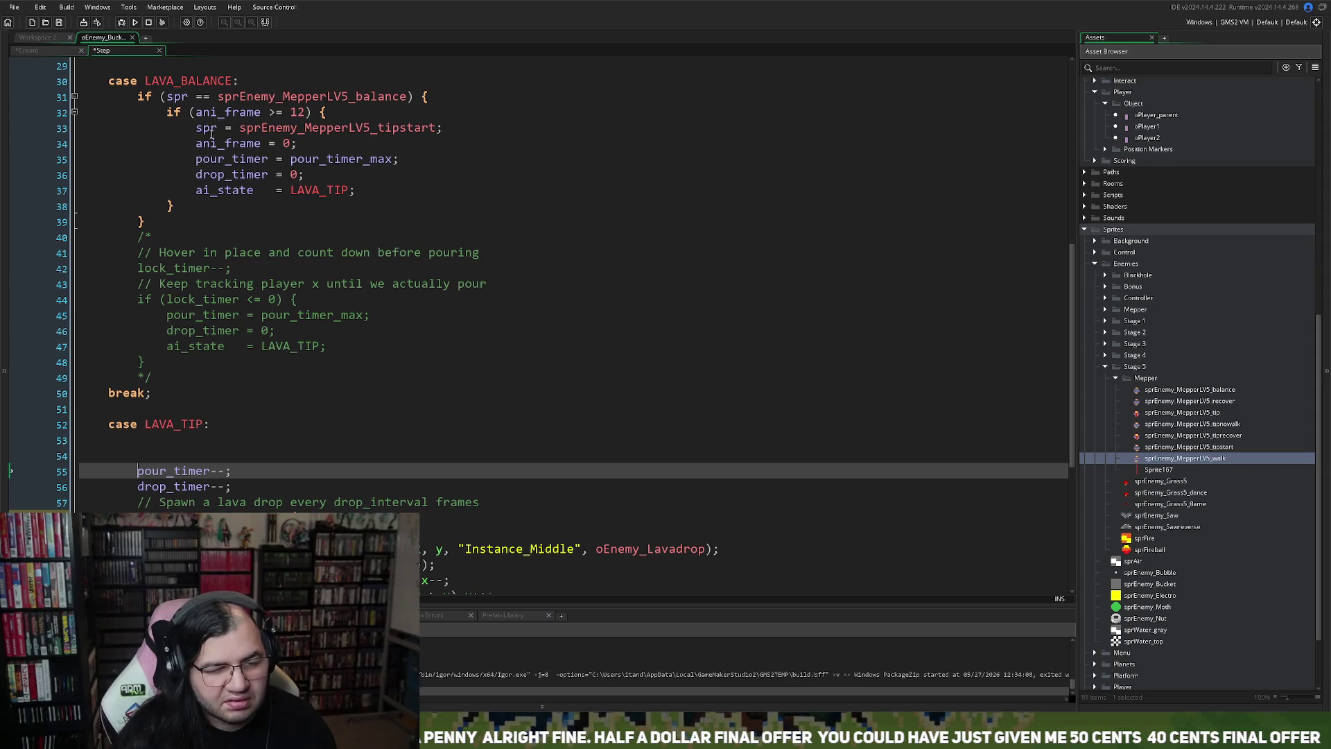
double_click(212, 129)
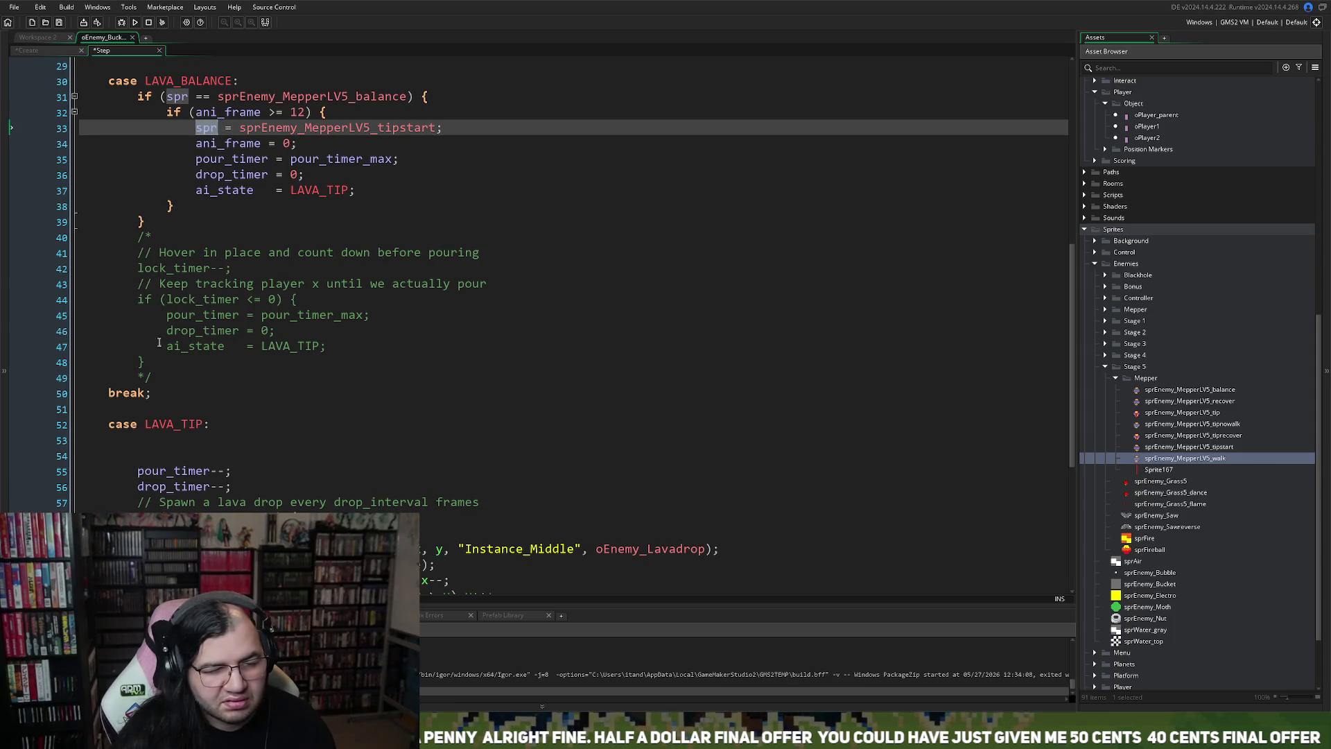
click(138, 442)
text(if ()
key(BackSpace)
key(BackSpace)
text(()
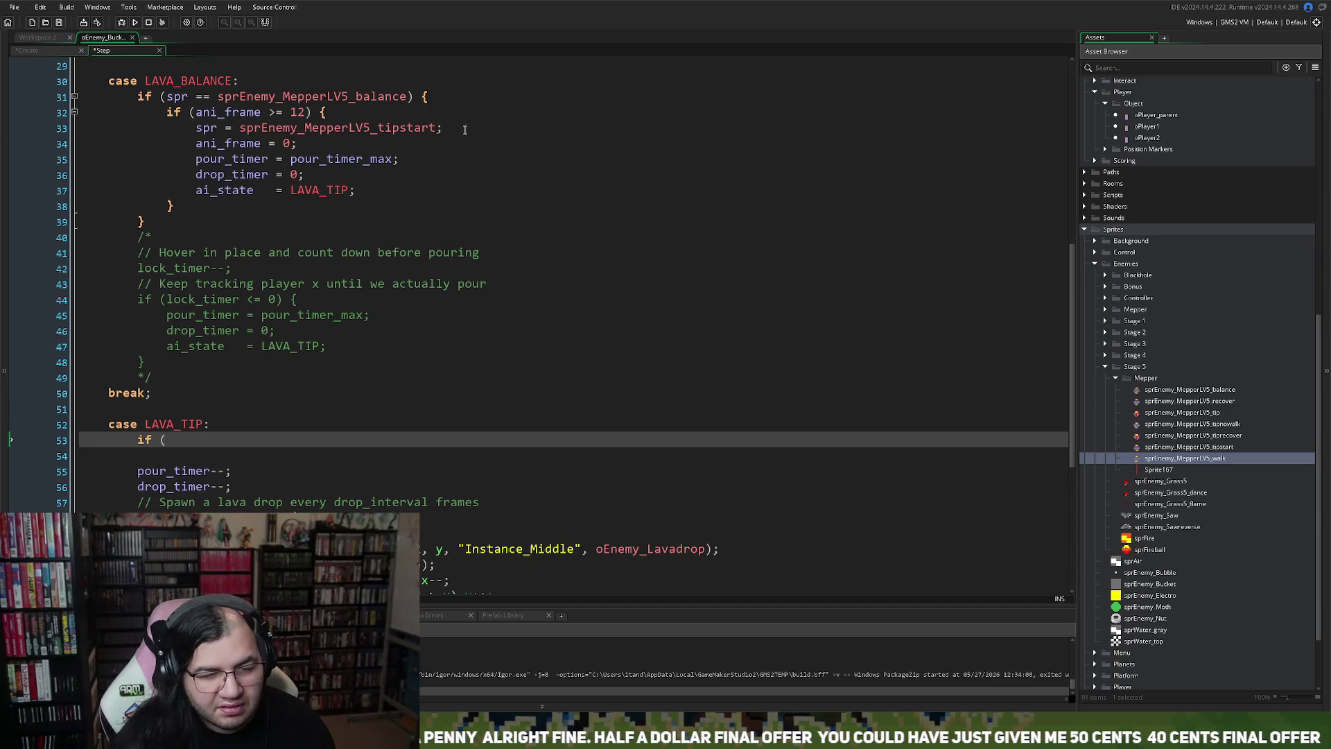
Step: Complete the condition as spr == sprEnemy_MepperLV5_tipstart and add its { } block
click(464, 129)
click(192, 444)
text(spr = sprEnemy_MepperLV5_tipstart;)
key(BackSpace)
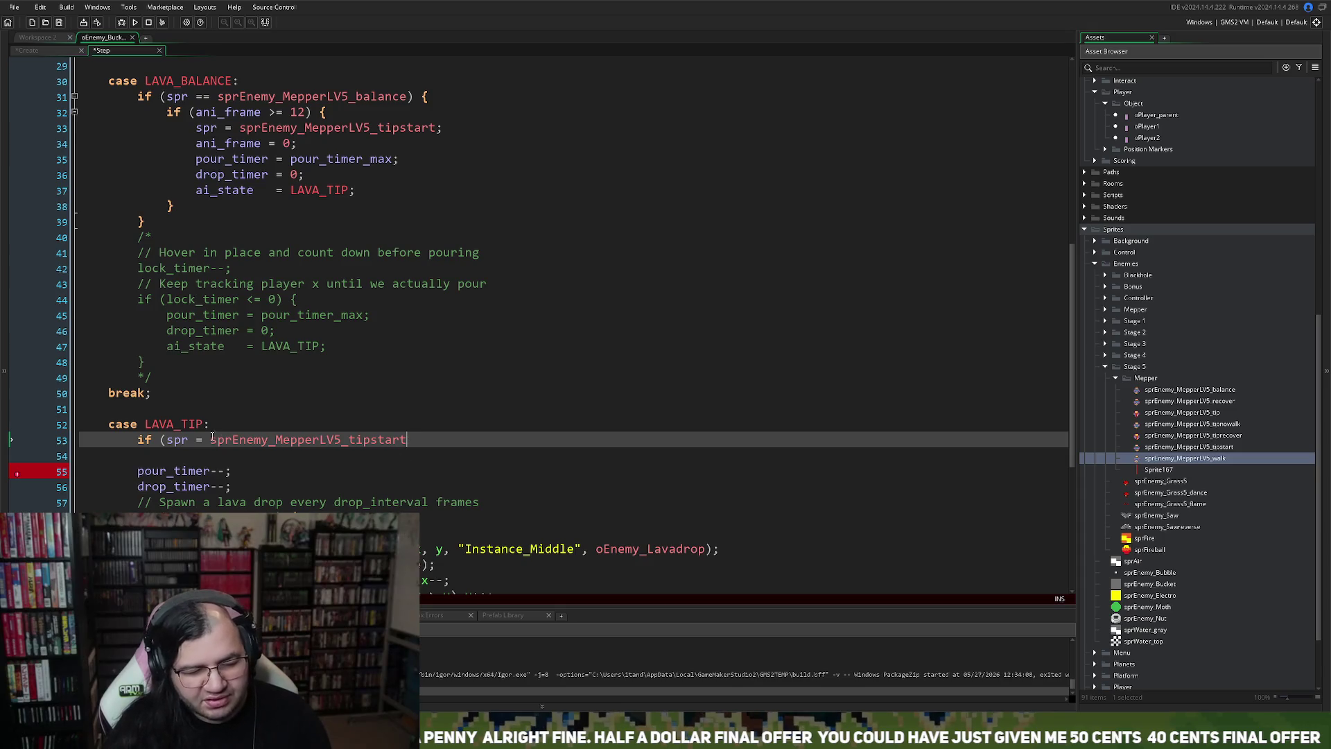
click(205, 439)
text(=)
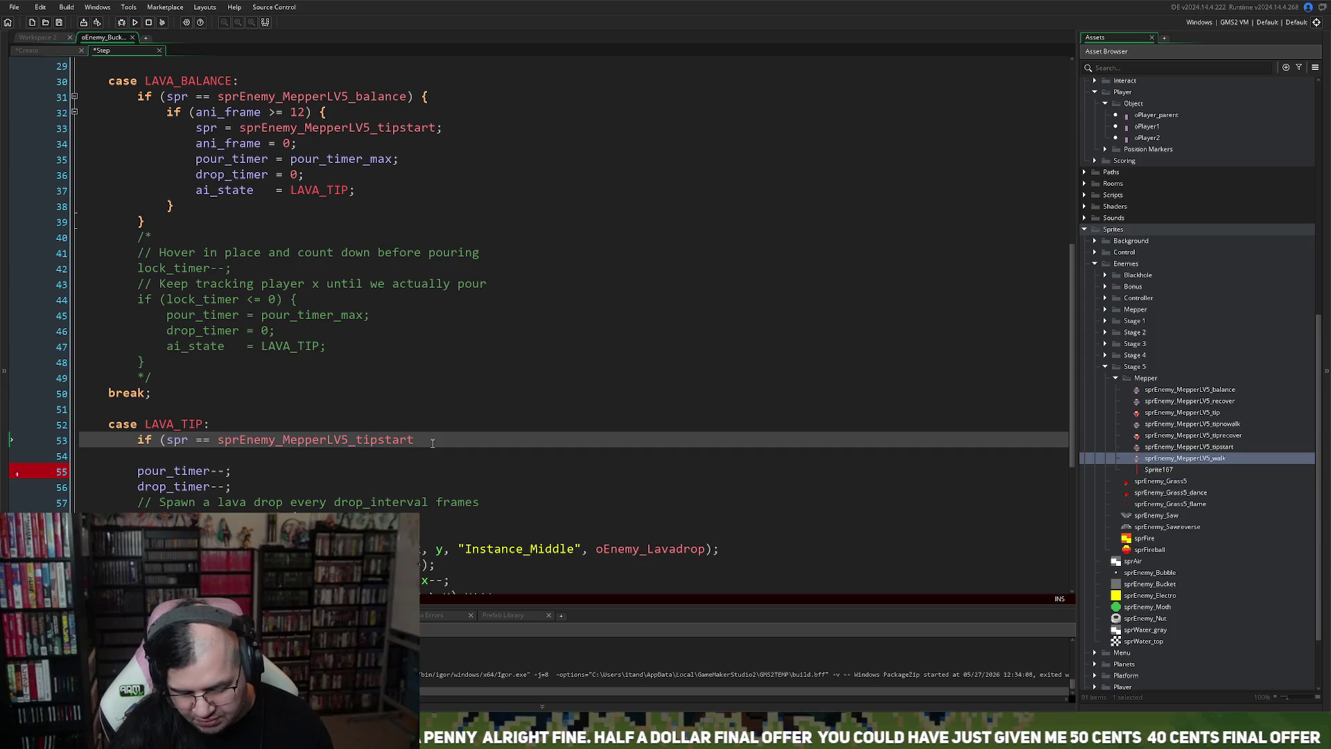
text() {)
key(Return)
key(Return)
key(Return)
text(})
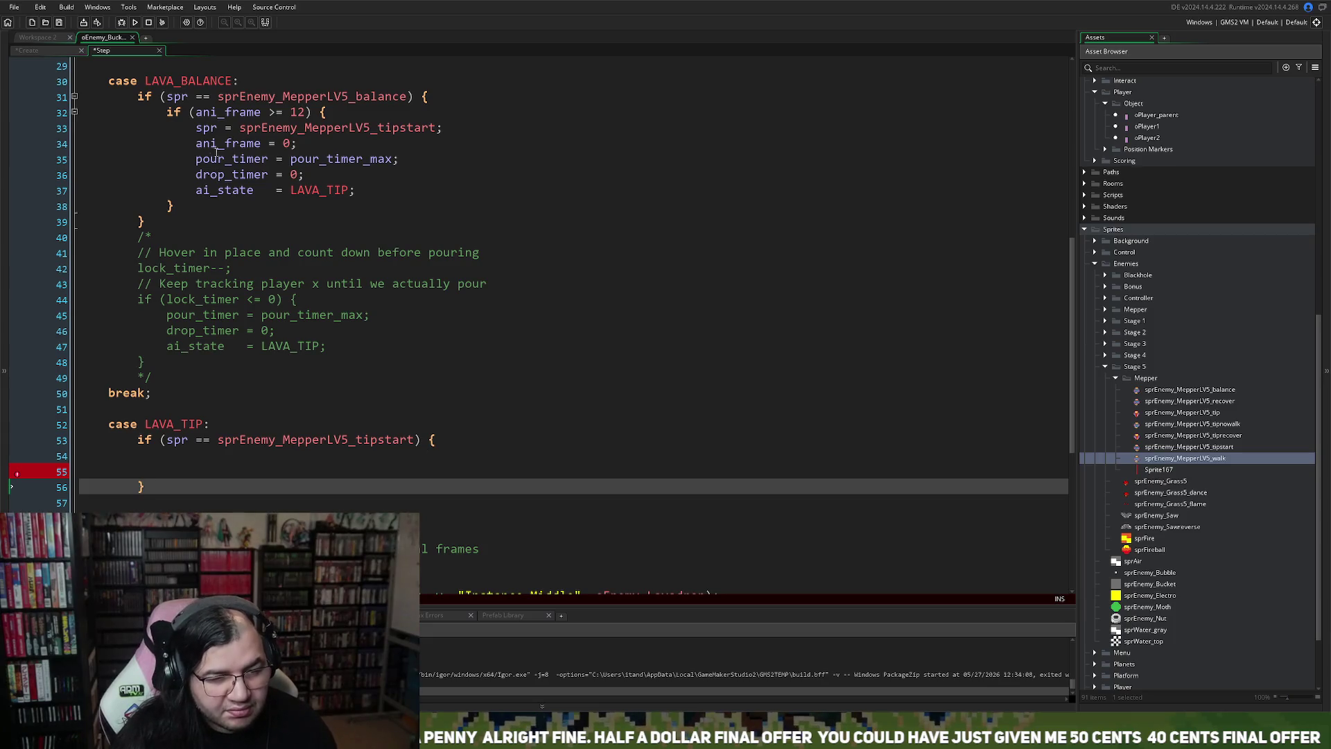
Step: Copy the ani_frame >= 12 check into the new block and open the tipstart sprite
drag(325, 112, 166, 112)
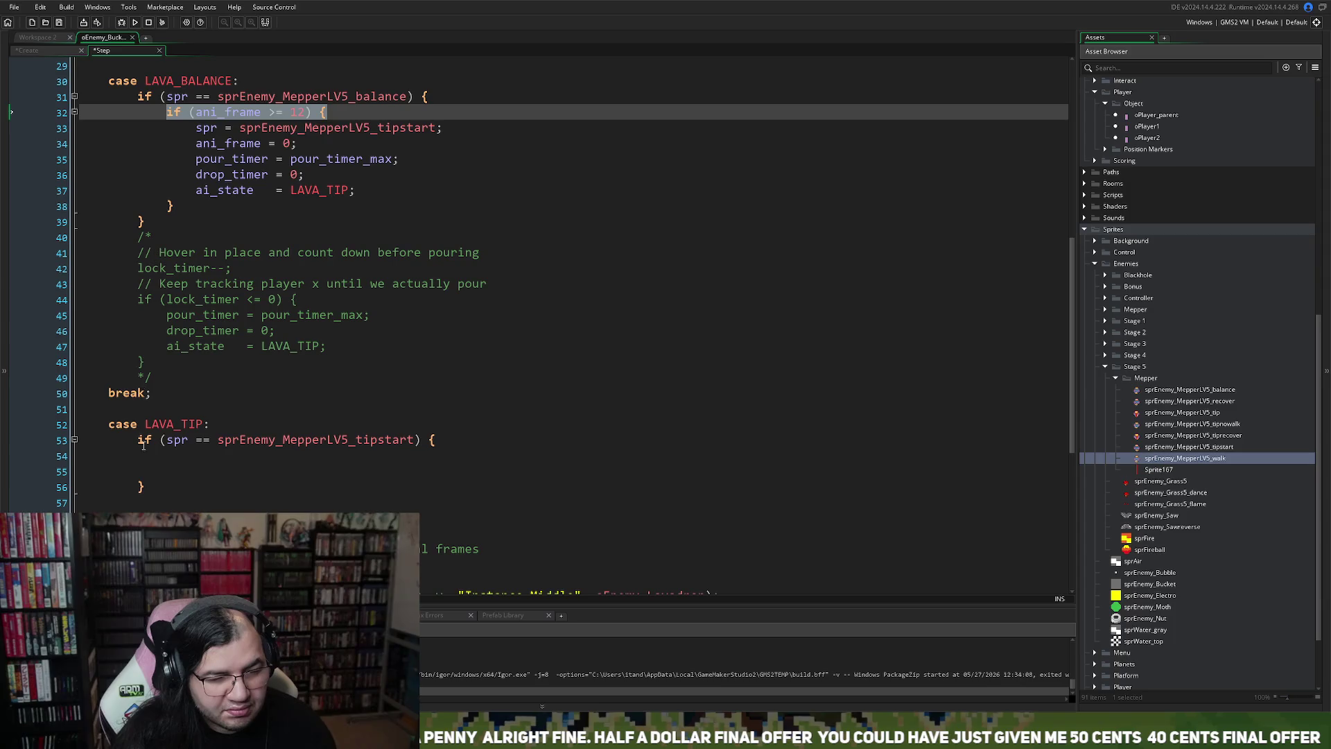
key(ctrl+c)
click(142, 459)
key(ctrl+v)
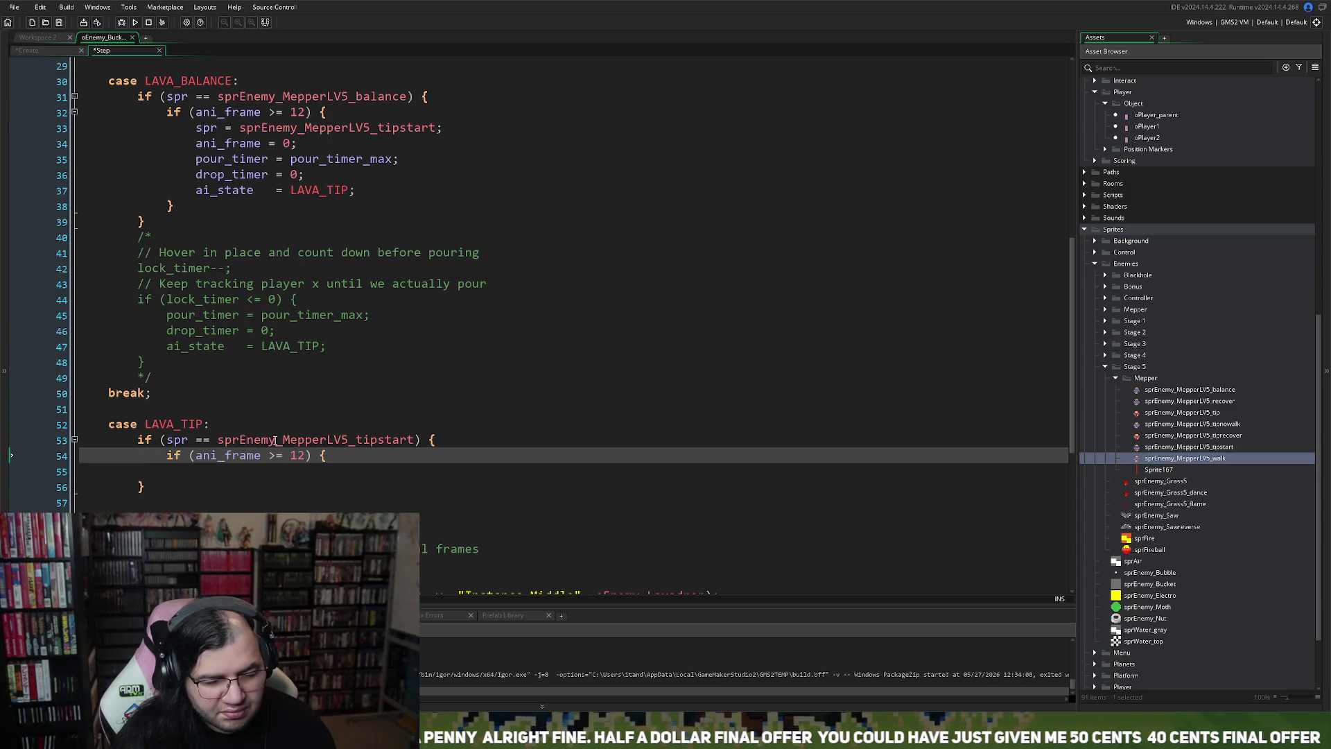
middle_click(275, 441)
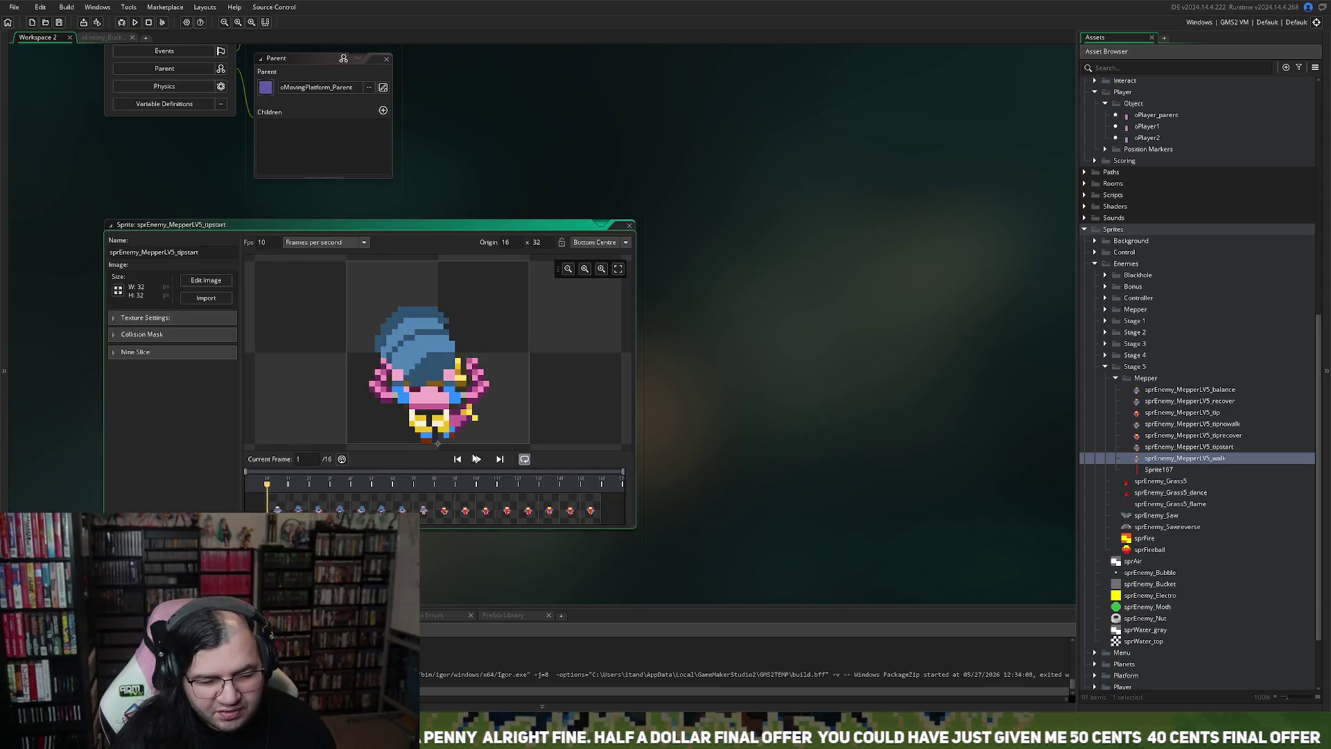
Step: Play the tipstart animation preview, then close the sprite and return to the Step code
click(478, 459)
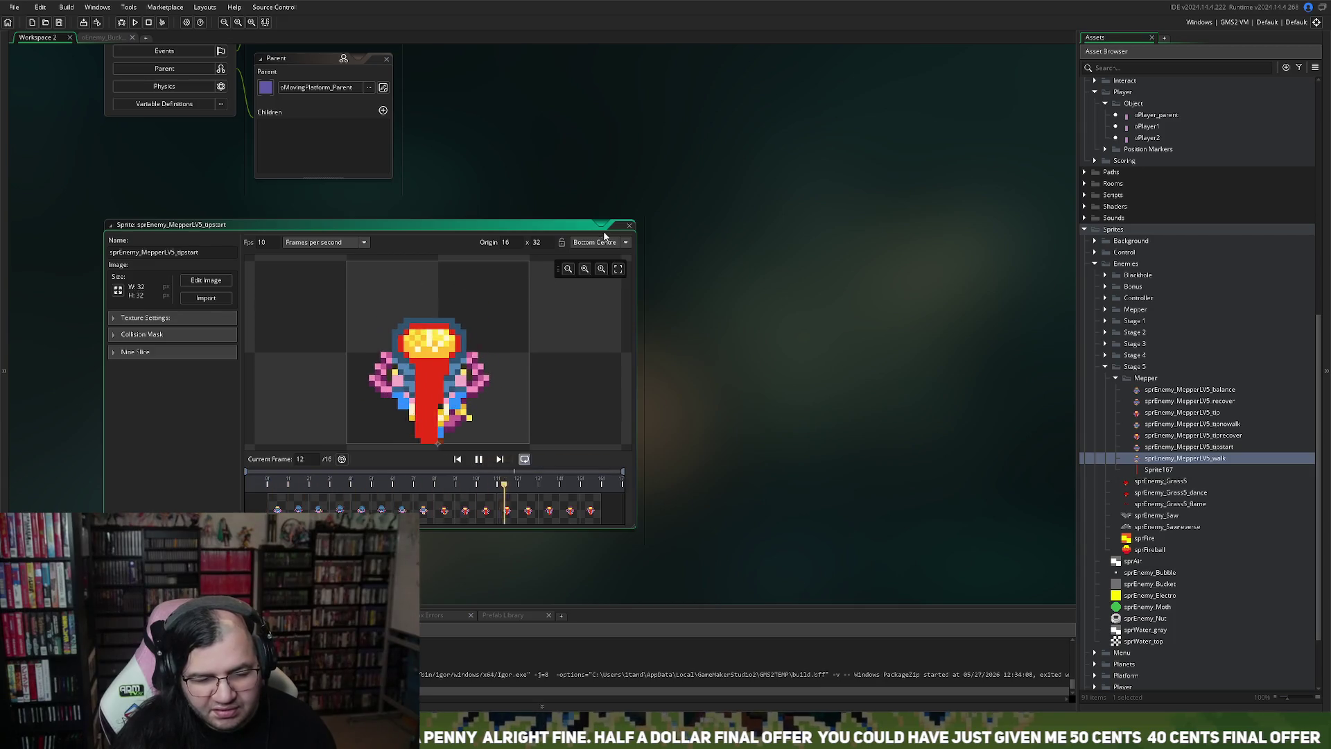
click(633, 227)
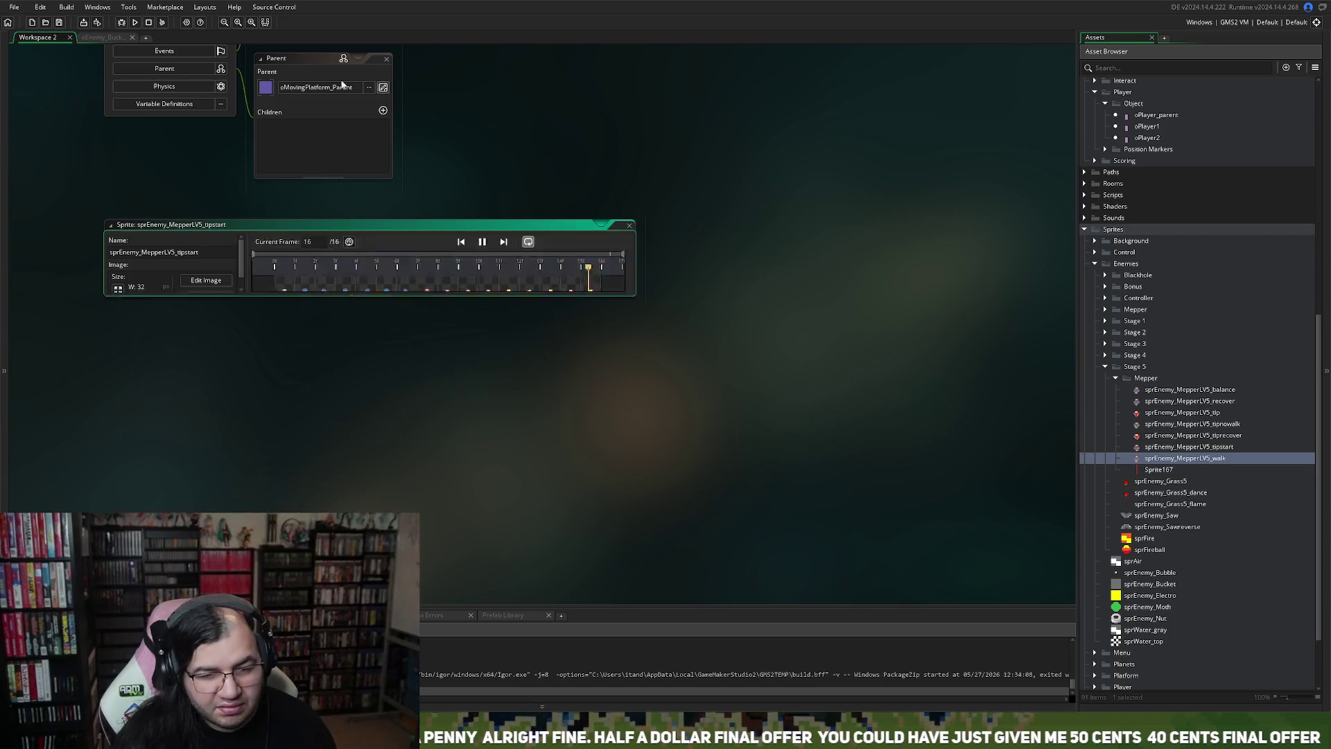
click(109, 39)
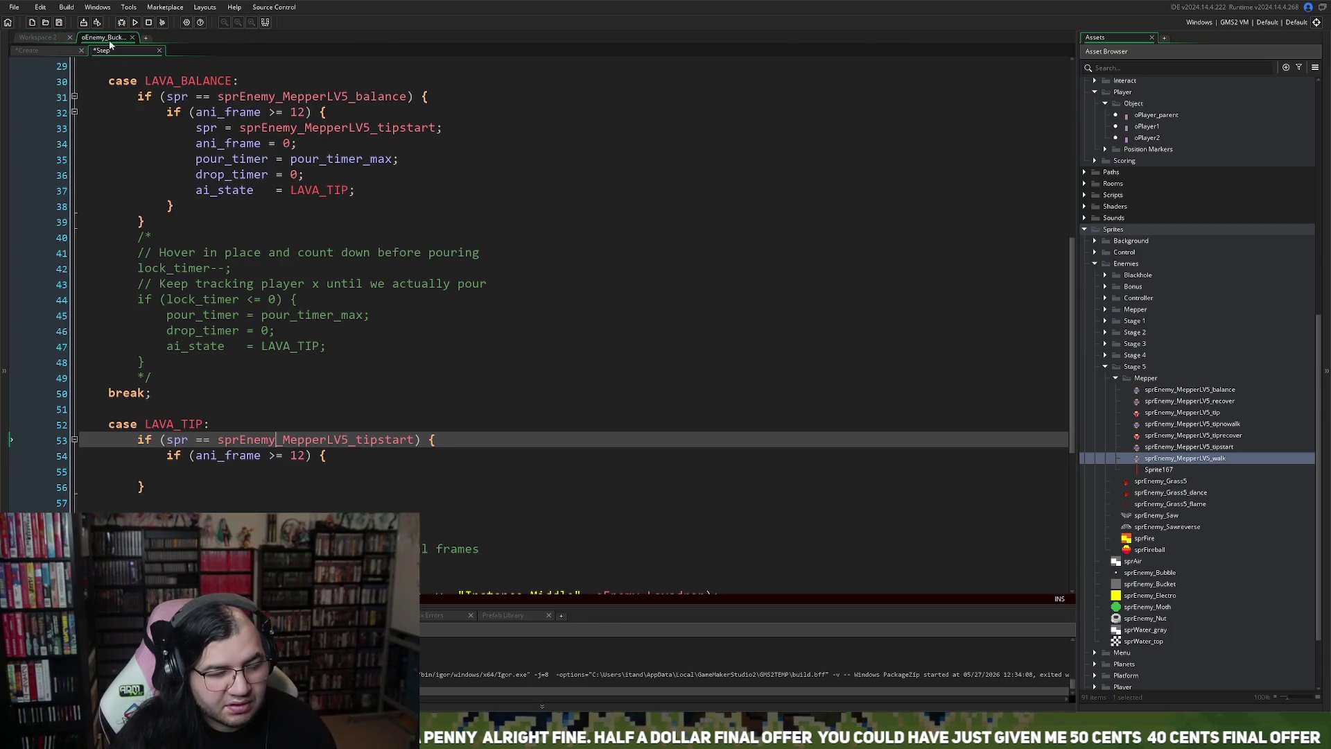
Step: Raise the frame check threshold from 12 to 16 and close its brace
double_click(297, 456)
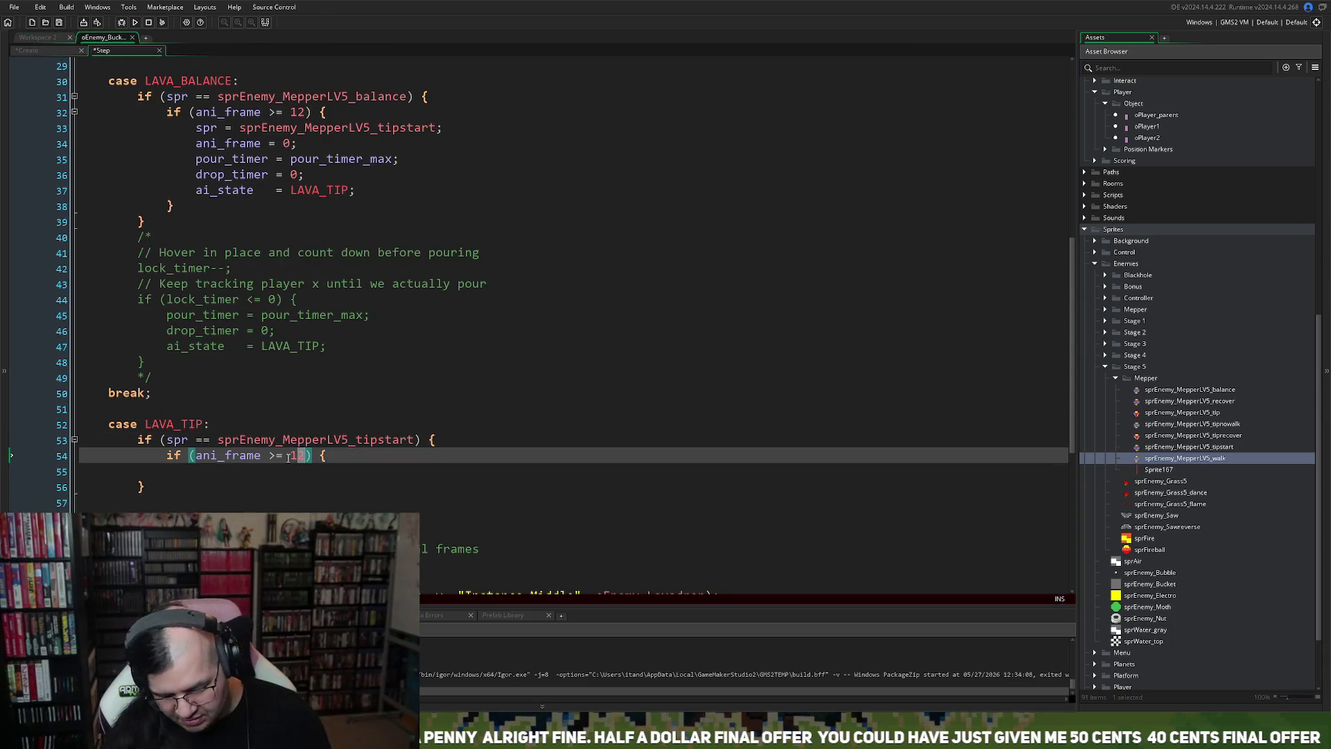
text(16)
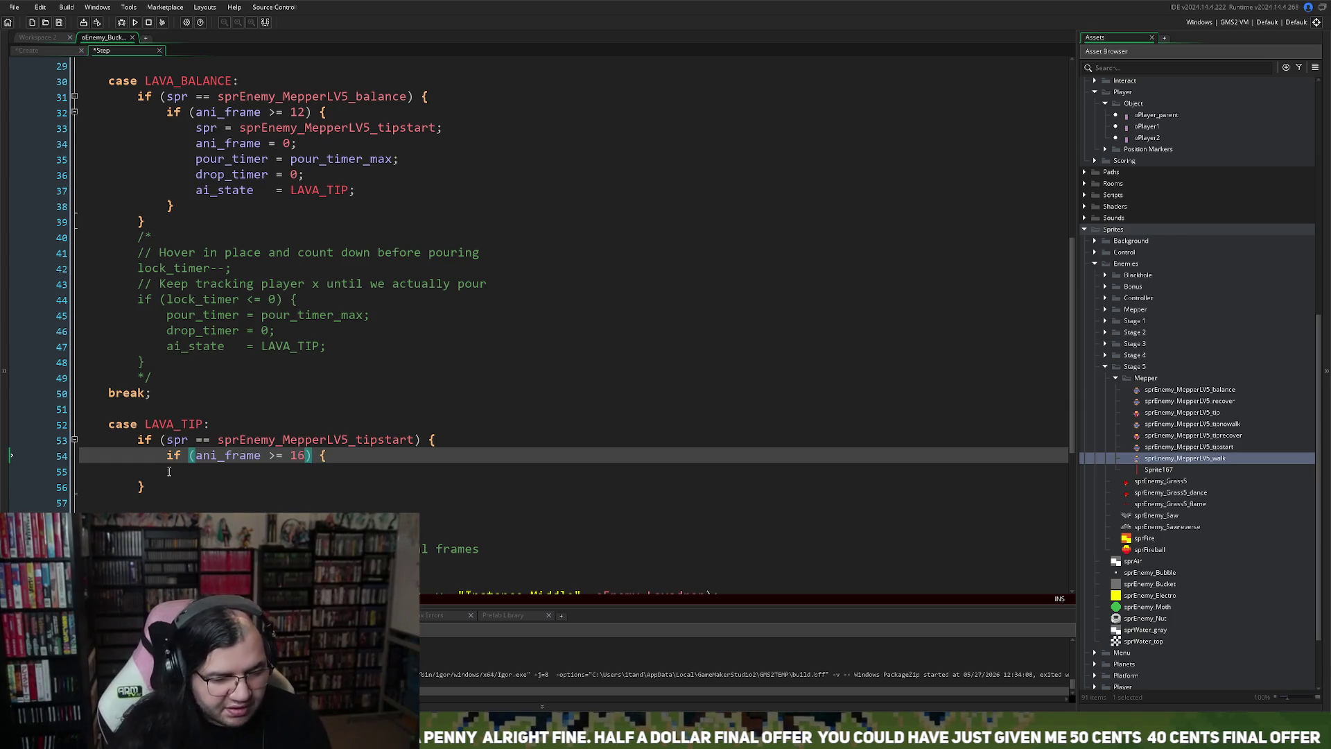
key(Down)
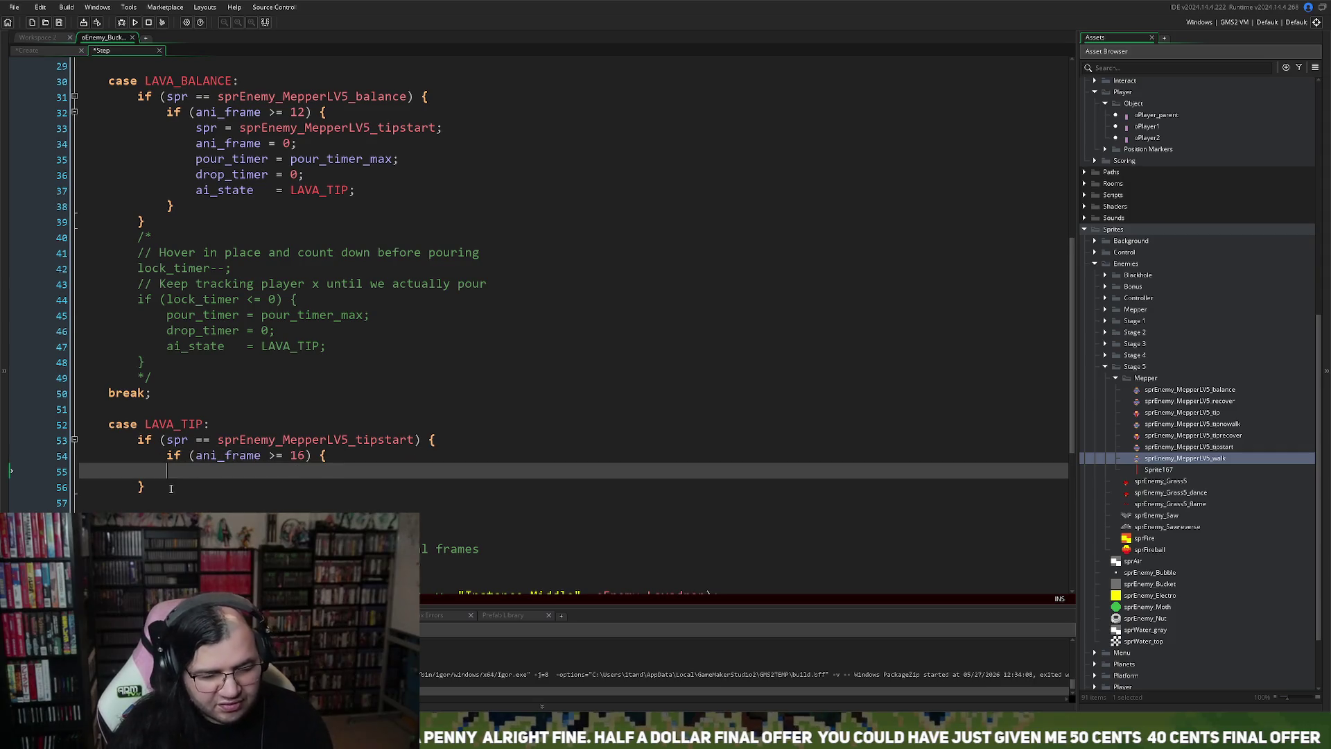
key(Return)
text(})
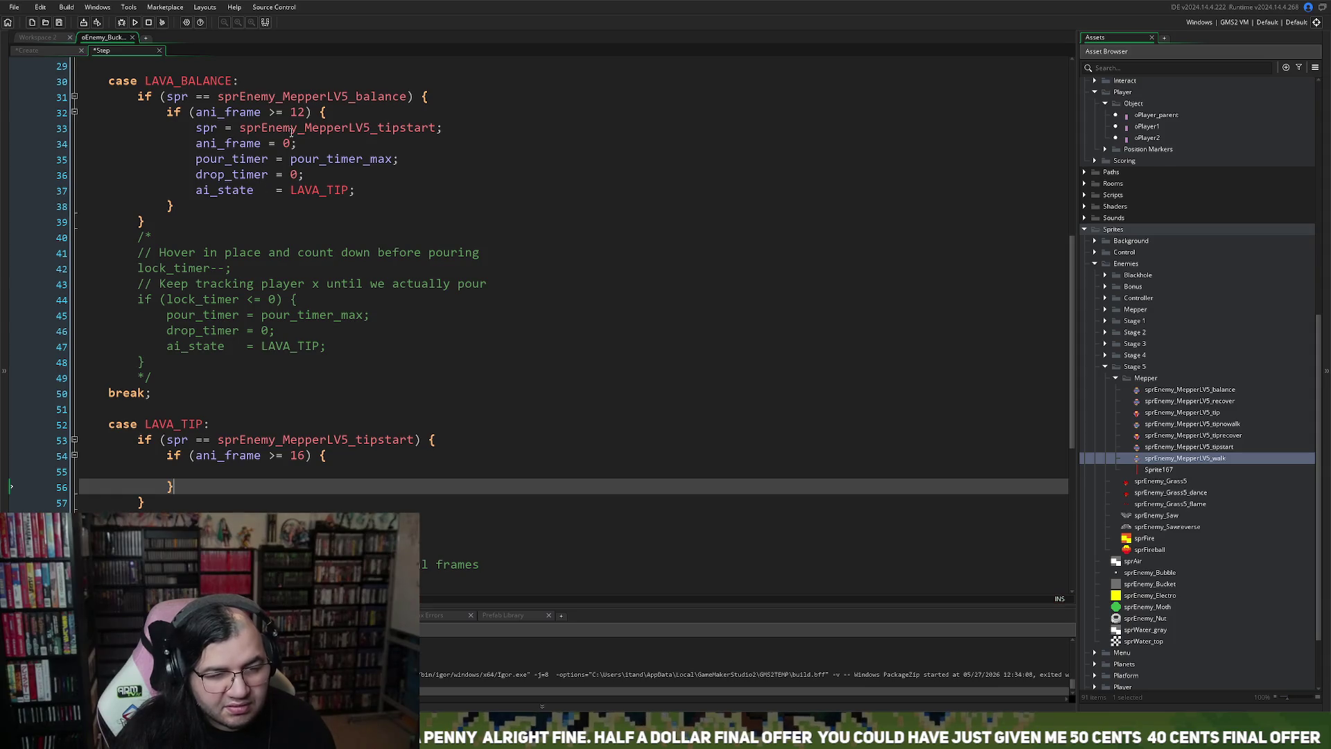
Step: Inside the frame check, set spr = sprEnemy_MepperLV5_tip; and ani_frame = 0;
drag(452, 129, 196, 129)
click(197, 473)
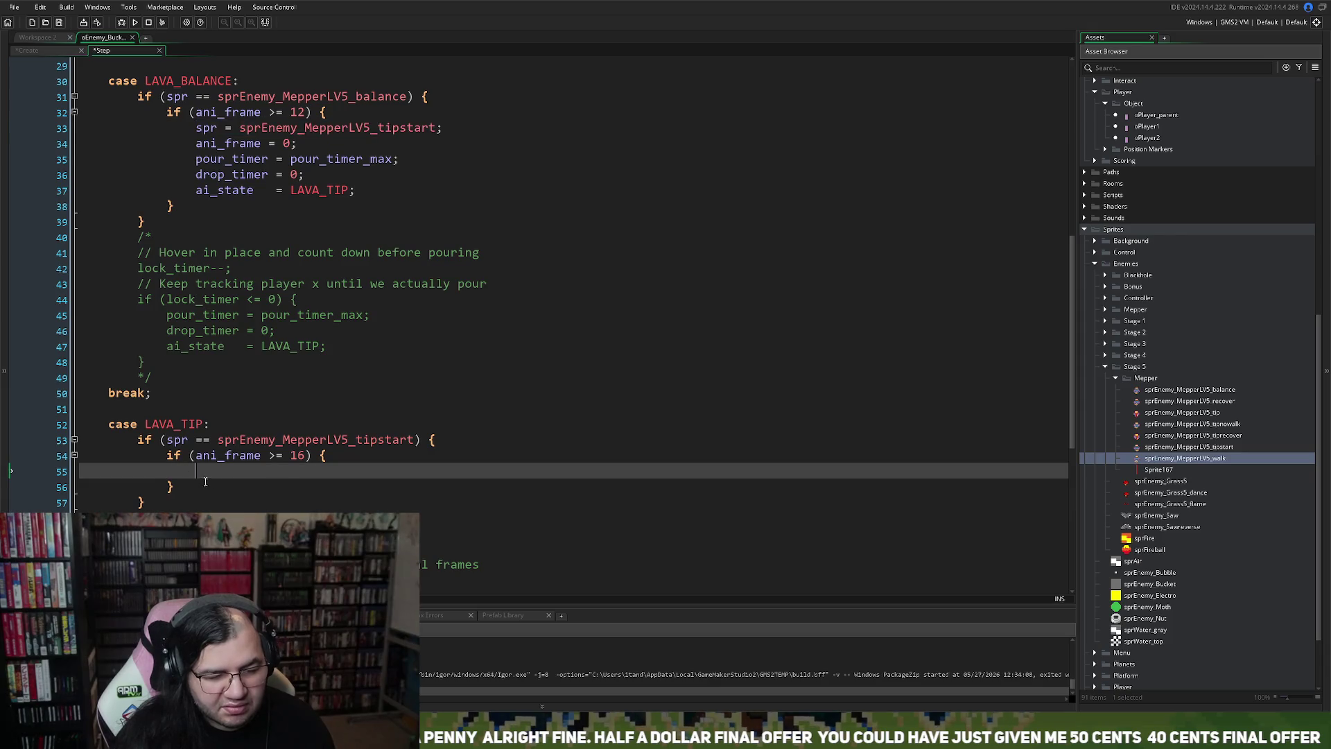
key(ctrl+v)
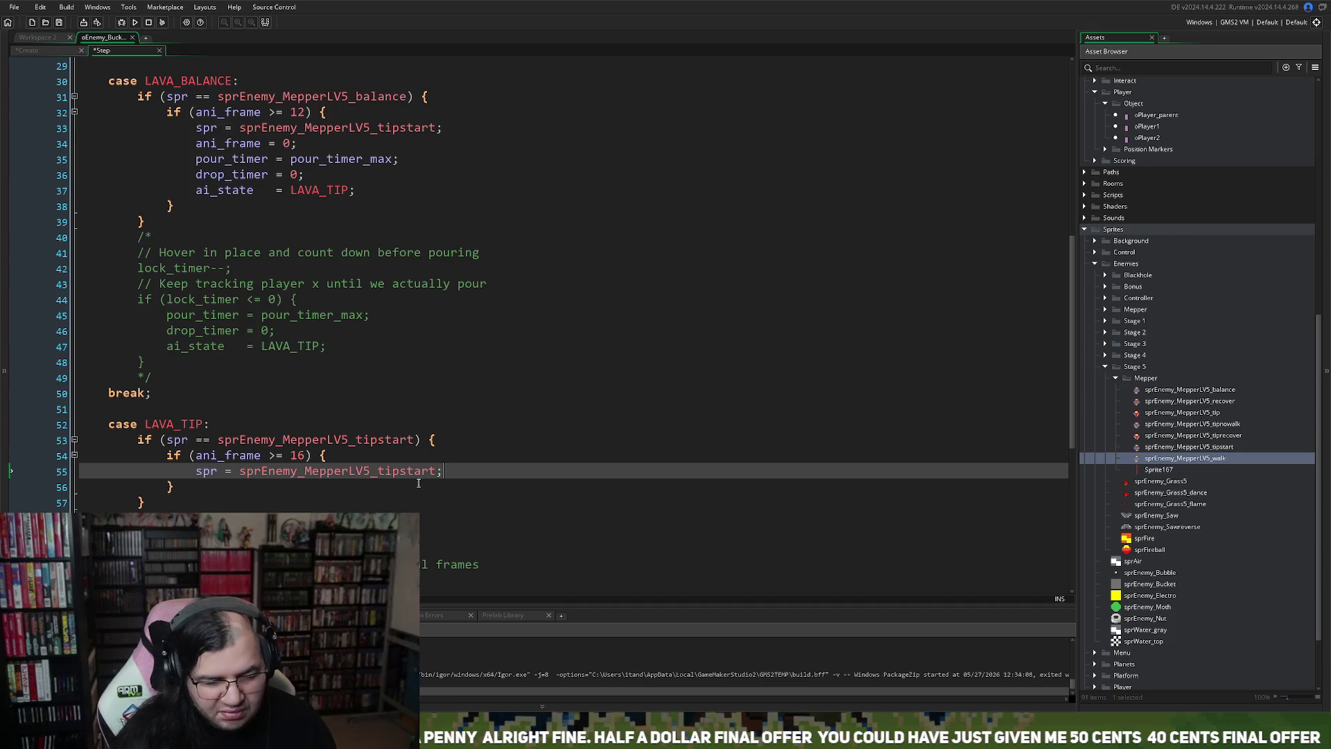
key(BackSpace)
key(BackSpace)
key(BackSpace)
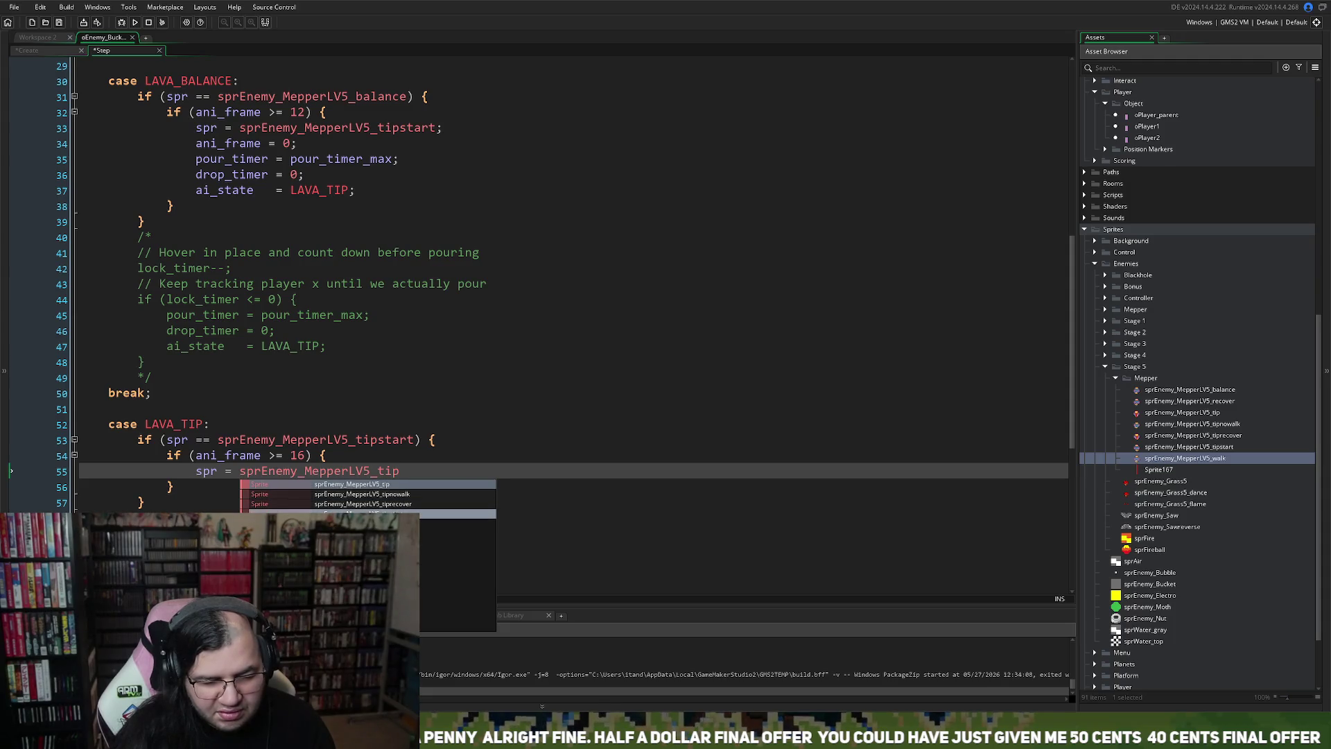
click(403, 485)
text(;)
key(Return)
key(Up)
key(Up)
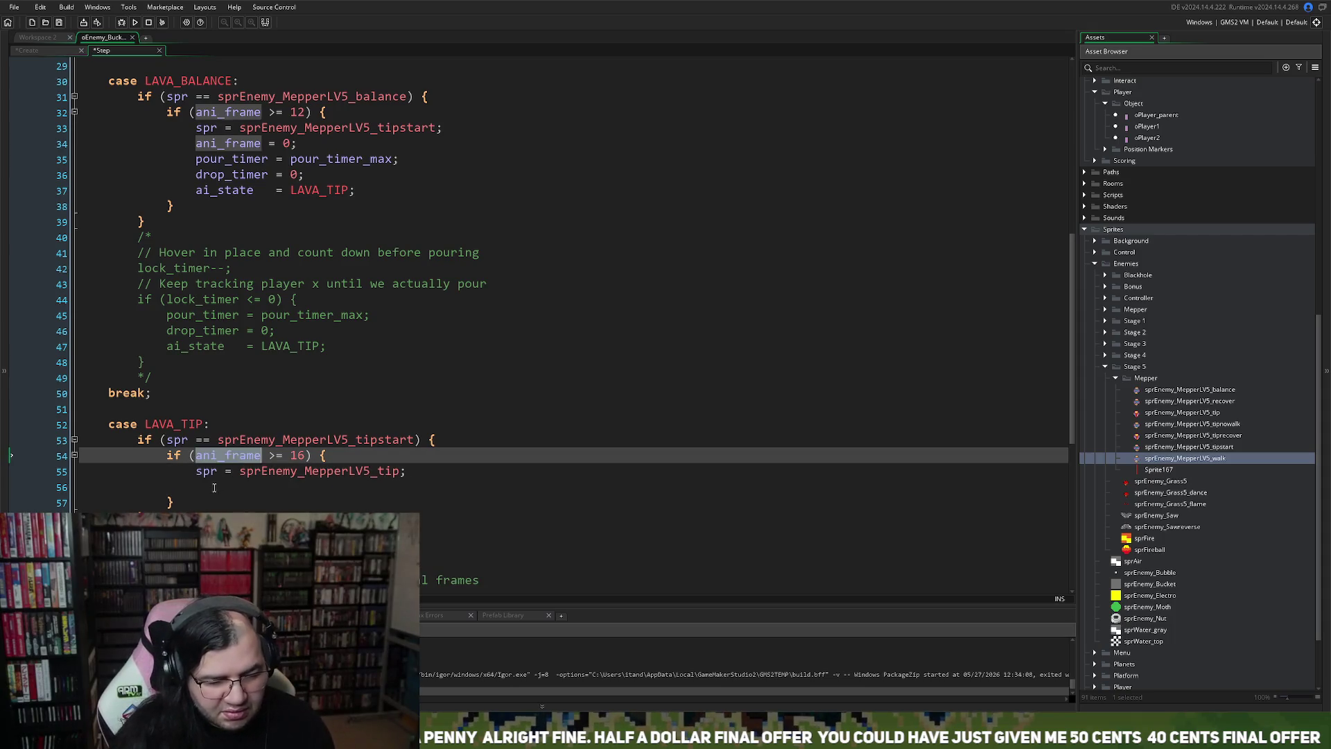
click(214, 488)
text(ani_frame = 0;)
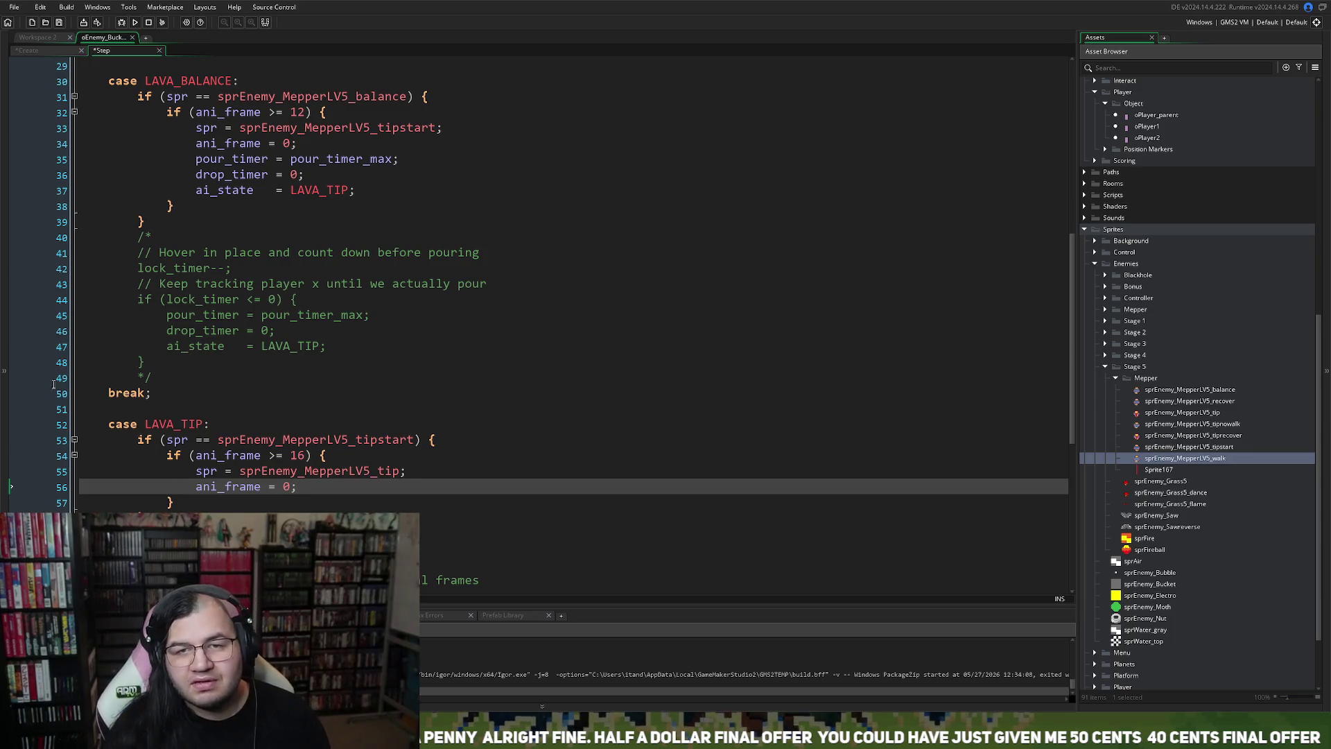
click(485, 517)
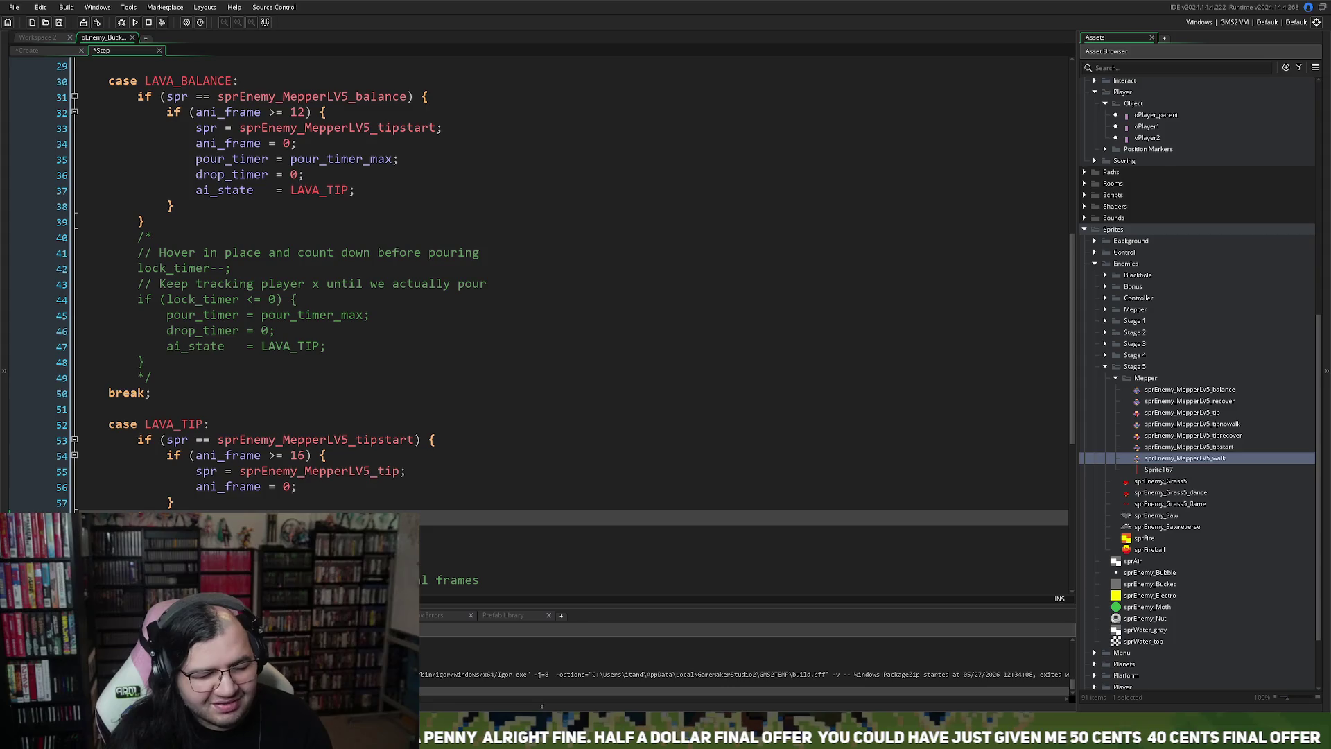
Step: Change the pour's handoff state from LAVA_RETURN to LAVA_RECOVER
scroll(540, 278, down, 2)
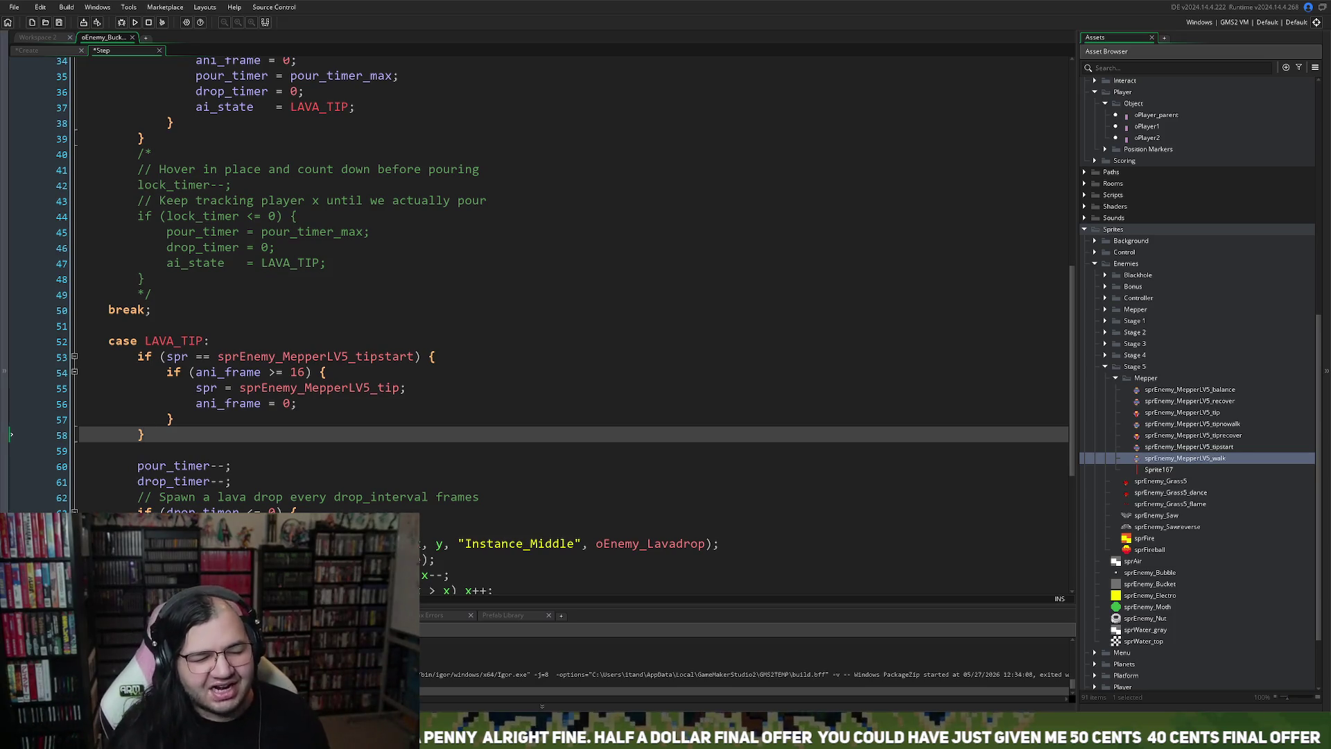
scroll(159, 454, down, 4)
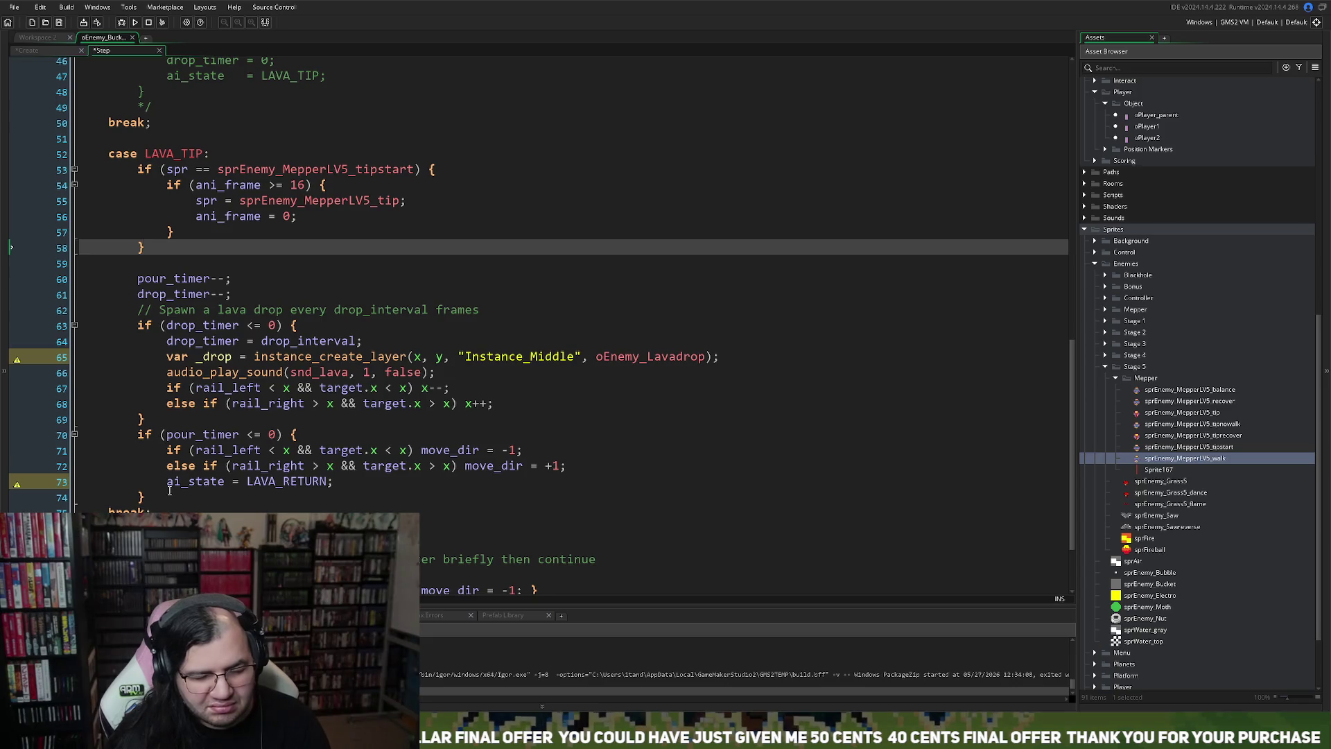
scroll(169, 490, down, 1)
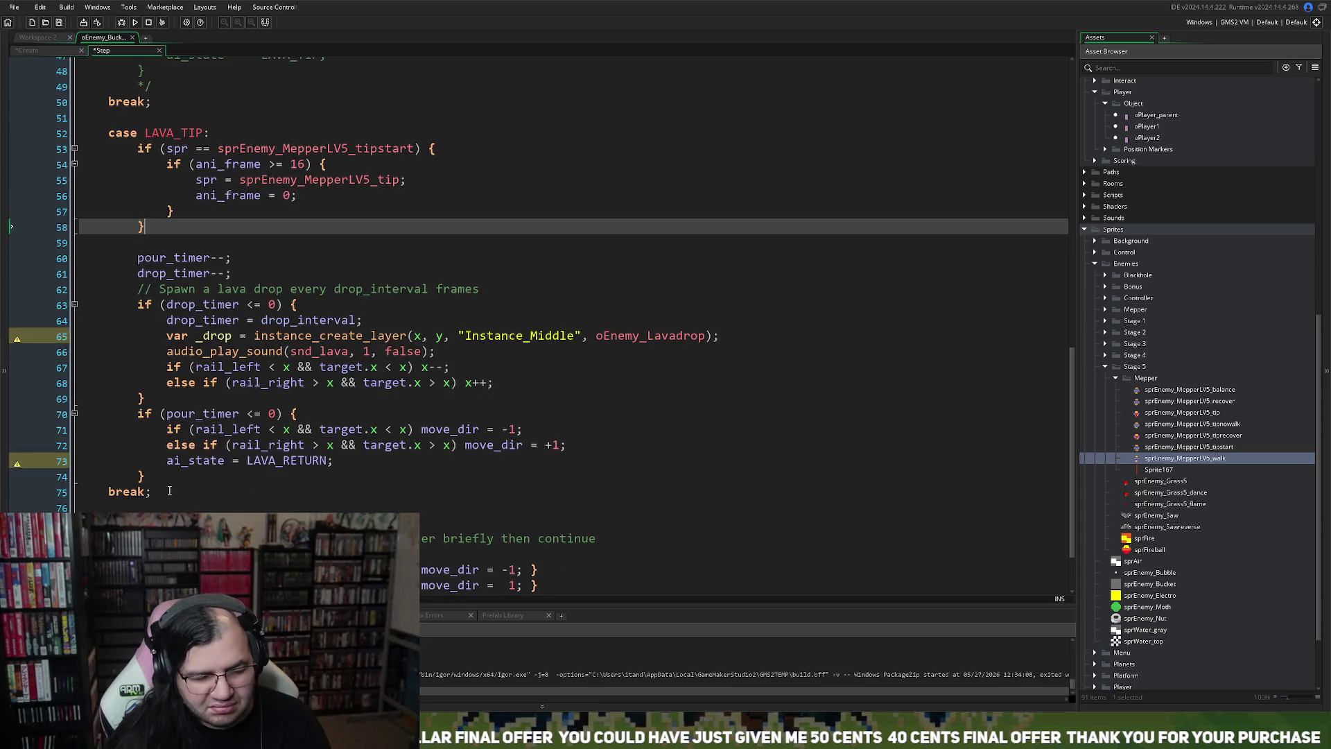
click(332, 462)
key(BackSpace)
key(BackSpace)
key(BackSpace)
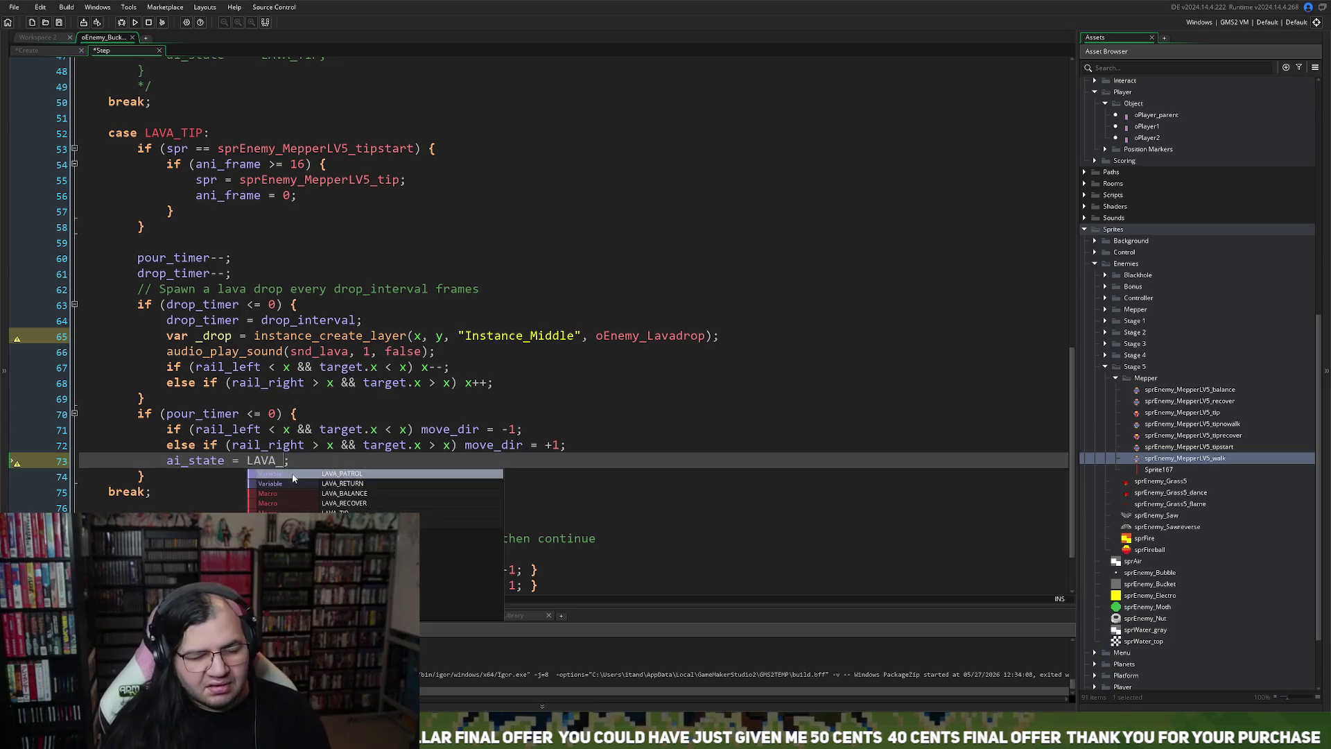
text(RECOVER)
key(Return)
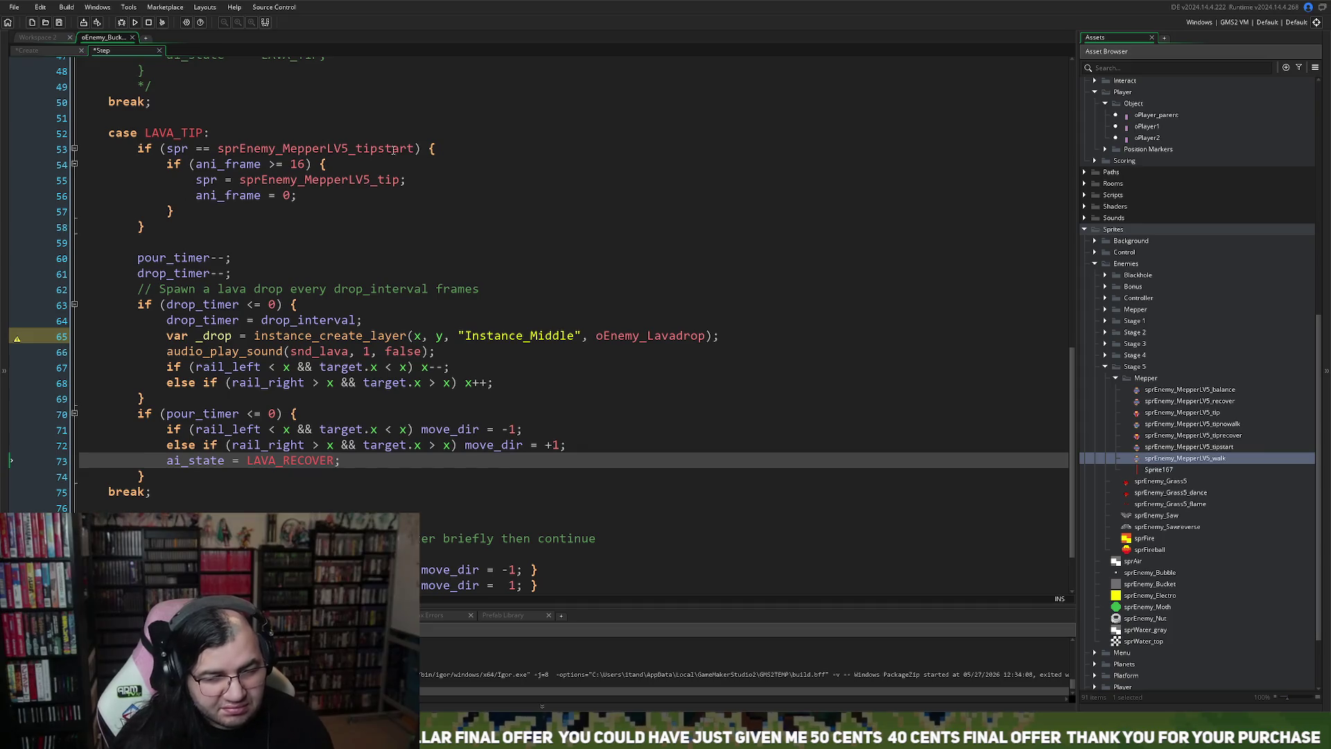
Step: Add an else if (spr == sprEnemy_MepperLV5_tip) { branch after the tipstart block
drag(416, 148, 167, 148)
key(ctrl+c)
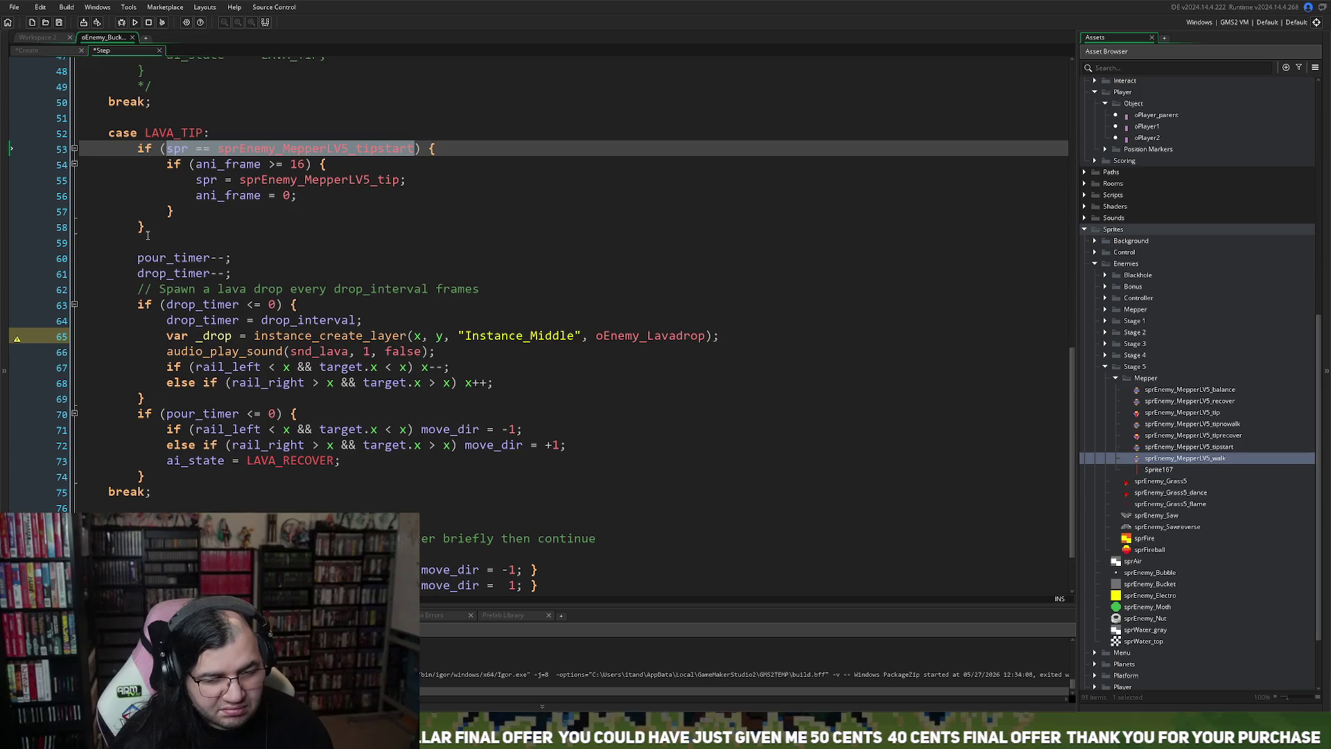
click(147, 242)
text(else )
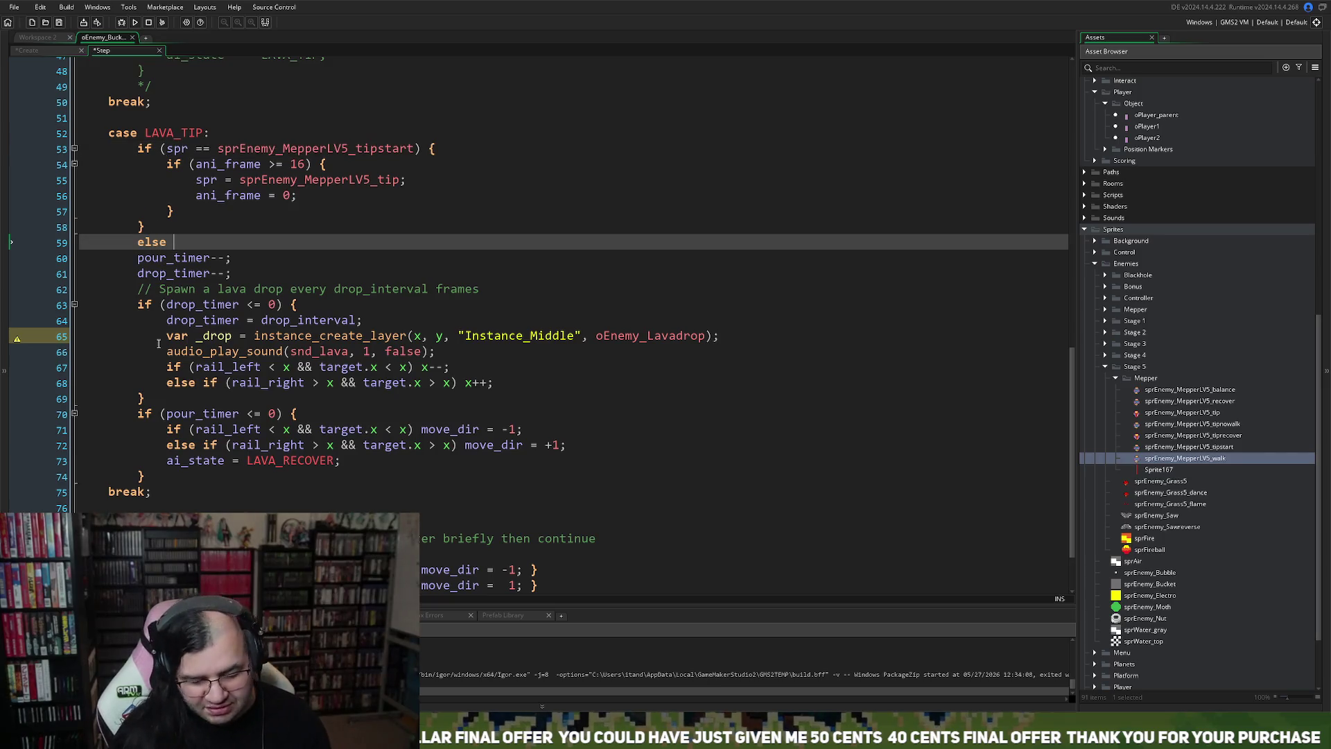
text(if)
key(ctrl+v)
click(197, 241)
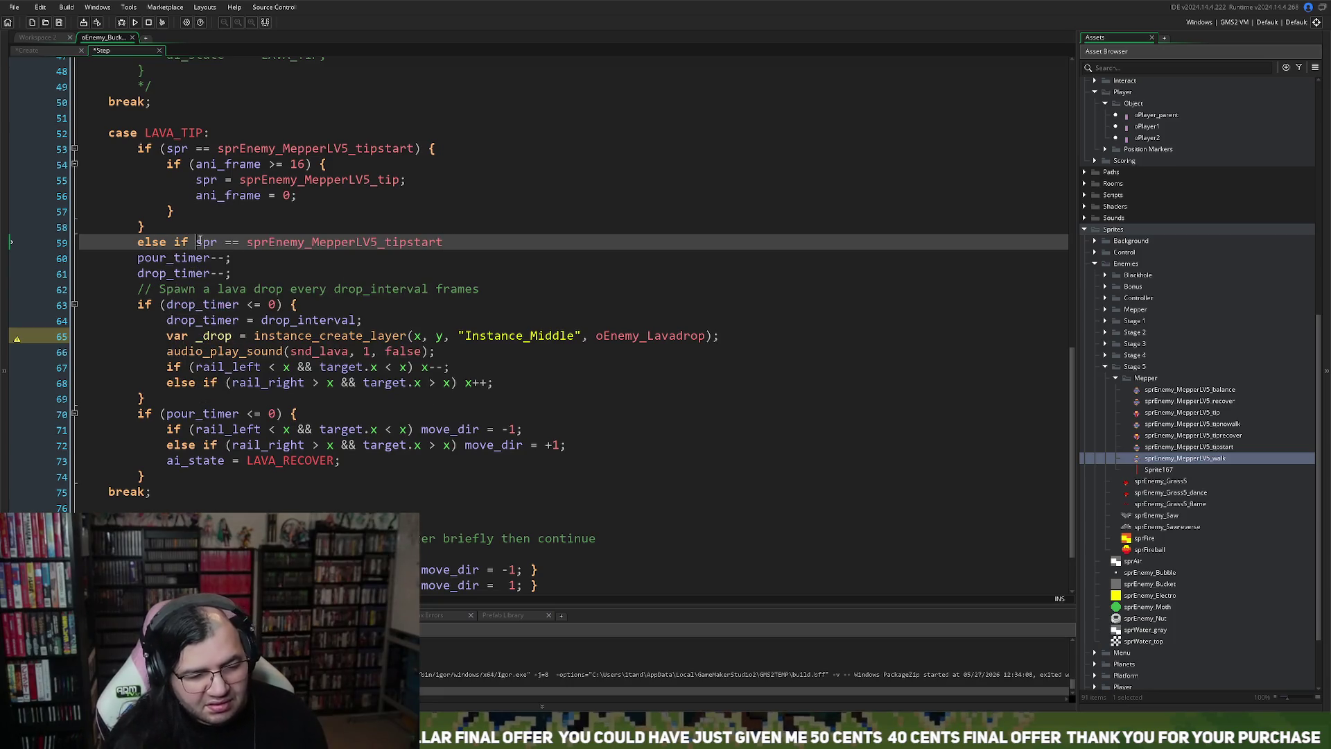
text(()
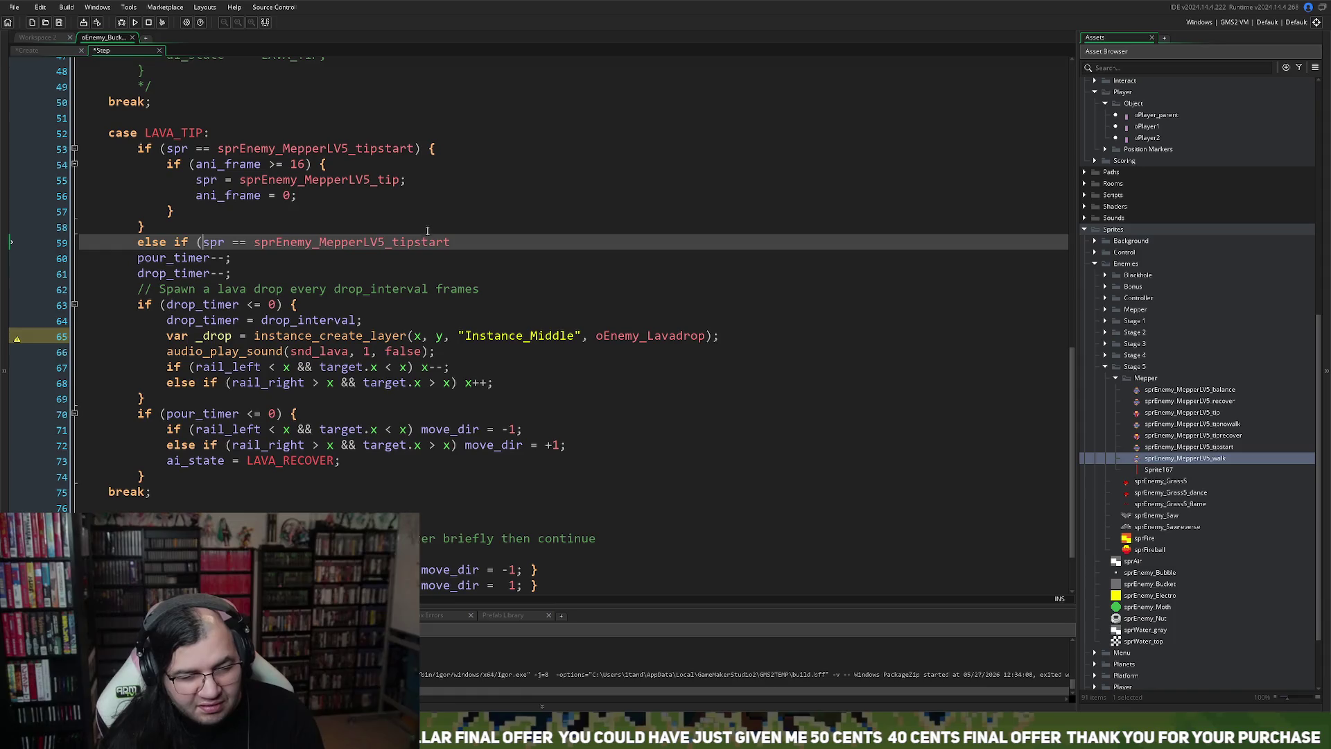
drag(451, 242, 413, 244)
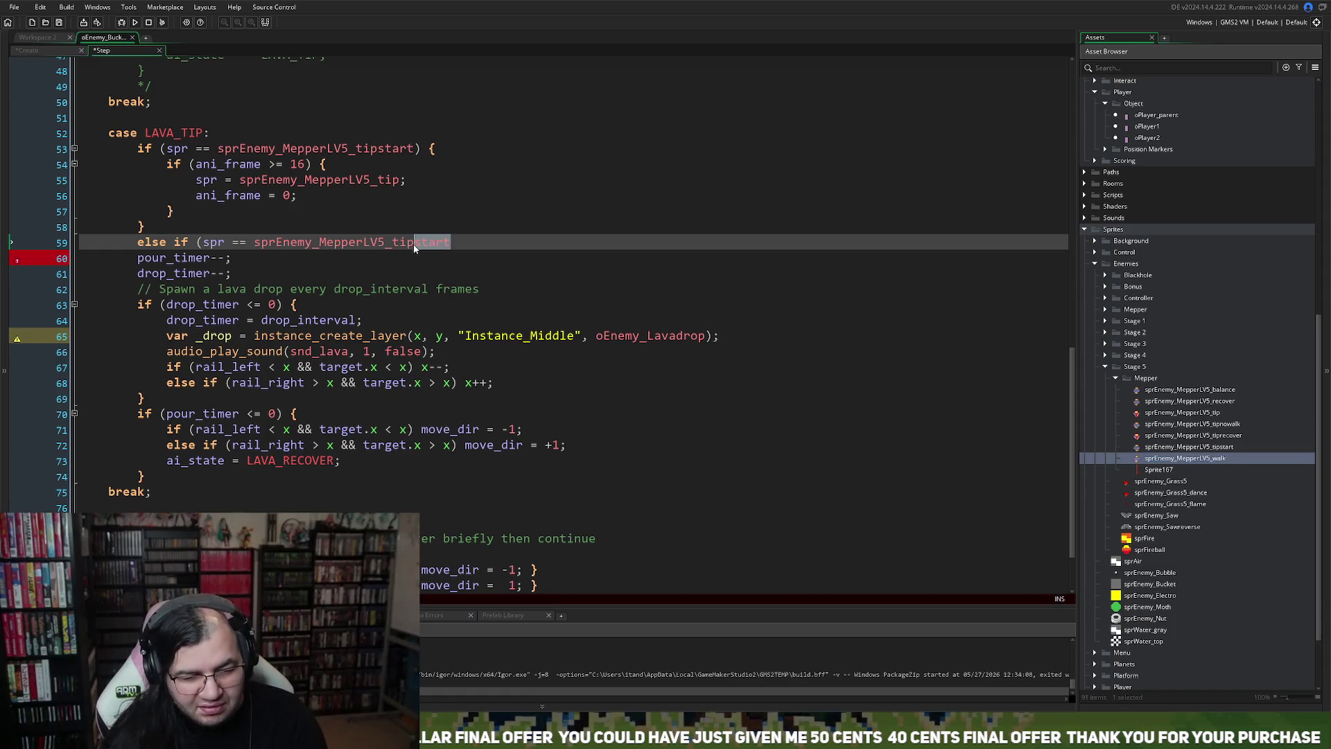
key(BackSpace)
text())
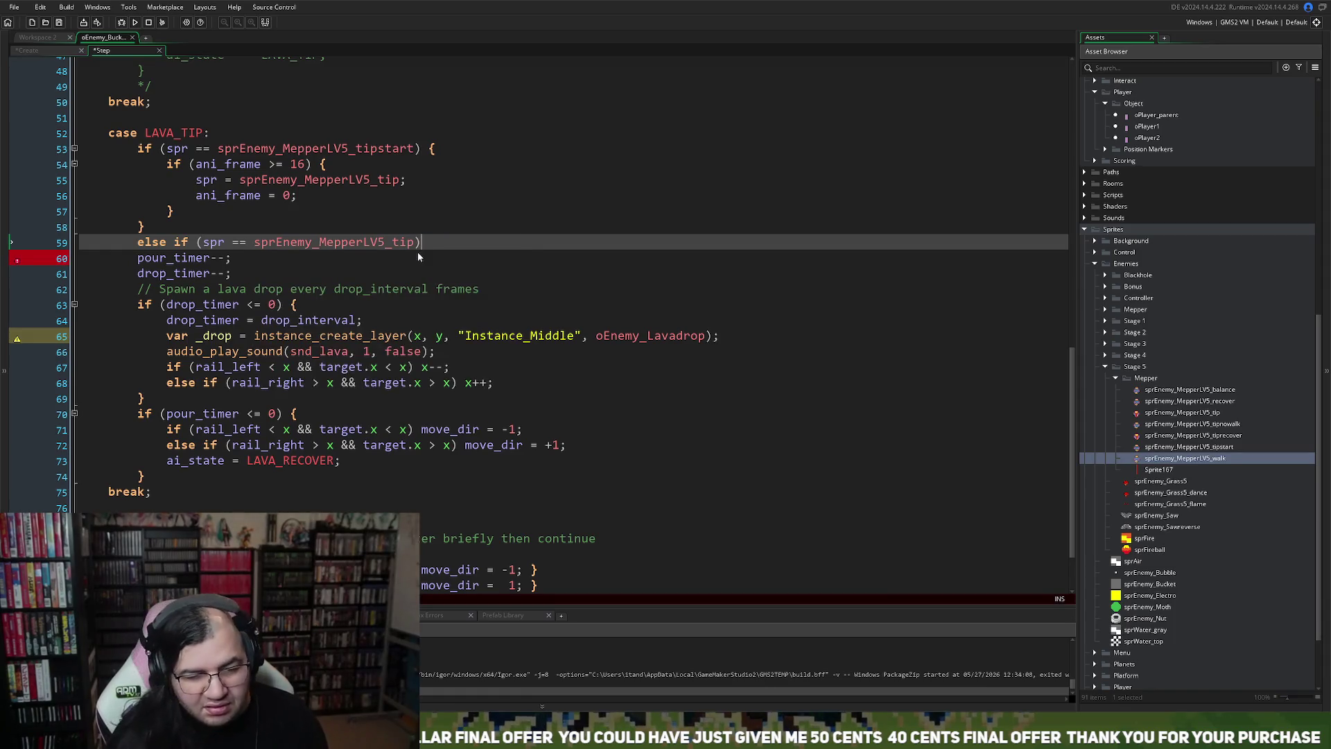
text( {)
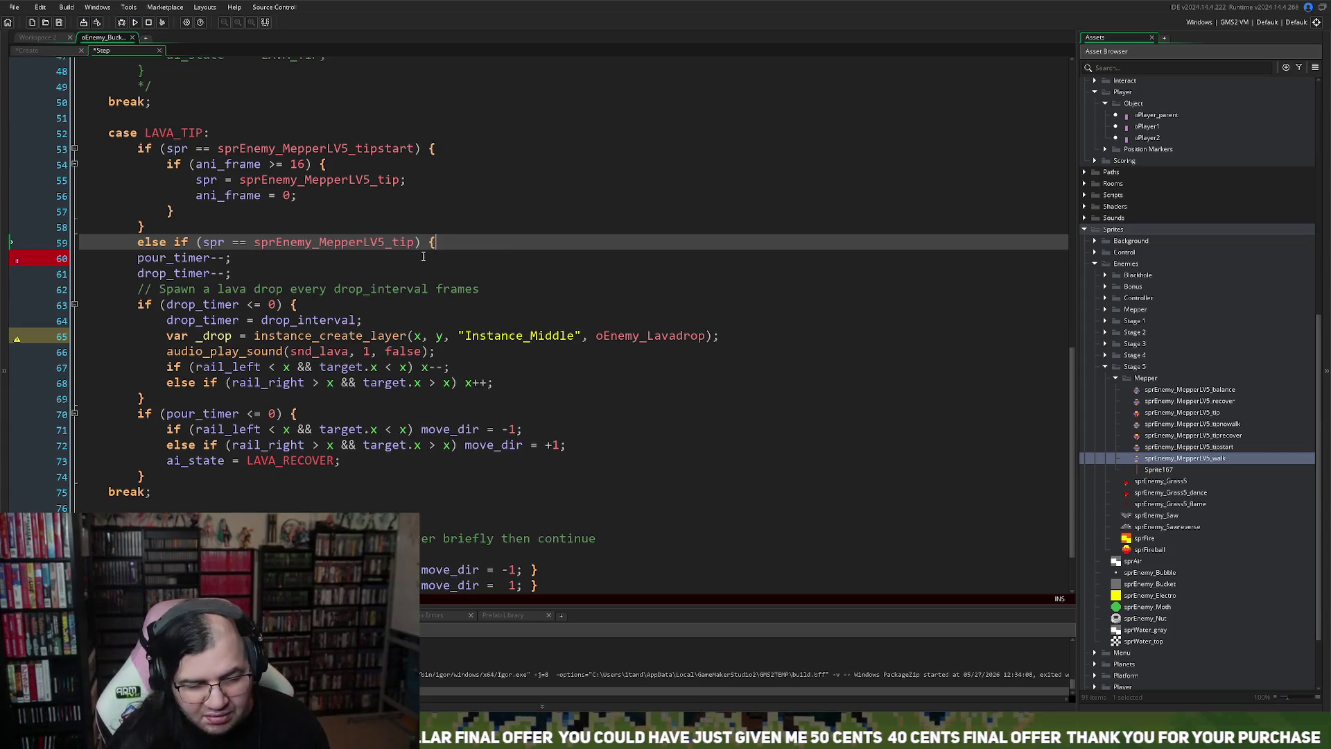
Step: Indent the pouring code under the tip branch and close it with }
drag(127, 281, 133, 257)
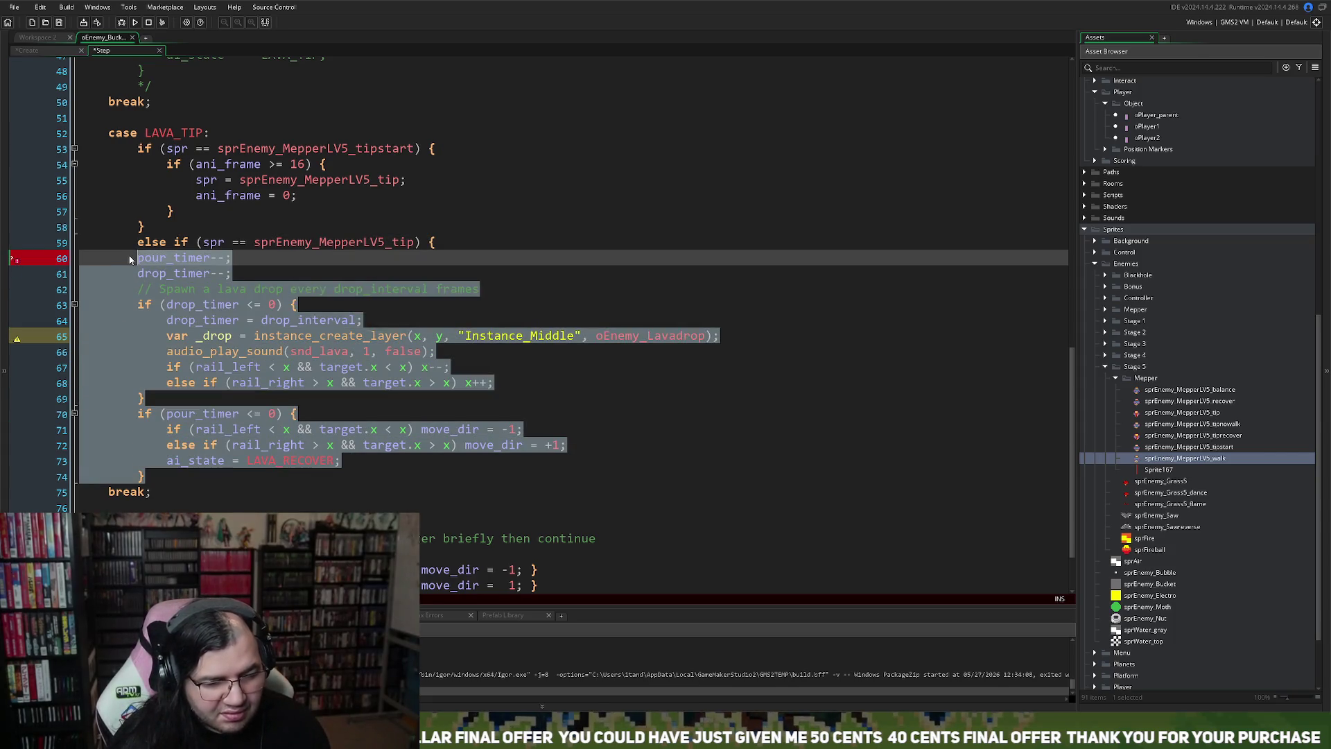
key(Tab)
click(194, 476)
key(Return)
text(})
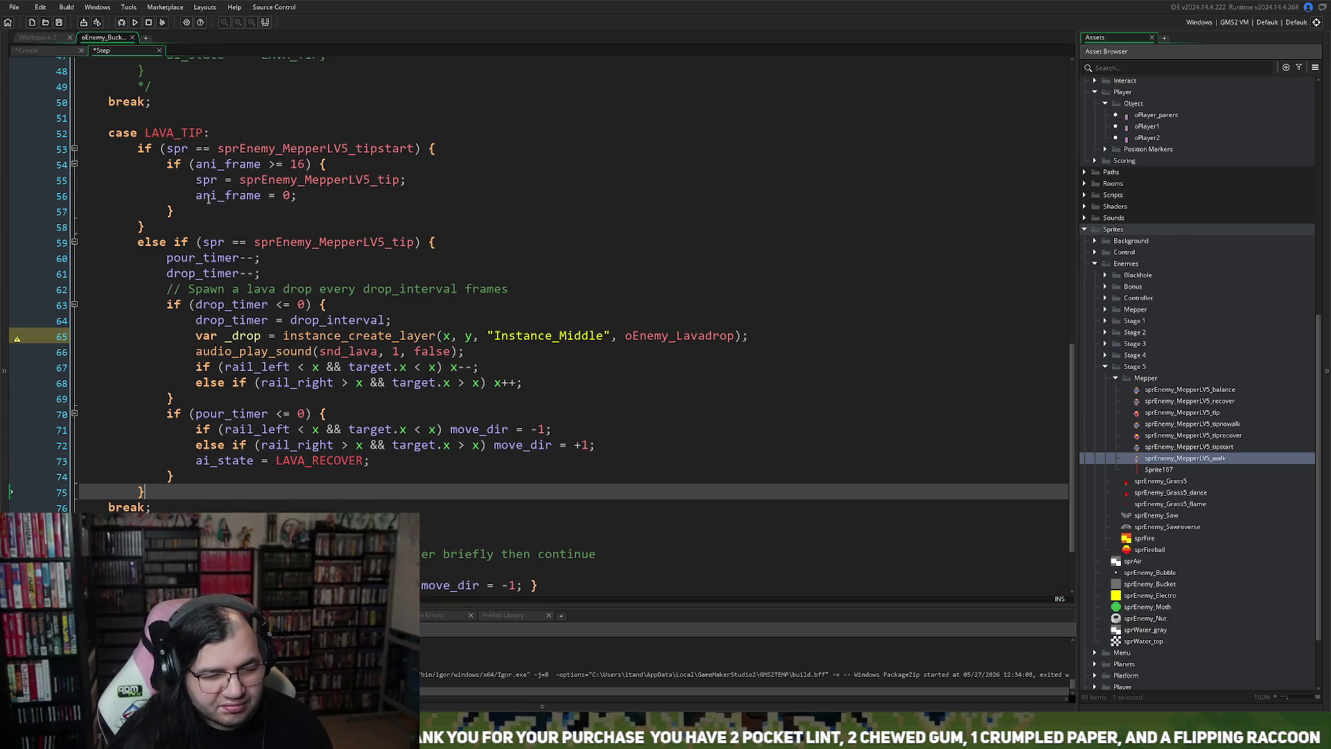
Step: Add an // Animate comment with a copied ani_frame >= 16 check above the pour timers
drag(313, 164, 166, 165)
key(ctrl+c)
click(167, 258)
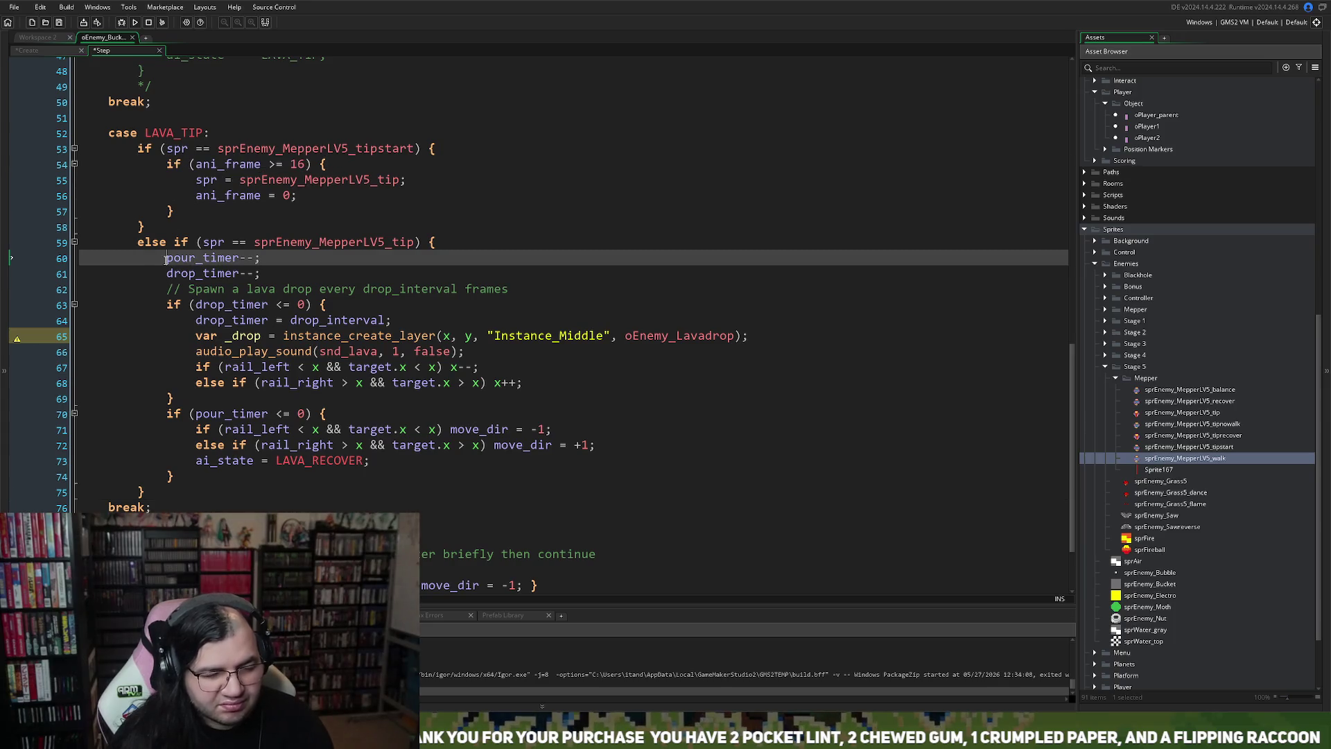
key(Return)
key(Return)
key(Up)
key(Up)
text(// Animate)
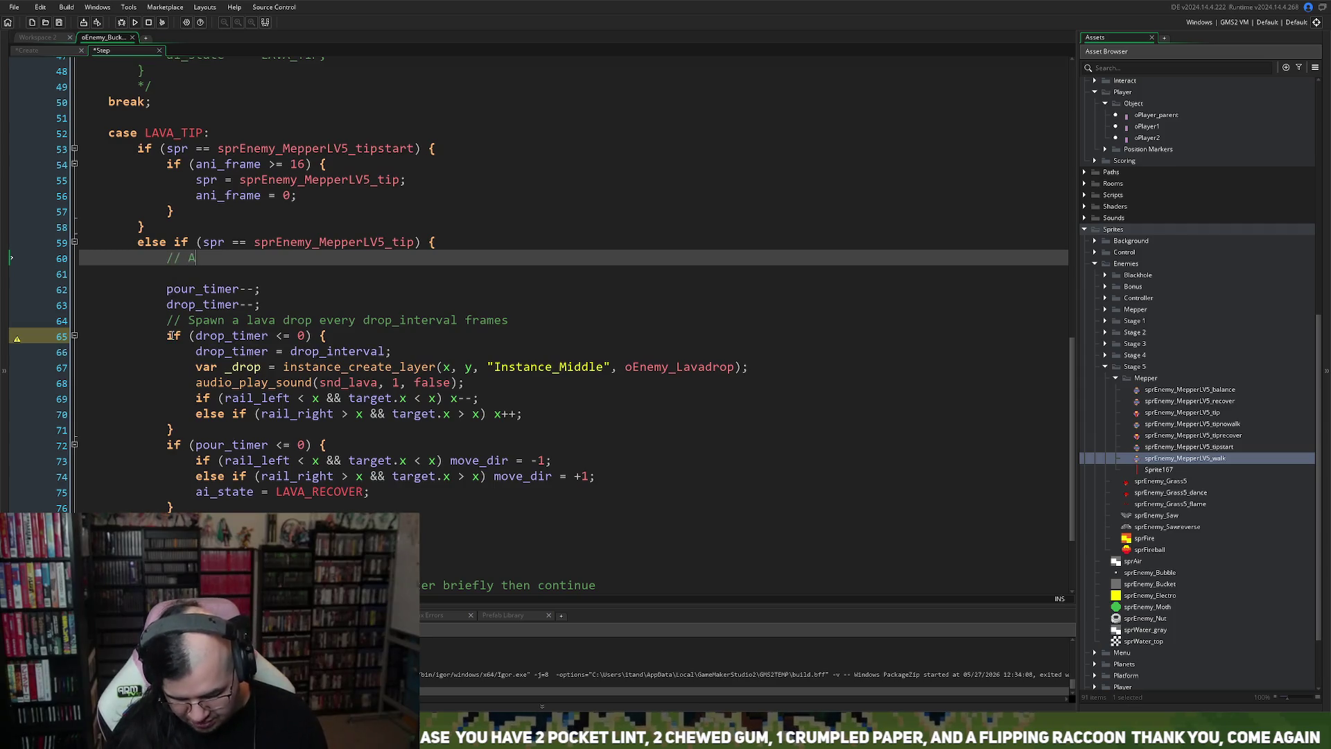
key(Return)
key(ctrl+v)
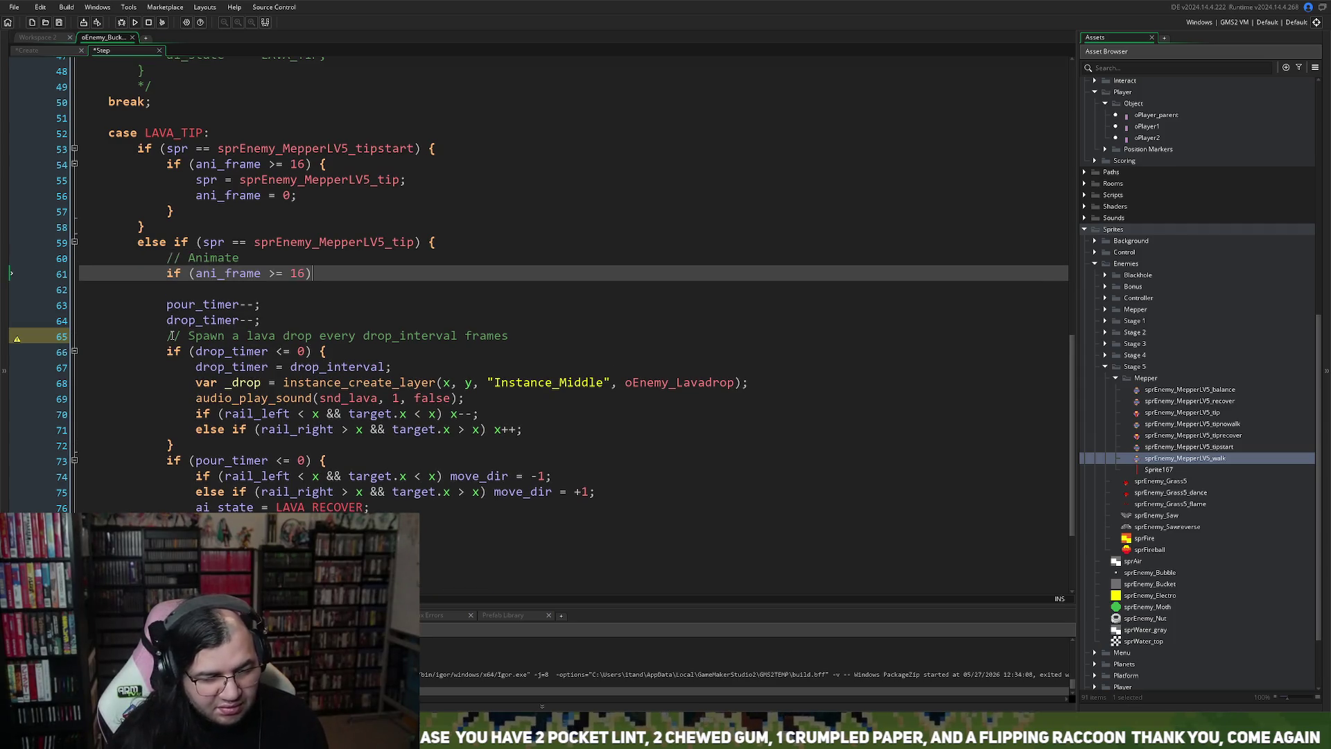
Step: Preview the sprEnemy_MepperLV5_tip animation, then close it and return to the Step code
middle_click(355, 241)
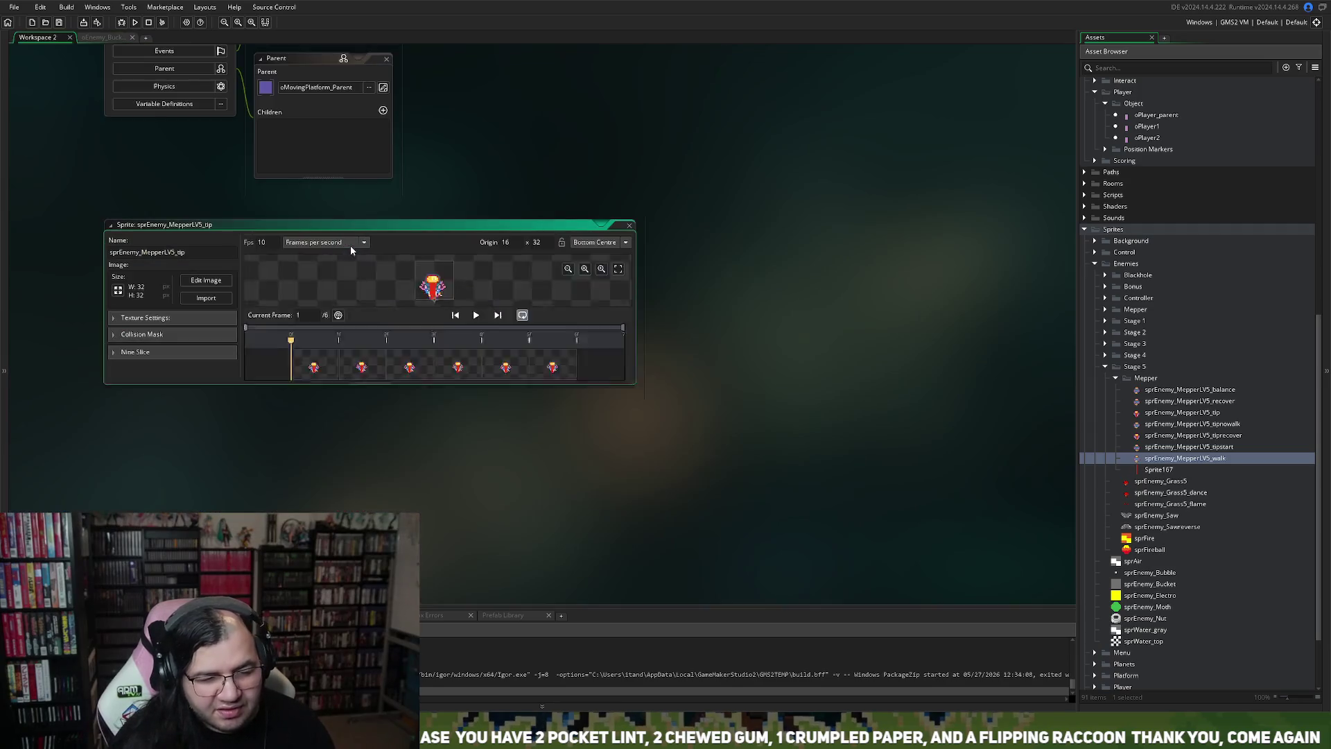
click(475, 459)
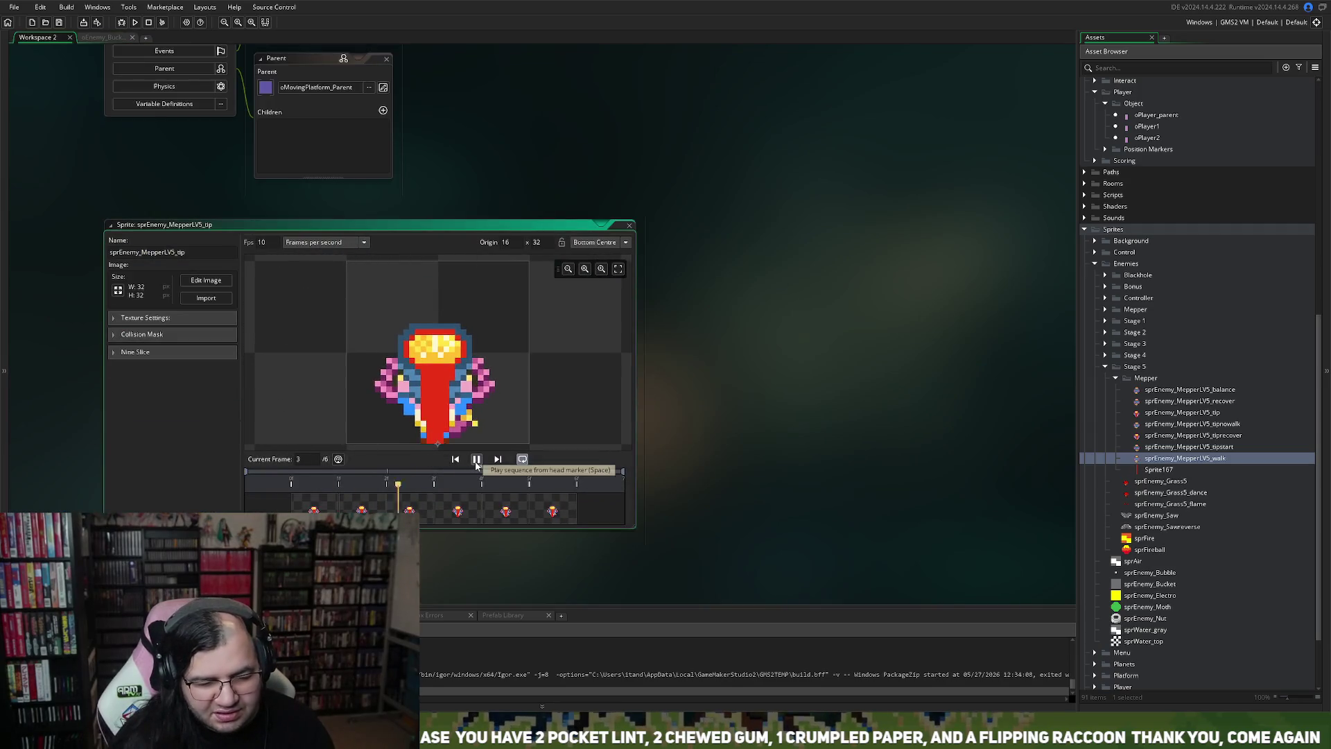
click(625, 225)
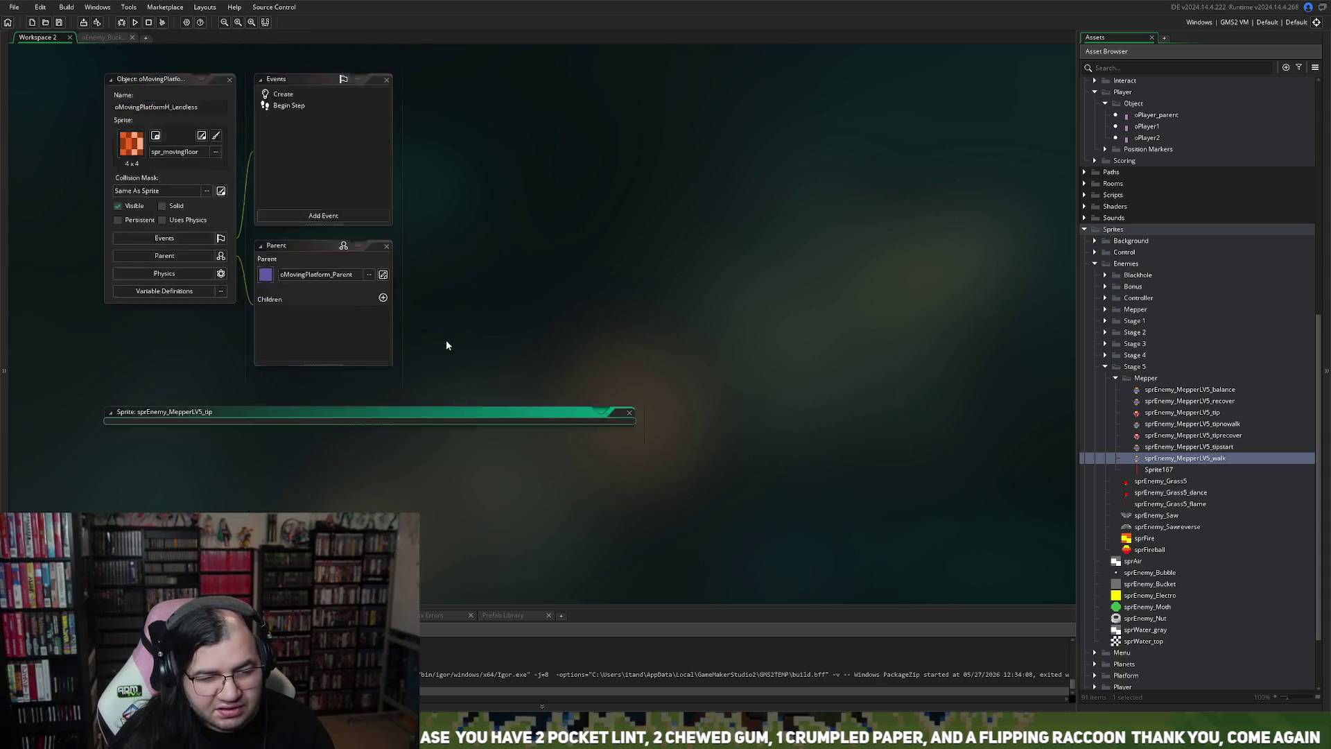
click(106, 39)
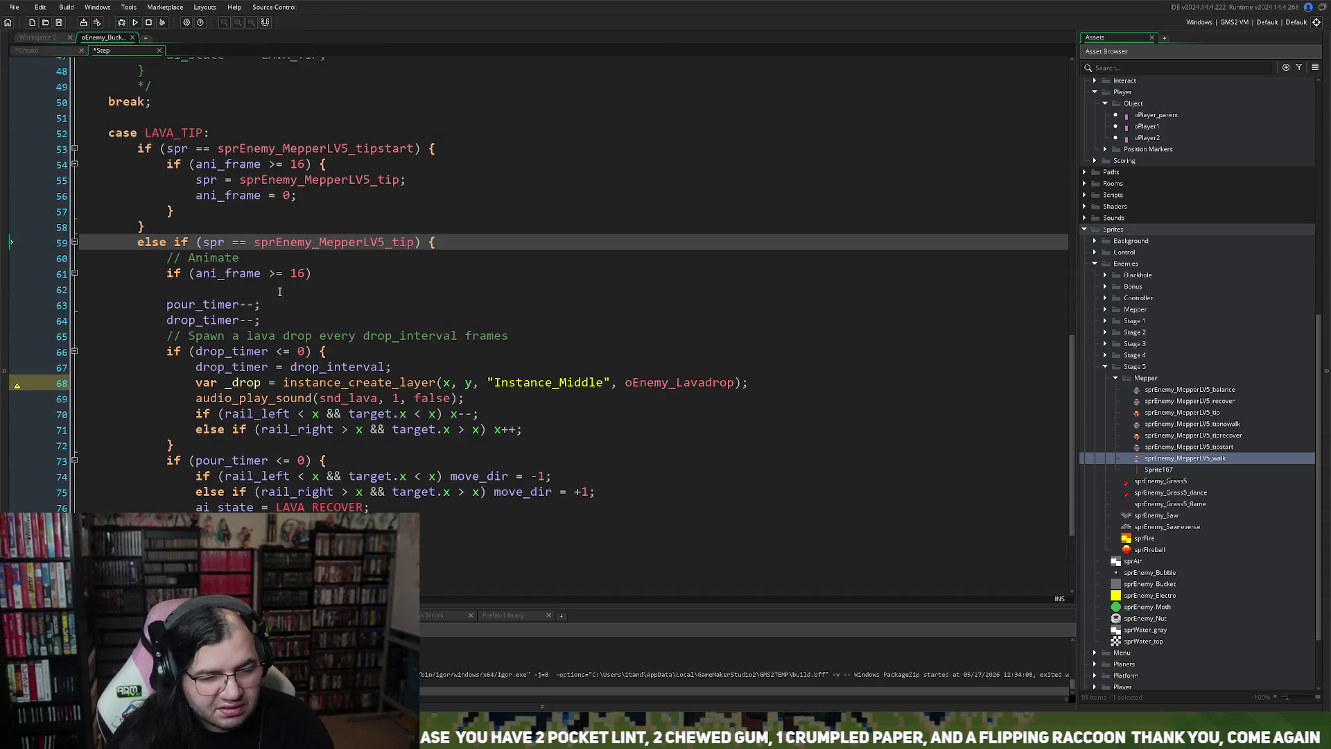
Step: Make the tip animation loop with if (ani_frame >= 6) ani_frame = 0;
click(298, 273)
key(BackSpace)
double_click(229, 280)
key(End)
text(ani_frame)
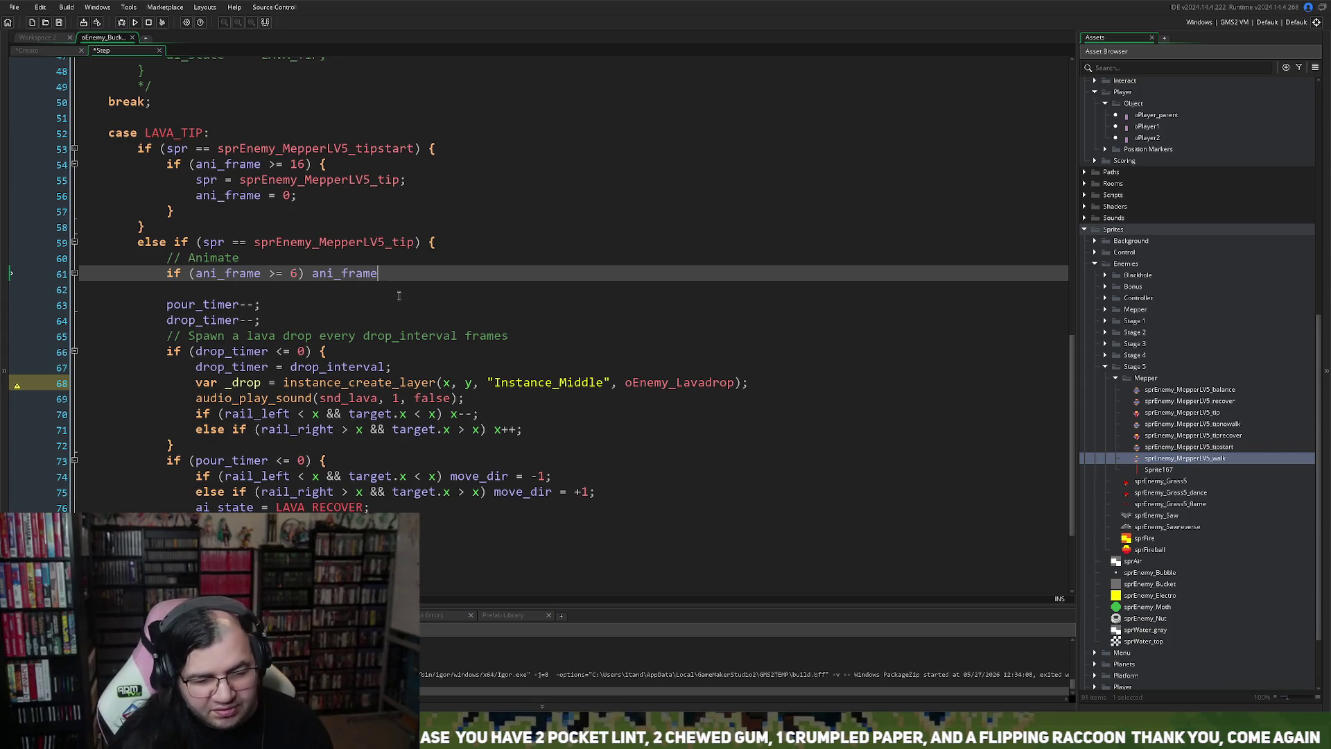
text( = 0;)
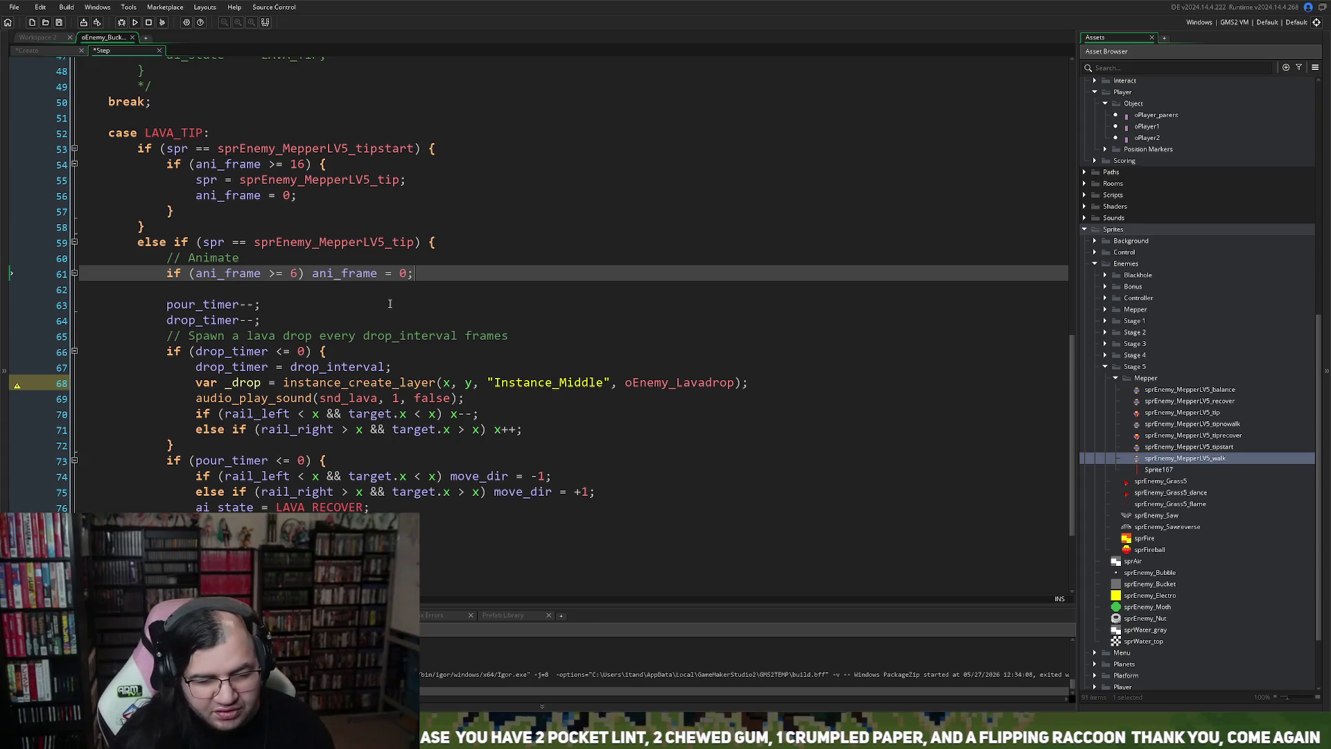
Step: Add a // Pour comment above the pour timer lines
scroll(389, 303, down, 1)
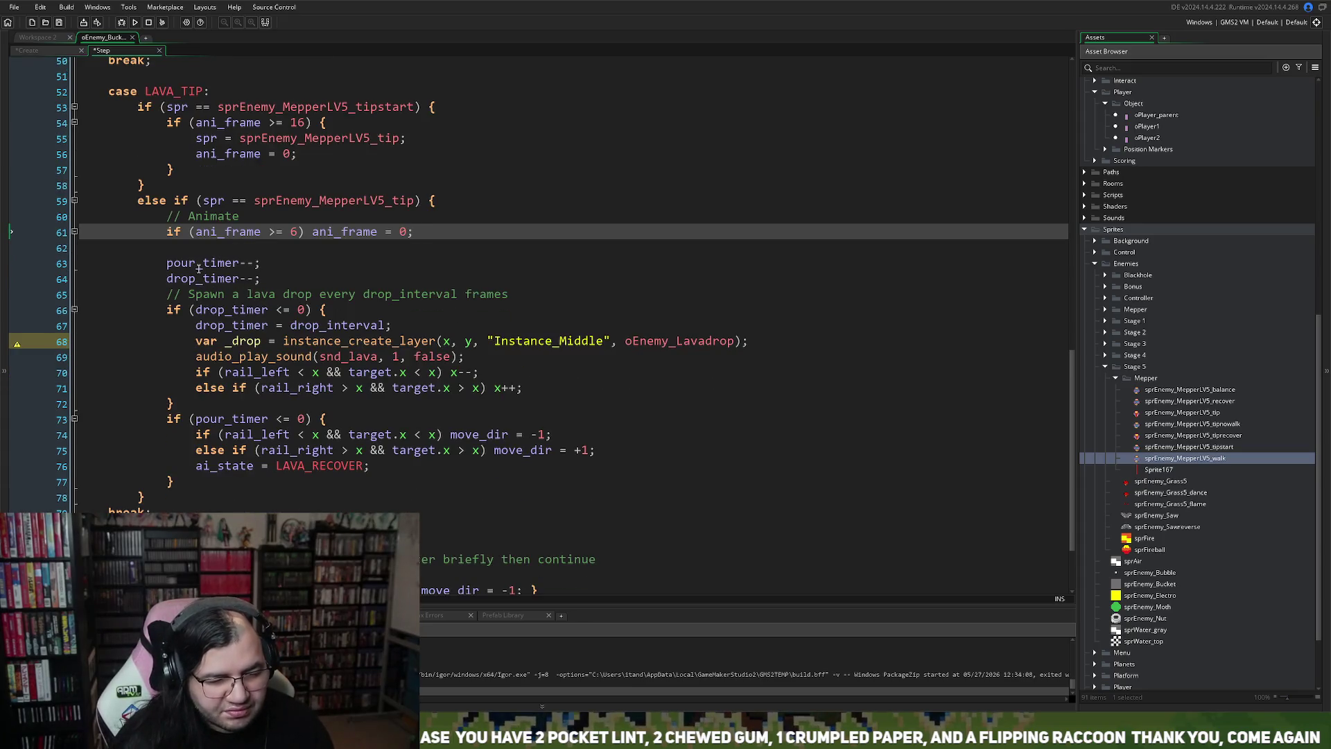
click(175, 258)
click(175, 250)
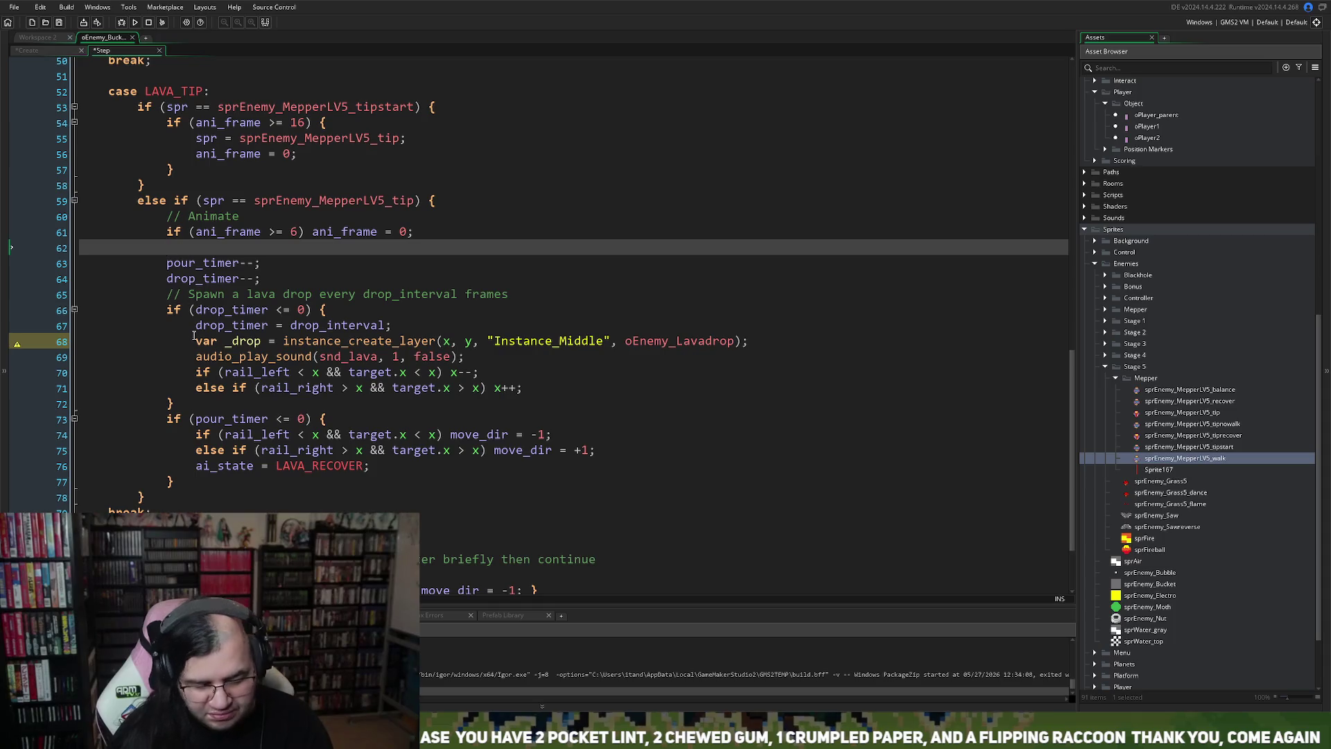
text(// Pourr)
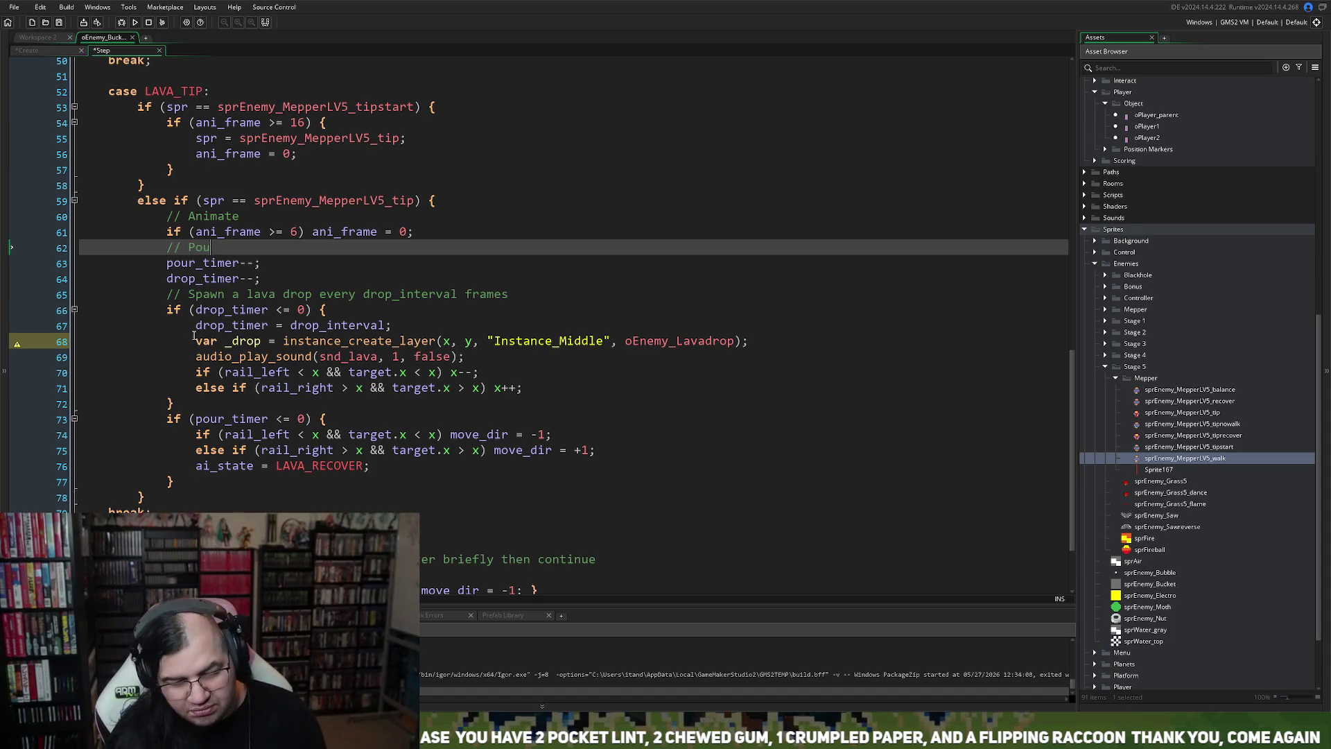
key(BackSpace)
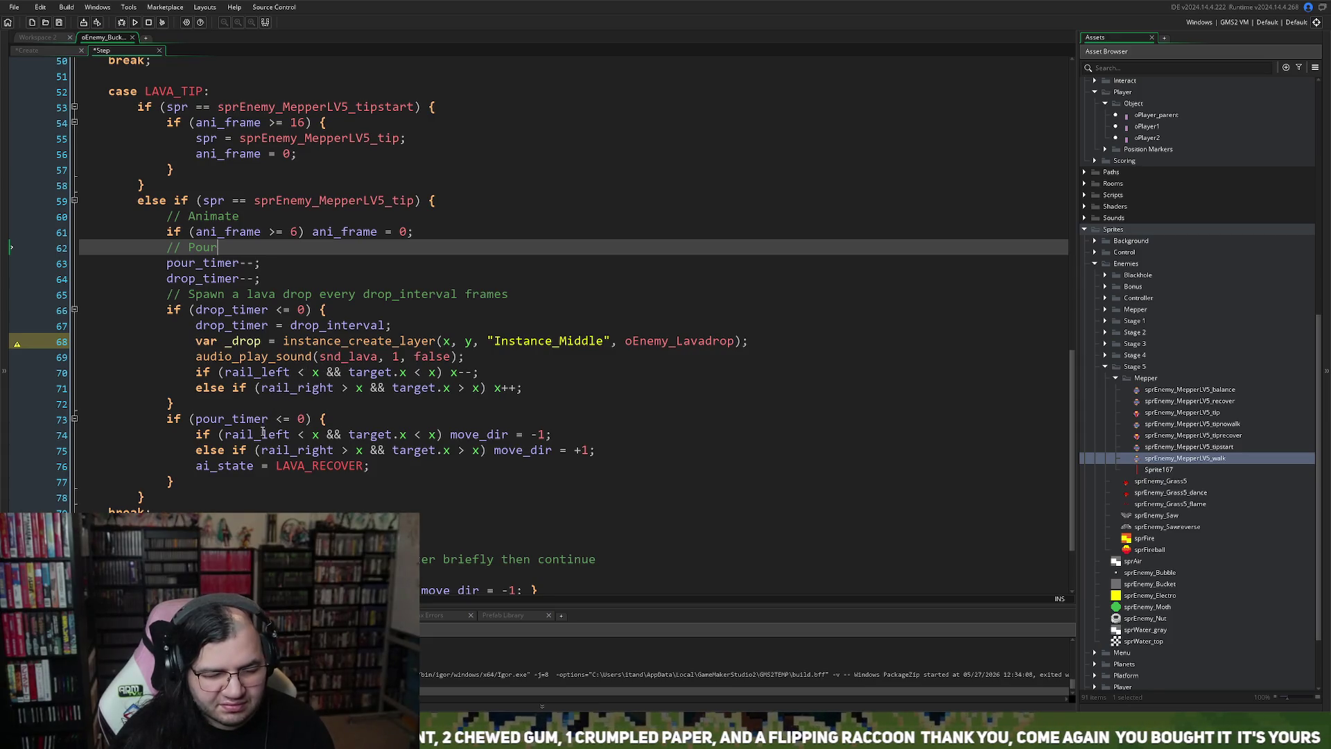
Step: Rename the LAVA_RETURN case label to LAVA_RECOVER
scroll(262, 435, down, 2)
double_click(319, 383)
key(ctrl+c)
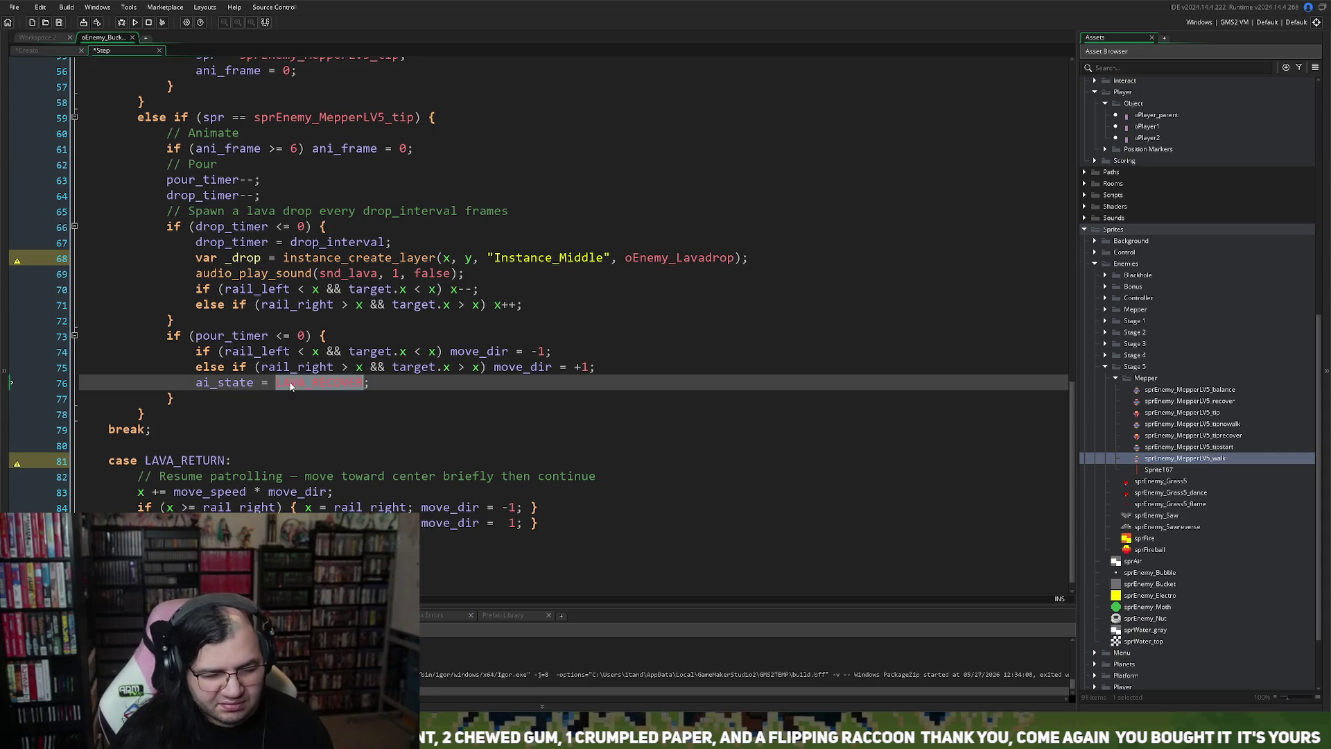
click(167, 460)
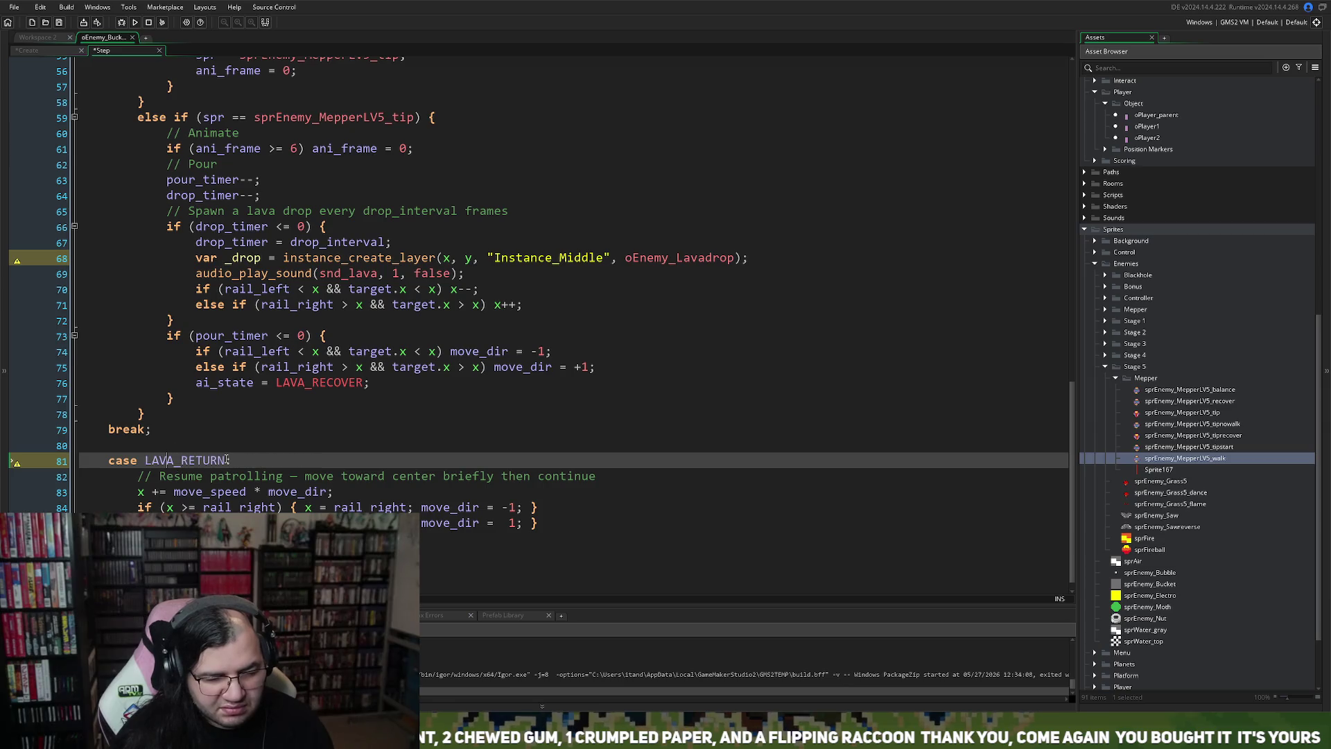
double_click(198, 461)
key(ctrl+v)
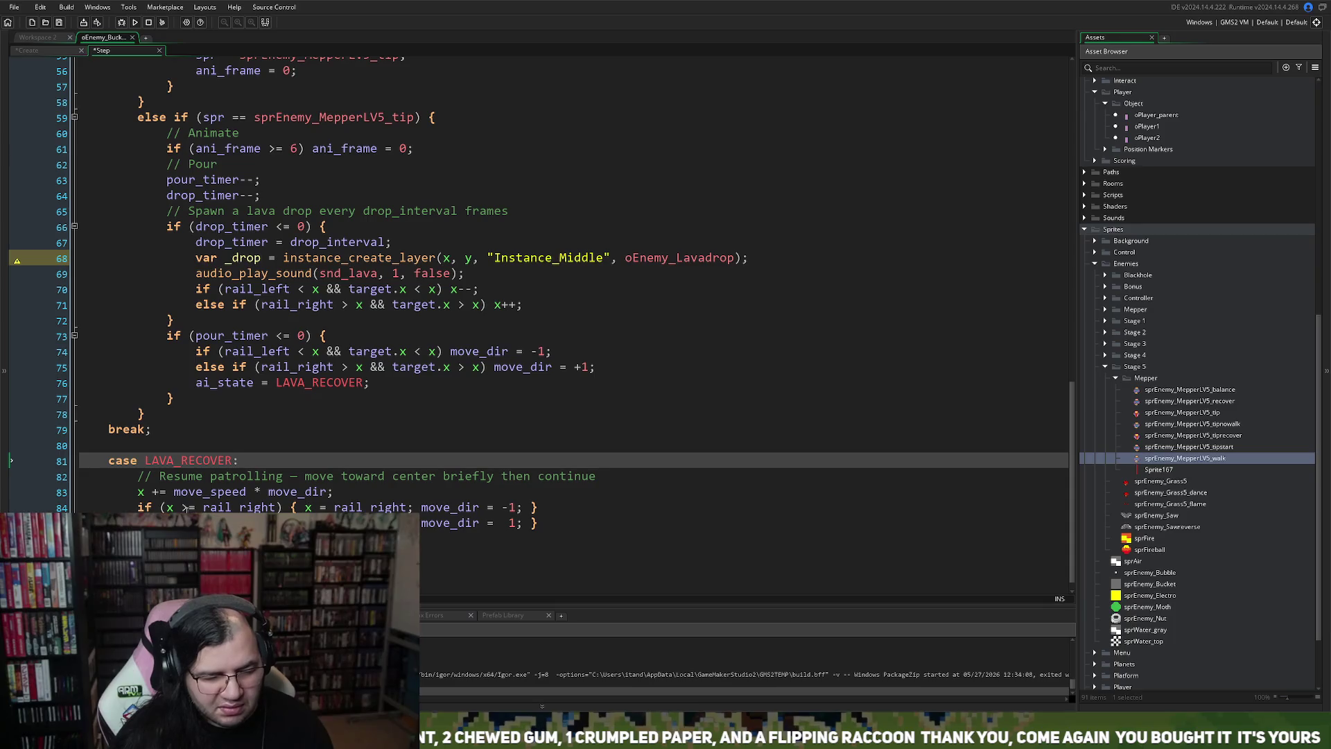
click(139, 492)
Step: Start a /* block comment over the x += move_speed and rail-check lines in LAVA_RECOVER
key(Return)
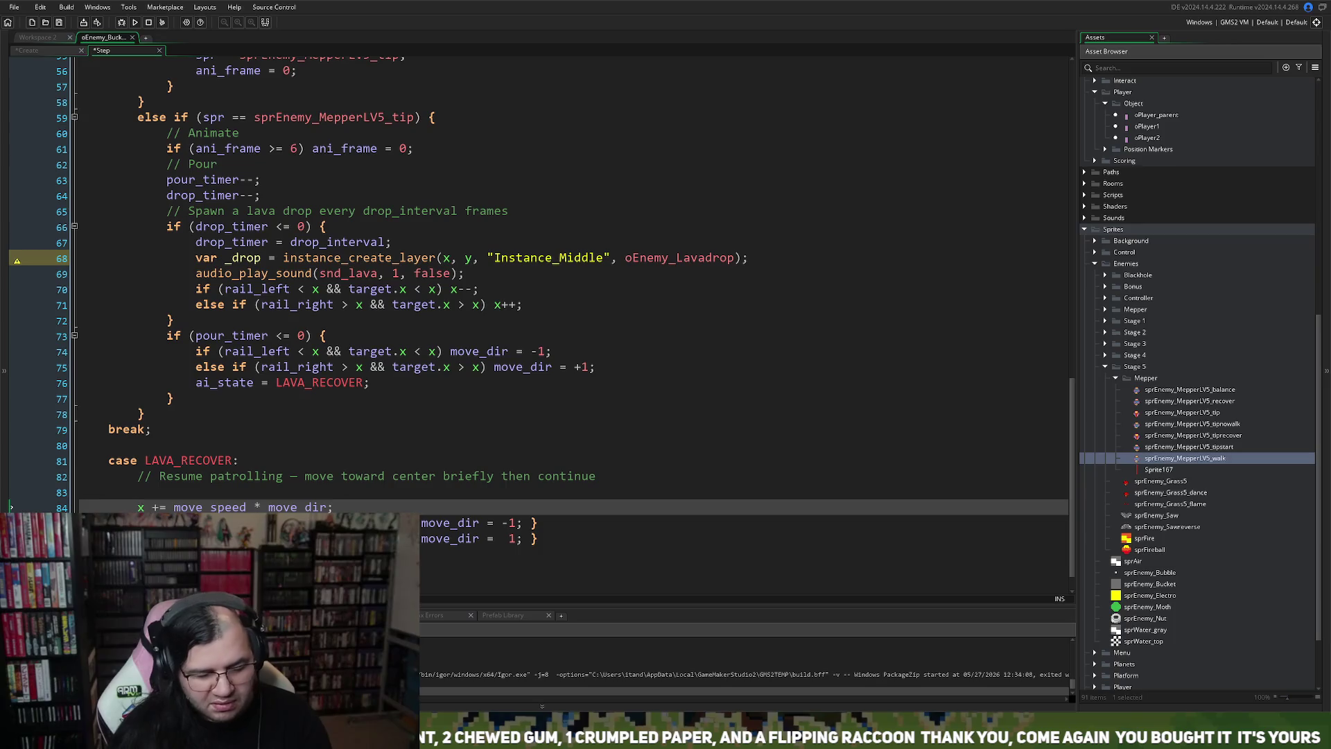
text(//)
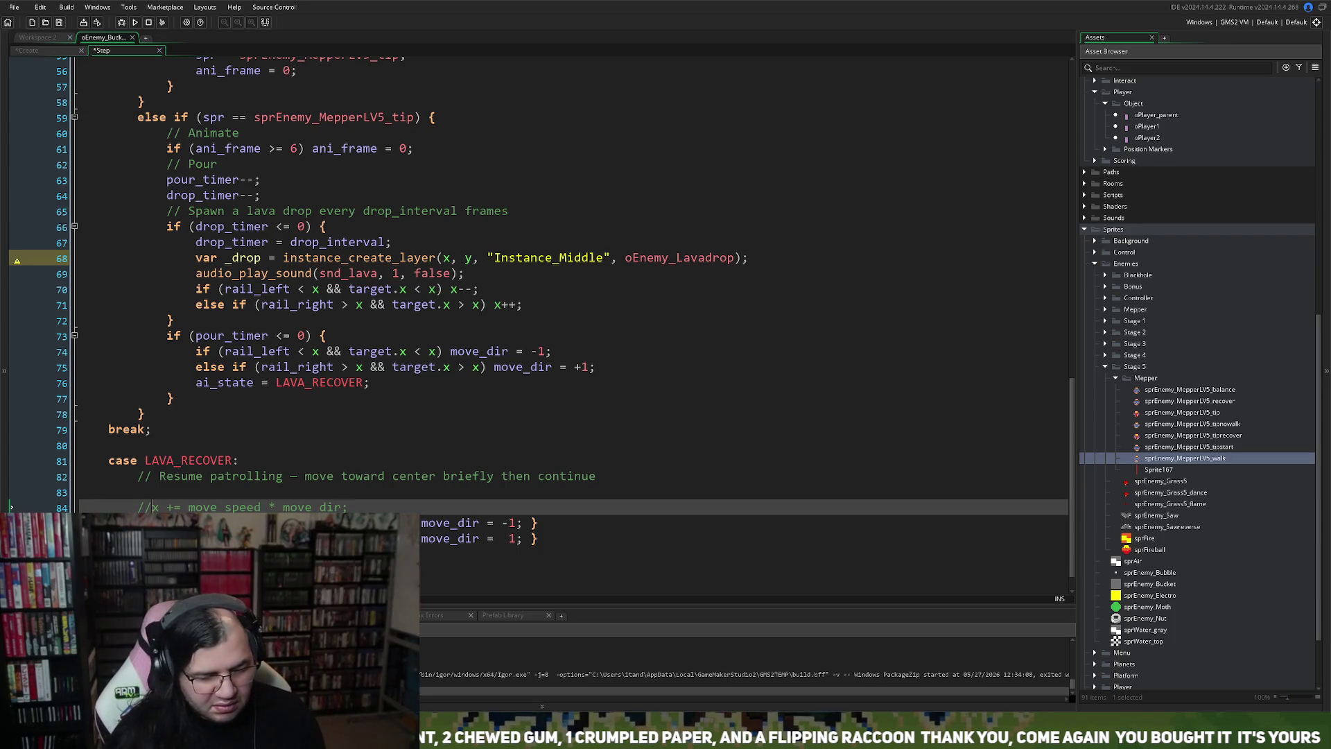
key(BackSpace)
text(*)
key(Return)
key(Down)
key(Down)
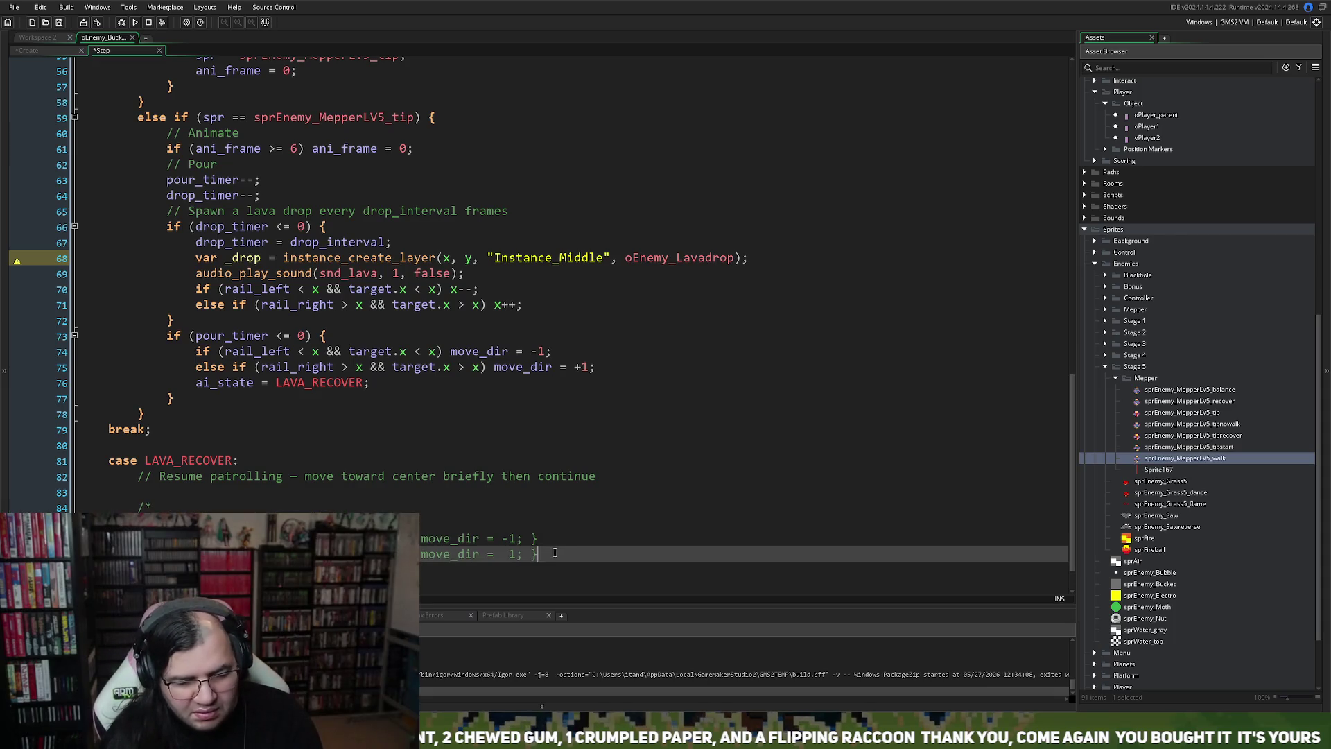
key(Down)
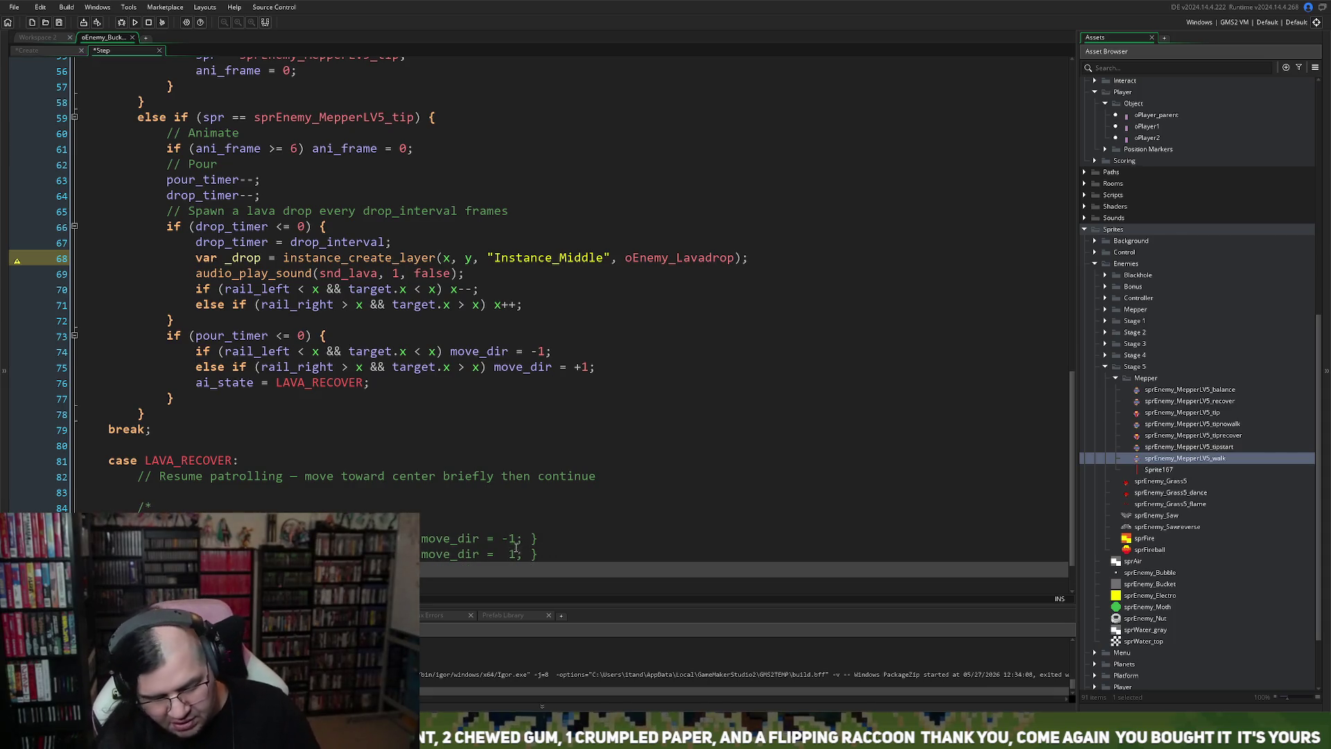
click(150, 494)
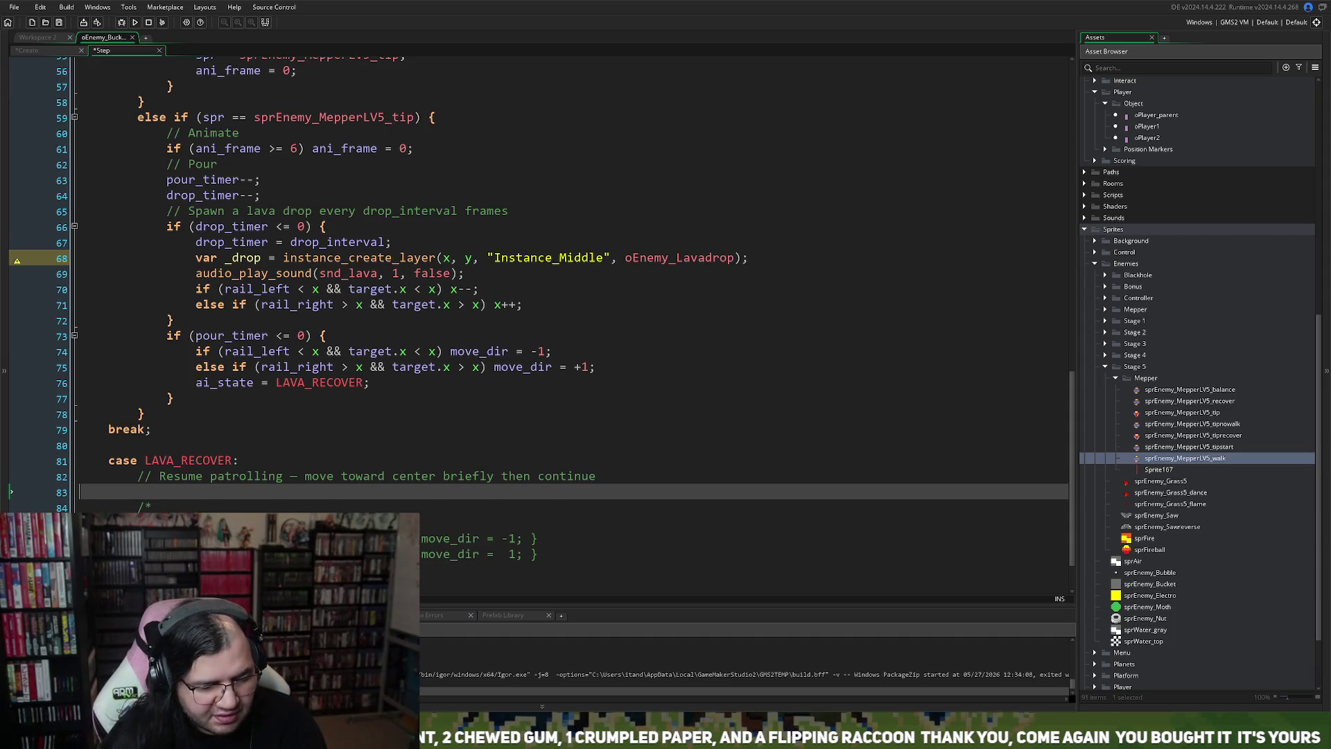
key(BackSpace)
scroll(291, 508, down, 1)
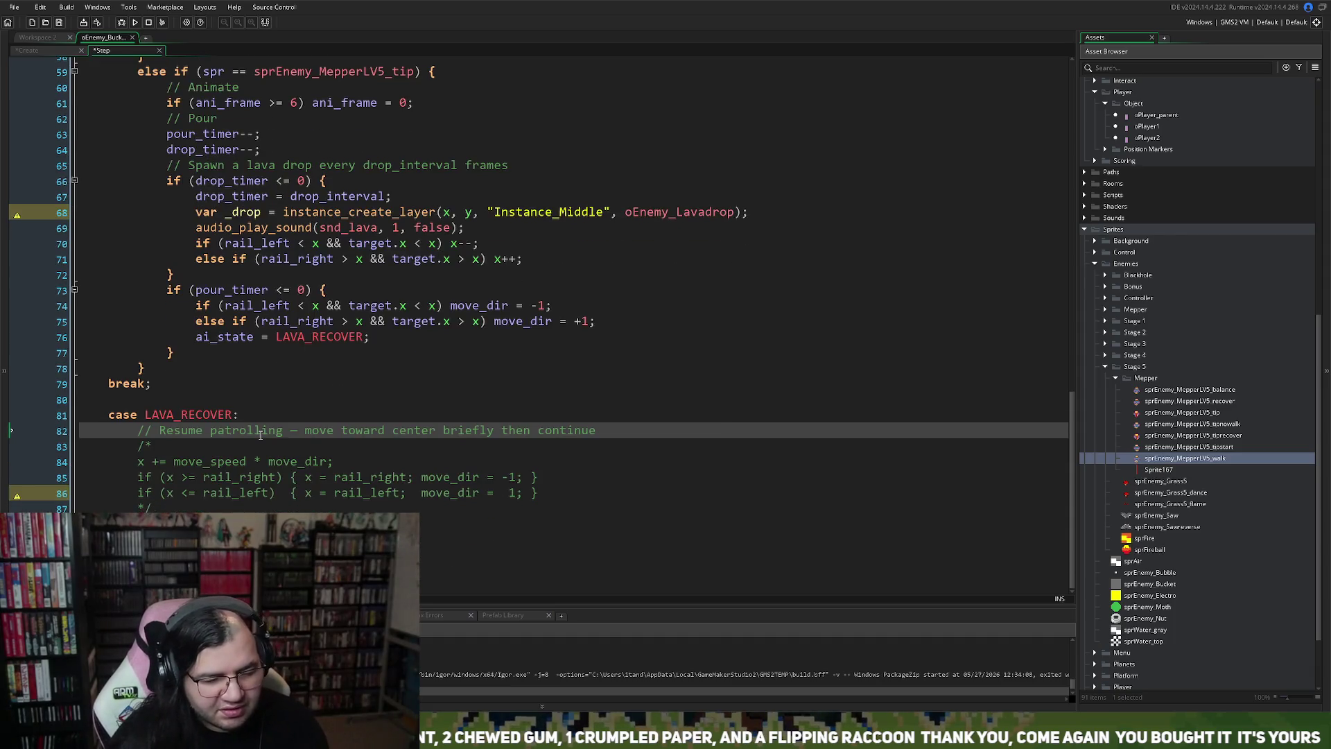
click(217, 511)
key(Down)
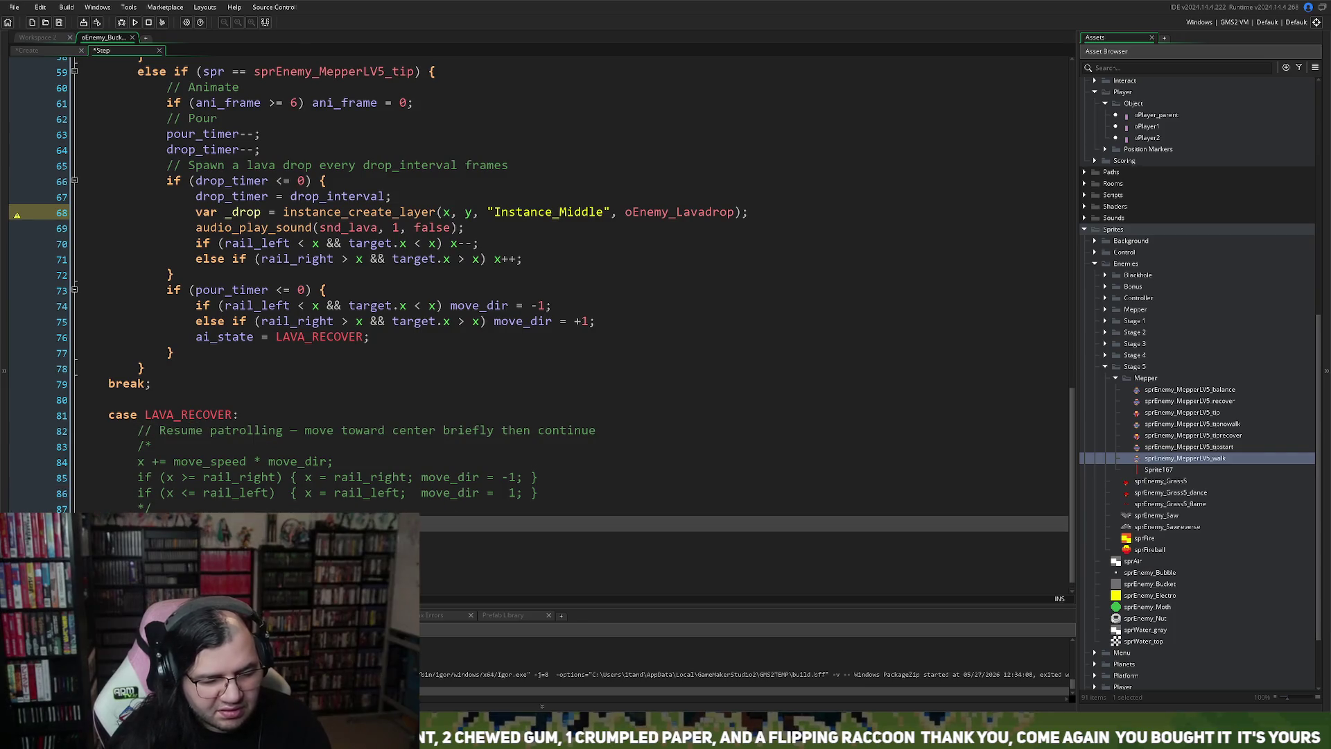
key(Down)
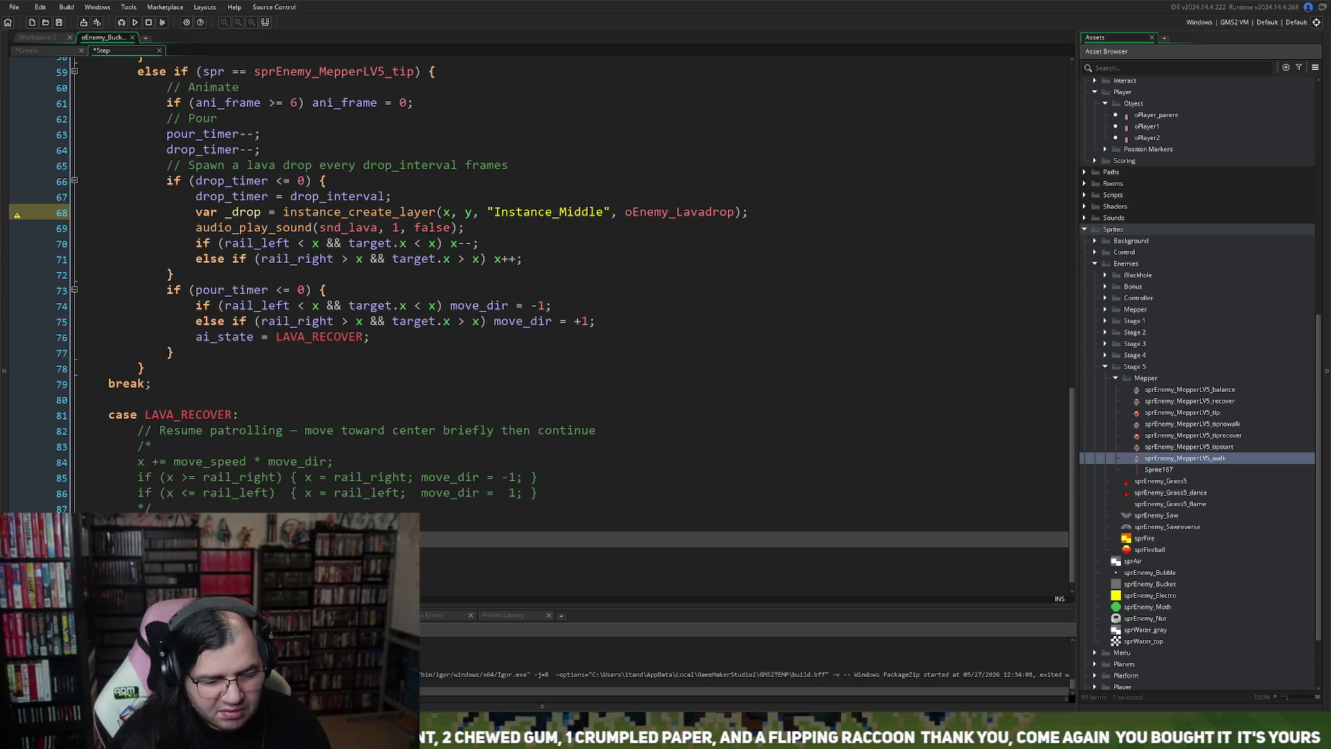
scroll(210, 499, up, 3)
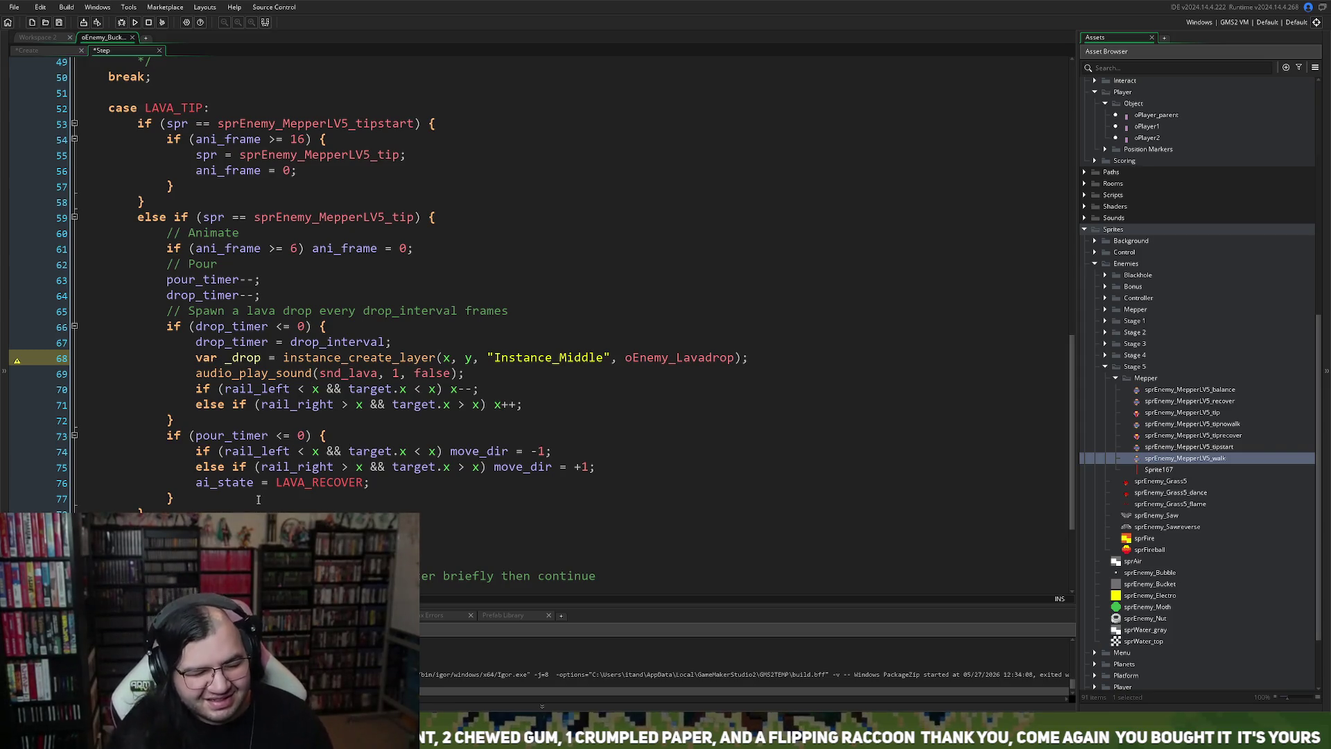
Step: Copy the tipstart if-block and insert a blank line above ai_state = LAVA_RECOVER
scroll(213, 508, down, 1)
scroll(213, 508, down, 3)
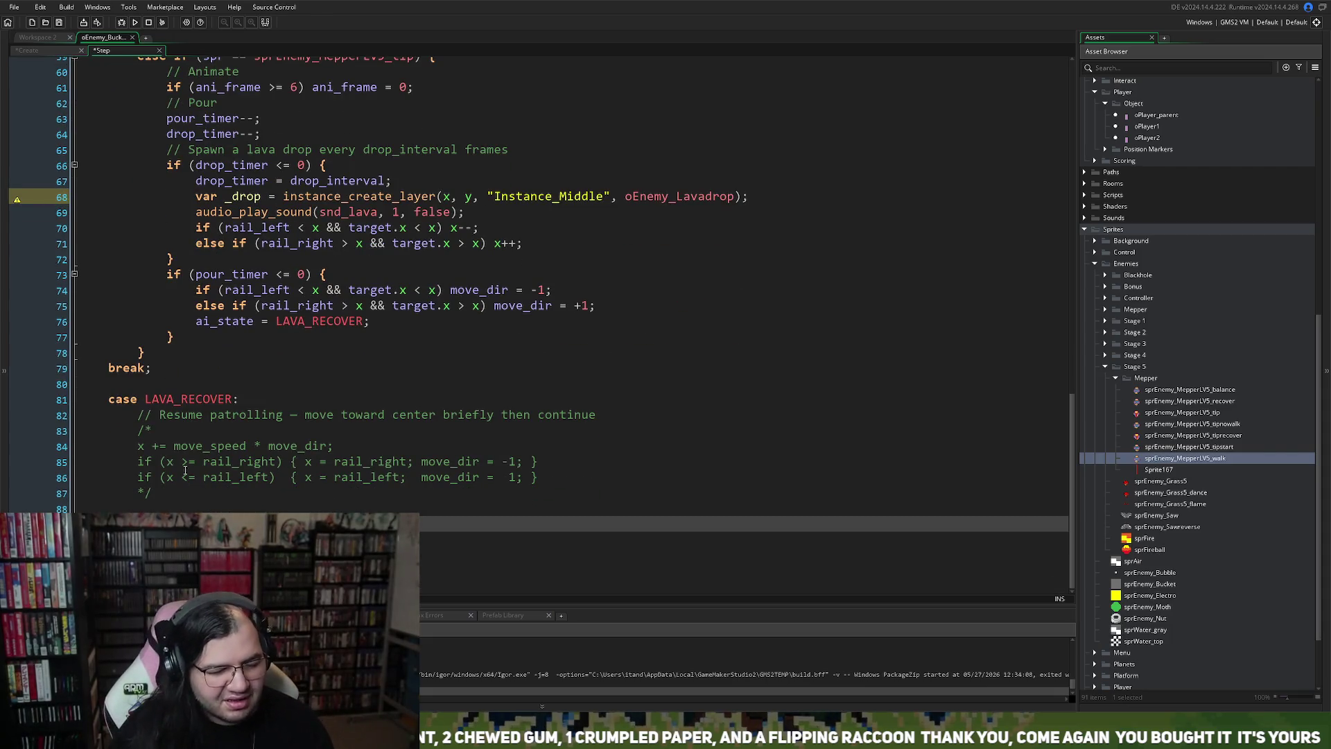
scroll(192, 441, up, 2)
scroll(191, 441, up, 4)
drag(169, 264, 137, 191)
scroll(202, 444, down, 3)
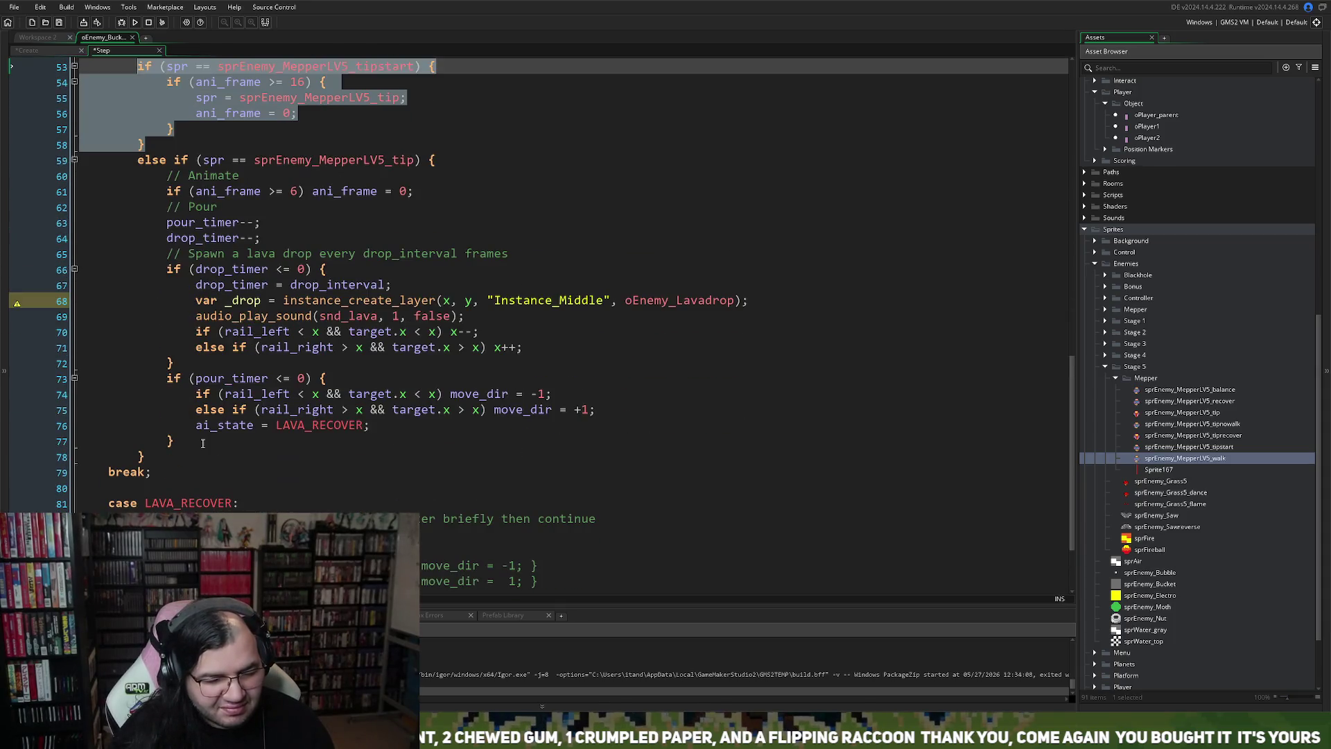
click(196, 425)
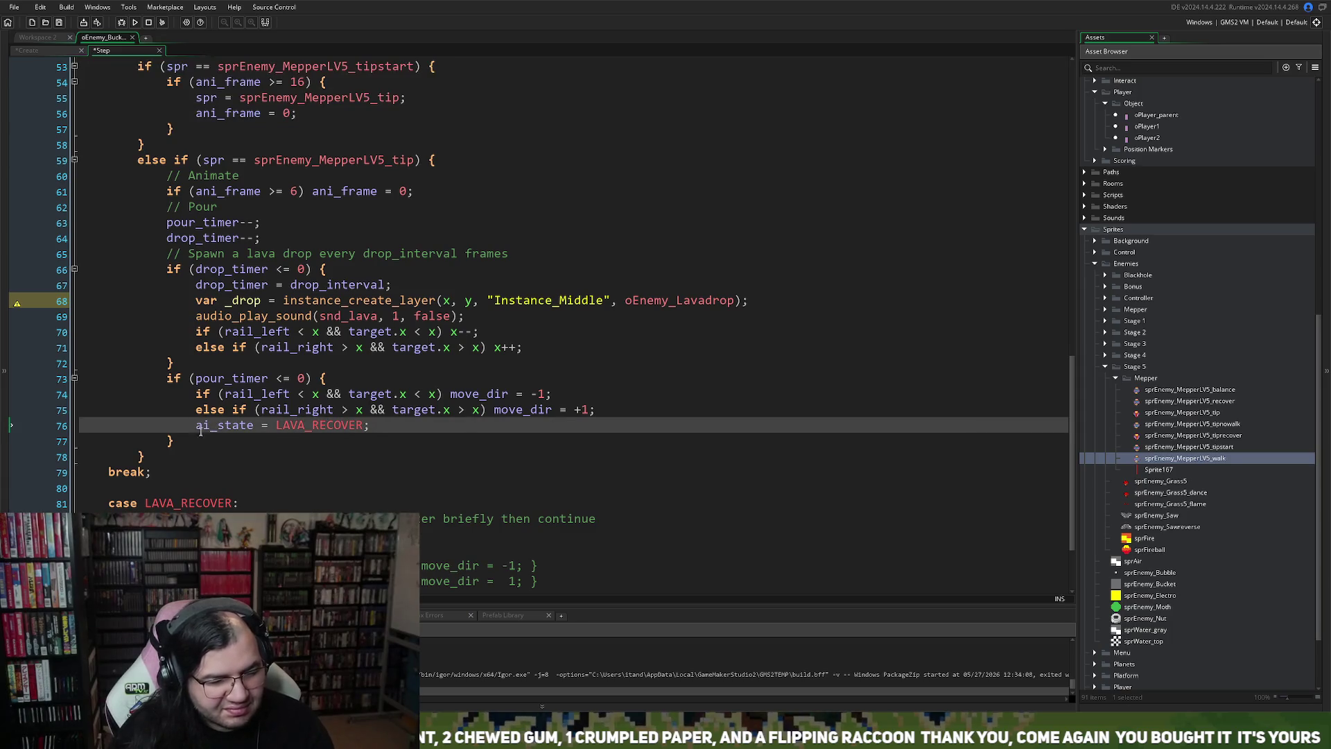
key(Return)
key(Up)
Step: Add ai_state = LAVA_WALK after the frame reset in the recover block
scroll(208, 441, down, 2)
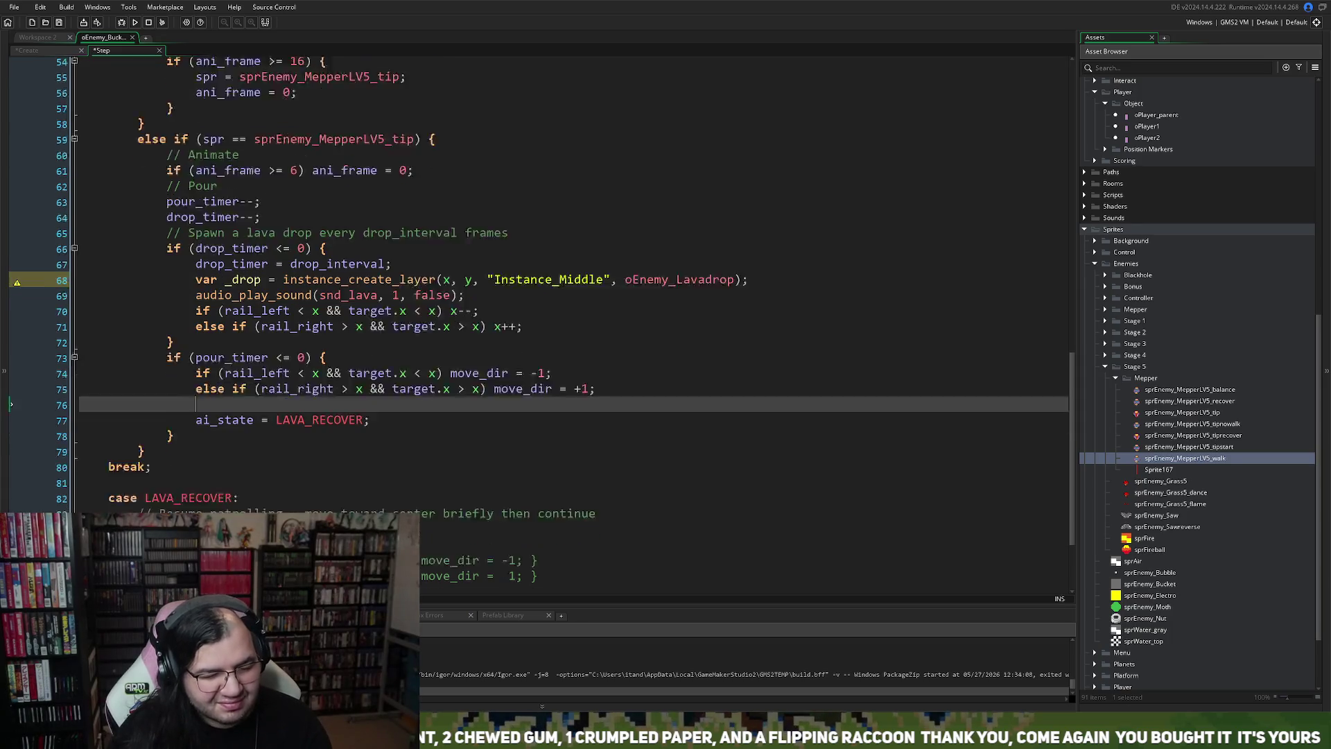
click(208, 524)
scroll(540, 326, down, 2)
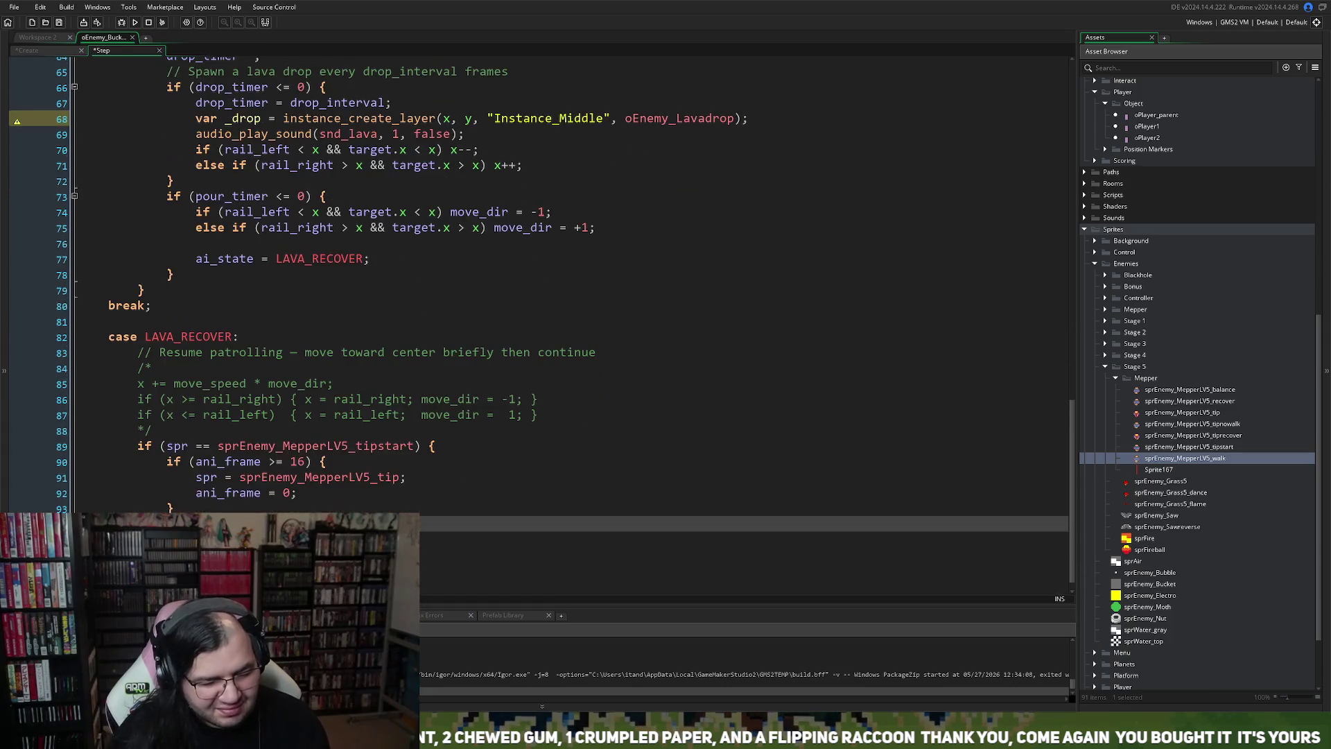
key(Down)
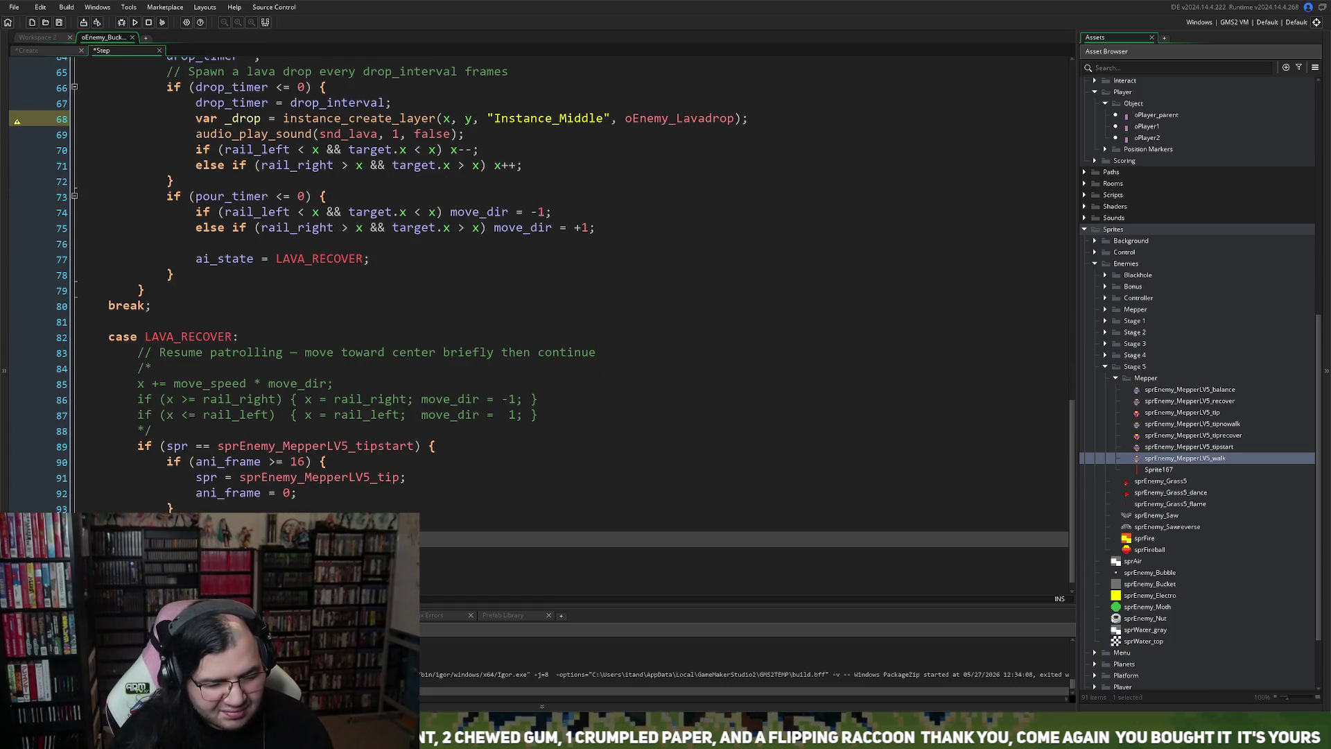
click(312, 497)
key(Return)
text(ai_state = LAVA_WALK;)
key(BackSpace)
key(BackSpace)
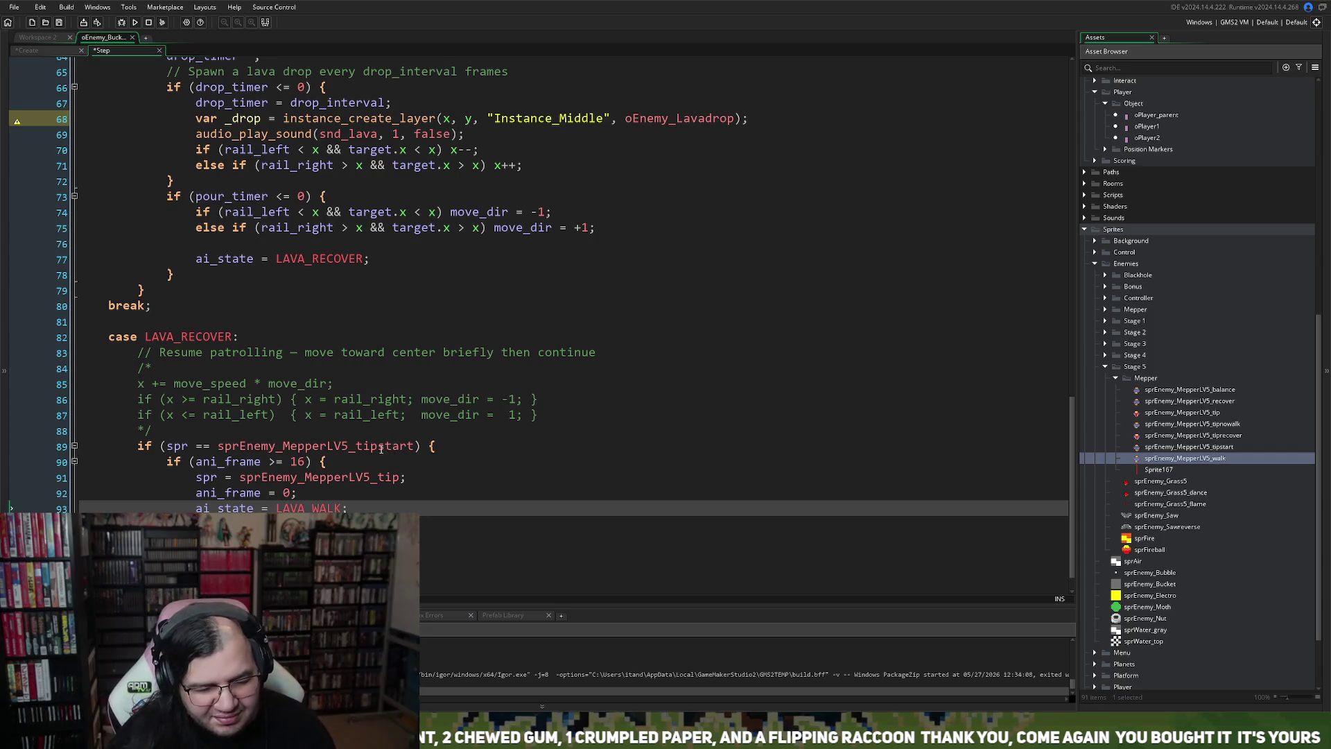
Step: Switch the sprite check to sprEnemy_MepperLV5_tiprecover and preview its animation
drag(378, 447, 410, 450)
key(BackSpace)
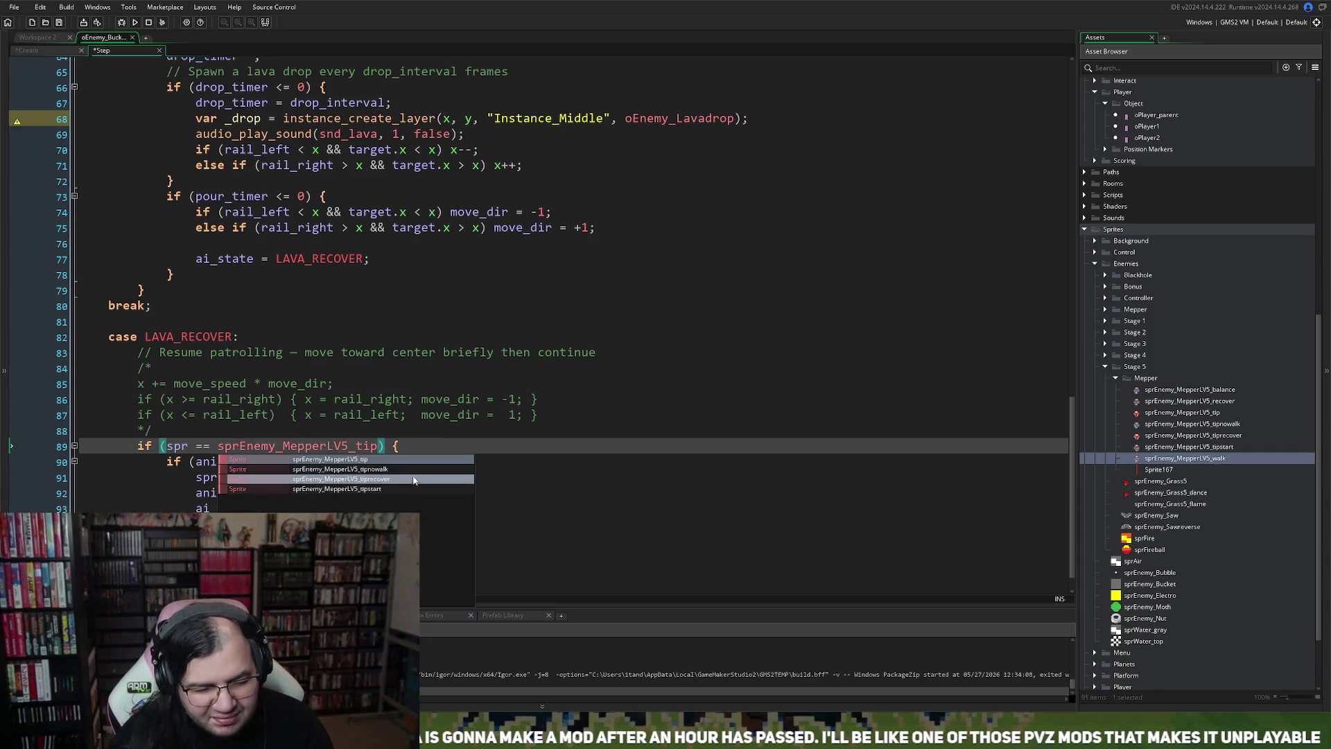
click(398, 479)
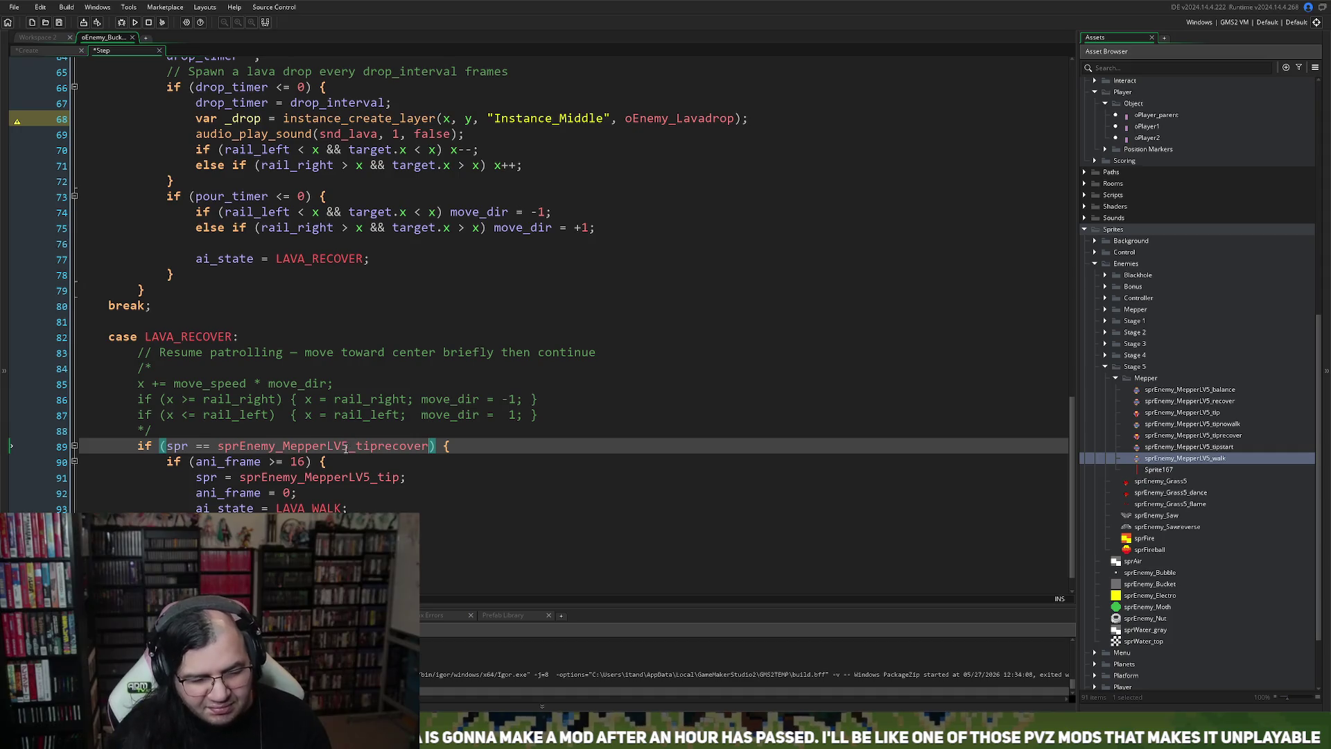
middle_click(343, 448)
click(476, 406)
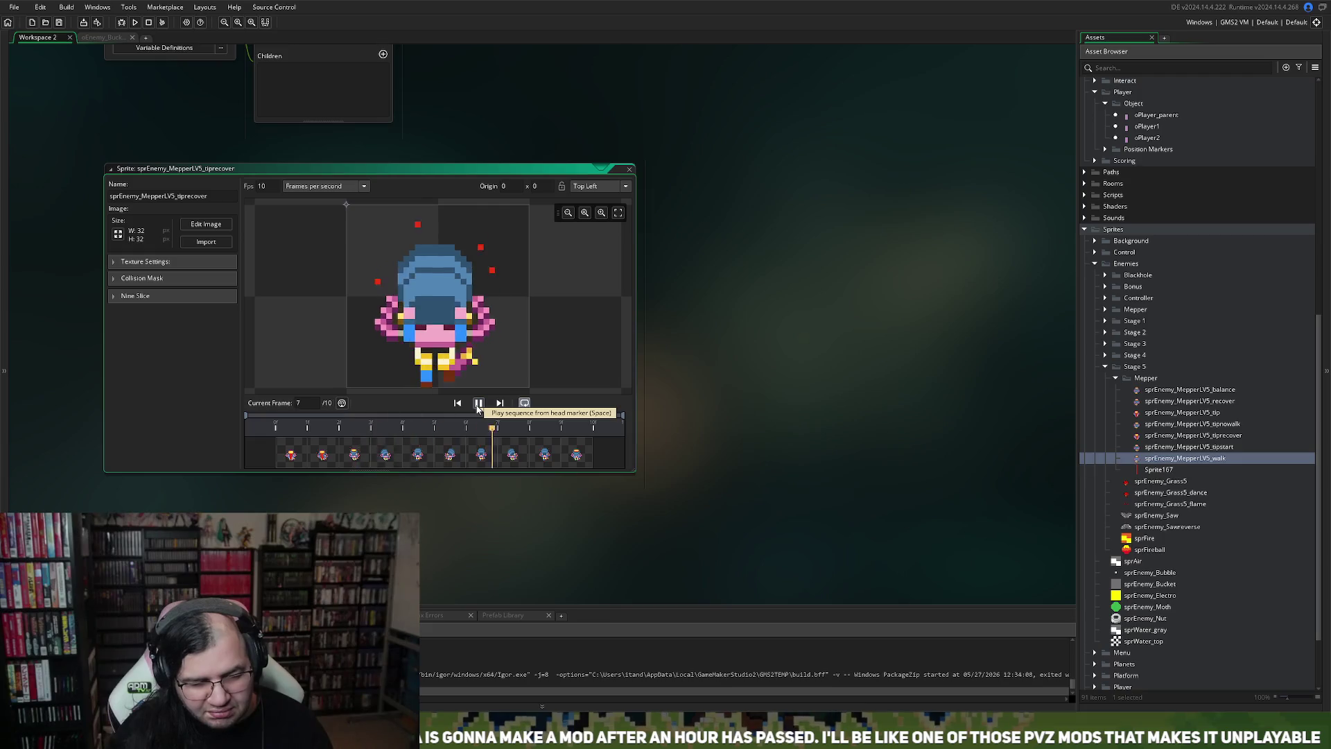
Step: Close the tiprecover preview and change the recover check from ani_frame >= 16 to 10
click(477, 406)
click(477, 407)
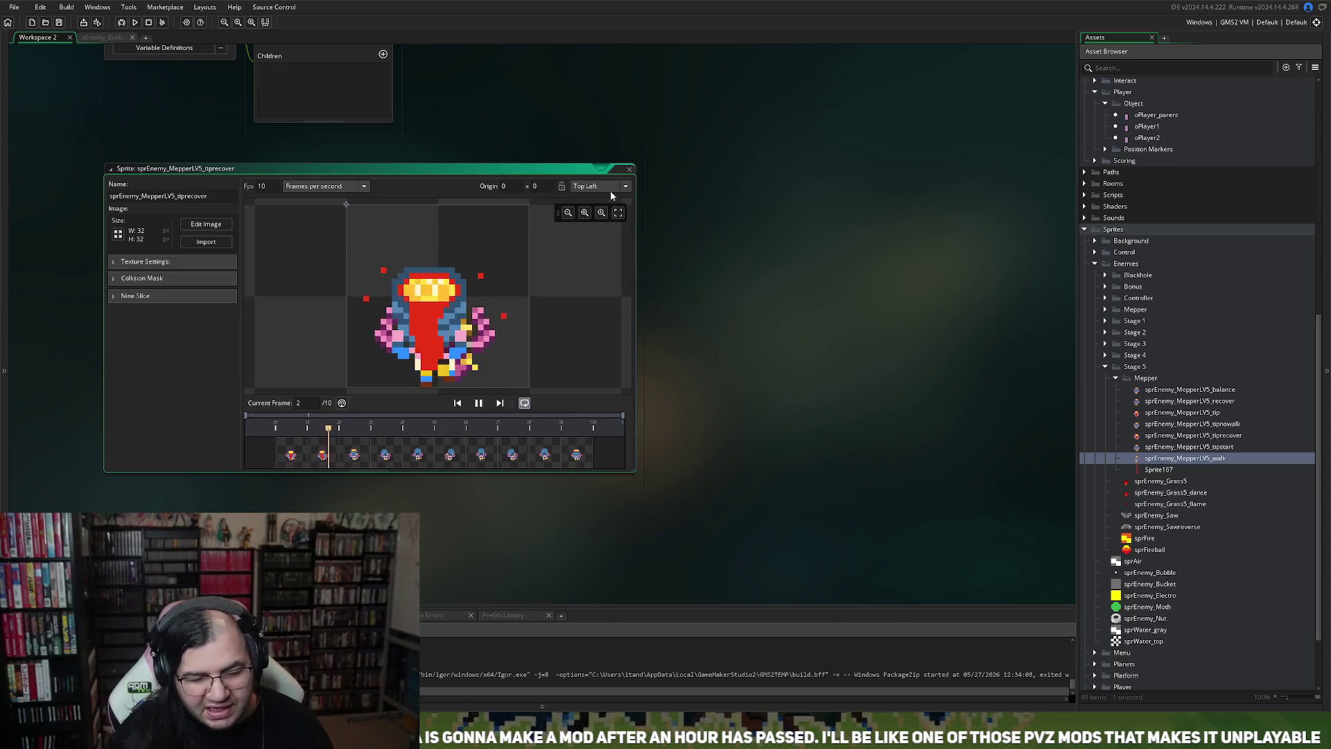
click(628, 169)
click(97, 38)
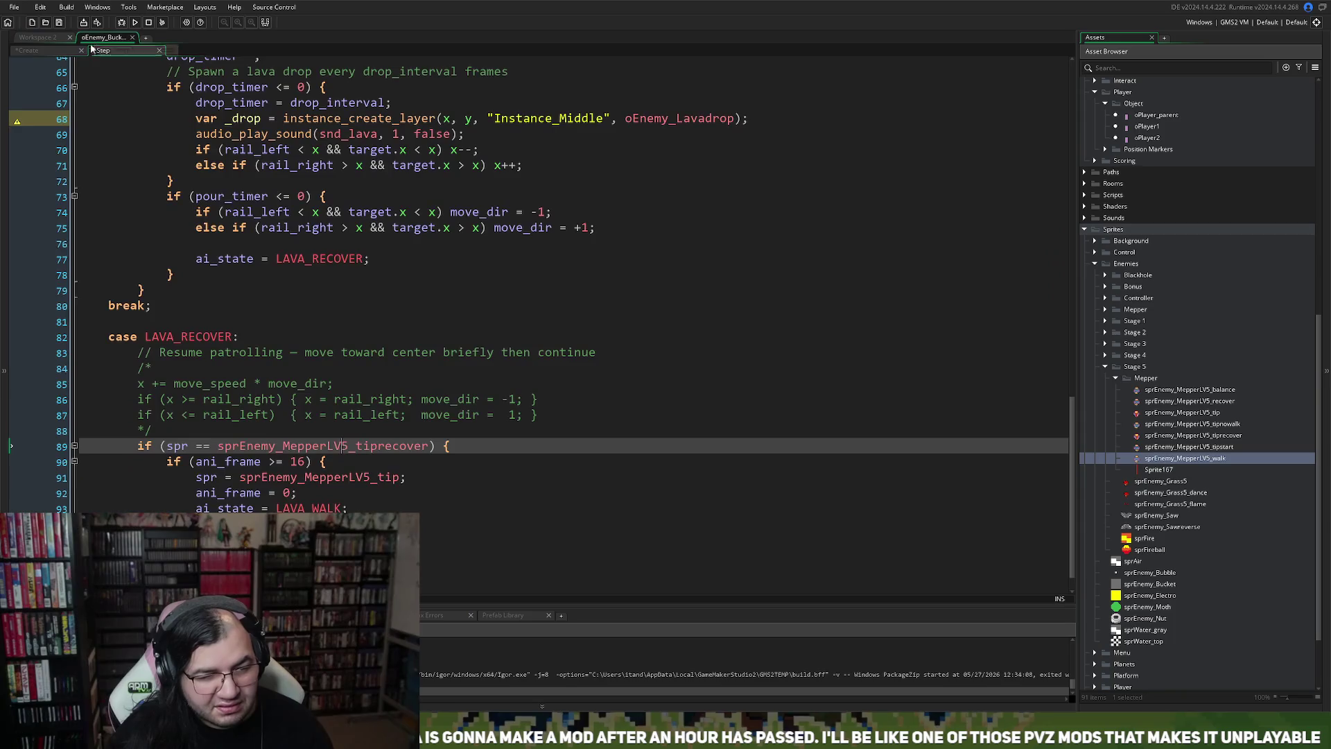
double_click(298, 462)
text(10)
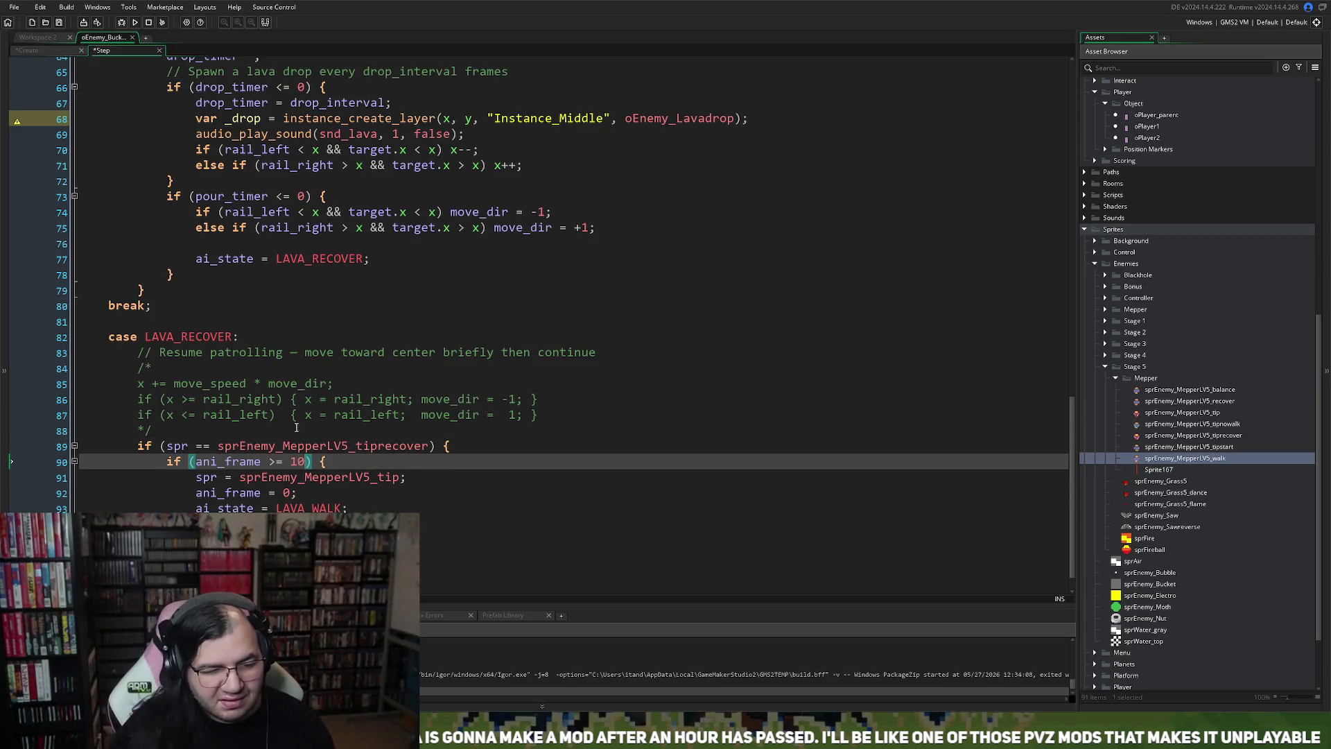
Step: Add an 'spr =' assignment on line 76 using the copied tip-recover sprite name
double_click(177, 447)
text(spr)
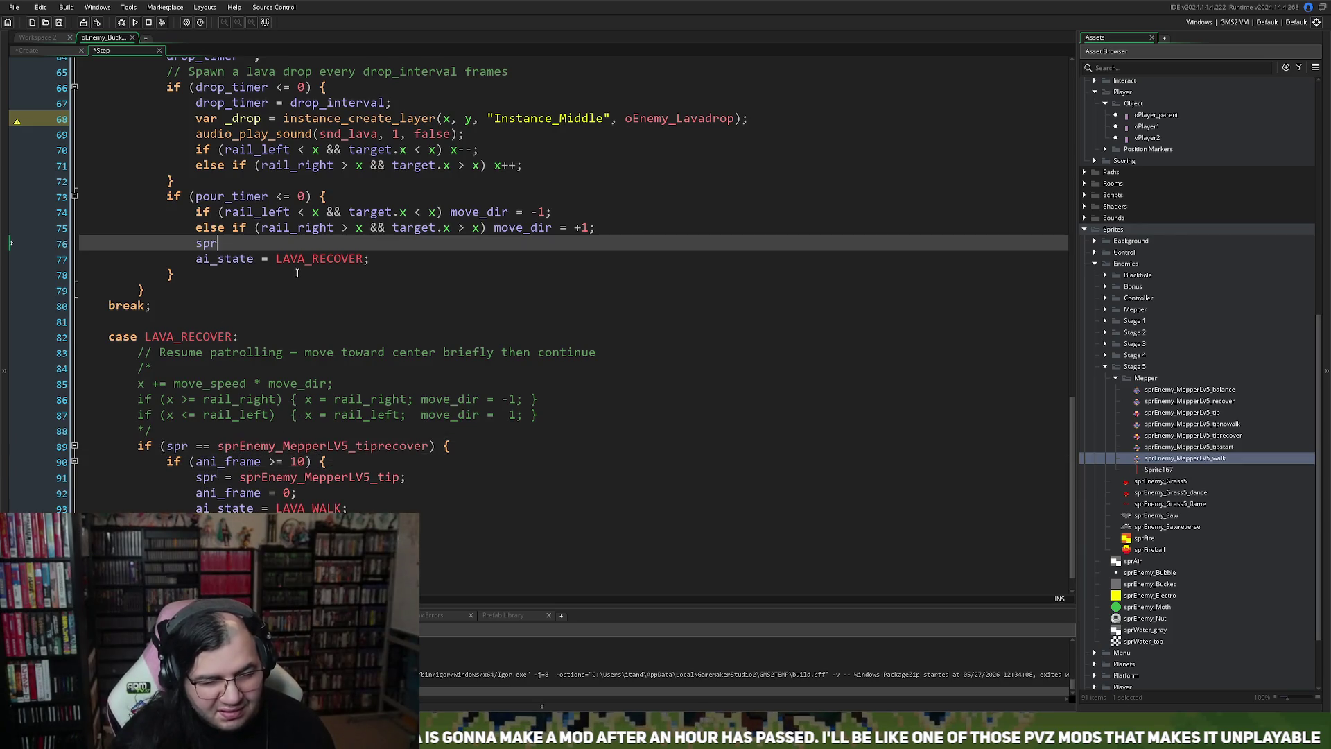
text( =)
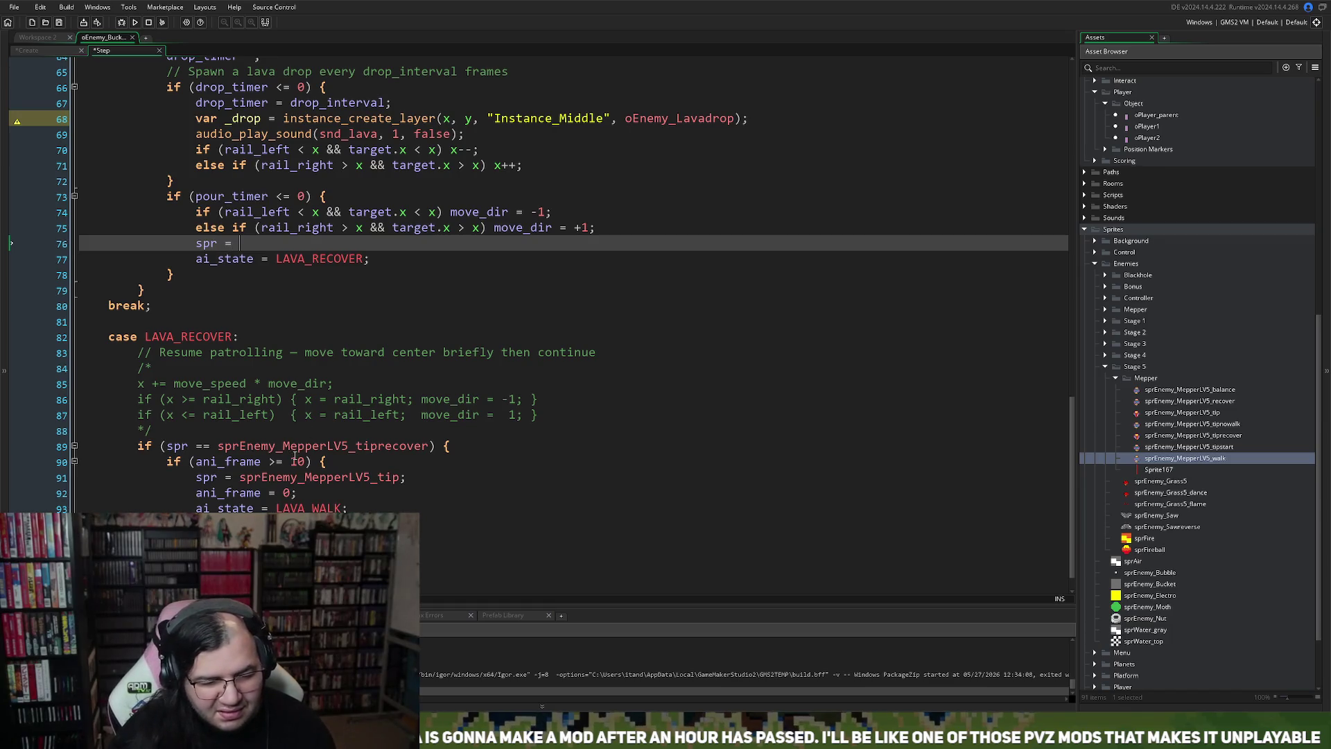
double_click(303, 447)
key(ctrl+c)
click(371, 248)
key(ctrl+v)
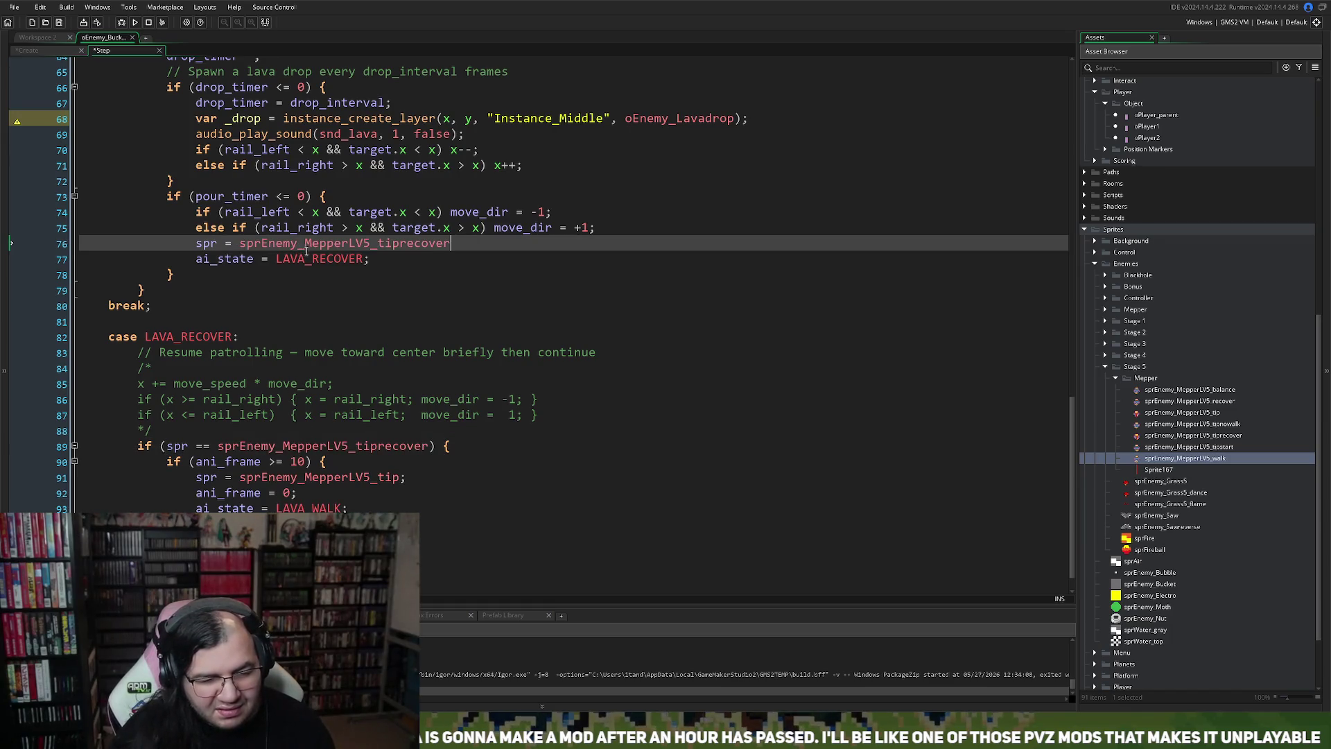
text(;)
key(Return)
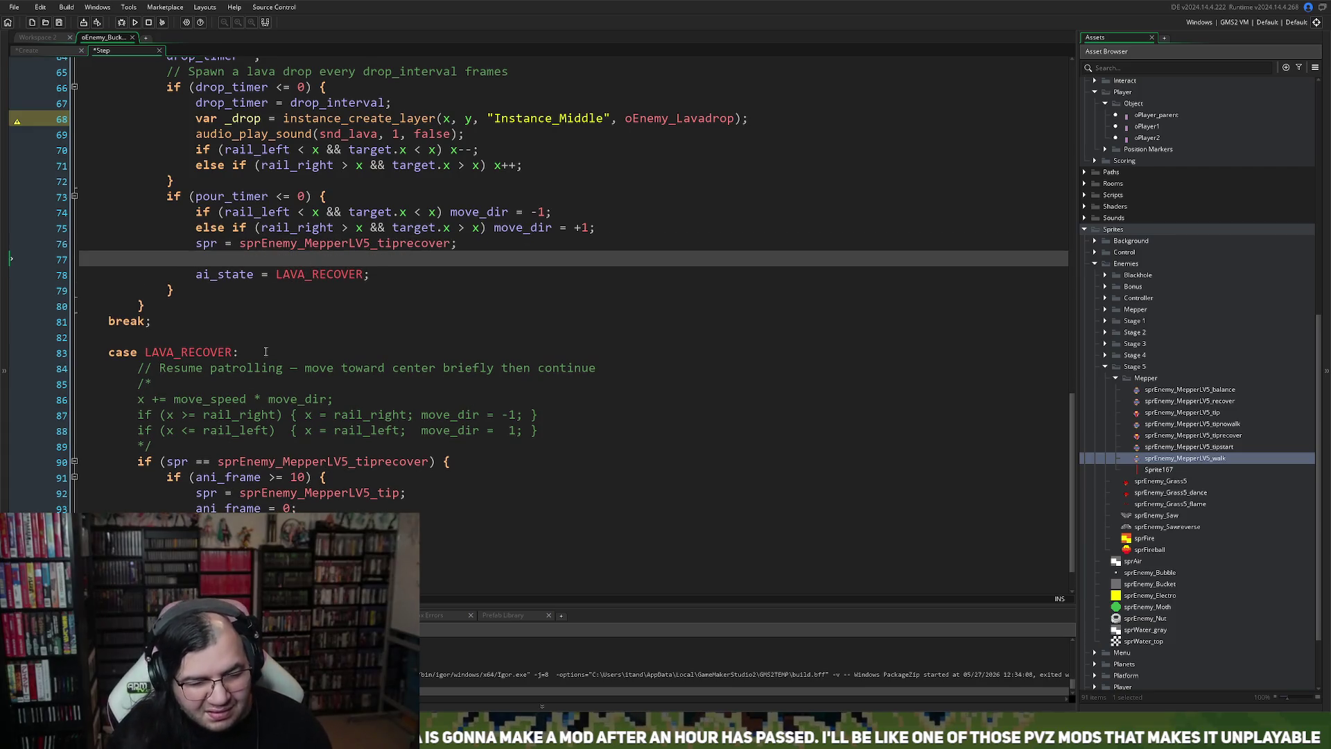
Step: Copy the 'ani_frame = 0' reset from line 93 onto line 77
drag(320, 509, 193, 511)
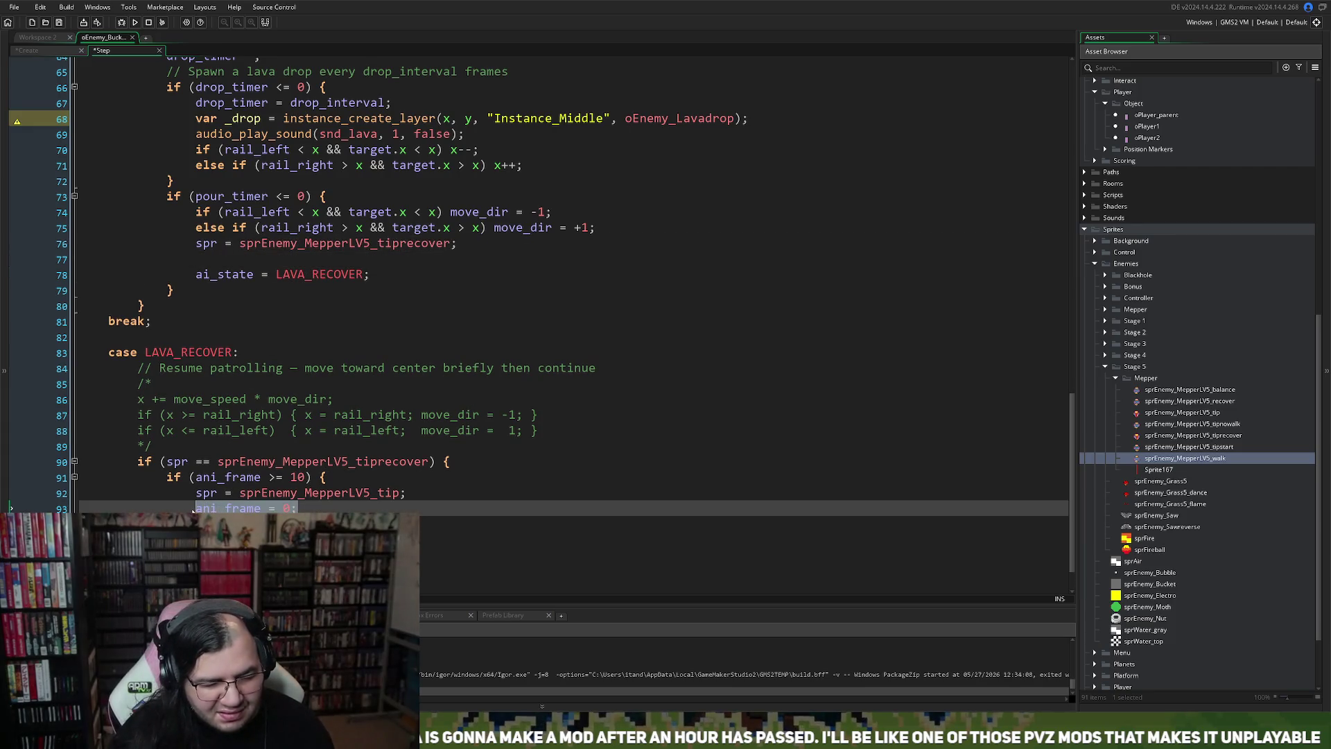
key(ctrl+c)
click(213, 262)
key(ctrl+v)
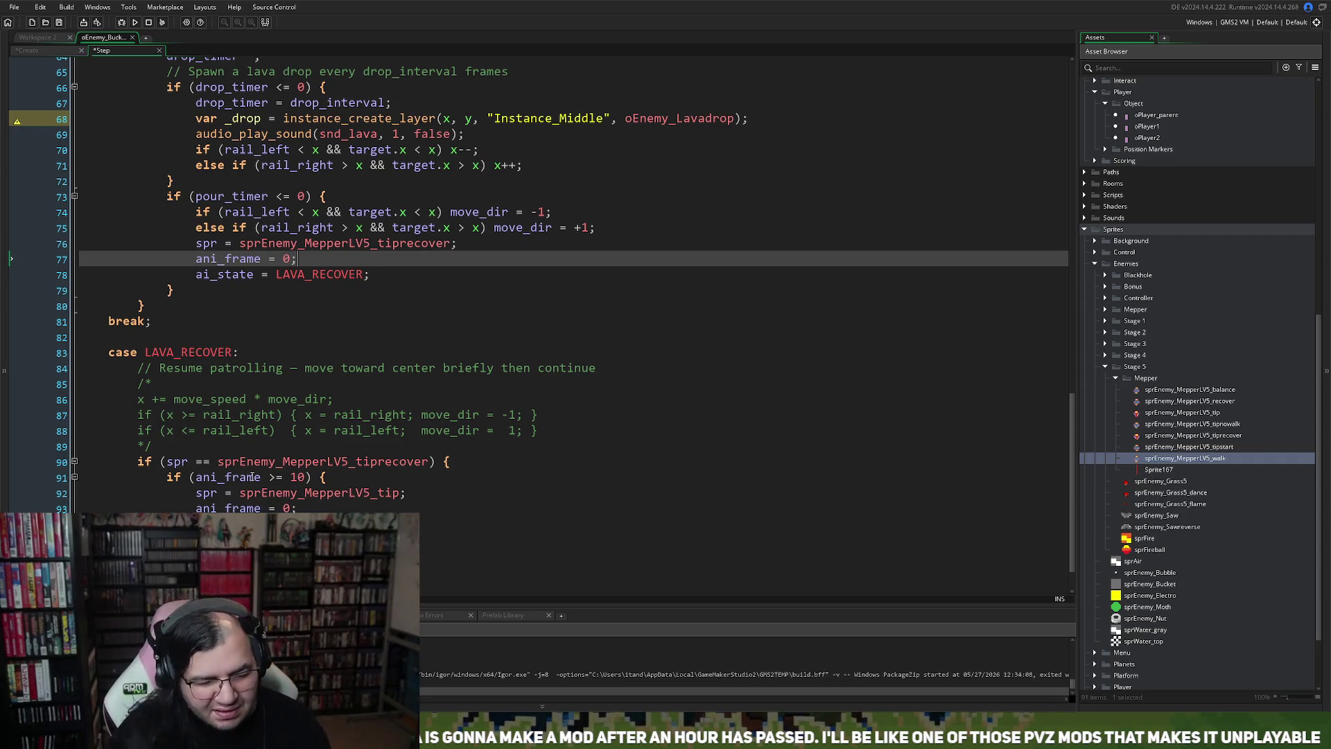
Step: Replace sprEnemy_MepperLV5_tip on line 92 with sprEnemy_MepperLV5_recover
click(291, 524)
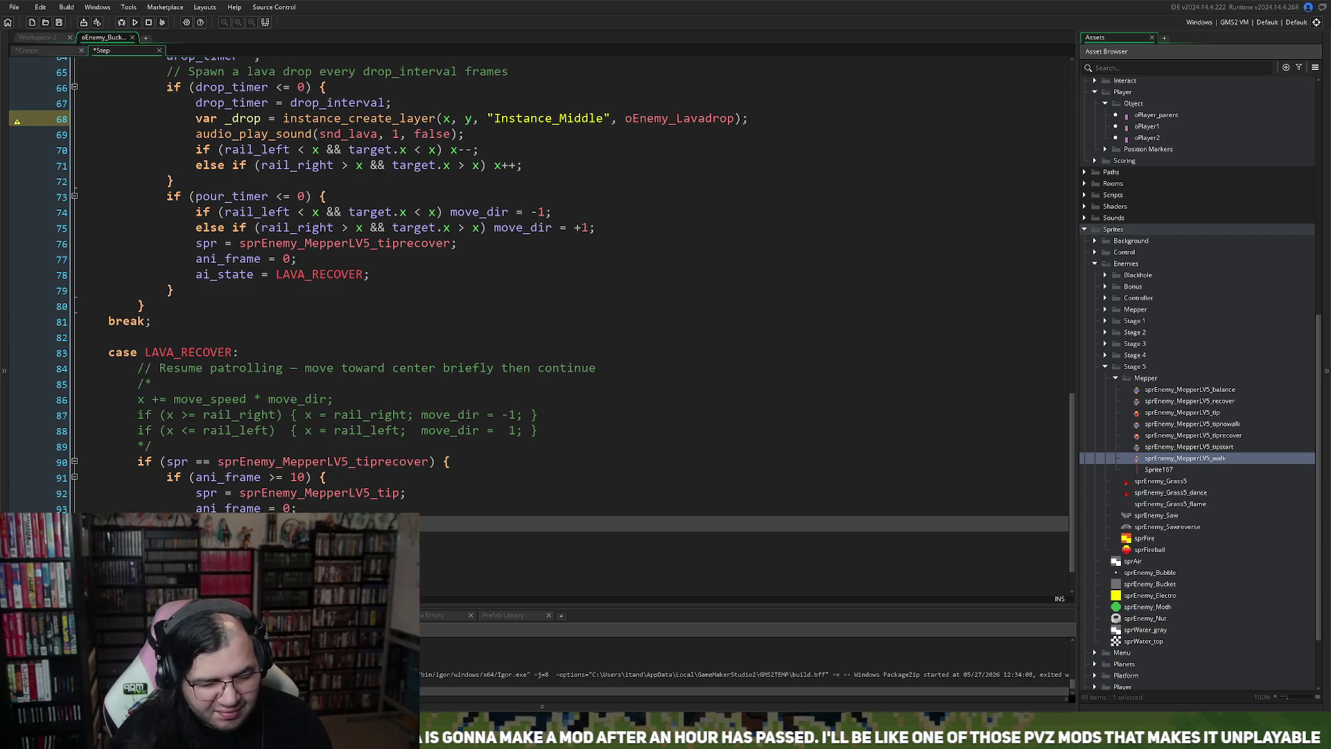
click(370, 505)
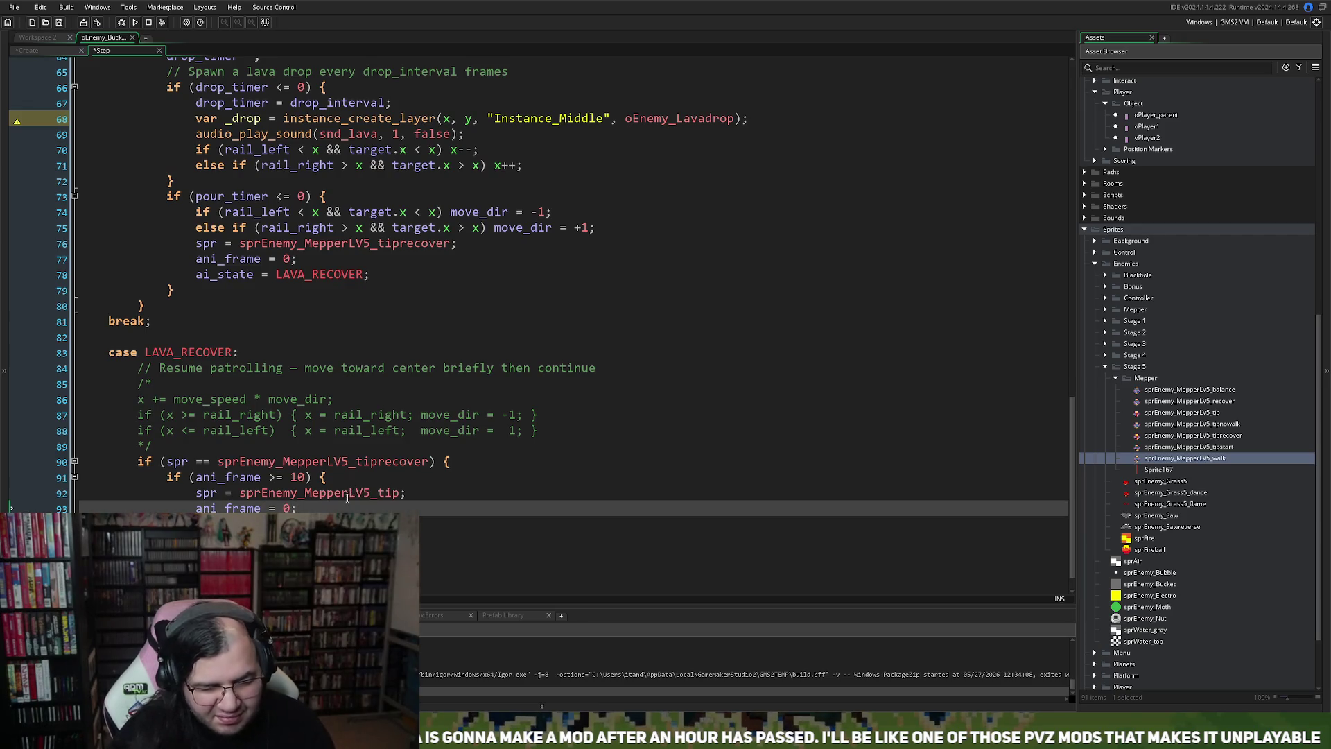
drag(400, 493, 380, 494)
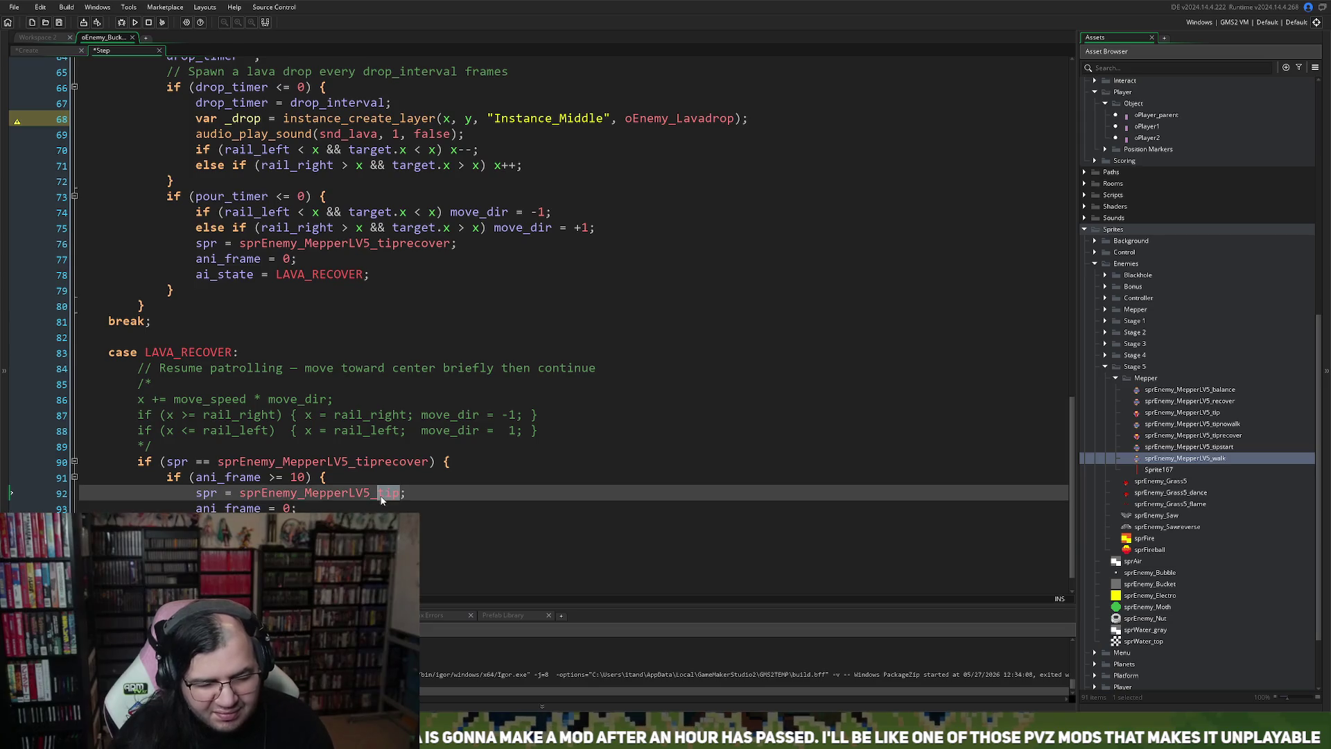
key(BackSpace)
click(388, 506)
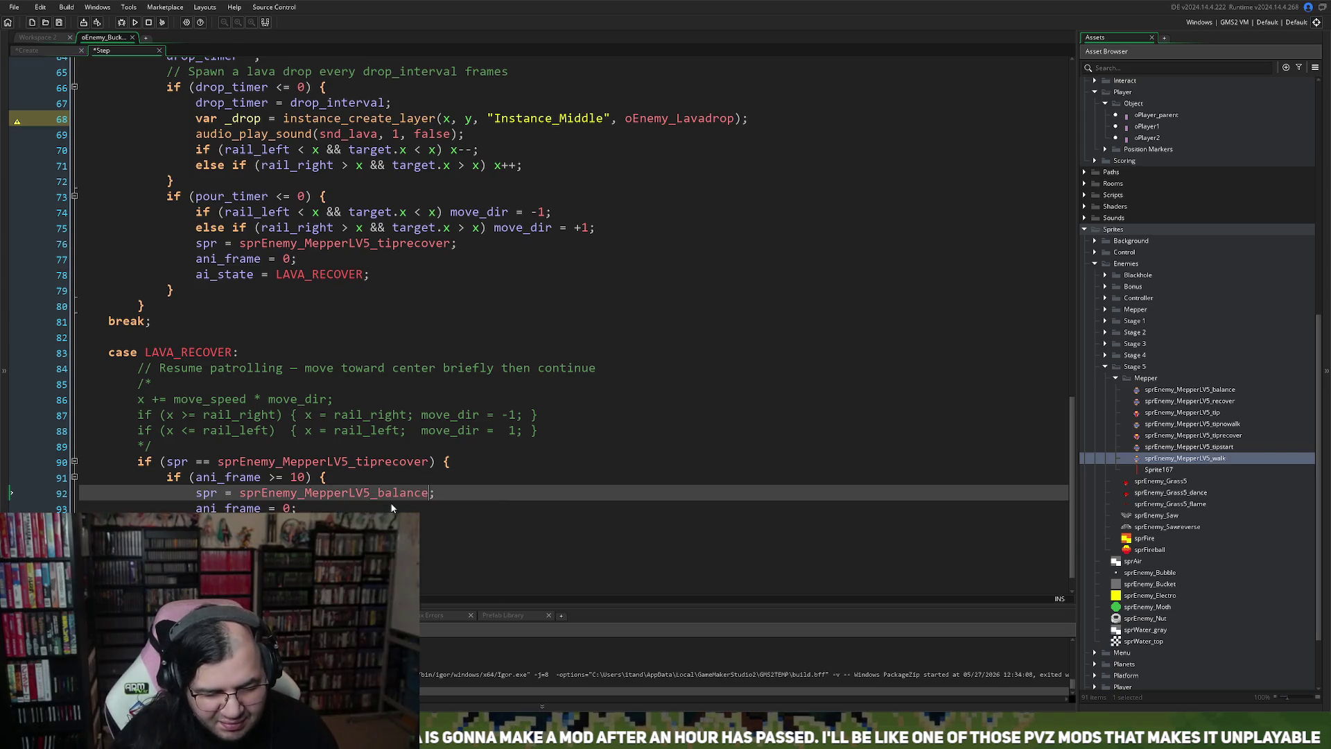
drag(430, 493, 379, 493)
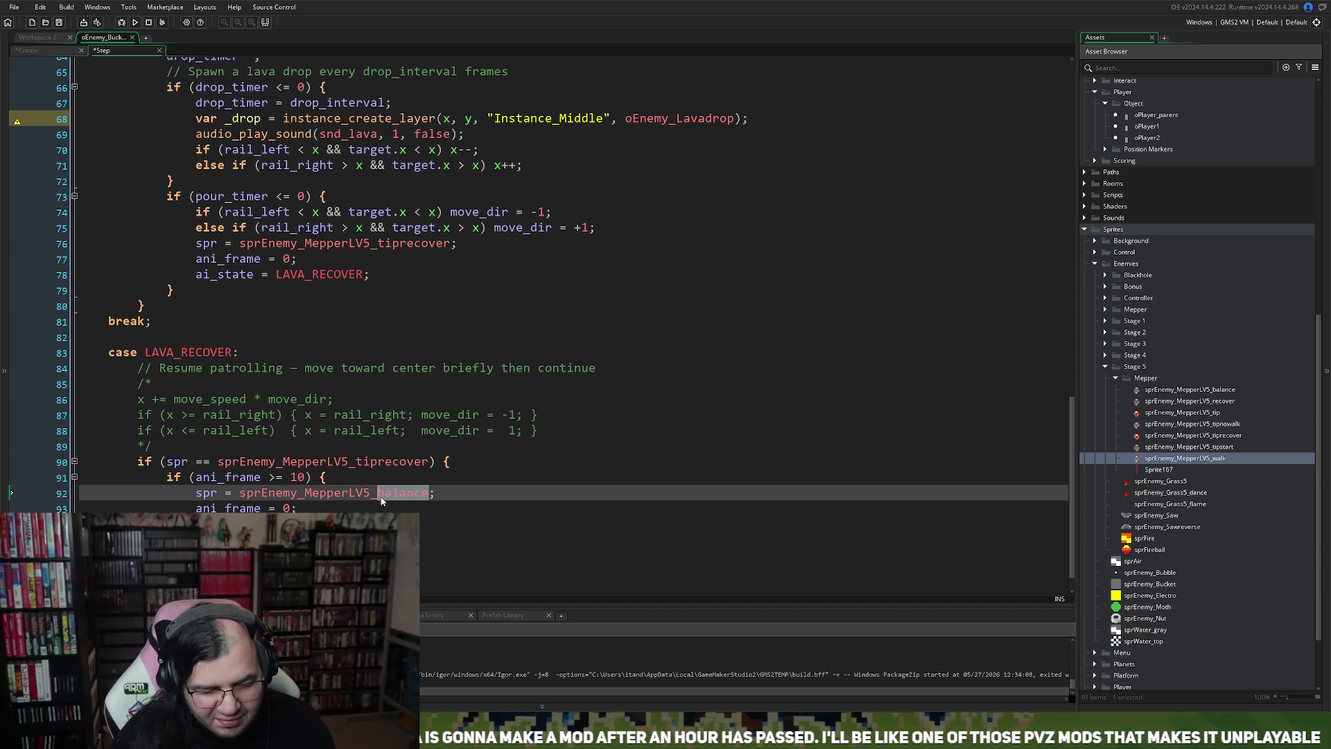
key(BackSpace)
text(r)
click(399, 507)
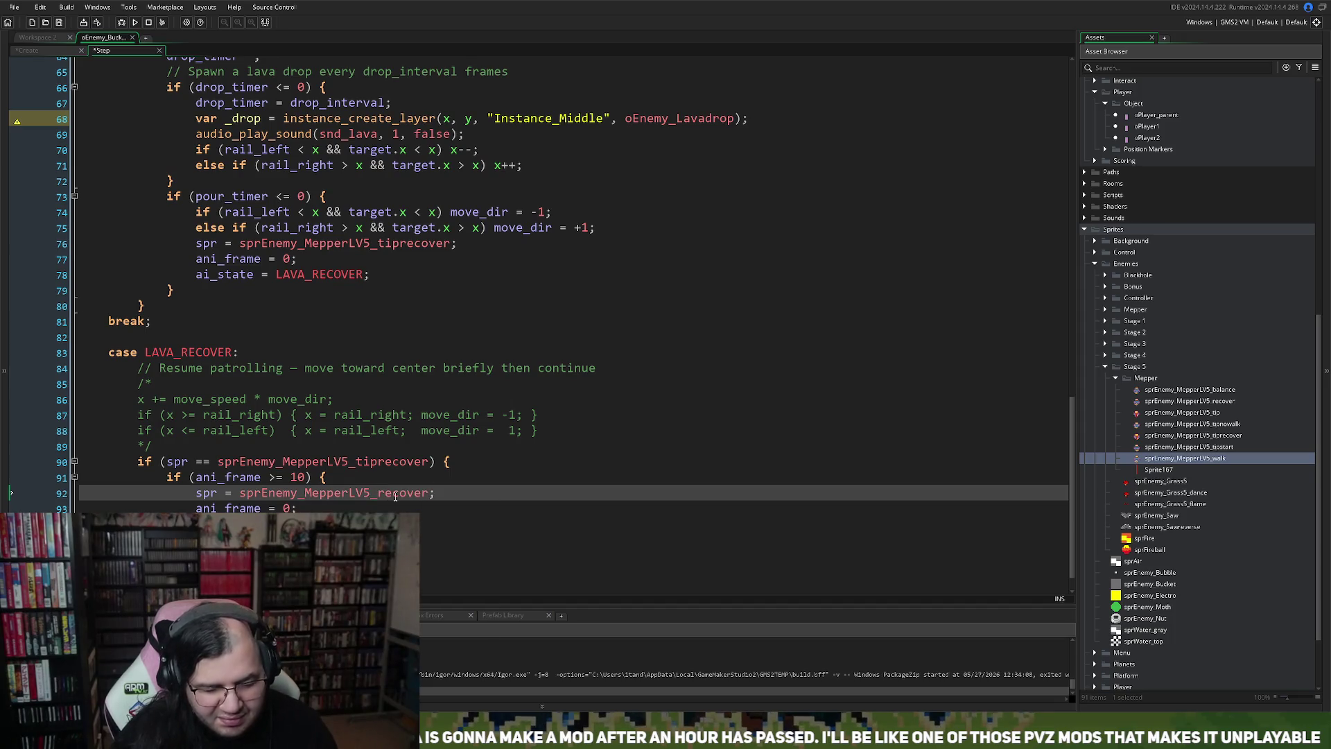
Step: Preview the sprEnemy_MepperLV5_recover animation, then return to the oEnemy_Bucket Step code
middle_click(388, 493)
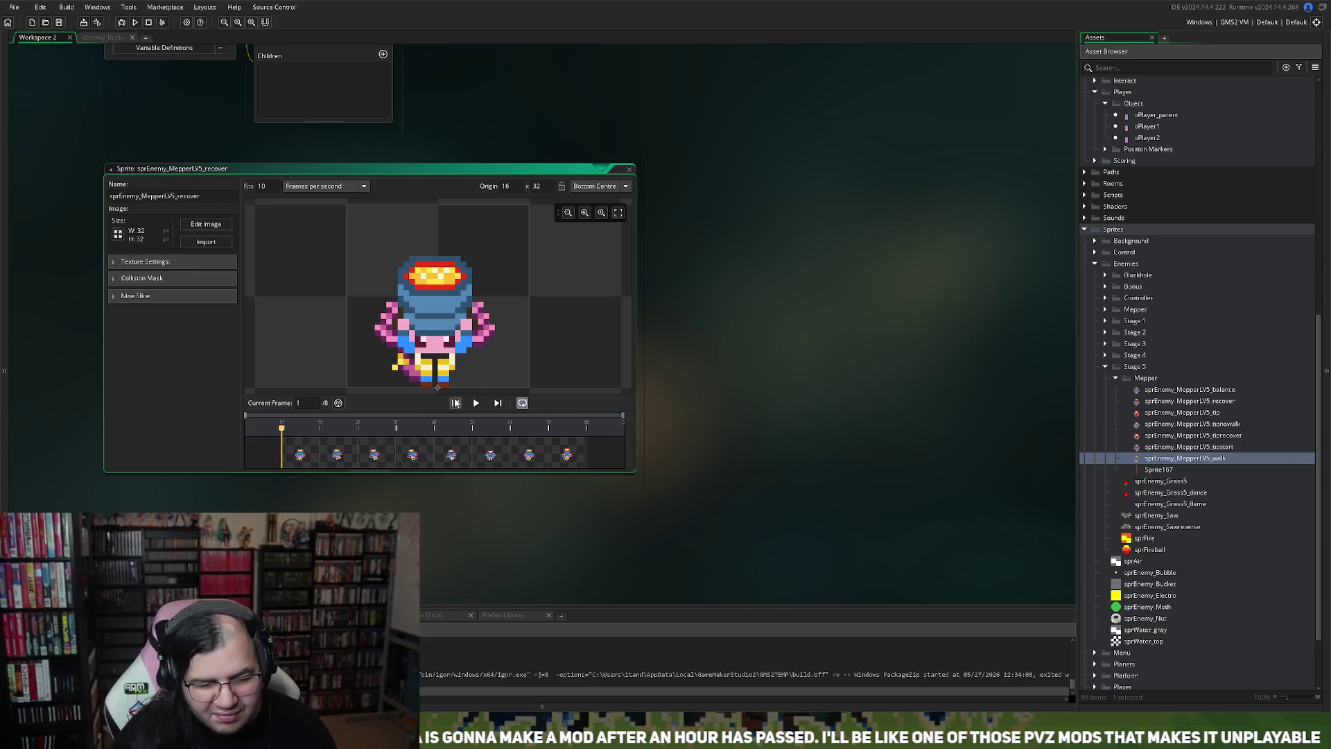
click(474, 404)
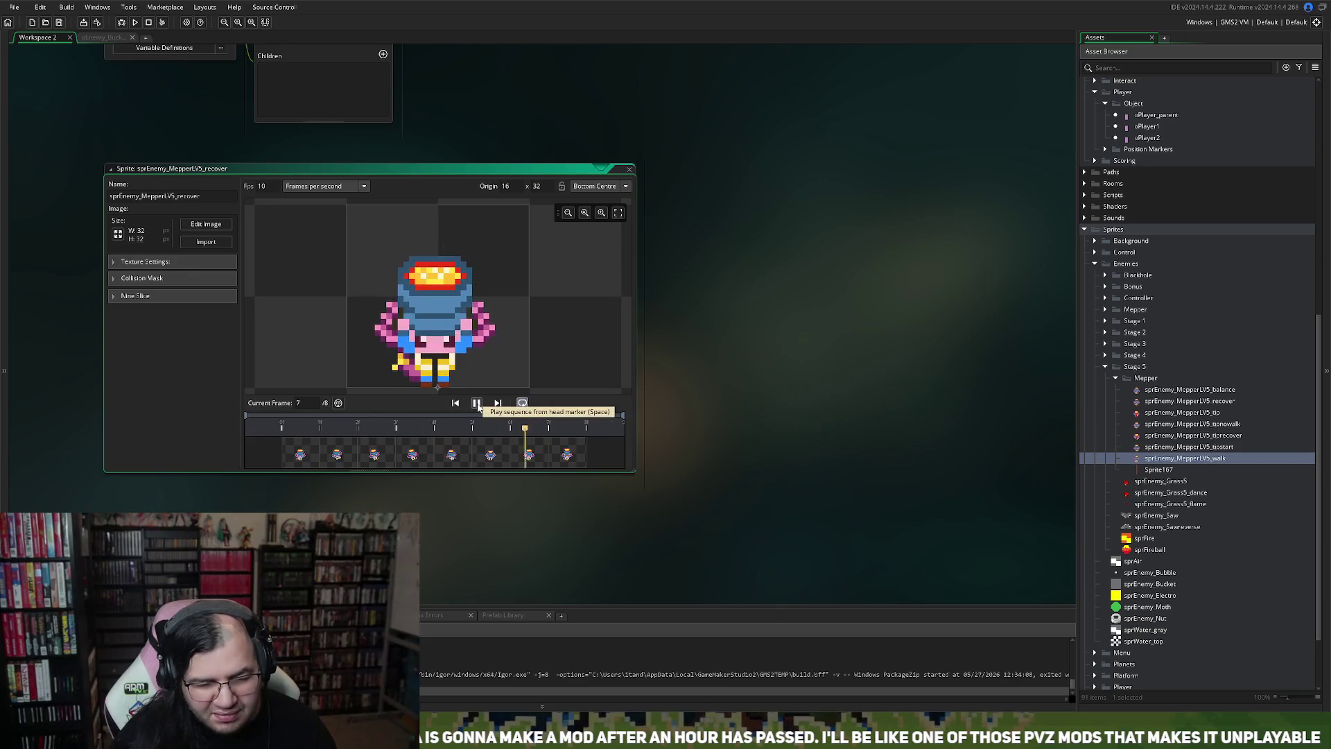
click(629, 169)
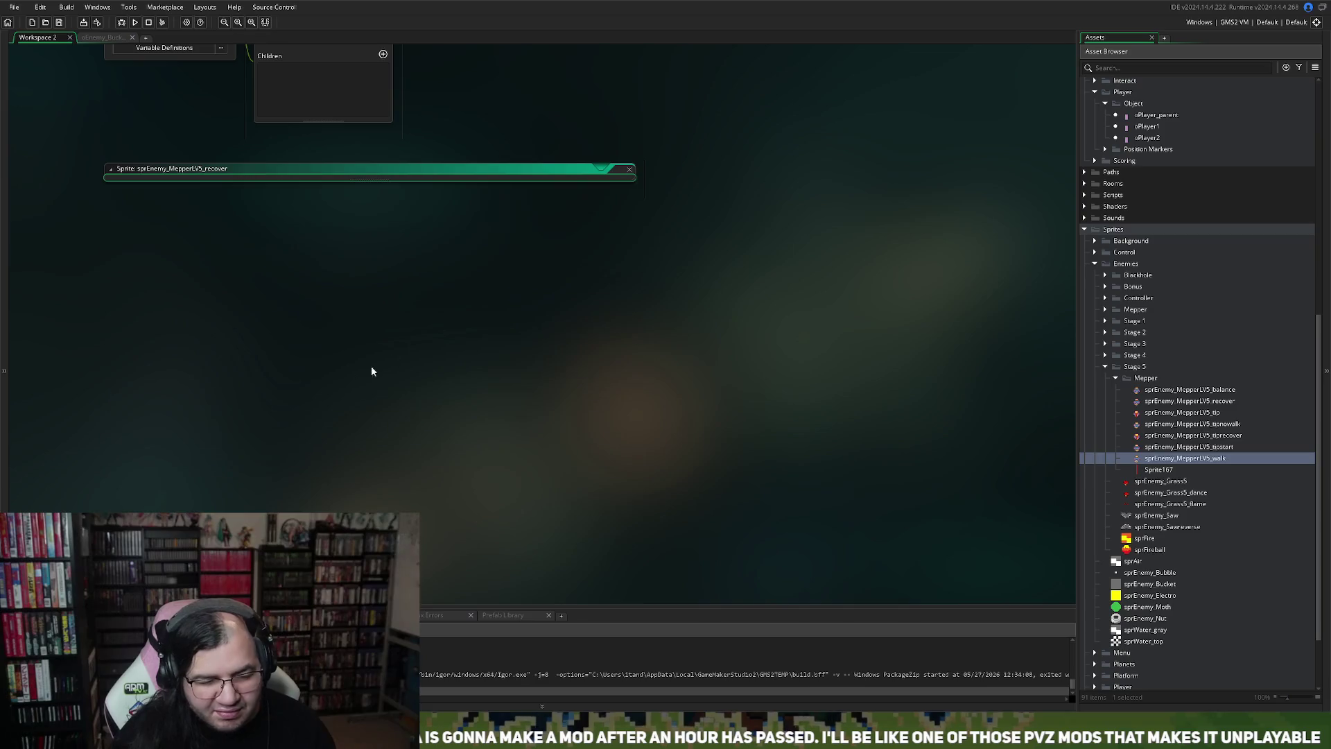
click(101, 38)
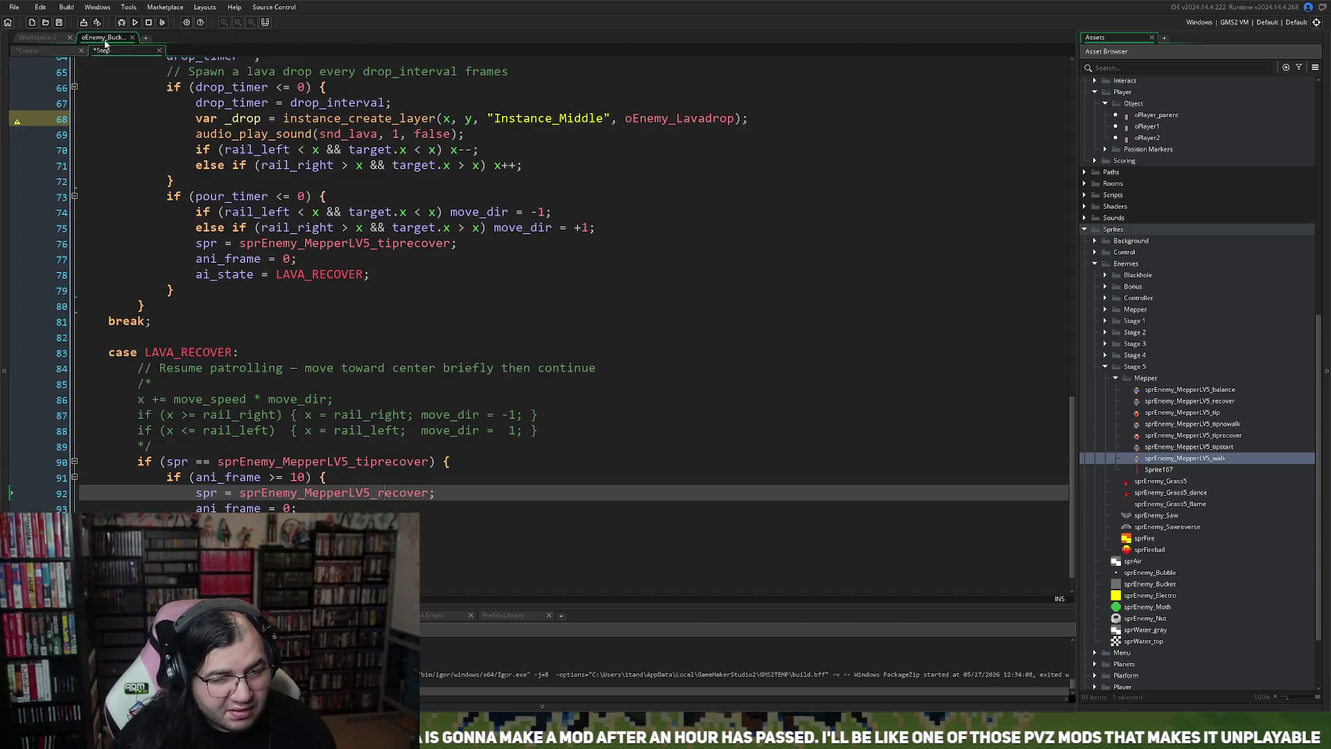
Step: Duplicate the tip-recover block (lines 90–93) below it as an 'else' branch
key(Down)
key(shift+Up)
key(shift+Up)
key(shift+Up)
key(shift+Home)
scroll(151, 507, down, 1)
click(151, 507)
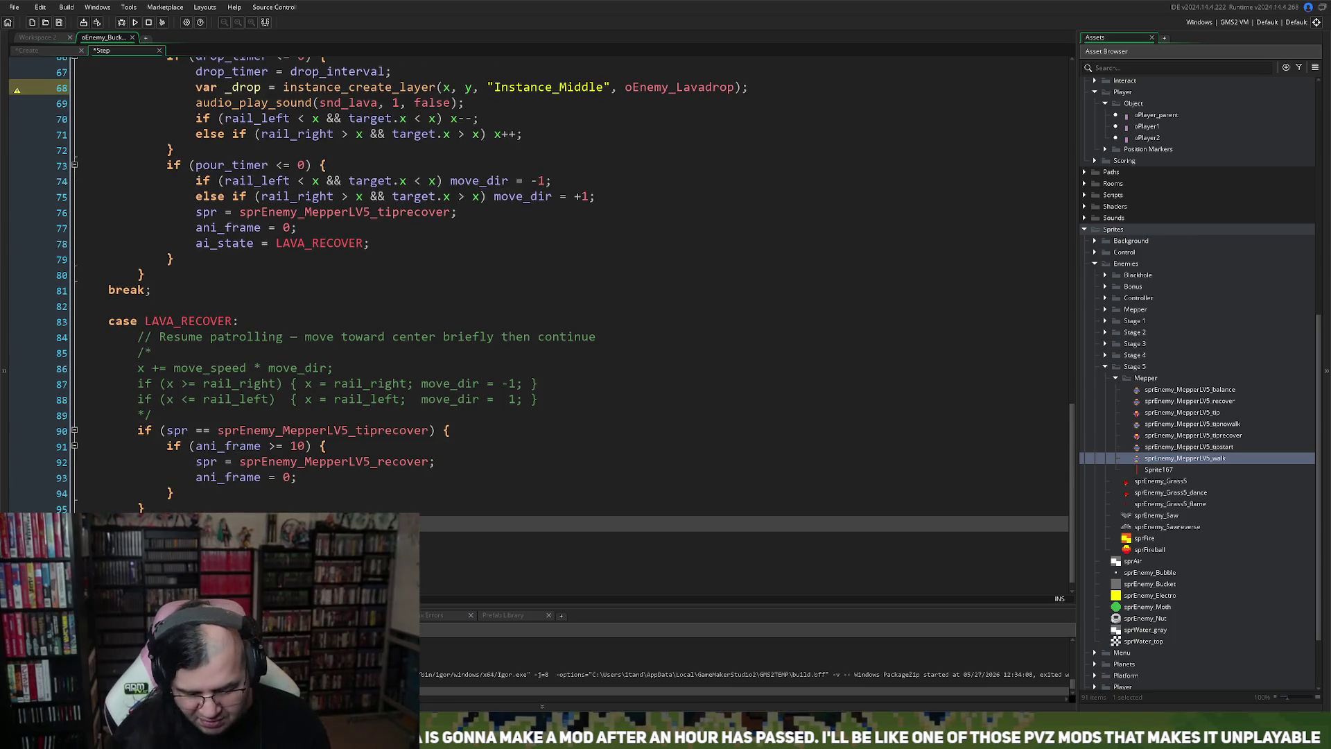
key(Return)
text(else)
key(ctrl+v)
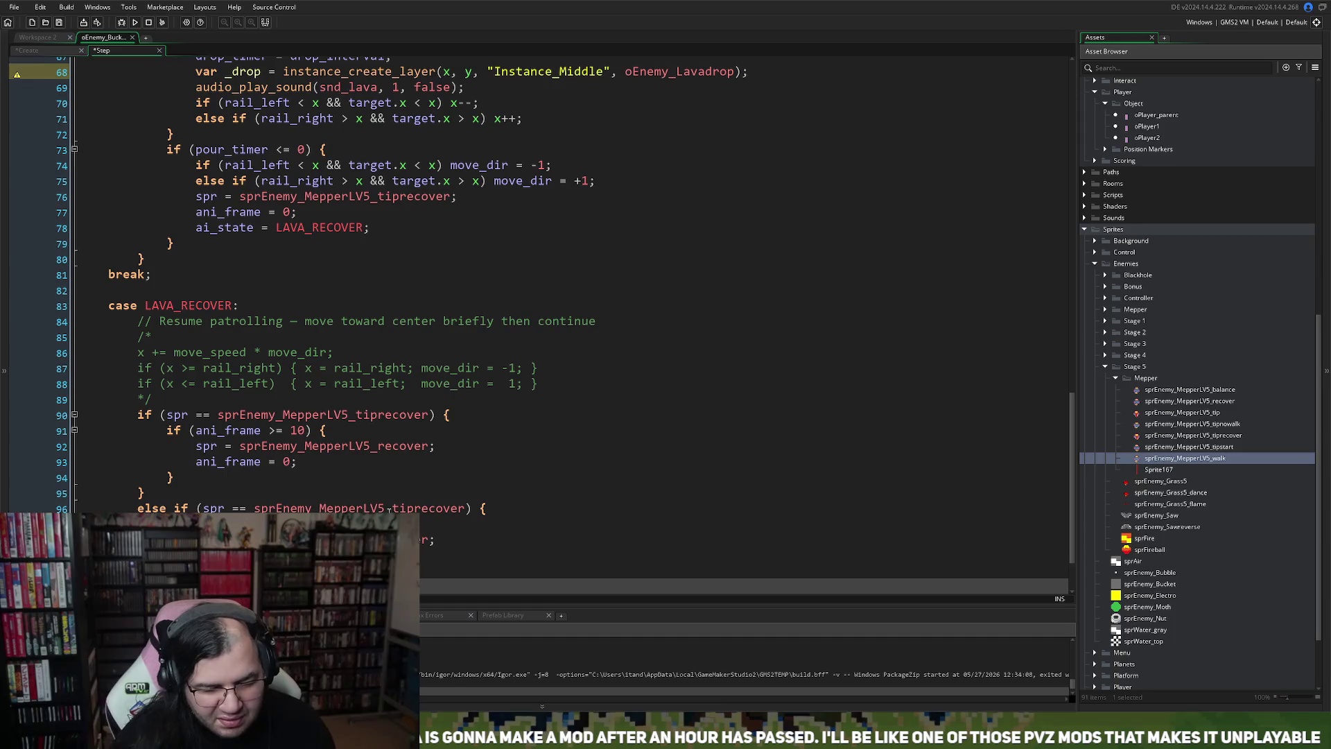
Step: Make the copy check the recover sprite, switch to sprEnemy_MepperLV5_walk, and set ai_state = LAVA_WALK
click(415, 508)
key(BackSpace)
key(BackSpace)
key(BackSpace)
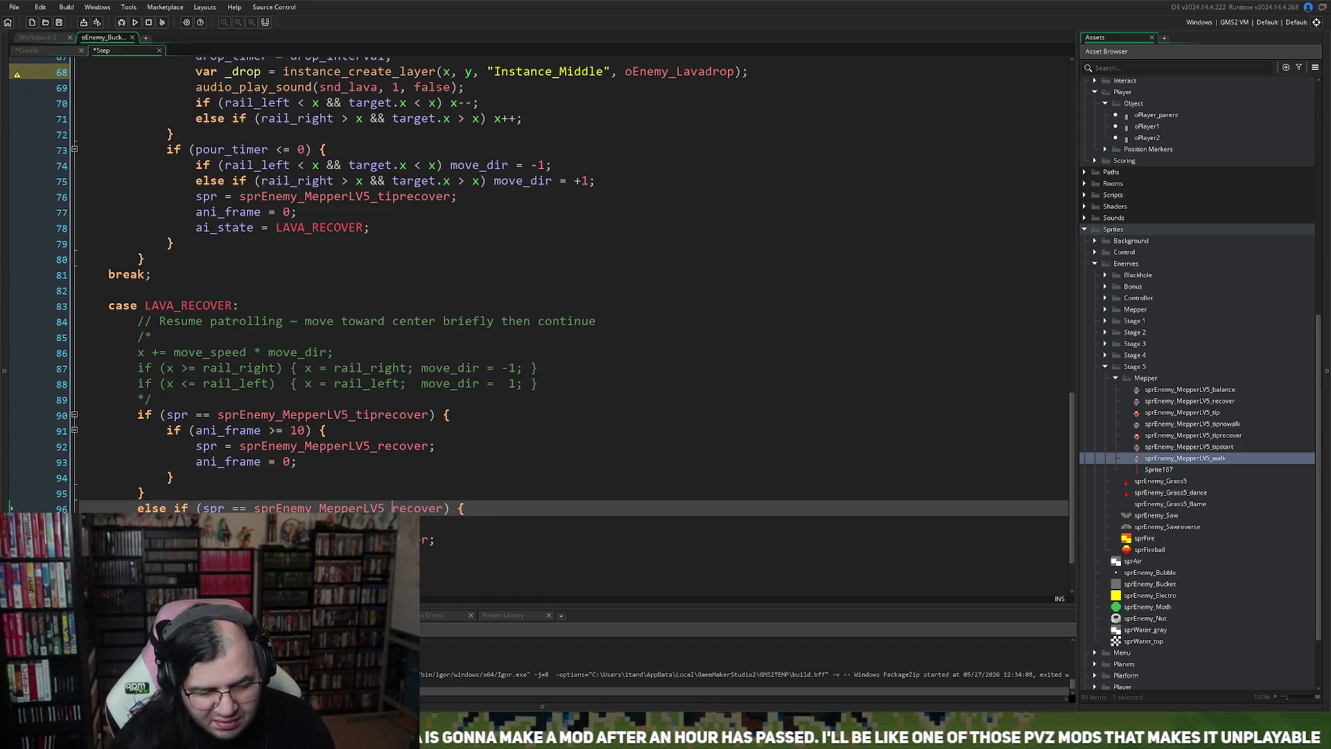
key(Down)
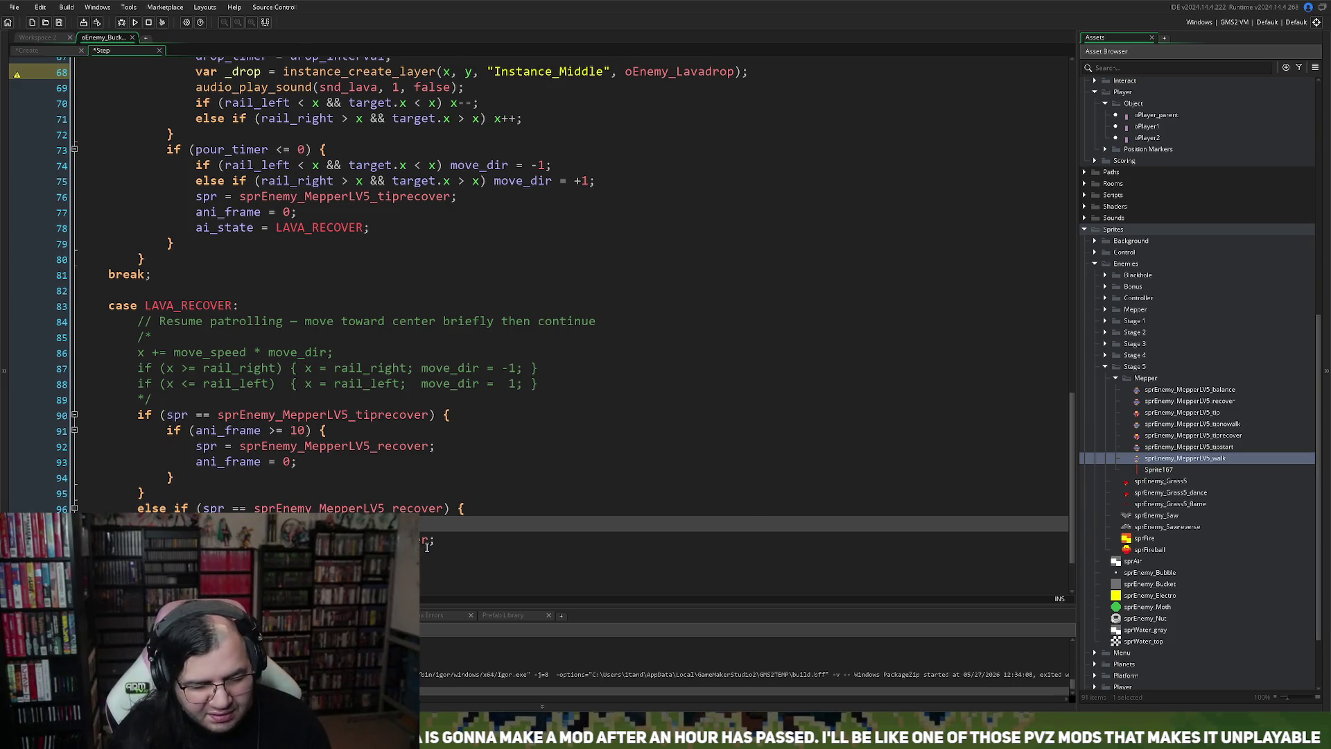
double_click(419, 544)
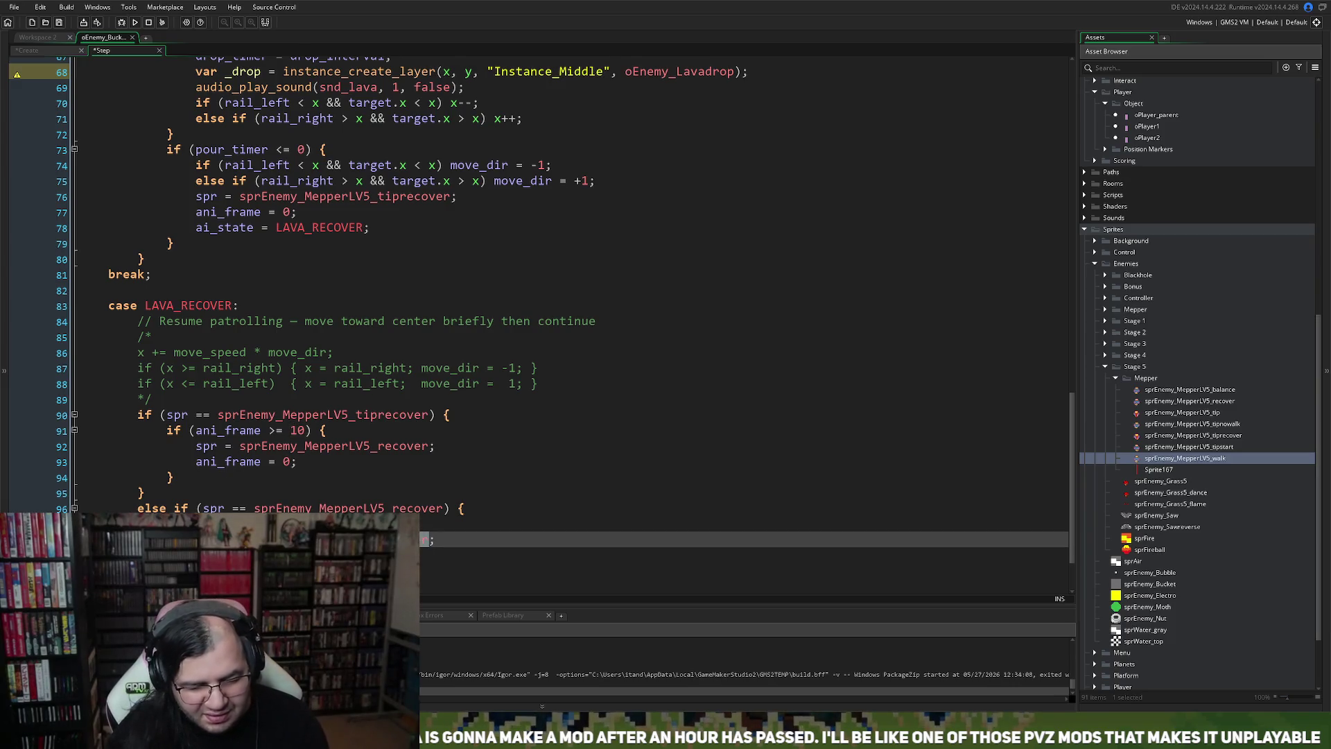
text(sprEnemy_MepperLV5_walk)
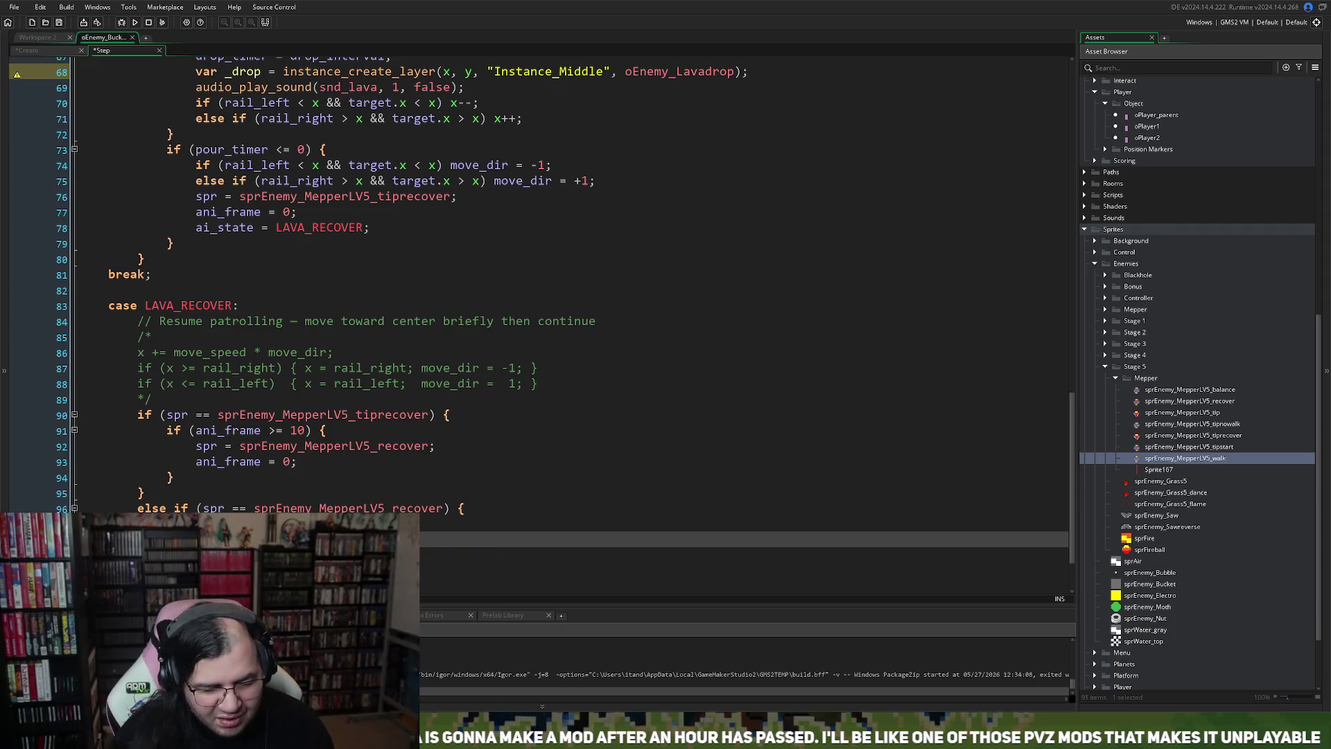
key(Down)
click(208, 570)
scroll(554, 277, down, 2)
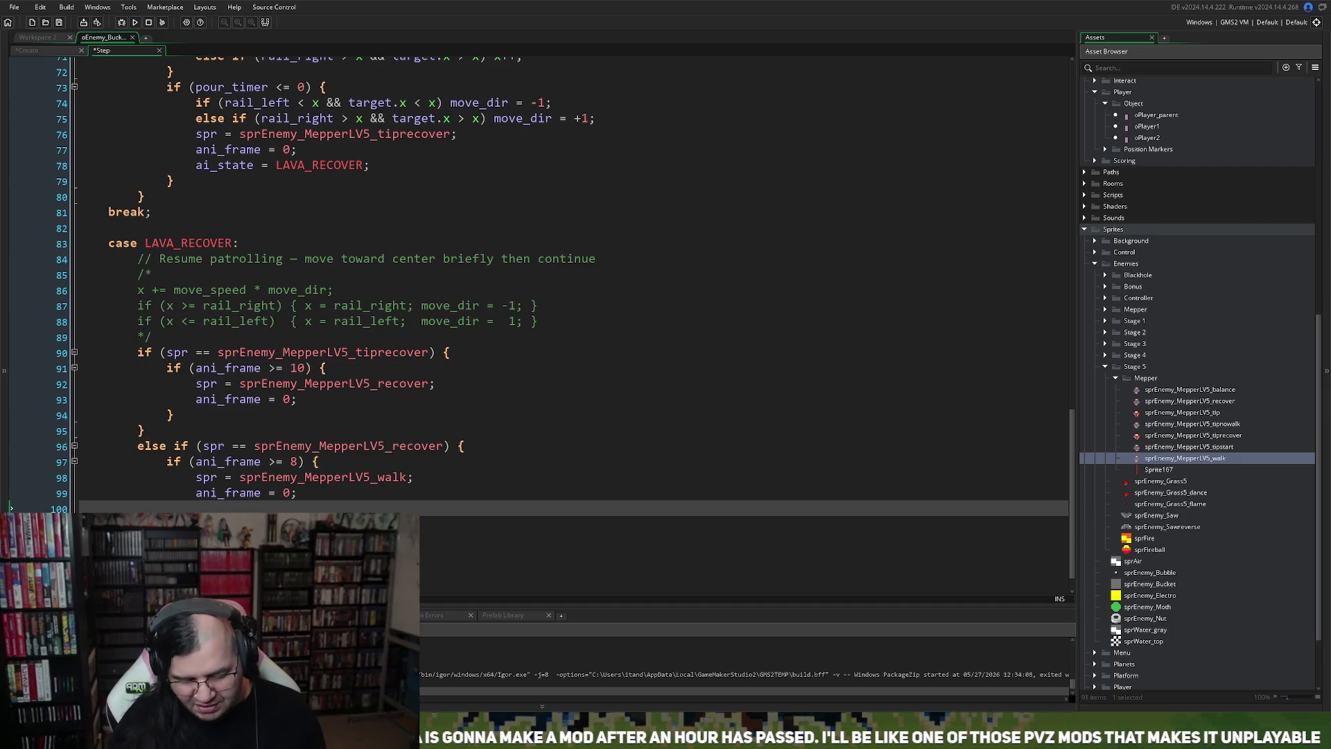
text(ai_st)
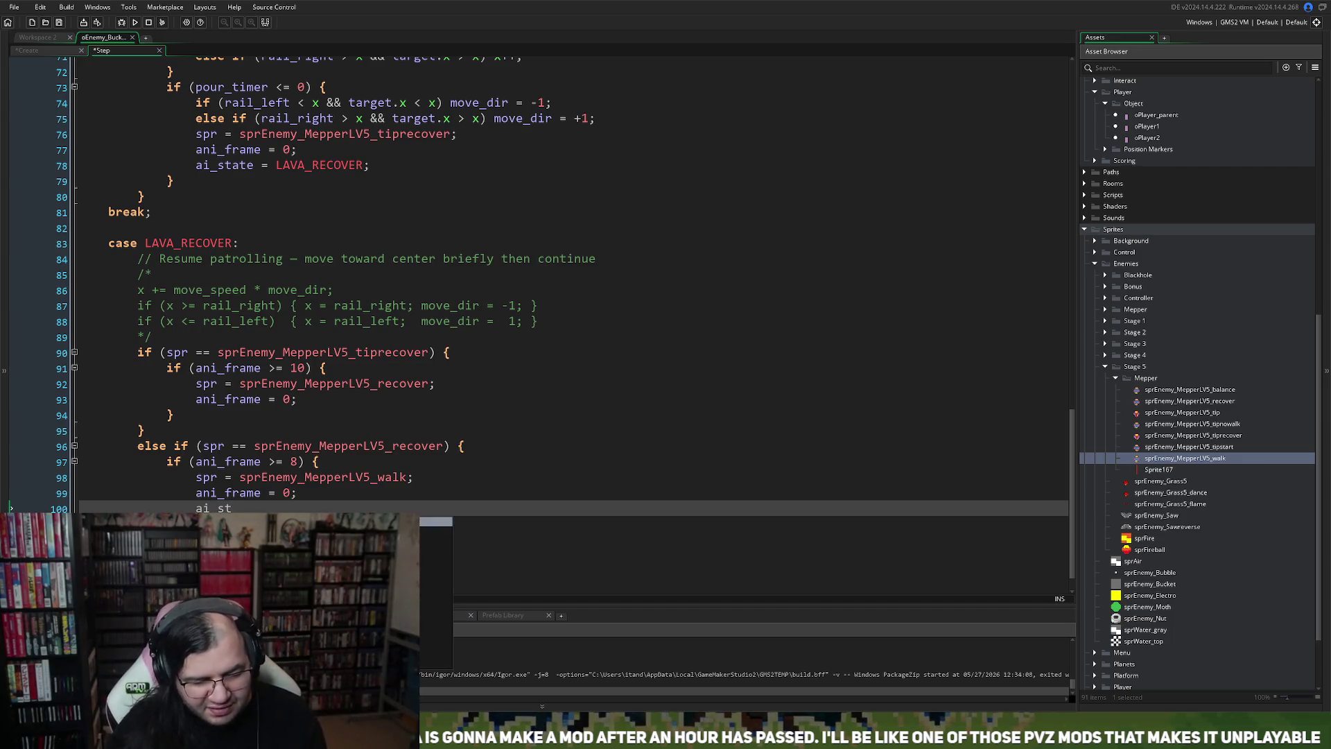
text(ate = )
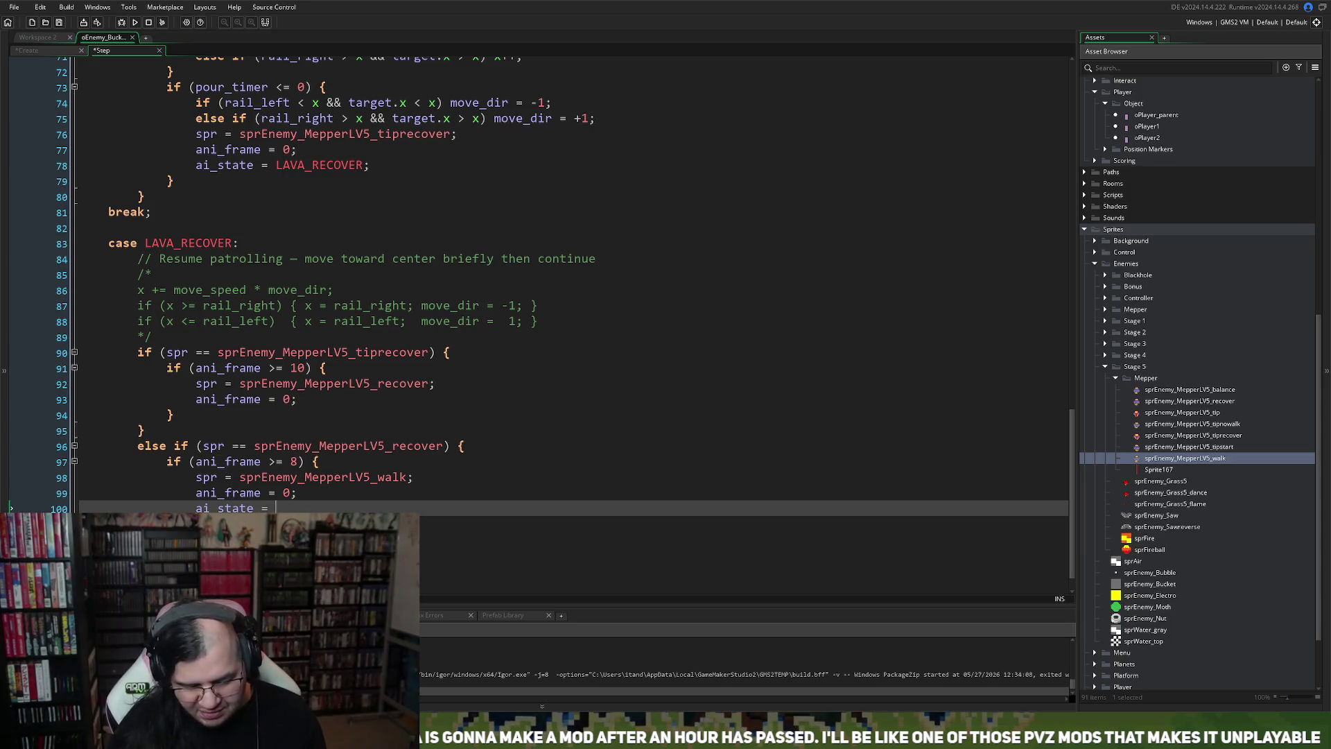
text(LAVA_WALK)
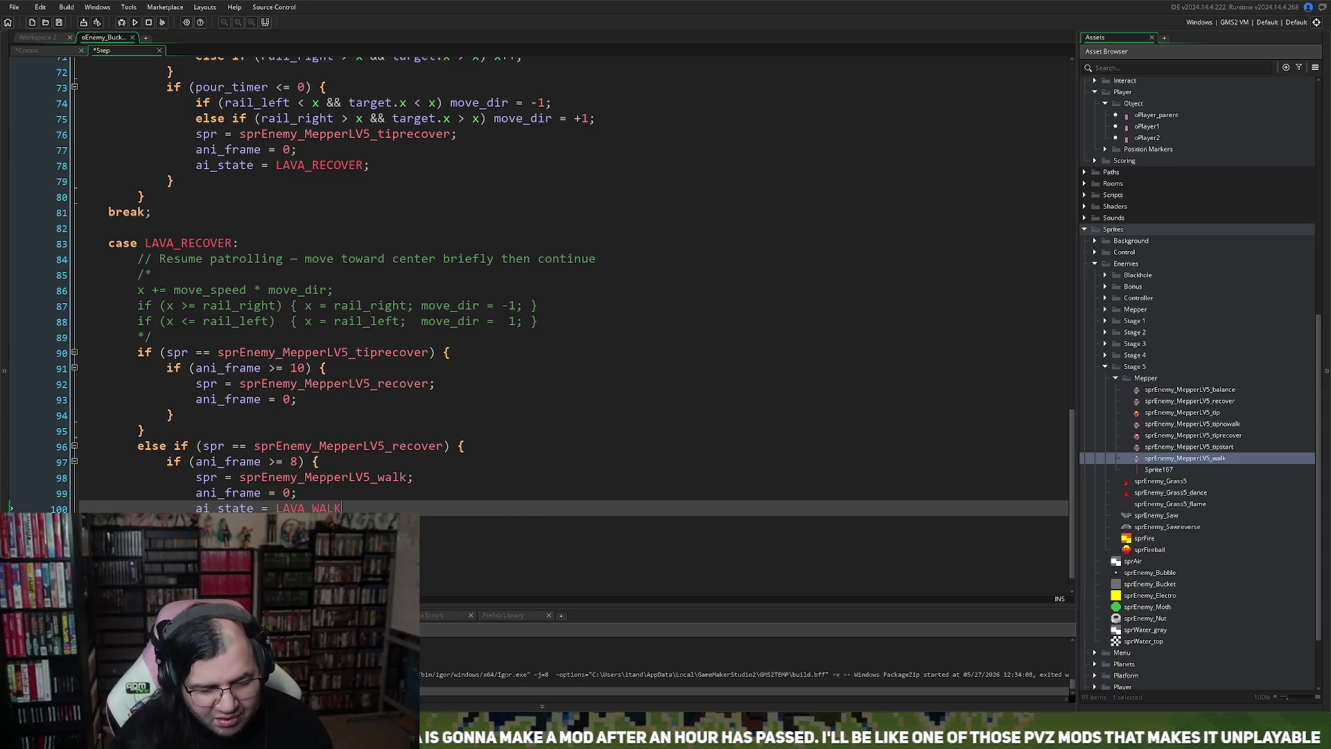
text(;)
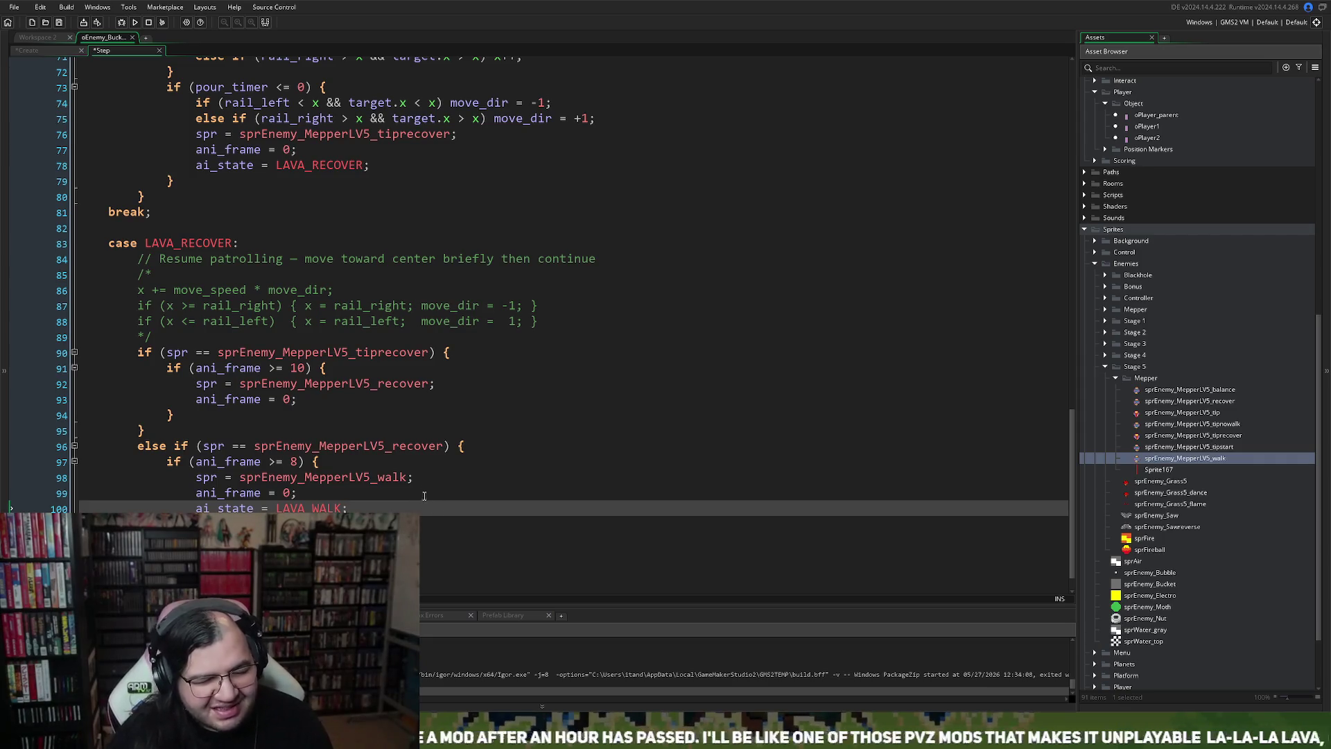
Step: Review the Step code's uses of spr, check the Create event, then go back to Workspace 2
scroll(422, 493, up, 1)
scroll(420, 492, up, 2)
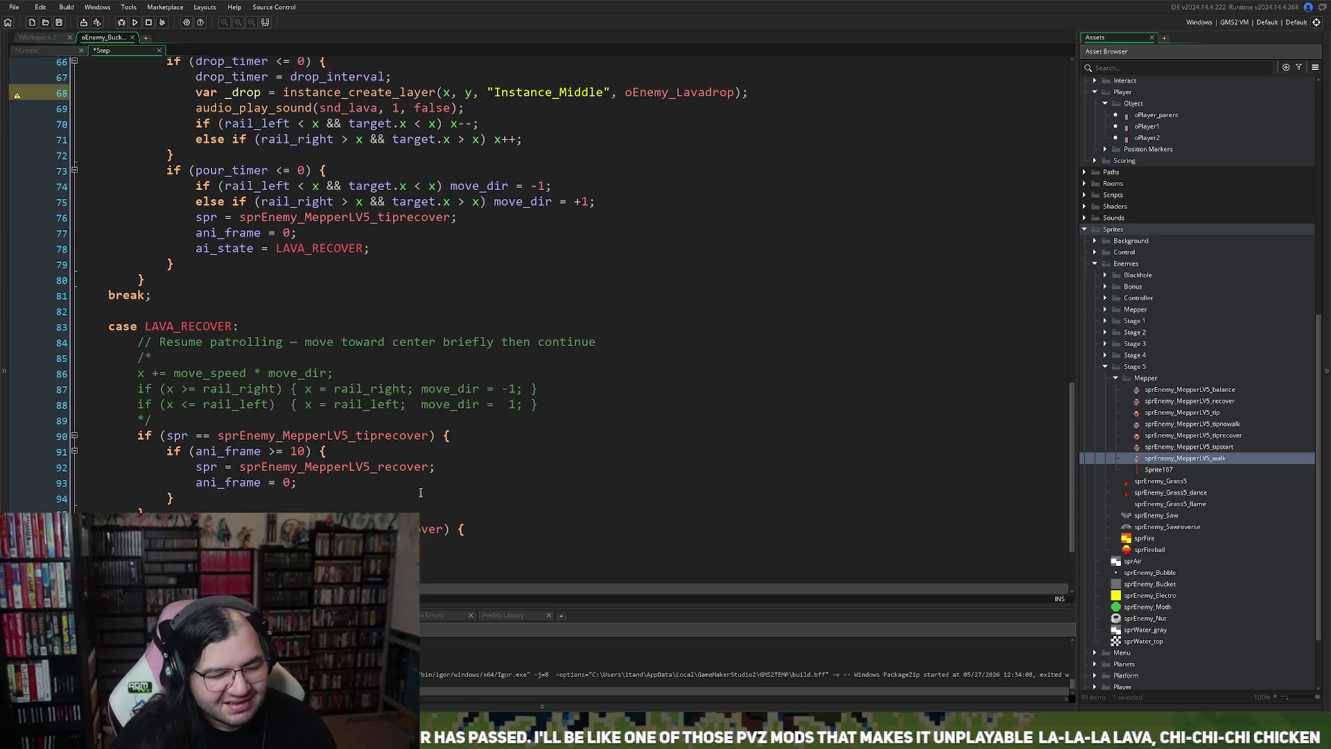
scroll(420, 492, up, 2)
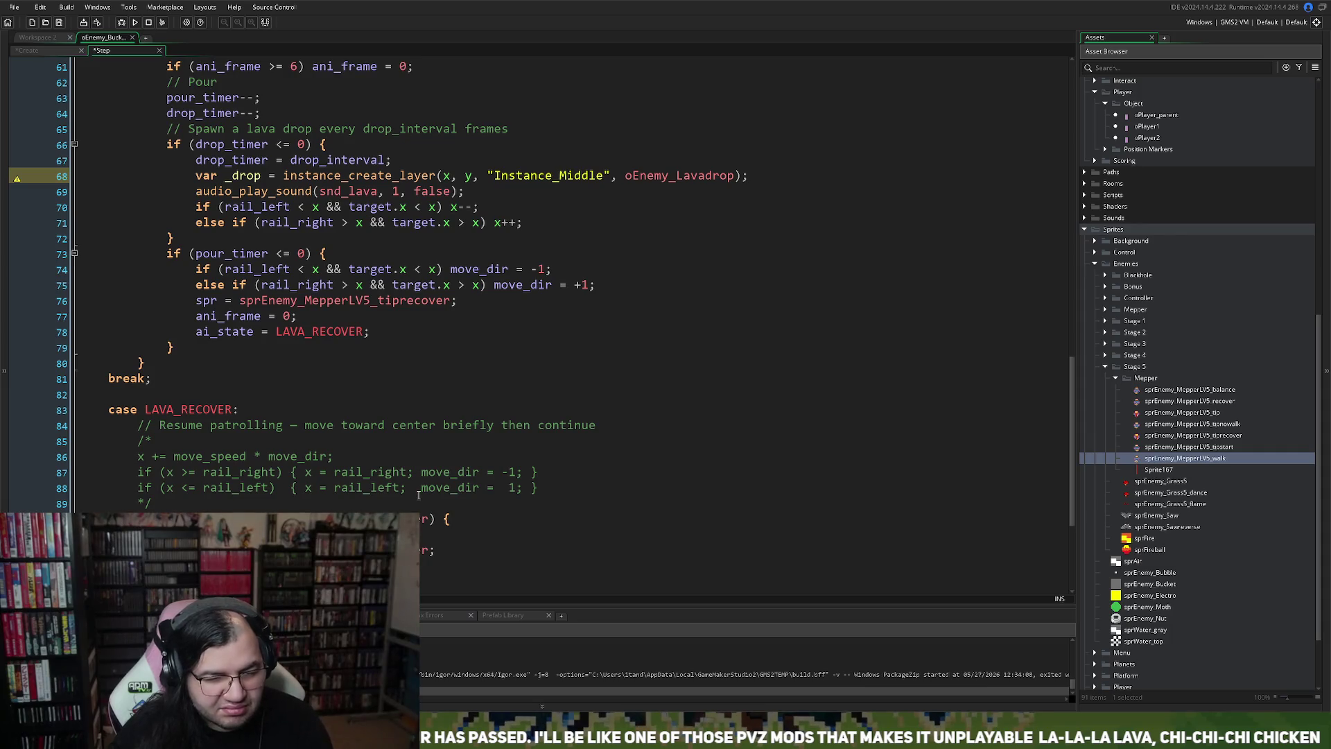
scroll(417, 496, up, 3)
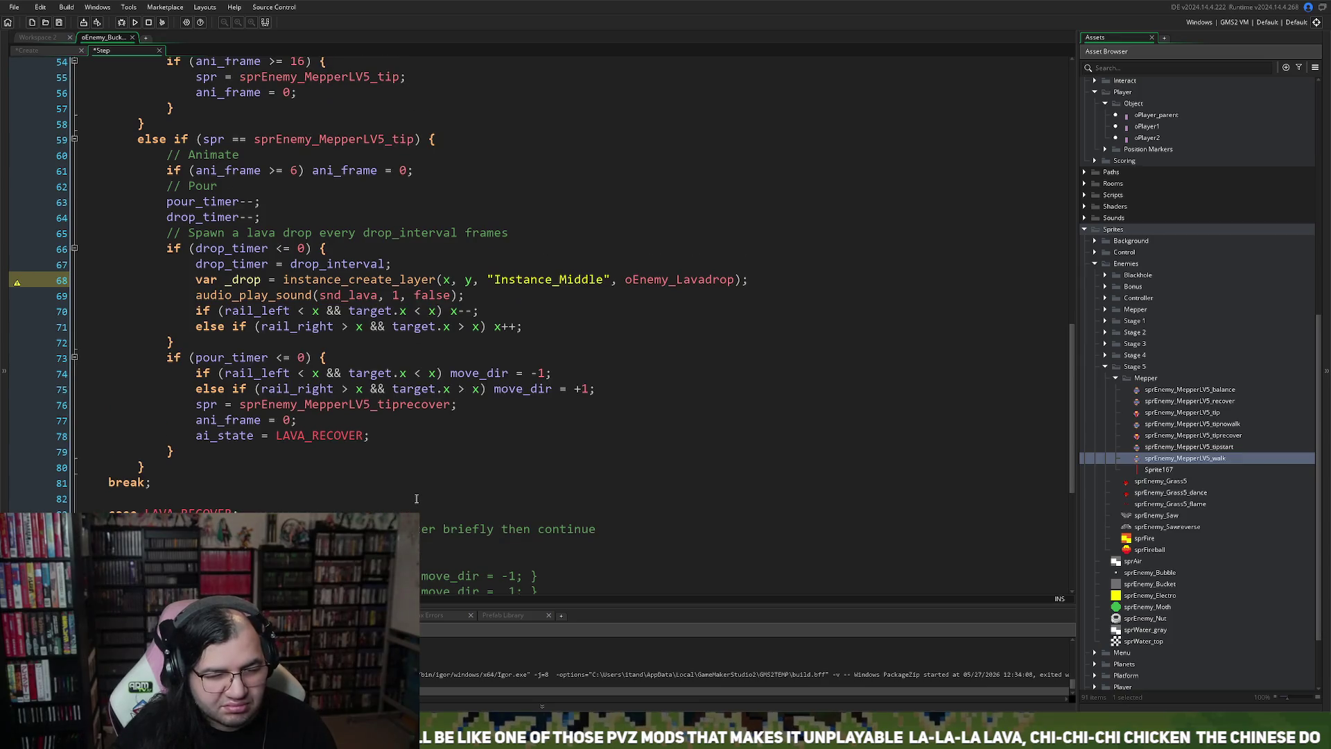
scroll(417, 498, down, 2)
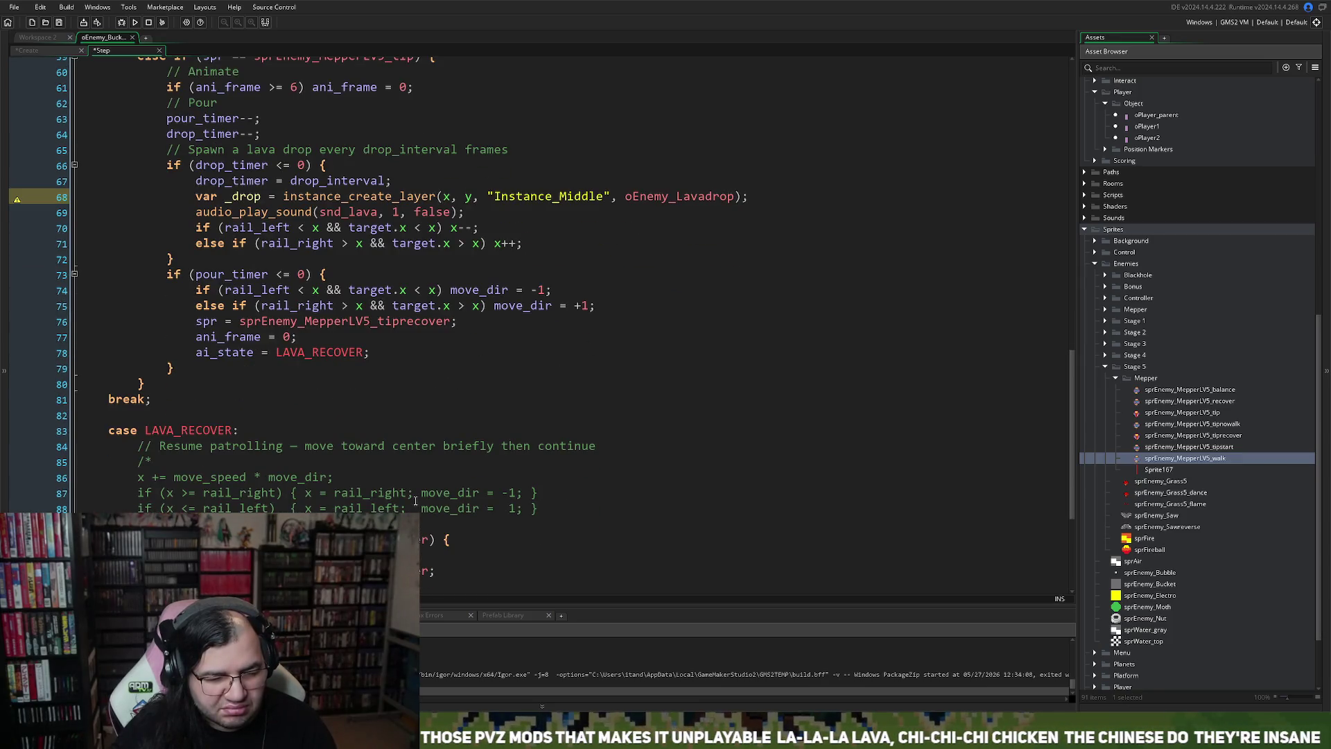
scroll(414, 501, down, 5)
scroll(413, 501, up, 3)
scroll(413, 501, down, 3)
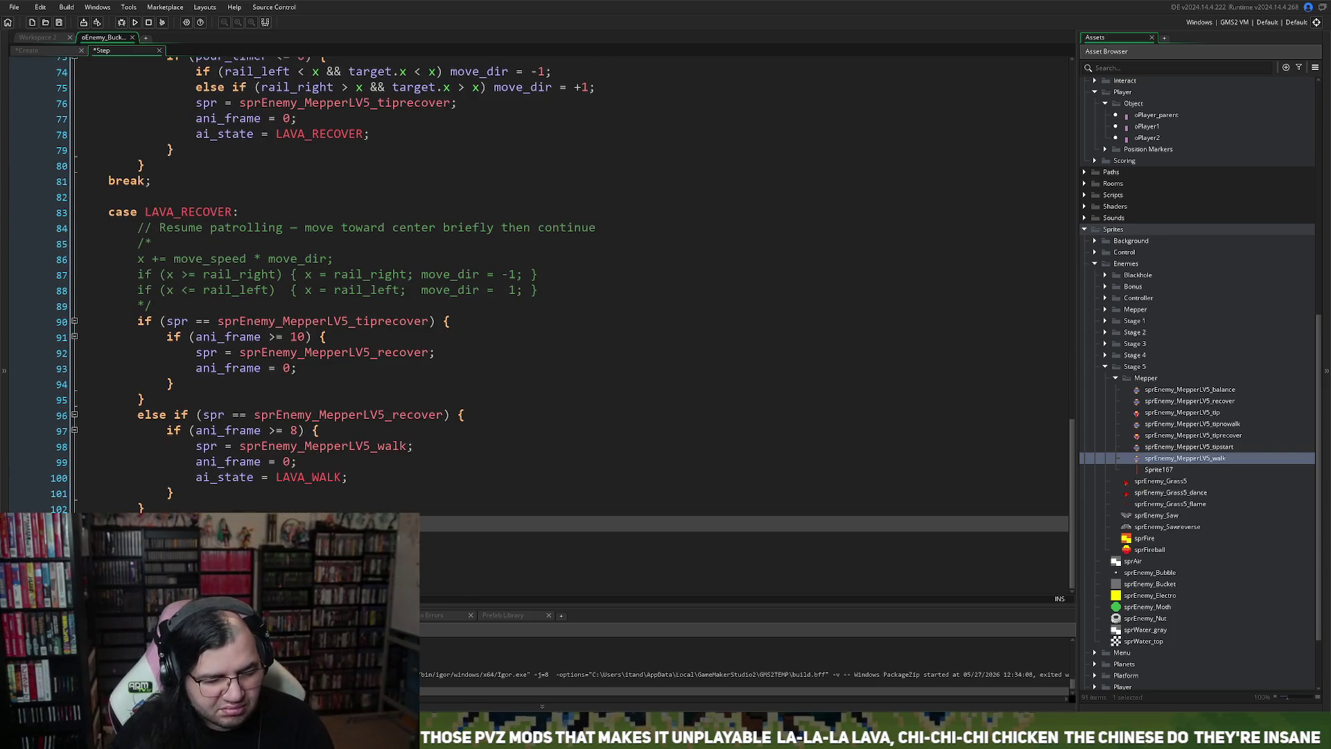
scroll(182, 415, up, 8)
scroll(183, 415, up, 2)
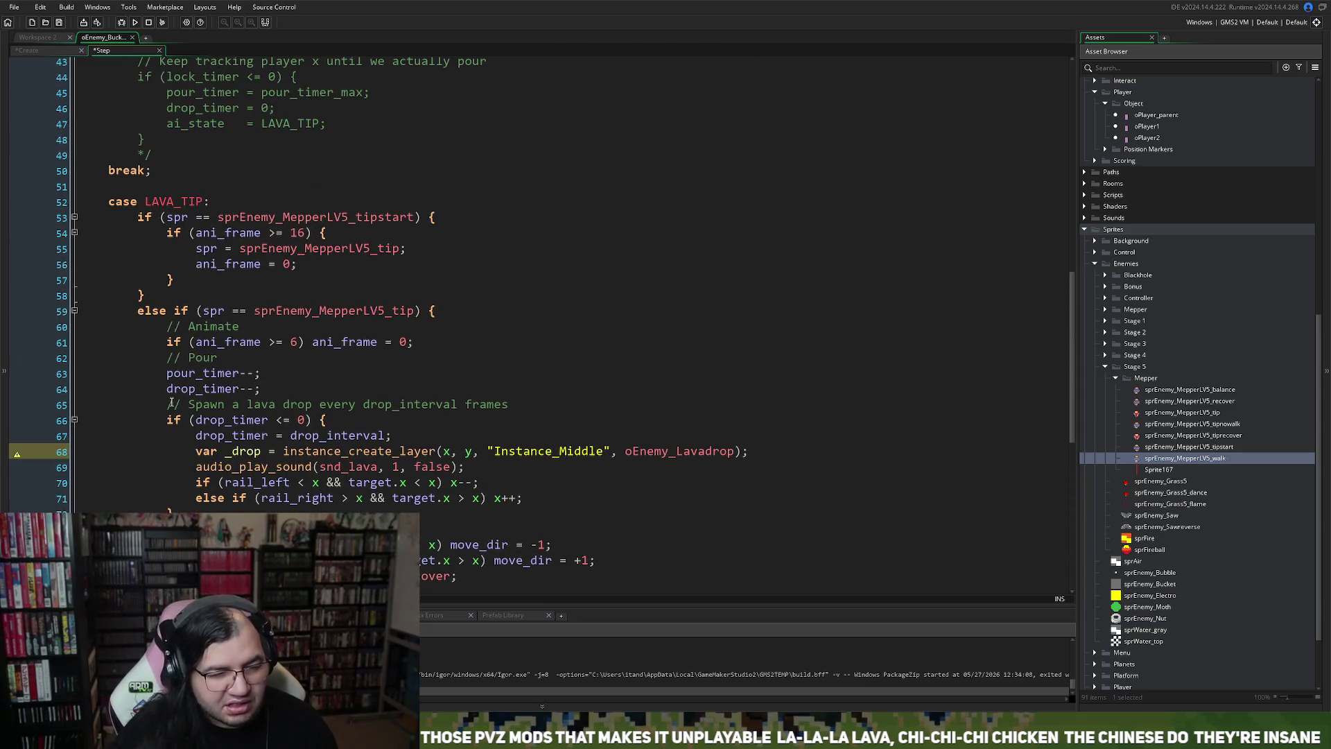
double_click(177, 217)
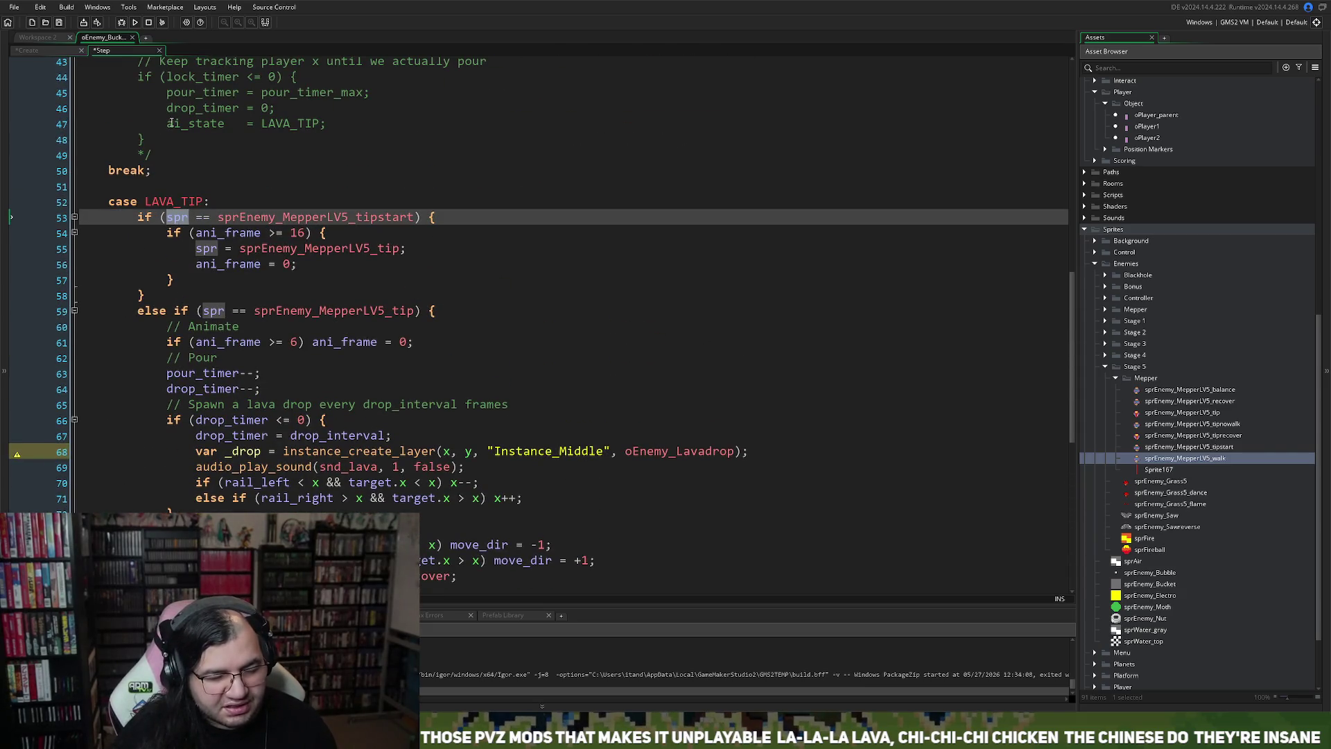
click(59, 53)
click(55, 37)
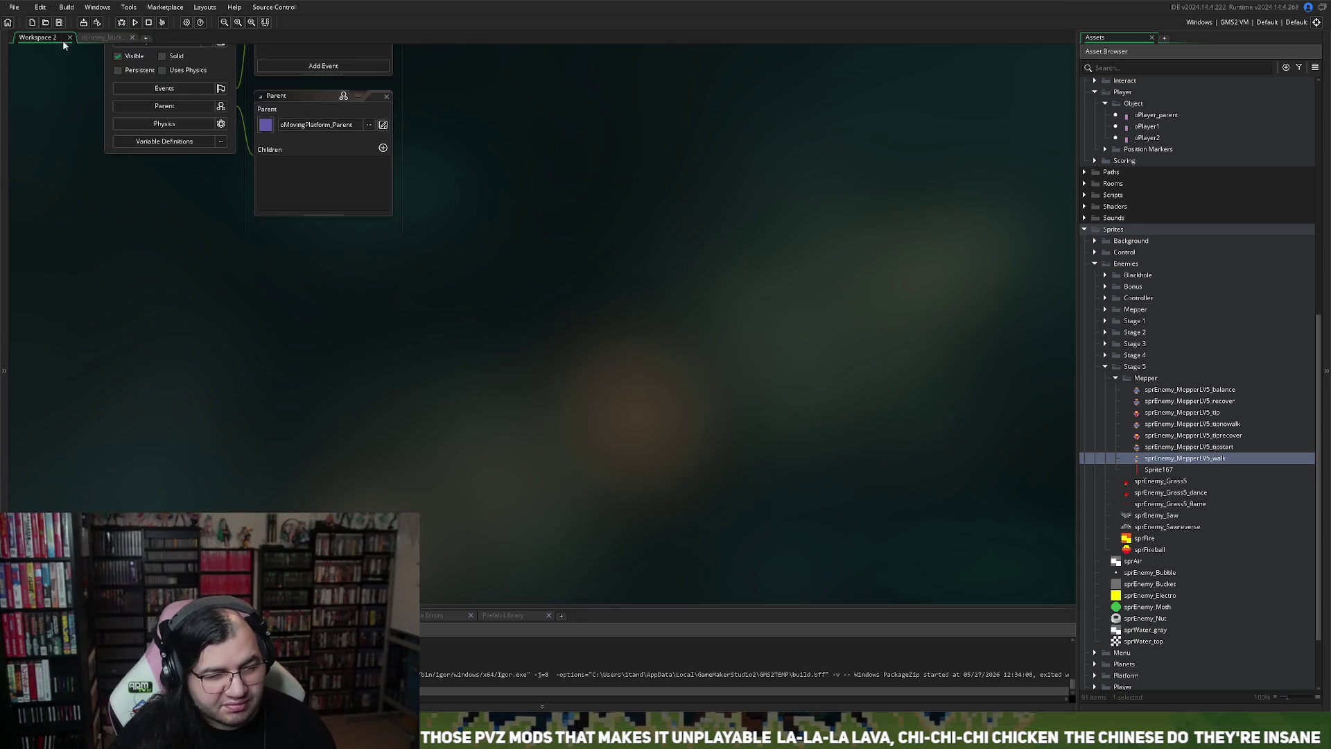
Step: Change the bucket's Draw call to draw_sprite(spr, ani_frame, x + stop_shake, y), then close the code
scroll(227, 230, up, 5)
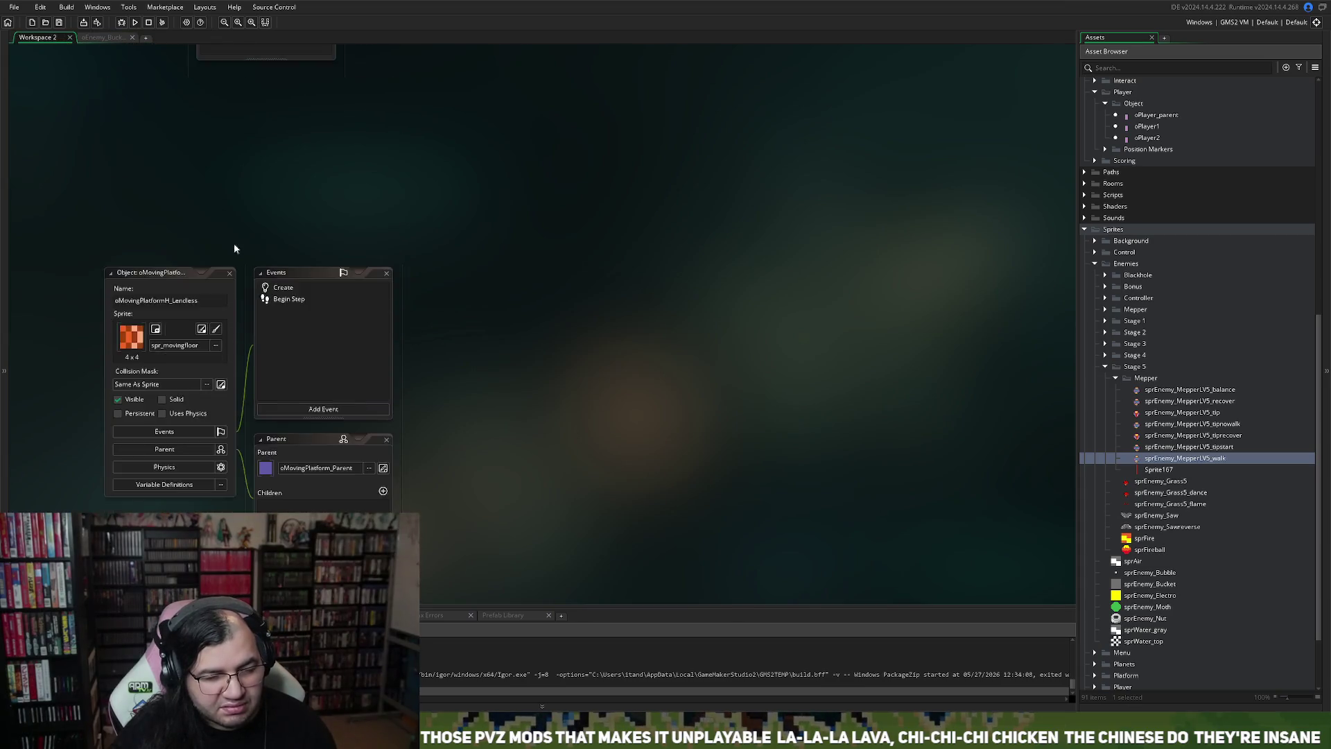
scroll(222, 342, up, 3)
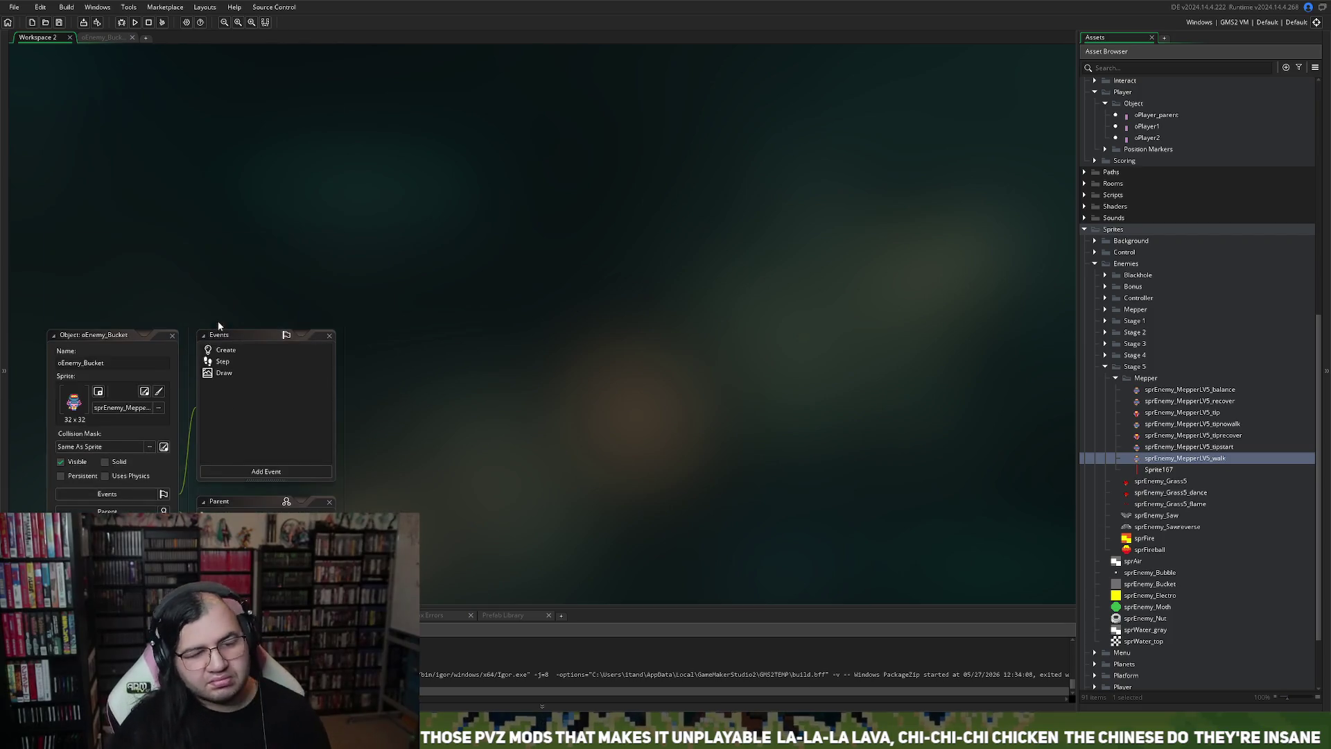
click(222, 372)
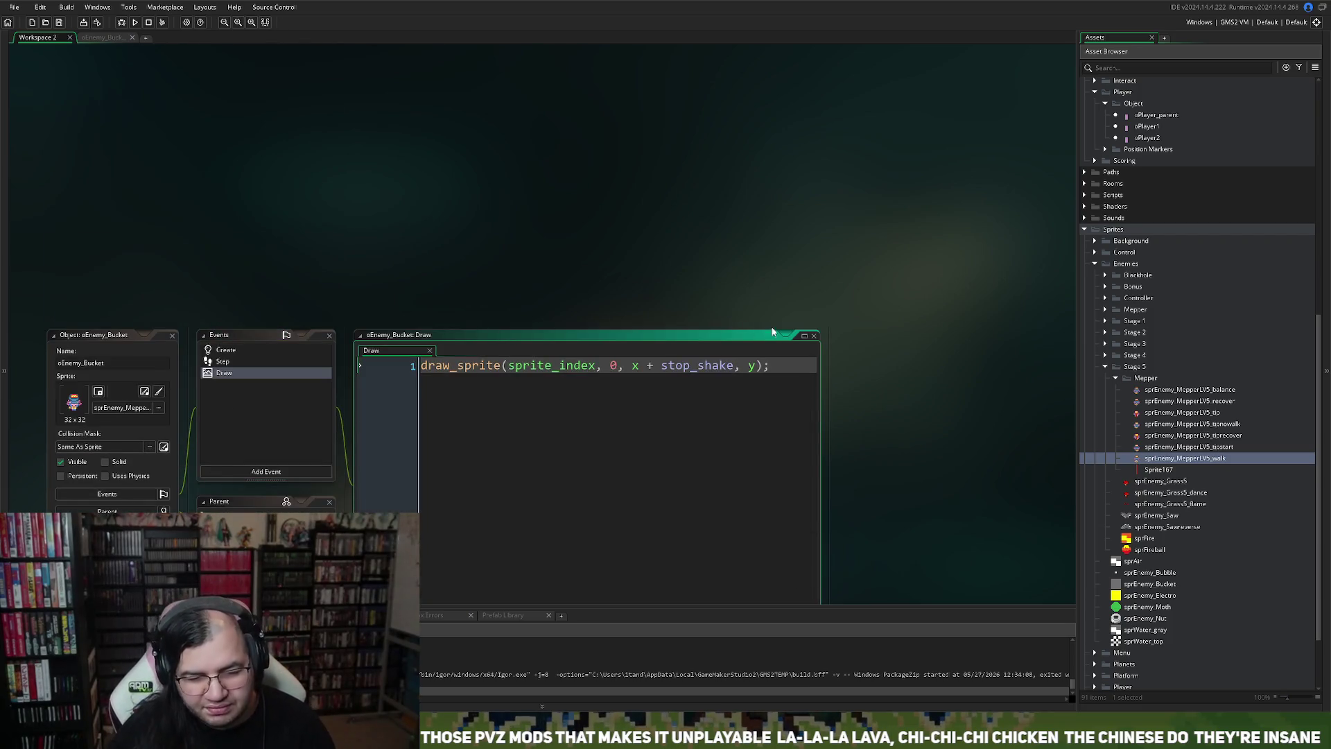
double_click(759, 331)
click(244, 86)
text(spr)
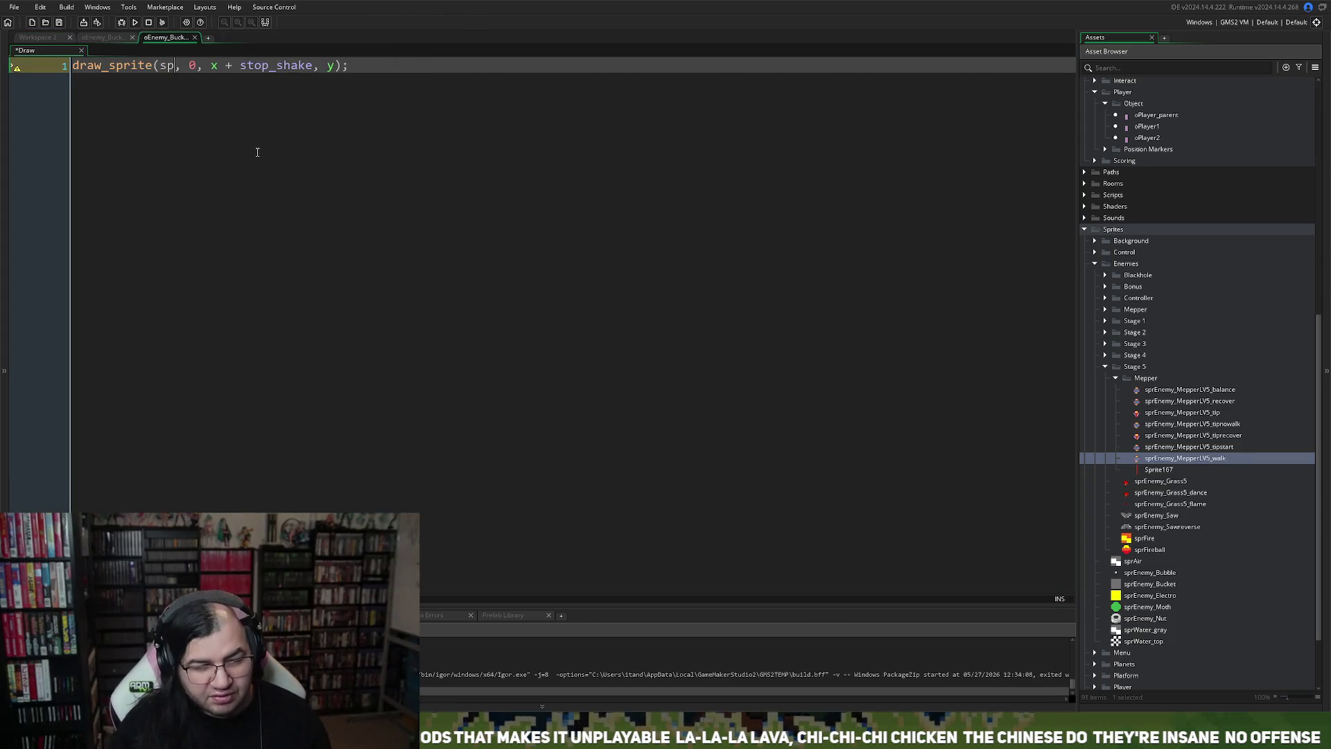
double_click(203, 65)
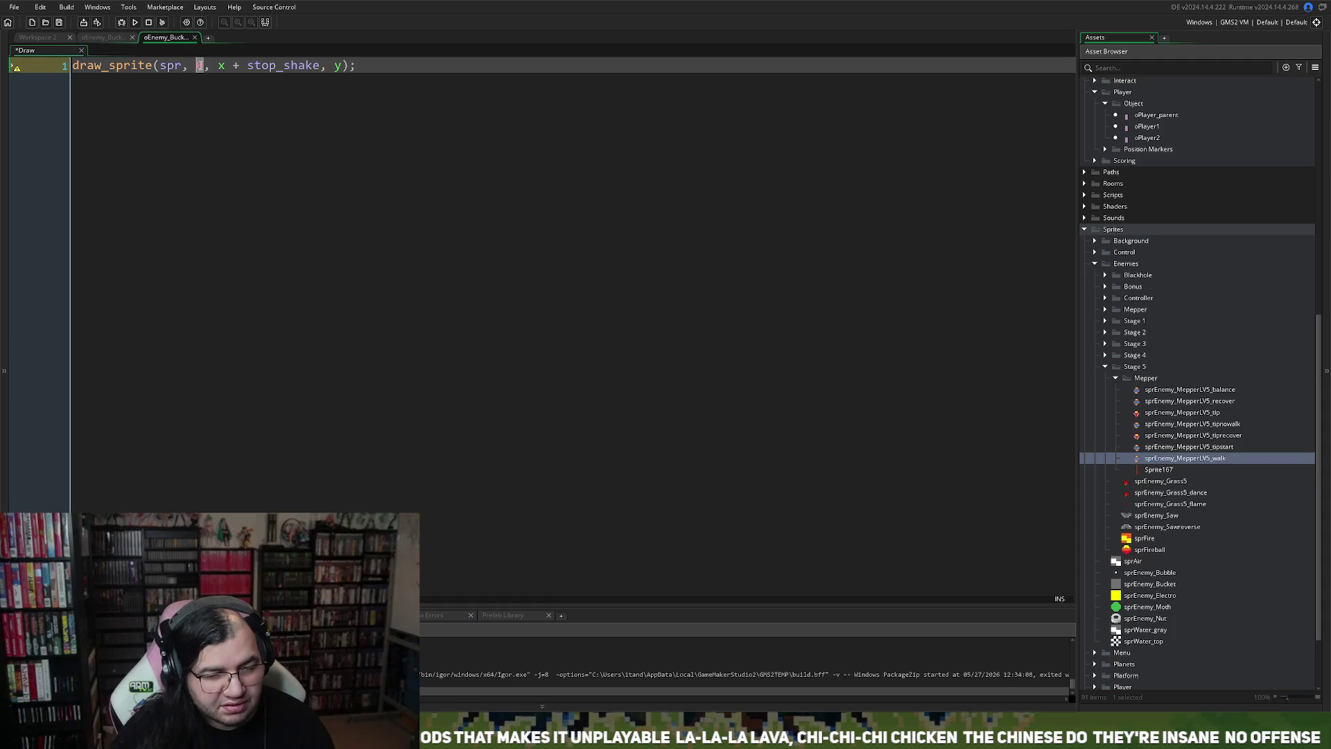
text(ani)
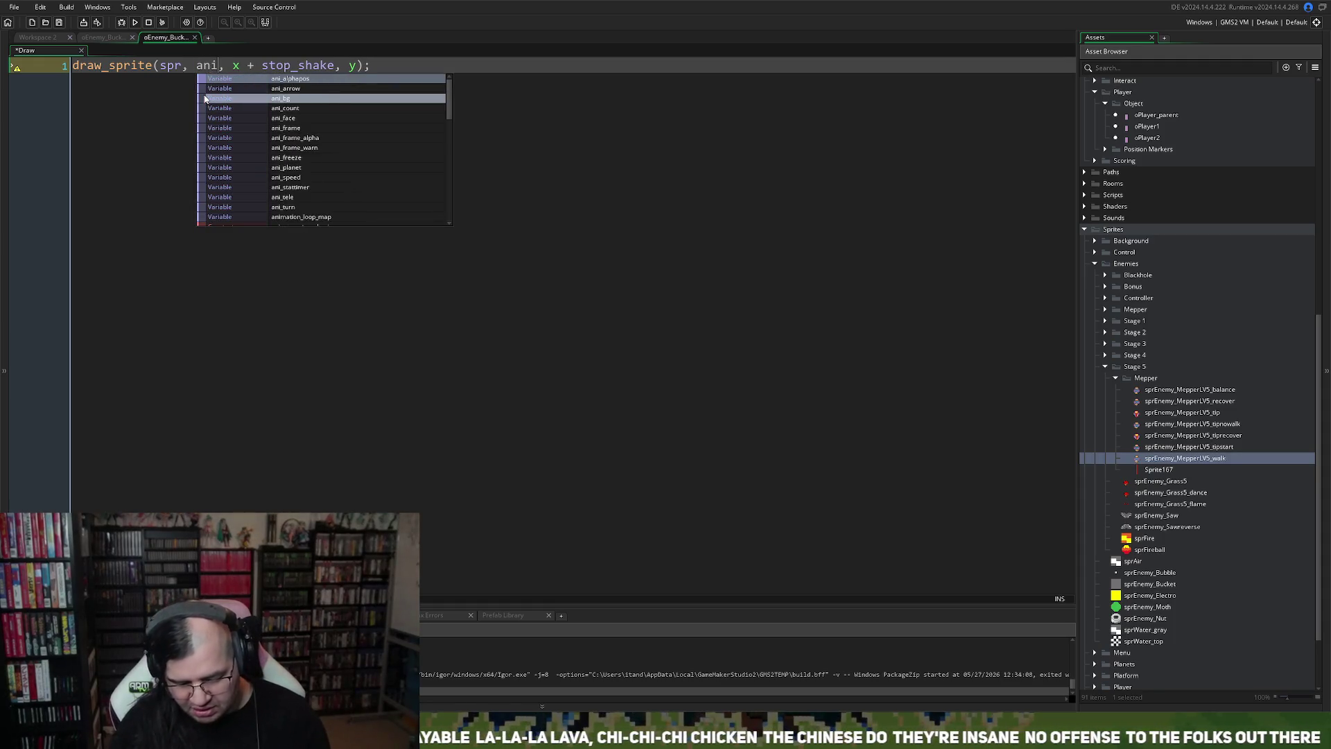
text(_frame)
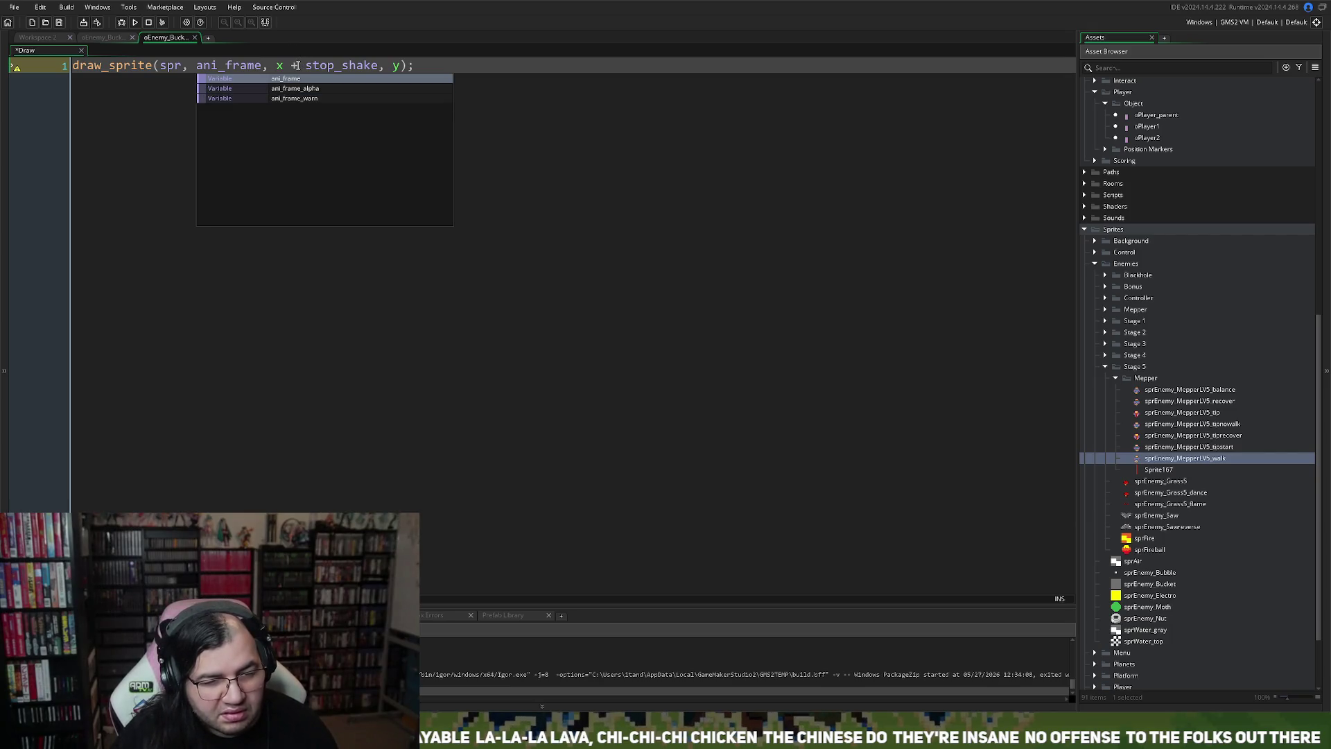
click(298, 65)
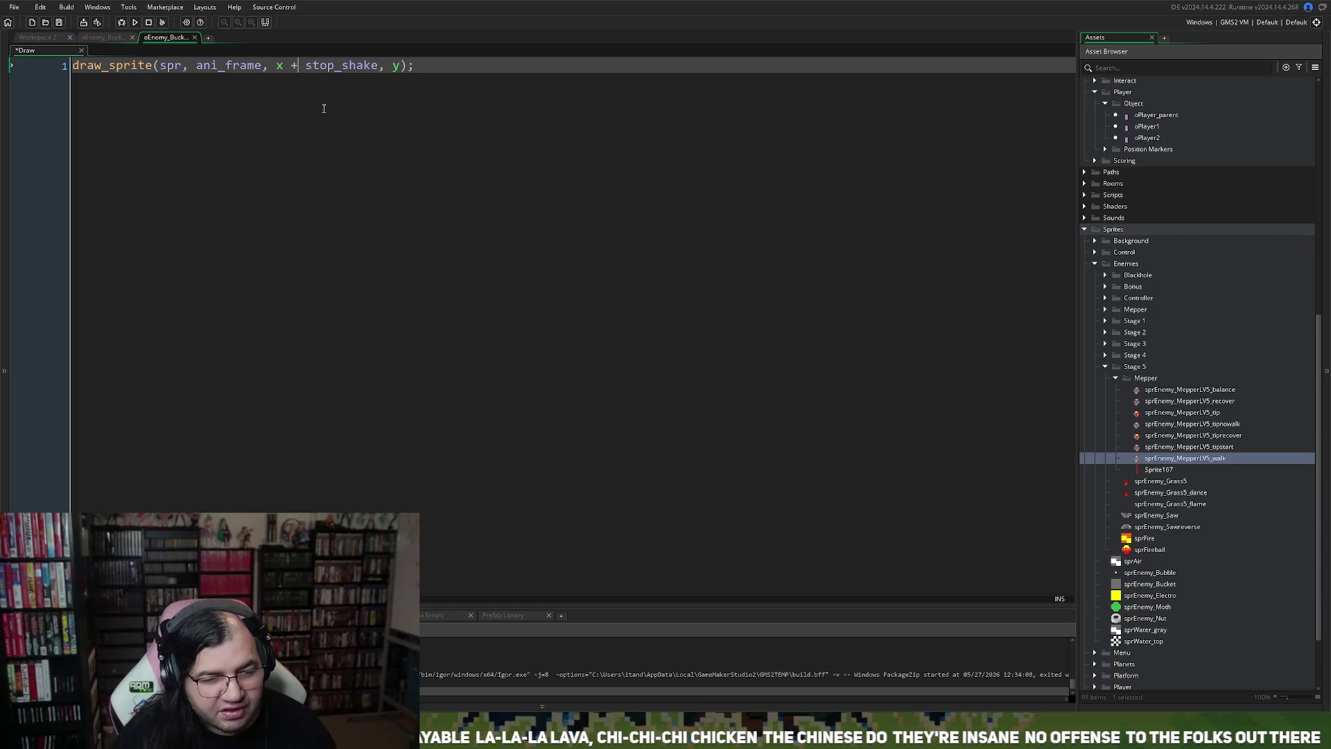
click(195, 37)
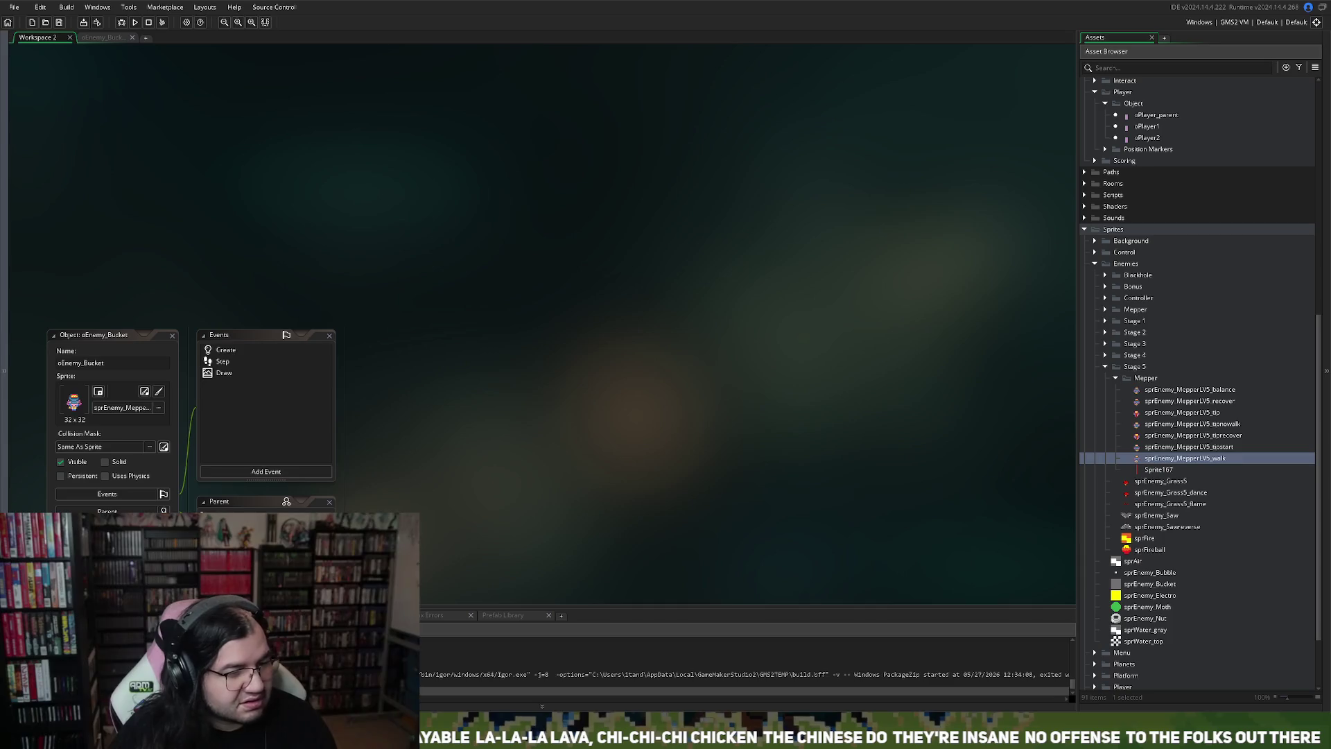
Step: Run the game and, in Config, lower Music to 50% and reduce sound effects volume
click(135, 22)
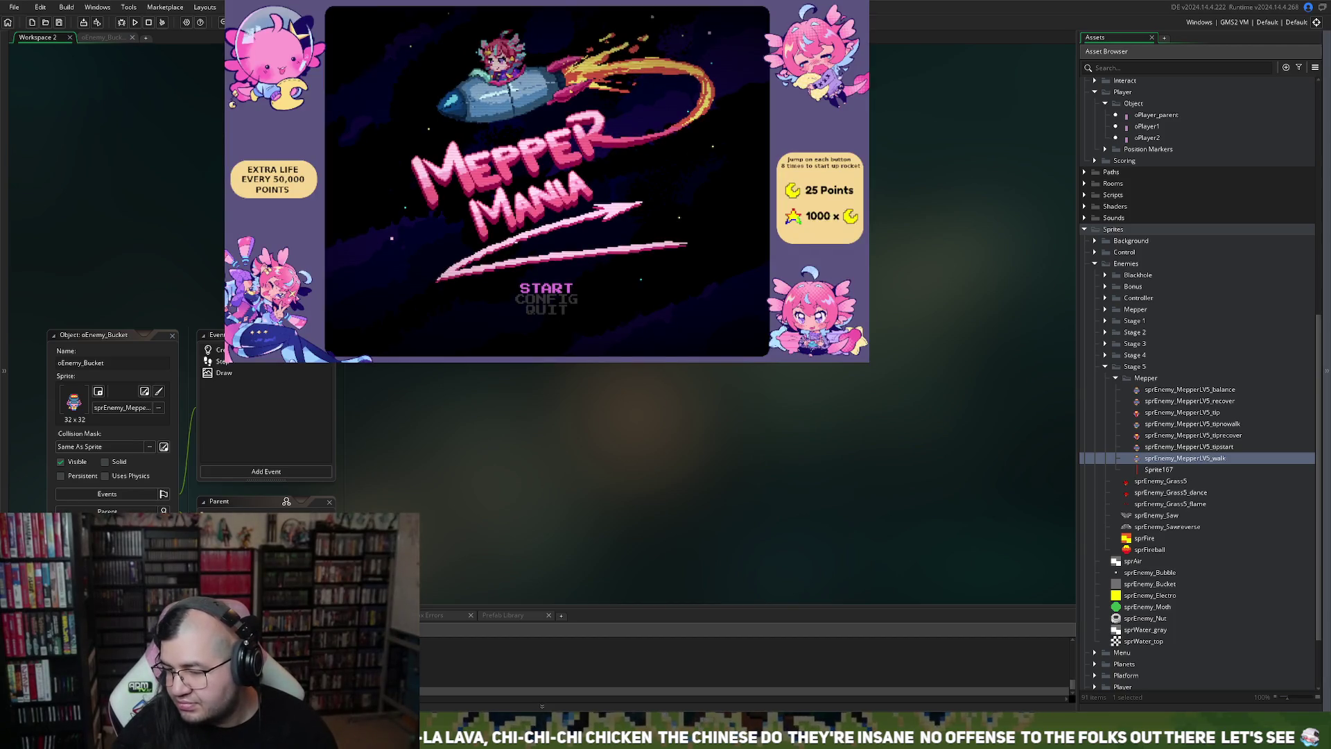
key(Down)
key(Return)
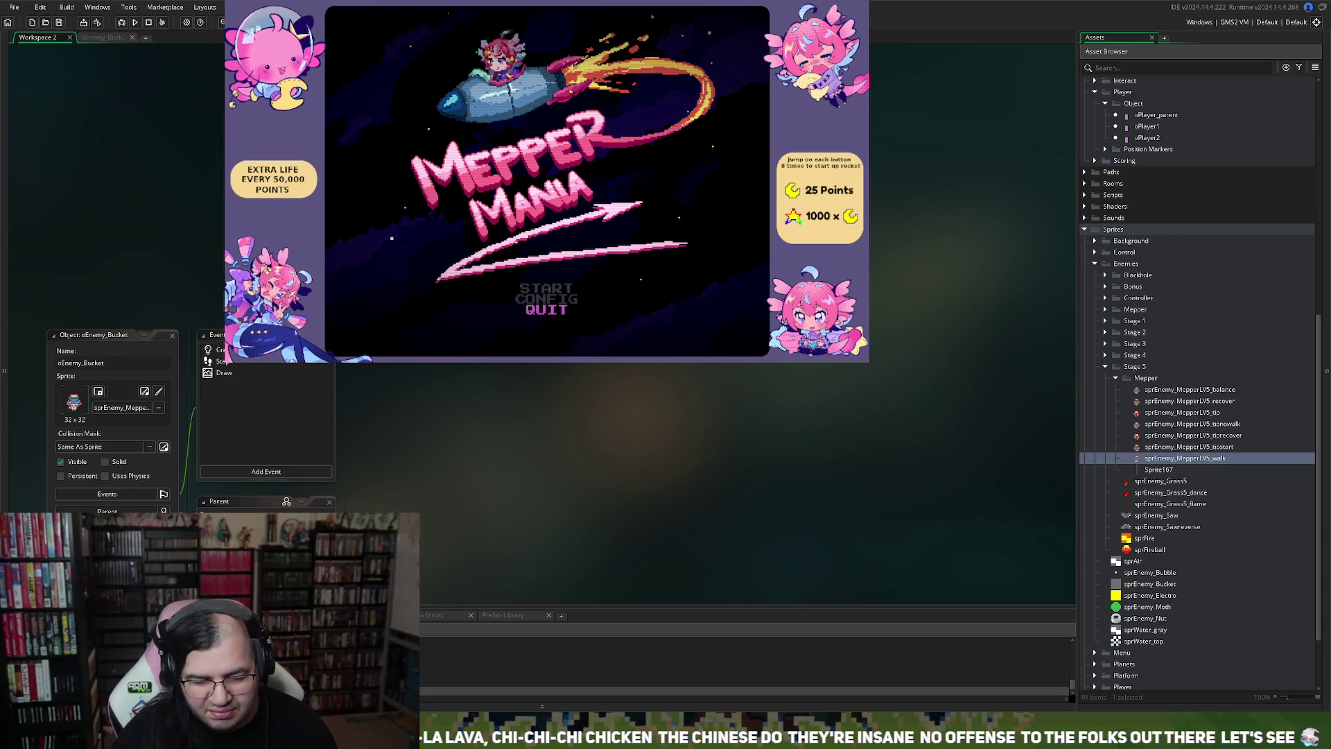
key(Down)
key(Up)
key(Up)
key(Return)
key(Down)
key(Down)
key(Left)
key(Left)
key(Left)
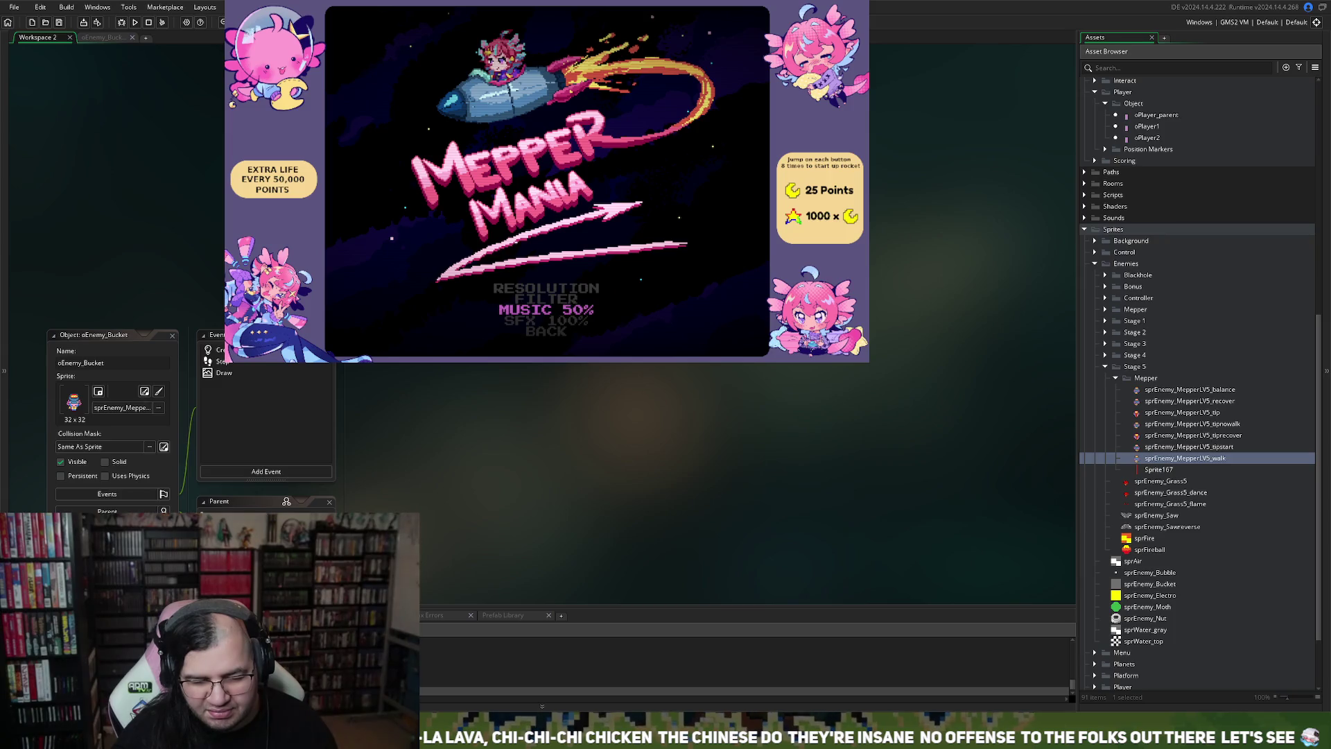
key(Down)
key(Left)
key(Left)
key(Left)
Step: Increase the game's window scale in the resolution options and back out to the title menu
key(Up)
key(Up)
key(Up)
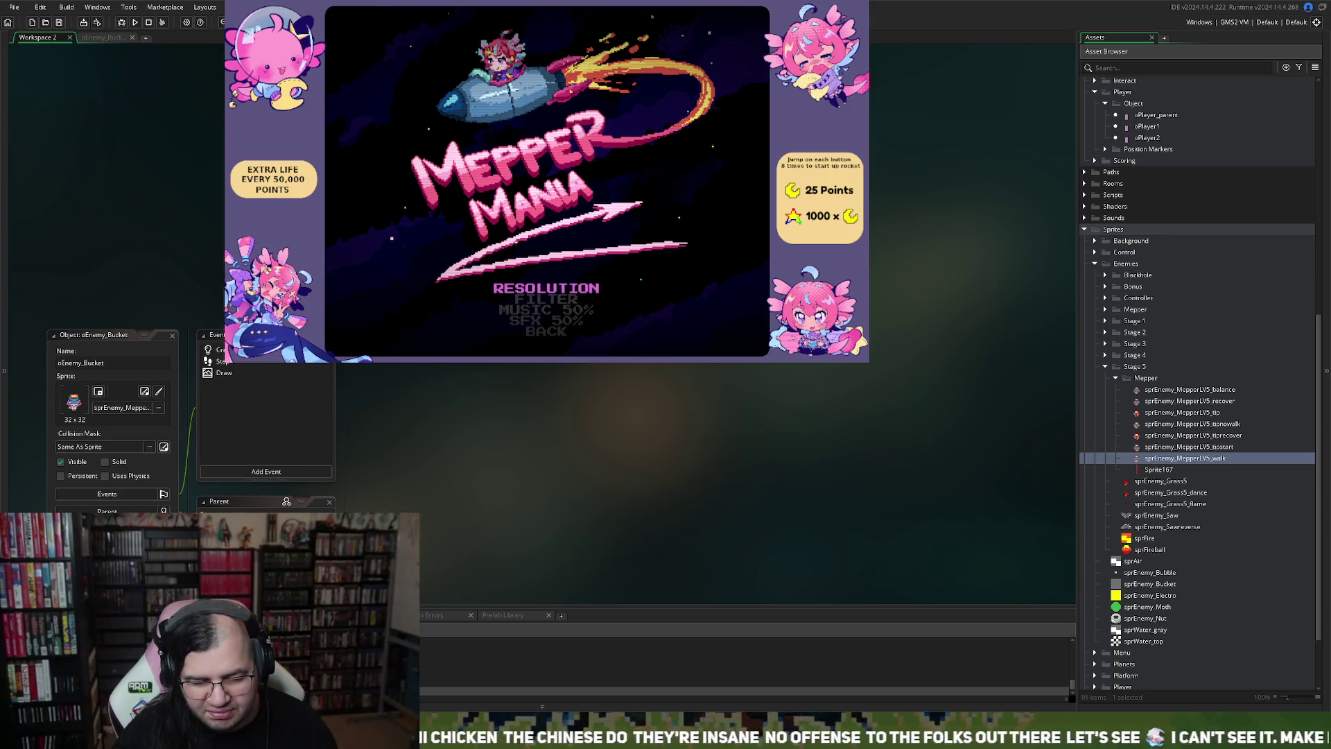
key(Return)
key(Down)
key(Right)
Step: Choose Stage 5 in the stage selection and begin playing
key(Right)
key(Up)
key(Escape)
key(Up)
key(Return)
key(Up)
key(Return)
key(Up)
key(Return)
key(Down)
key(Right)
key(Right)
key(Right)
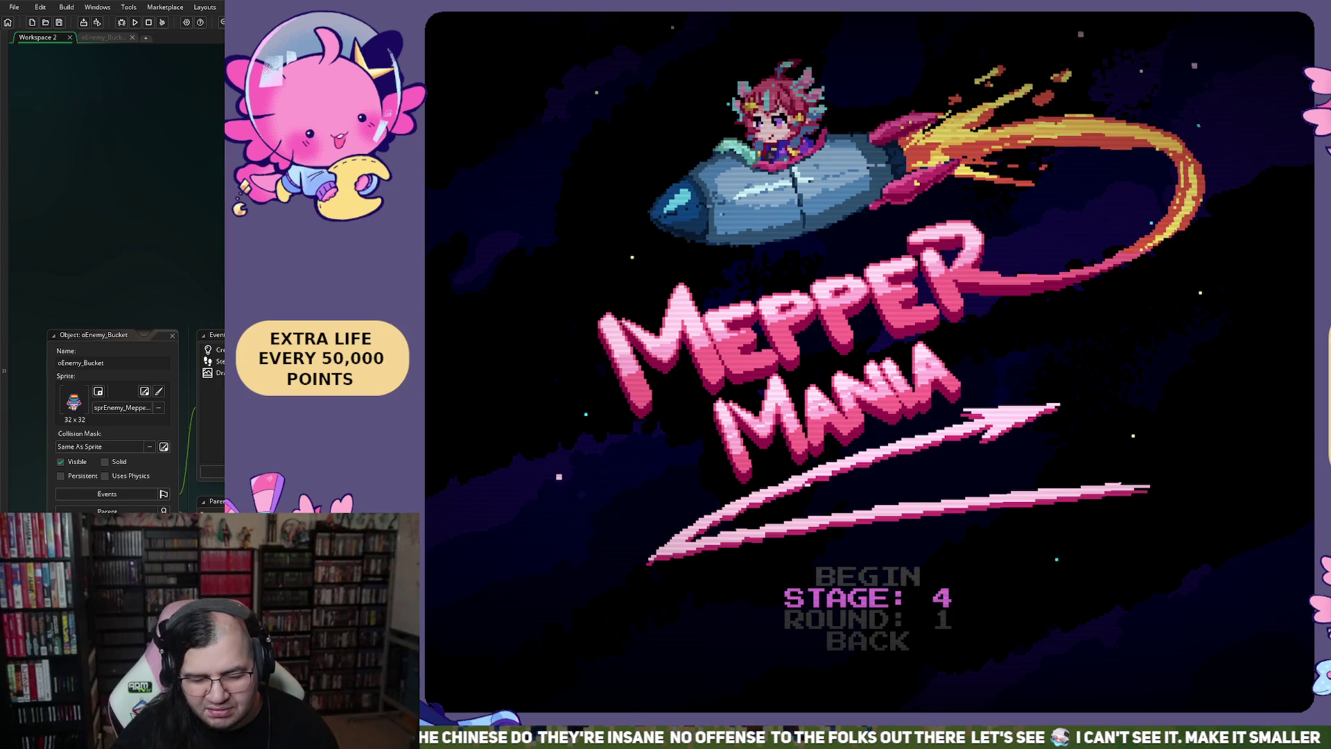
key(Up)
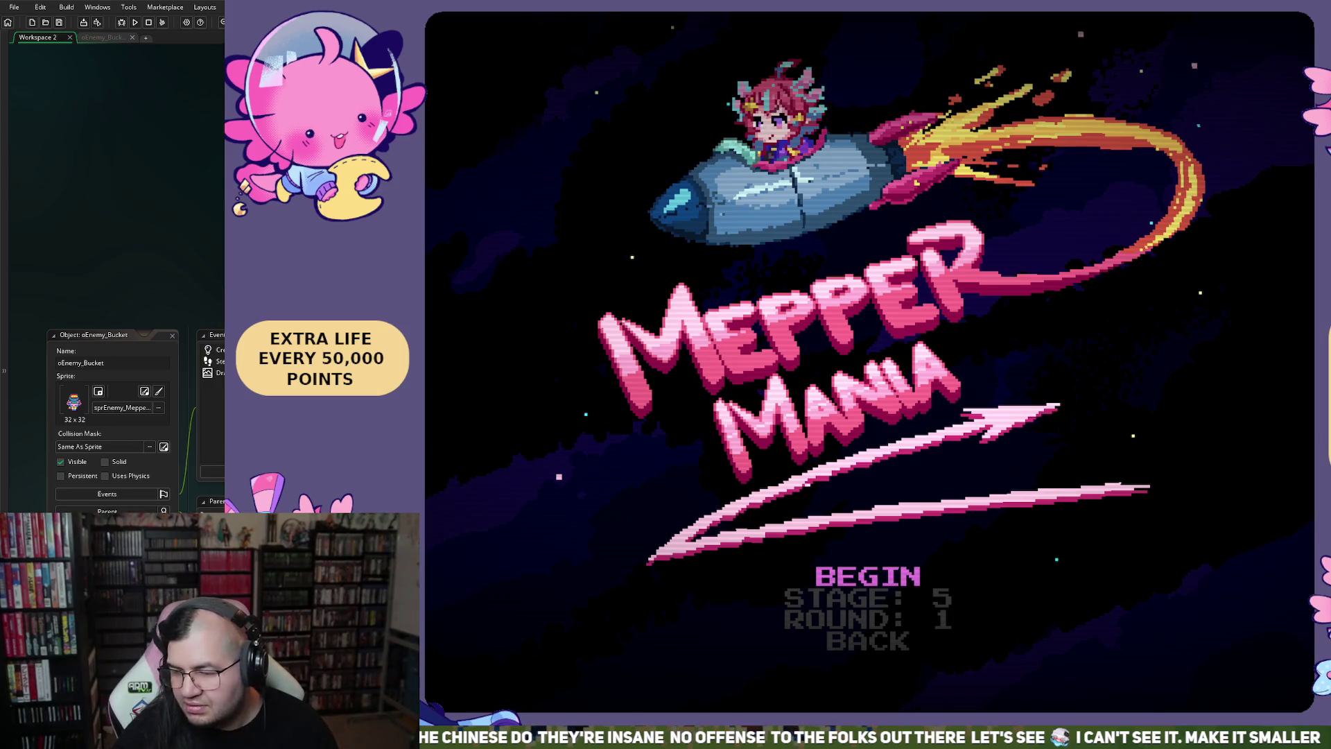
key(Return)
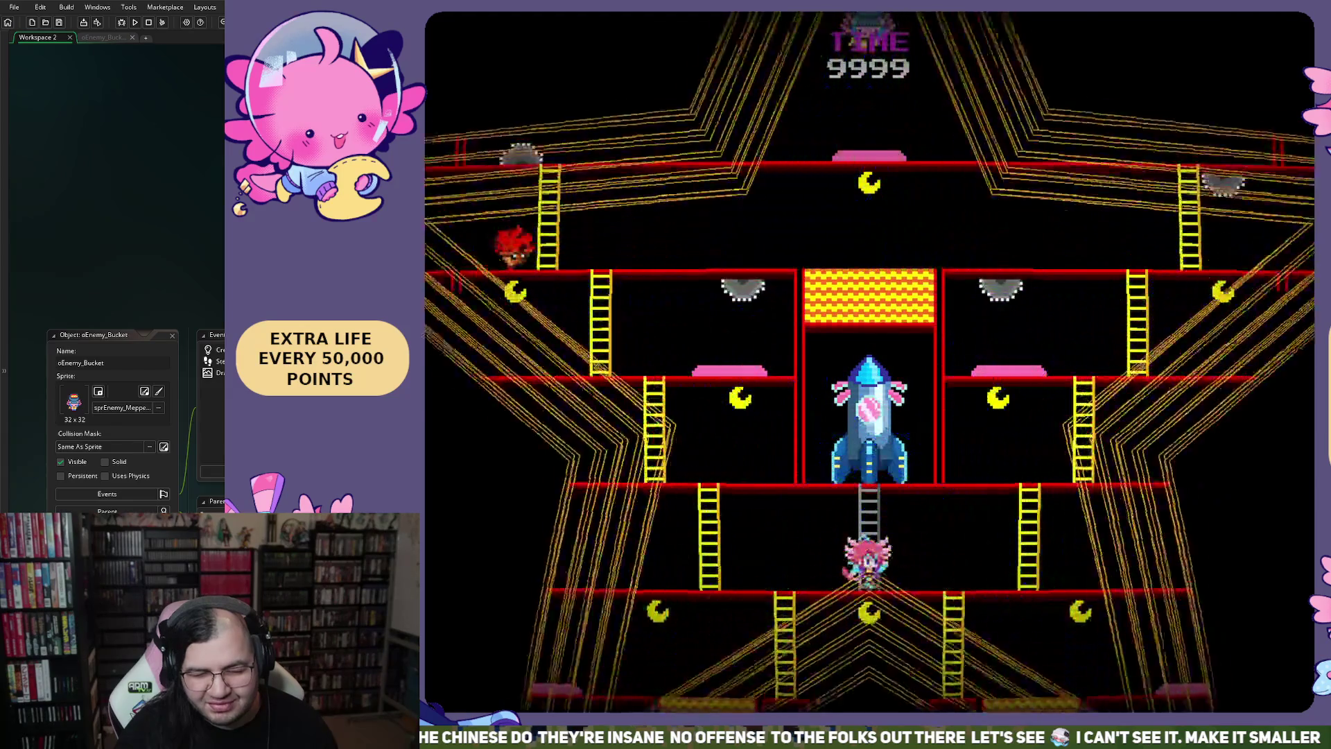
Step: Walk the player left and right along the floor, then quit the game
key(Left)
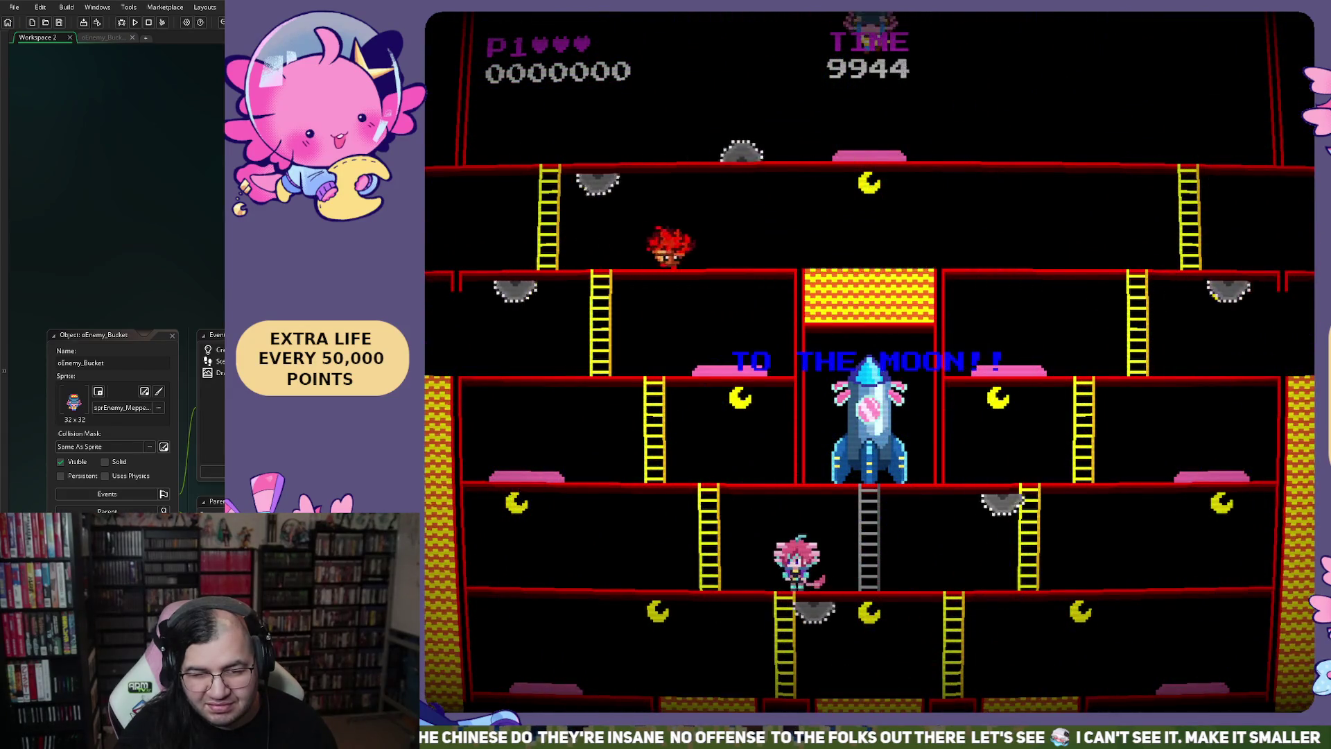
key(Left)
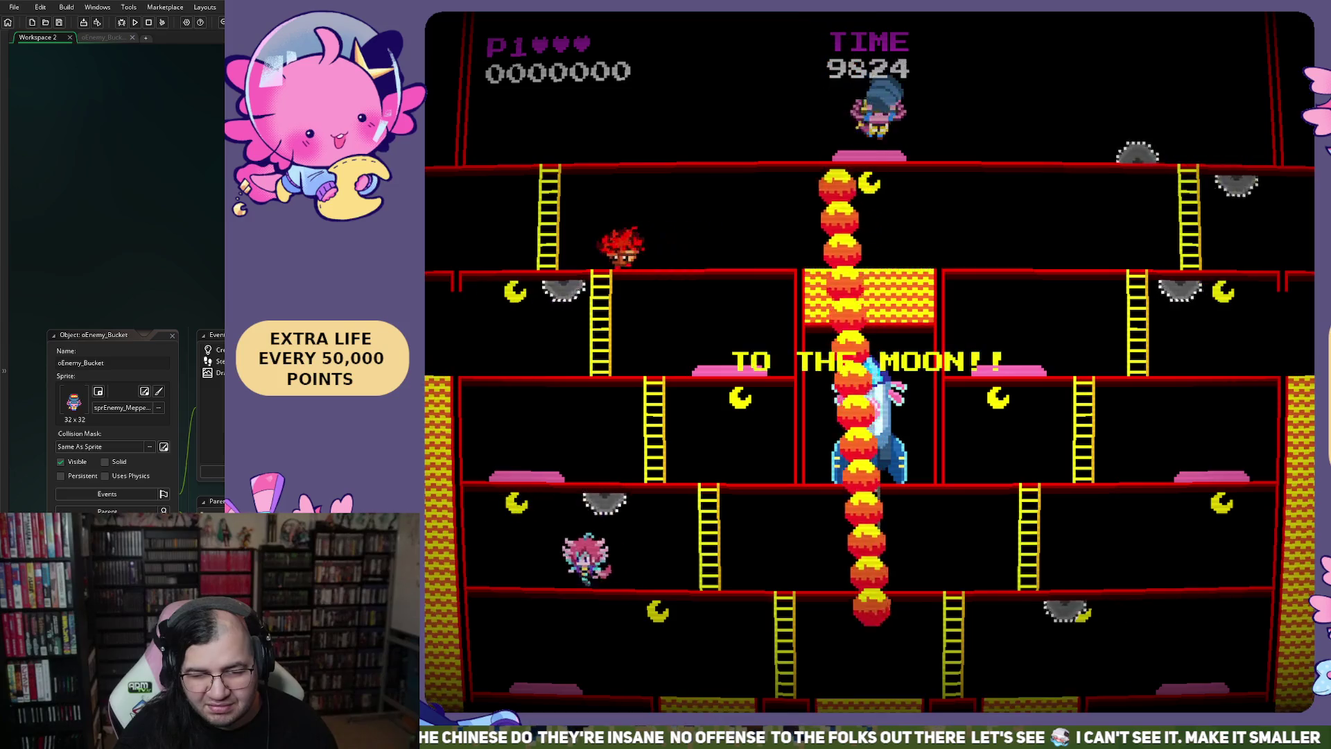
key(Right)
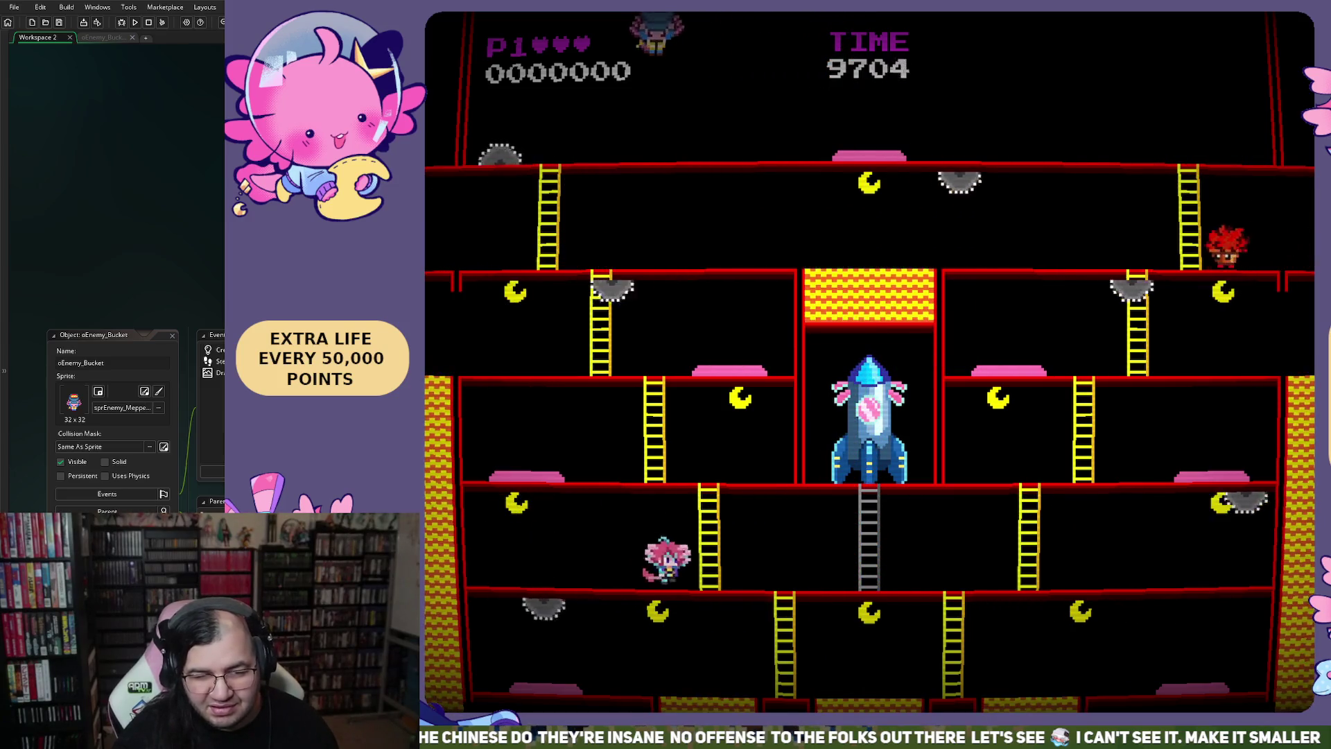
key(Escape)
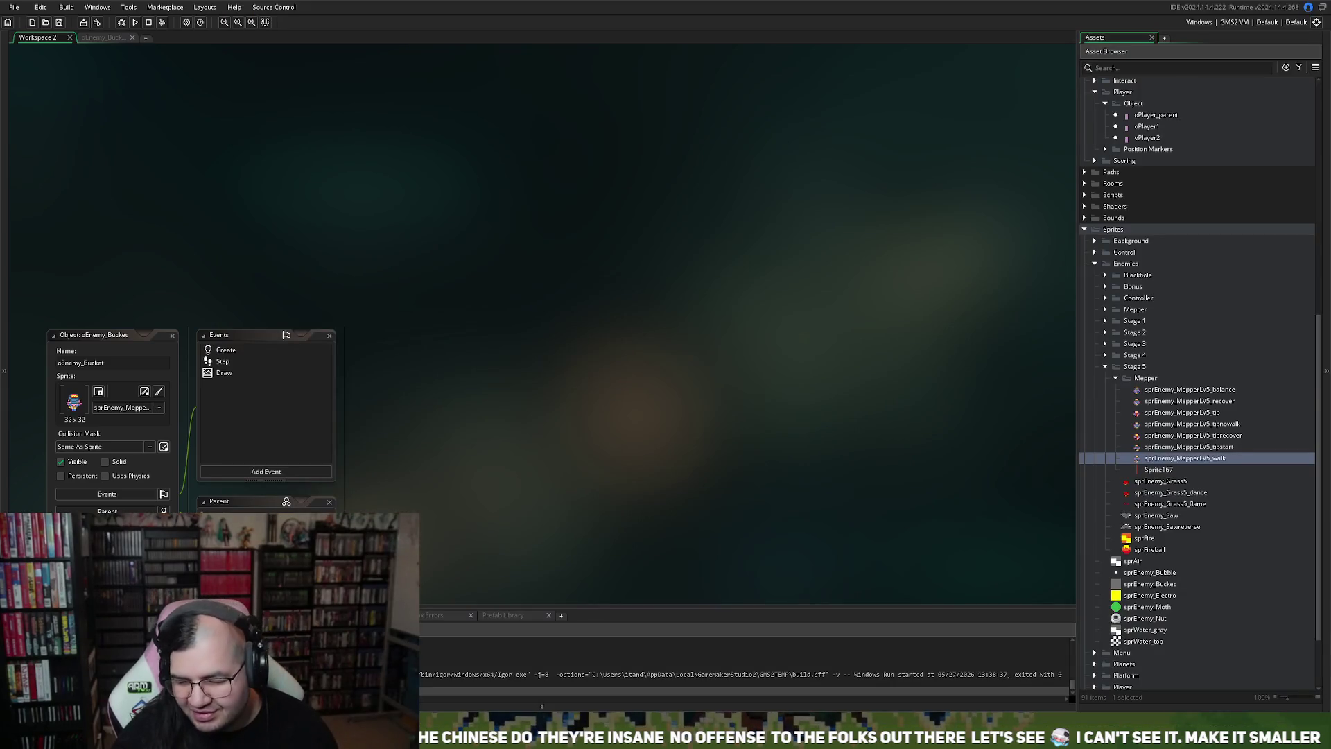
Step: Open the rmLevel5 room from the Rooms folder
scroll(1198, 381, down, 3)
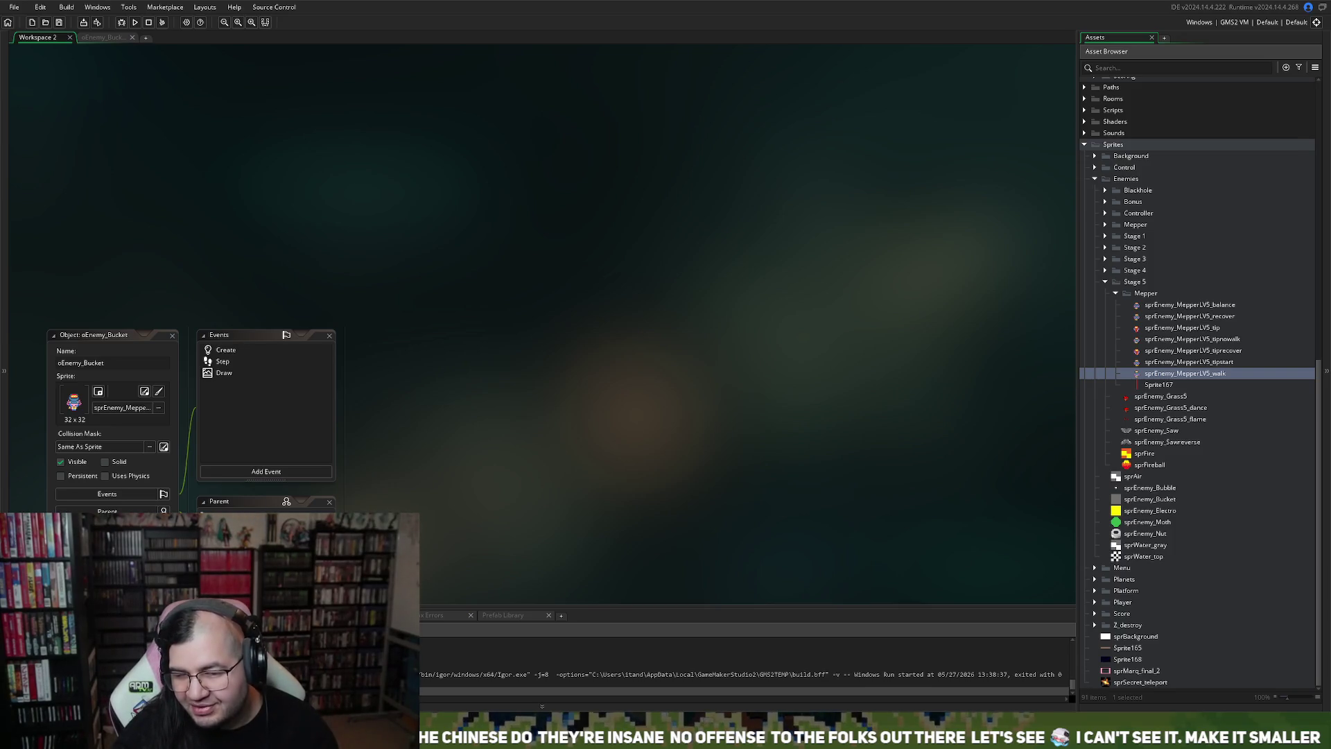
scroll(1198, 381, up, 2)
click(1084, 161)
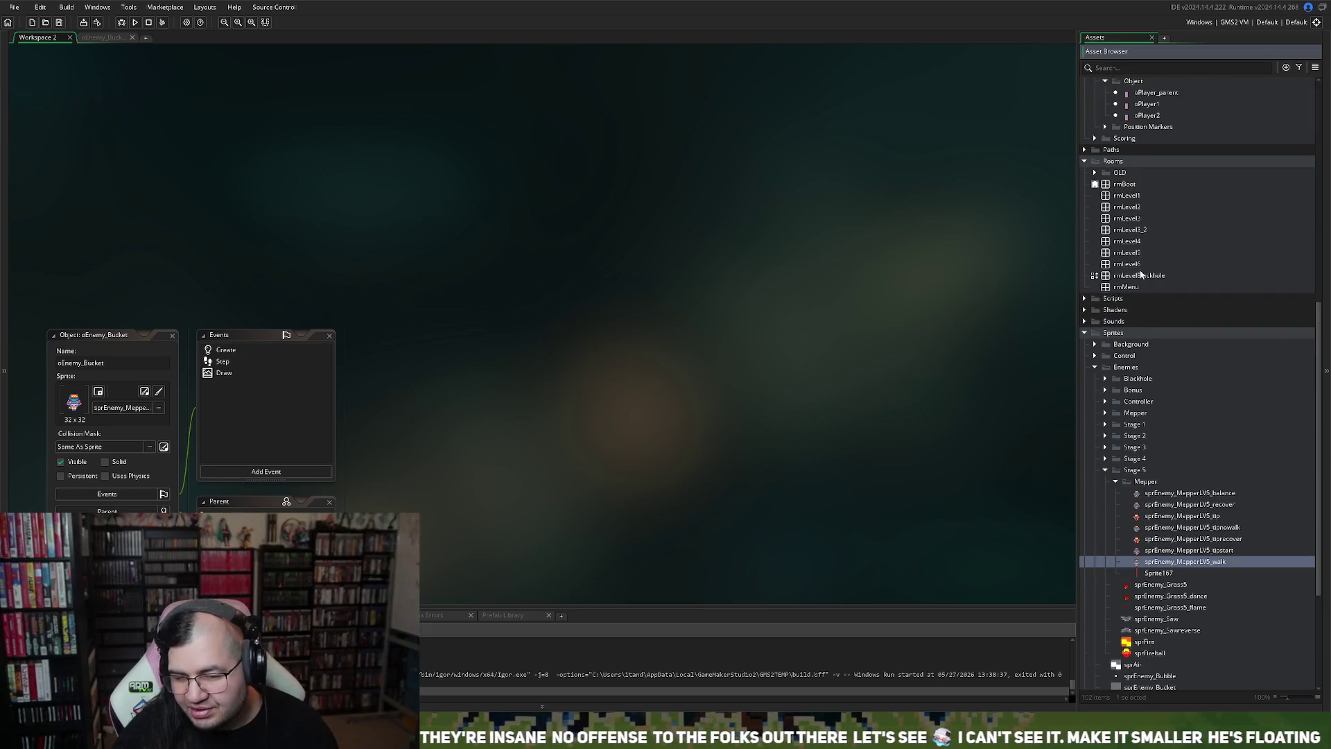
click(1139, 254)
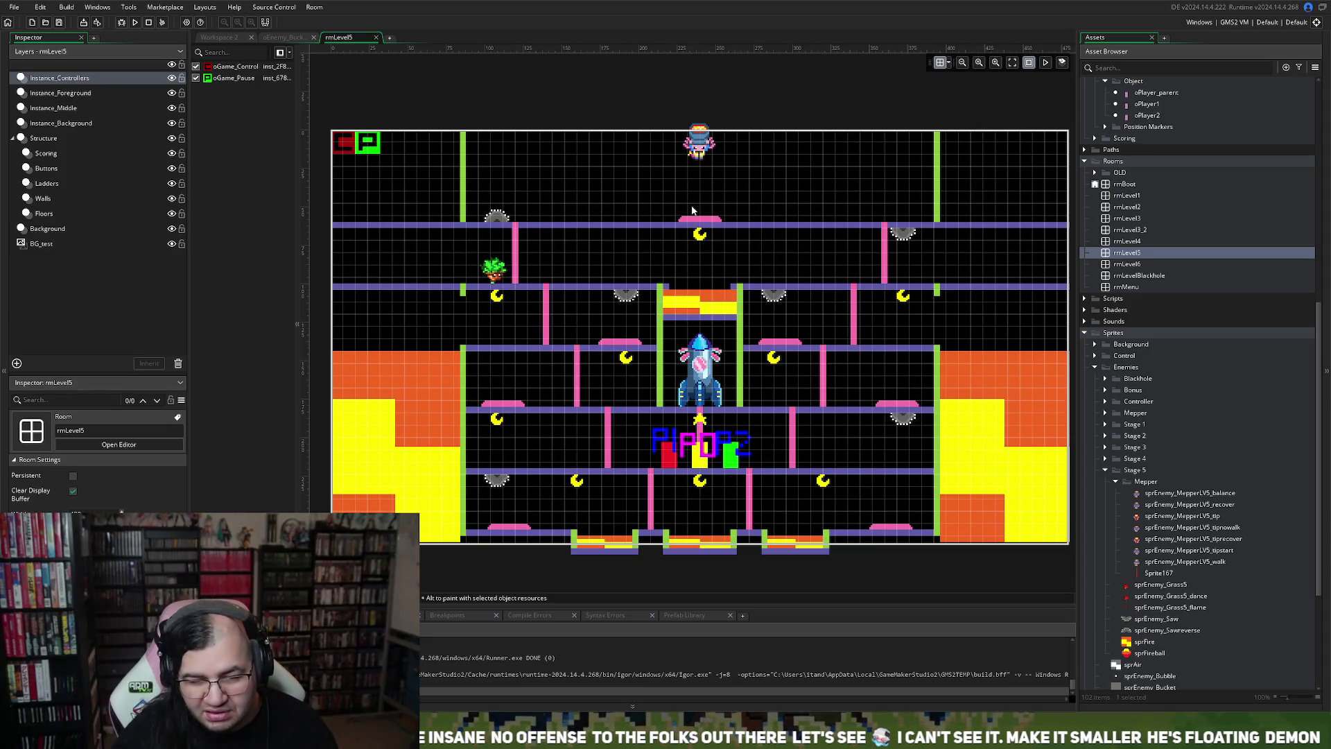
Step: On the Instance_Middle layer, lower the oEnemy_Bucket instance from y 20 to 36
scroll(692, 207, up, 5)
scroll(694, 211, up, 2)
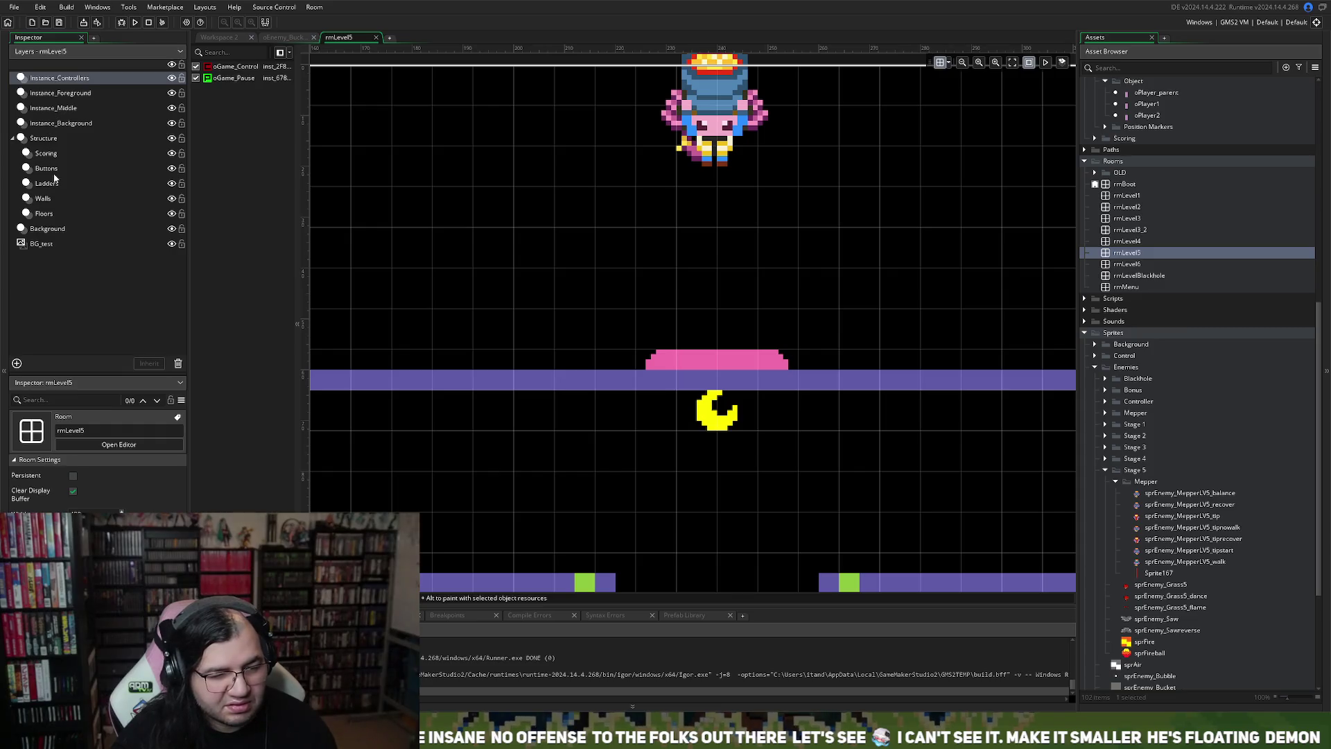
click(58, 124)
click(59, 109)
click(59, 96)
click(57, 110)
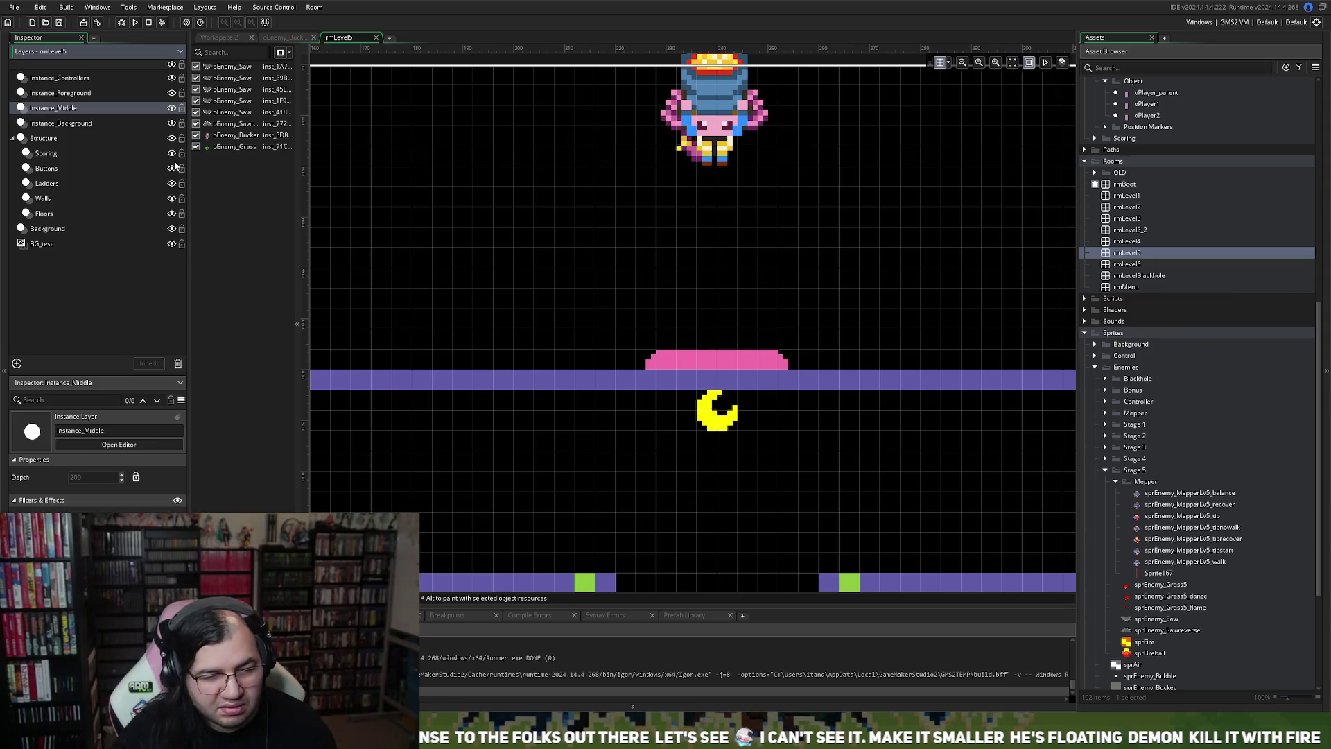
drag(226, 138, 228, 152)
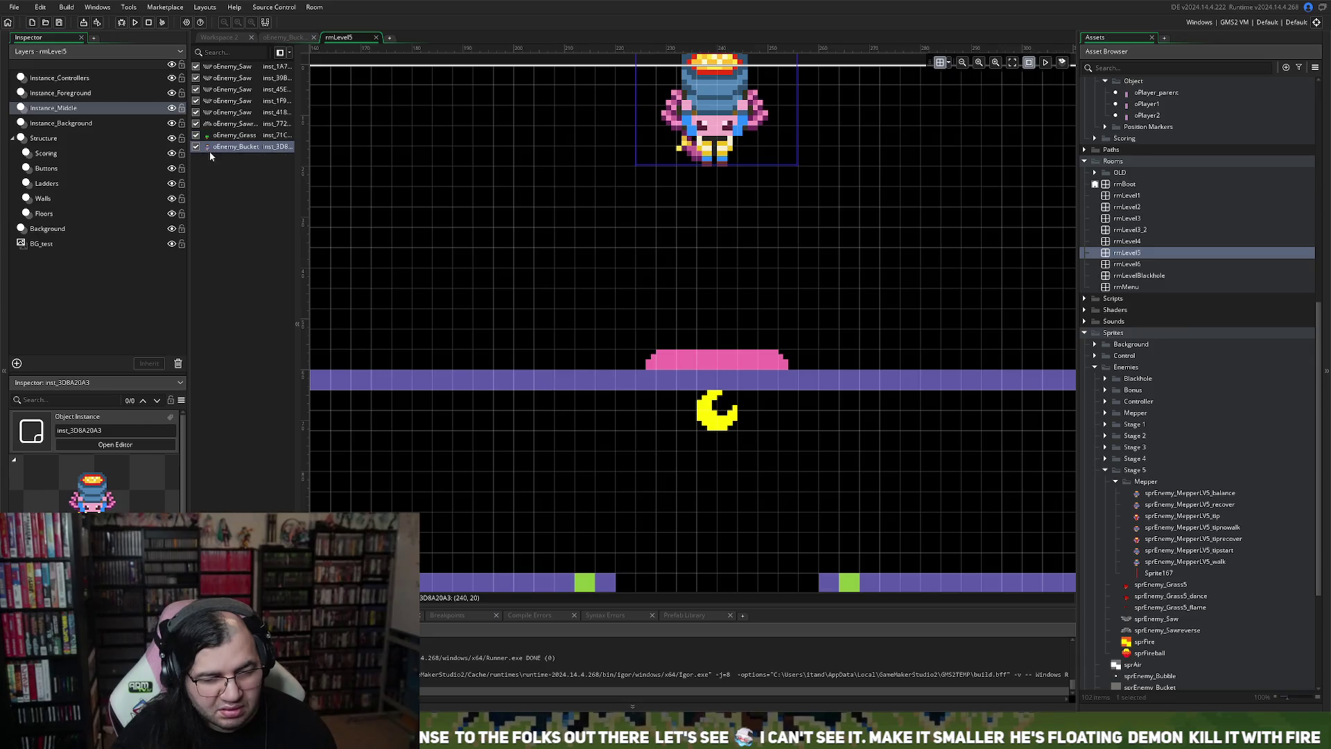
drag(691, 154, 686, 228)
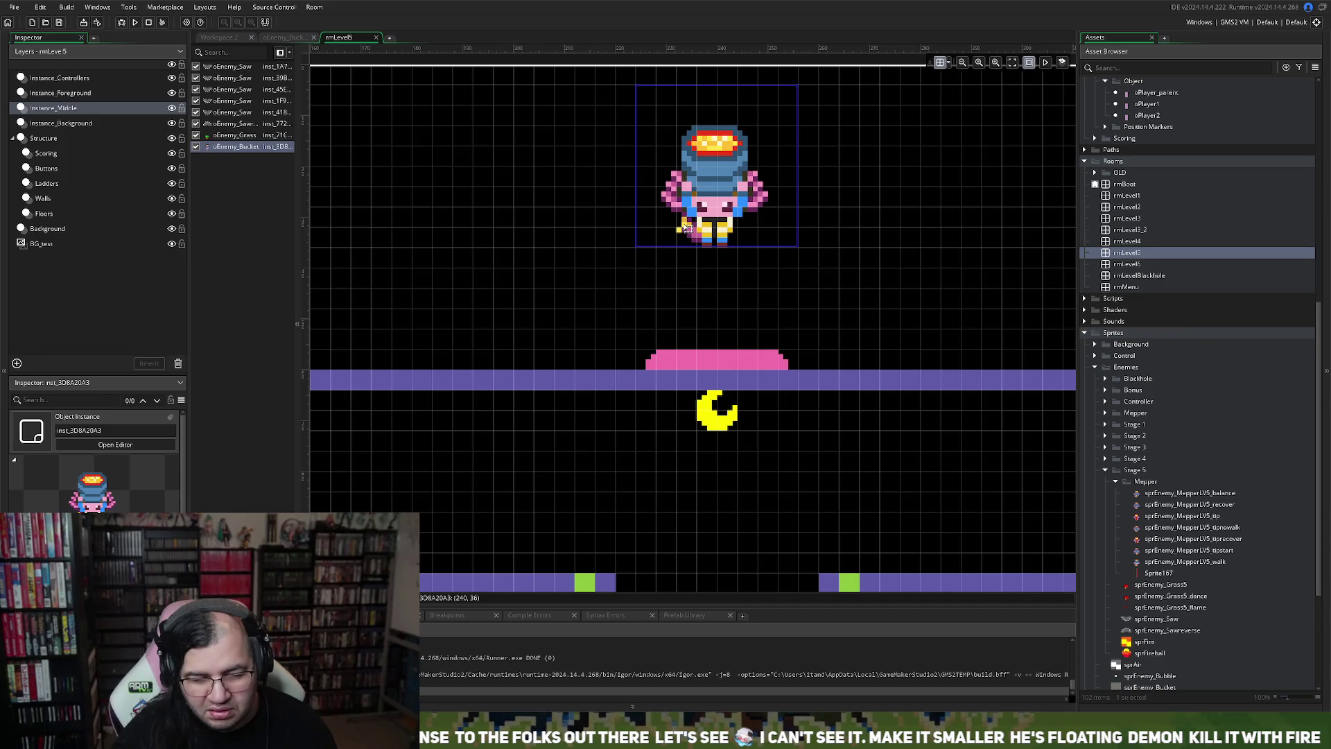
Step: Select the Floors layer to list the room's oFloor instances
scroll(597, 243, left, 8)
scroll(600, 247, right, 20)
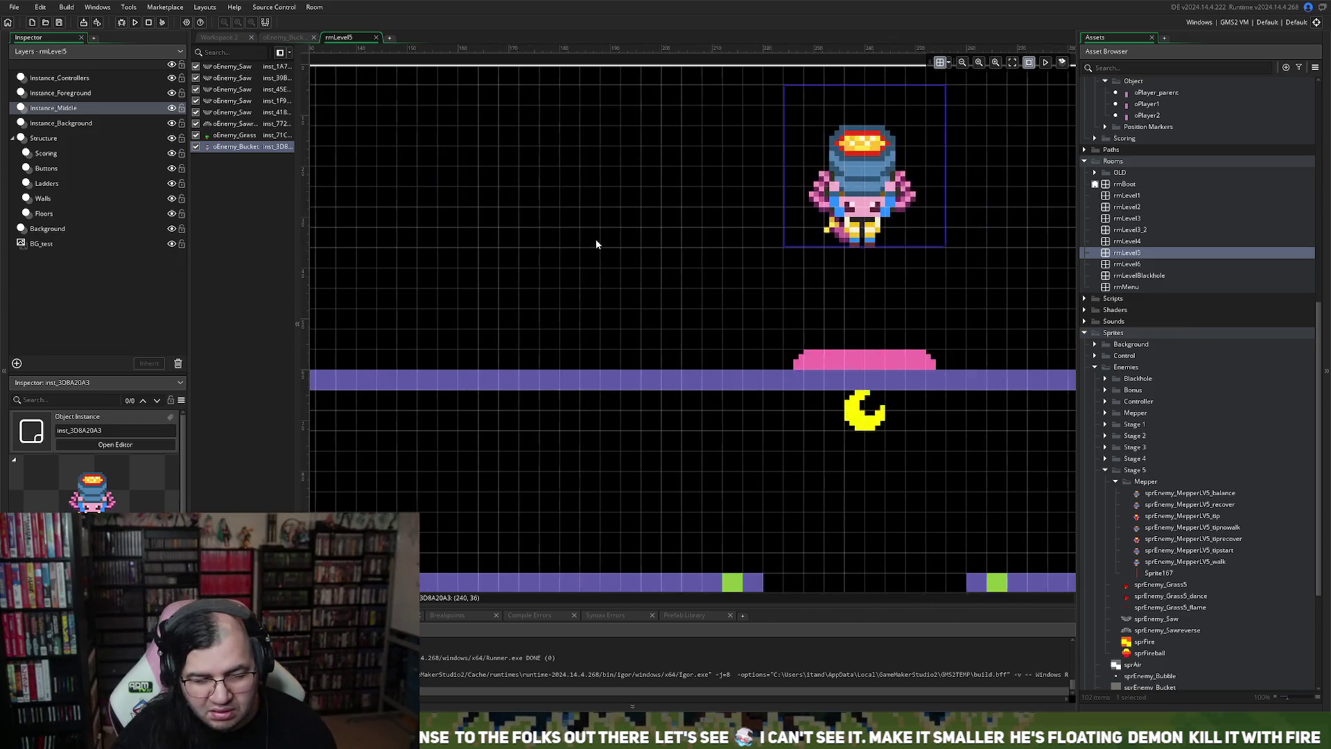
scroll(594, 244, right, 4)
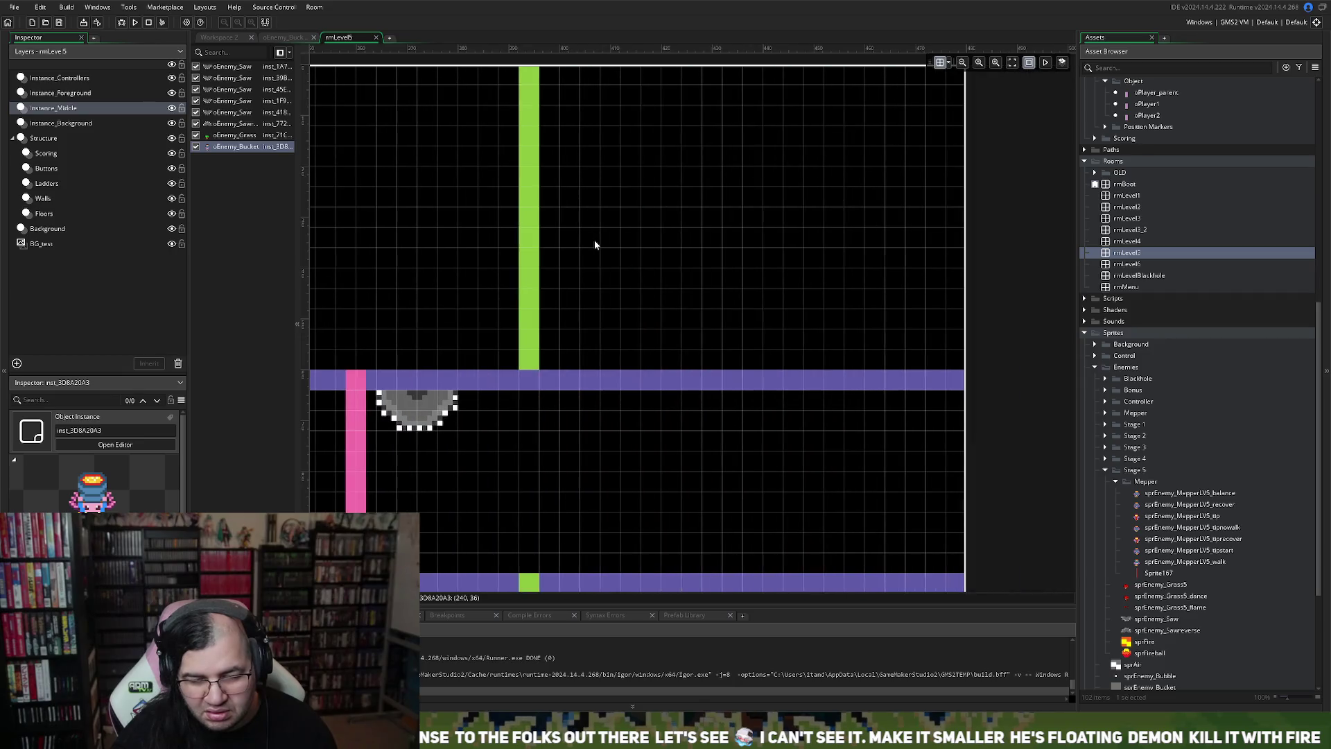
scroll(582, 244, left, 15)
scroll(581, 249, left, 4)
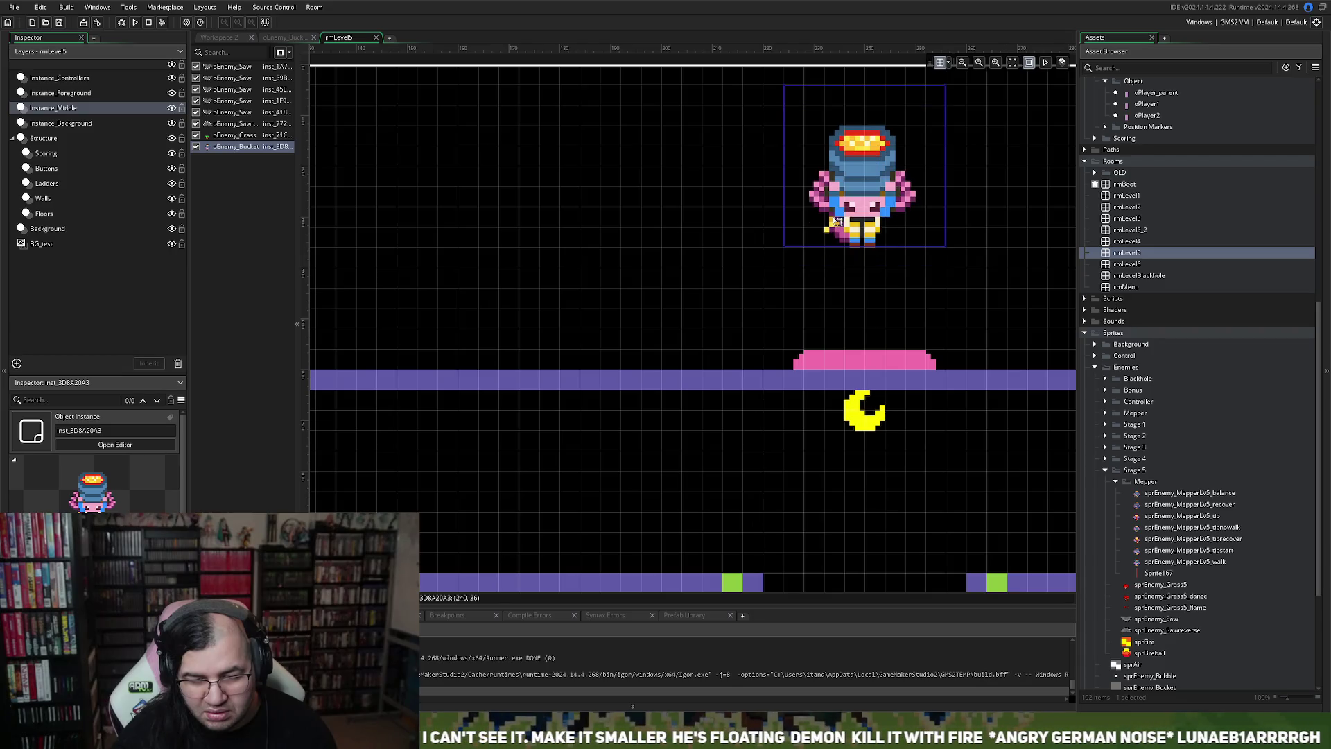
scroll(567, 252, left, 10)
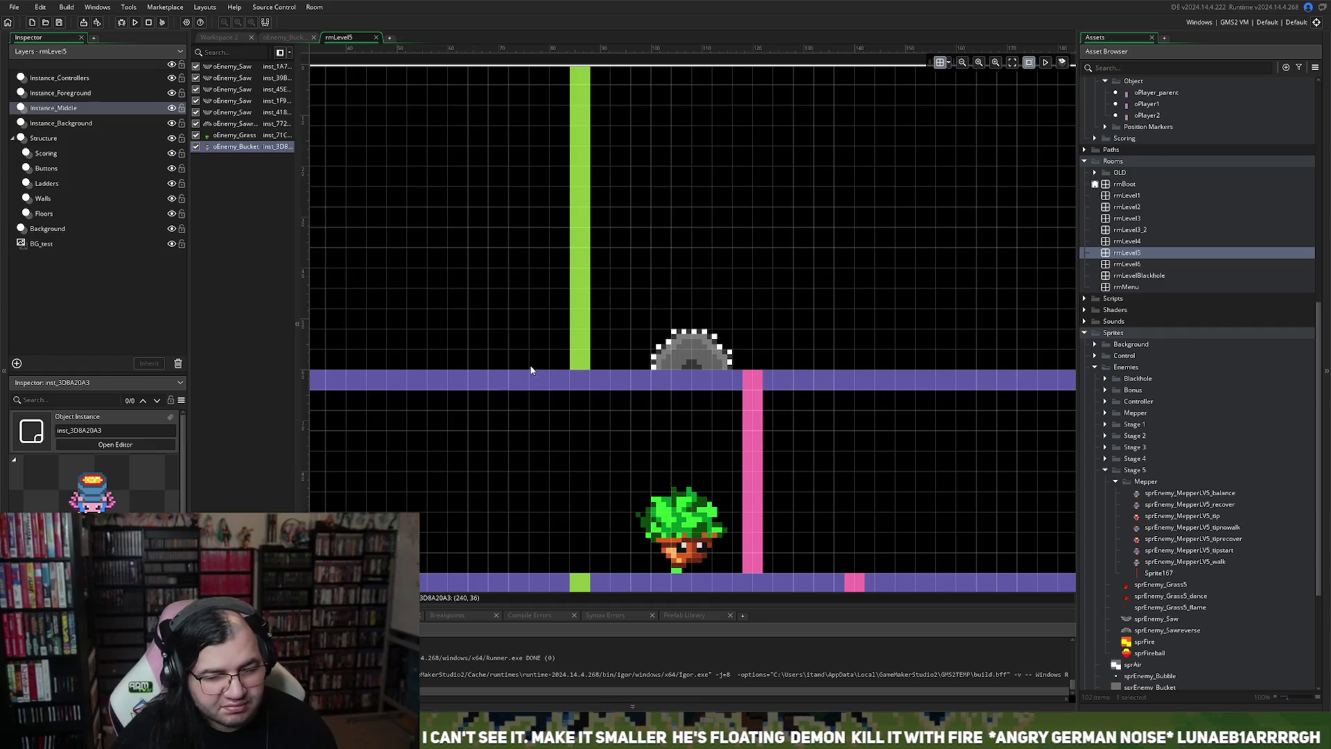
click(43, 214)
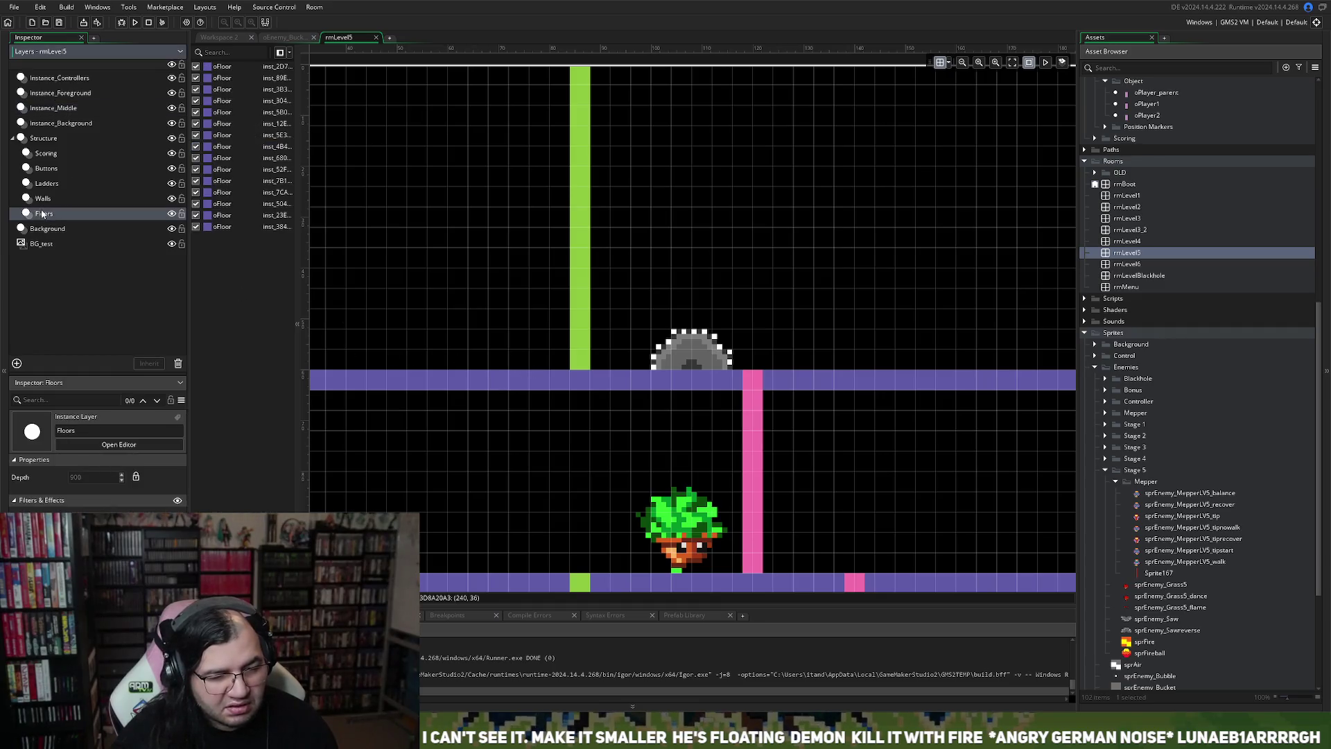
Step: Place a new oFloor piece and position it on the upper level
click(455, 380)
alt+click(512, 389)
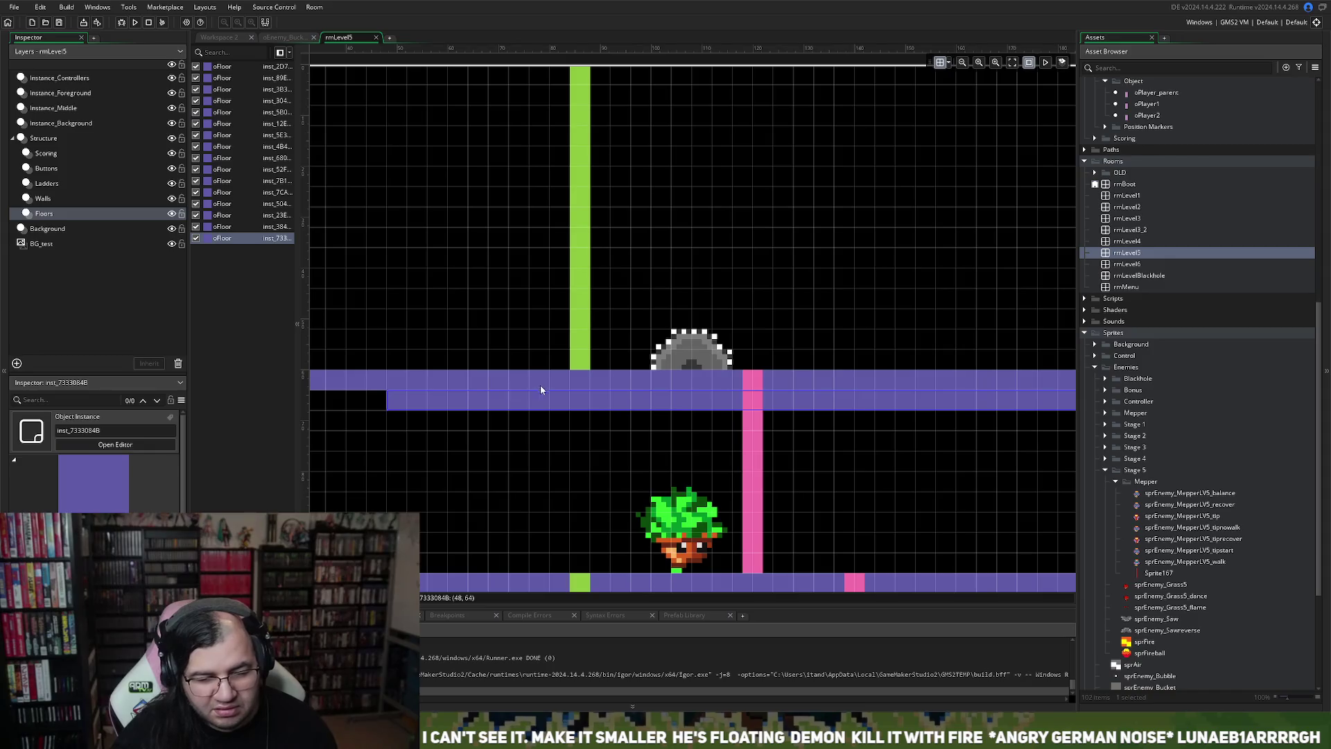
drag(539, 403, 592, 303)
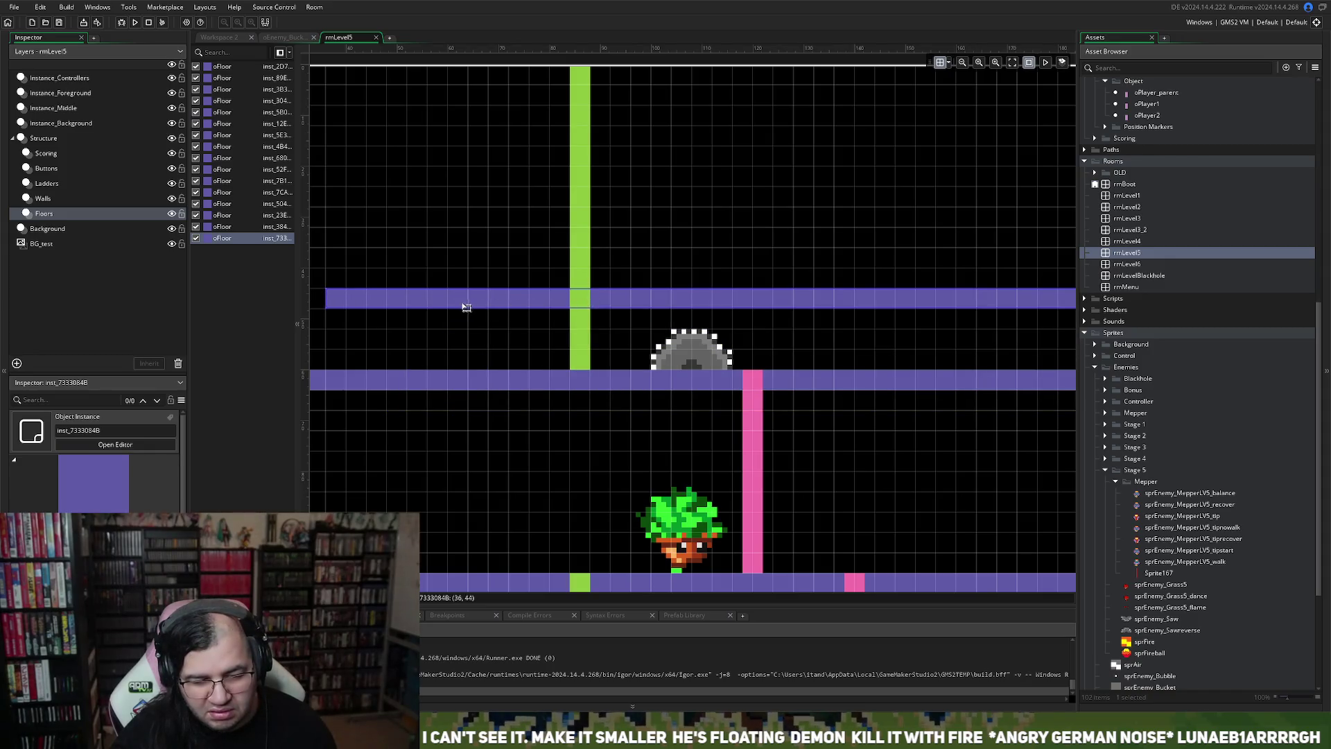
drag(466, 307, 490, 288)
scroll(558, 298, right, 5)
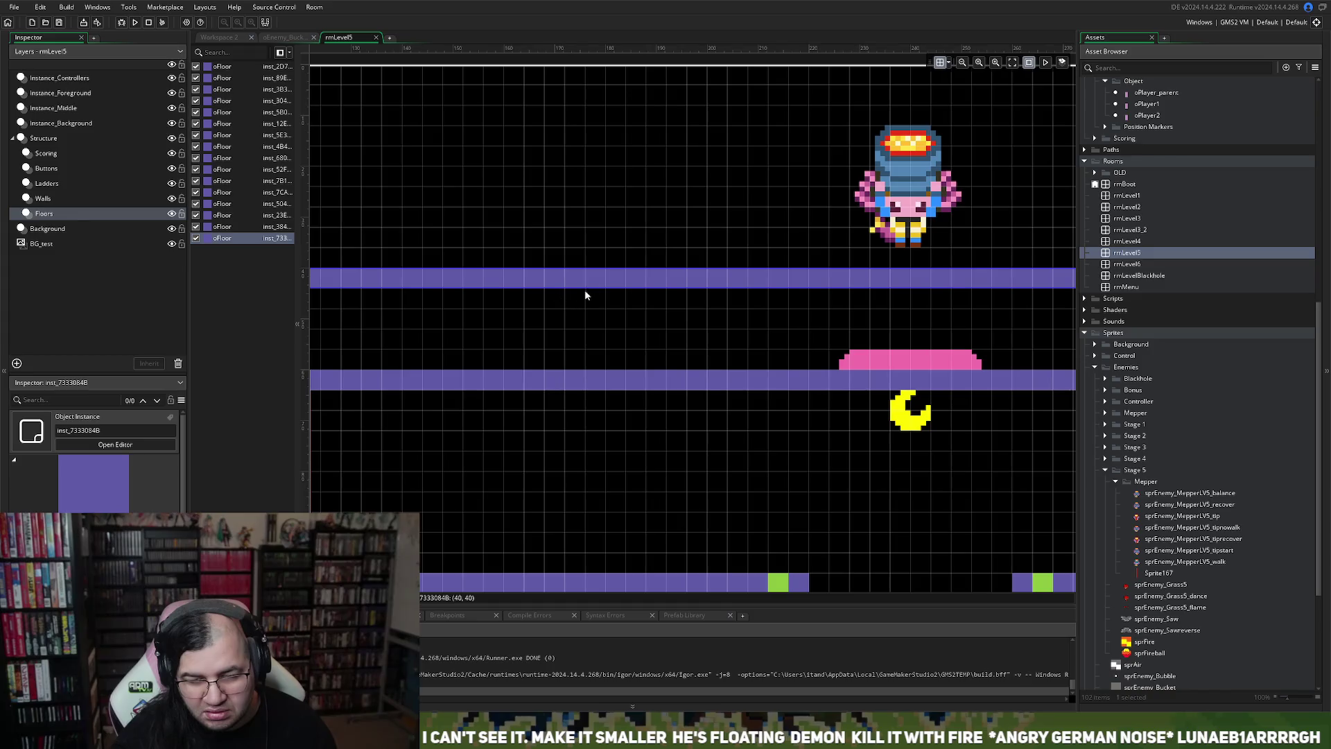
drag(601, 281, 606, 264)
scroll(613, 284, right, 5)
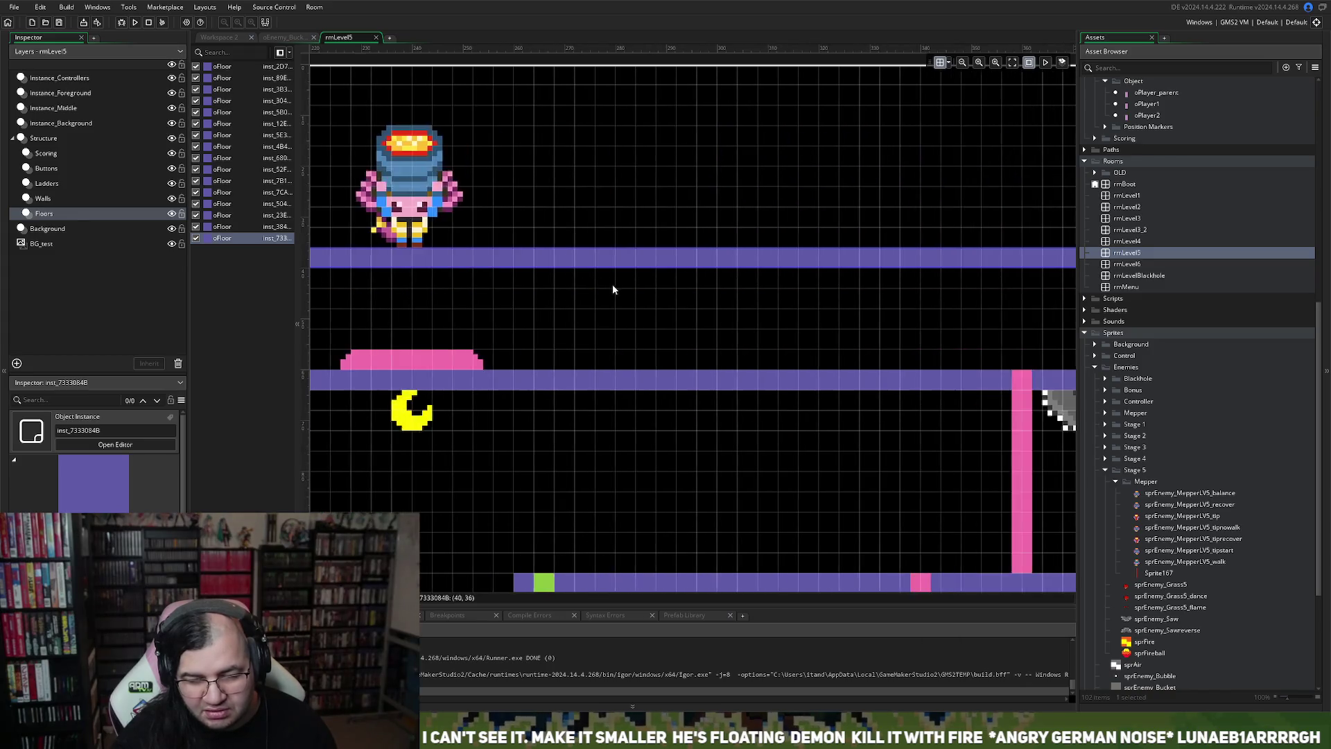
scroll(612, 285, right, 10)
drag(664, 260, 643, 261)
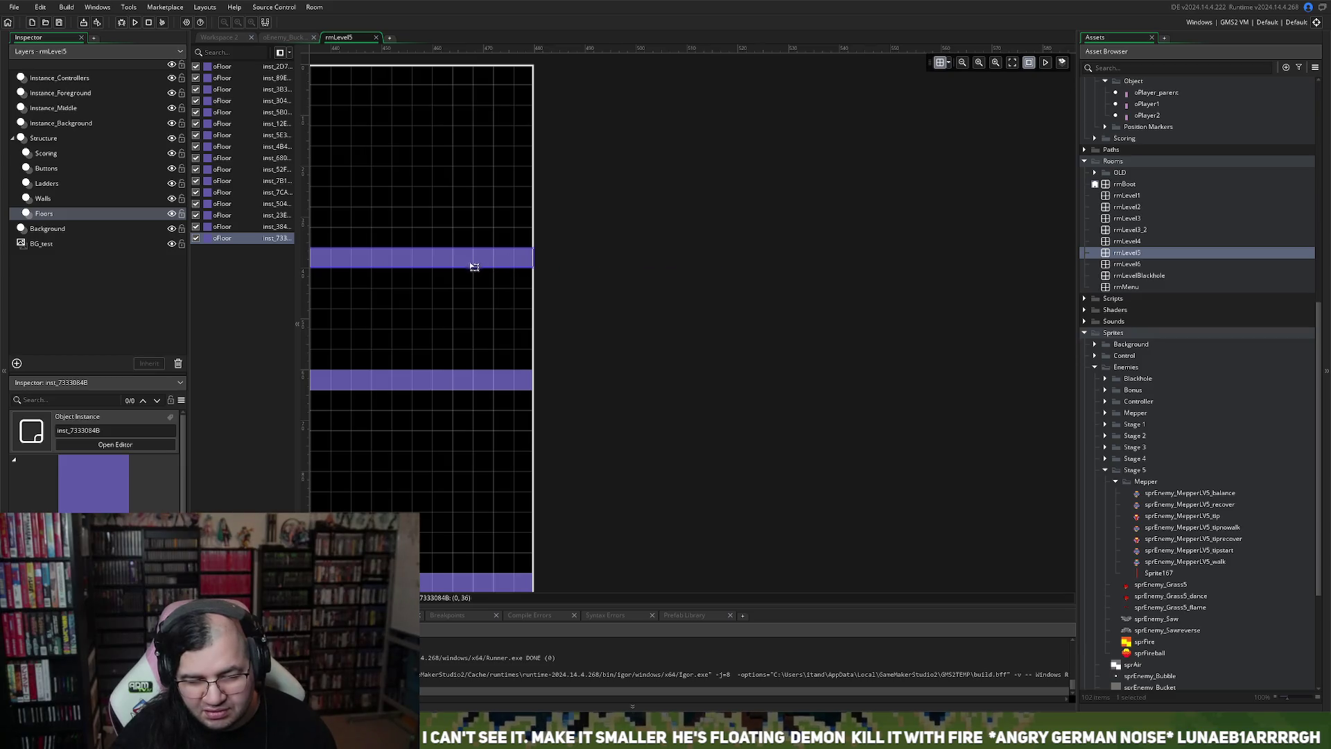
scroll(513, 305, left, 20)
scroll(535, 346, left, 3)
scroll(582, 344, right, 4)
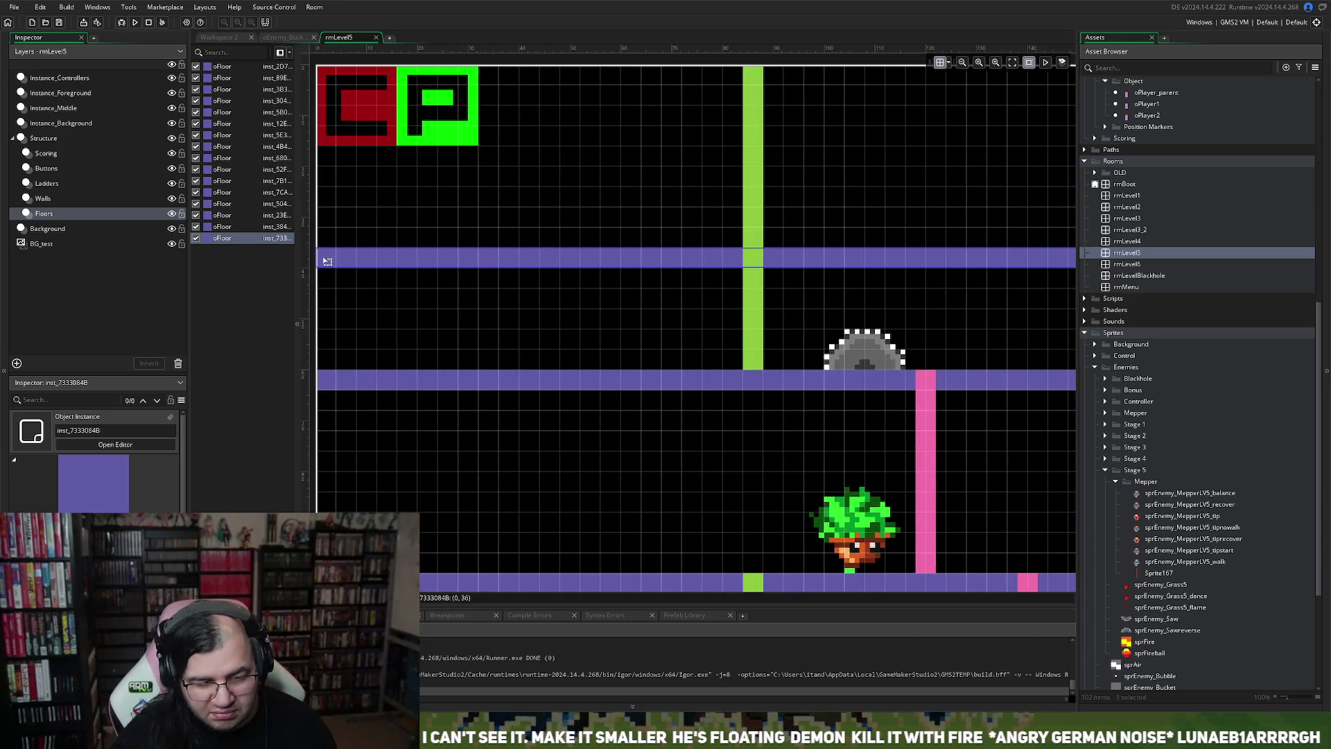
Step: Trim the floor's left end to the green pillar and right end to the ladder, then run
drag(526, 268, 781, 270)
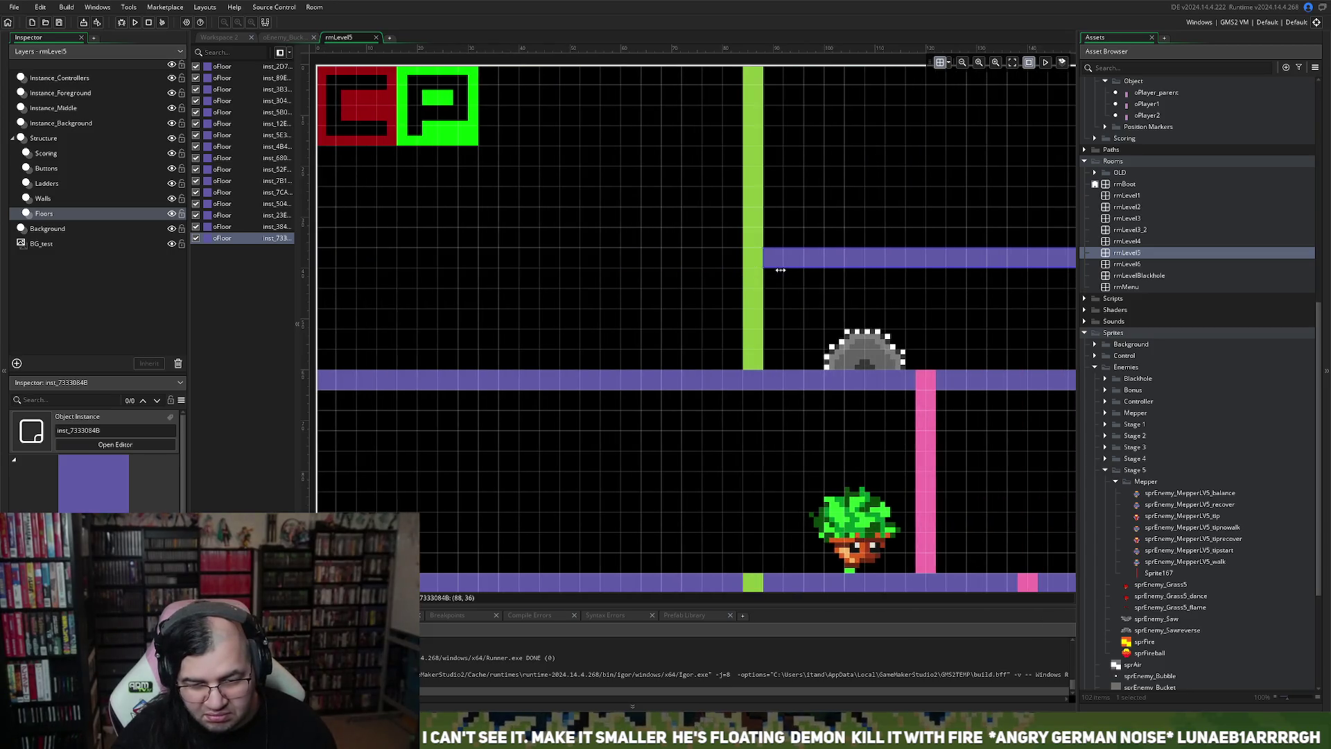
scroll(772, 274, right, 13)
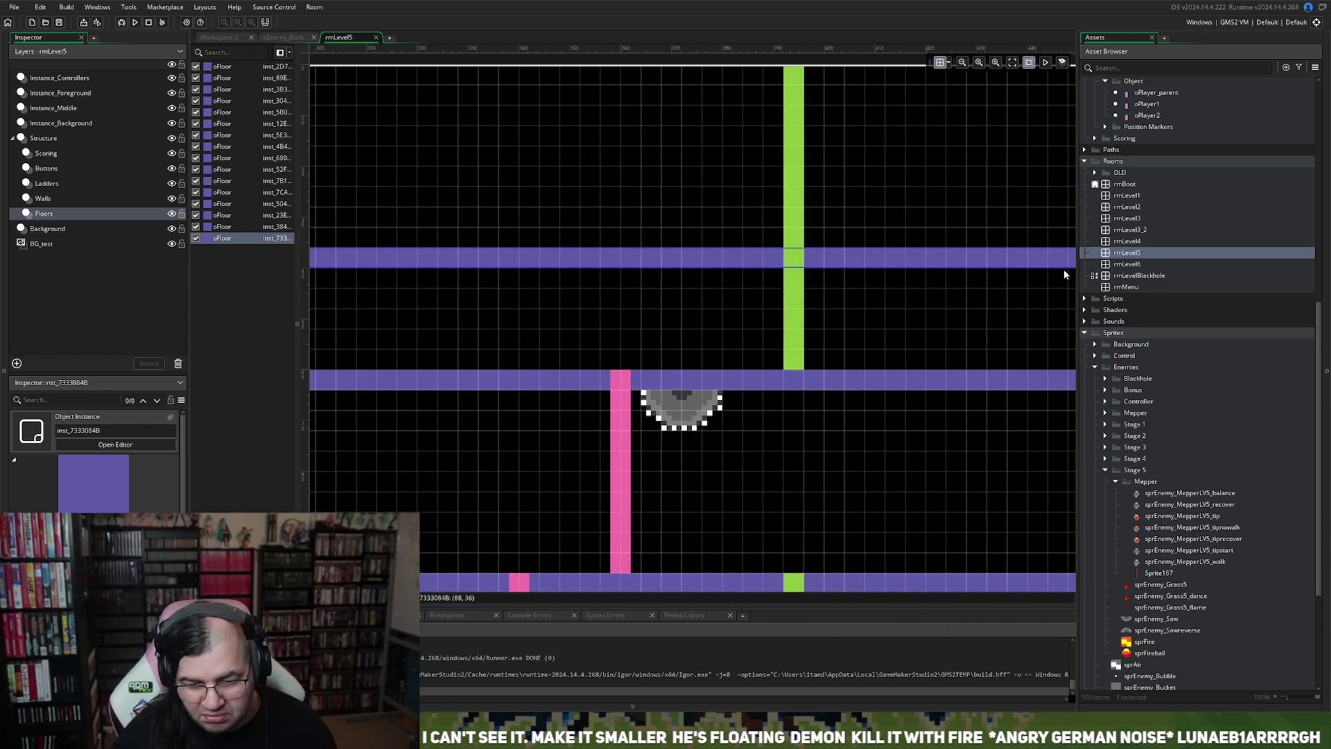
scroll(936, 269, right, 3)
drag(876, 260, 493, 263)
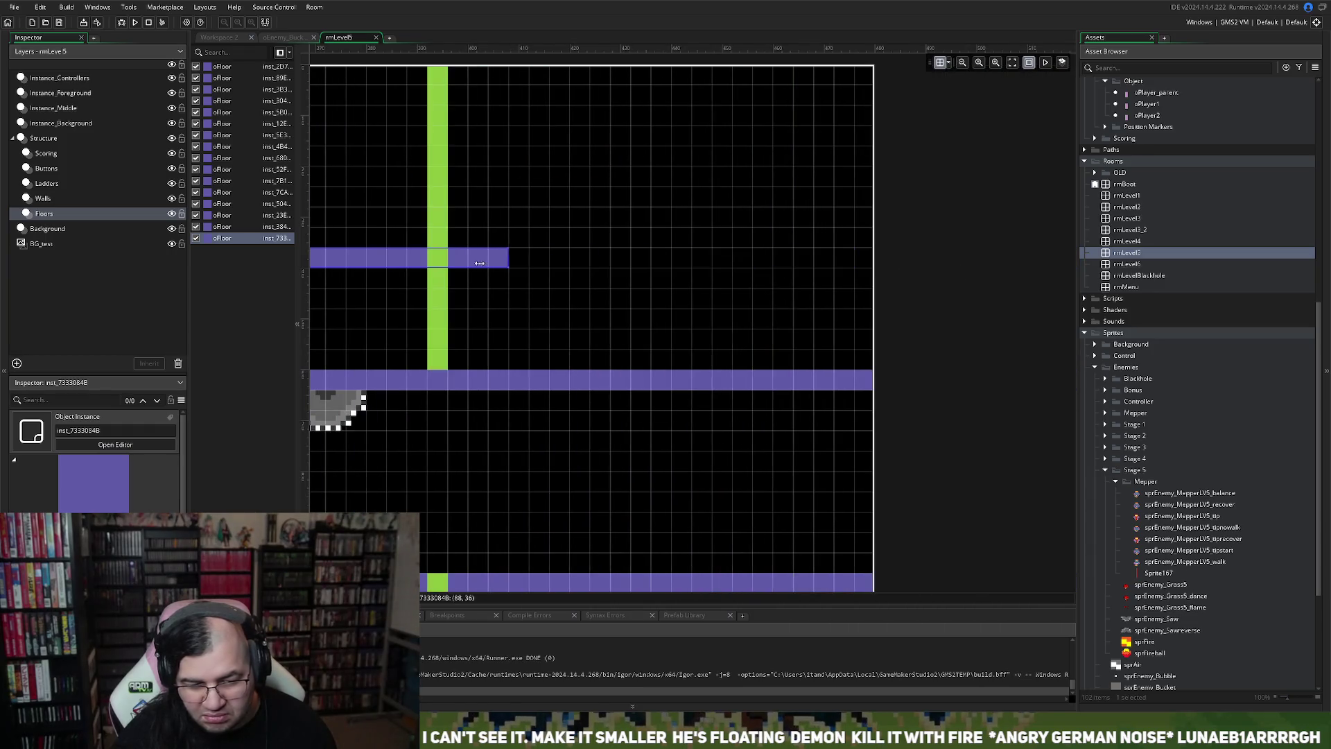
click(136, 23)
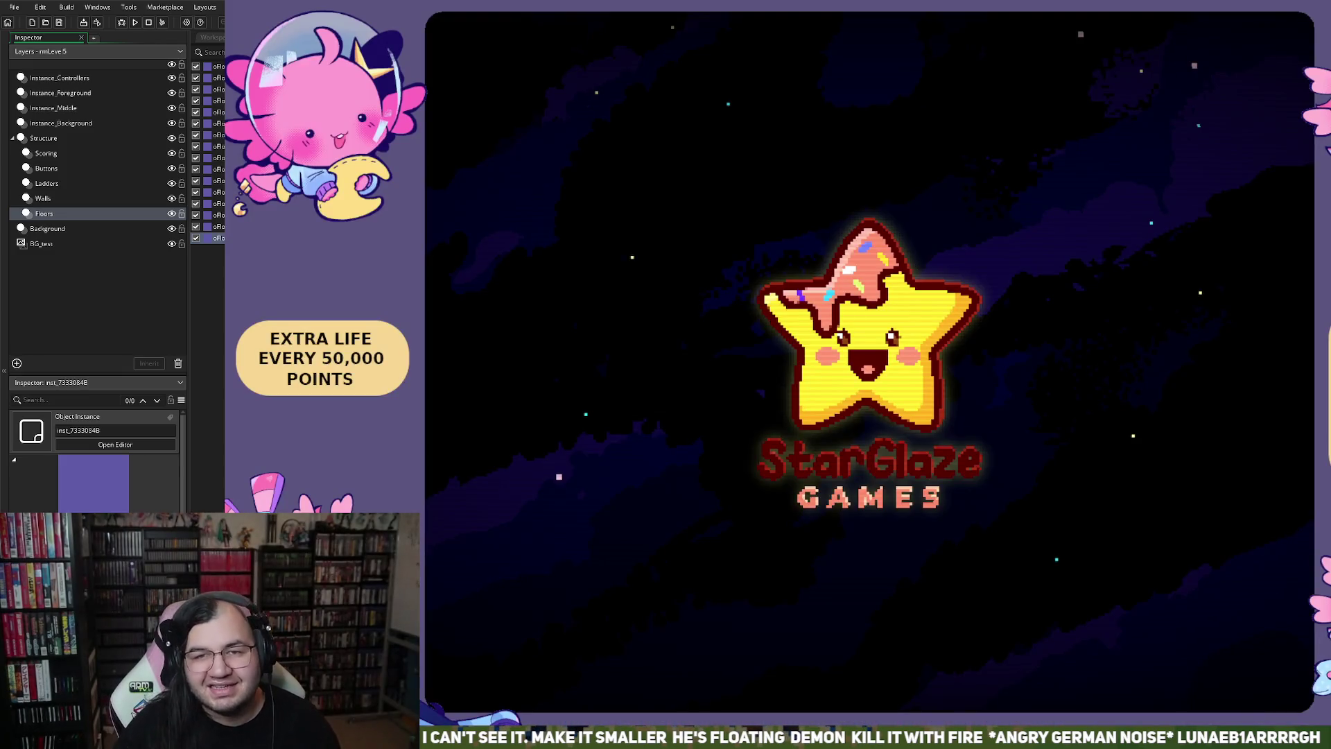
Step: Start the Scalding Soup Factory stage, walk the player left to watch the enemies, then quit
key(Return)
key(Down)
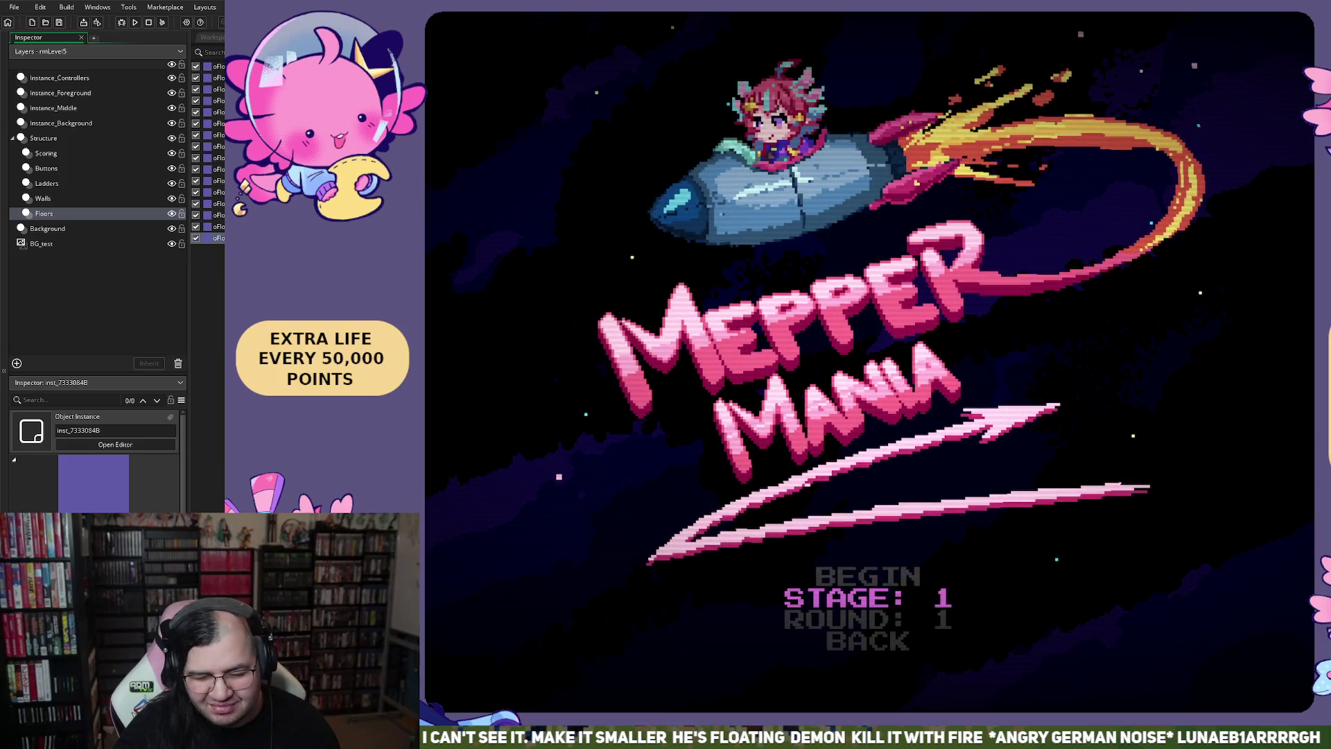
key(Return)
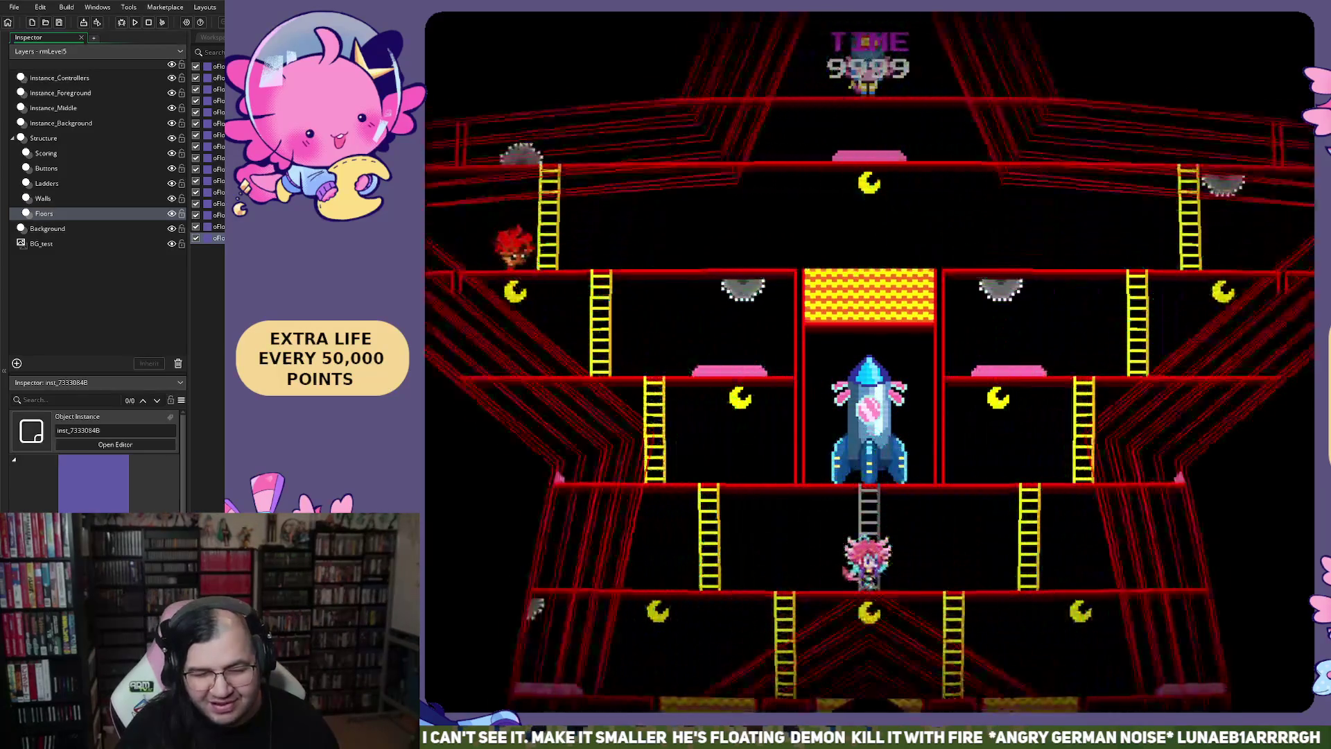
key(Left)
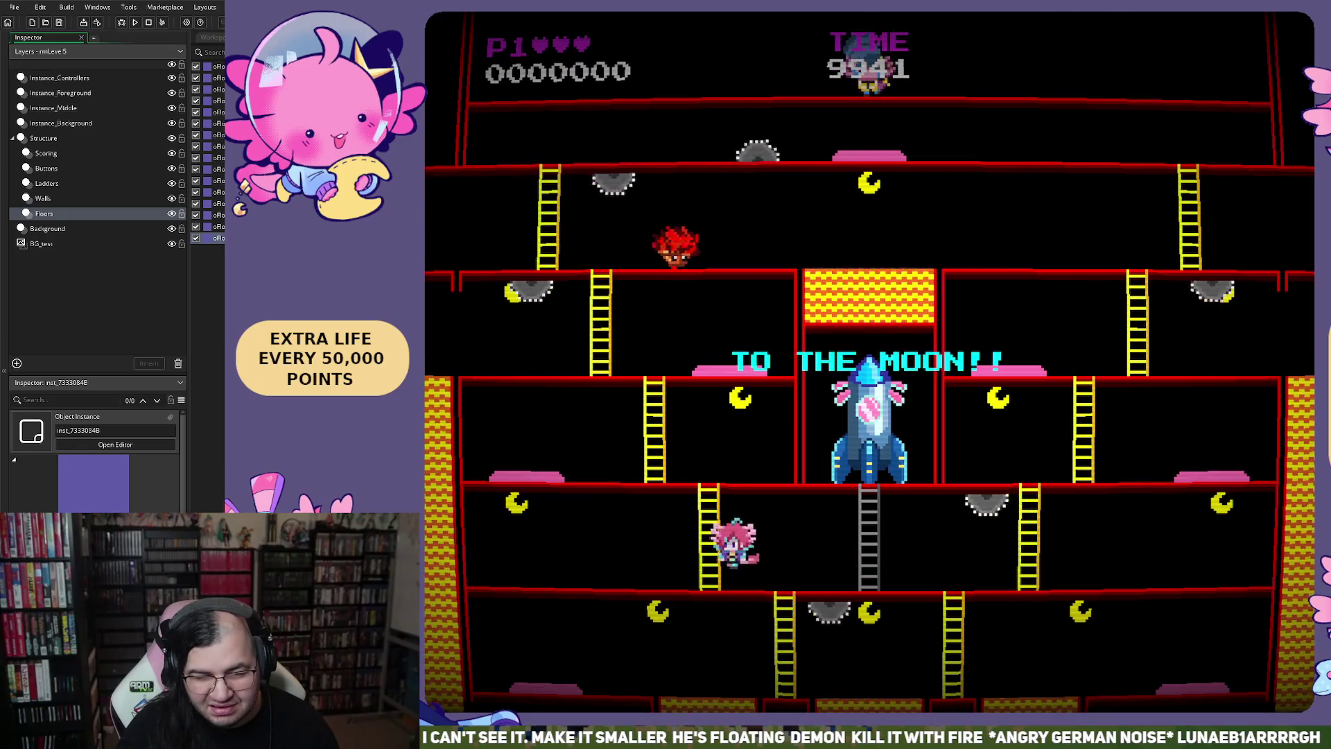
key(Left)
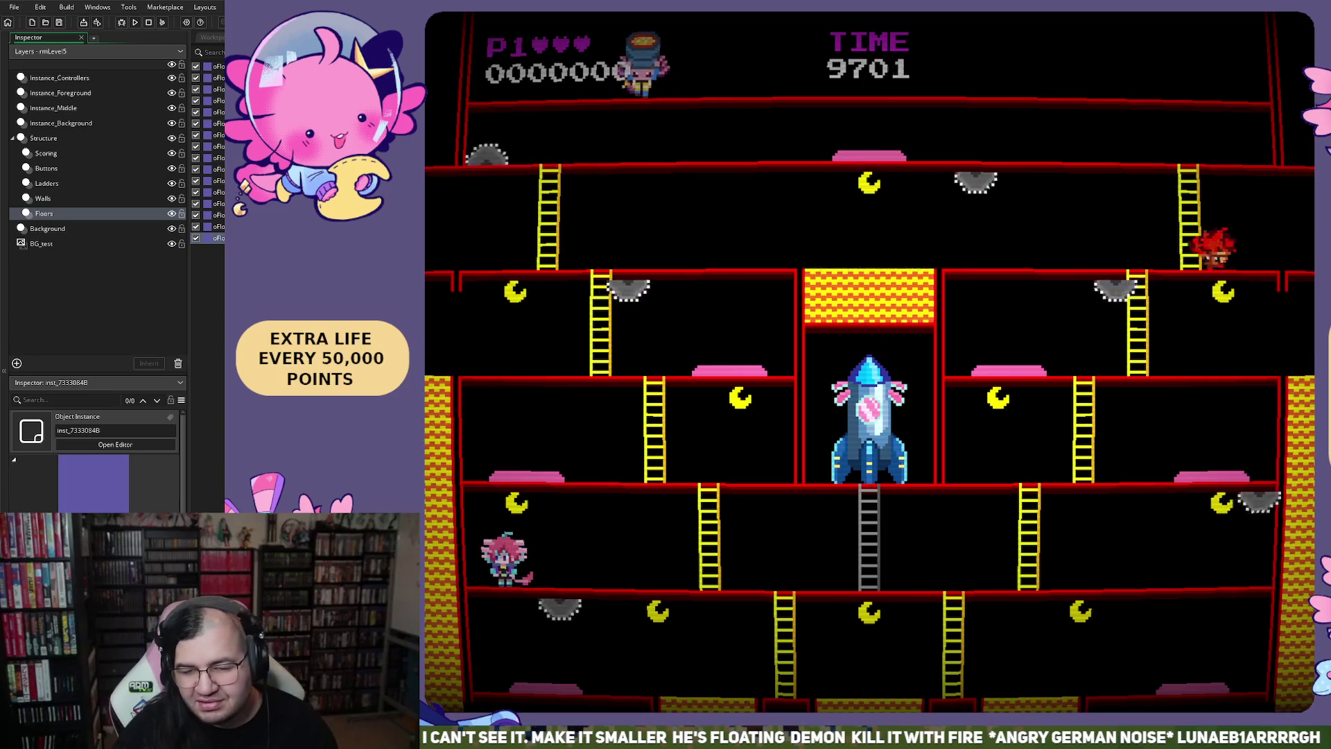
key(Escape)
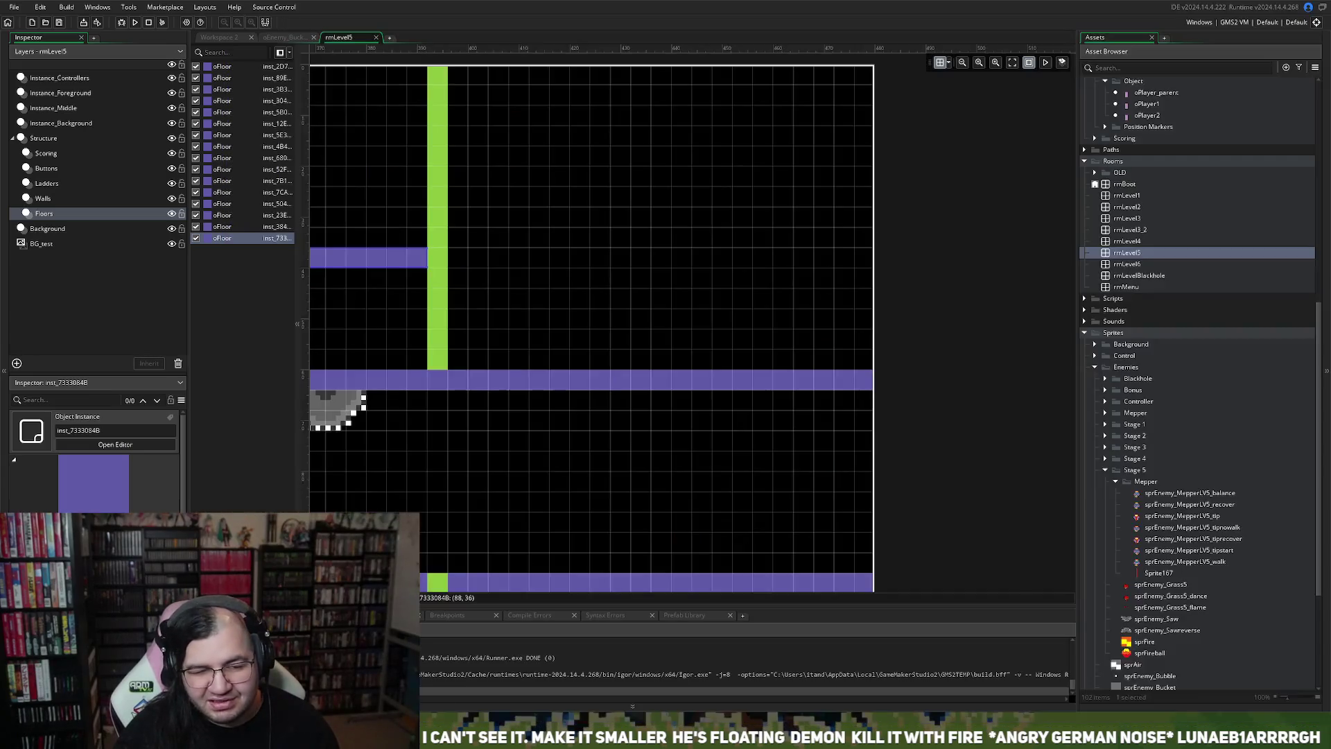
Step: Check the origins of the sprEnemy_MepperLV5_walk and tipstart sprites
double_click(1179, 561)
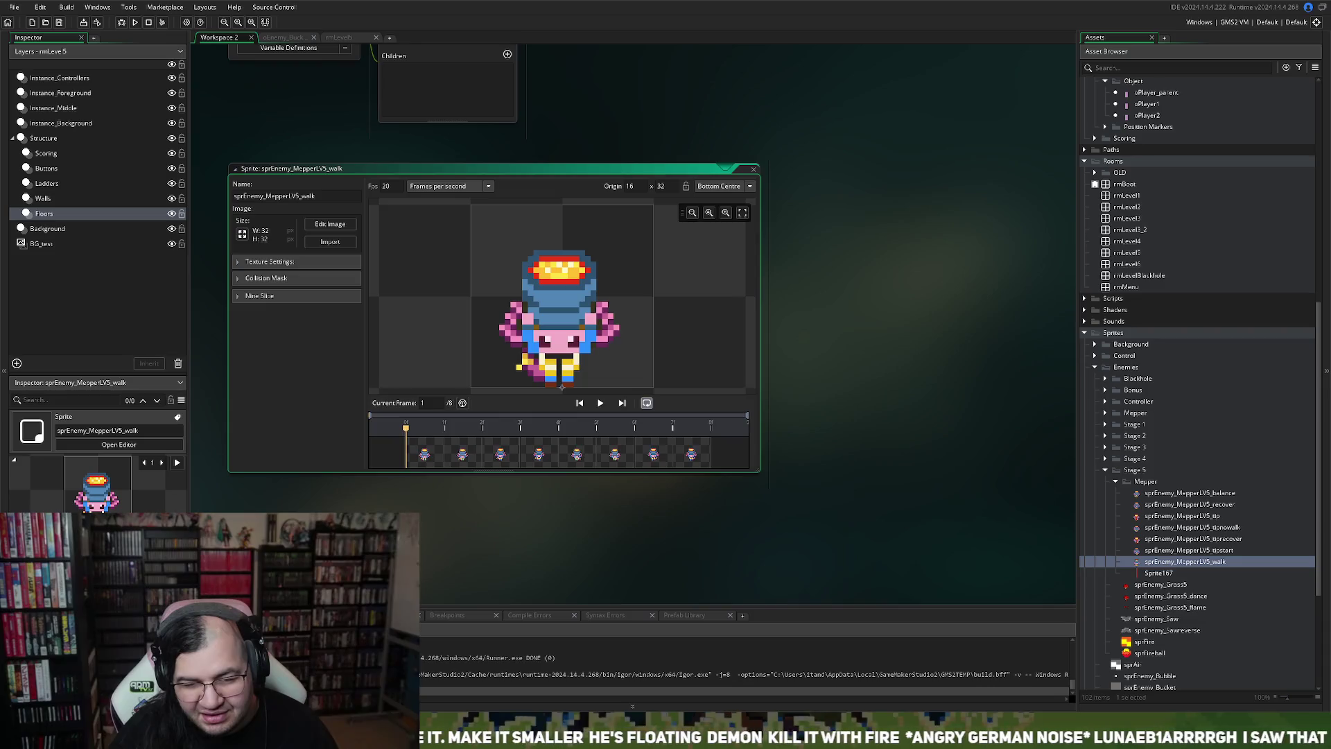
click(753, 168)
double_click(1178, 550)
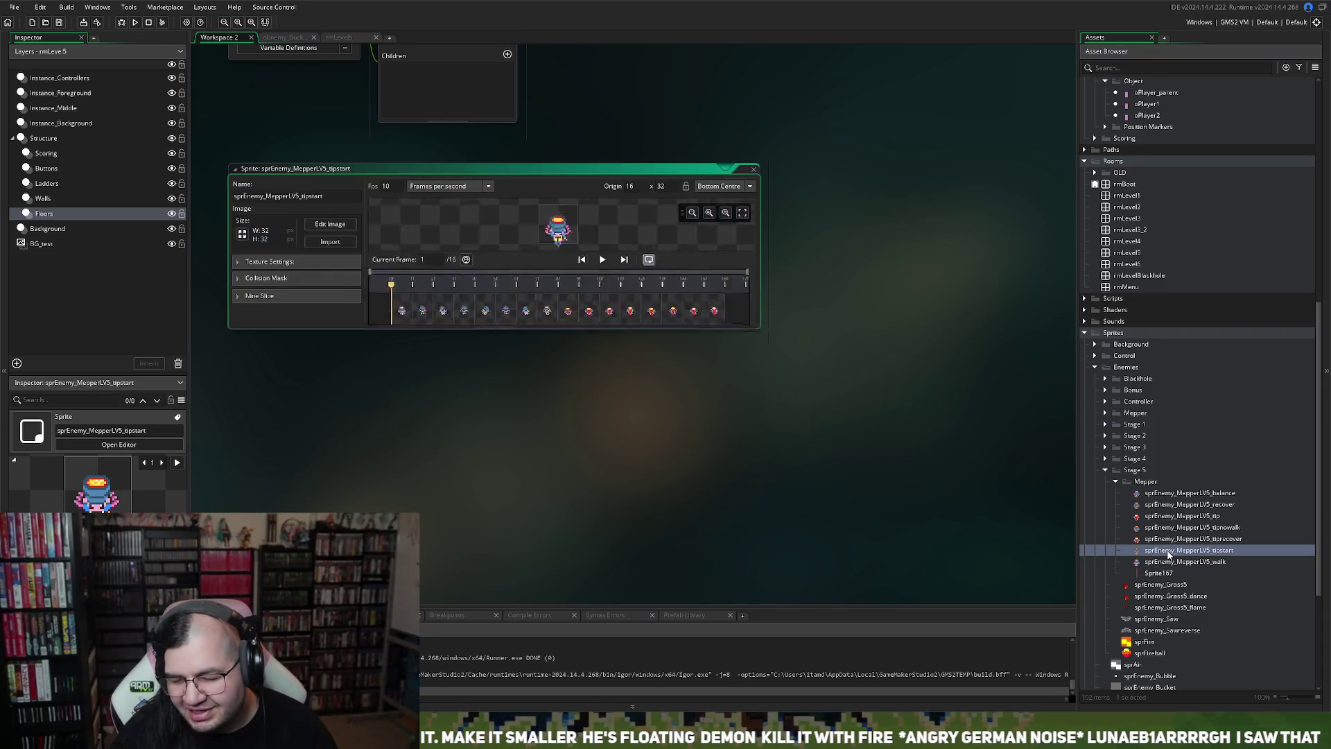
click(754, 169)
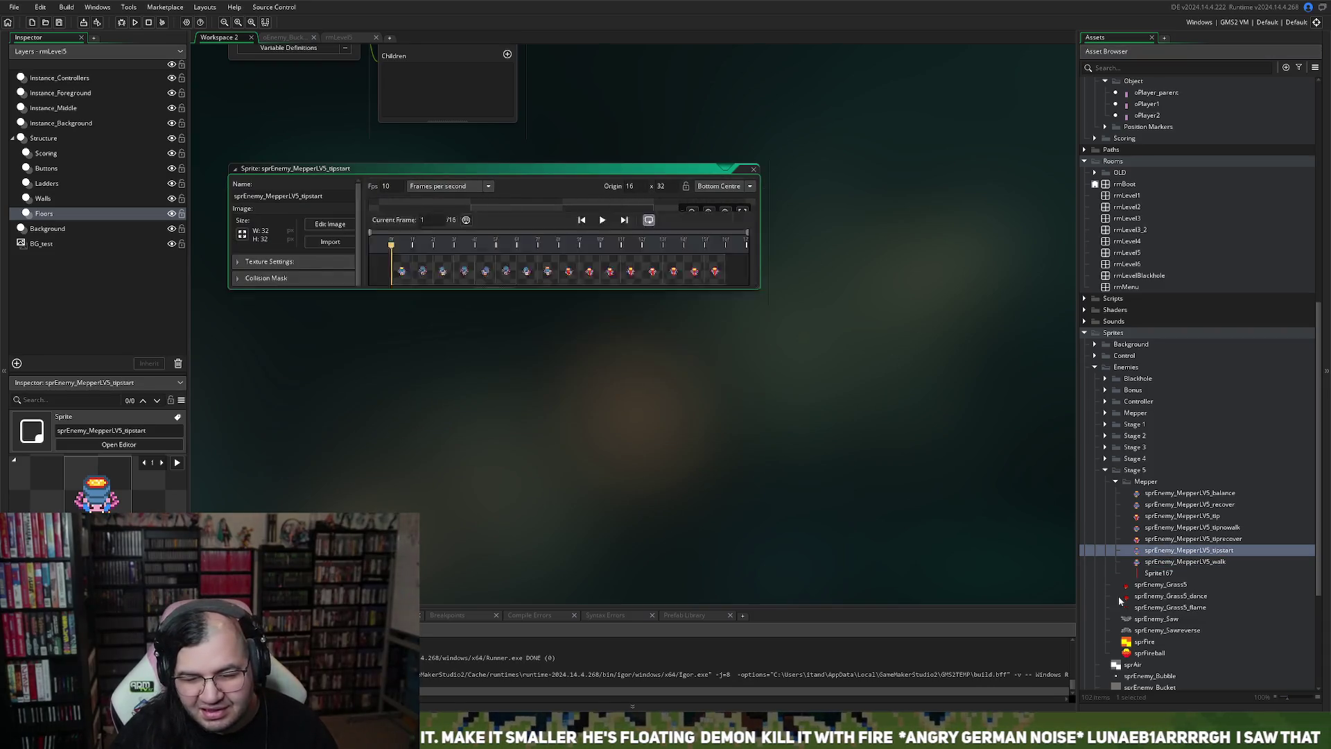
Step: Set the sprEnemy_MepperLV5_tiprecover sprite origin to Bottom Centre
double_click(1192, 539)
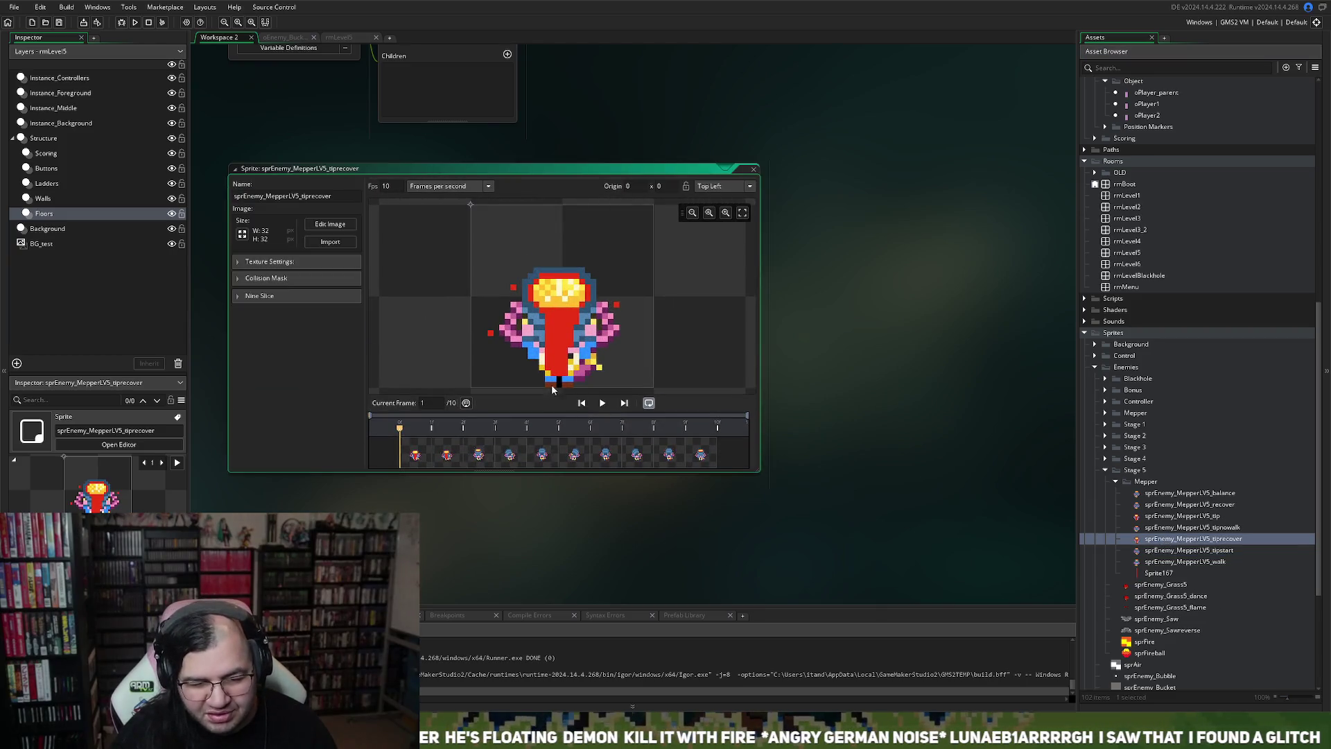
click(729, 189)
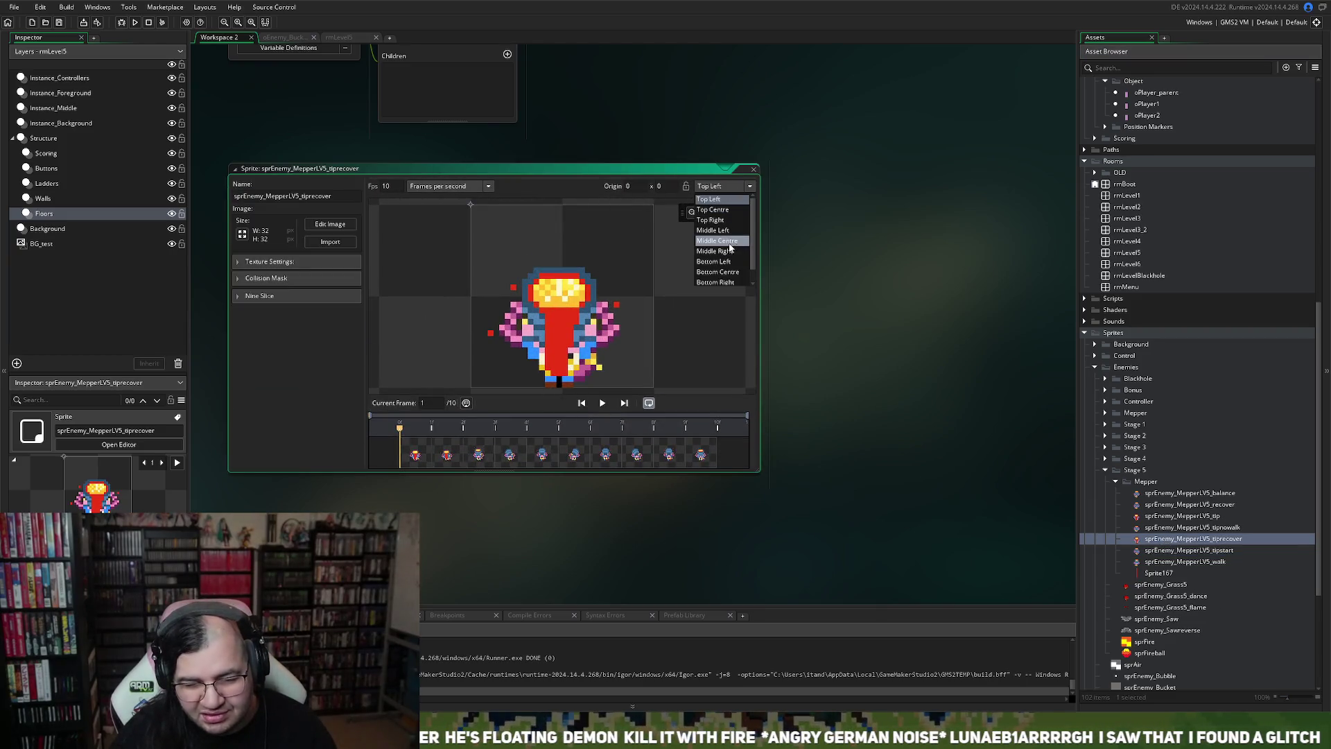
click(724, 273)
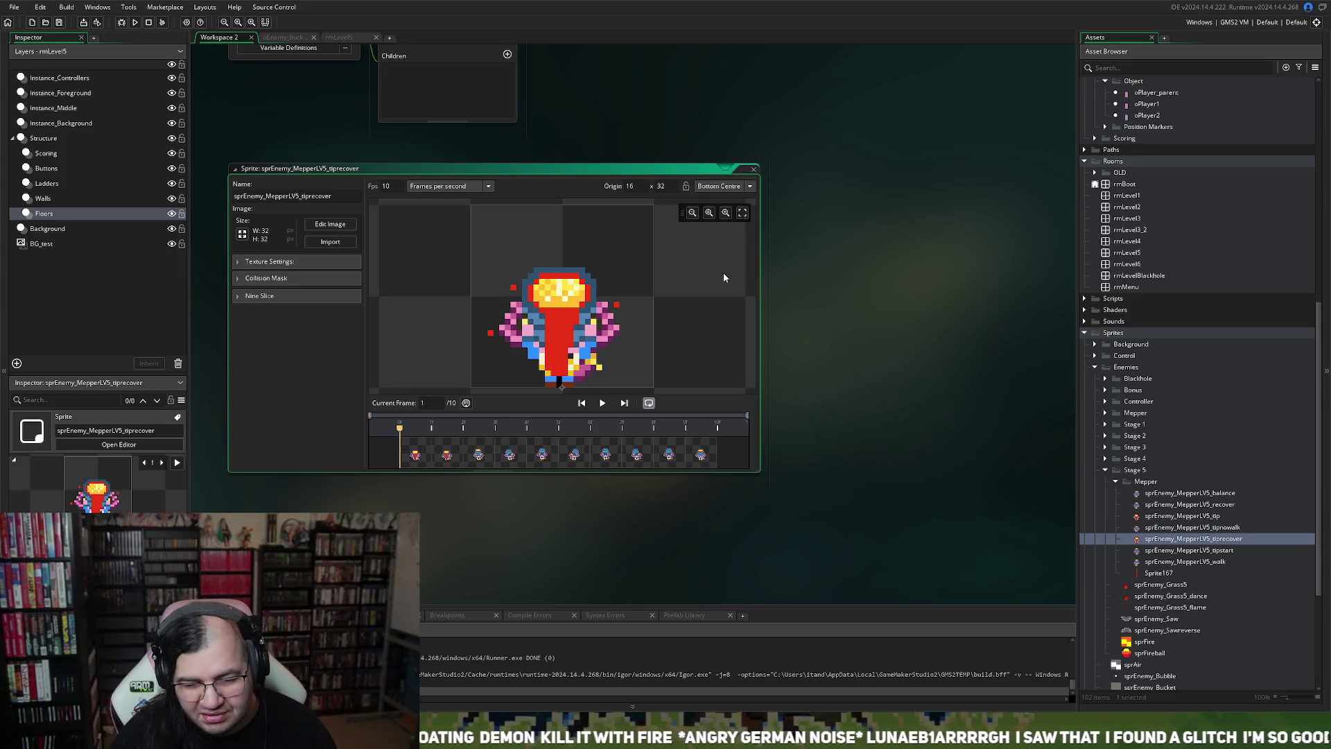
click(749, 169)
Step: Check the origins of the sprEnemy_MepperLV5_tipnowalk and tip sprites
click(1162, 527)
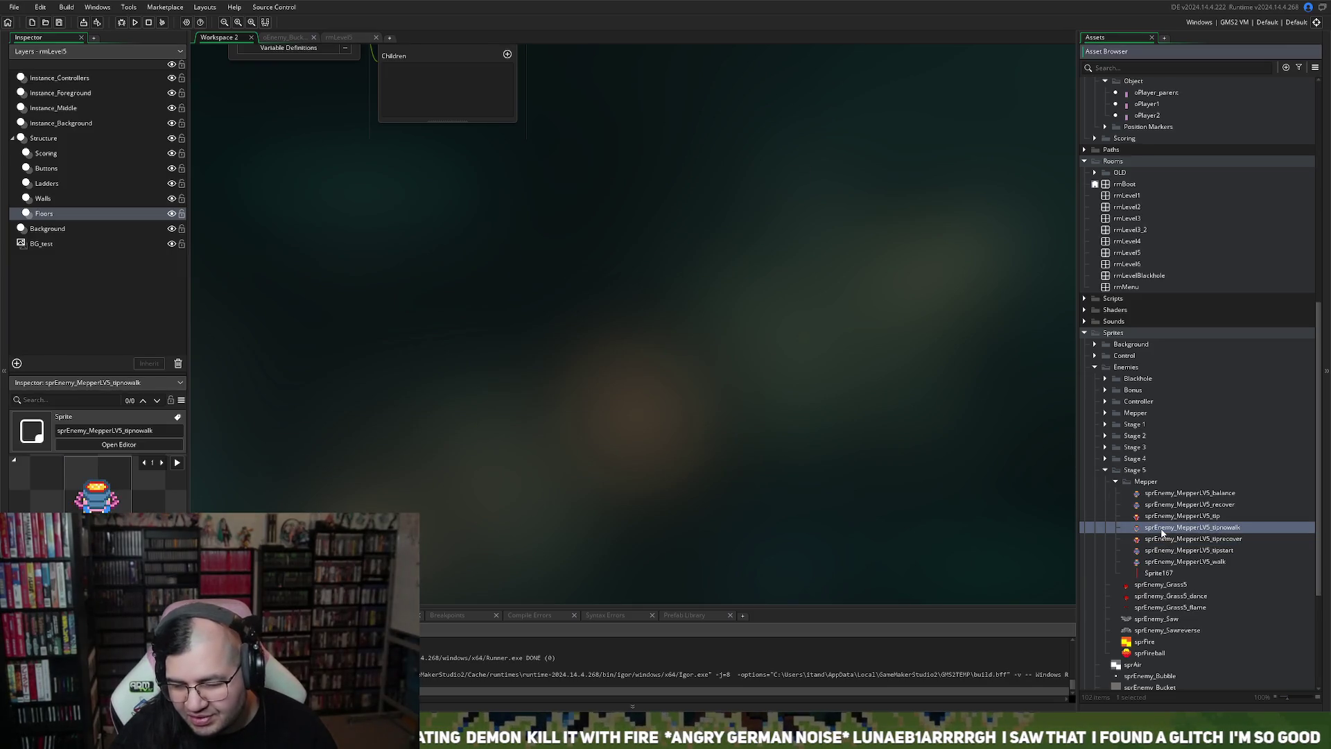
double_click(1162, 529)
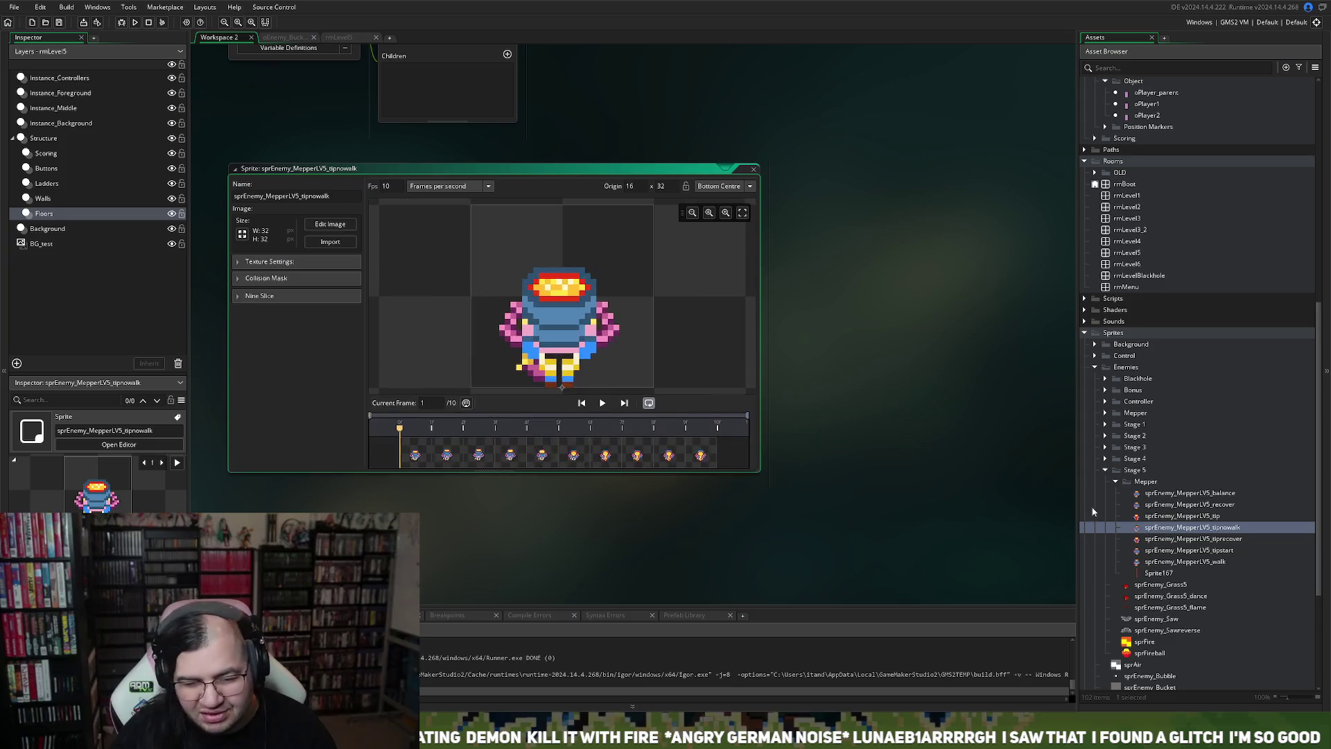
click(754, 170)
double_click(1182, 516)
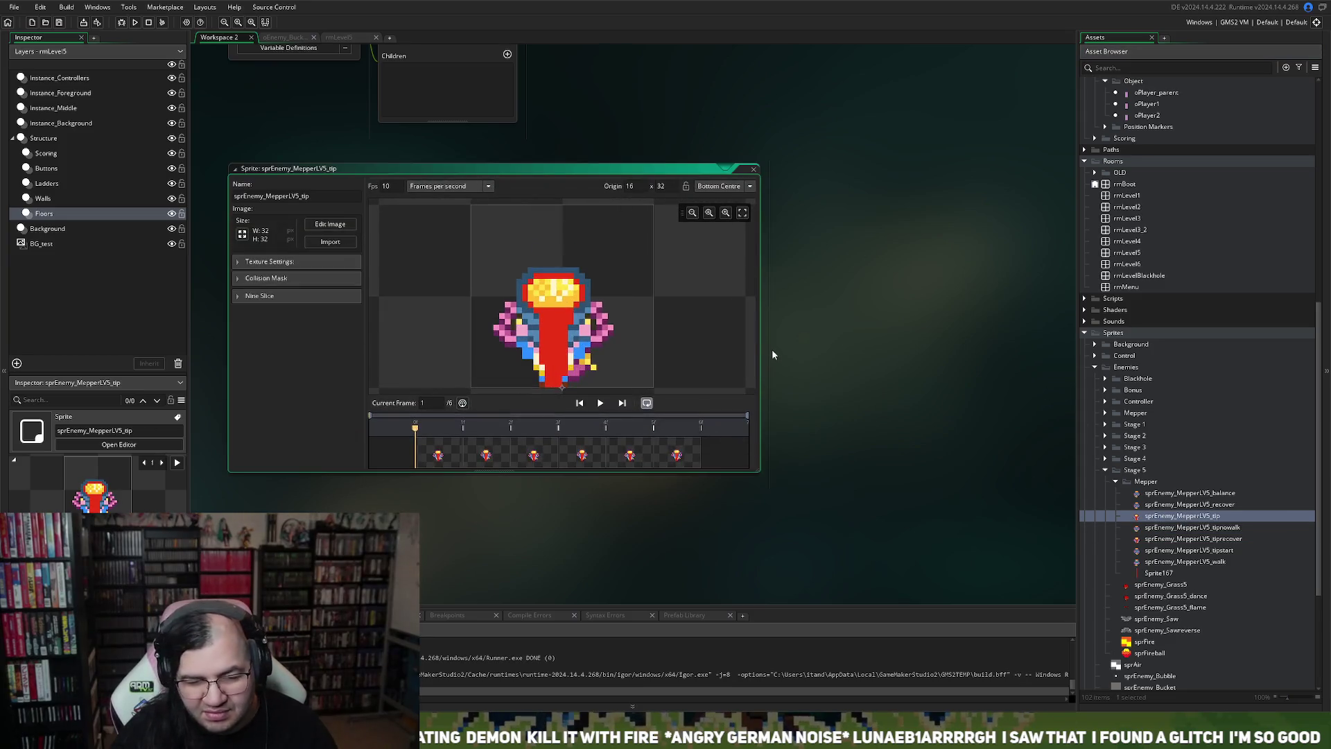
click(754, 170)
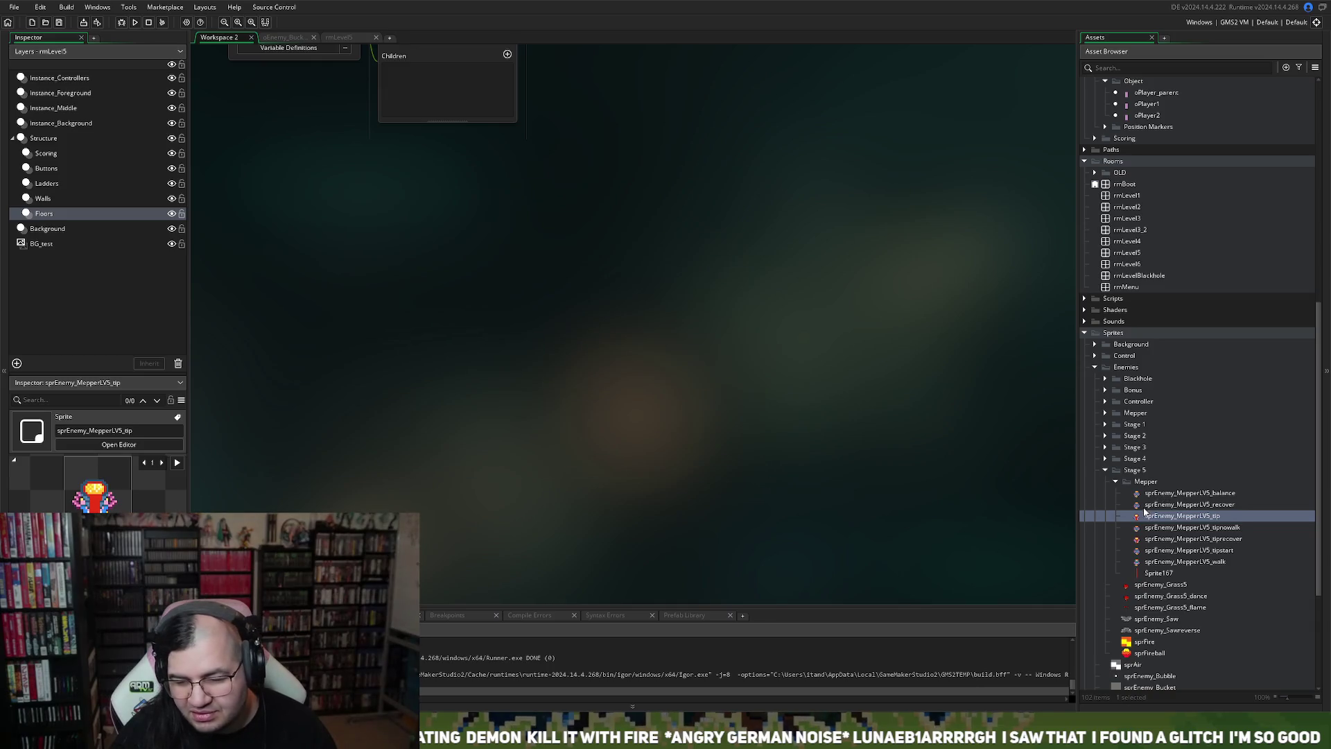
Step: Review the recover and balance sprites, then return to the oEnemy_Bucket event code
double_click(1188, 504)
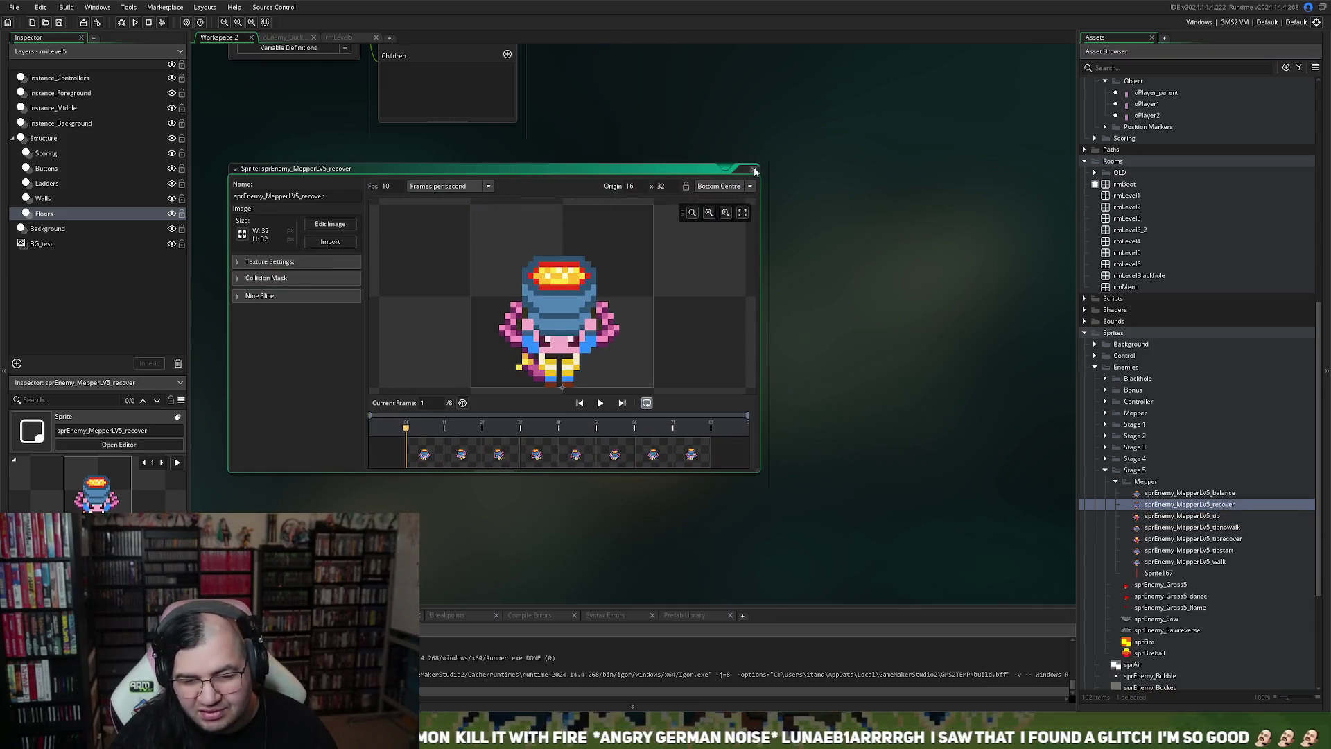
click(754, 170)
double_click(1188, 493)
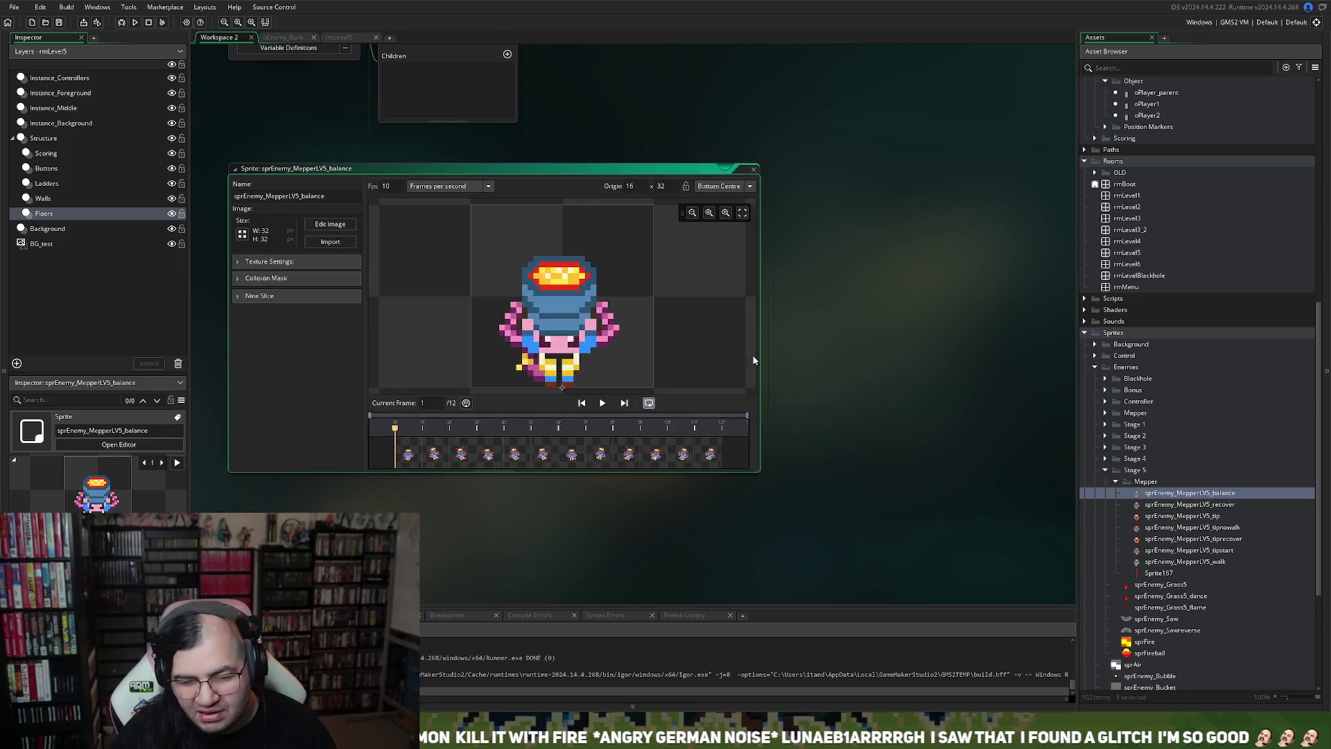
click(754, 169)
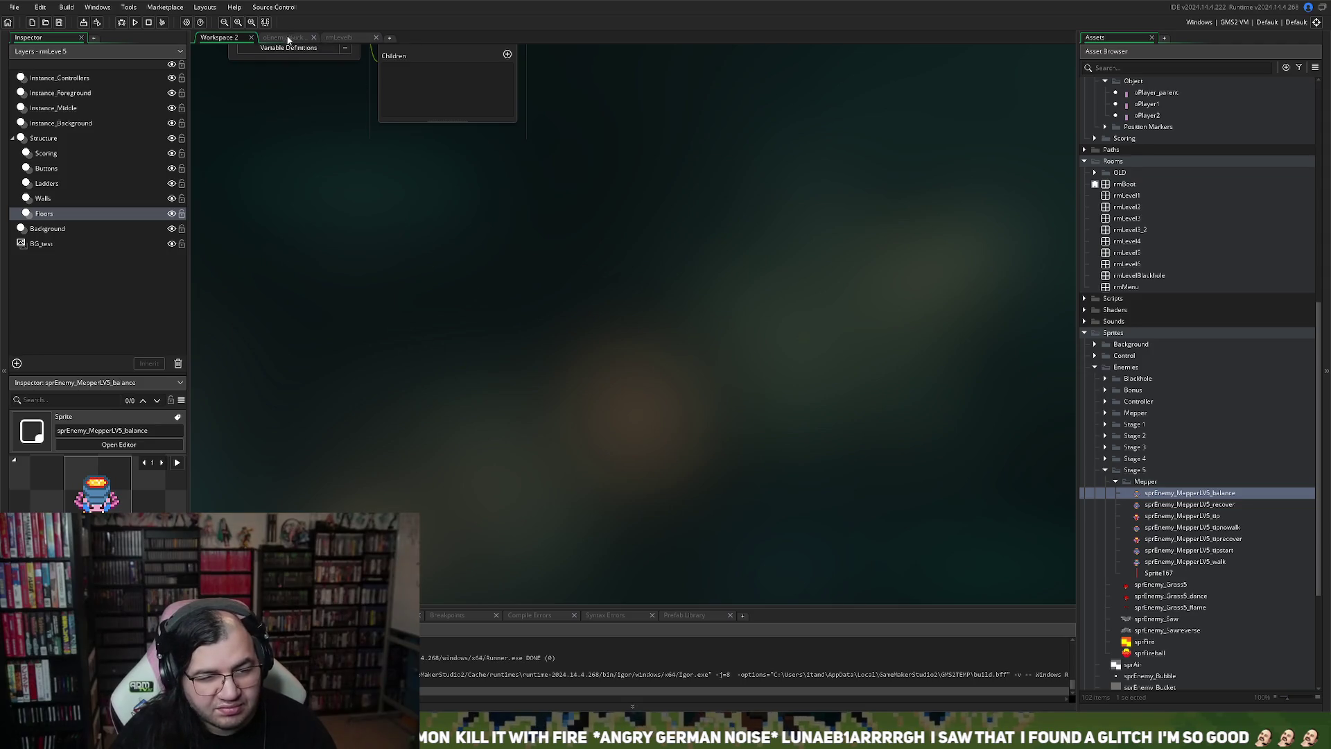
click(289, 38)
Step: Move rmLevel5's upper purple oFloor to 88, 36 and launch a test build
click(339, 38)
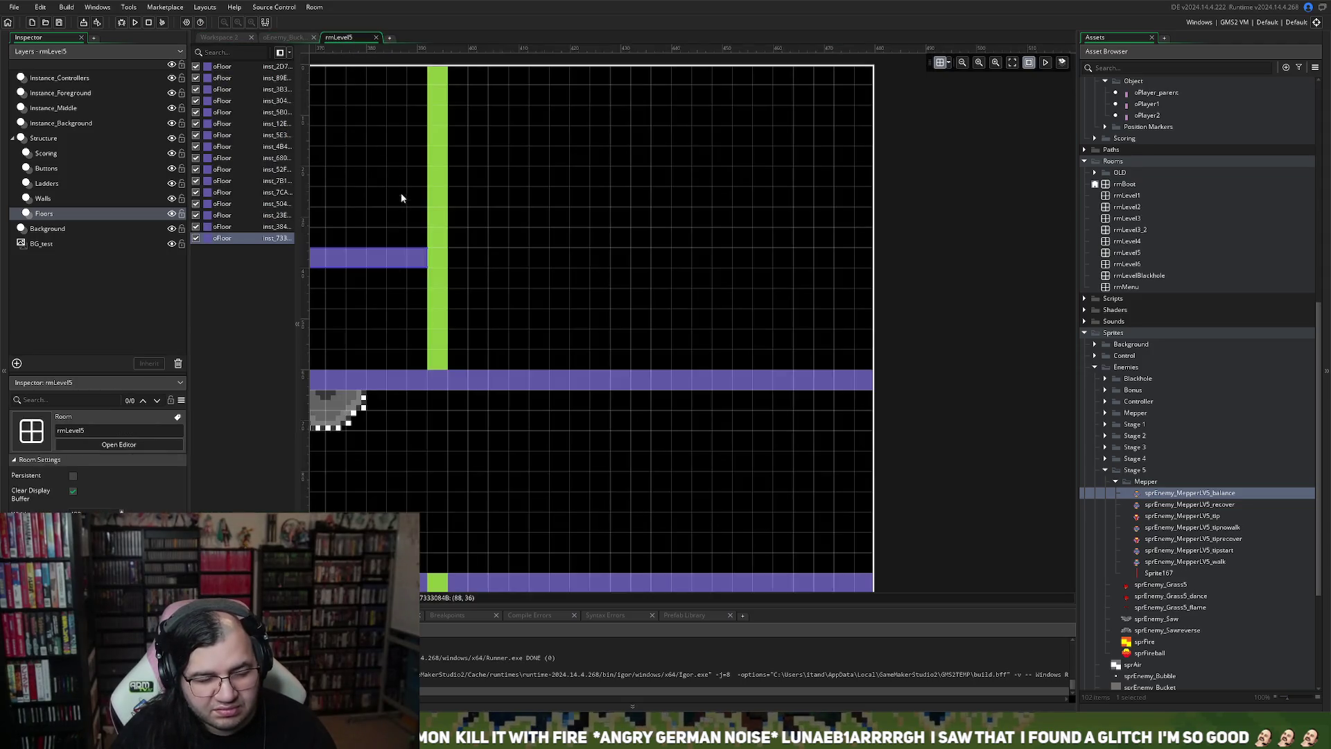
scroll(409, 221, up, 4)
scroll(433, 286, down, 3)
scroll(431, 278, left, 9)
scroll(433, 283, left, 10)
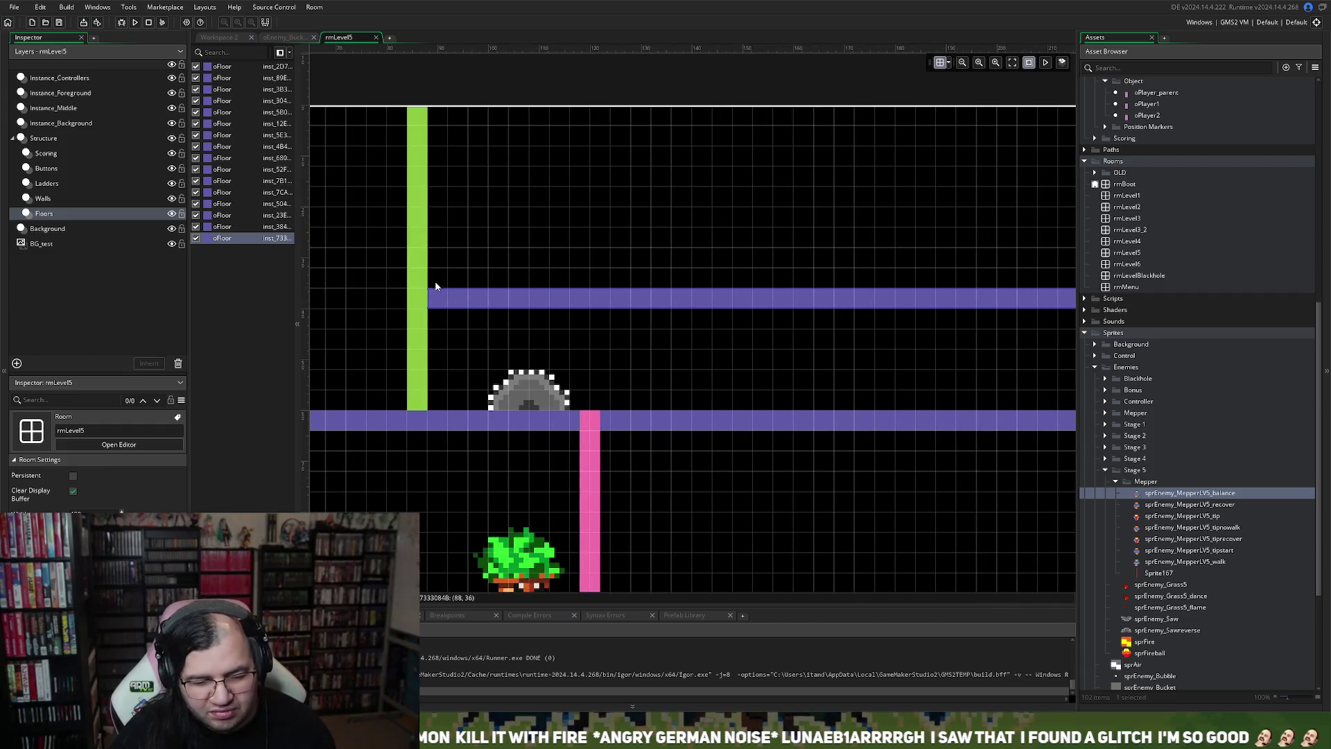
drag(459, 301, 460, 332)
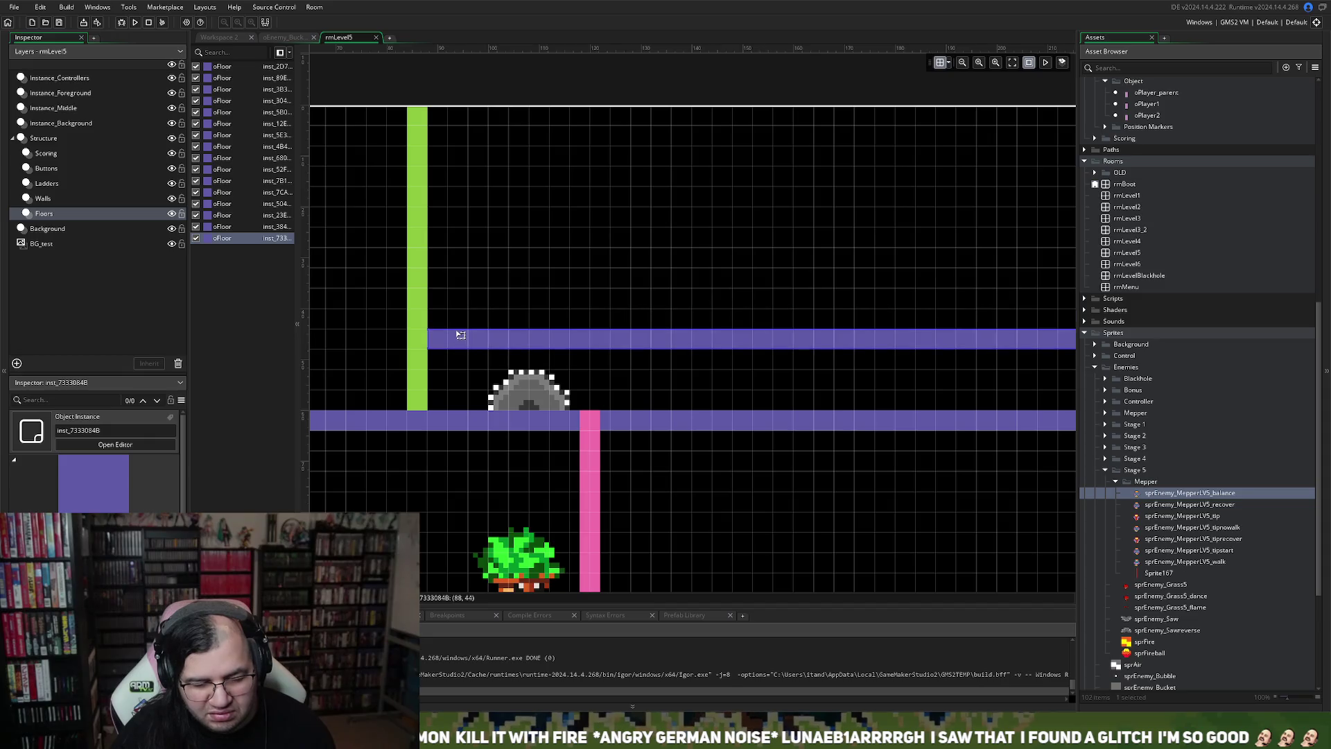
scroll(456, 333, right, 4)
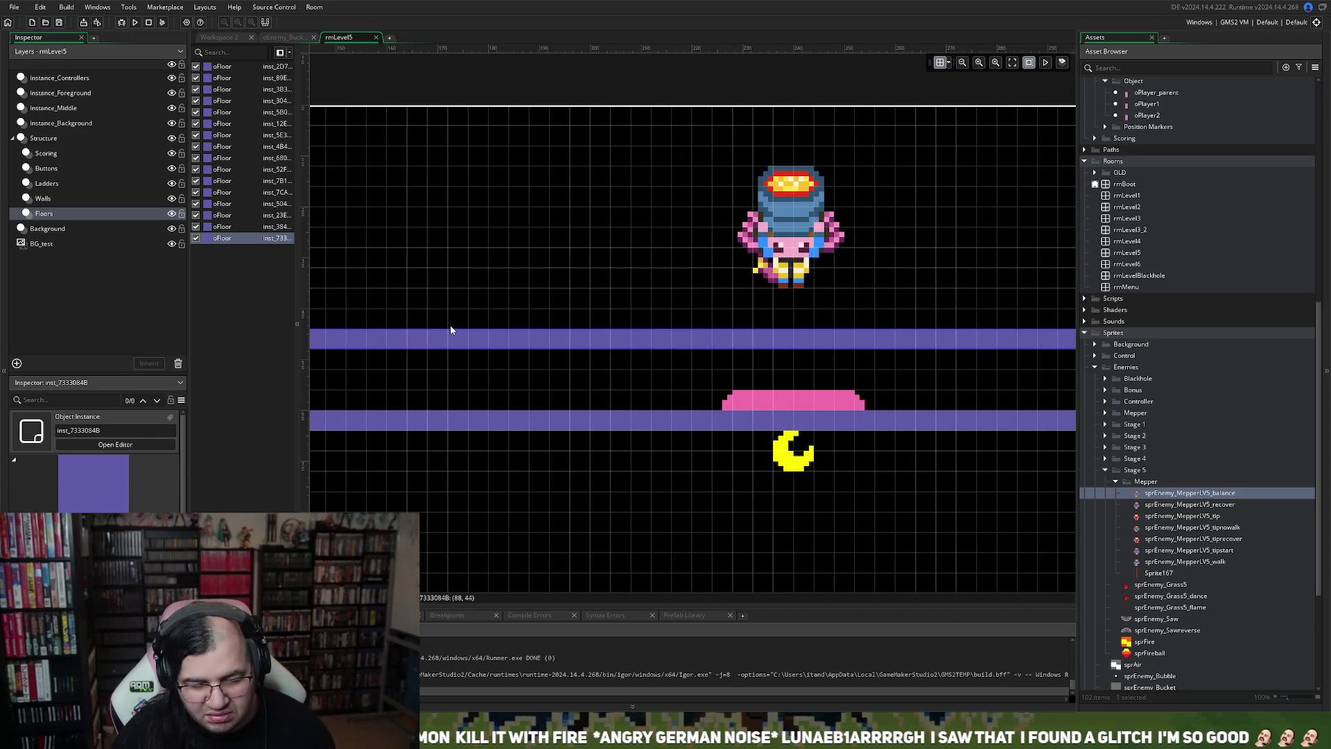
drag(562, 342, 566, 303)
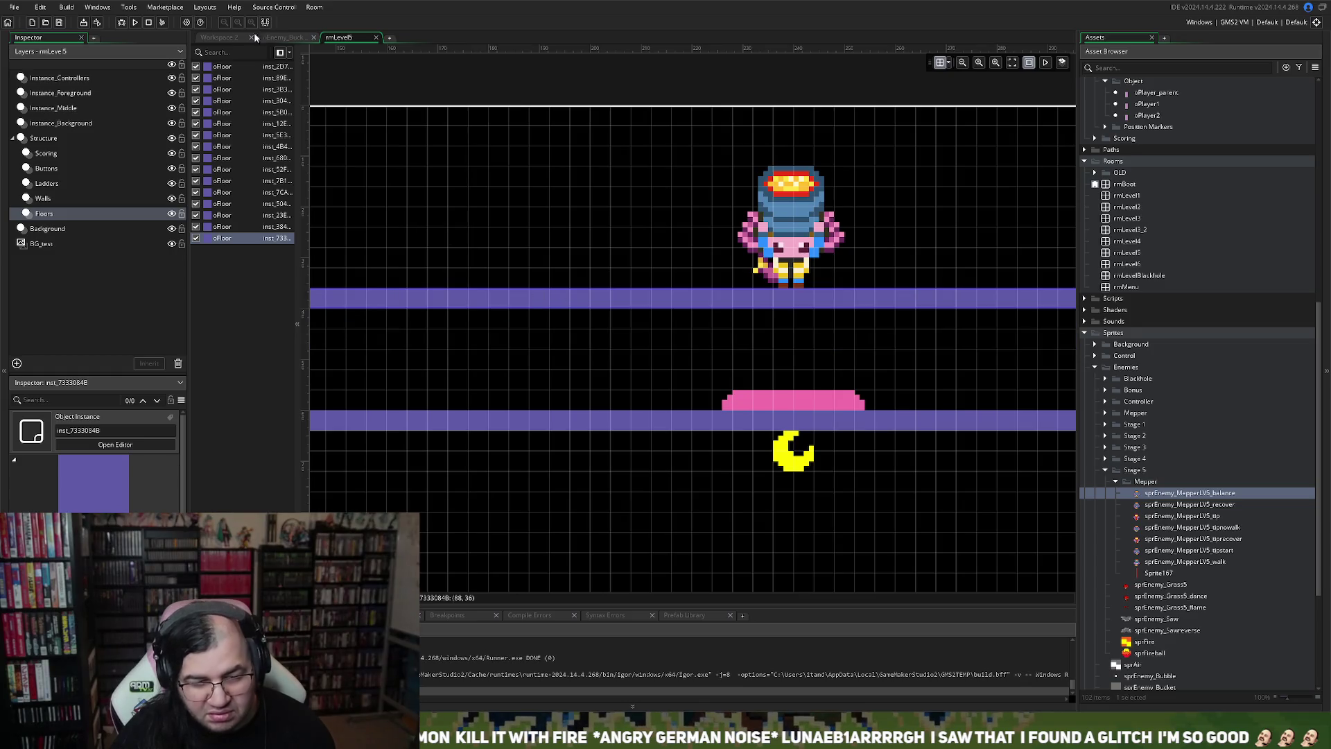
click(136, 23)
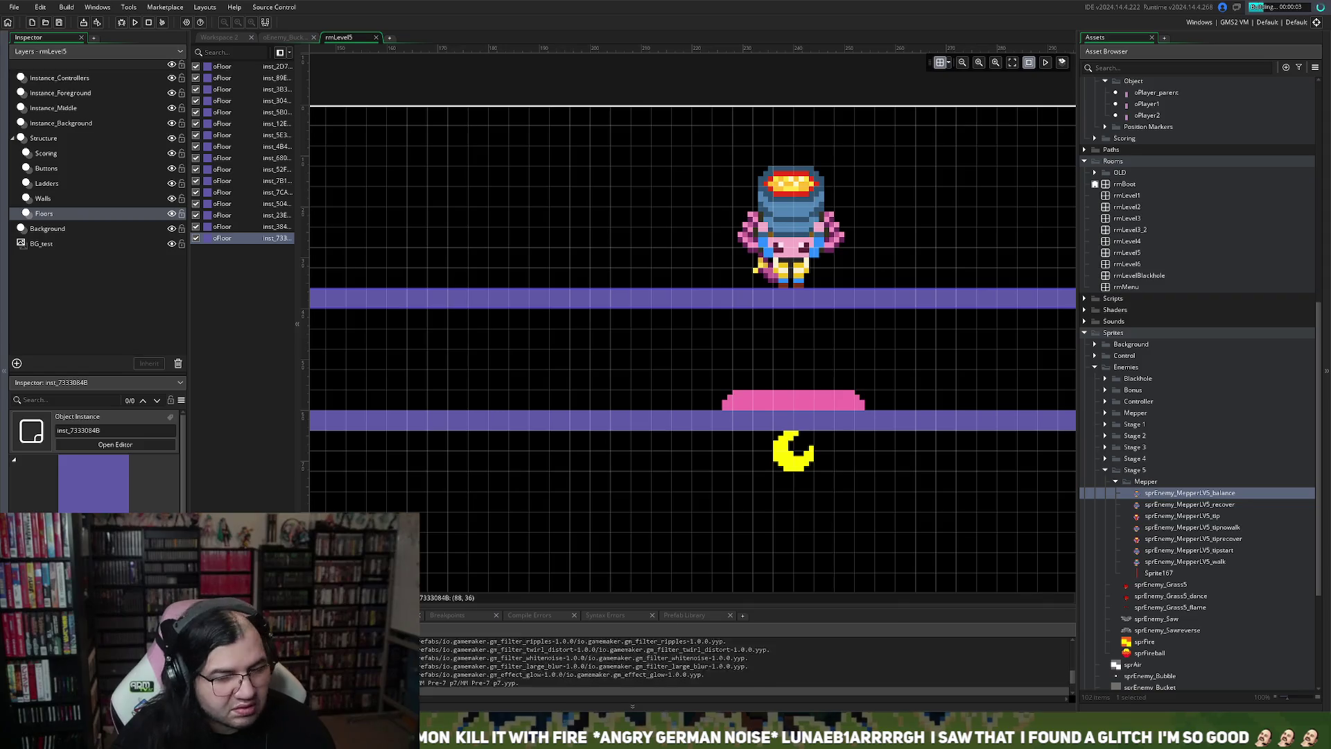
Step: Start a new Mepper Mania game at stage 5, round 1
scroll(693, 347, down, 5)
scroll(693, 395, down, 2)
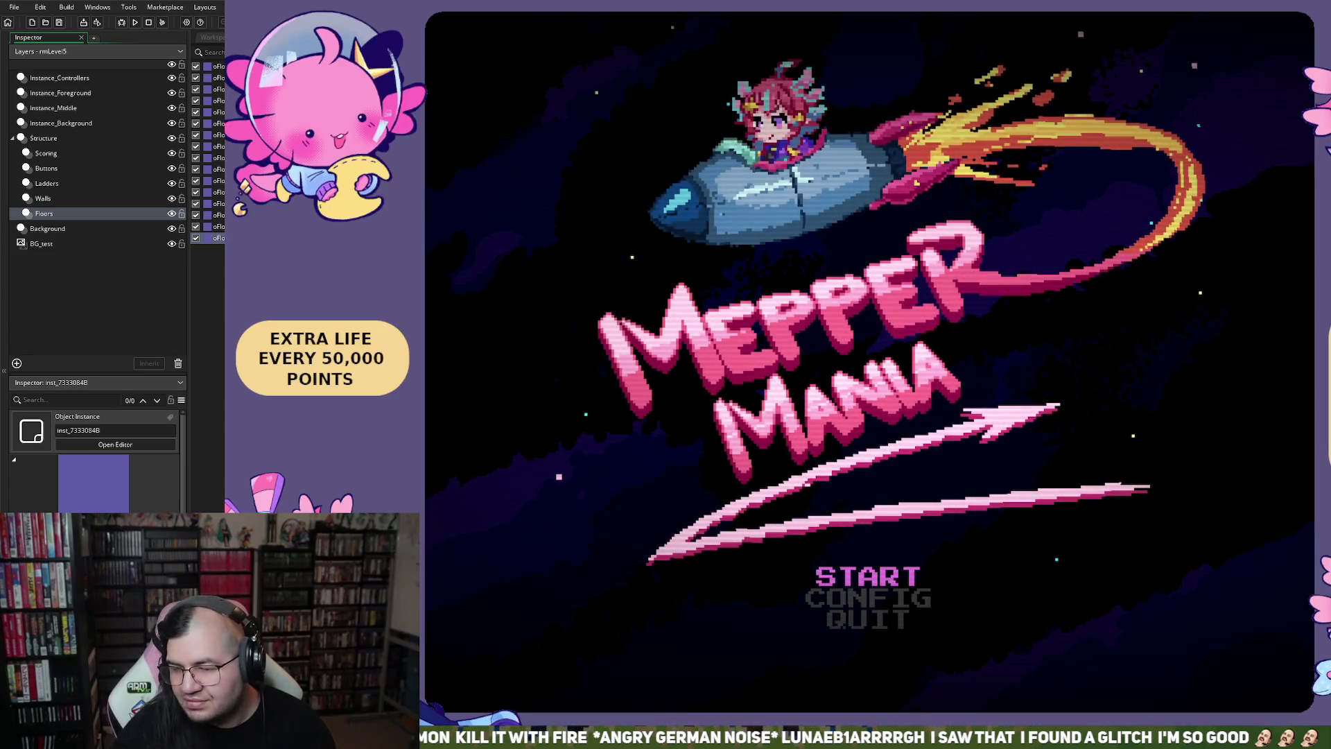
key(Return)
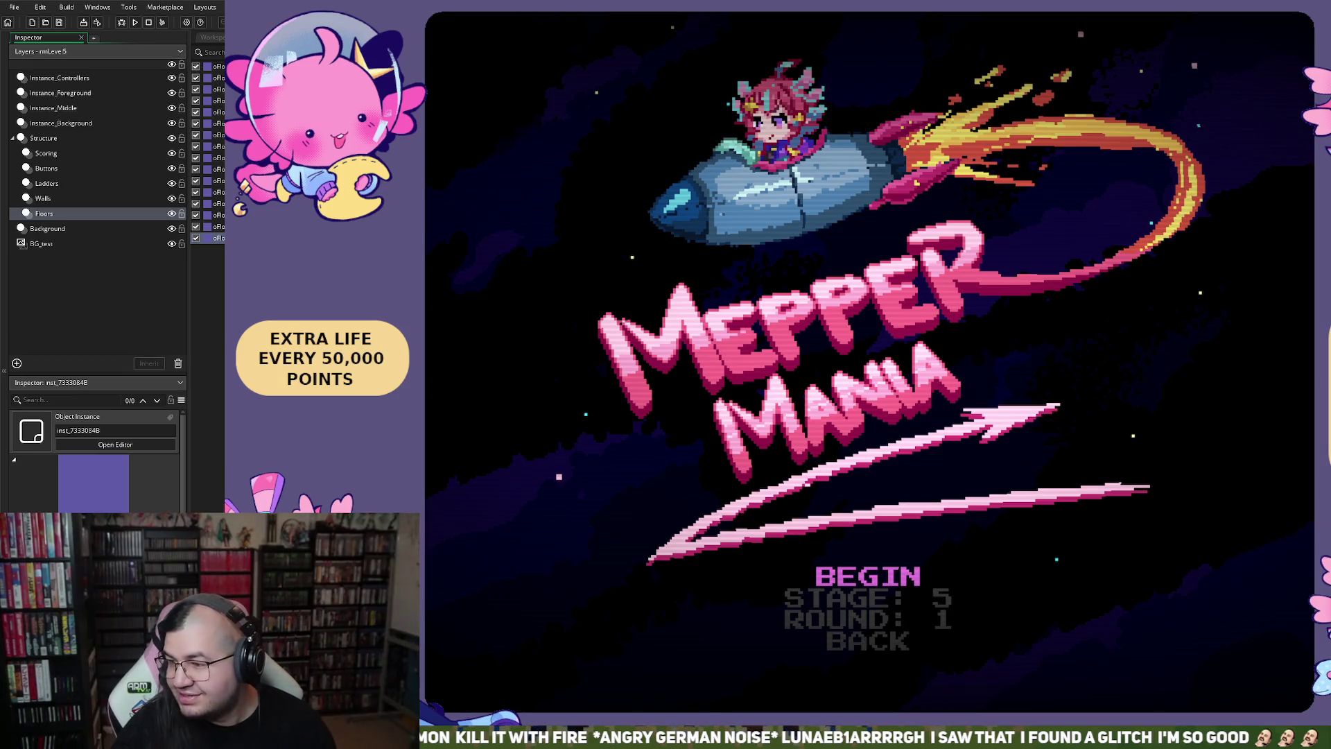
key(Return)
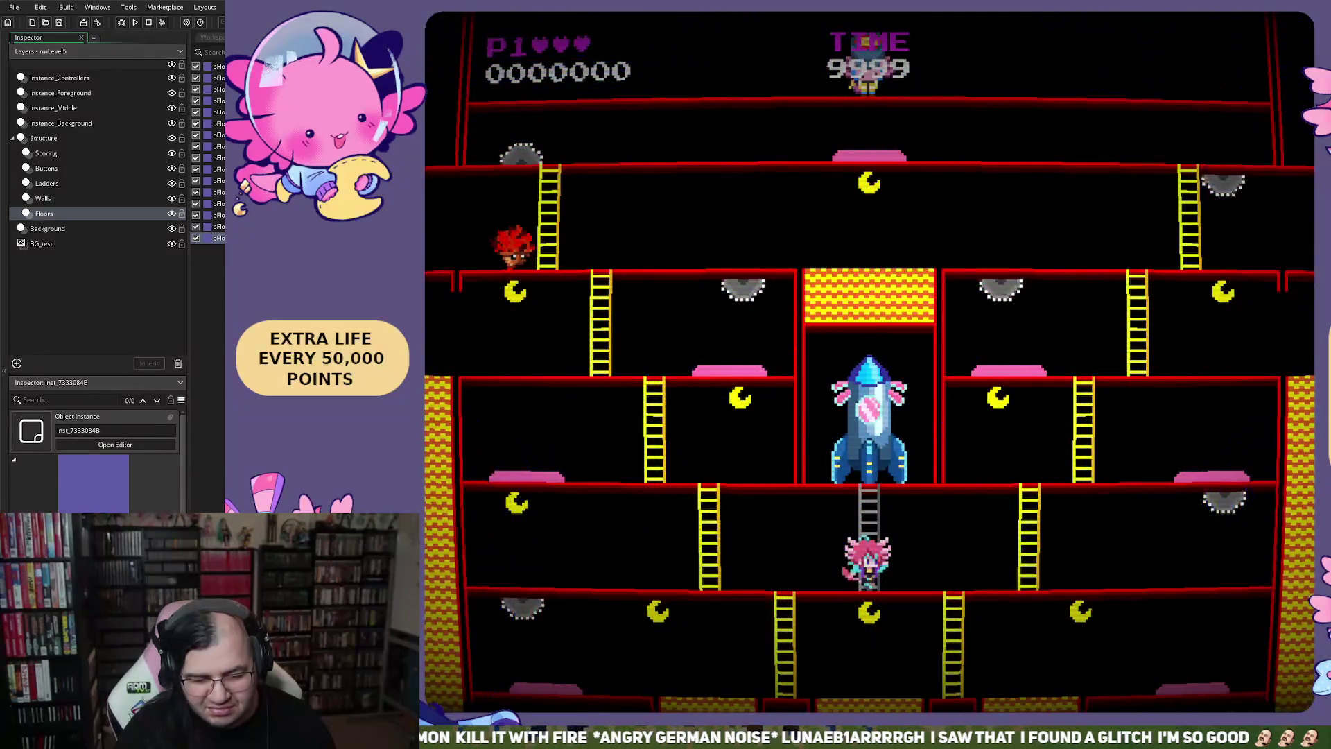
Step: Run along stage 5's bottom floor, jumping and dodging the falling fire
key(Down)
key(Left)
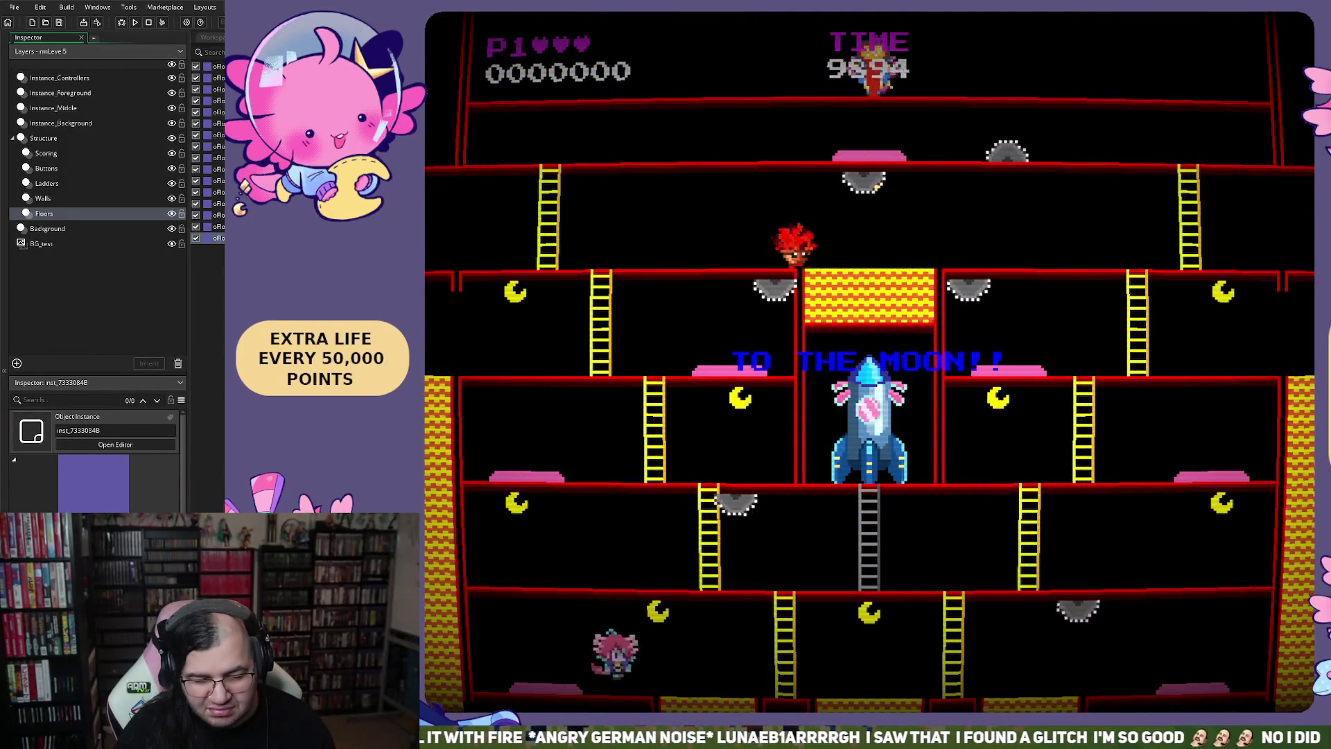
key(Left)
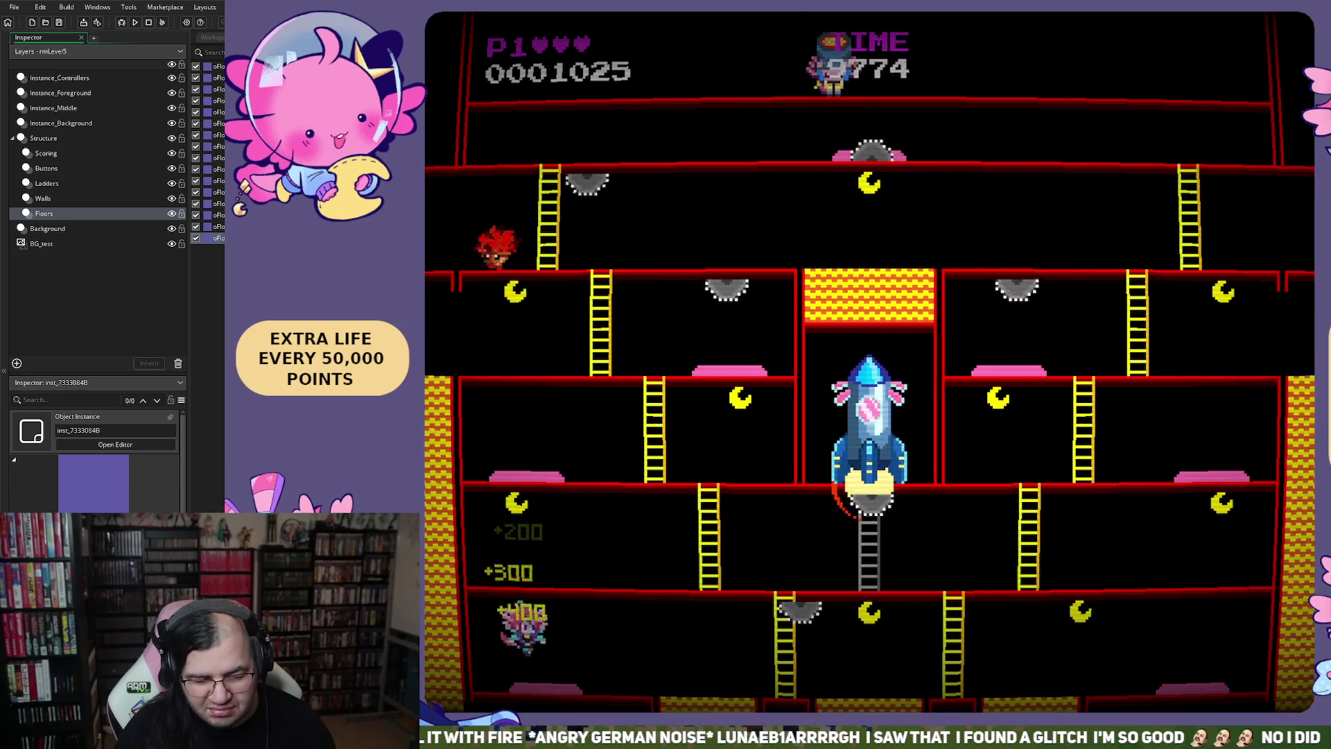
key(space)
key(Right)
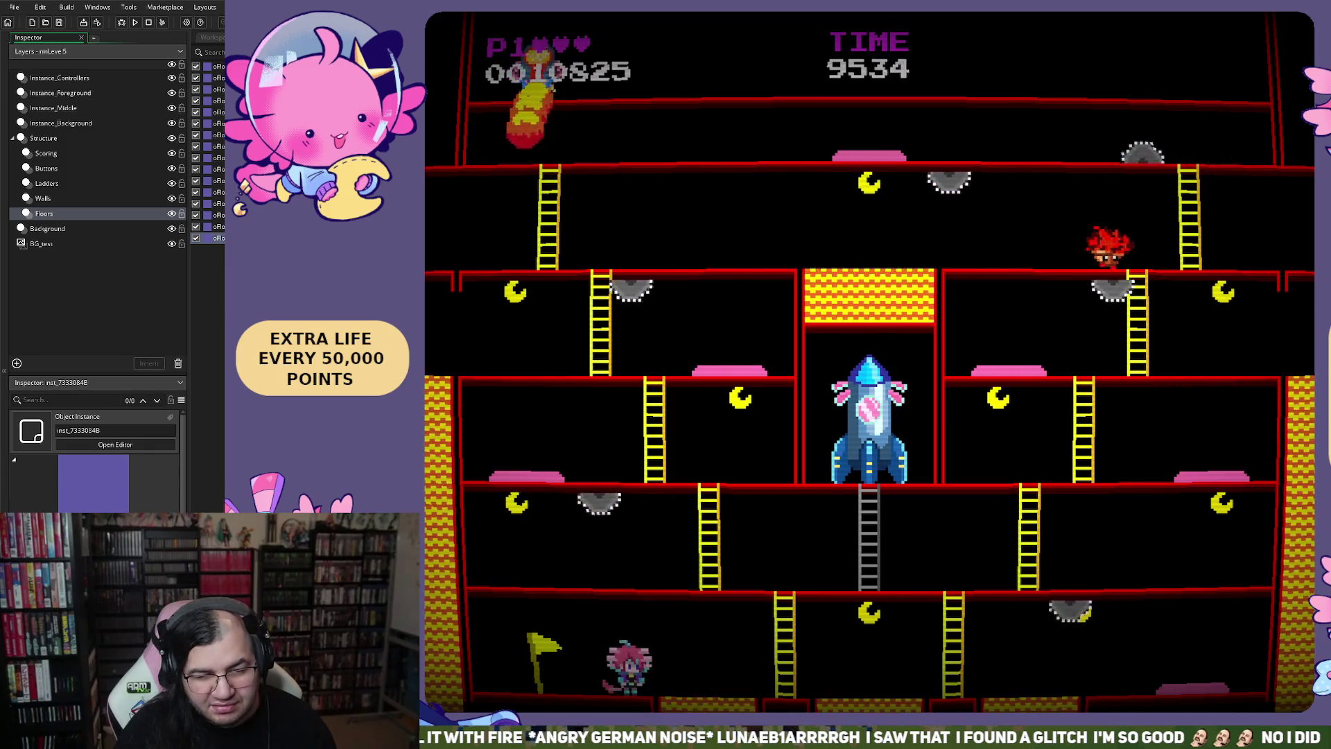
key(Right)
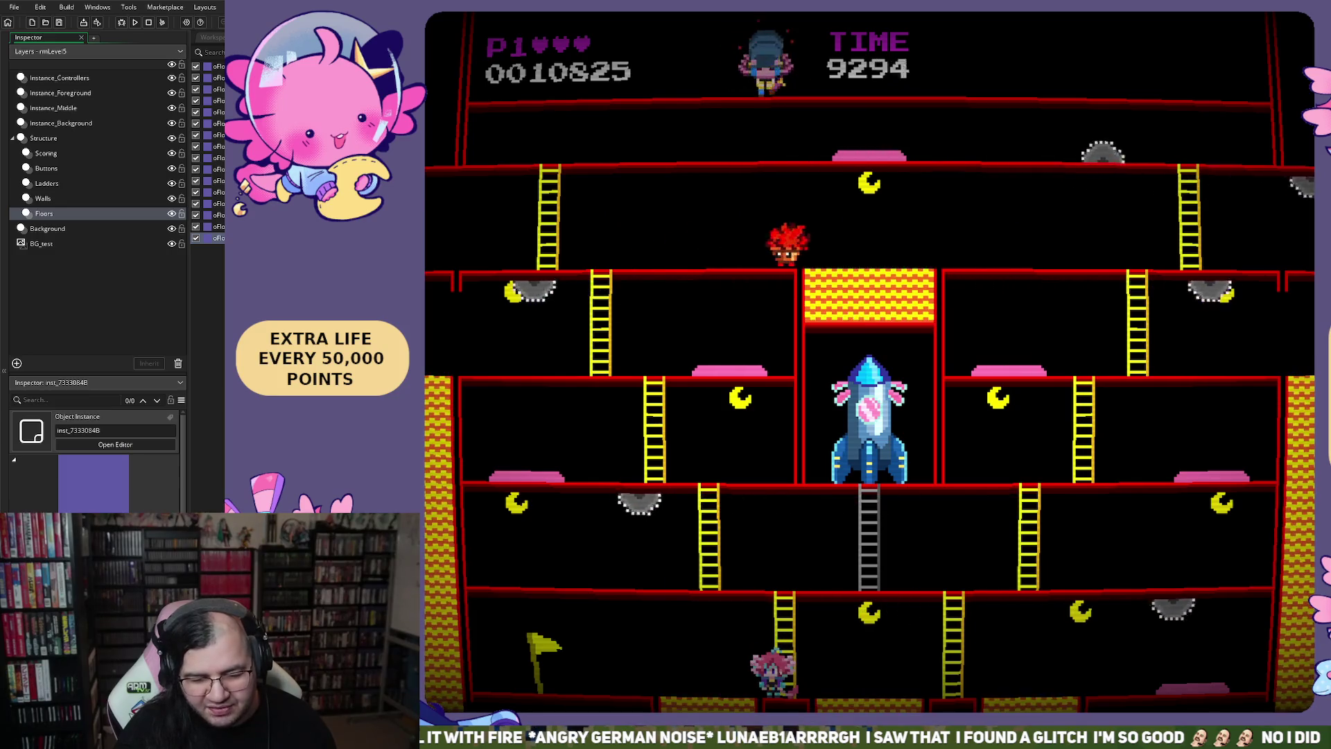
key(Right)
key(Right)
key(Up)
key(Right)
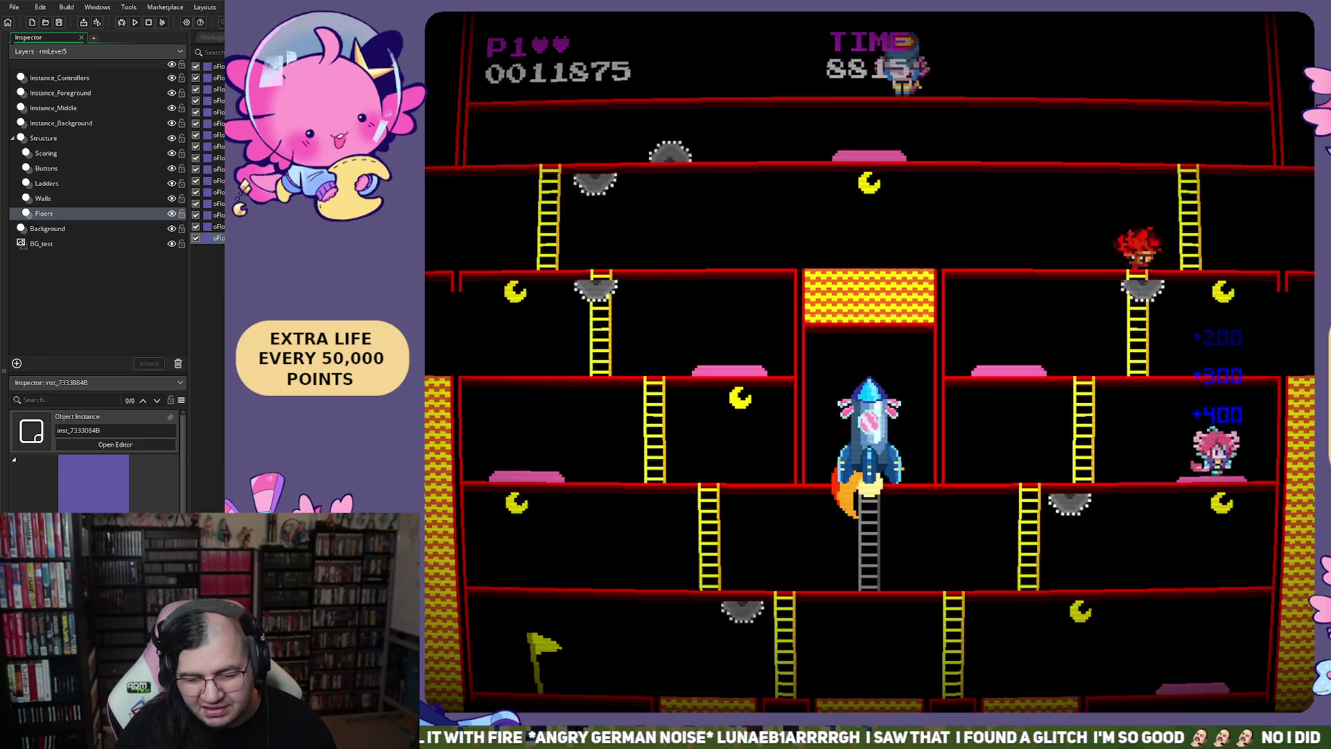
Step: Climb to the middle and upper floors, then drop back to the bottom floor
key(Left)
key(Left)
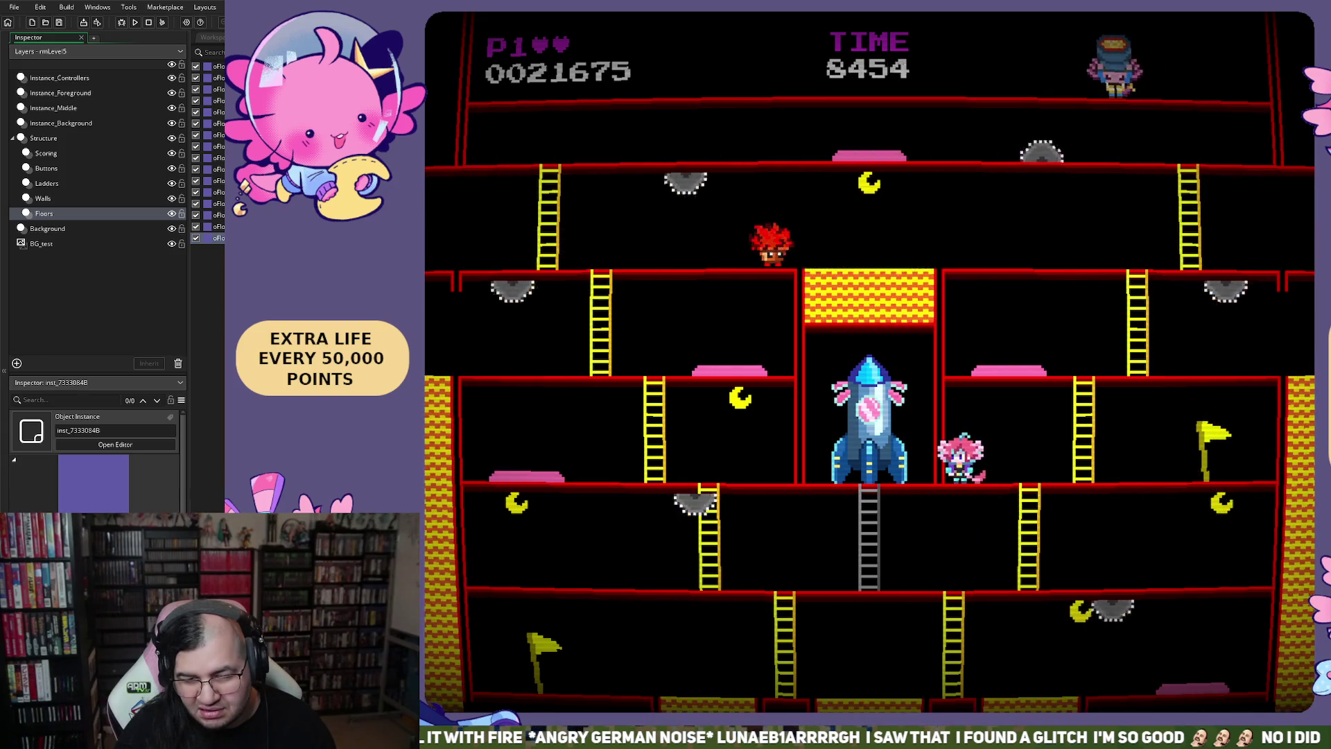
key(Right)
key(Up)
key(Left)
key(Left)
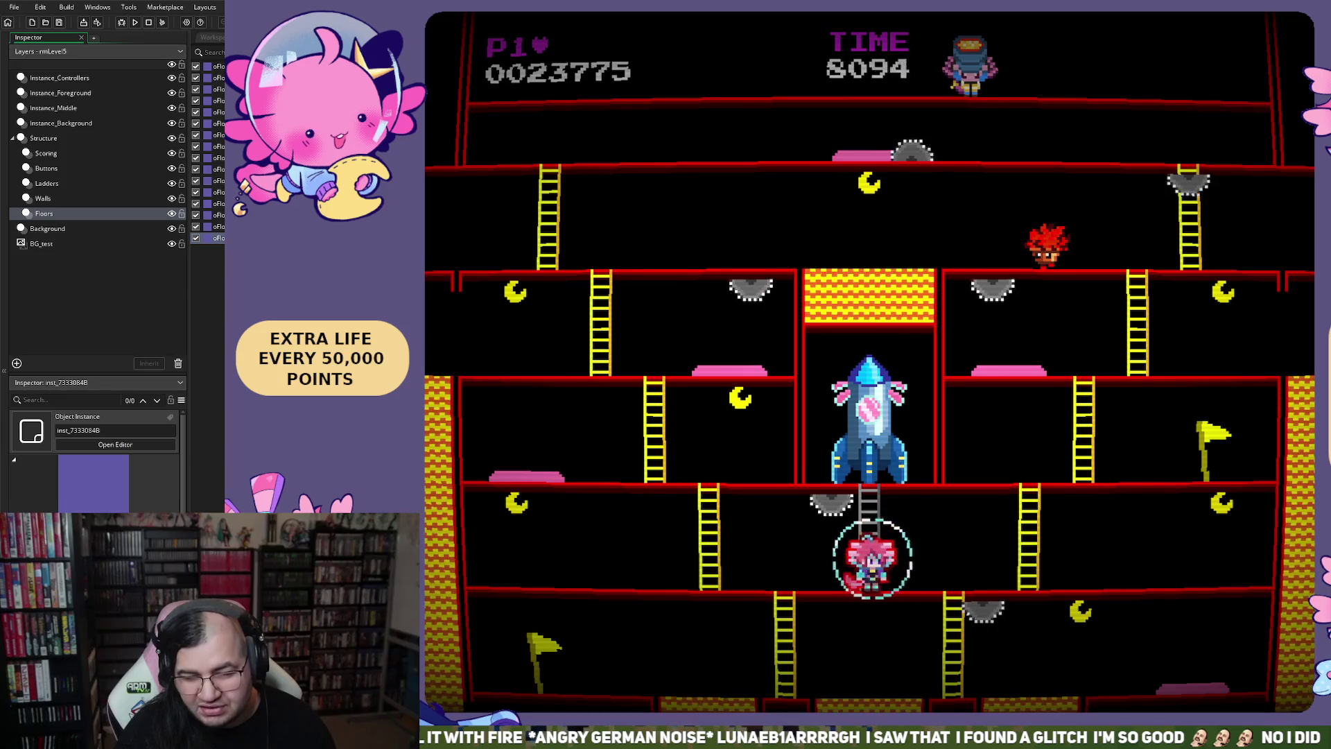
key(Left)
key(Right)
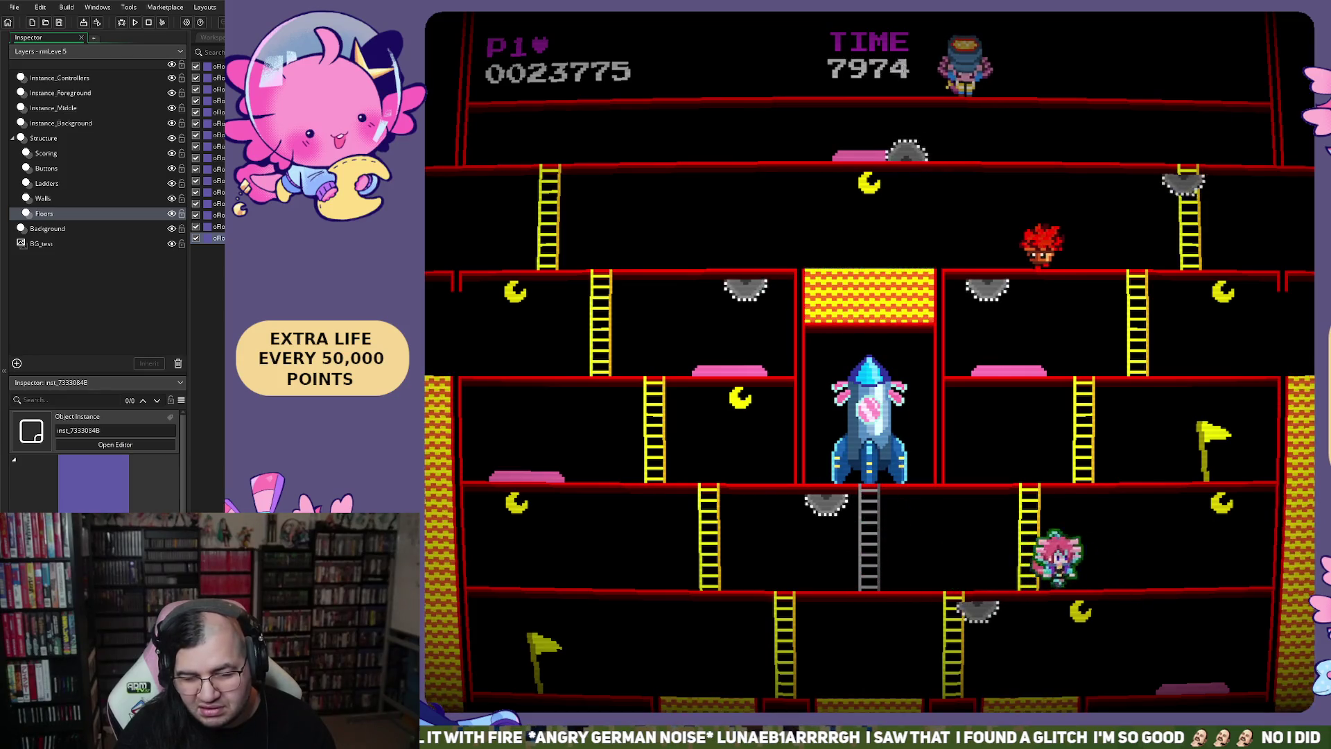
key(Left)
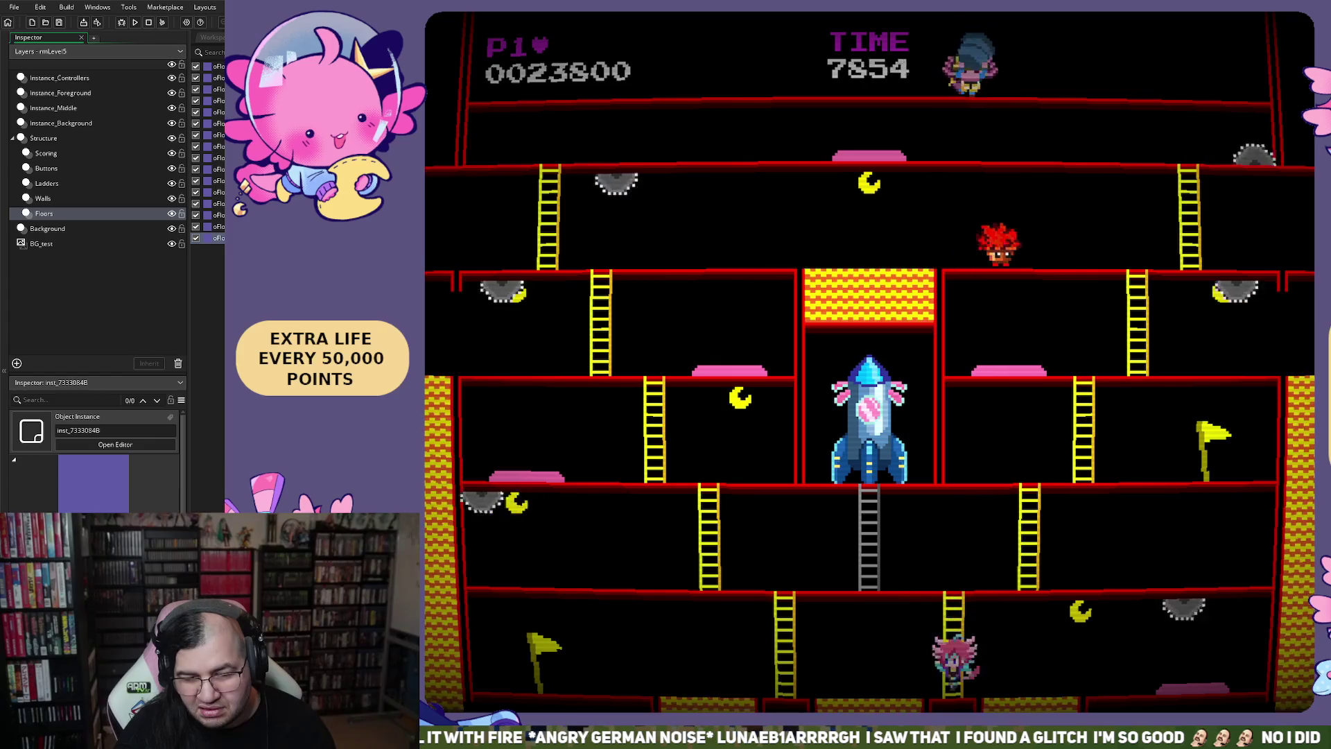
key(Right)
key(Right)
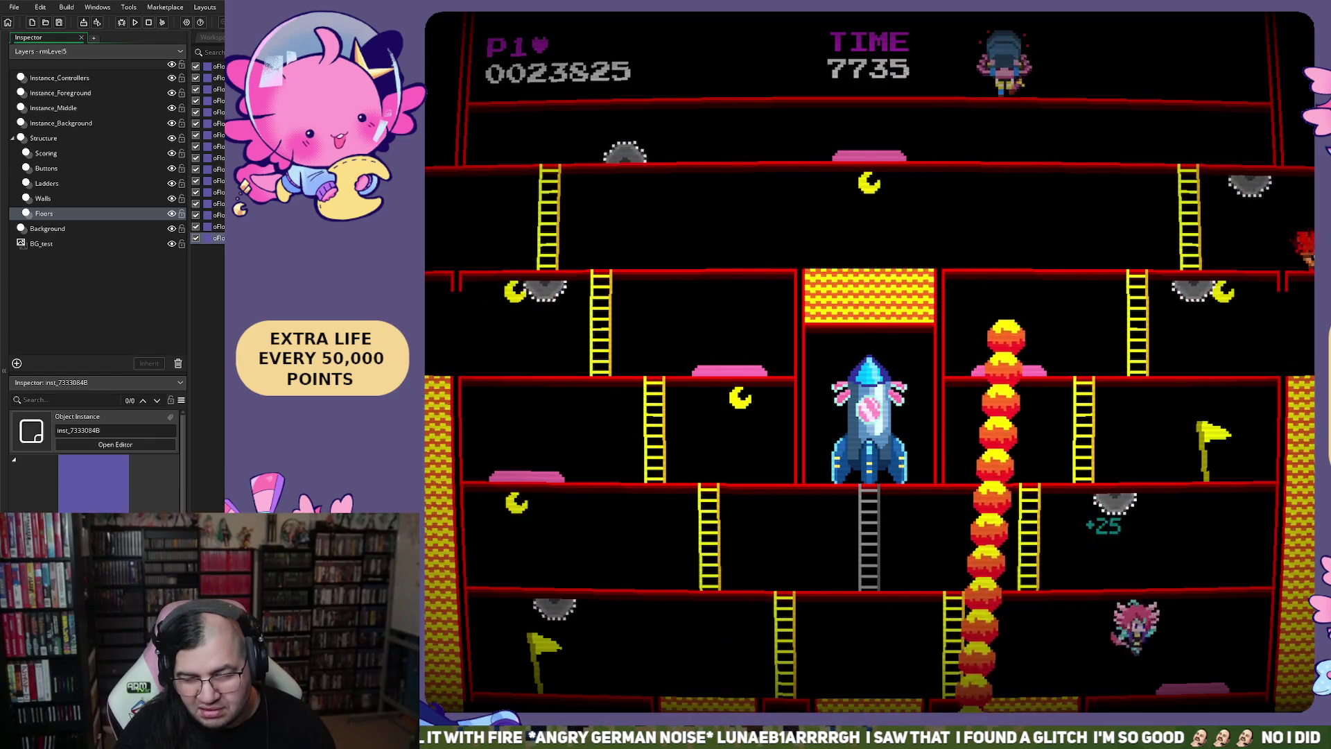
key(Right)
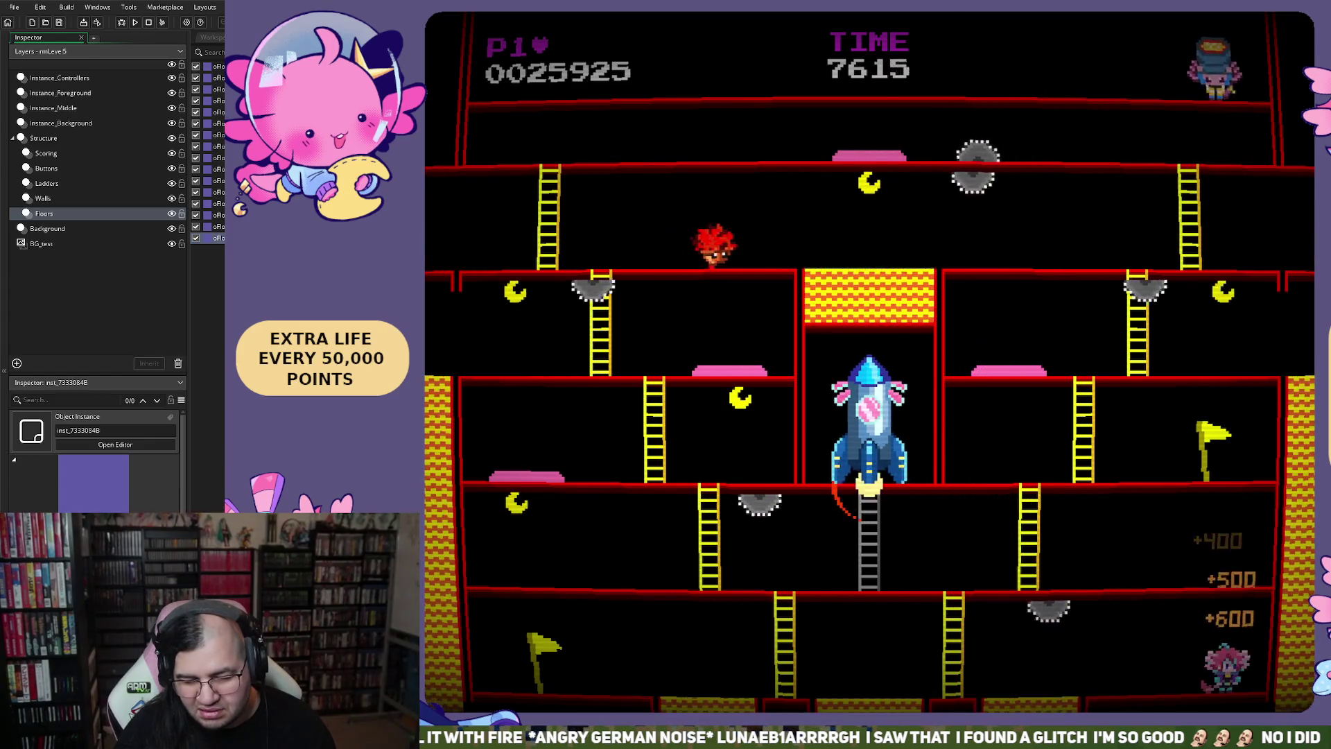
key(Left)
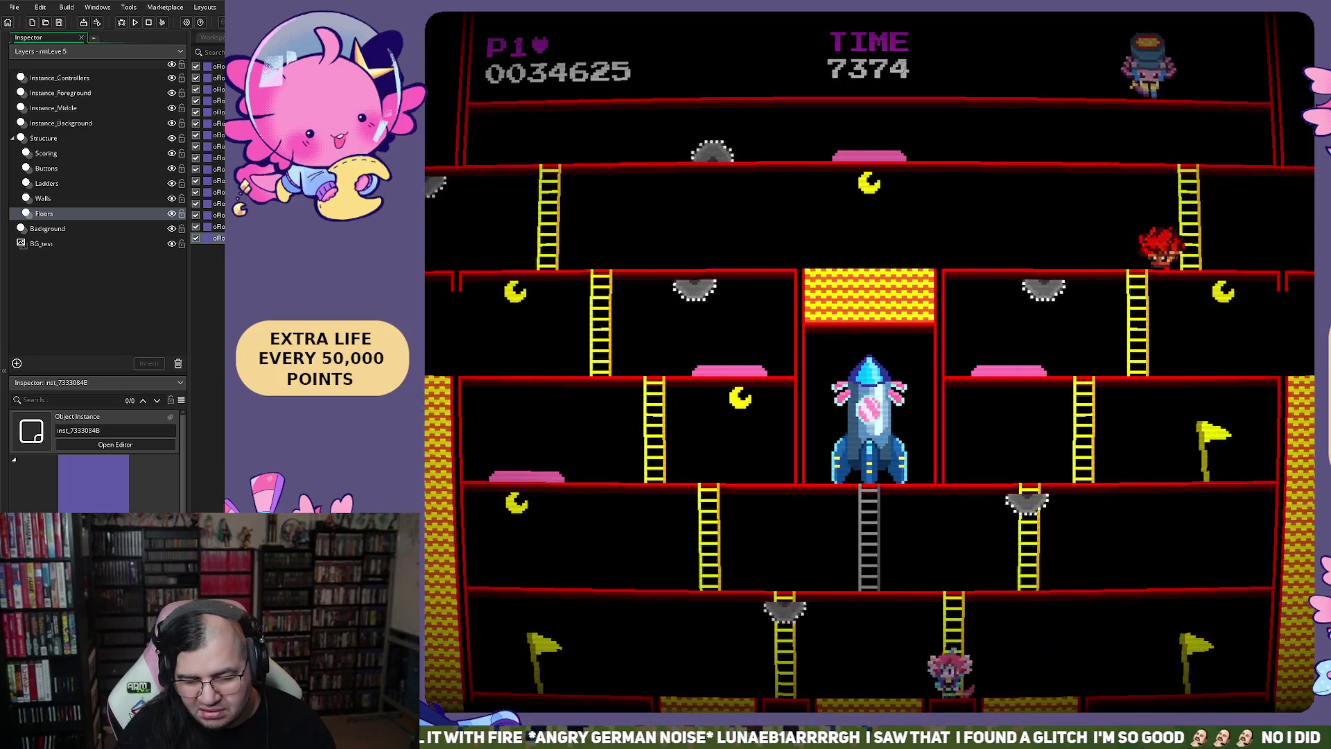